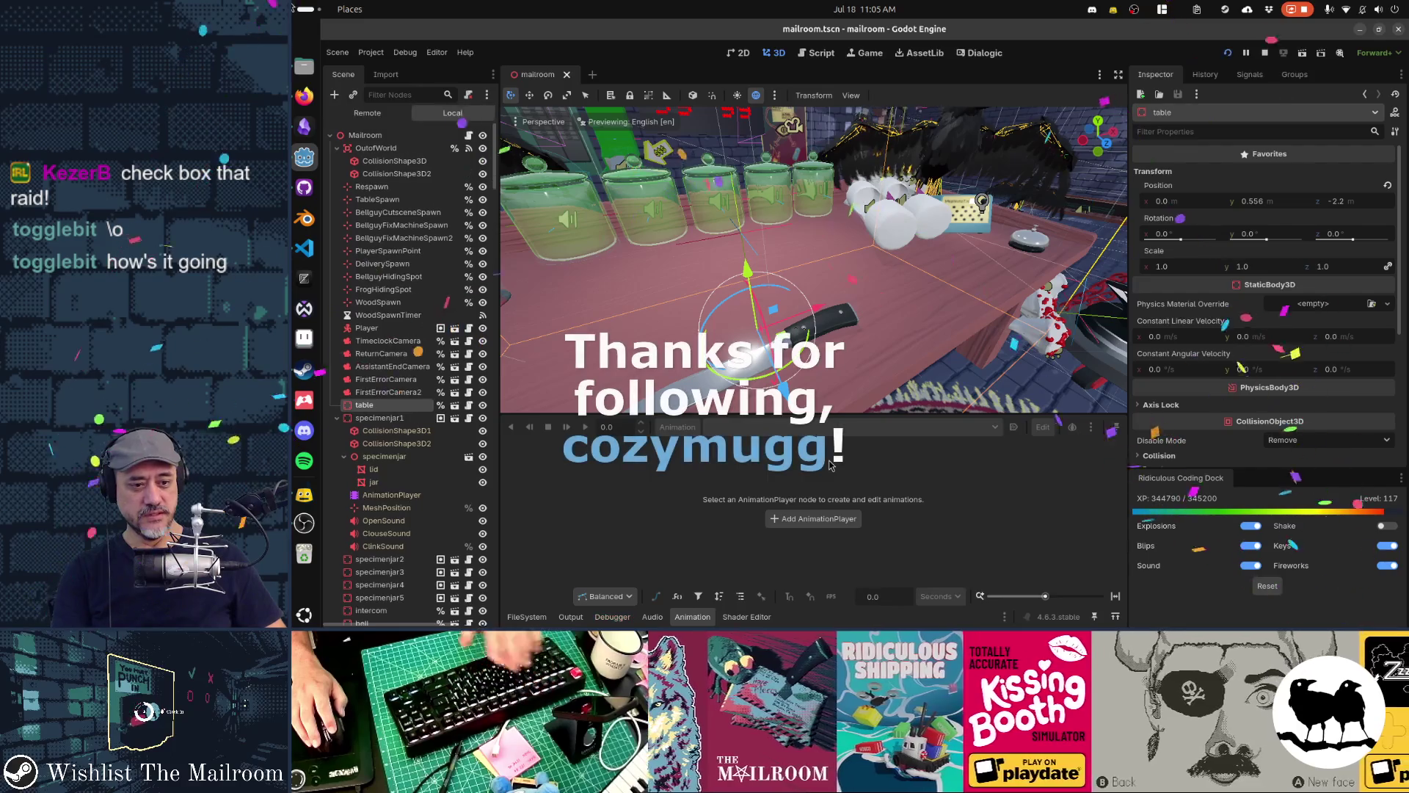
Launch The Mailroom from the Godot editor and start playing from the title screen
key("F5")
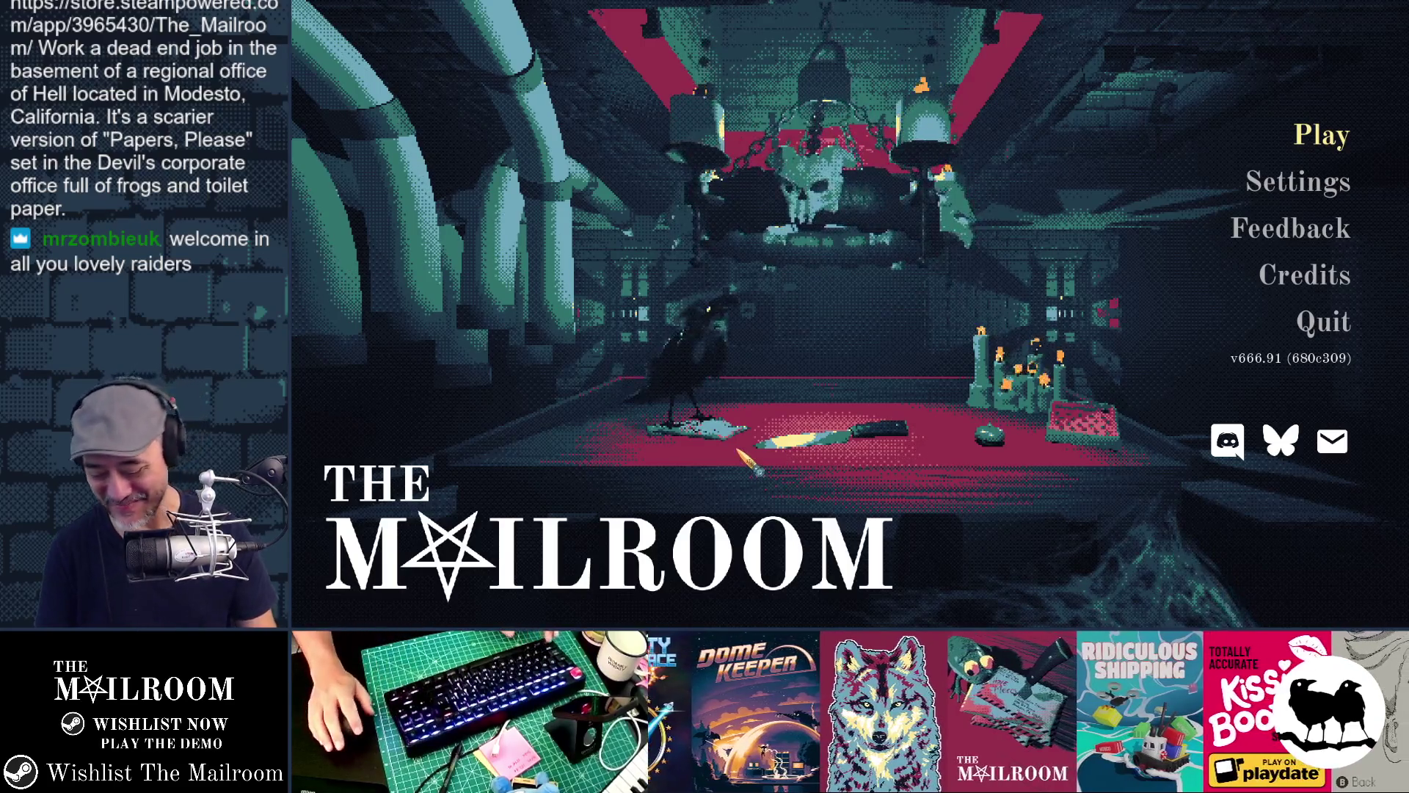
key("Return")
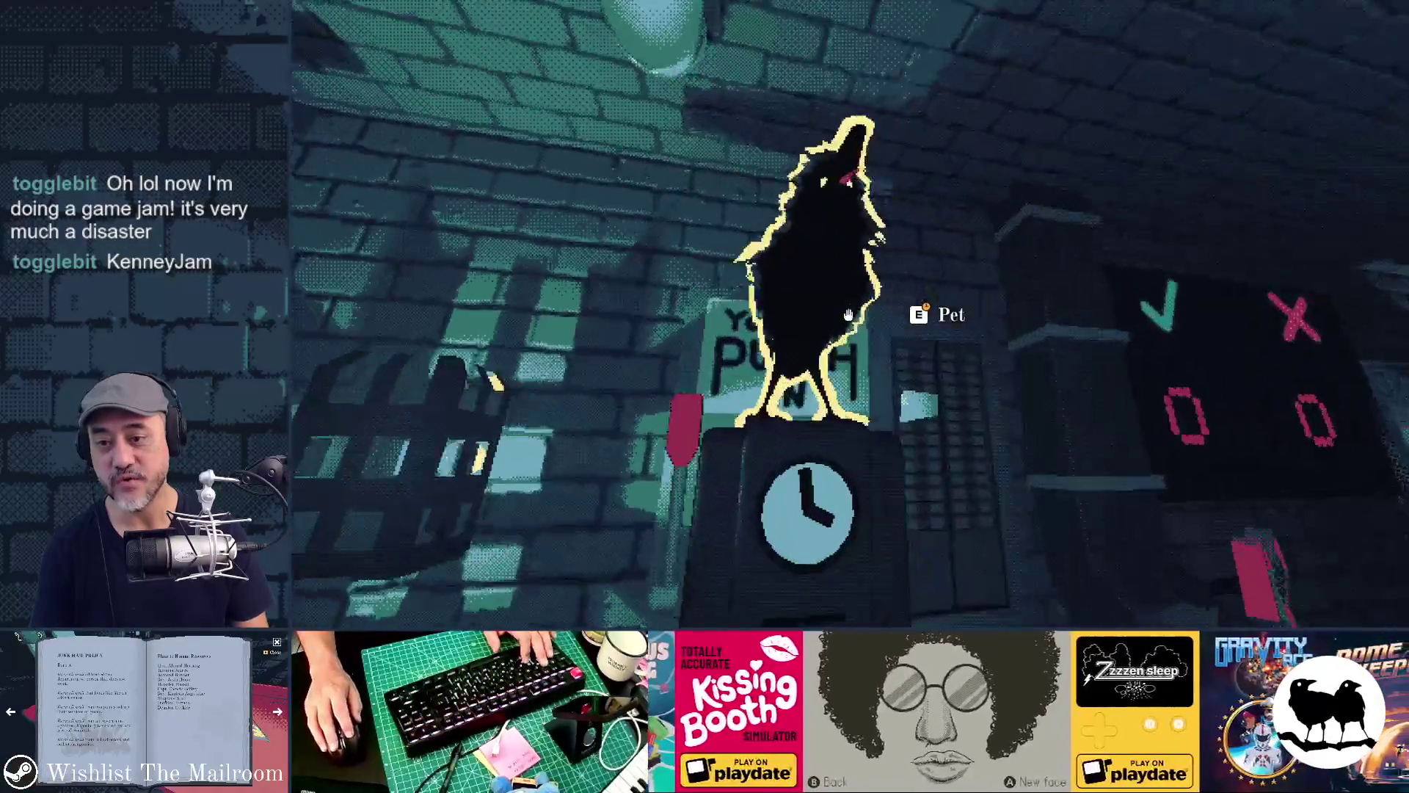
Pet the crow at the desk, then bring up the debug console
key("e")
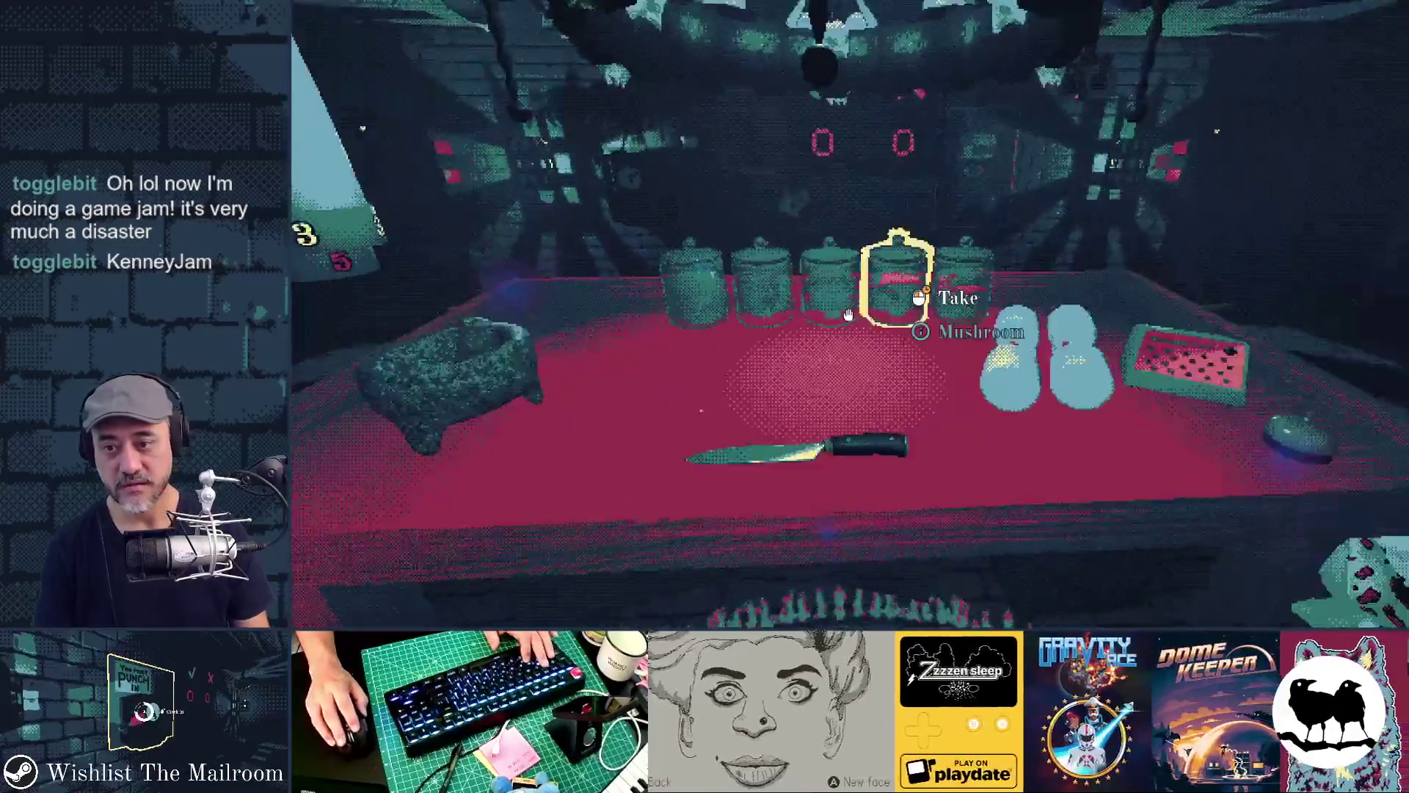
key("grave")
Spawn a frog on the table and give it the bunny hat via the debug console
type("a fr")
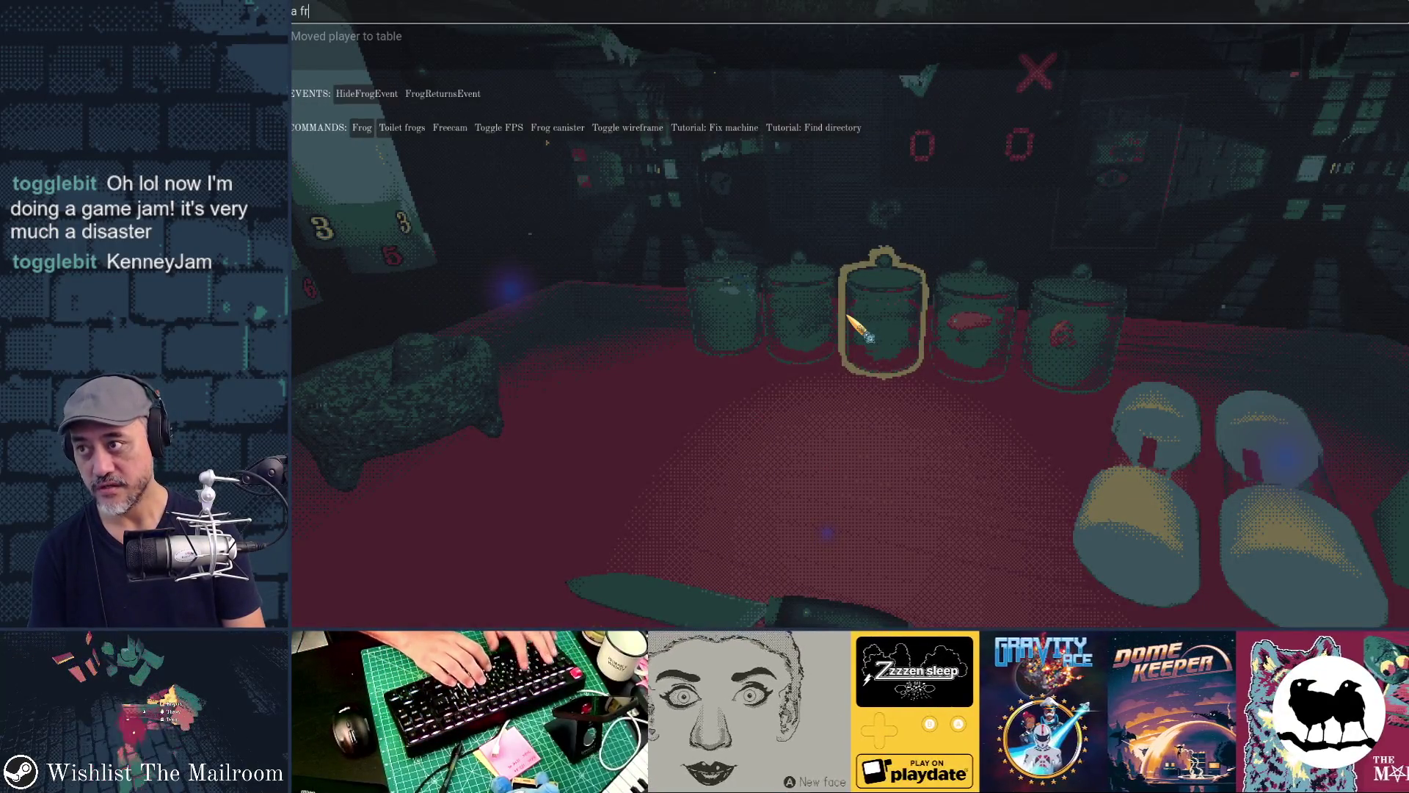
key("Return")
key("grave")
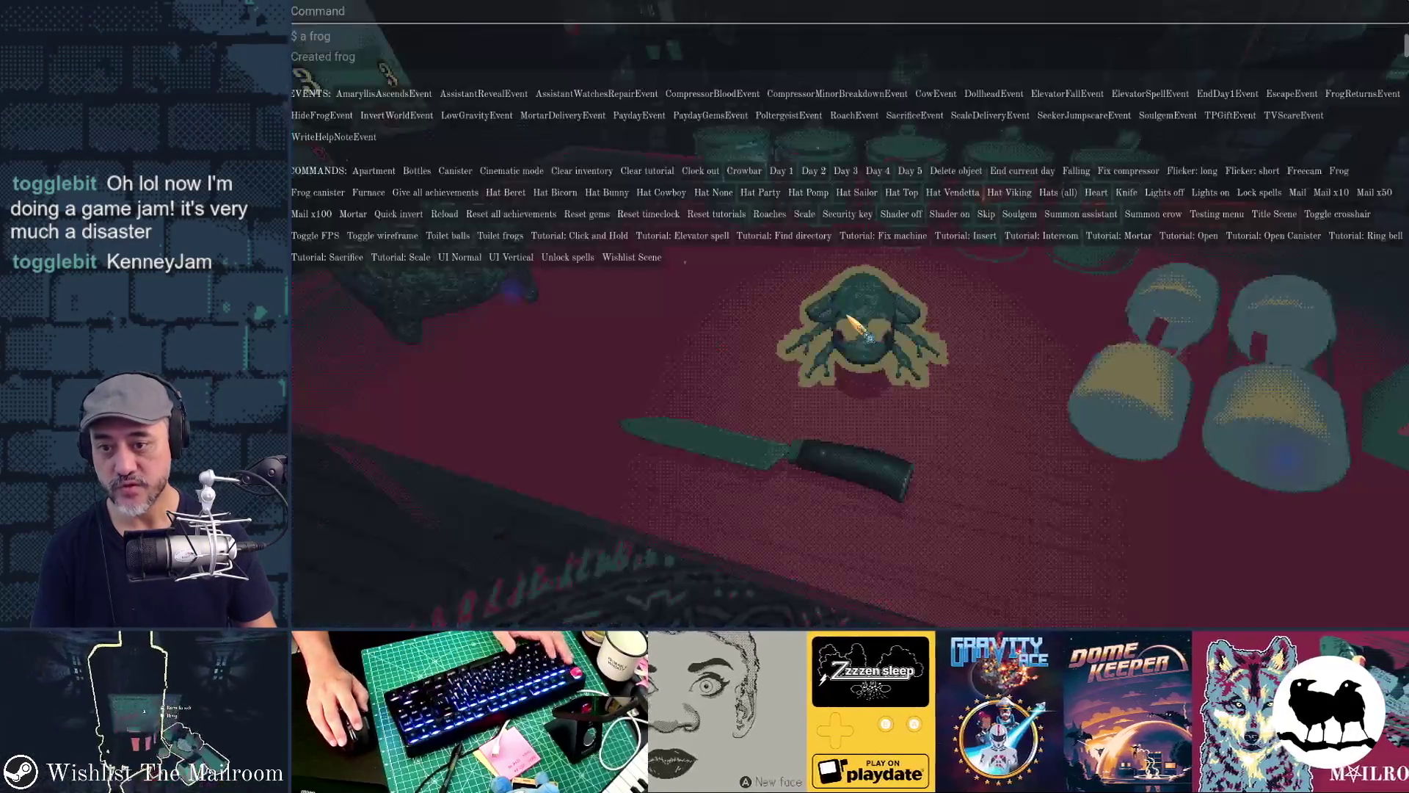
type("hat")
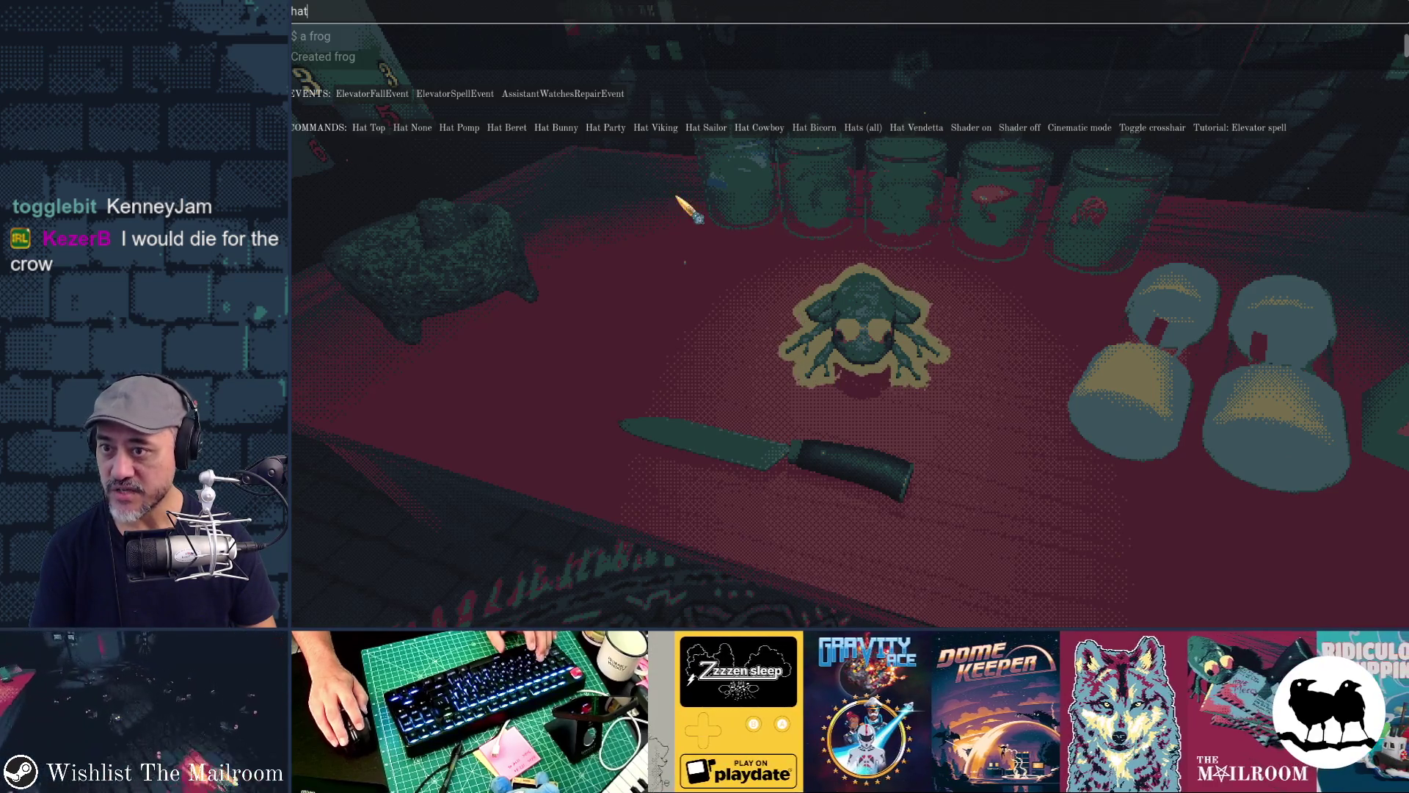
left_click(556, 128)
key("grave")
Pick up the frog, inspect it up close, and set it back on the table
left_click(848, 316)
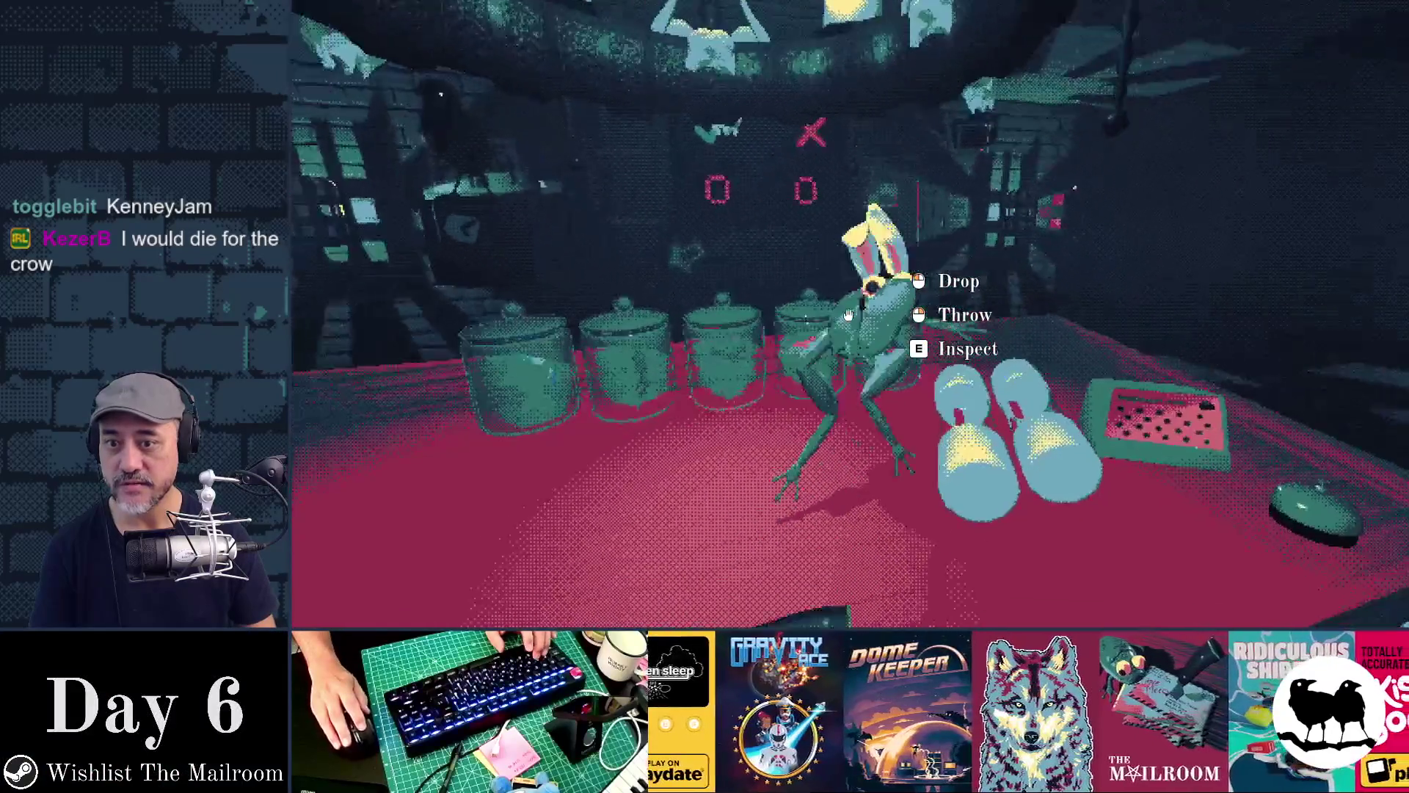
key("e")
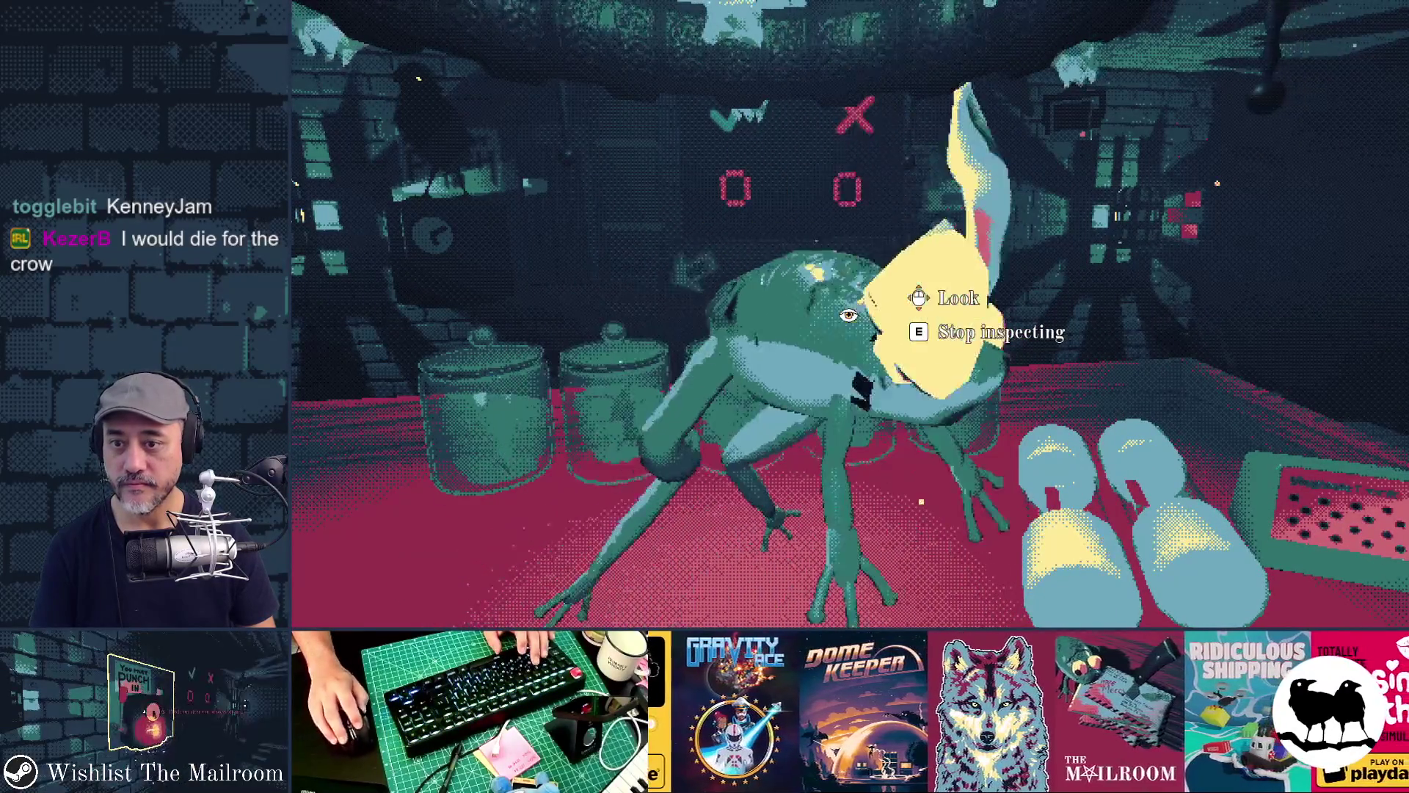
key("e")
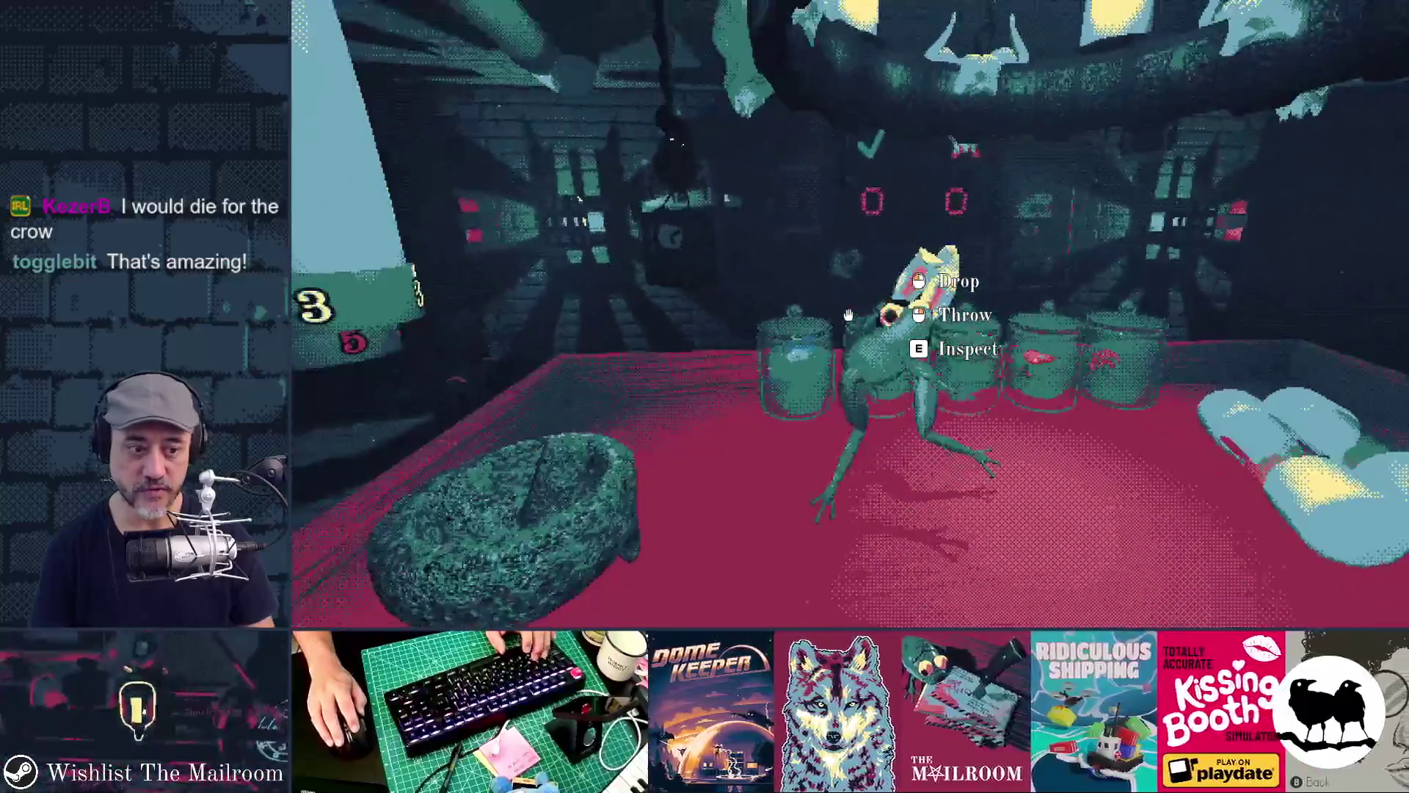
left_click(848, 315)
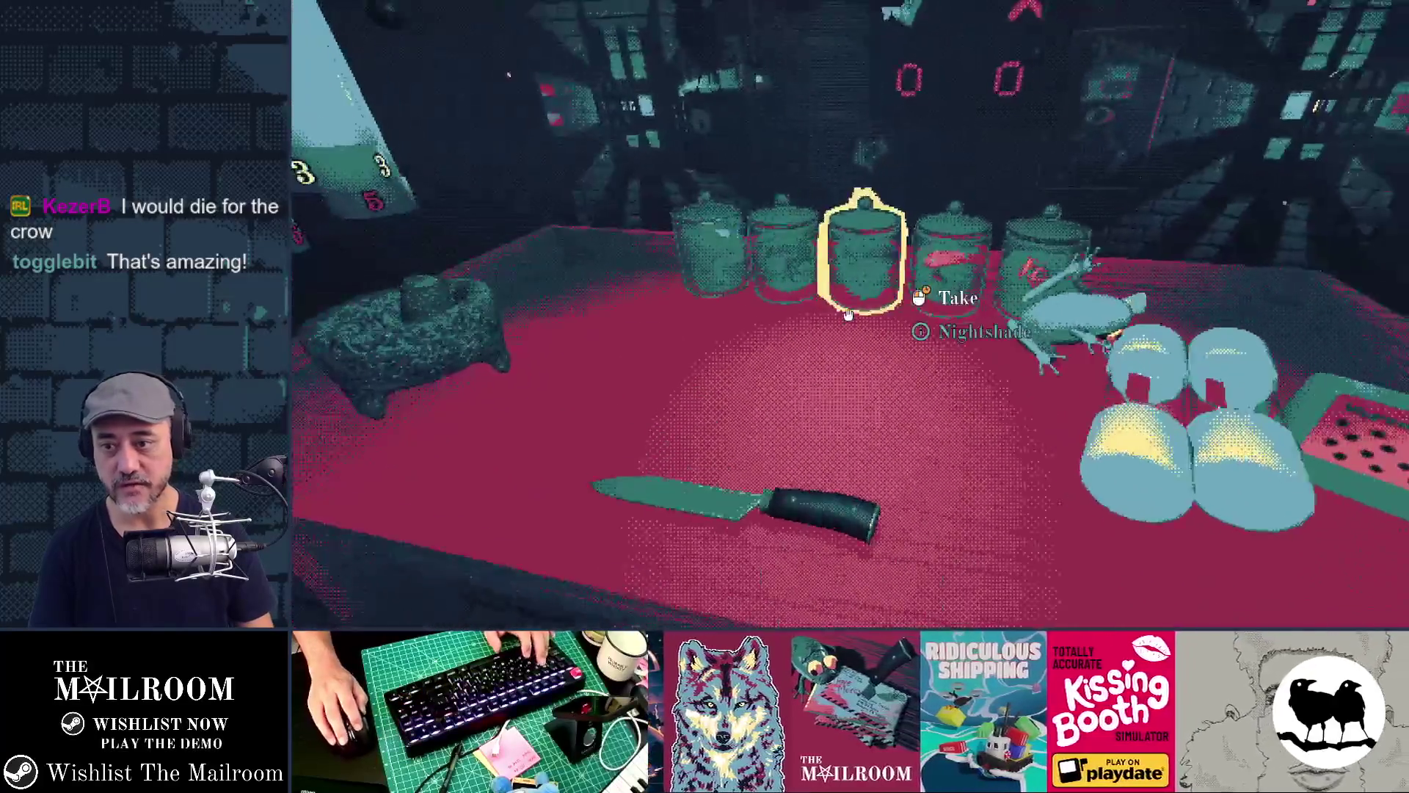
key("grave")
Spawn mail with the 'mail' command, inspect the flyer, and put it down
type("mail")
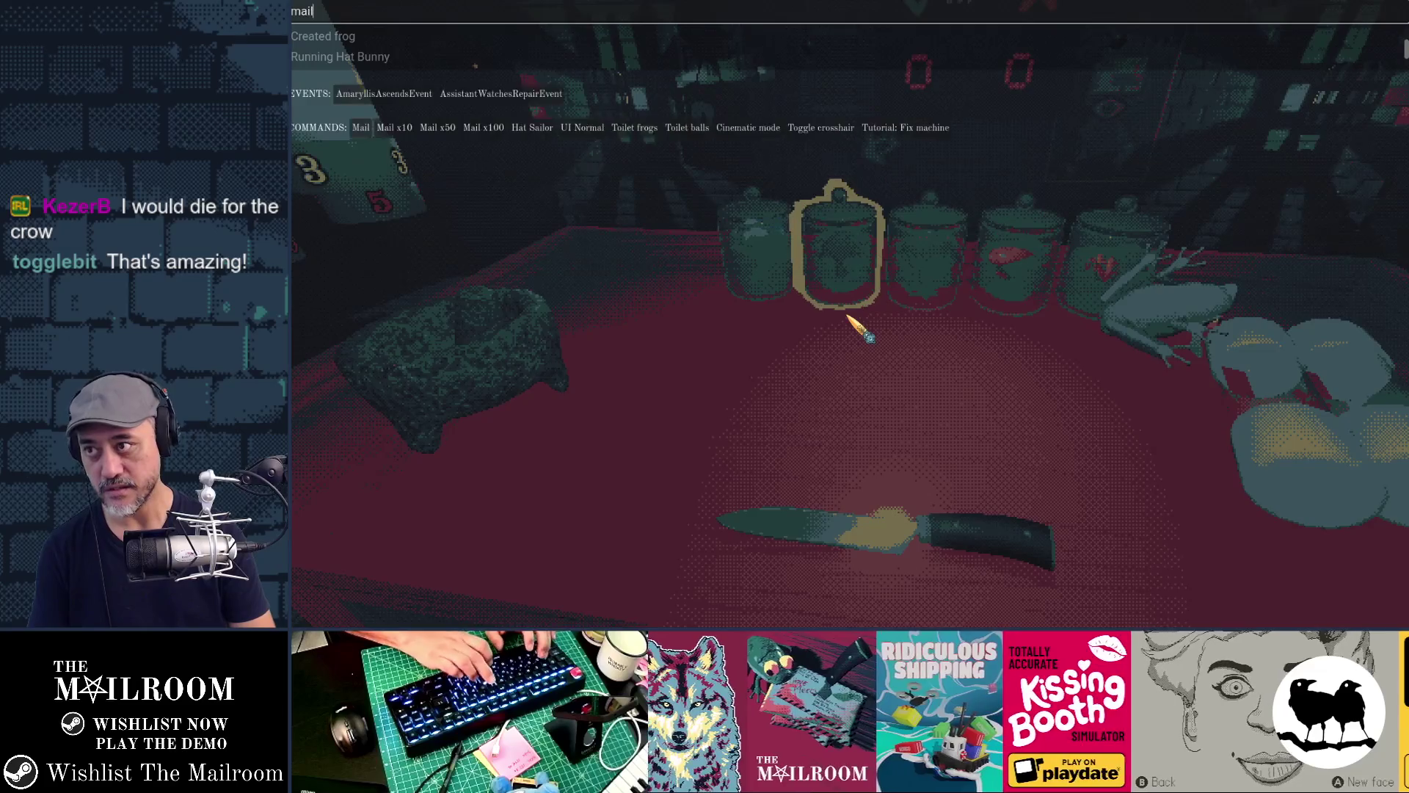
key("Return")
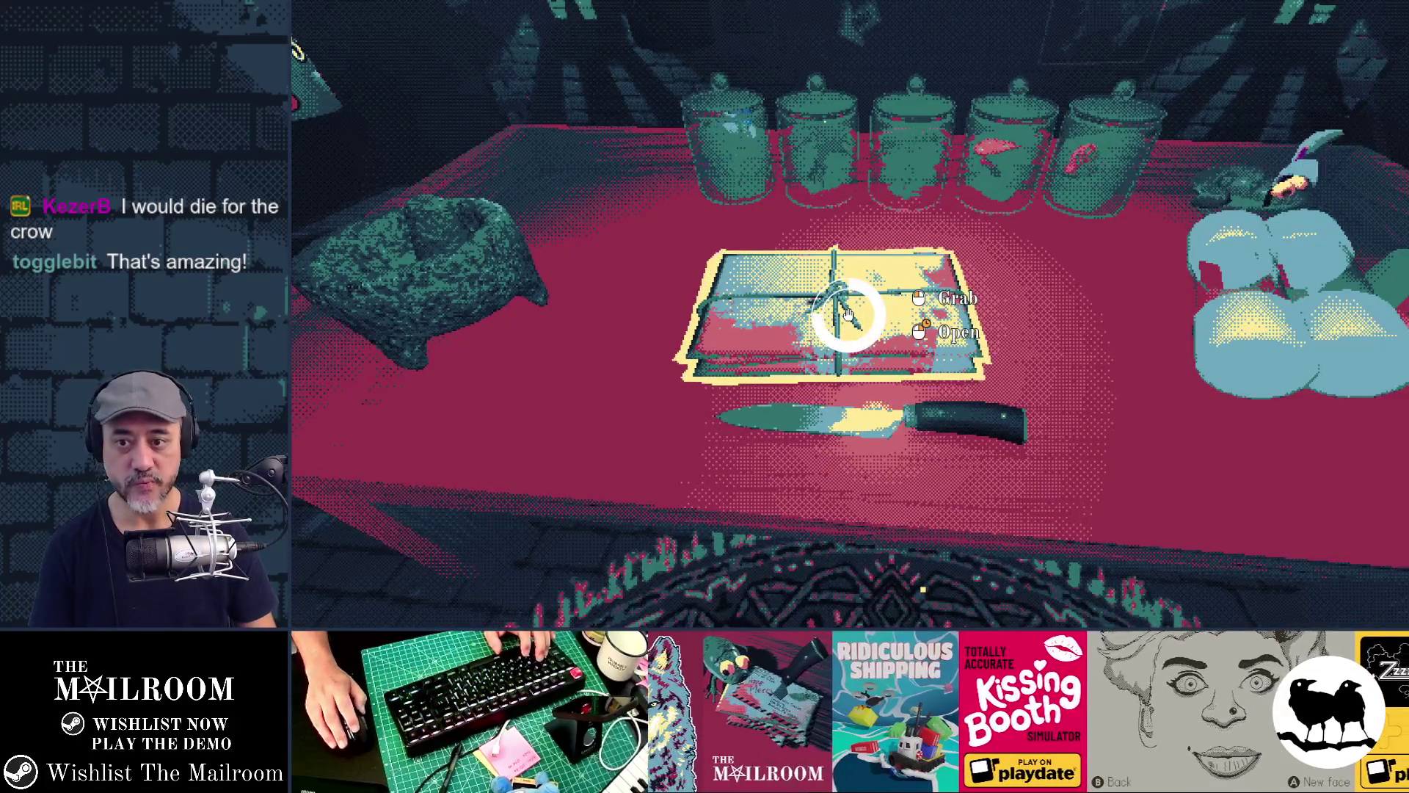
key("e")
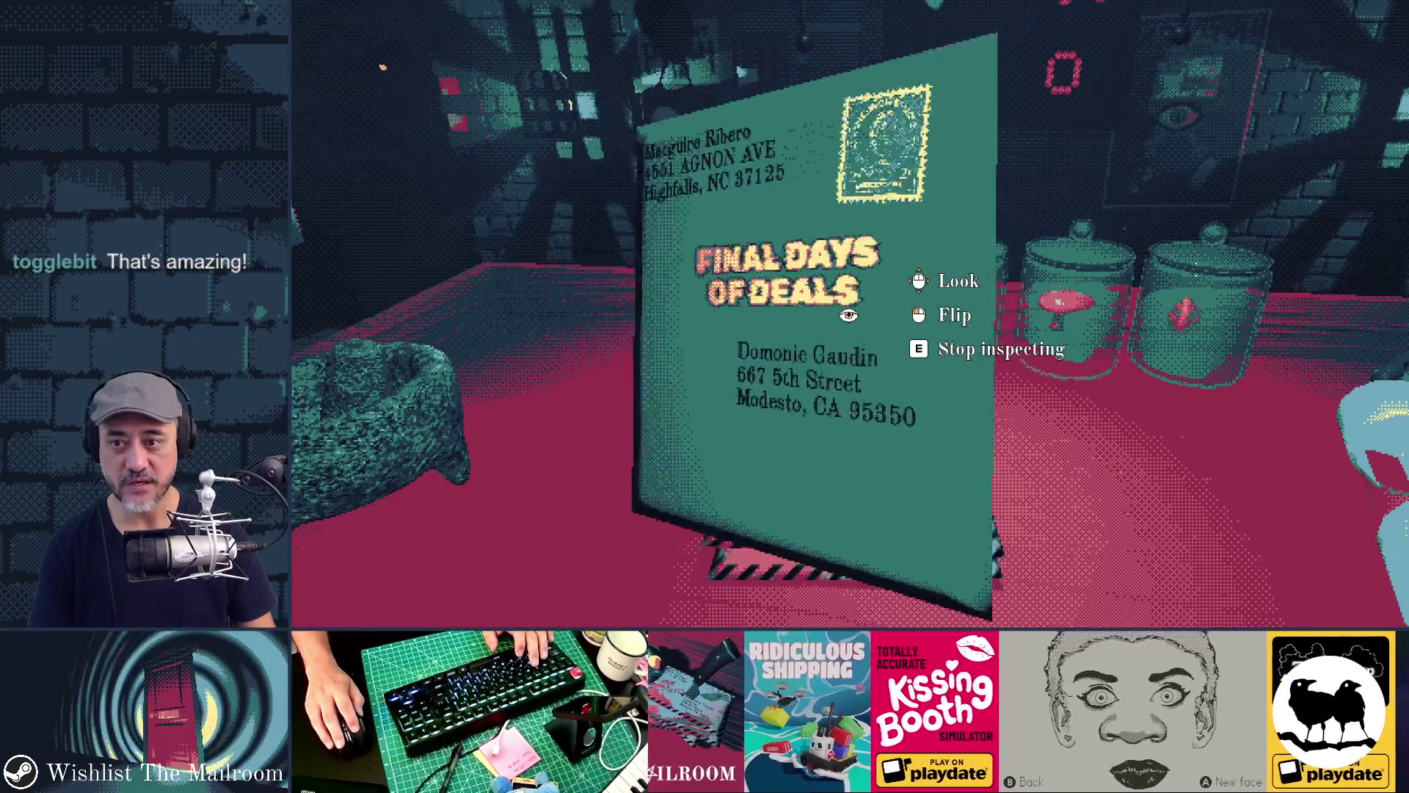
key("e")
left_click(849, 314)
Inspect the striped envelope, flipping it to its back and return to the address side
left_click(849, 315)
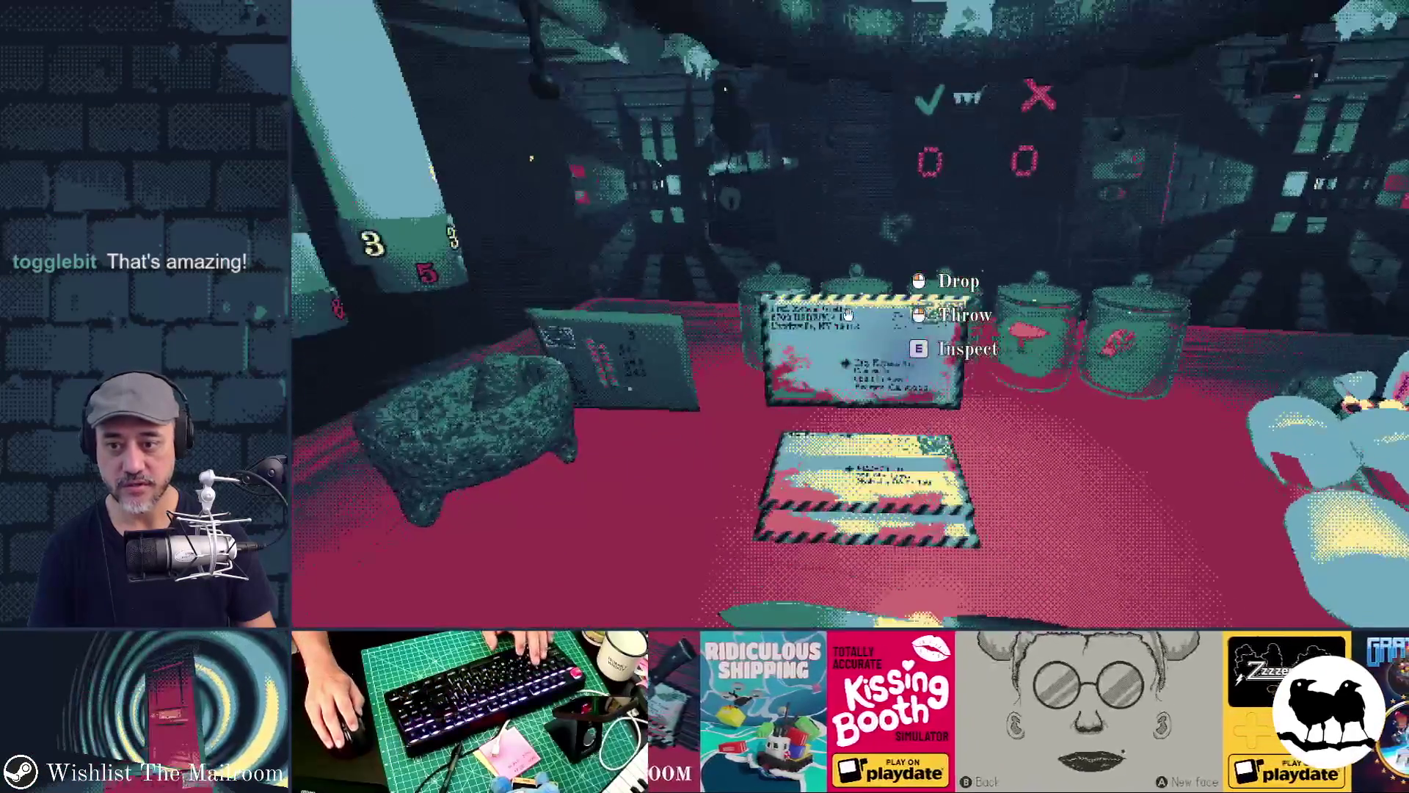
key("e")
left_click(849, 314)
left_click(850, 315)
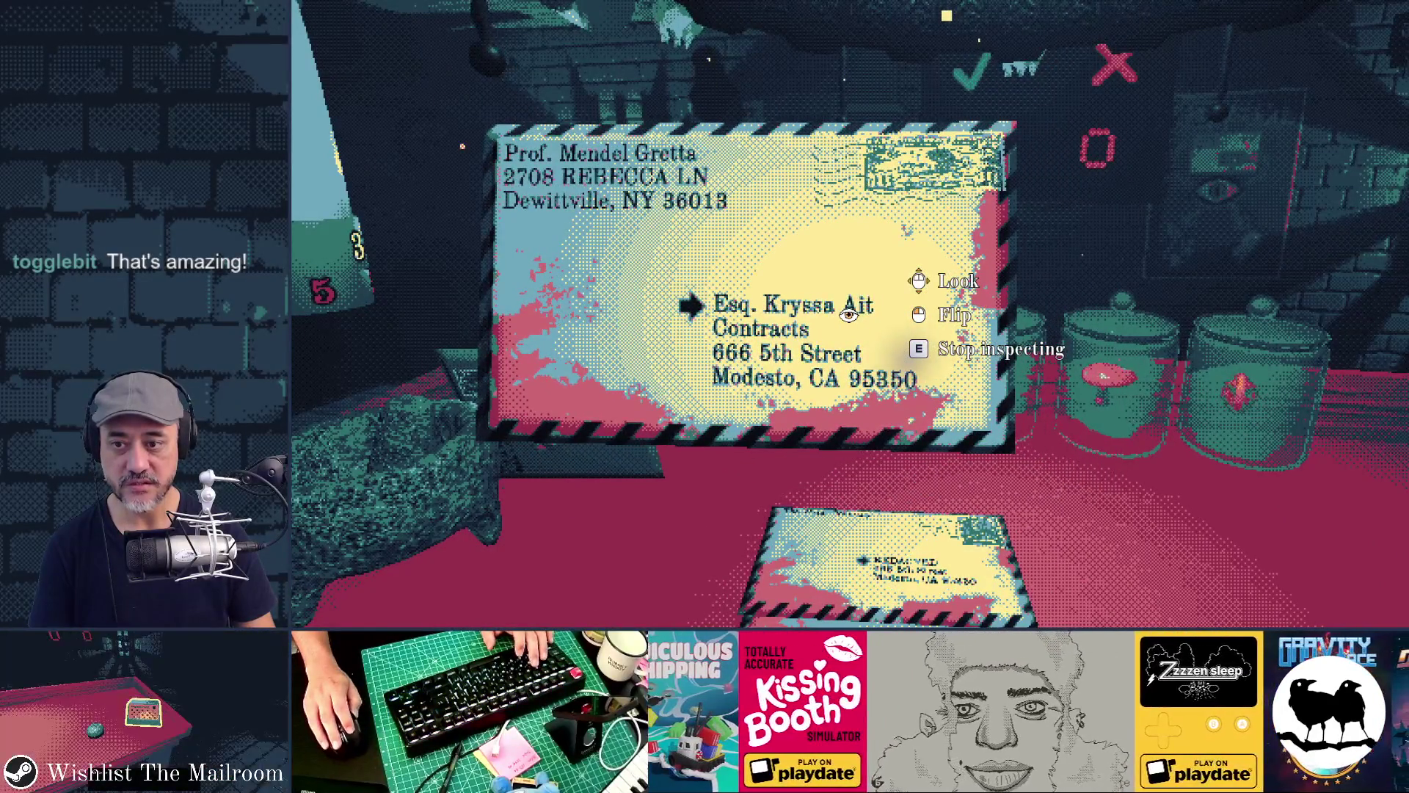
key("e")
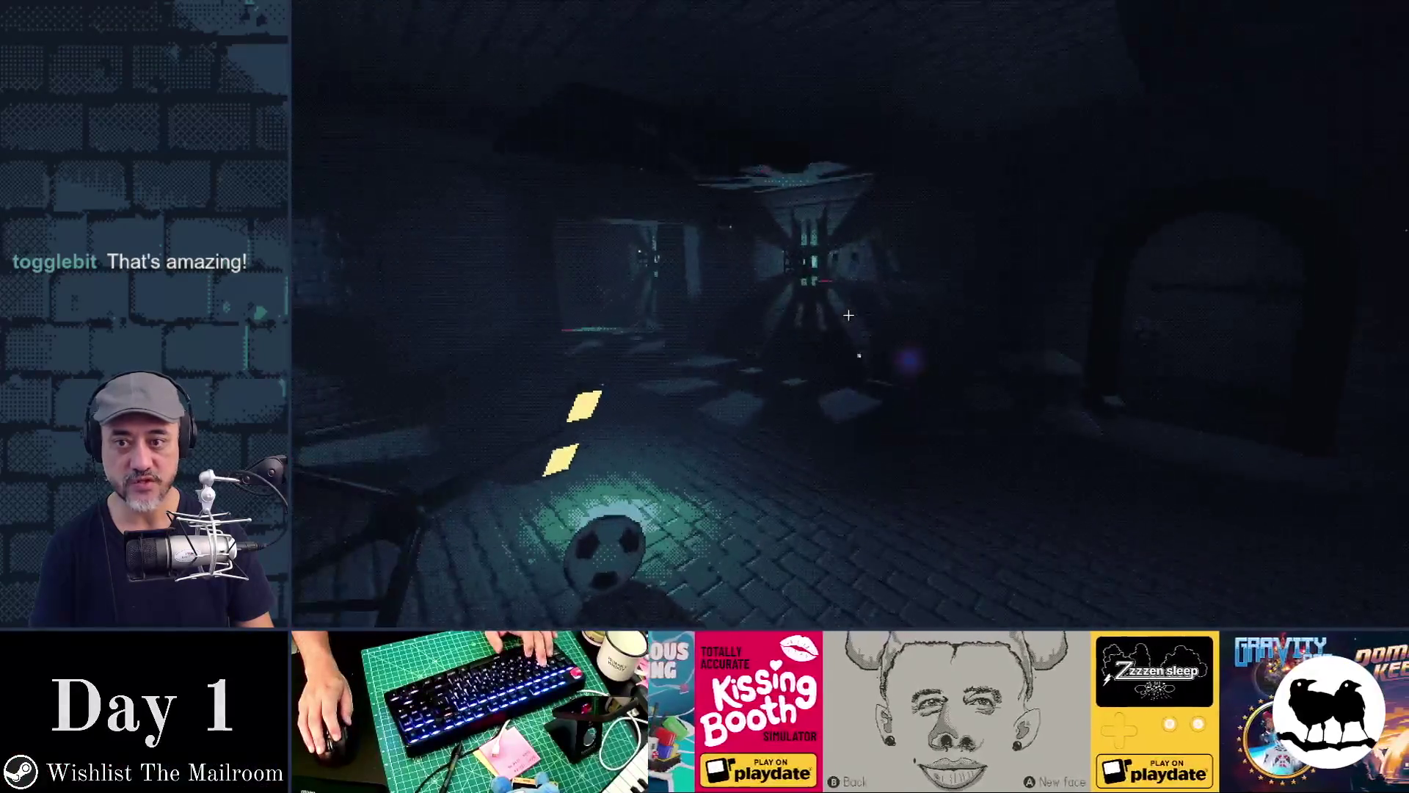
Move the Directory onto the table, then pick up and drop the knife
left_click(849, 314)
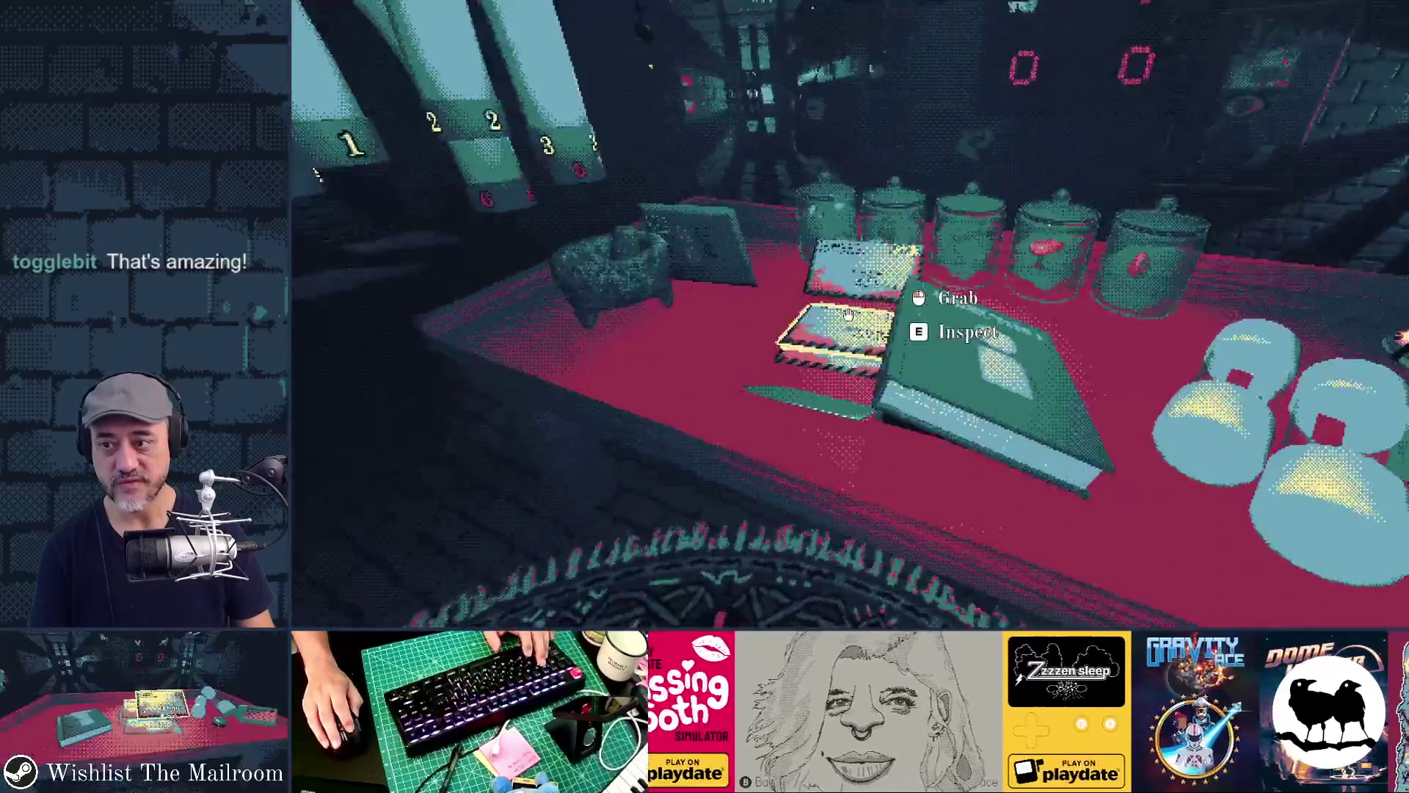
left_click(849, 314)
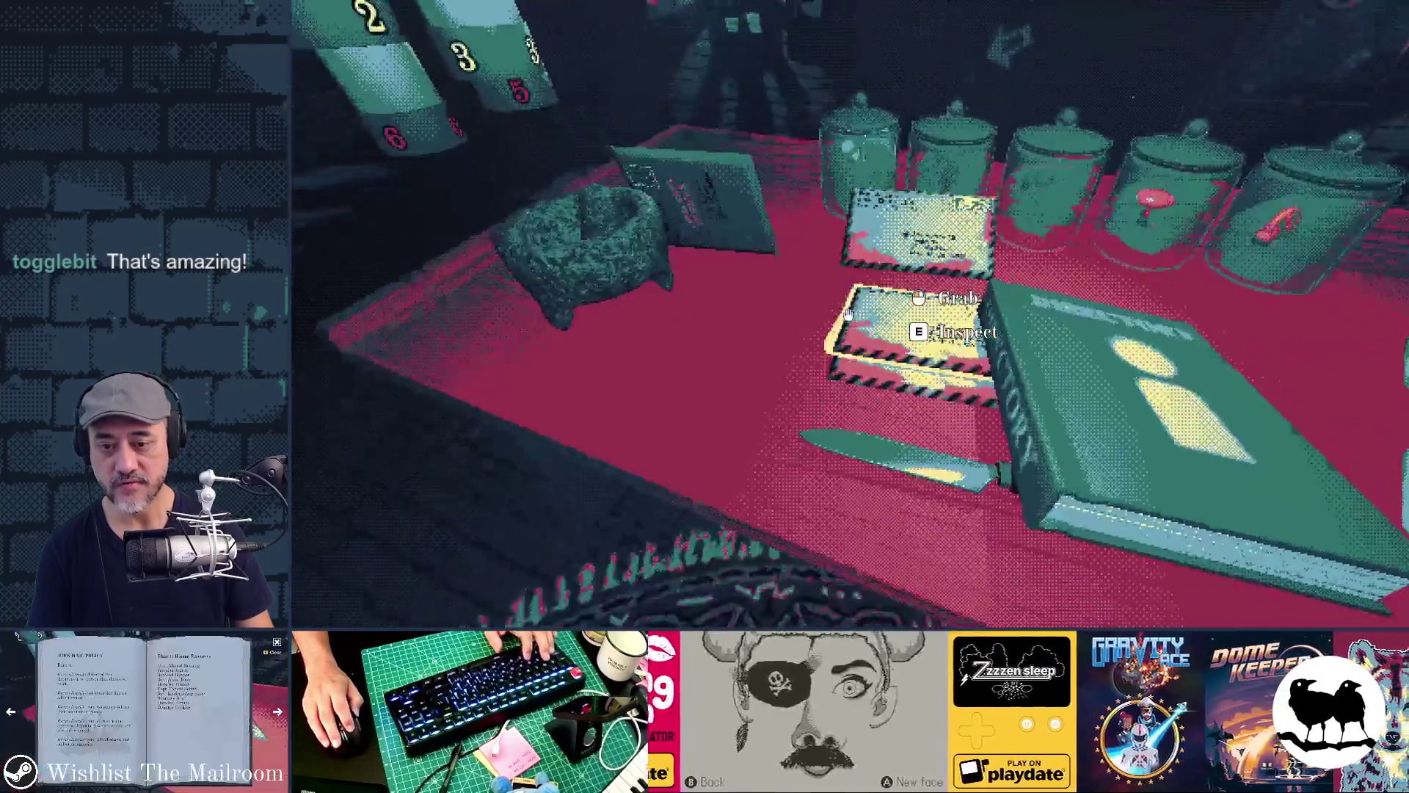
left_click(849, 314)
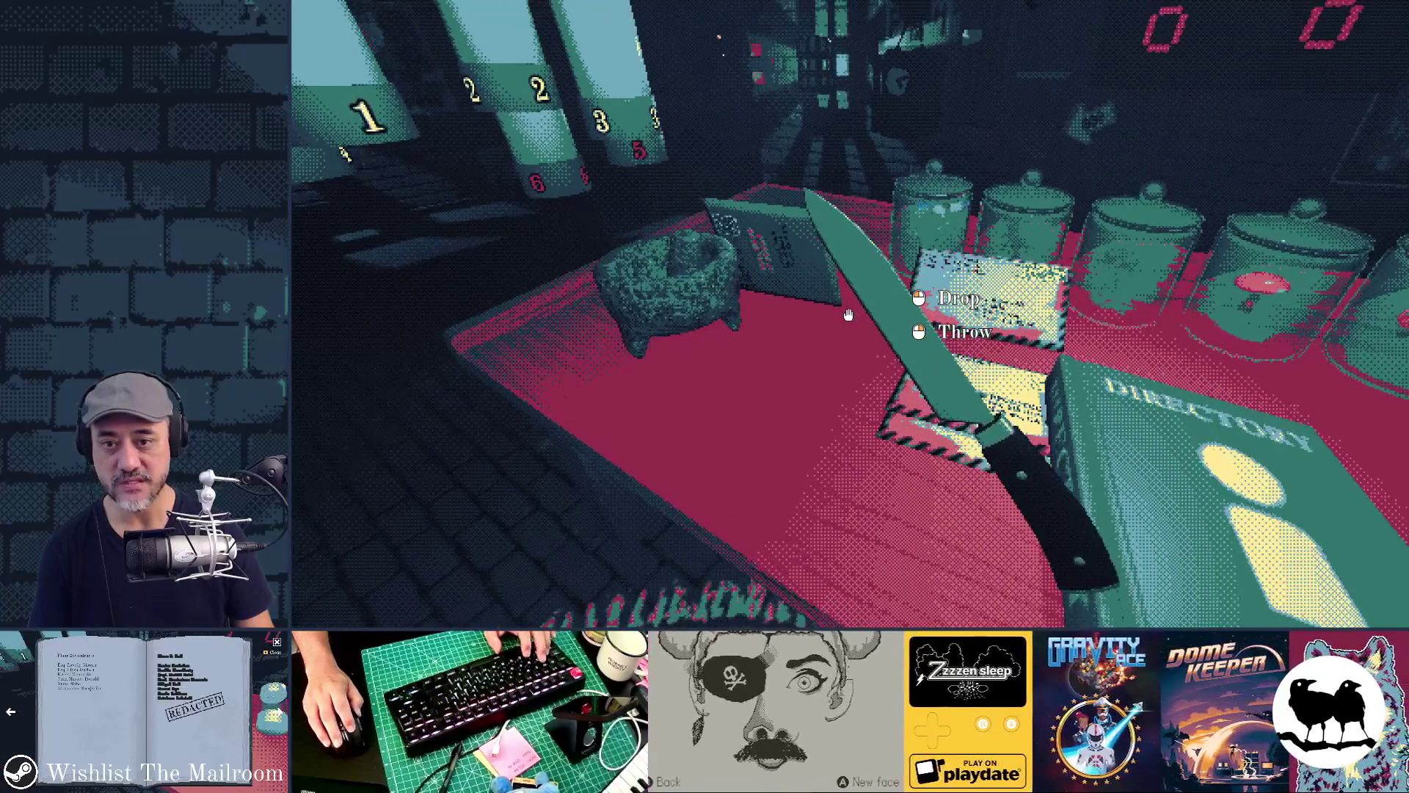
left_click(850, 314)
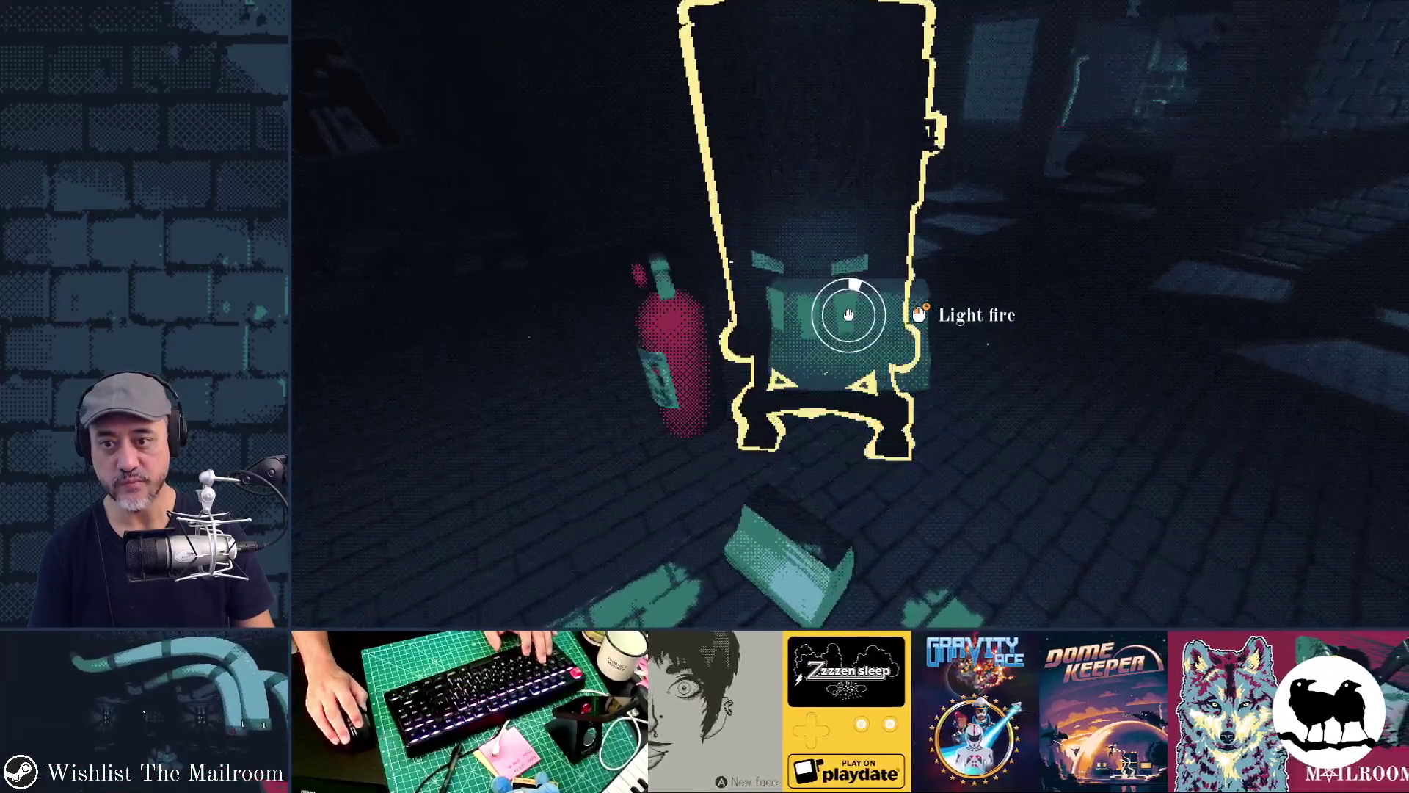
Light the furnace, close the spellbook, and harvest and discard a piece of the spotted mushroom
left_click_drag(849, 314, 849, 314)
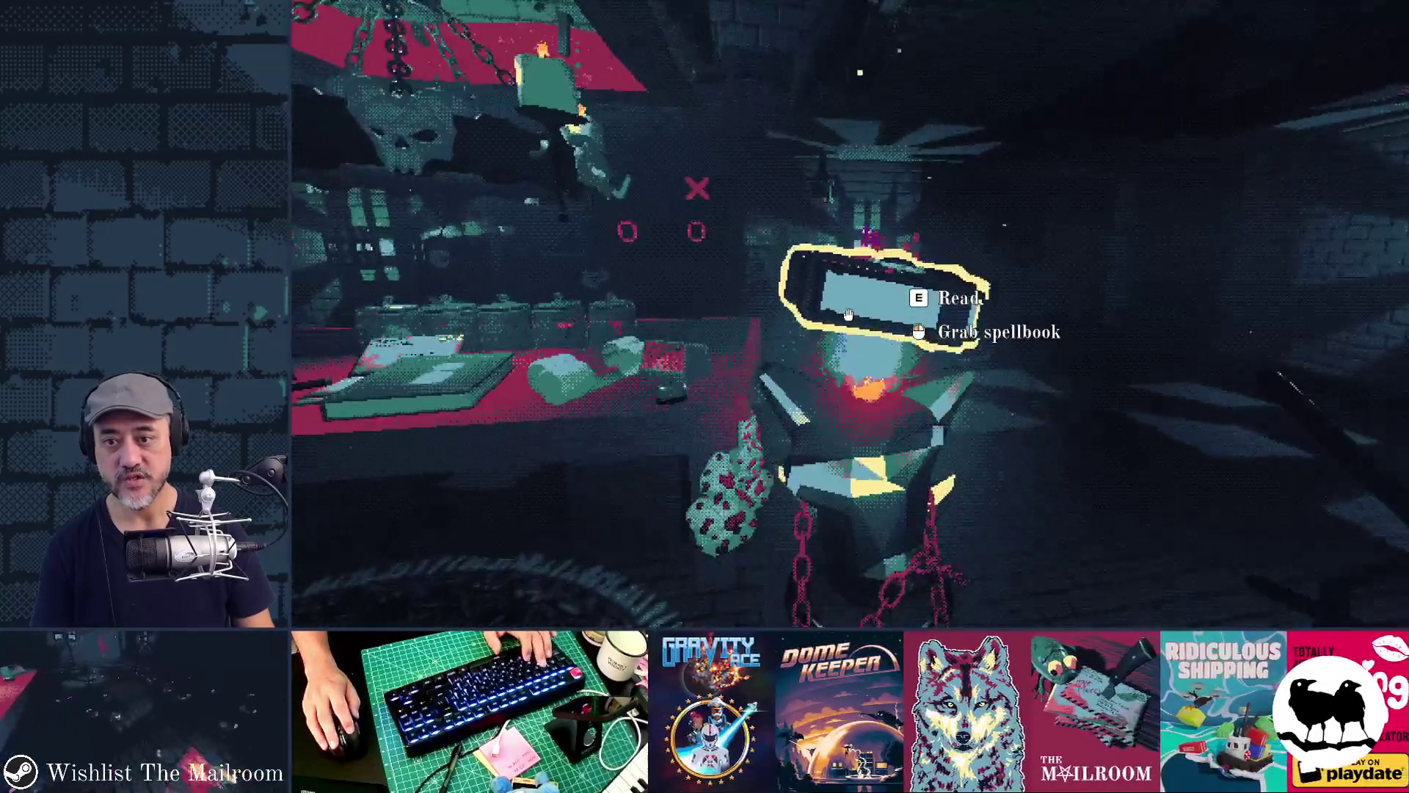
key("Escape")
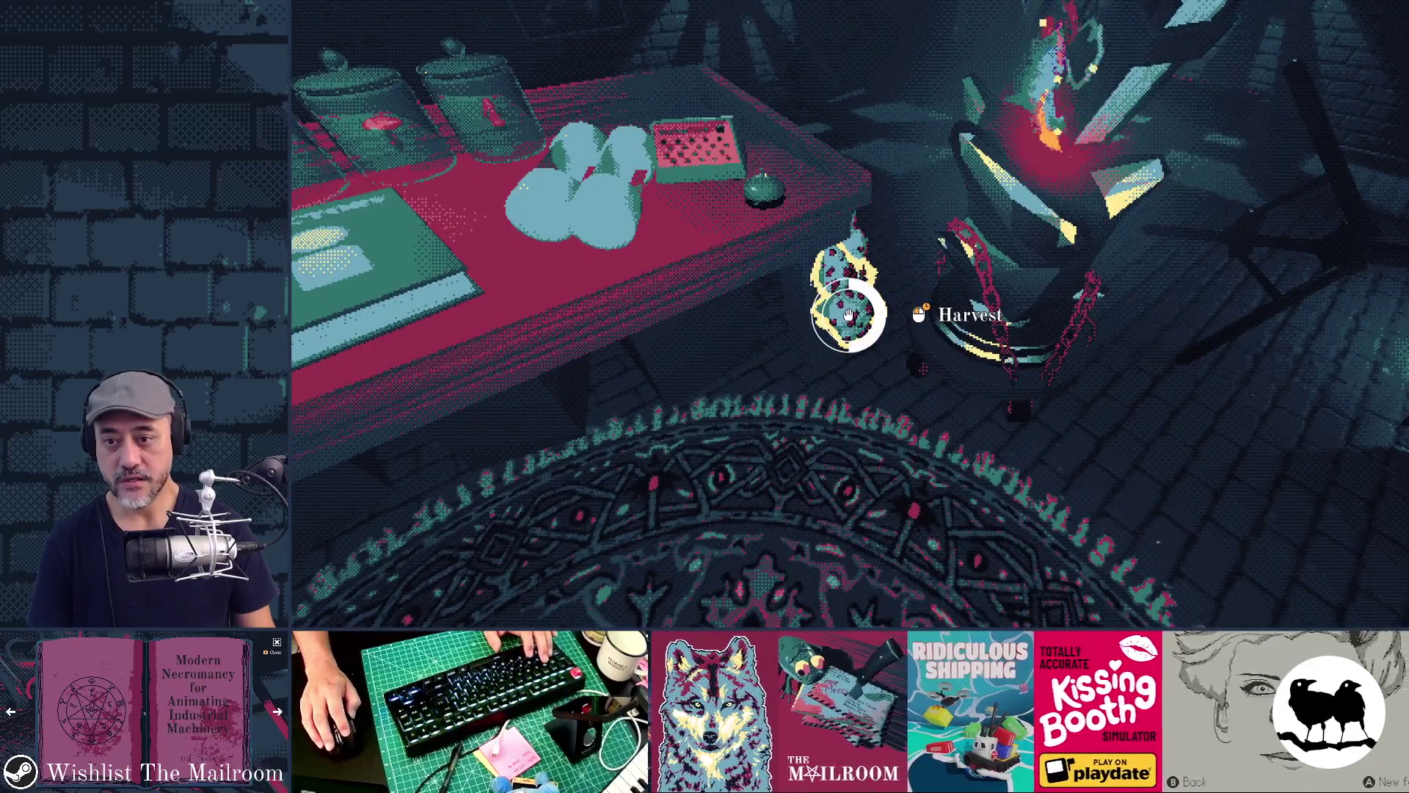
left_click_drag(849, 316, 849, 316)
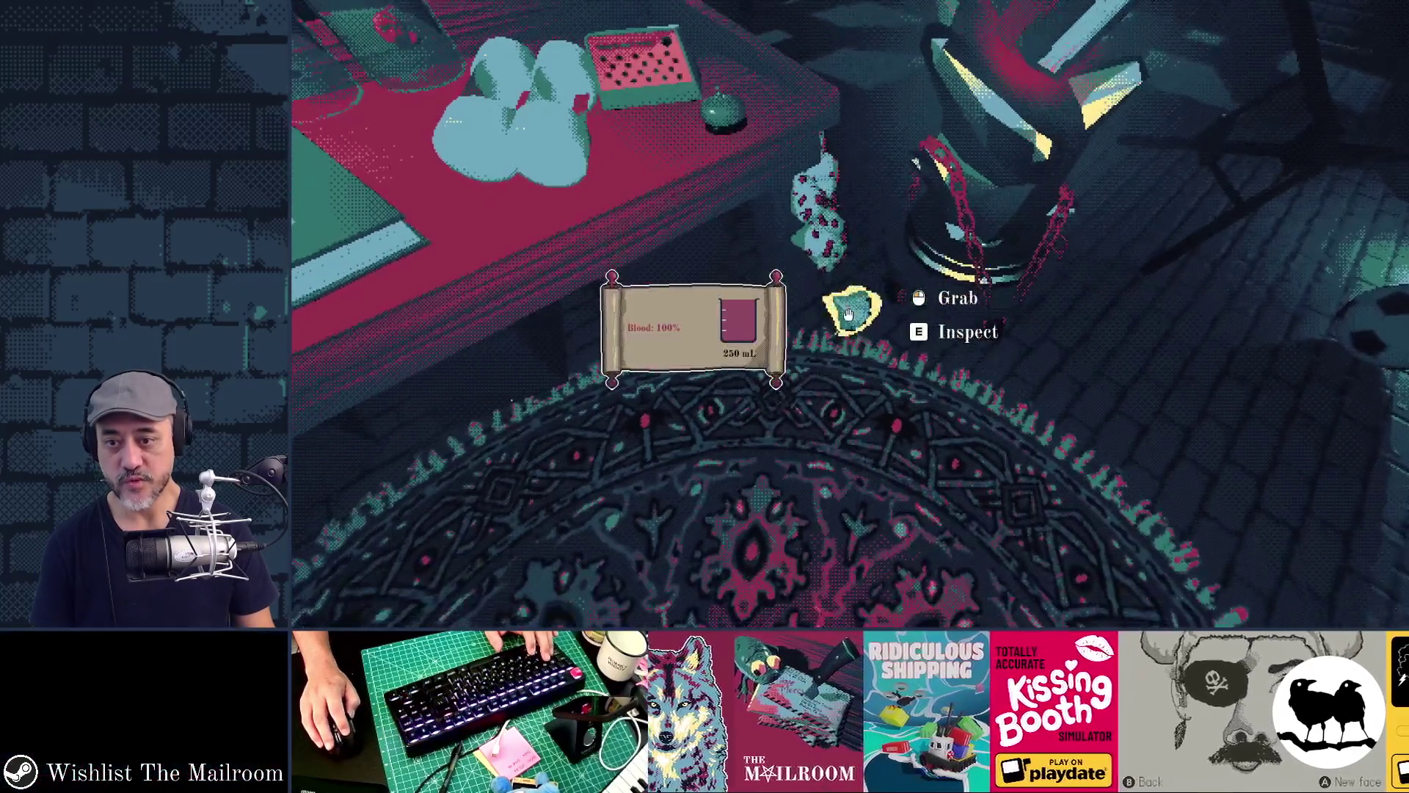
left_click(849, 316)
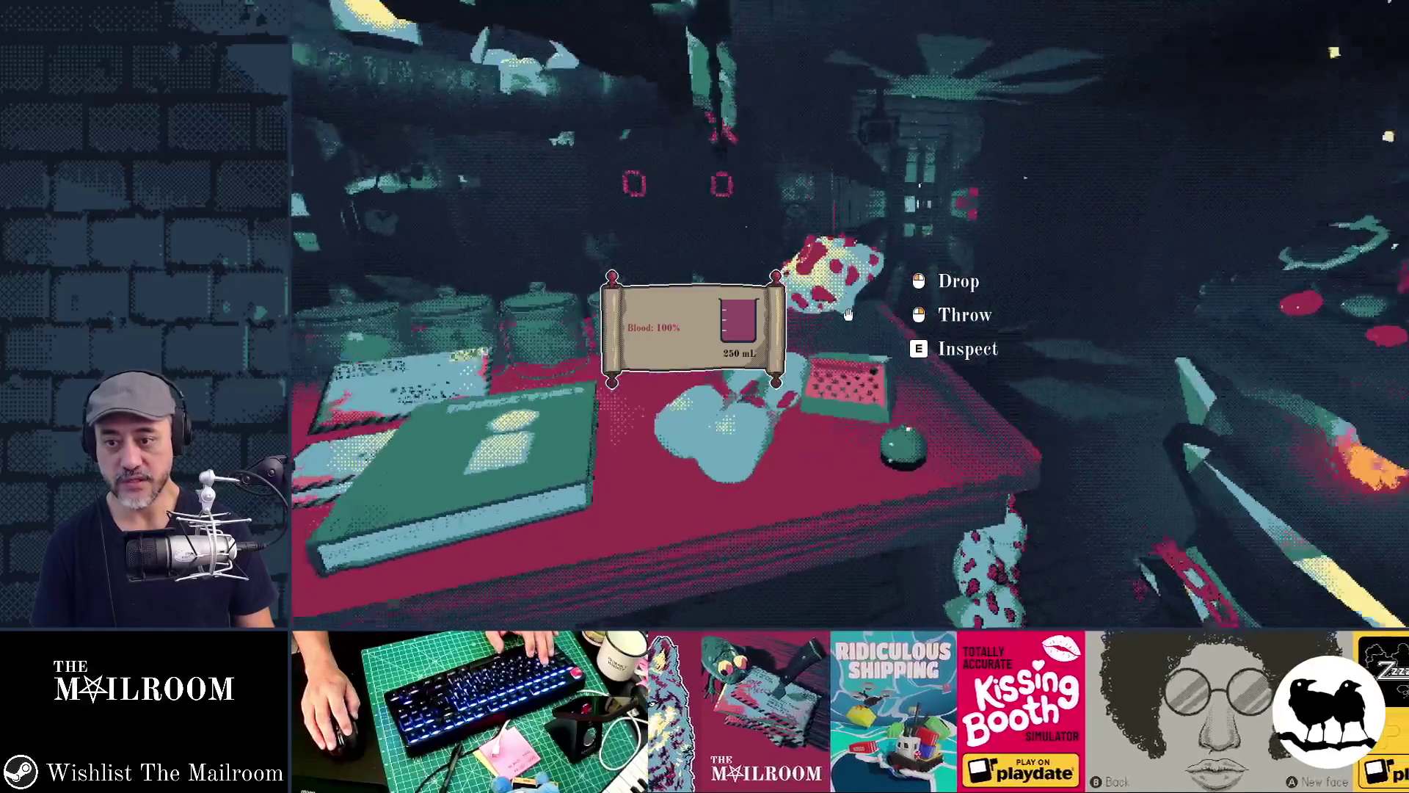
left_click(849, 315)
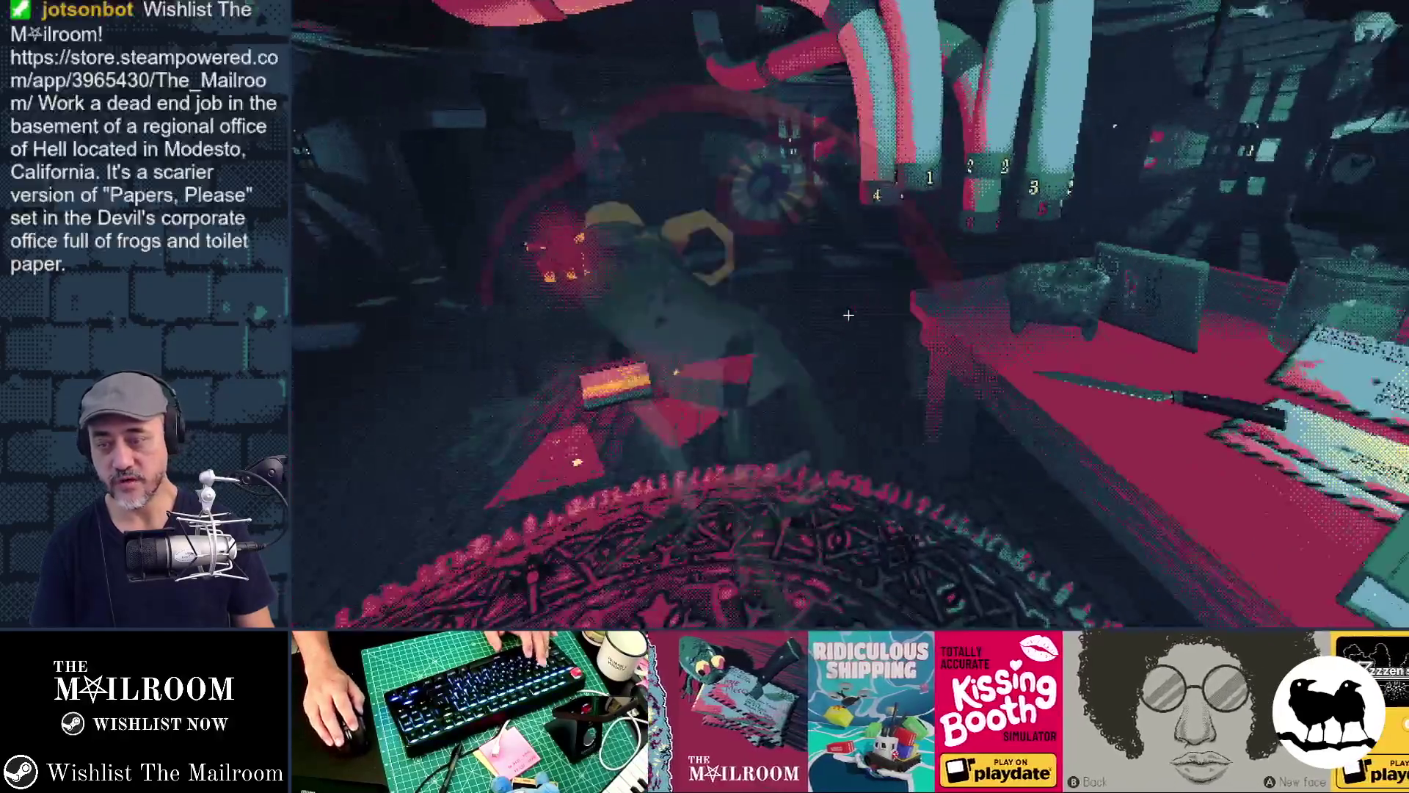
Trigger PoltergeistEvent and CowEvent from the debug console, then carry the ball creature to the table
key("grave")
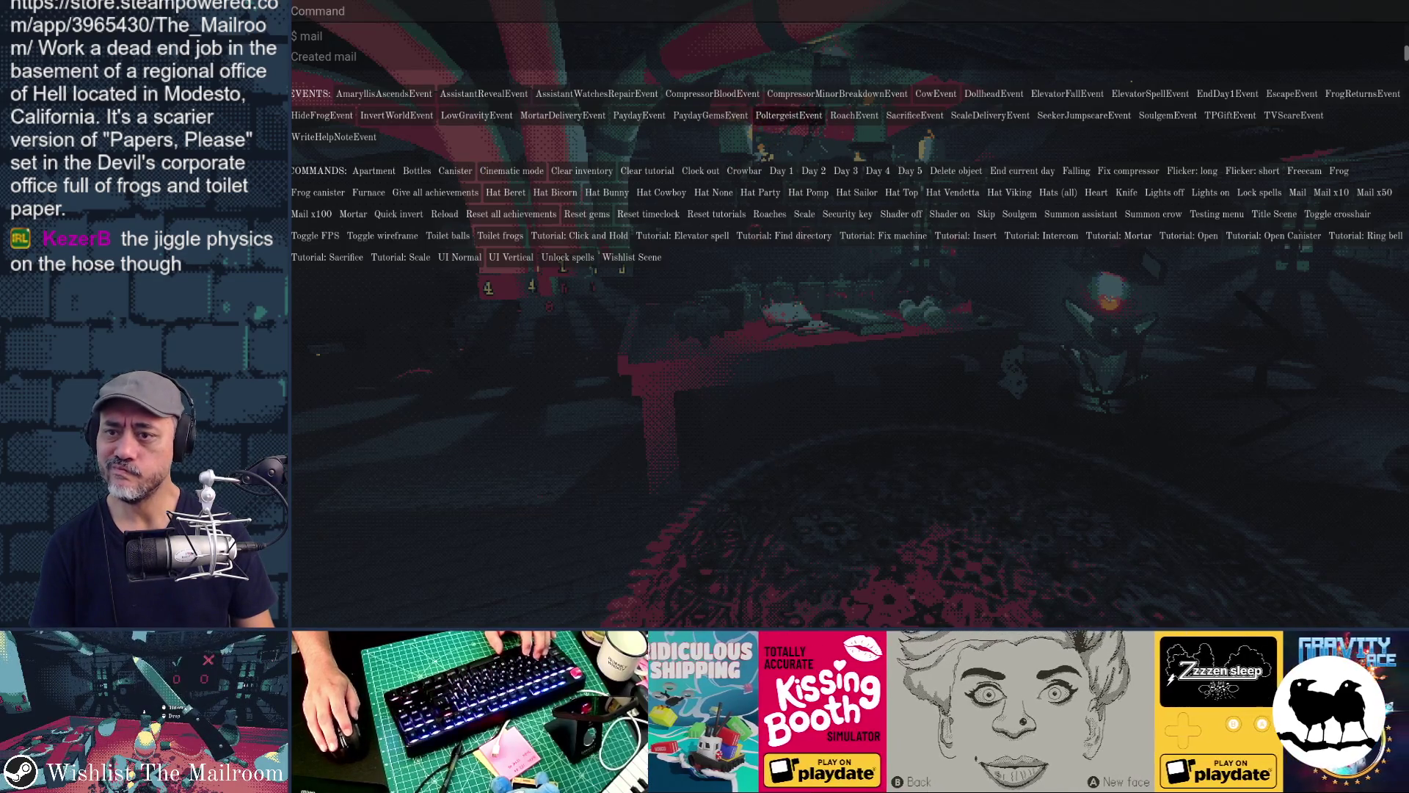
key("grave")
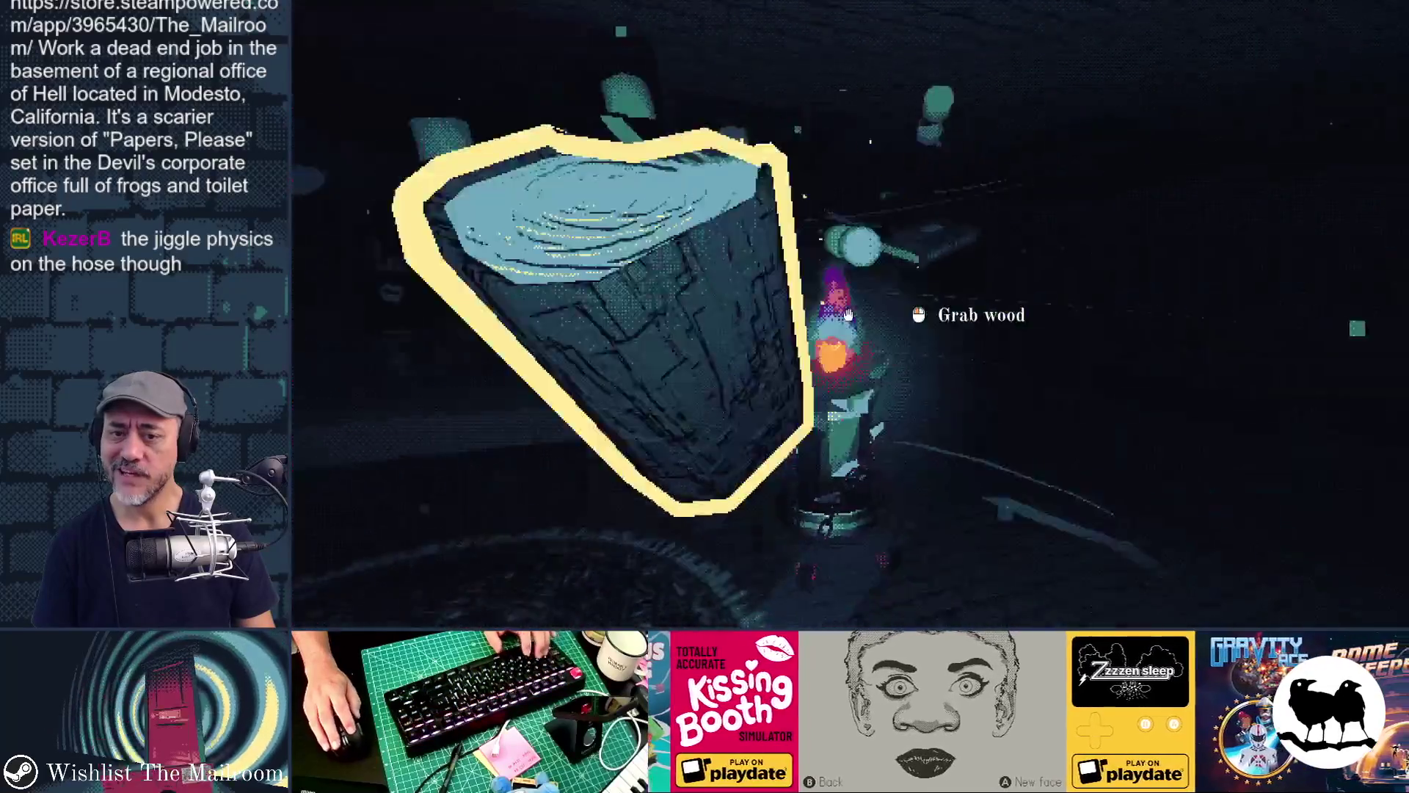
key("grave")
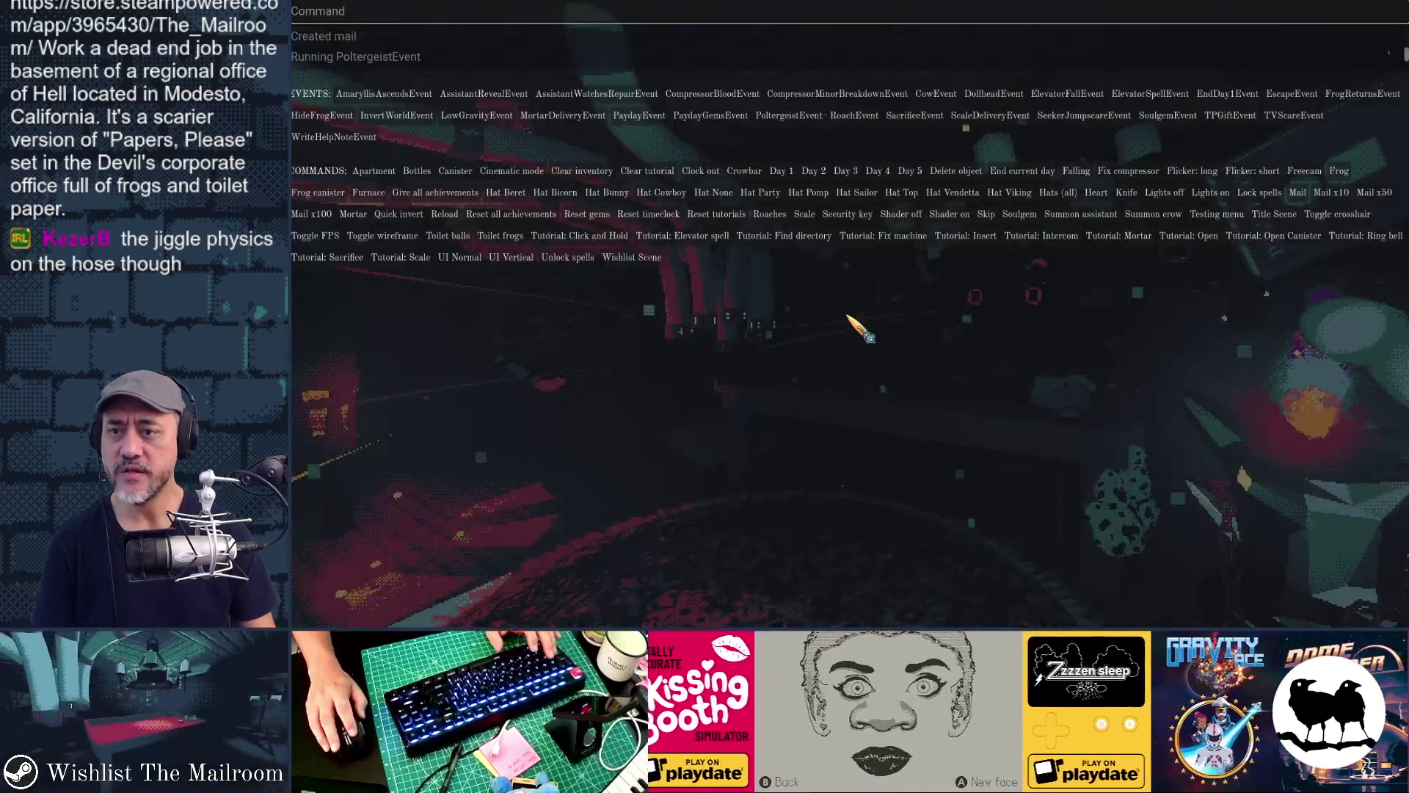
left_click(789, 115)
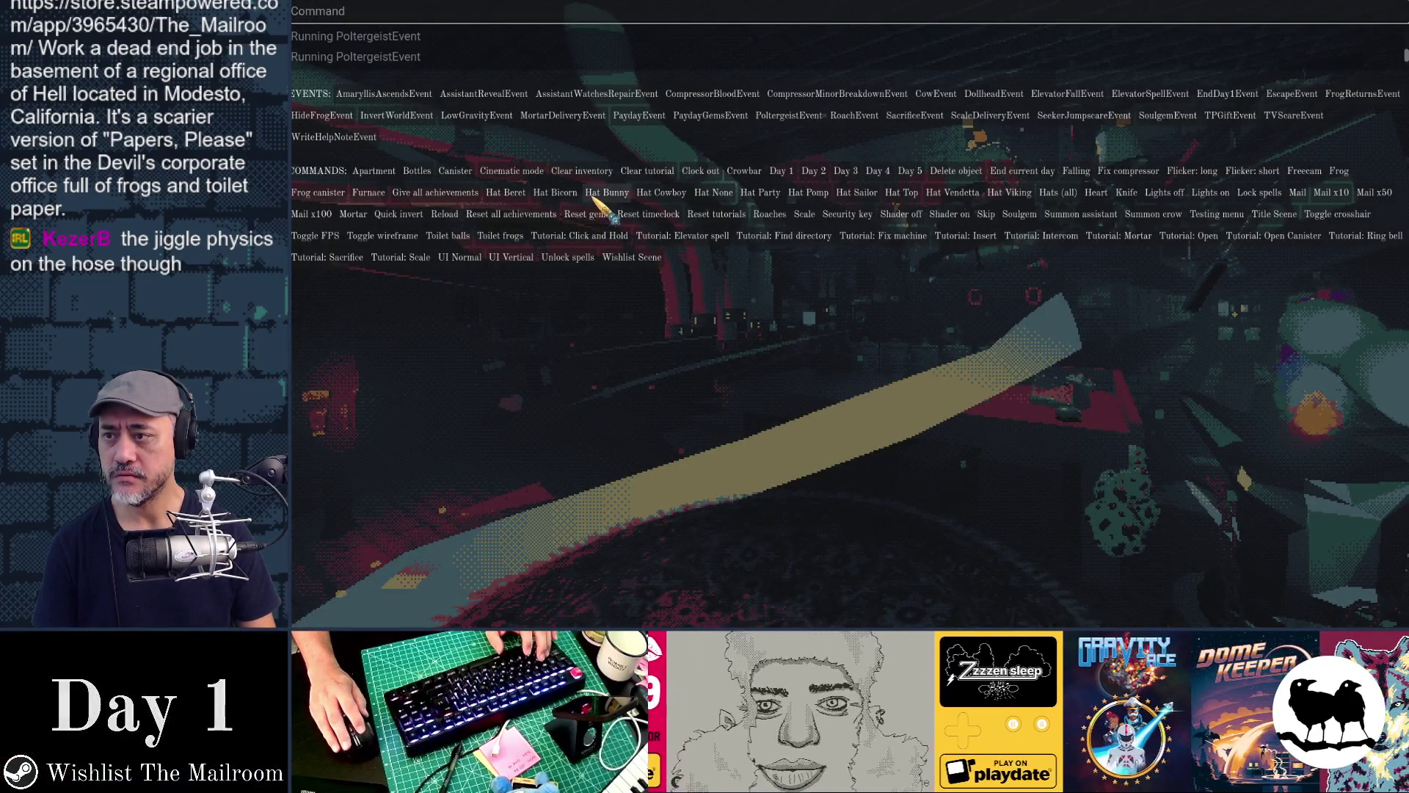
type("d")
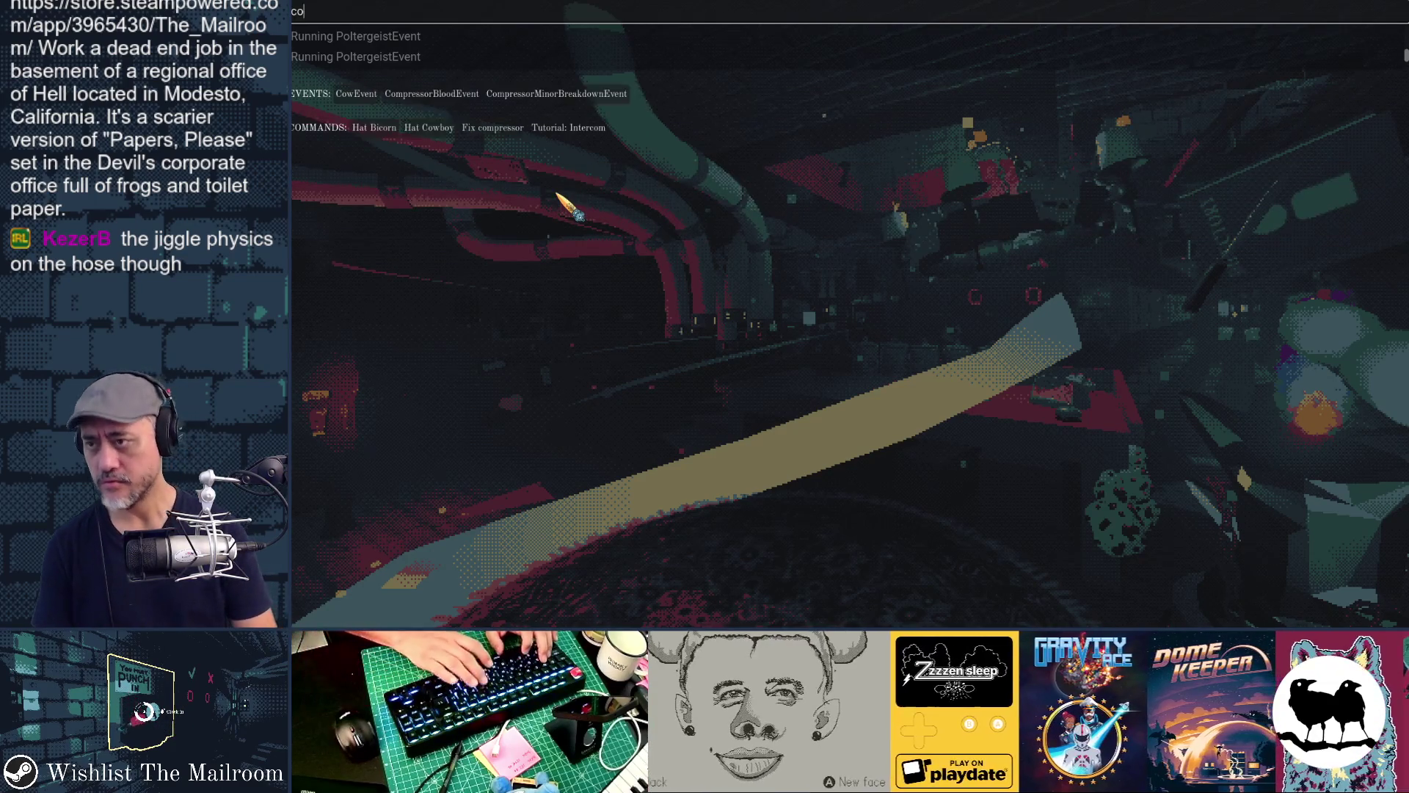
left_click(369, 101)
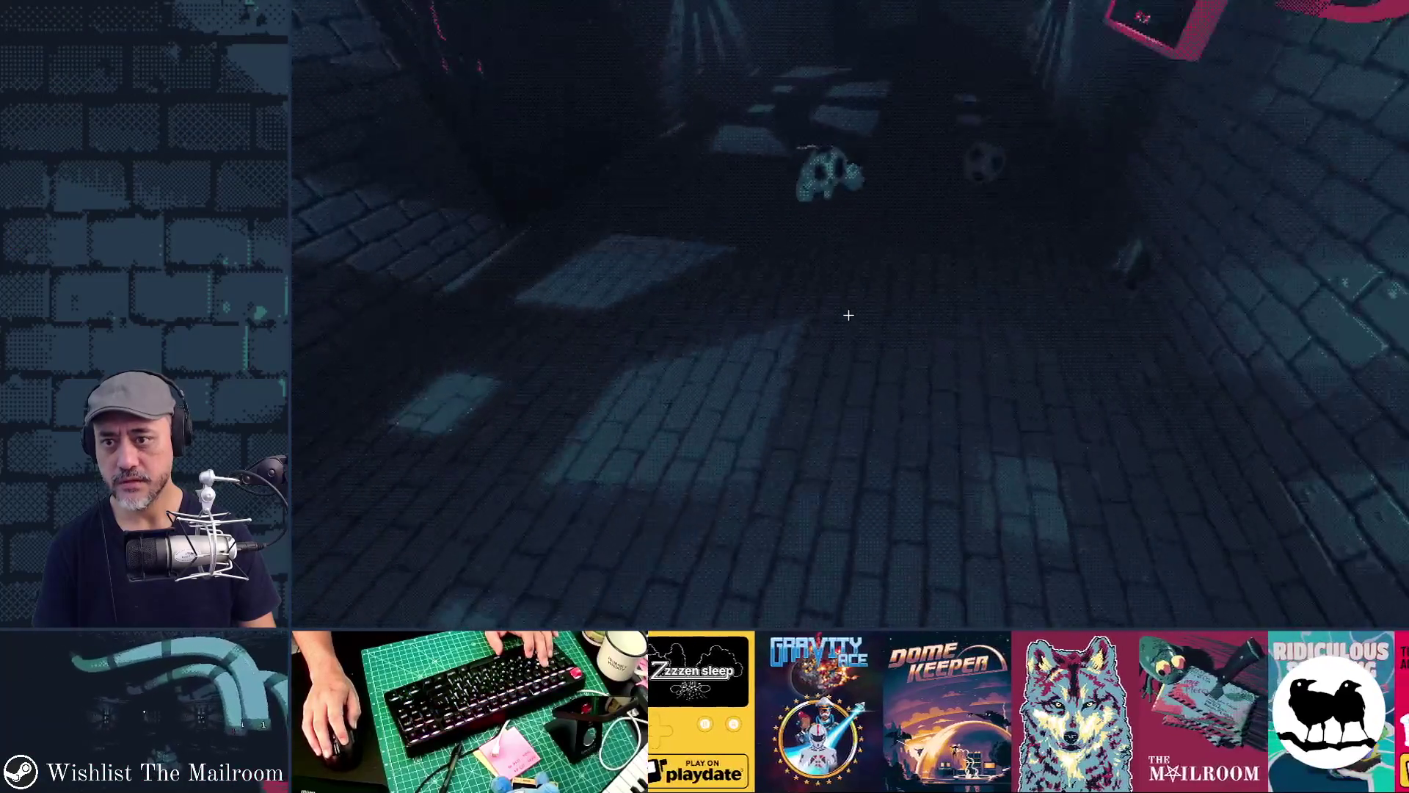
left_click(849, 315)
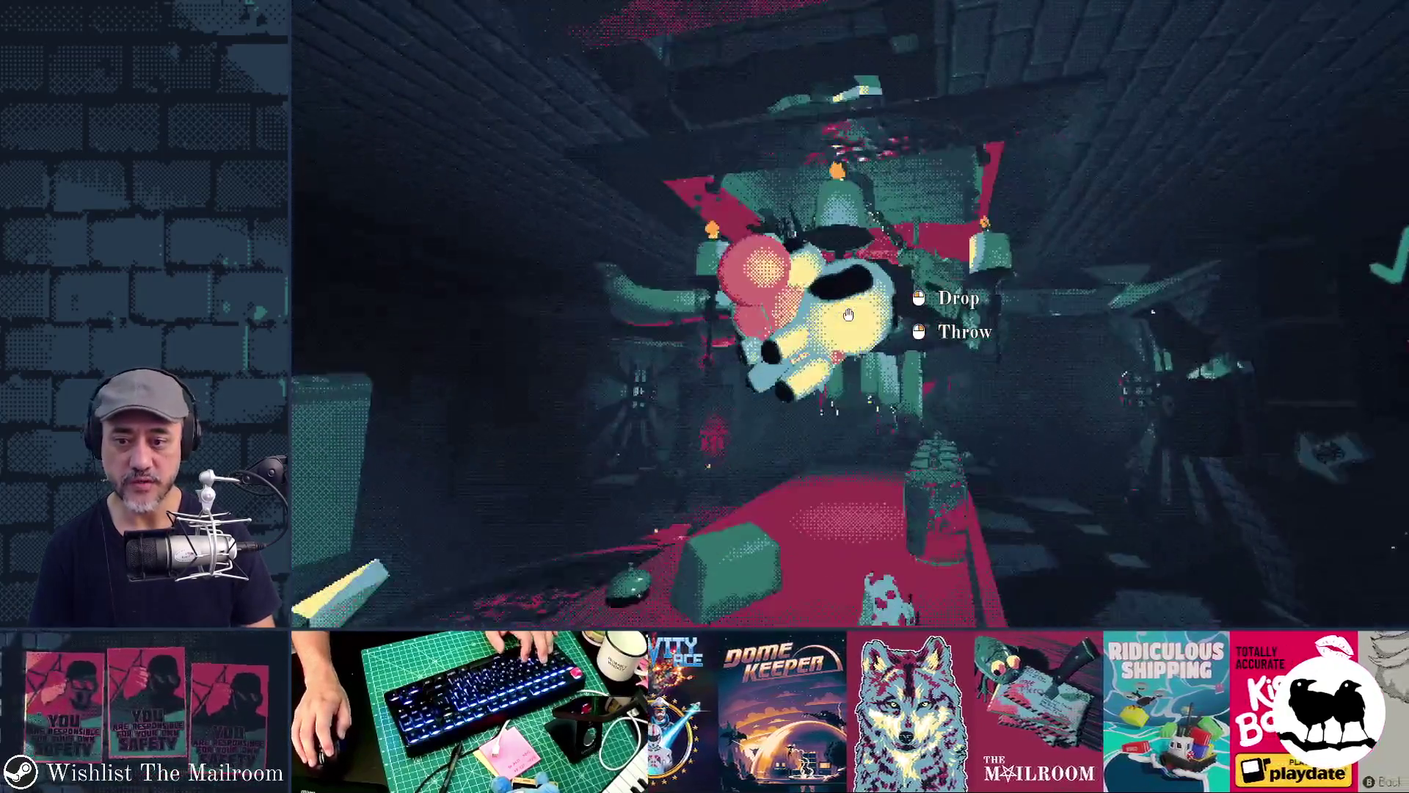
left_click(849, 314)
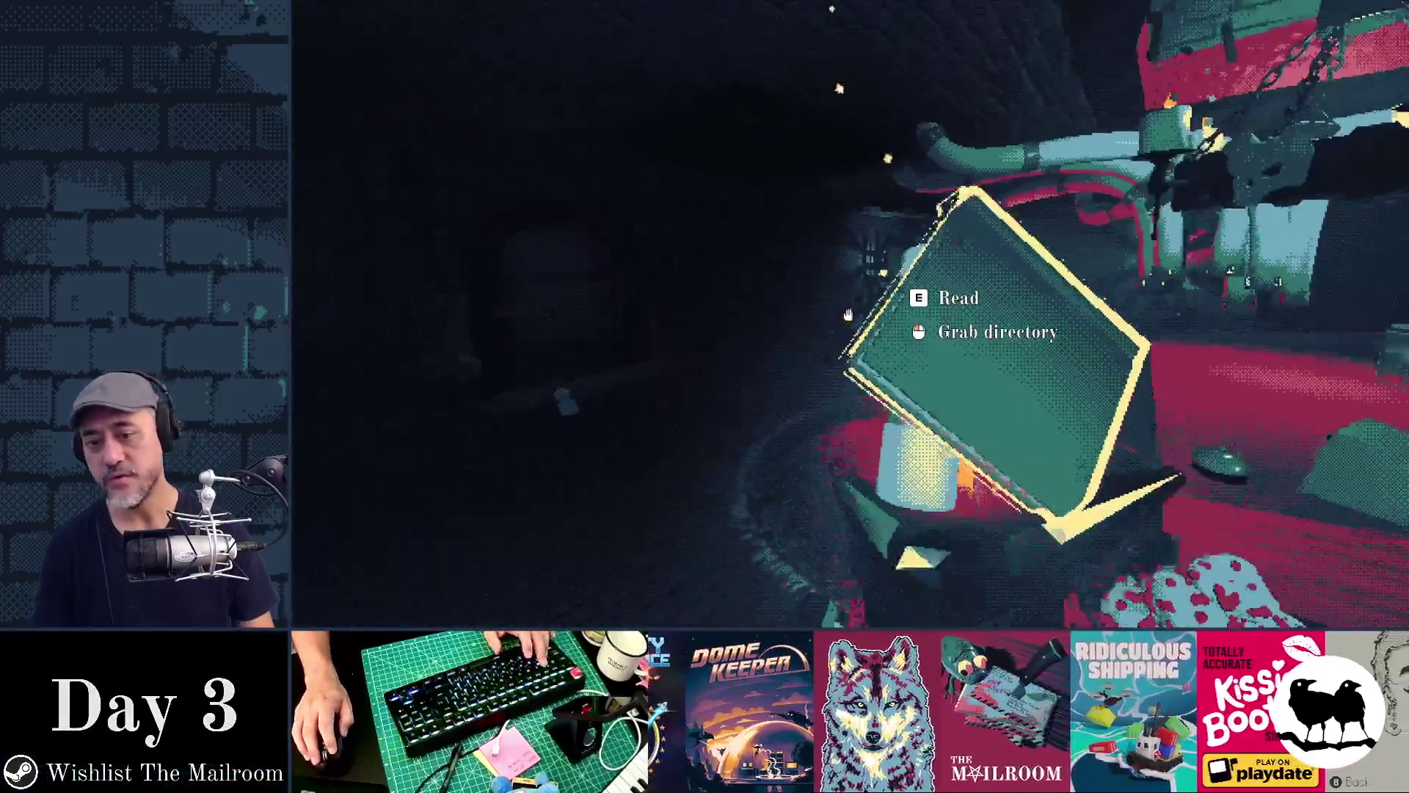
Pick up and put down the Directory sign, then stop the game with F8
left_click(848, 315)
left_click(849, 315)
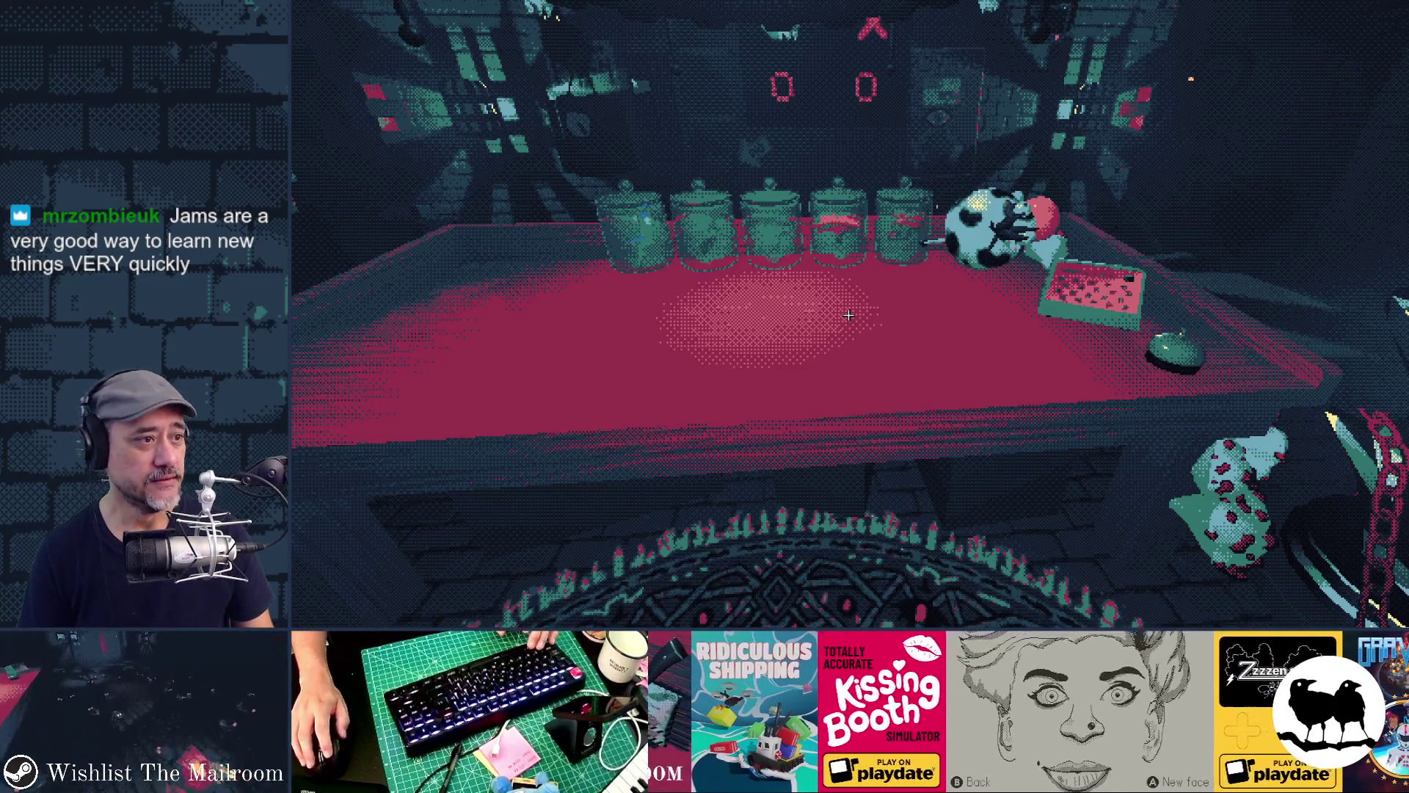
key("F8")
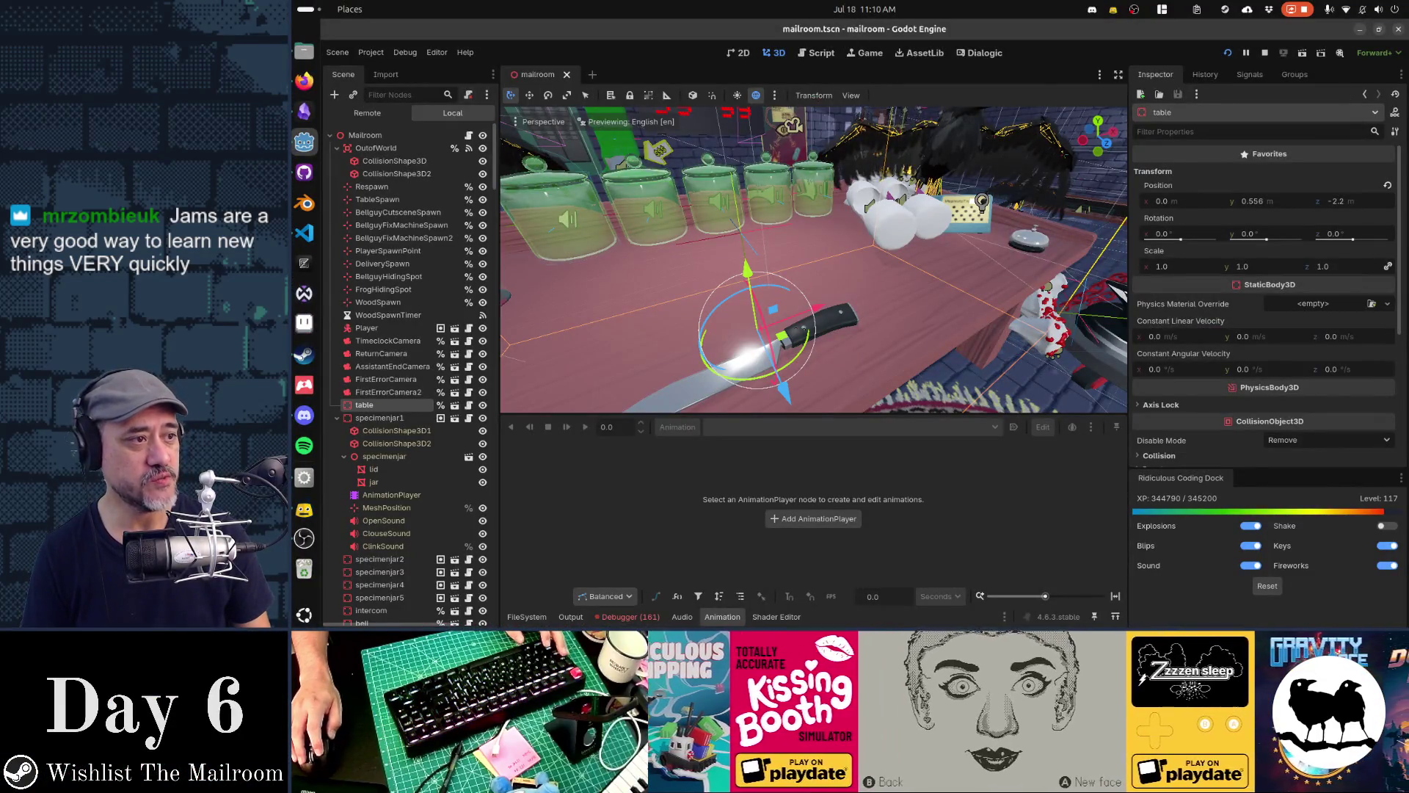
Relaunch the game with F5 and switch between the game and the Godot editor windows
key("F5")
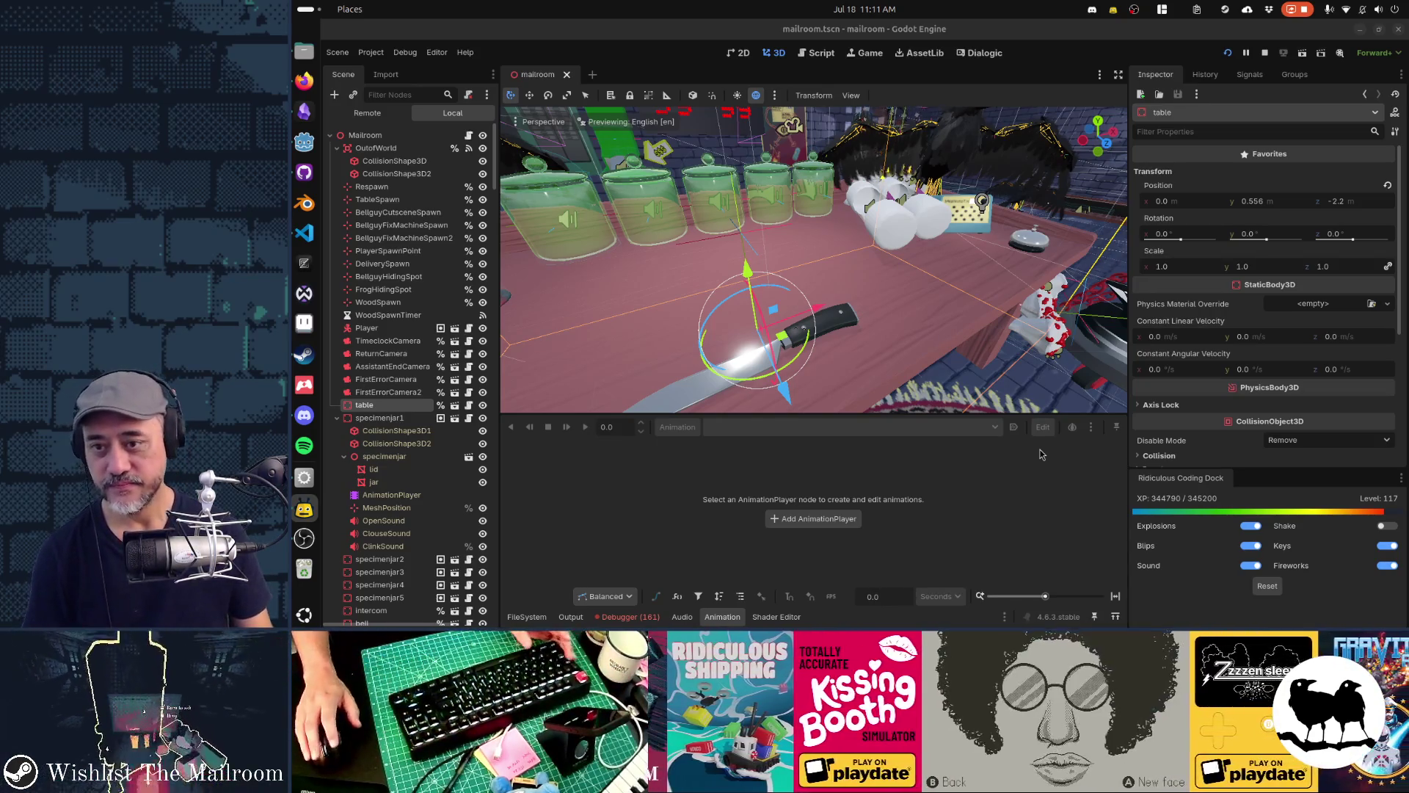
key("alt+Tab")
key("alt+Tab")
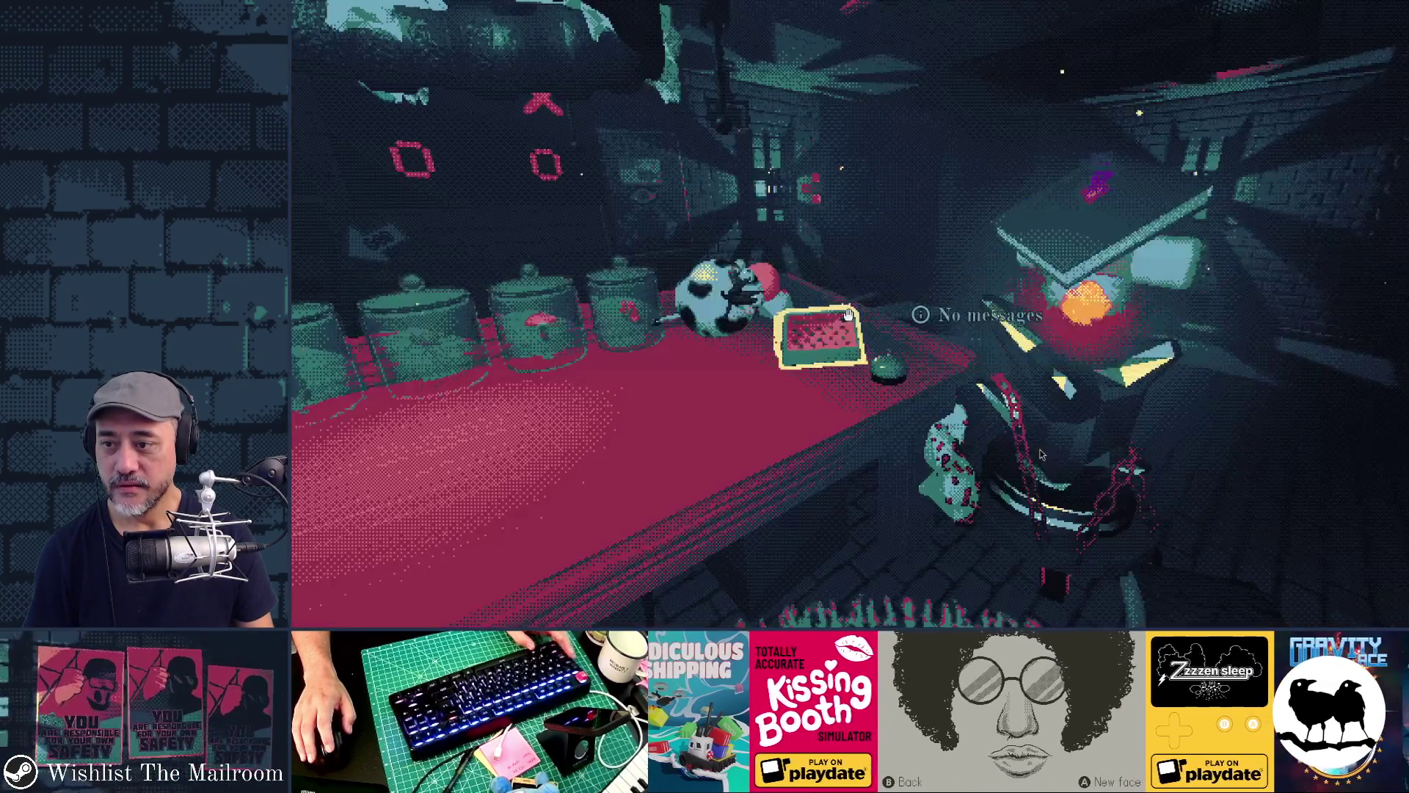
key("alt+Tab")
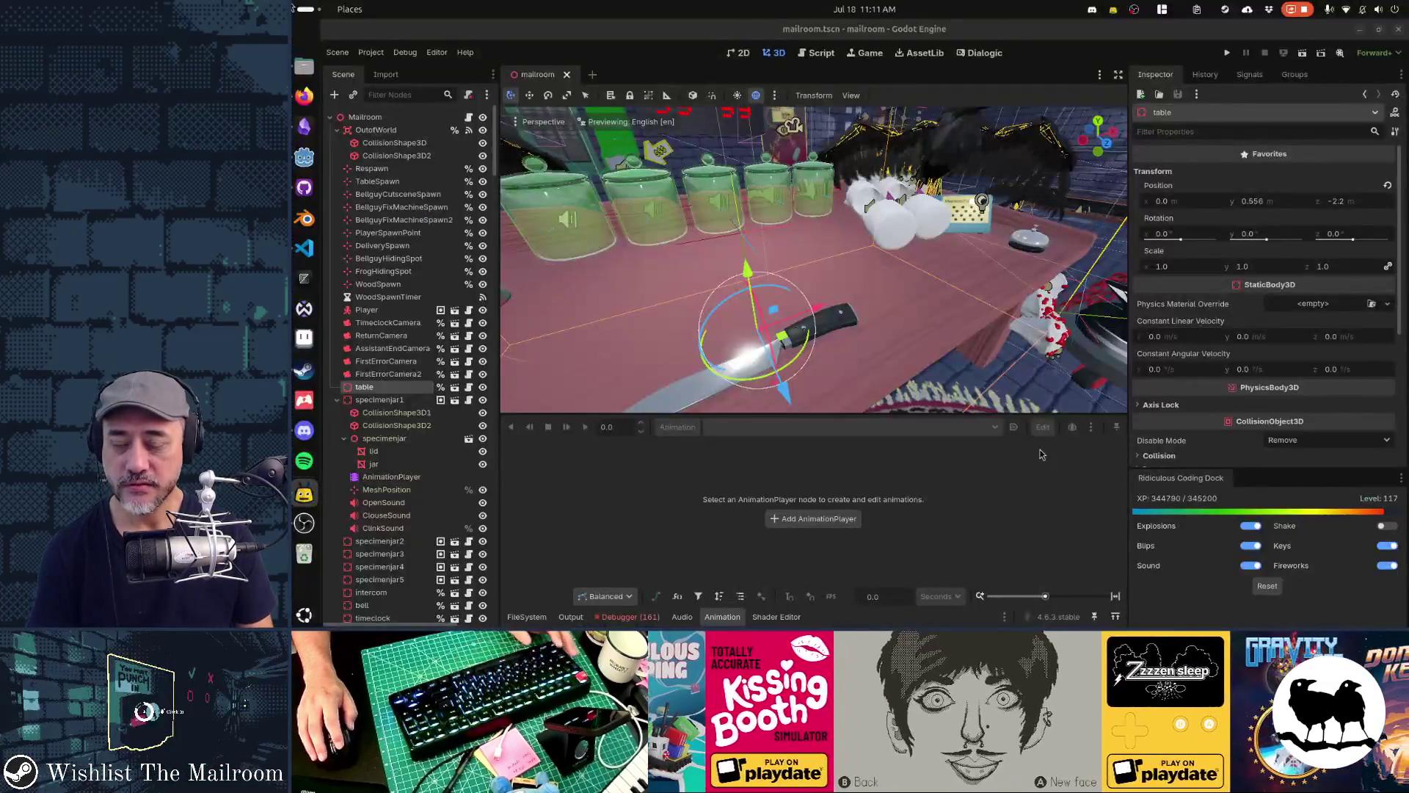
key("alt+Tab")
key("alt+Tab")
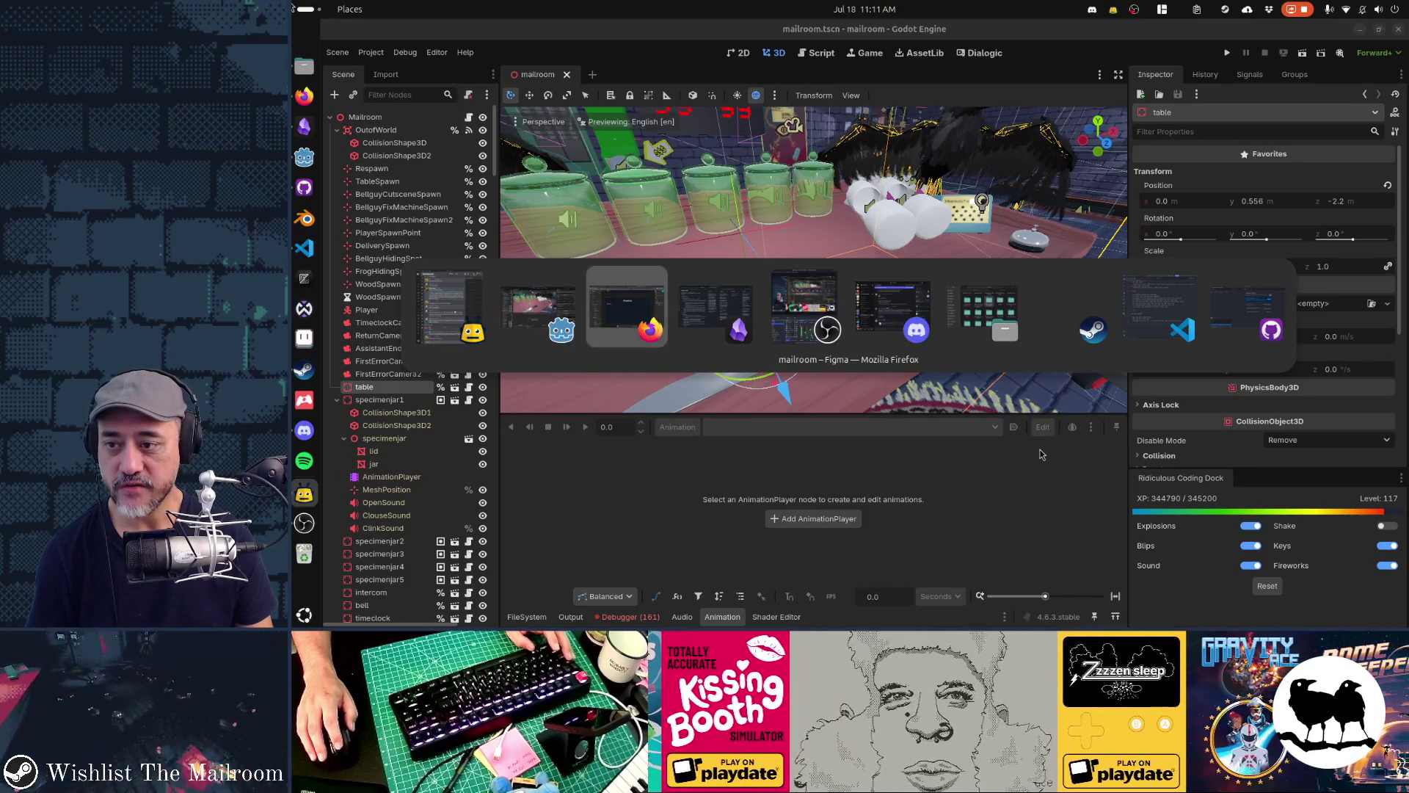
key("alt+Tab")
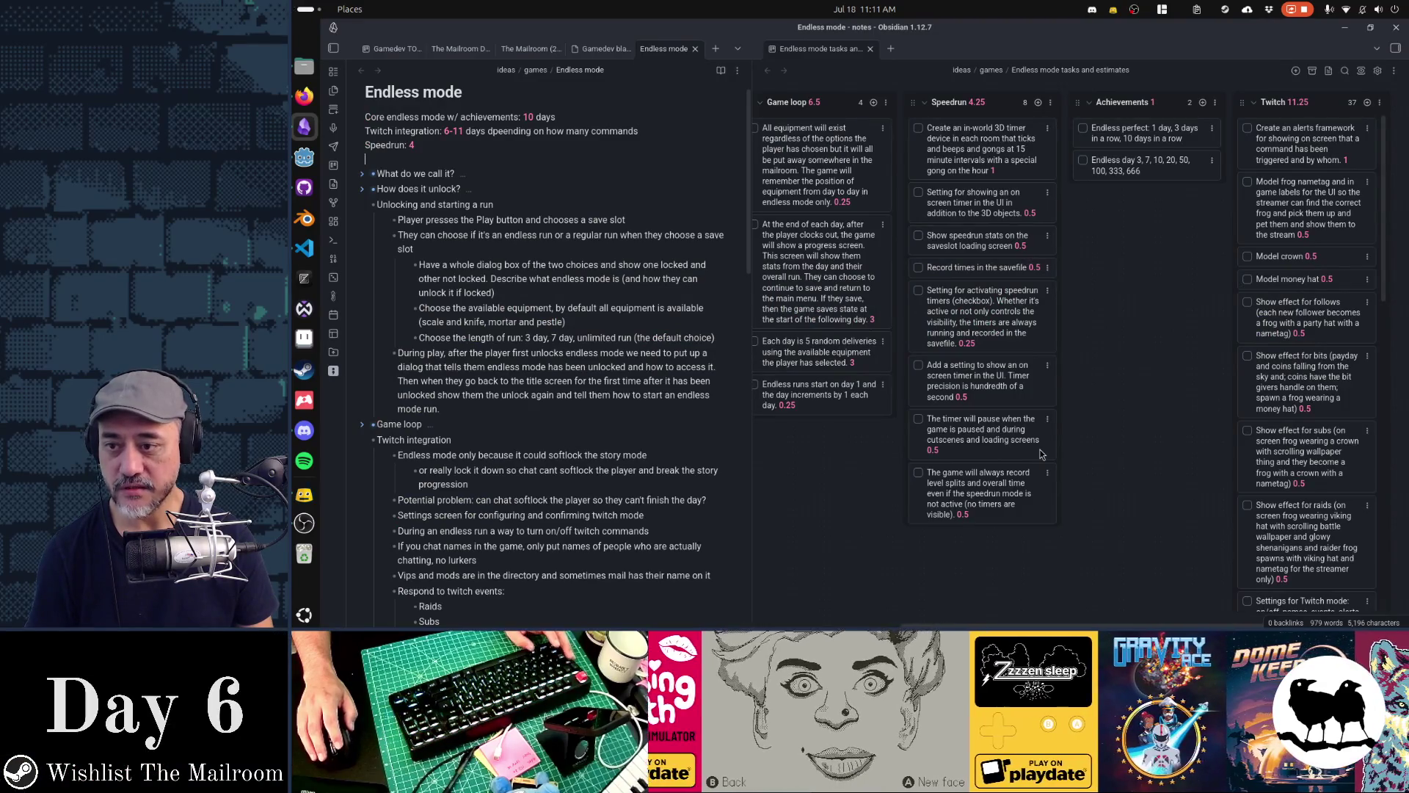
Switch from Obsidian to the Firefox window showing the Figma mailroom file
key("alt+Tab")
key("alt+Tab")
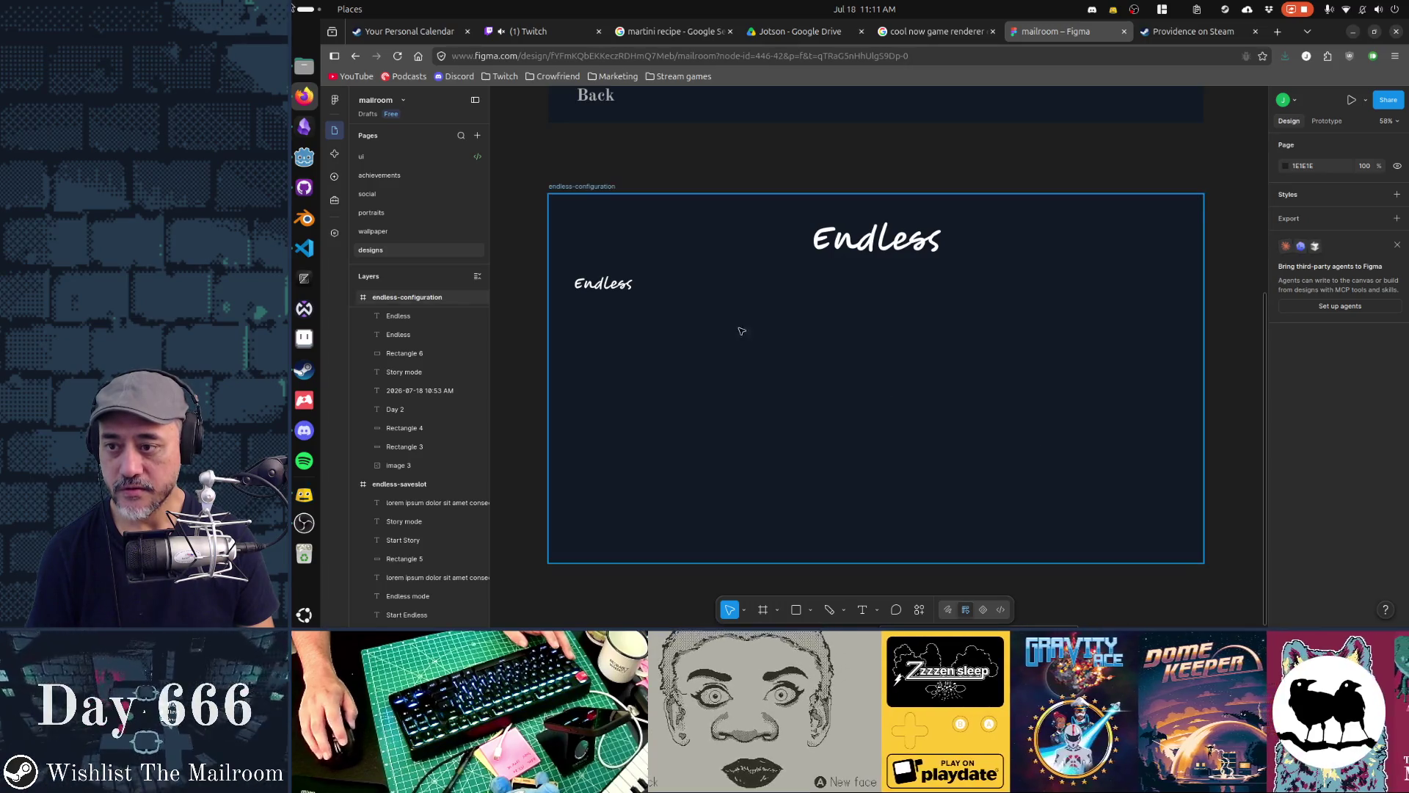
Change the small Endless heading text to 'Twitch'
scroll(742, 331, "up", 1)
double_click(595, 307)
type("Twitch")
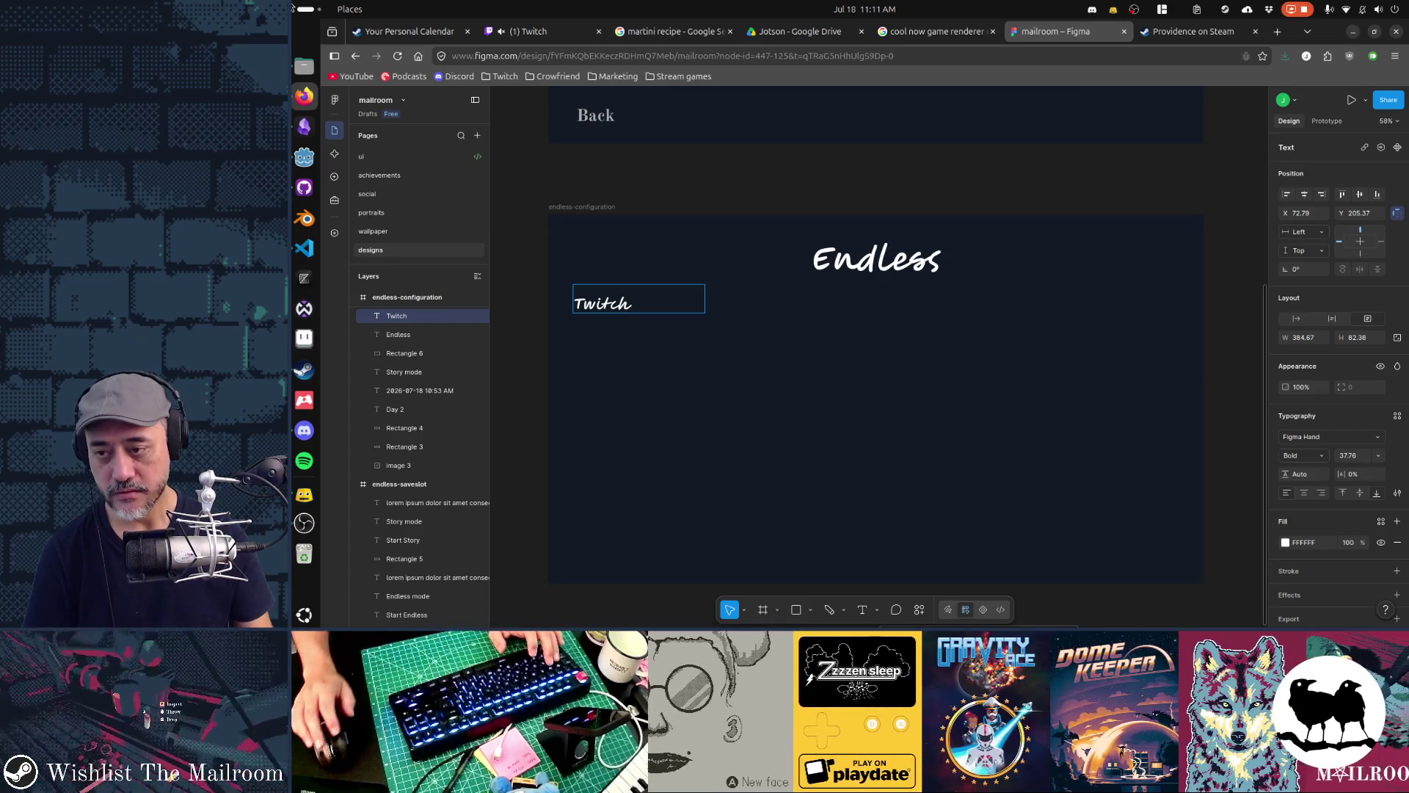
key("Escape")
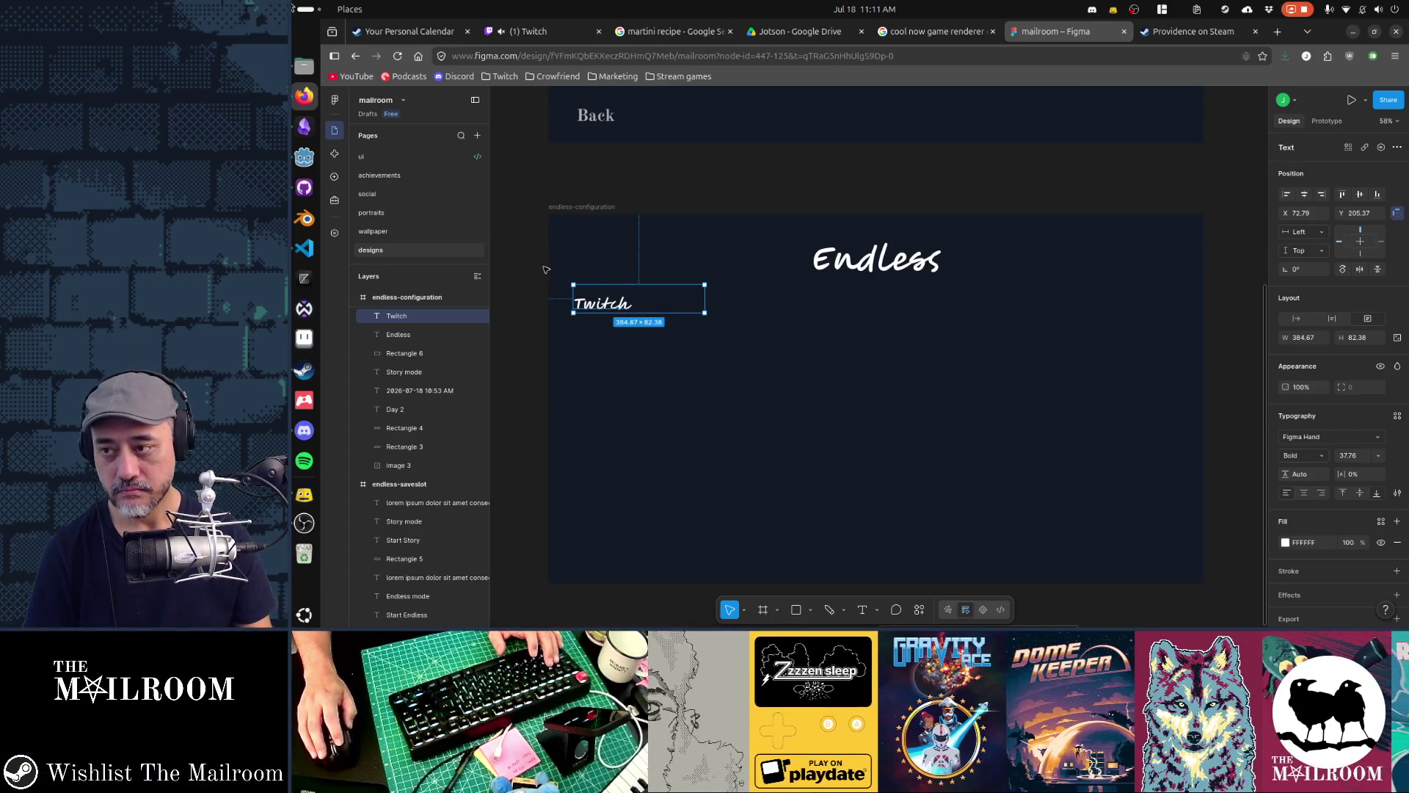
left_click(540, 316)
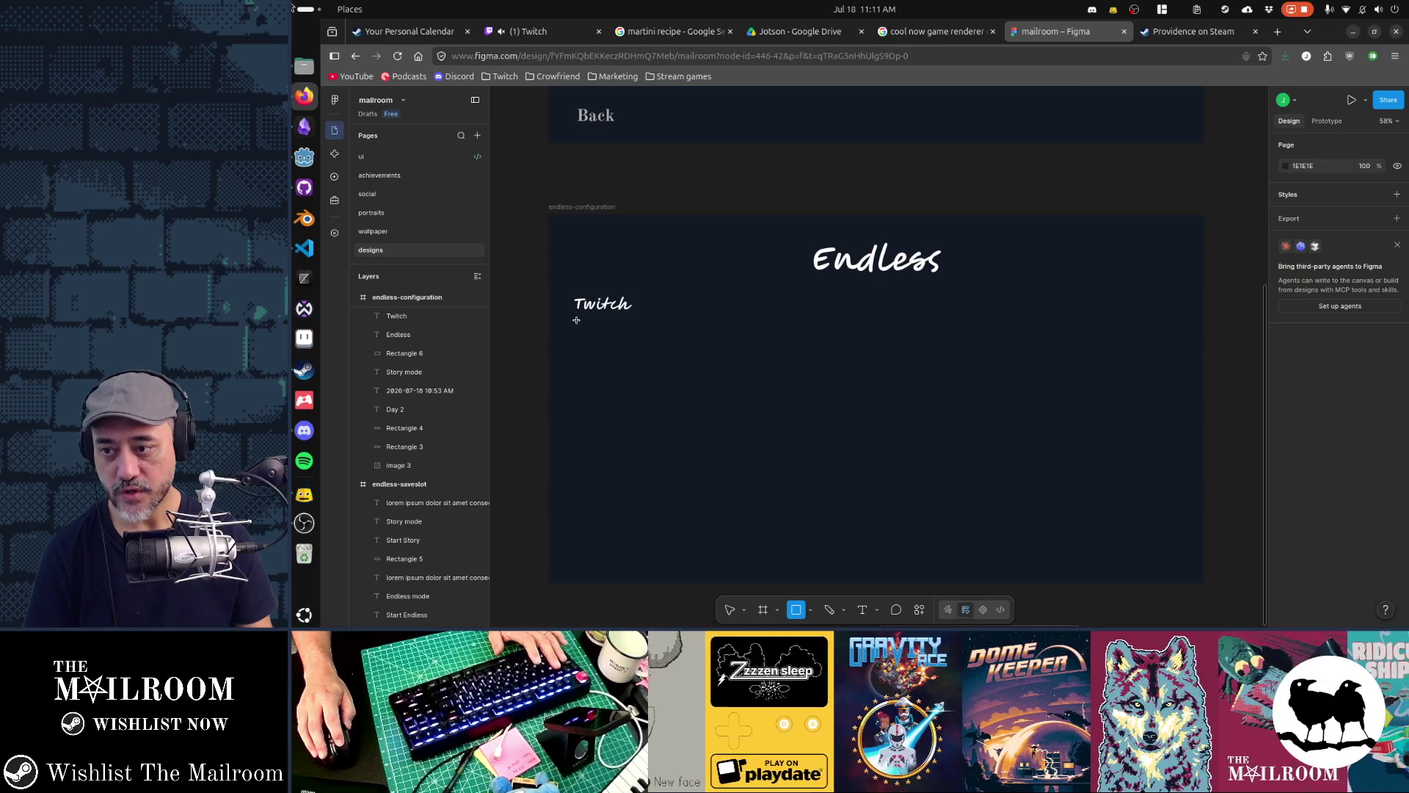
Draw a no-fill square checkbox with a D7D7D7 stroke of 5, sized 38.12 wide
left_click_drag(576, 321, 590, 334)
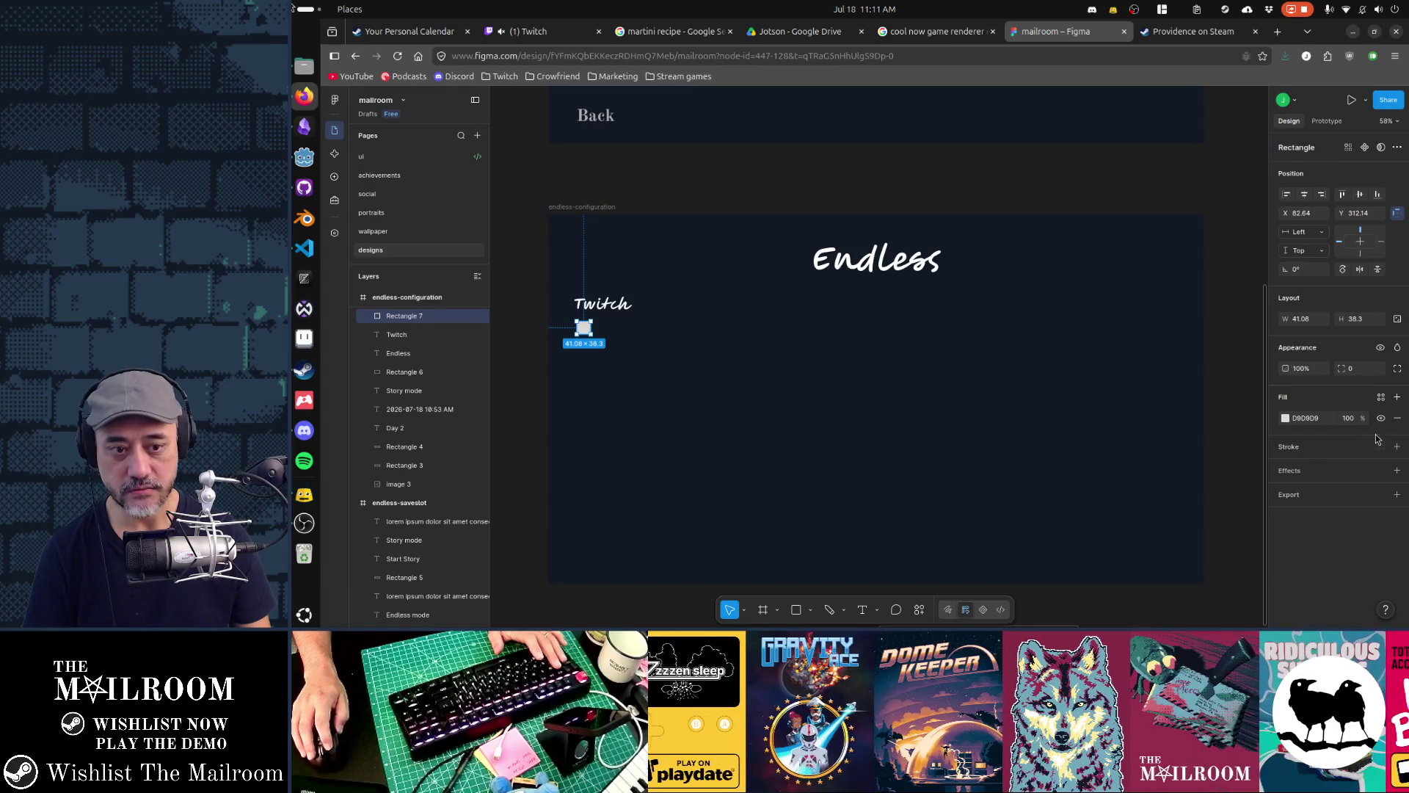
left_click(1397, 447)
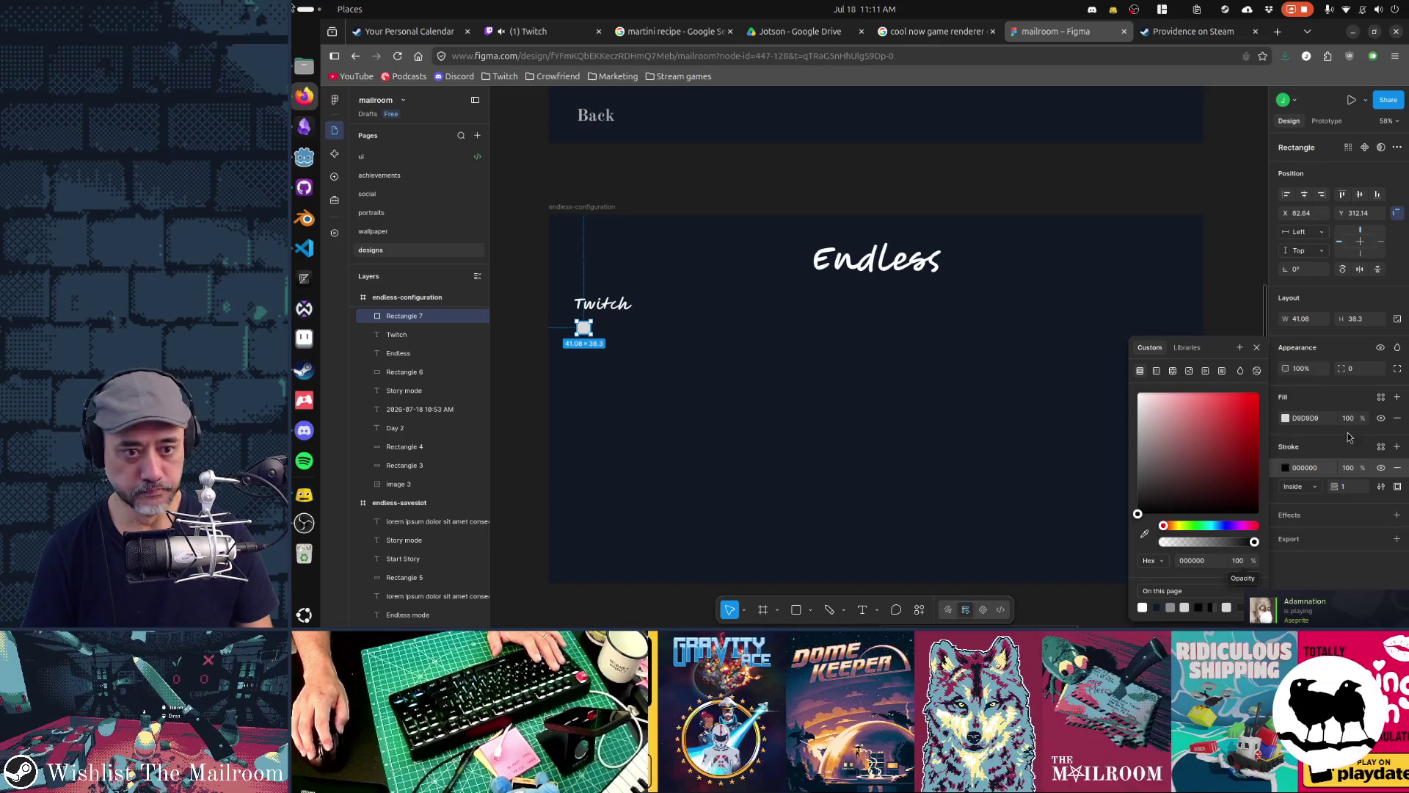
left_click(1397, 418)
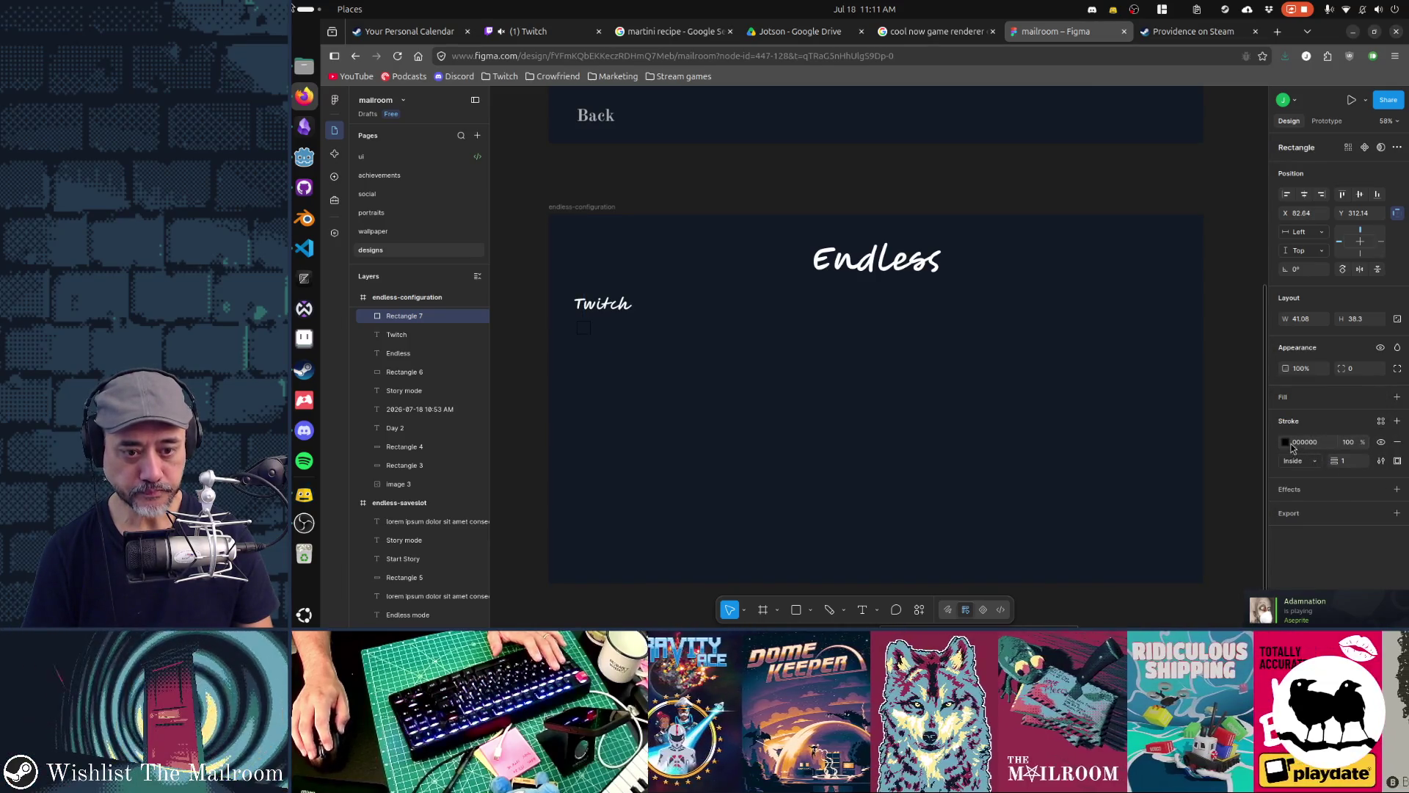
left_click(1286, 442)
left_click_drag(1156, 444, 1112, 417)
left_click_drag(1340, 460, 1340, 461)
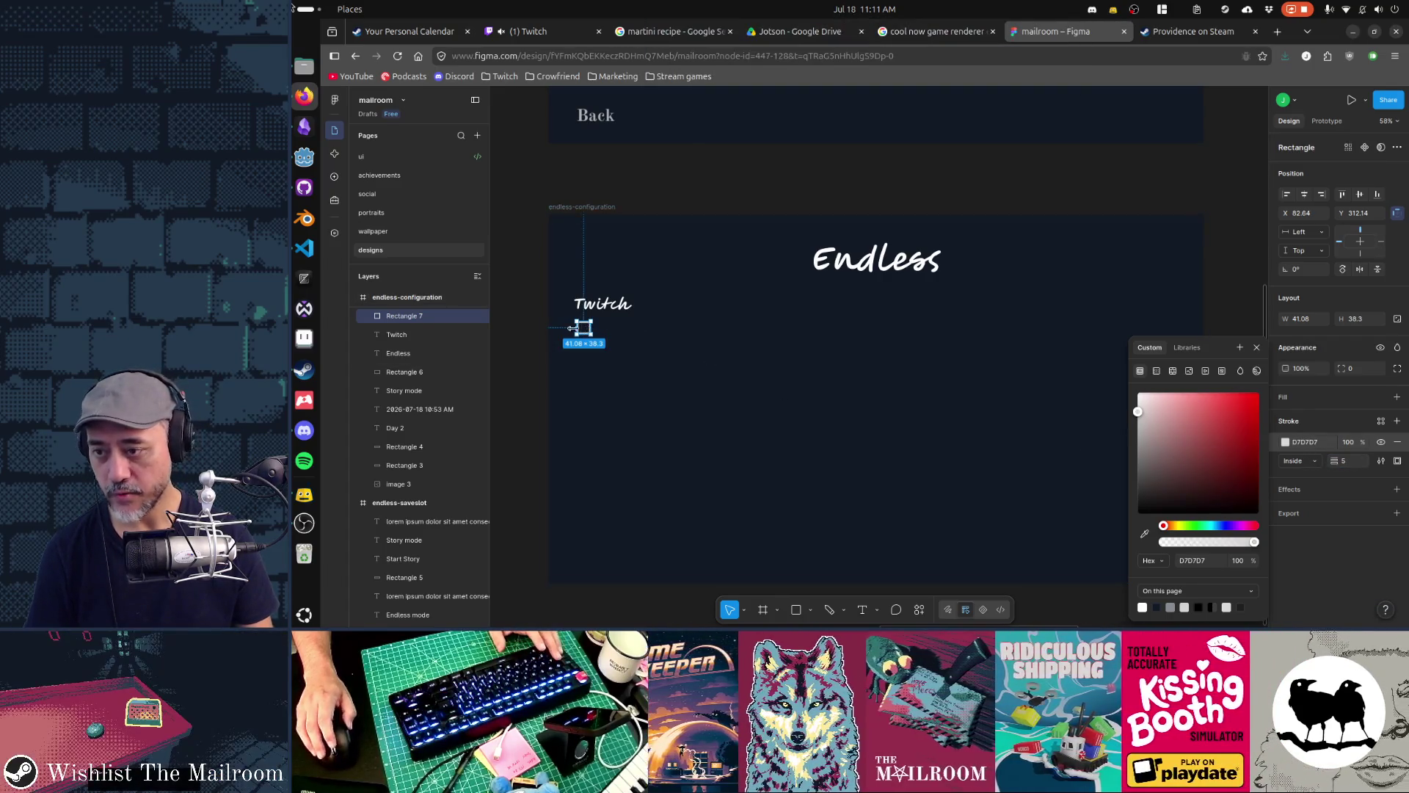
scroll(573, 328, "up", 5)
left_click_drag(638, 336, 633, 337)
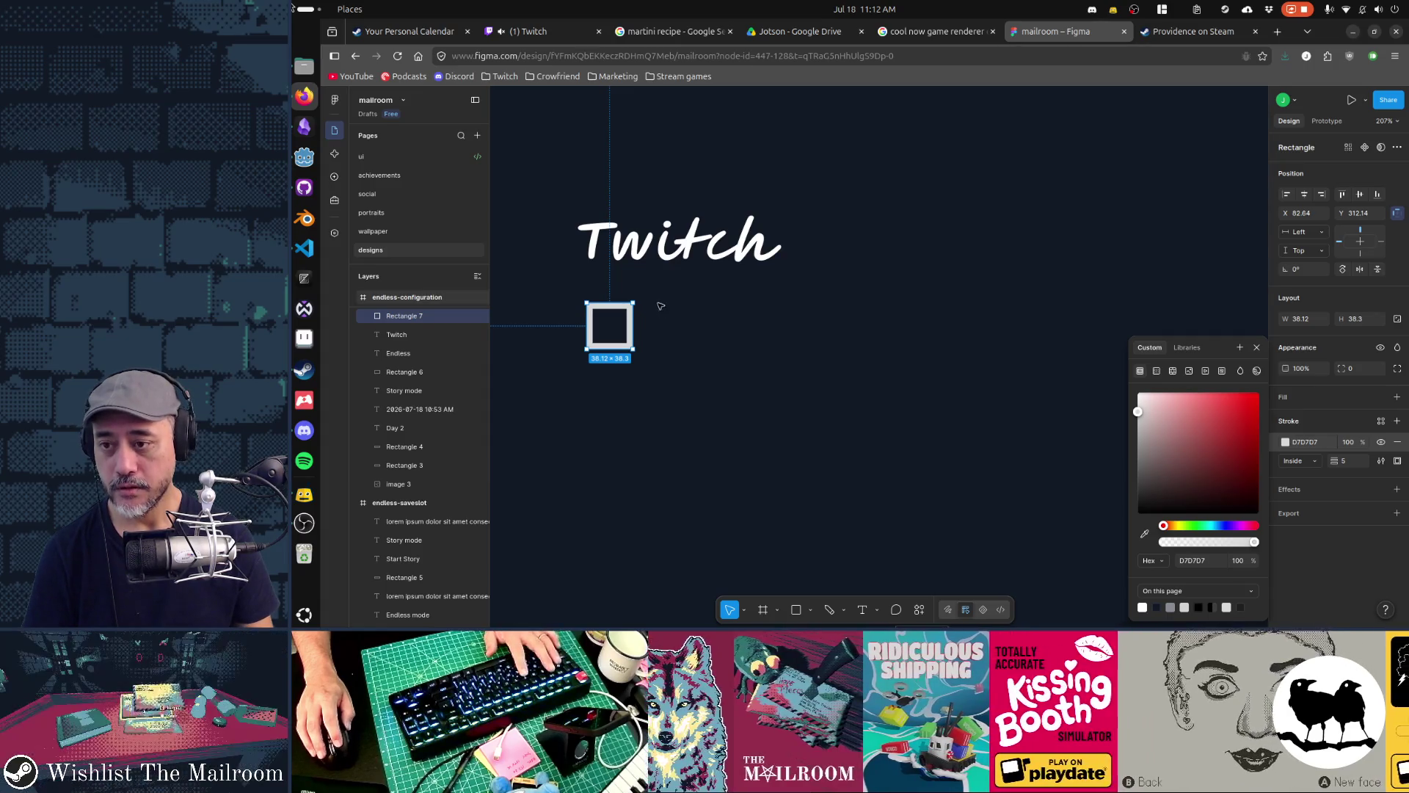
Duplicate the Twitch text and place the copy beside the square
left_click(673, 246)
key("ctrl+d")
left_click_drag(673, 246, 746, 330)
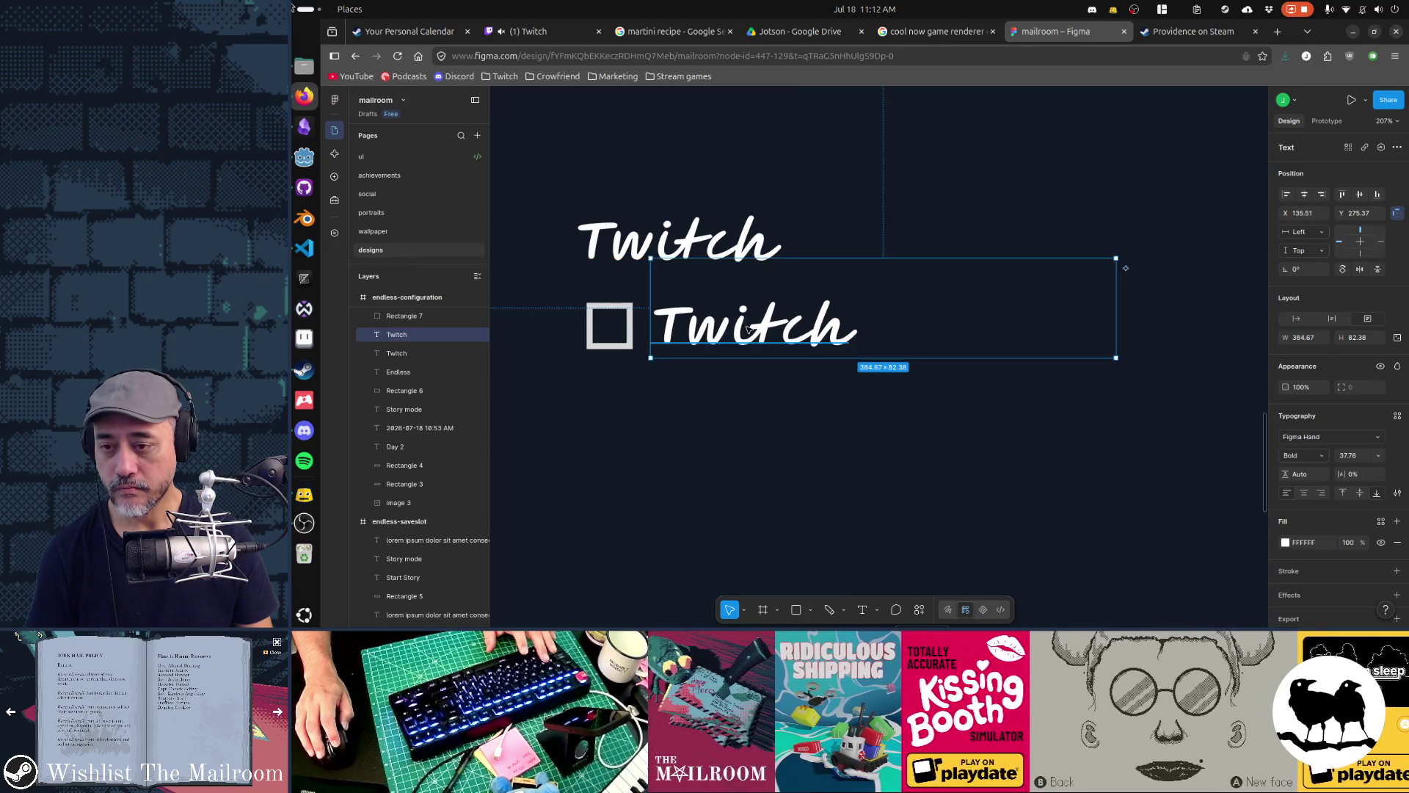
Relabel the copied text 'option option' and group it with its checkbox square
double_click(753, 326)
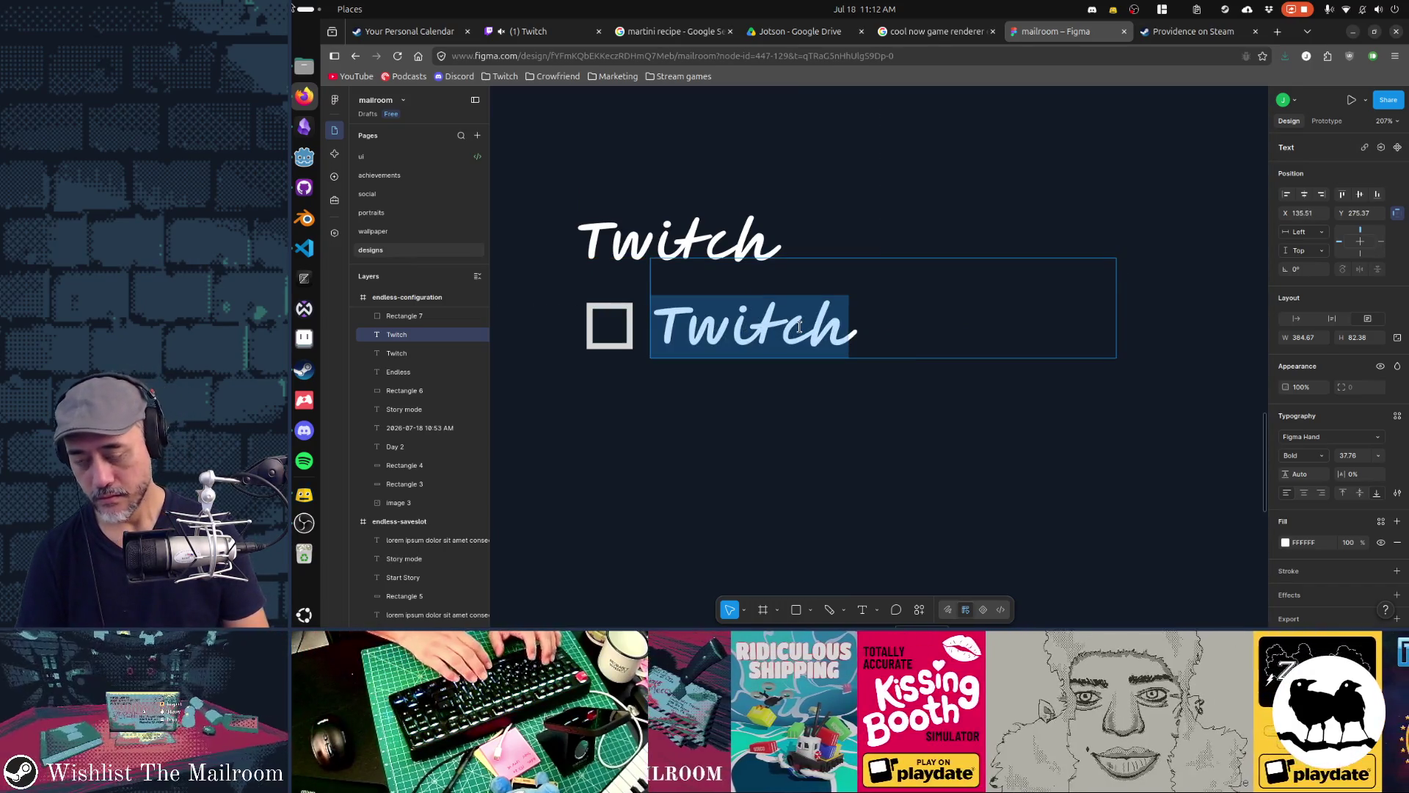
type("option option")
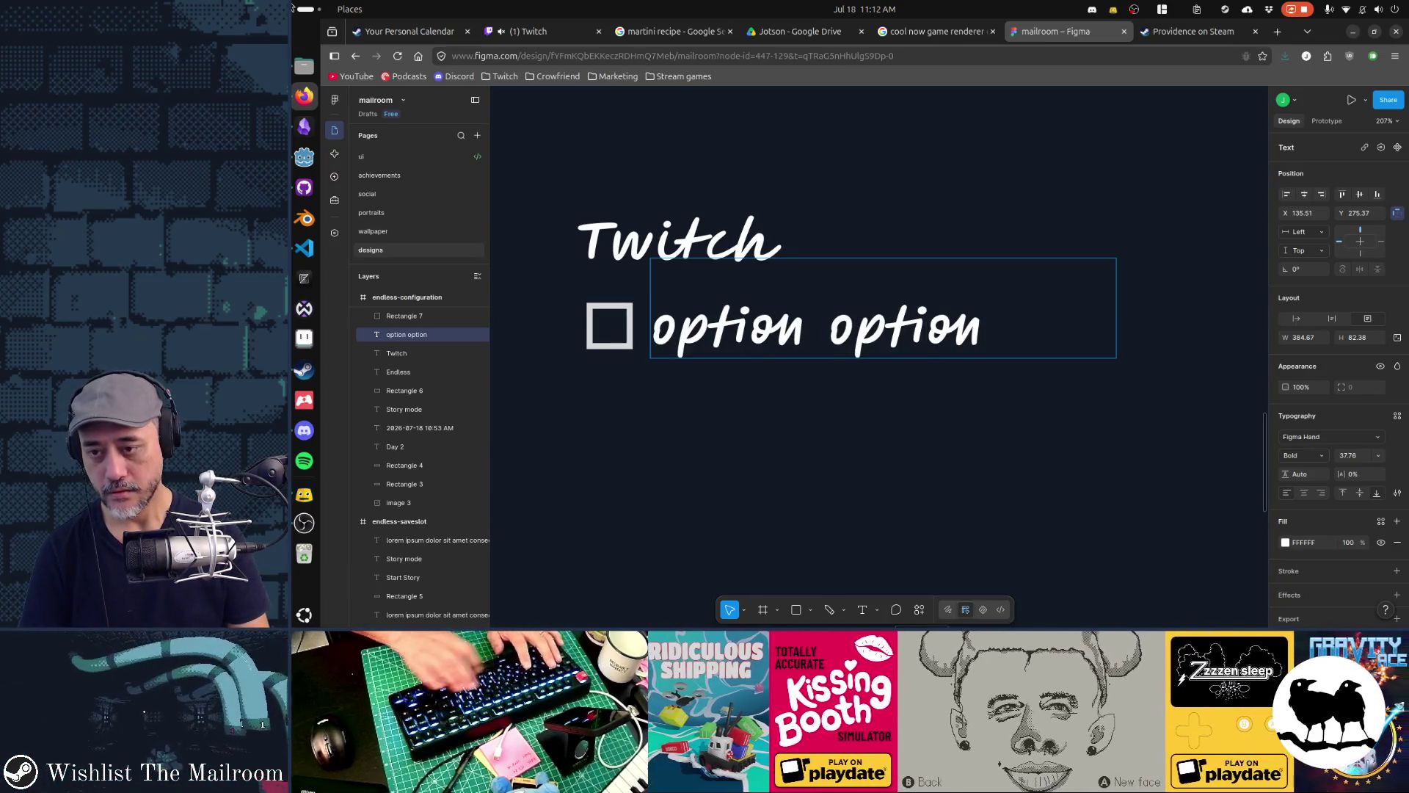
key("Escape")
scroll(821, 354, "down", 5)
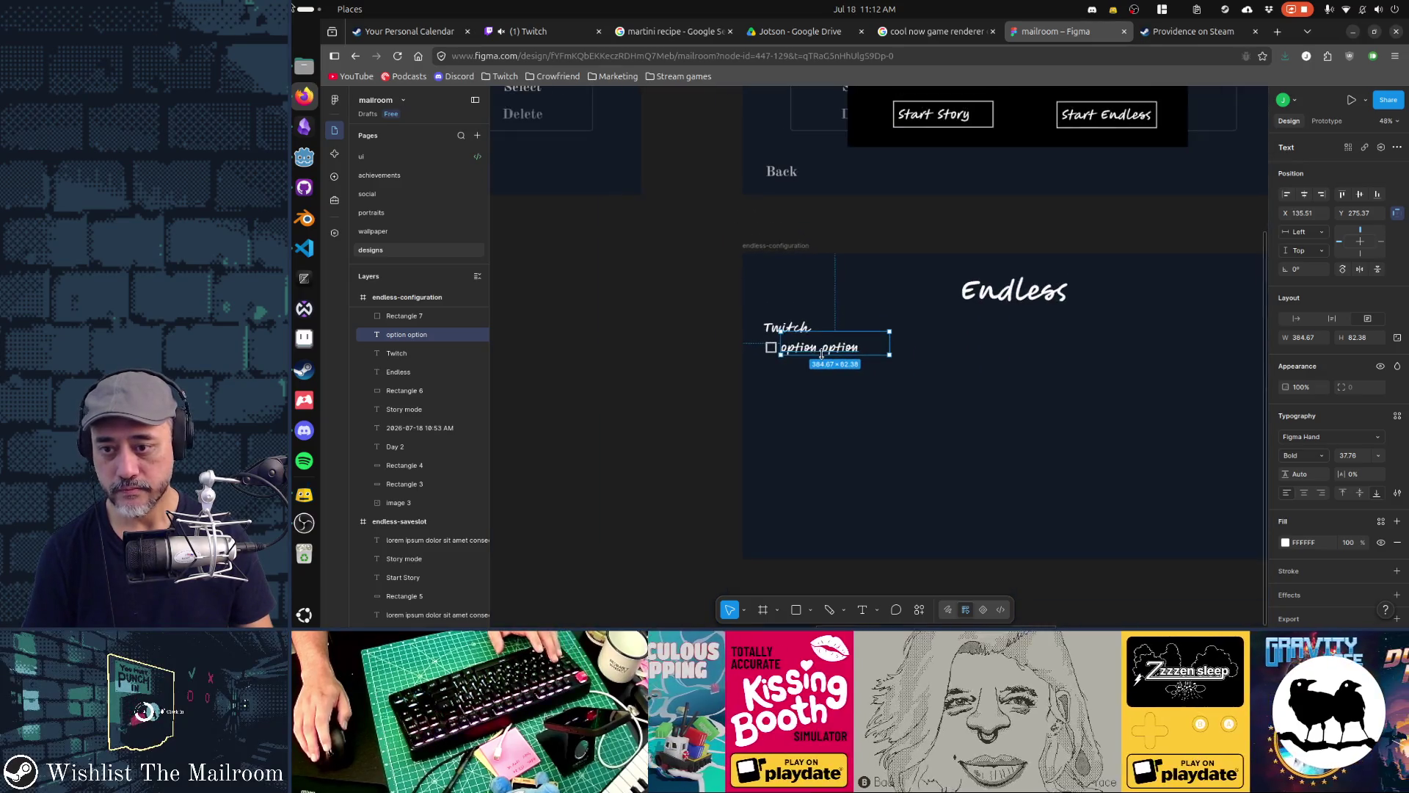
left_click(770, 347, "shift")
key("ctrl+g")
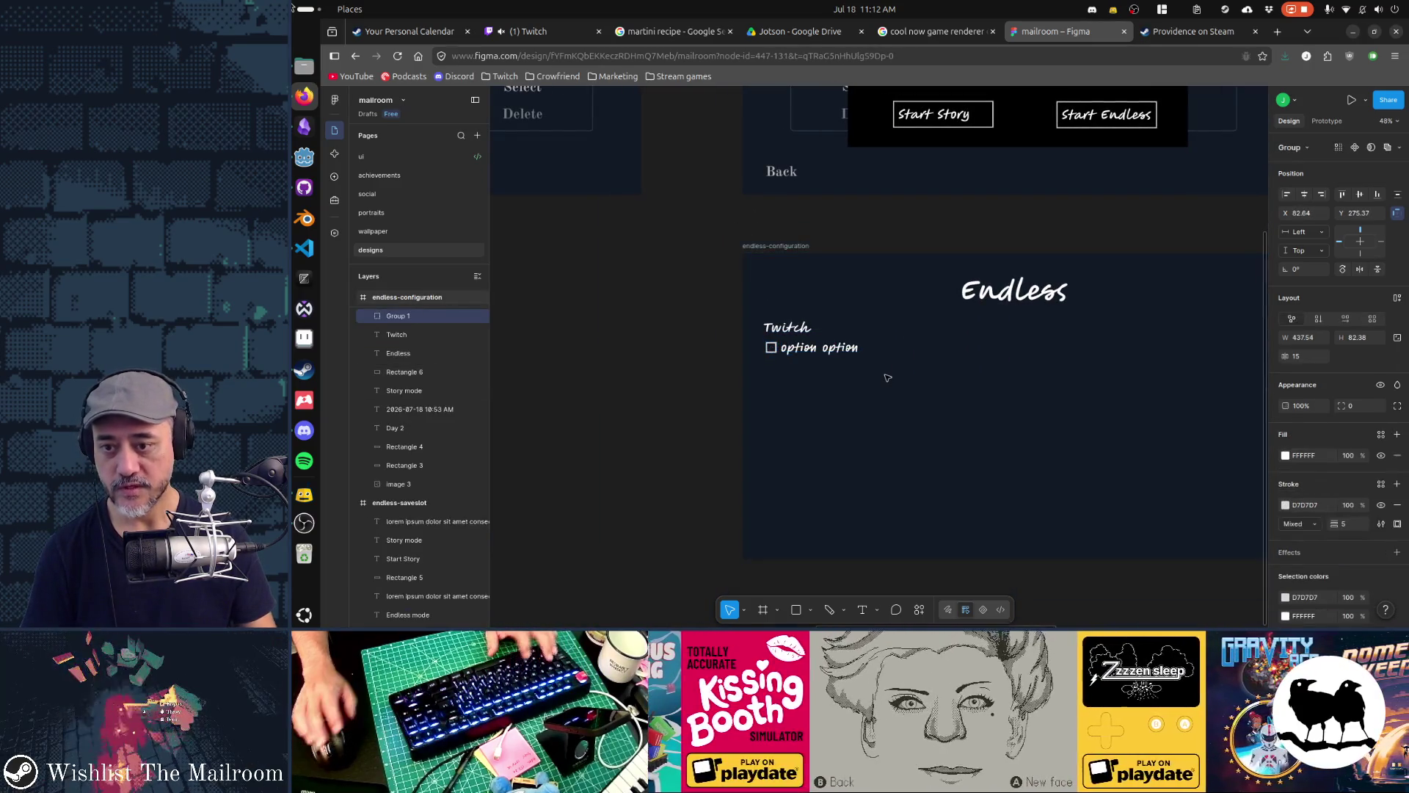
Duplicate the checkbox row twice to make three stacked option rows
left_click(826, 350)
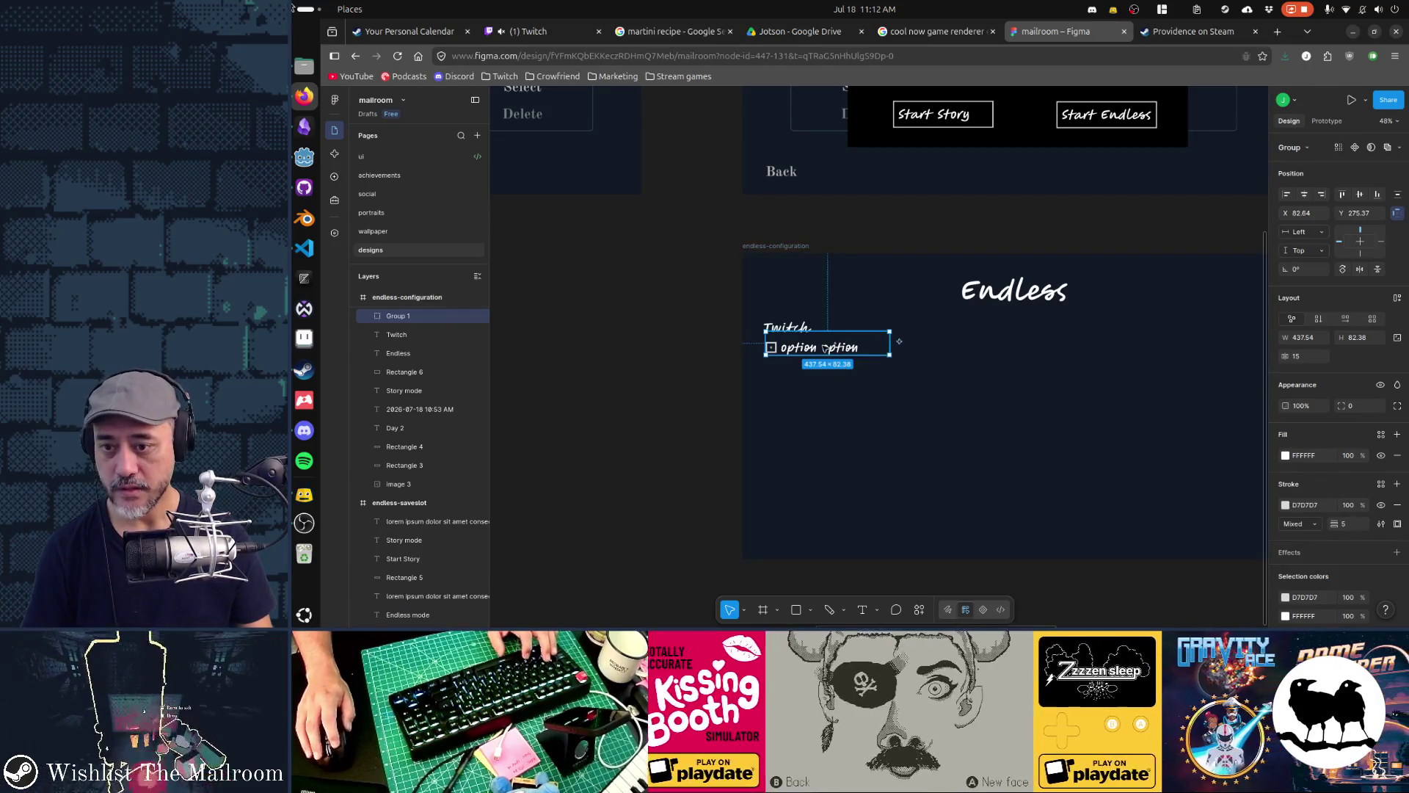
left_click_drag(824, 350, 825, 367)
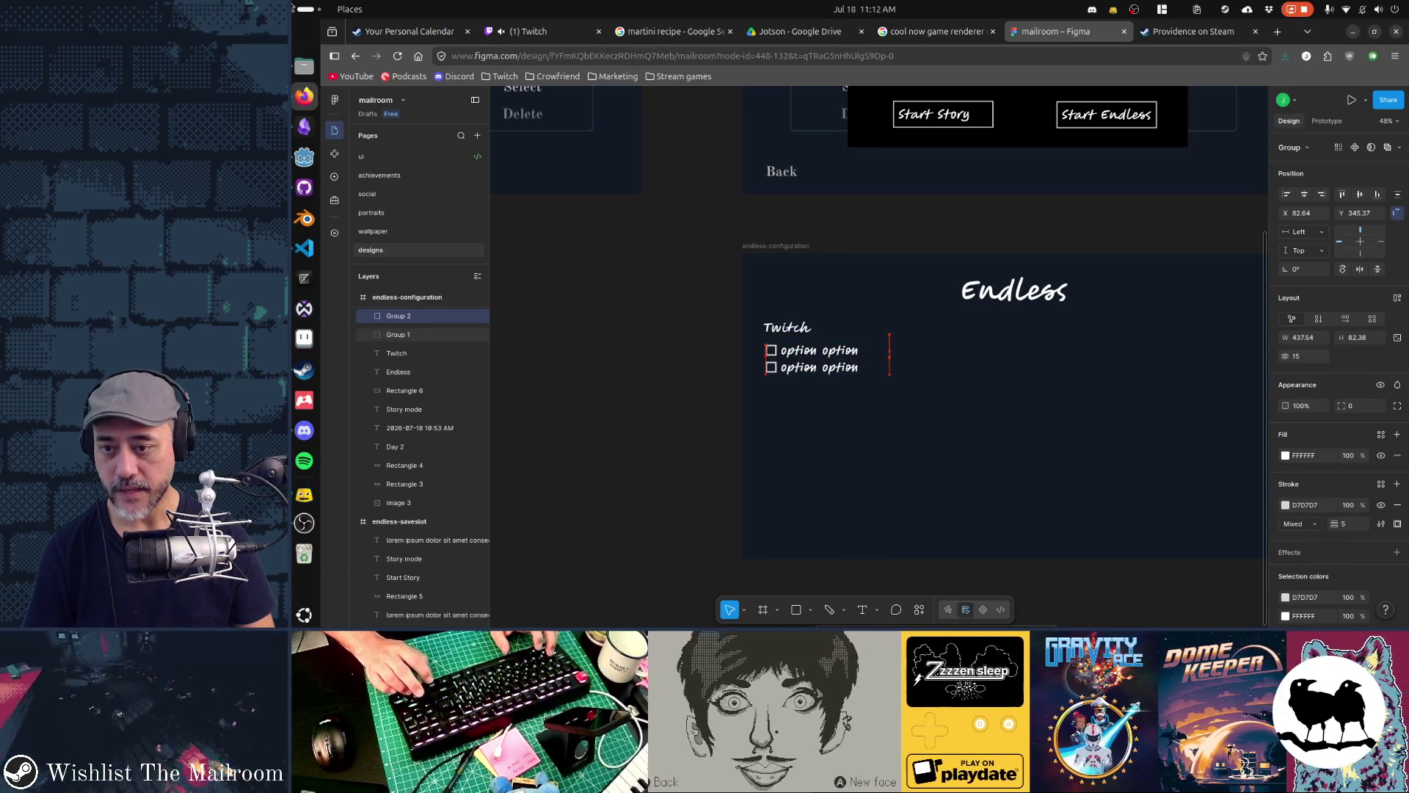
key("ctrl+d")
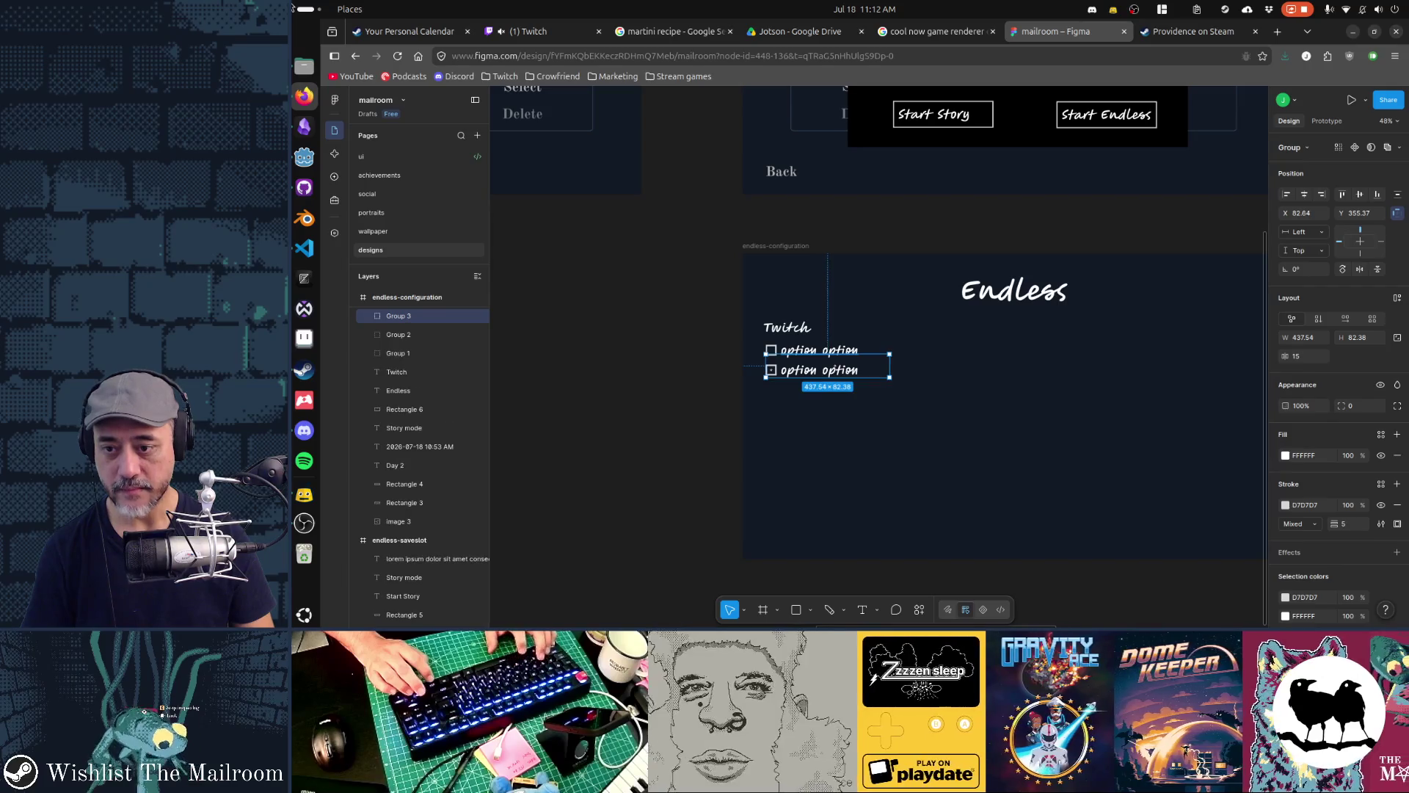
left_click_drag(825, 366, 825, 390)
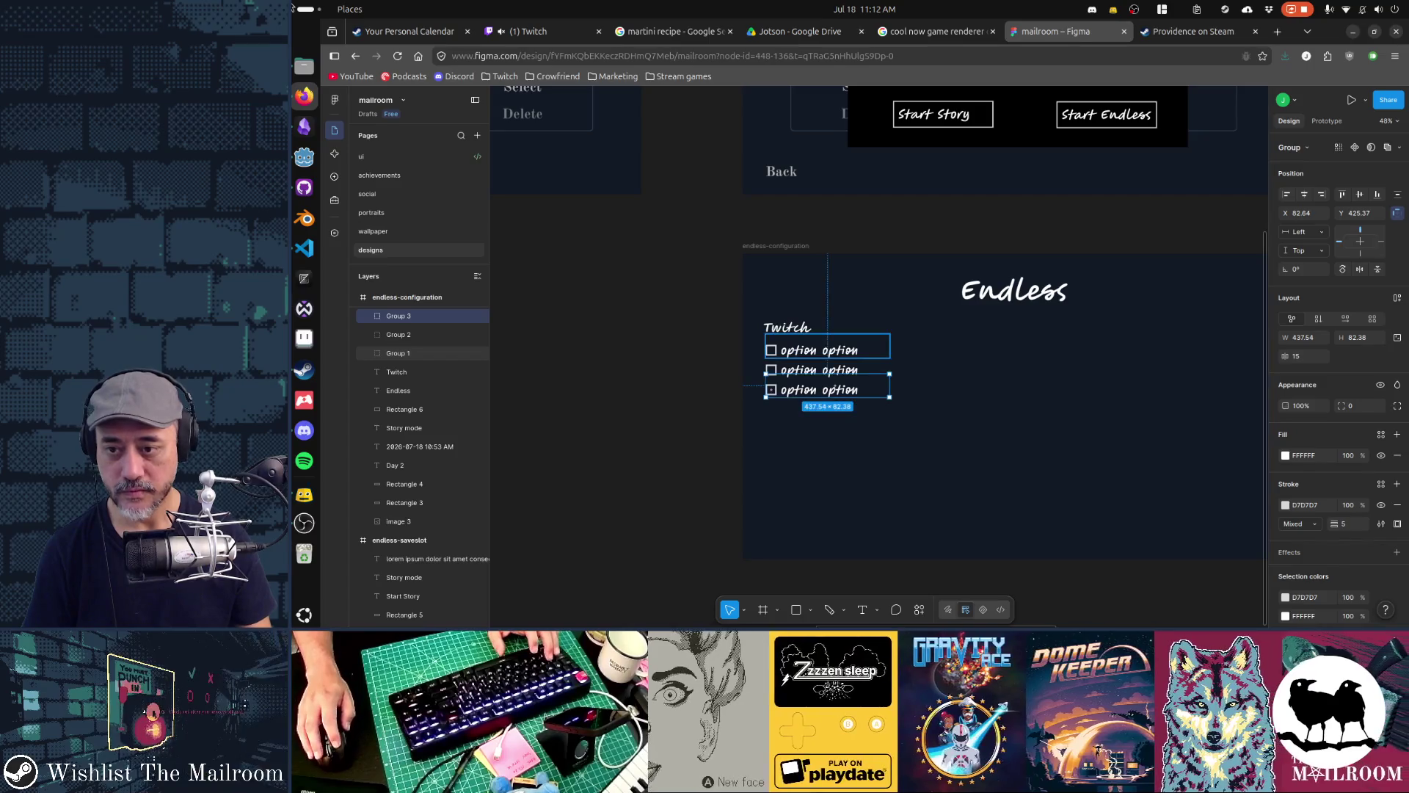
Copy the Twitch heading and its three option rows to a new block below
left_click(784, 330, "shift")
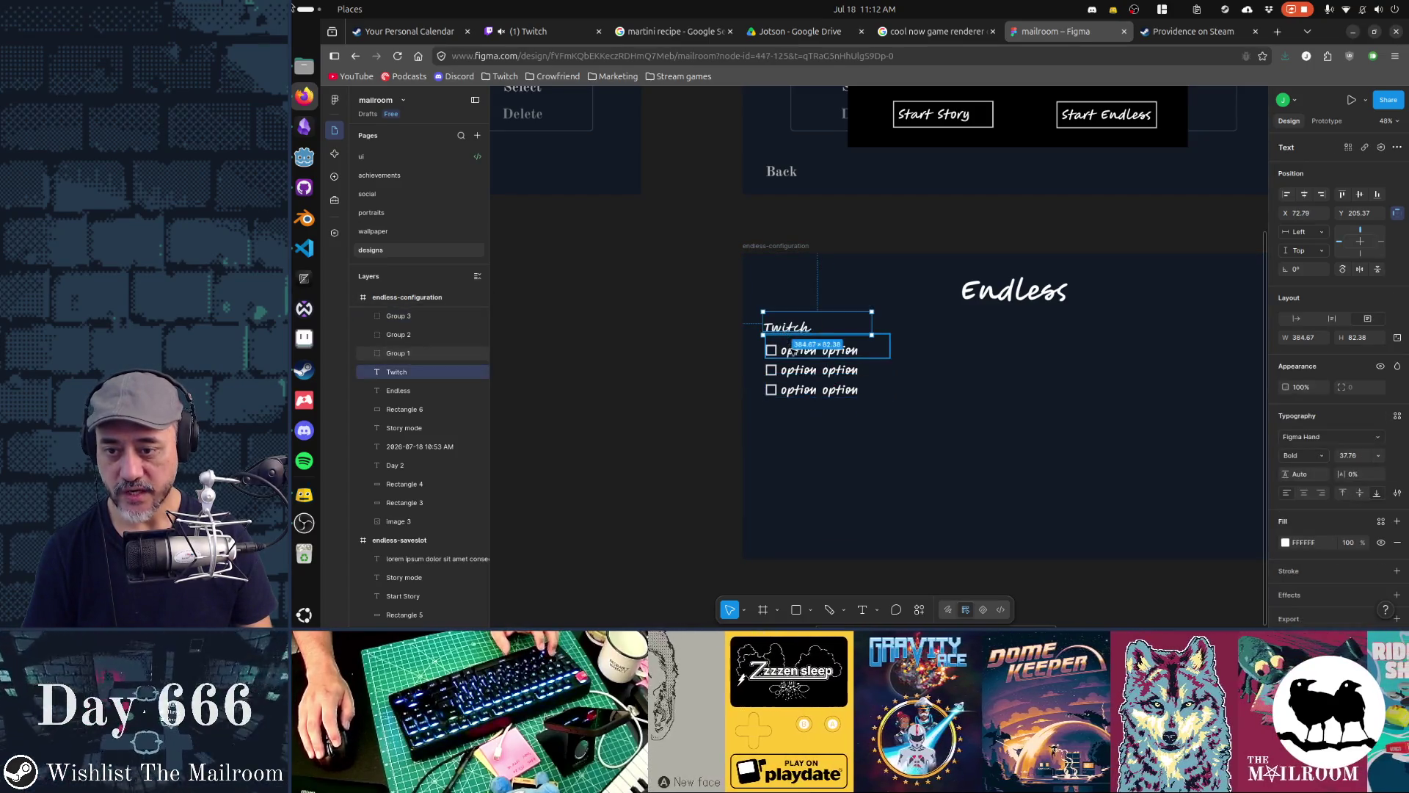
left_click(804, 350, "shift")
left_click(815, 370, "shift")
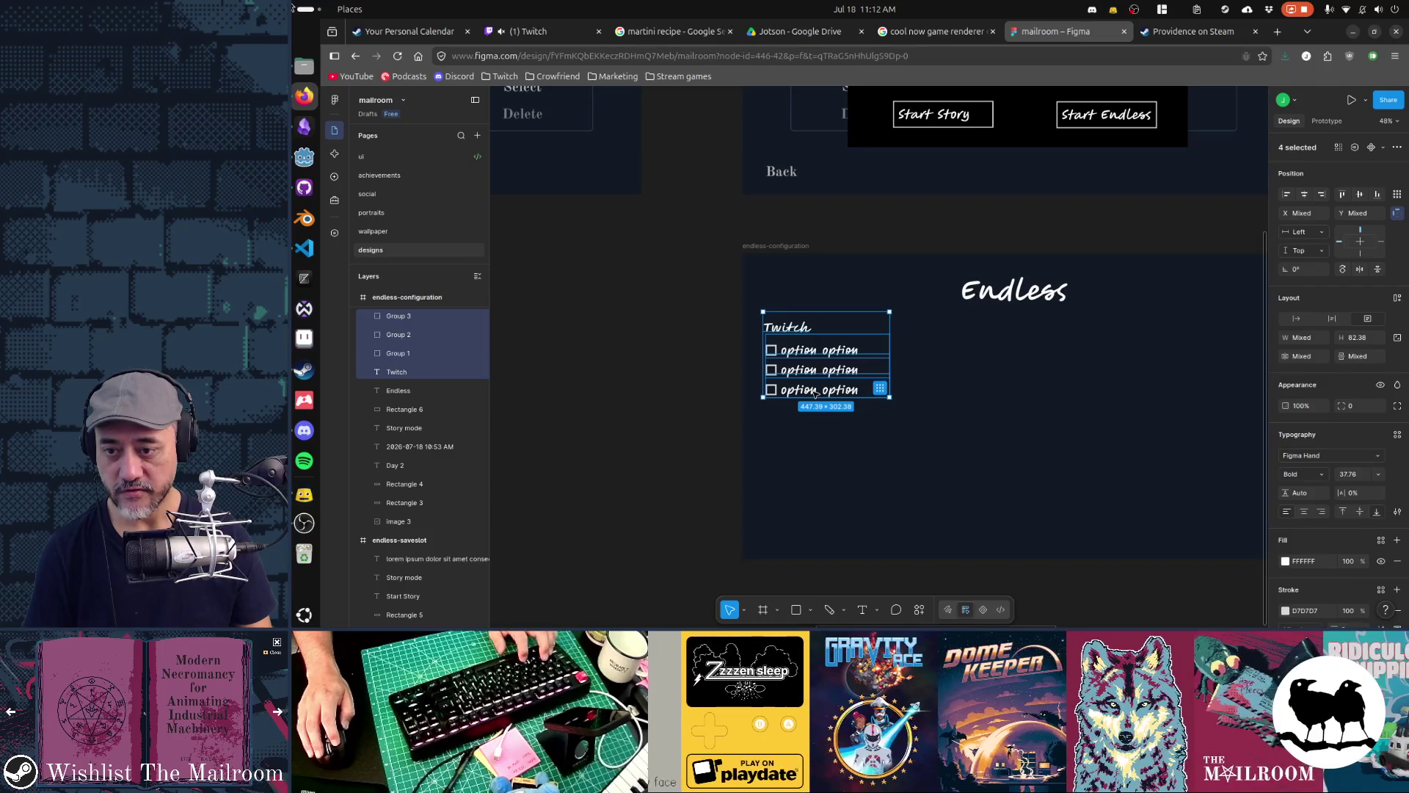
left_click_drag(799, 329, 800, 428, "alt")
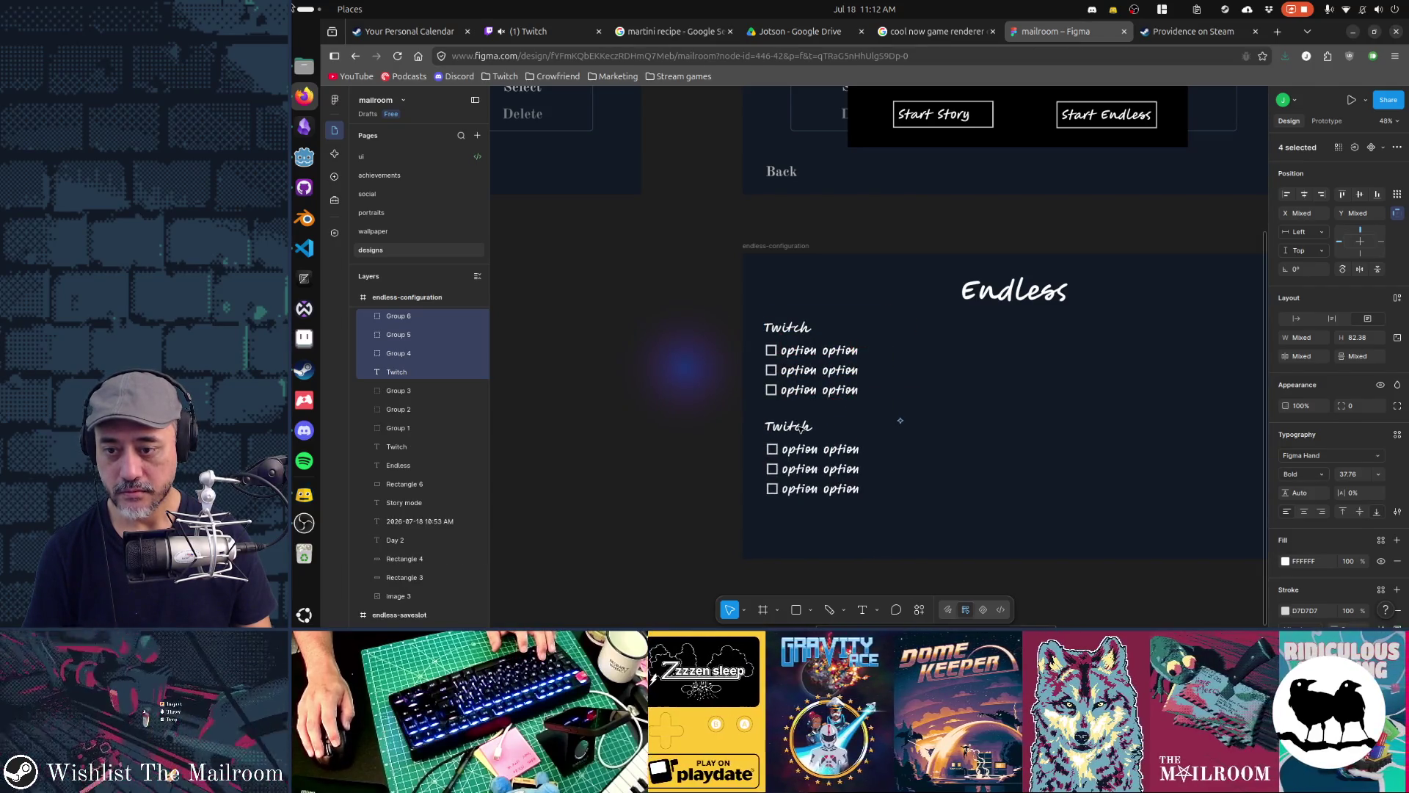
Rename the copied block's heading to Speedrun
left_click(799, 428)
double_click(798, 428)
type("S")
type("un")
key("Escape")
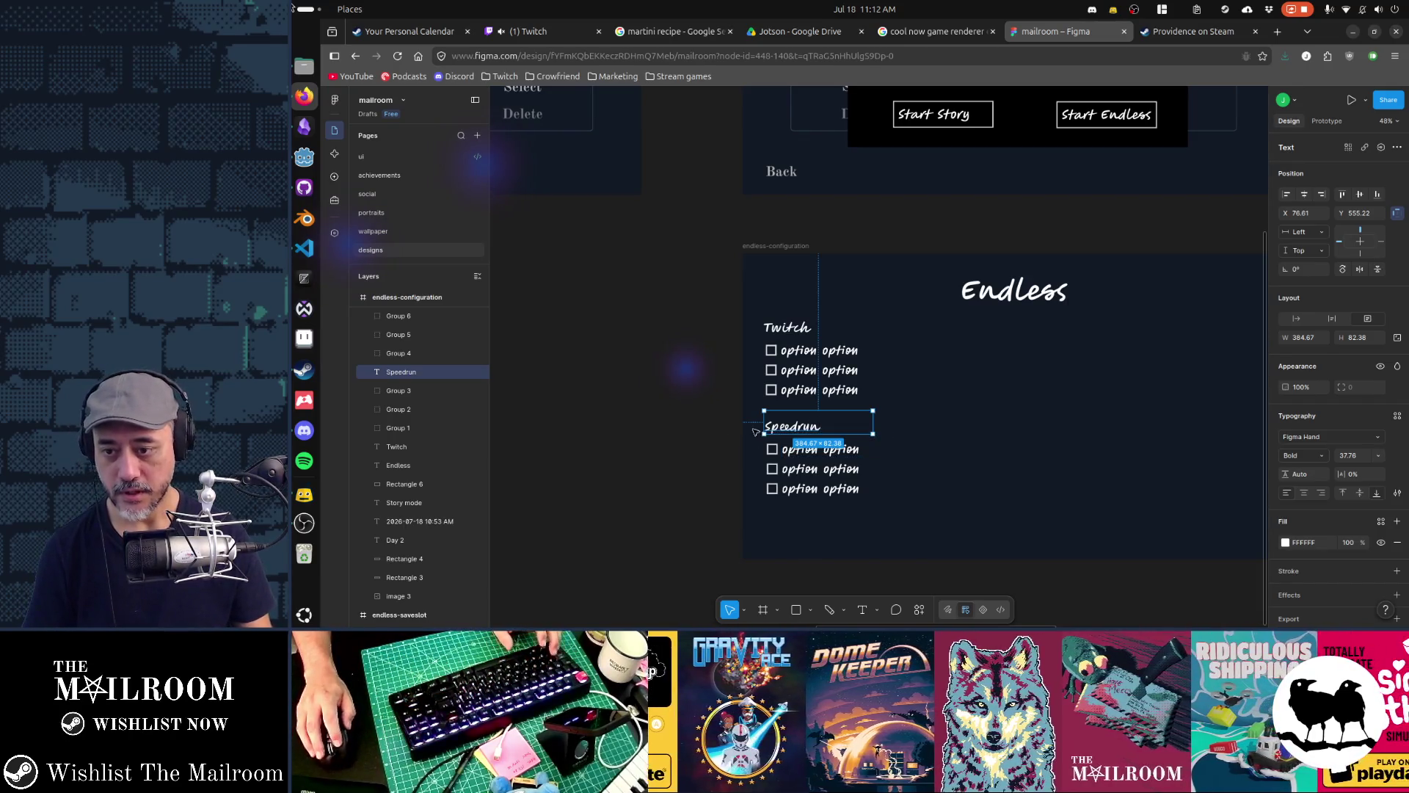
Copy the Speedrun block beside Twitch and rename its heading Live
left_click(850, 456, "shift")
left_click(844, 473, "shift")
left_click(855, 488, "shift")
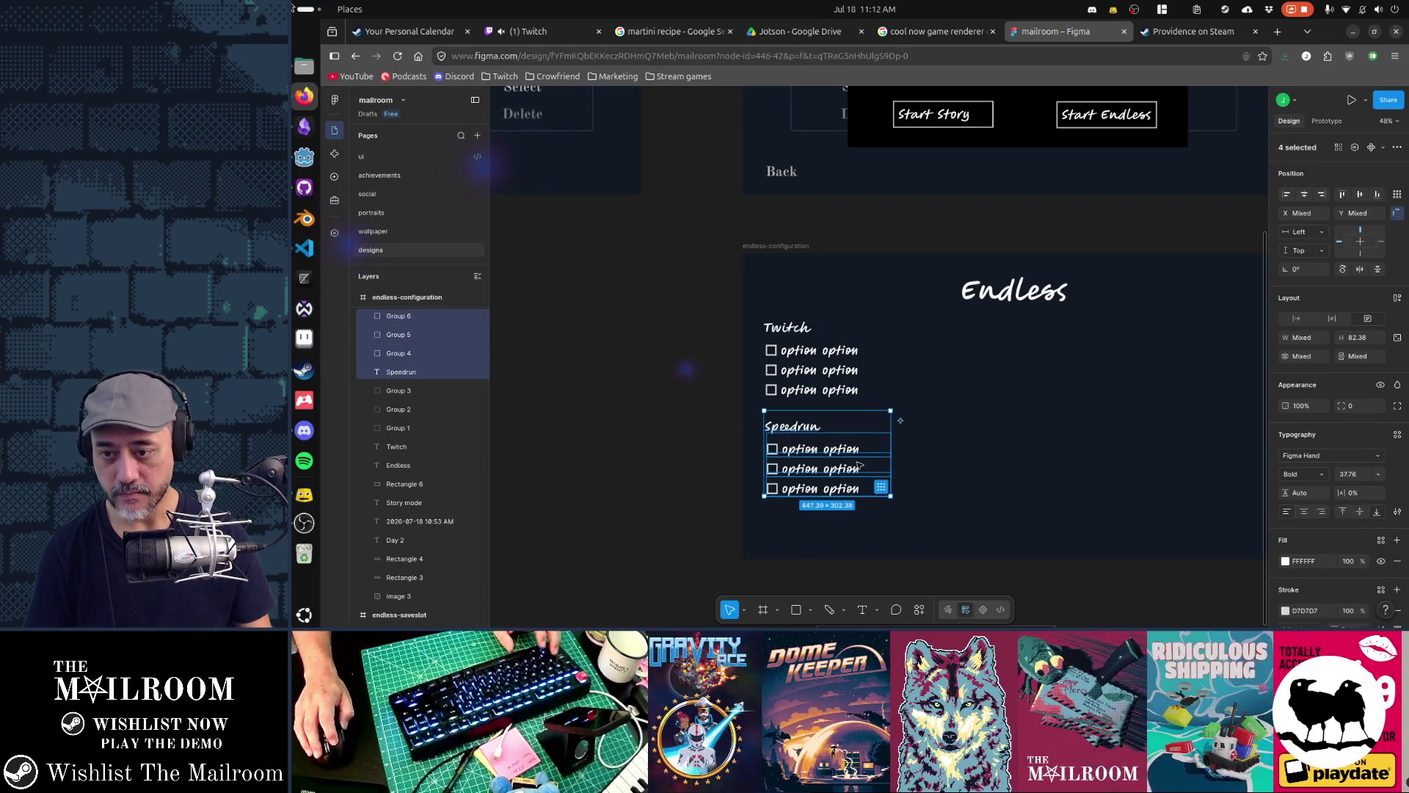
mouse_move(817, 430)
left_mouse_down()
mouse_move(1005, 331)
mouse_move(974, 332)
left_mouse_up()
double_click(1019, 330)
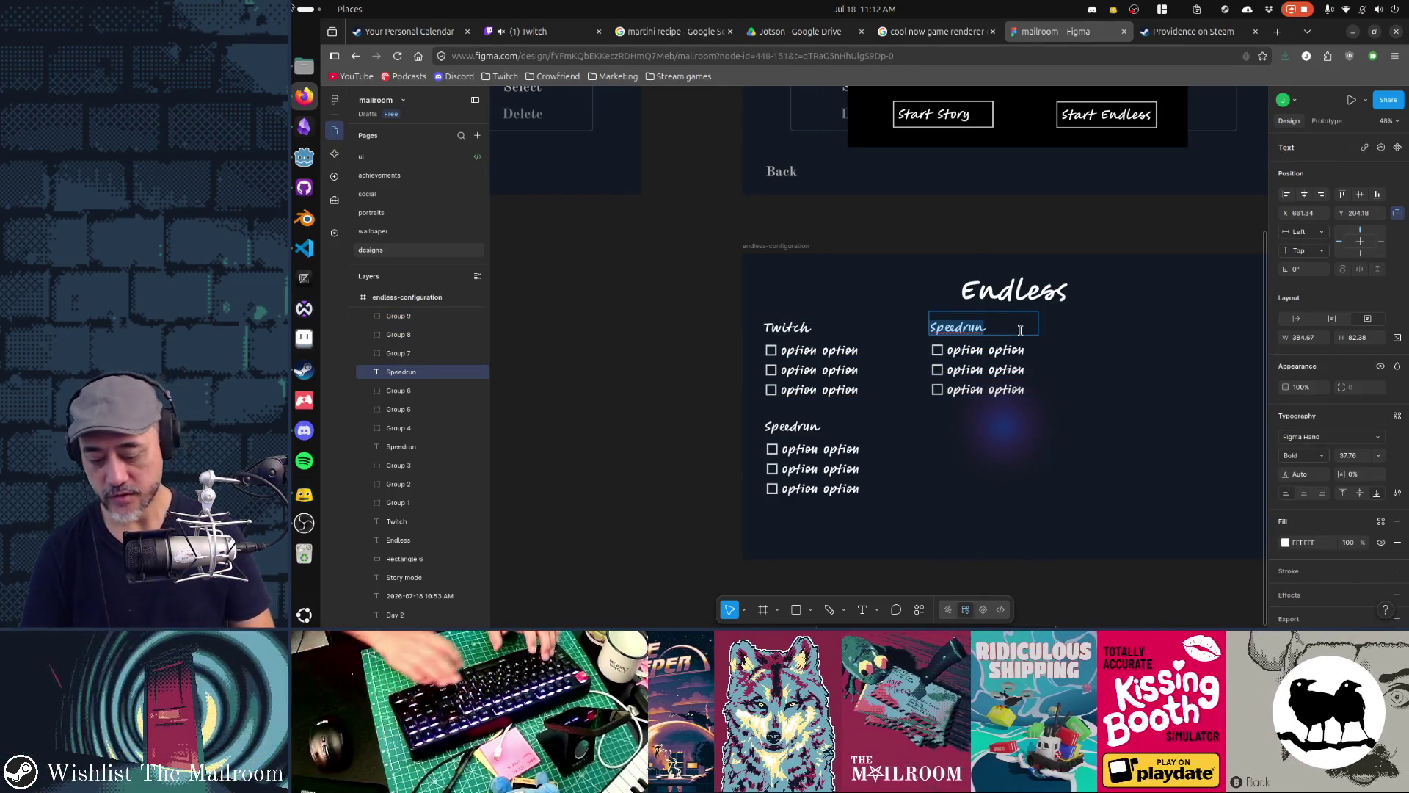
type("Live")
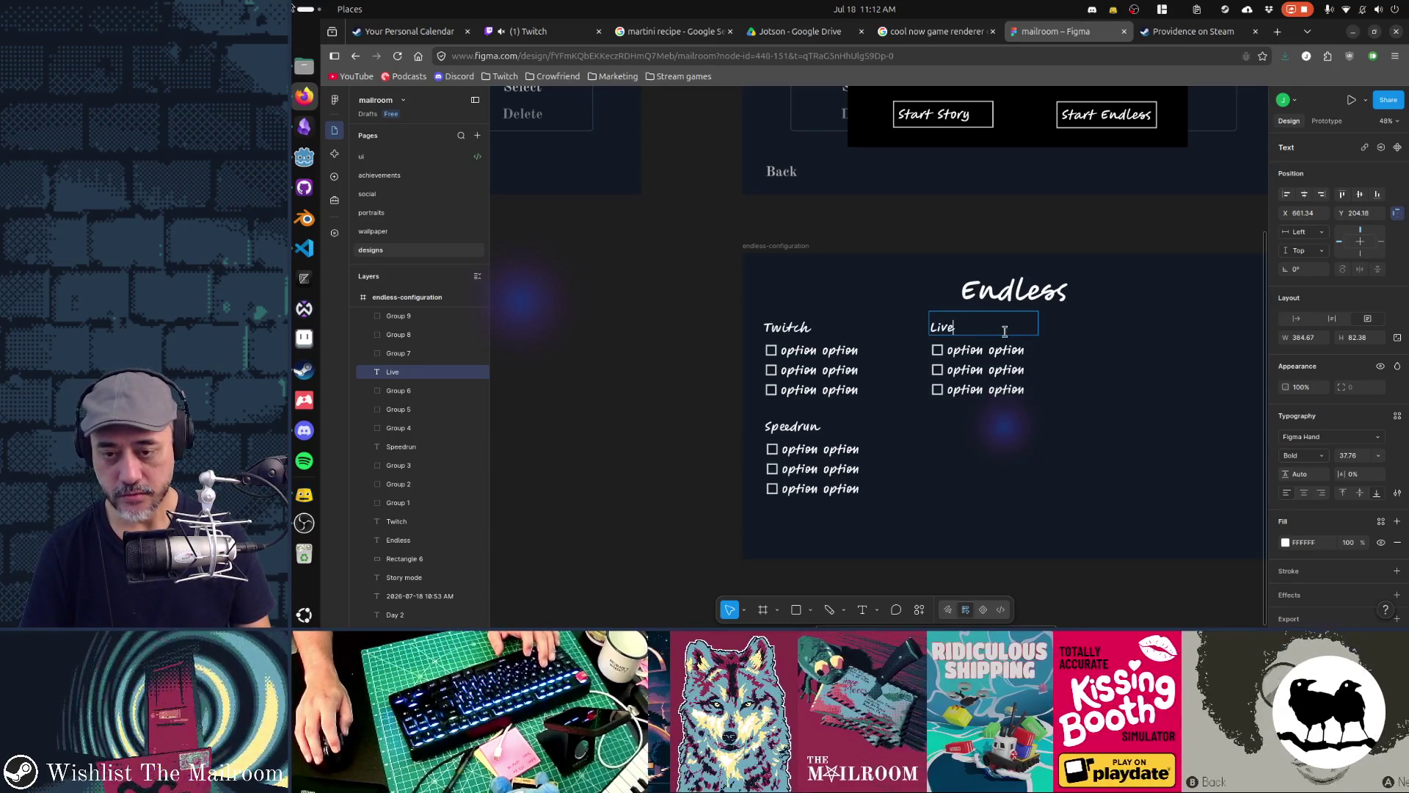
Select the first Live option's text for editing, then switch to the Obsidian notes
double_click(1006, 350)
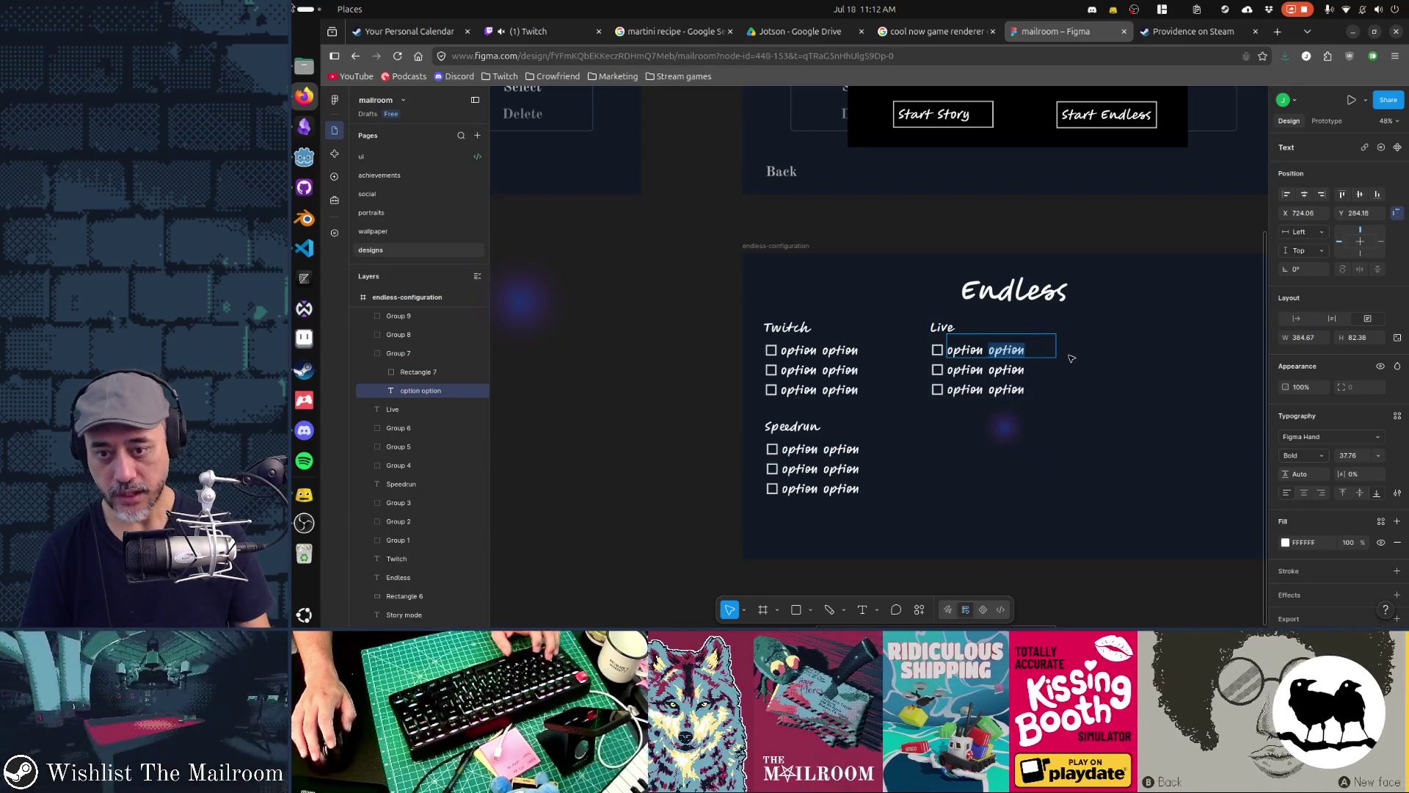
key("ctrl+a")
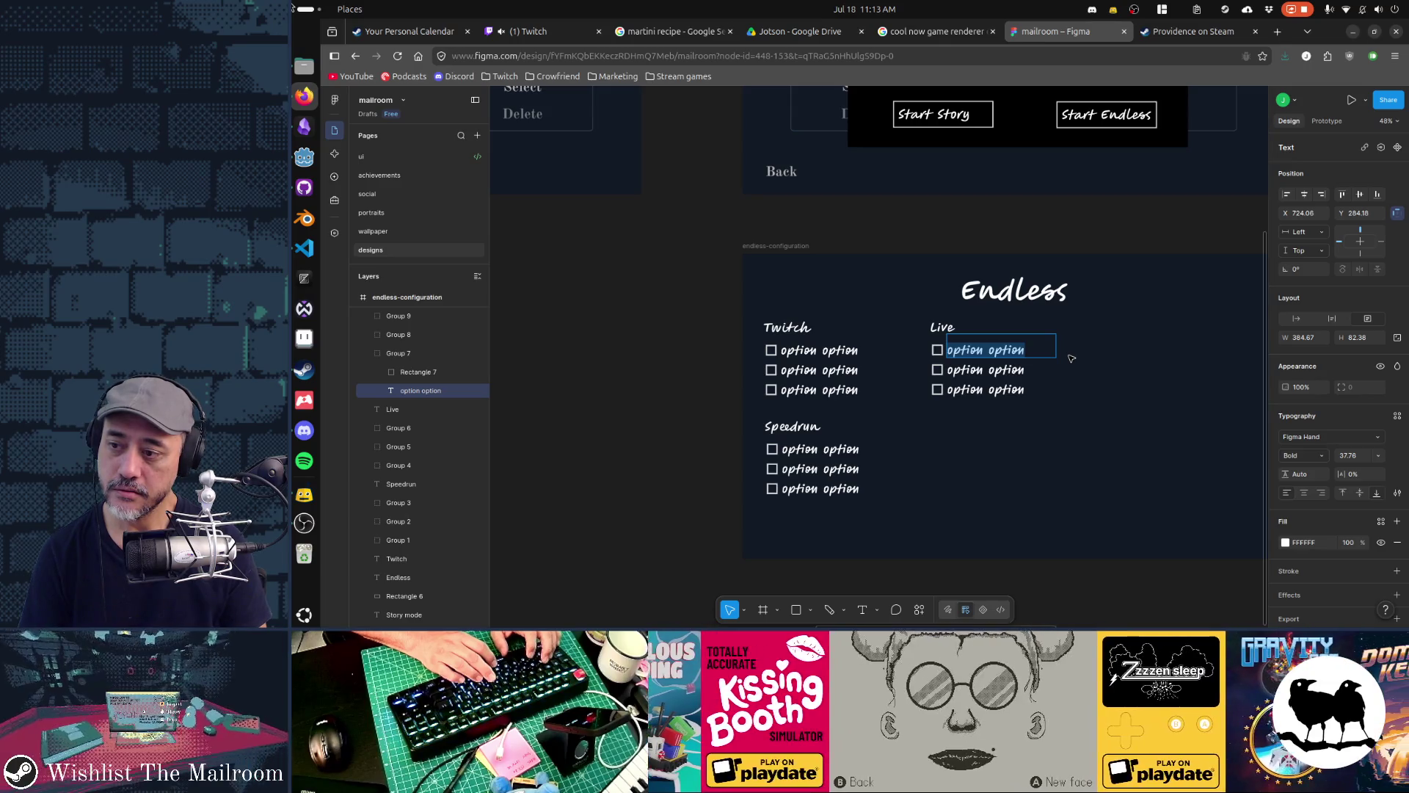
key("alt+Tab")
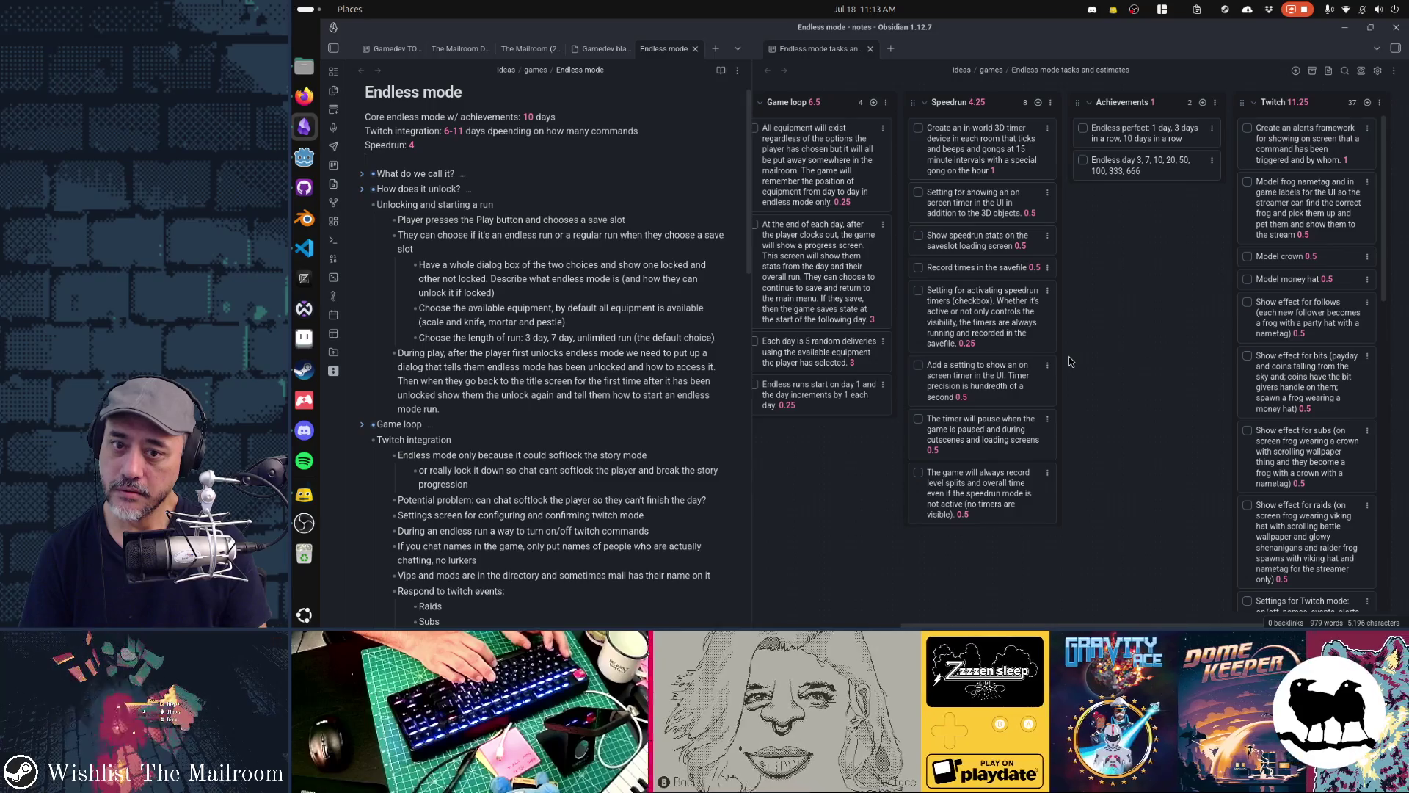
Return to Figma and start retyping the first Live option label
key("alt+Tab")
type("com")
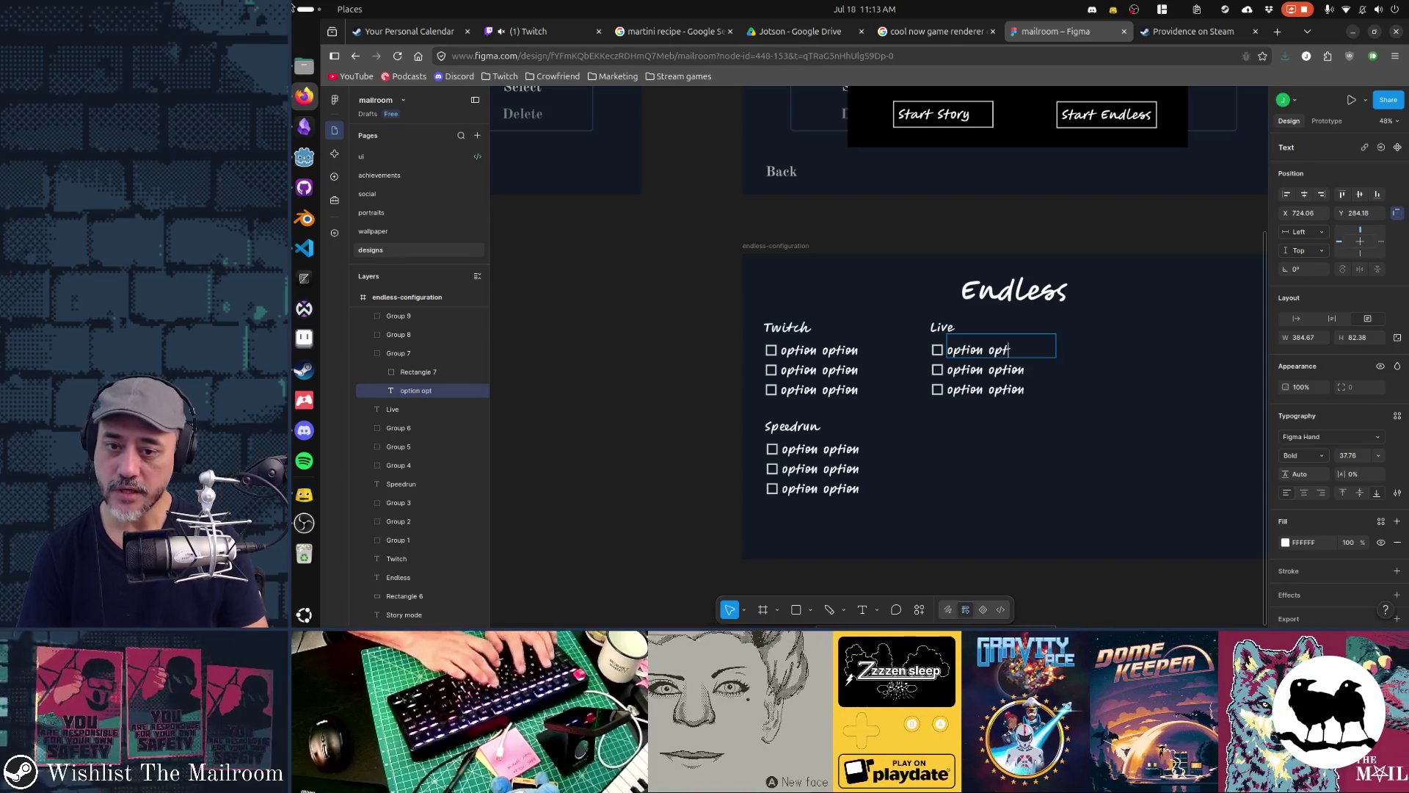
type("ion")
Restore the first Live option's original 'option option' text after undoing stray edits
key("Escape")
key("Escape")
left_click(1006, 342)
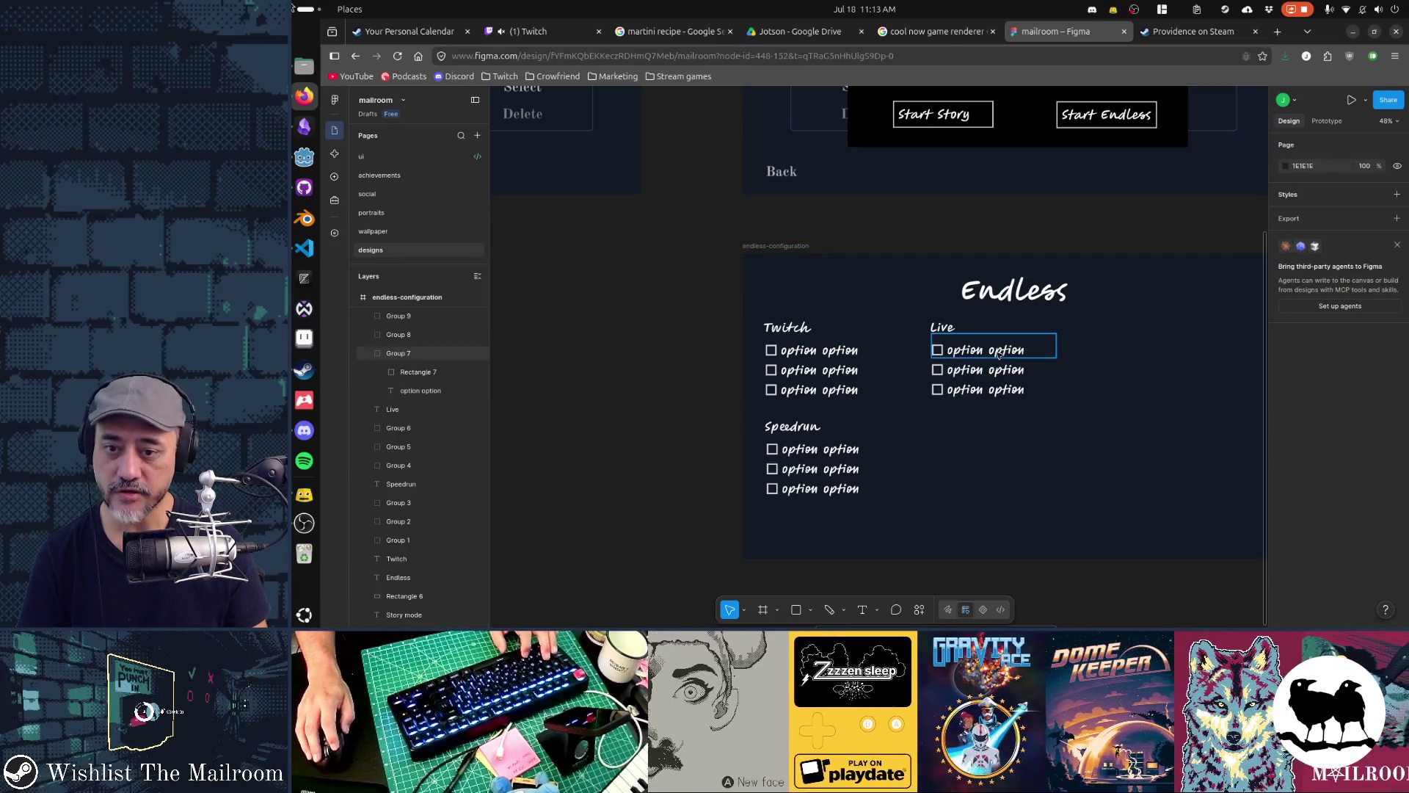
left_click_drag(1006, 342, 1007, 345, "alt")
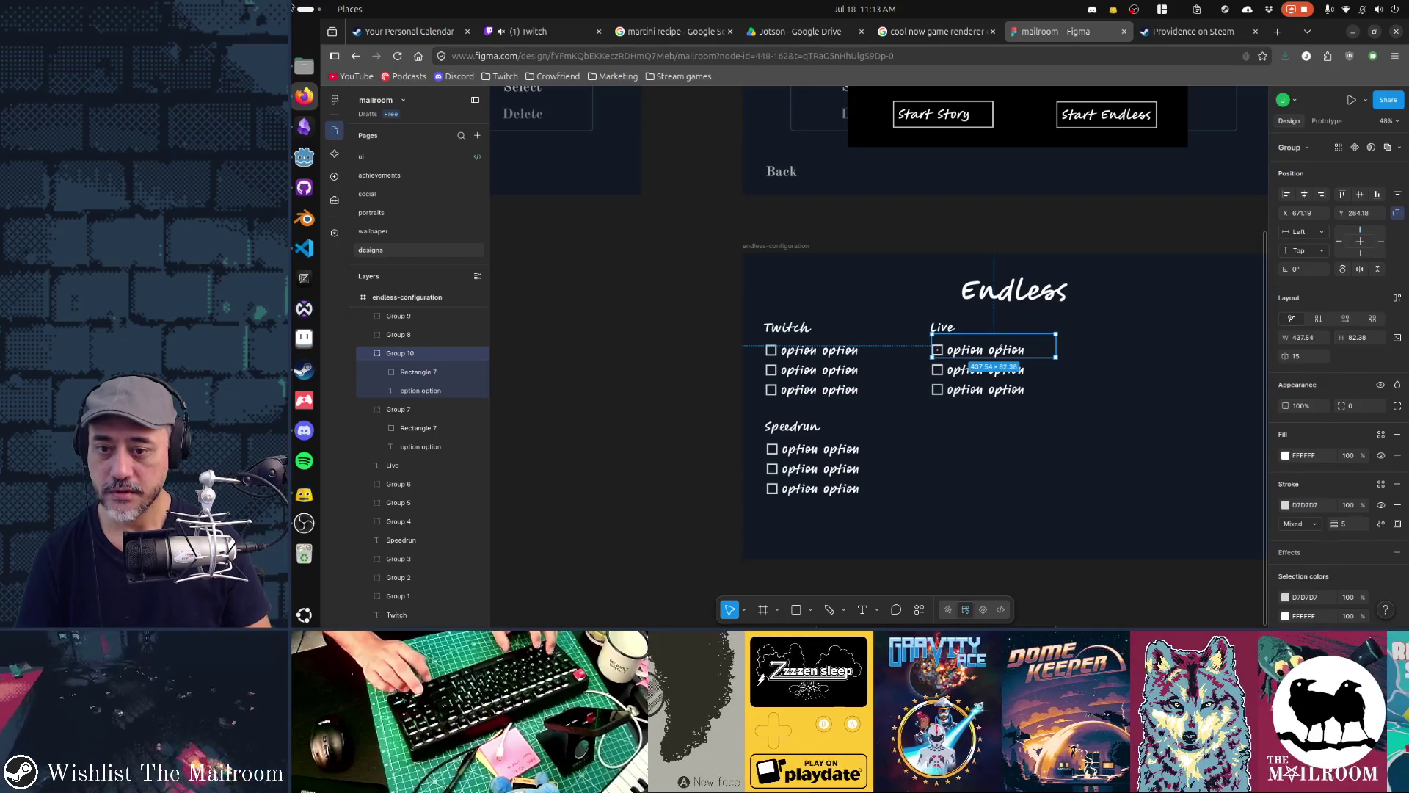
key("ctrl+z")
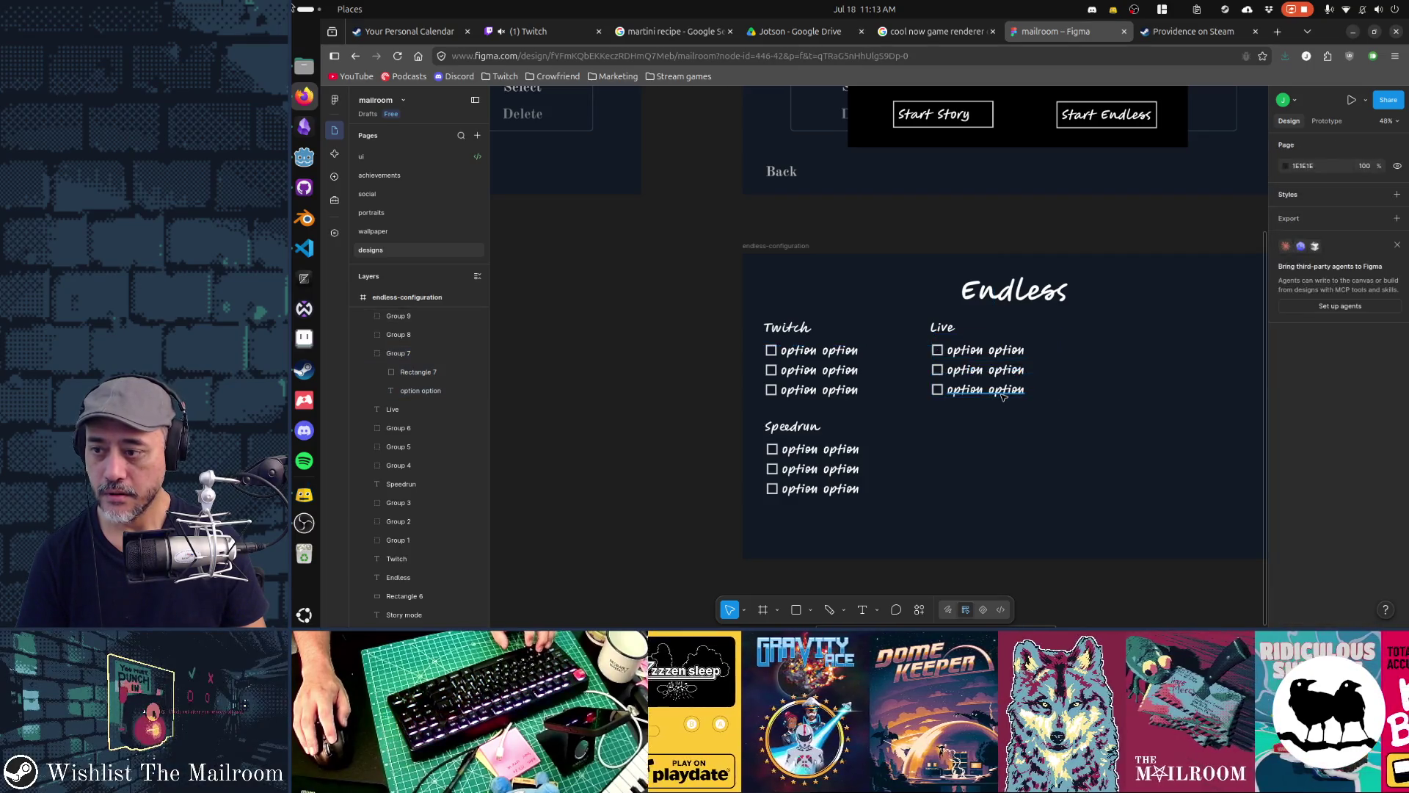
left_click(440, 392)
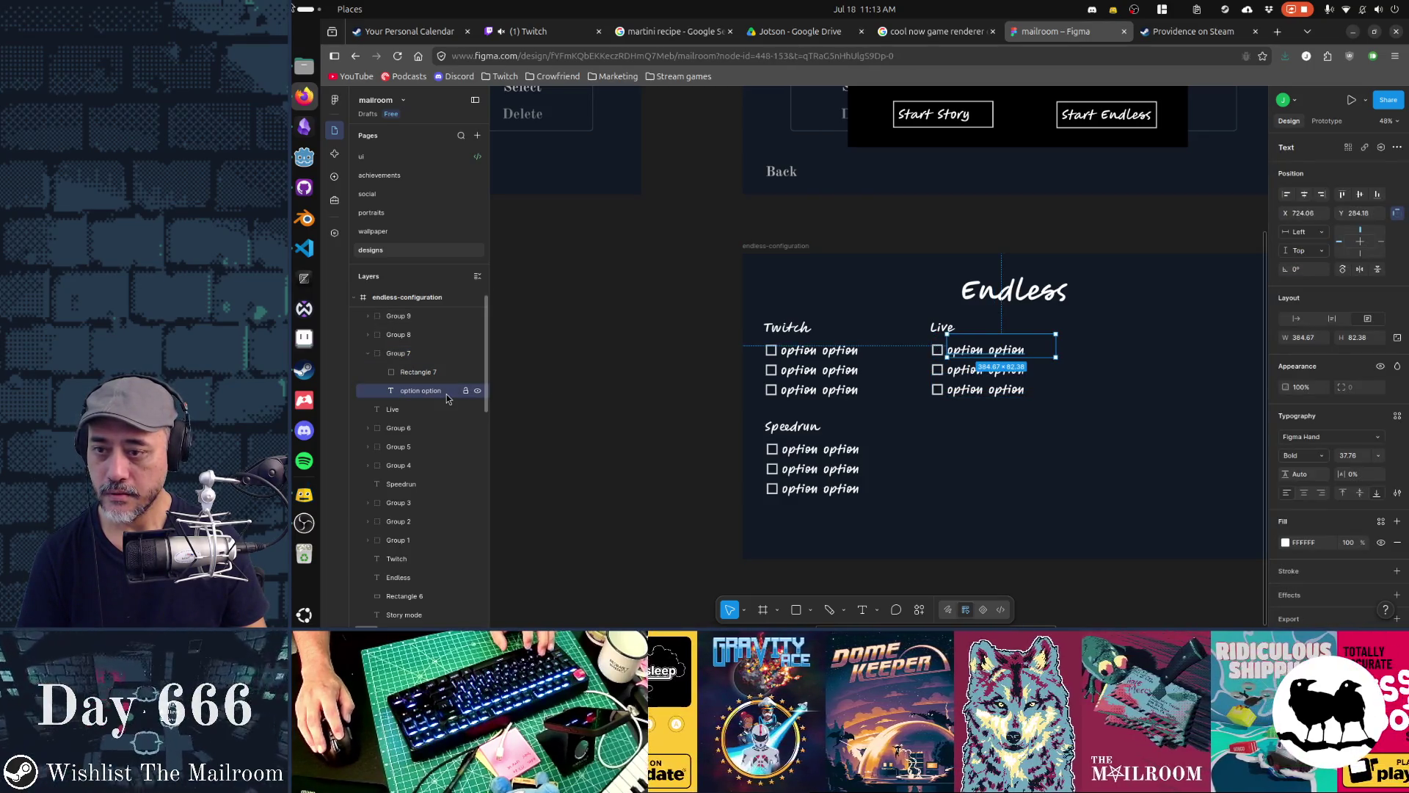
key("Delete")
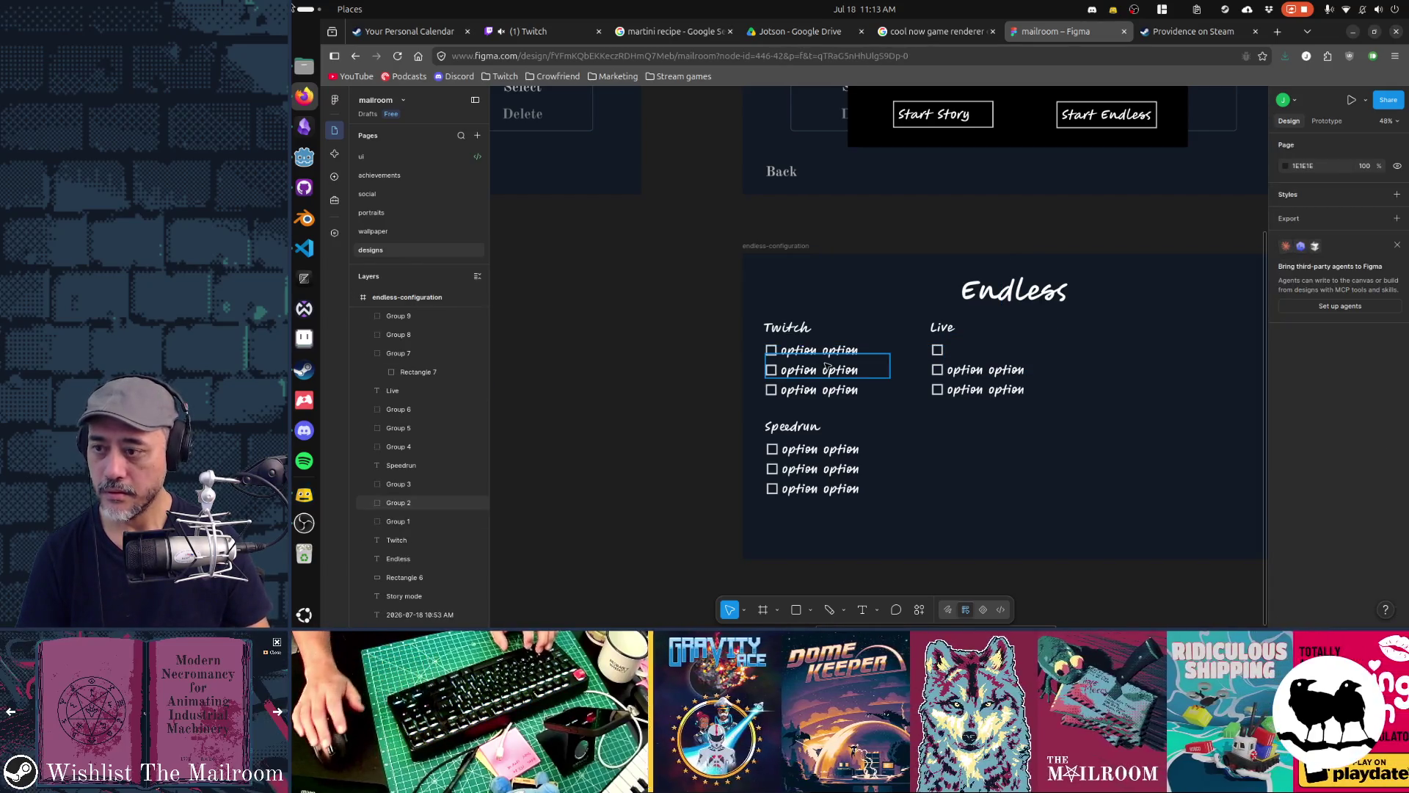
key("ctrl+z")
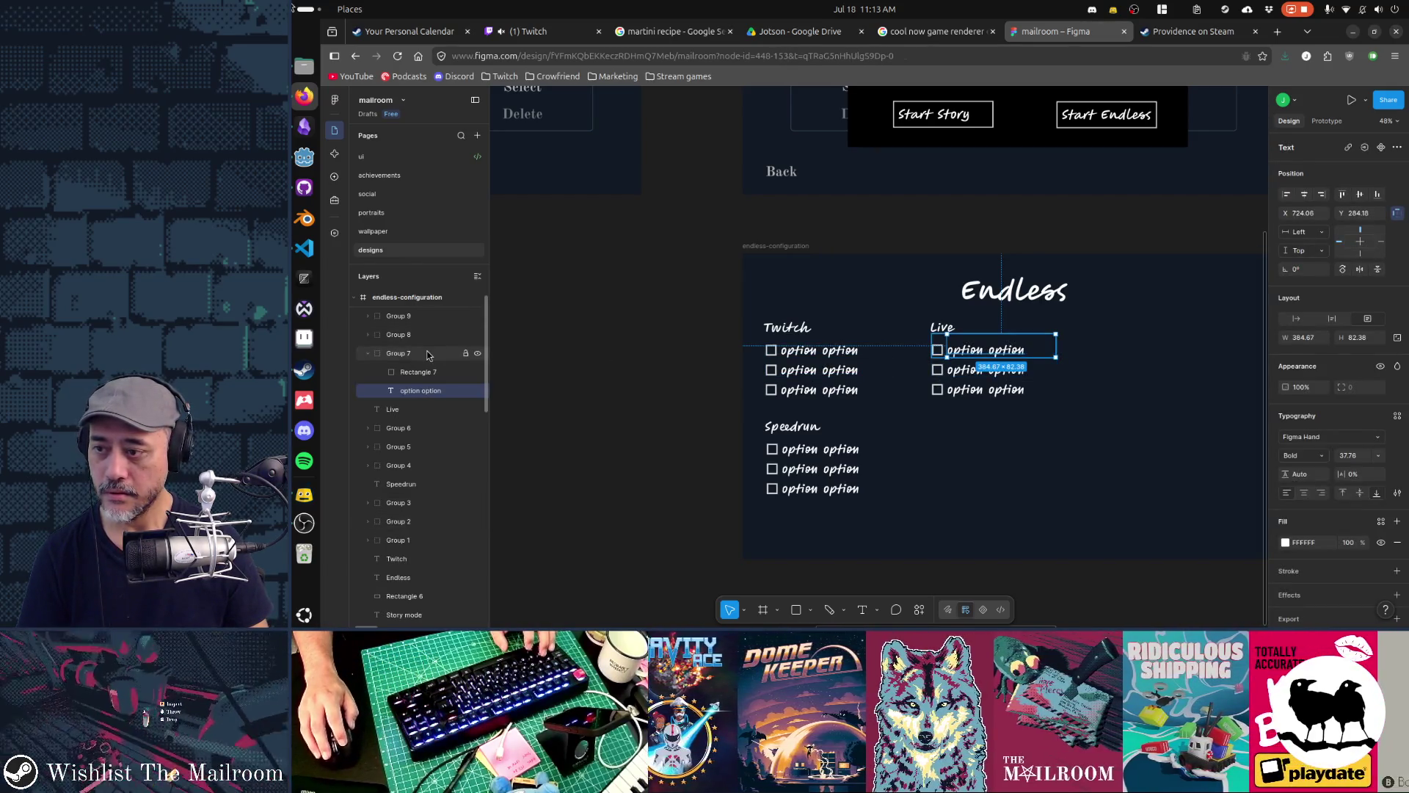
key("Escape")
Duplicate the first Live option row down the column to make eight rows
key("ctrl+d")
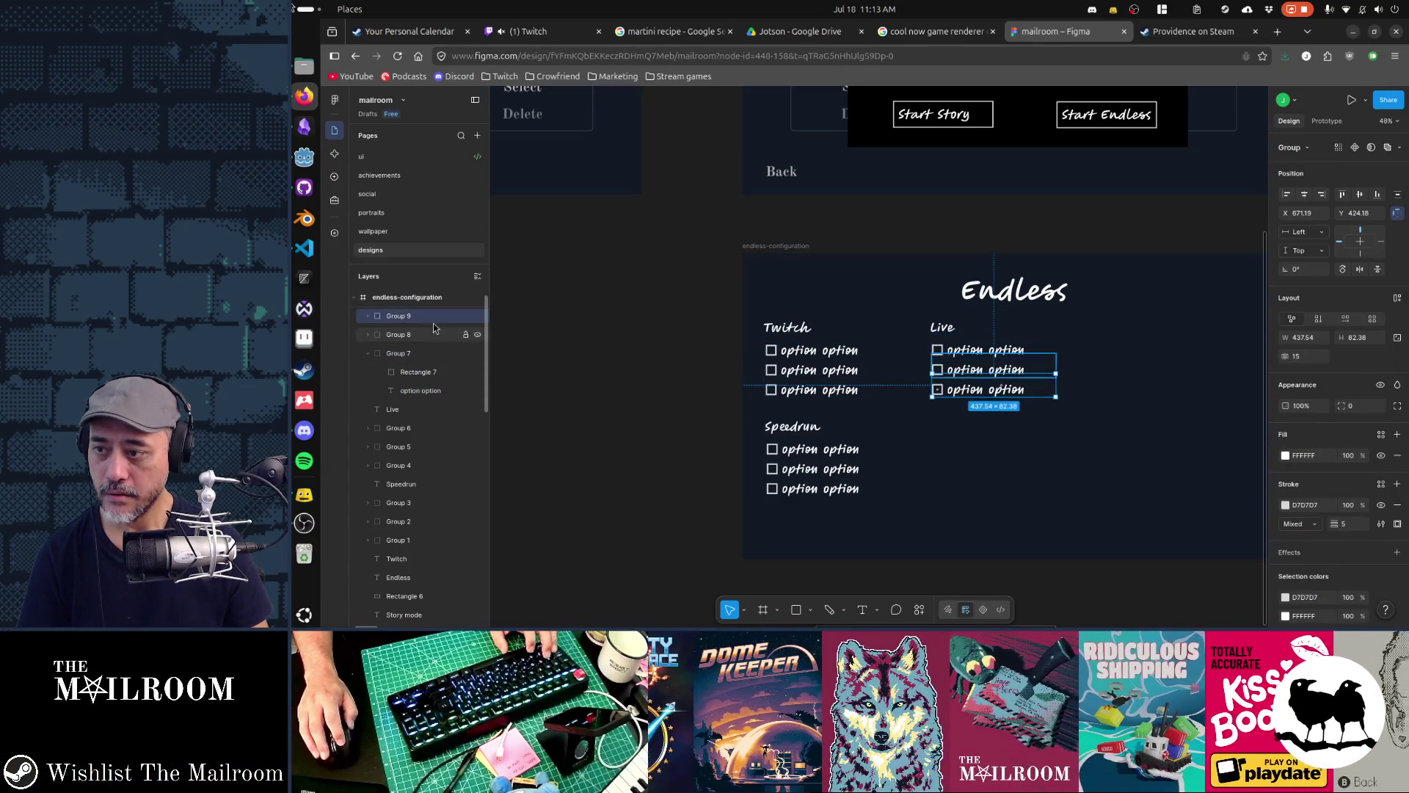
key("shift+Down")
key("shift+Down")
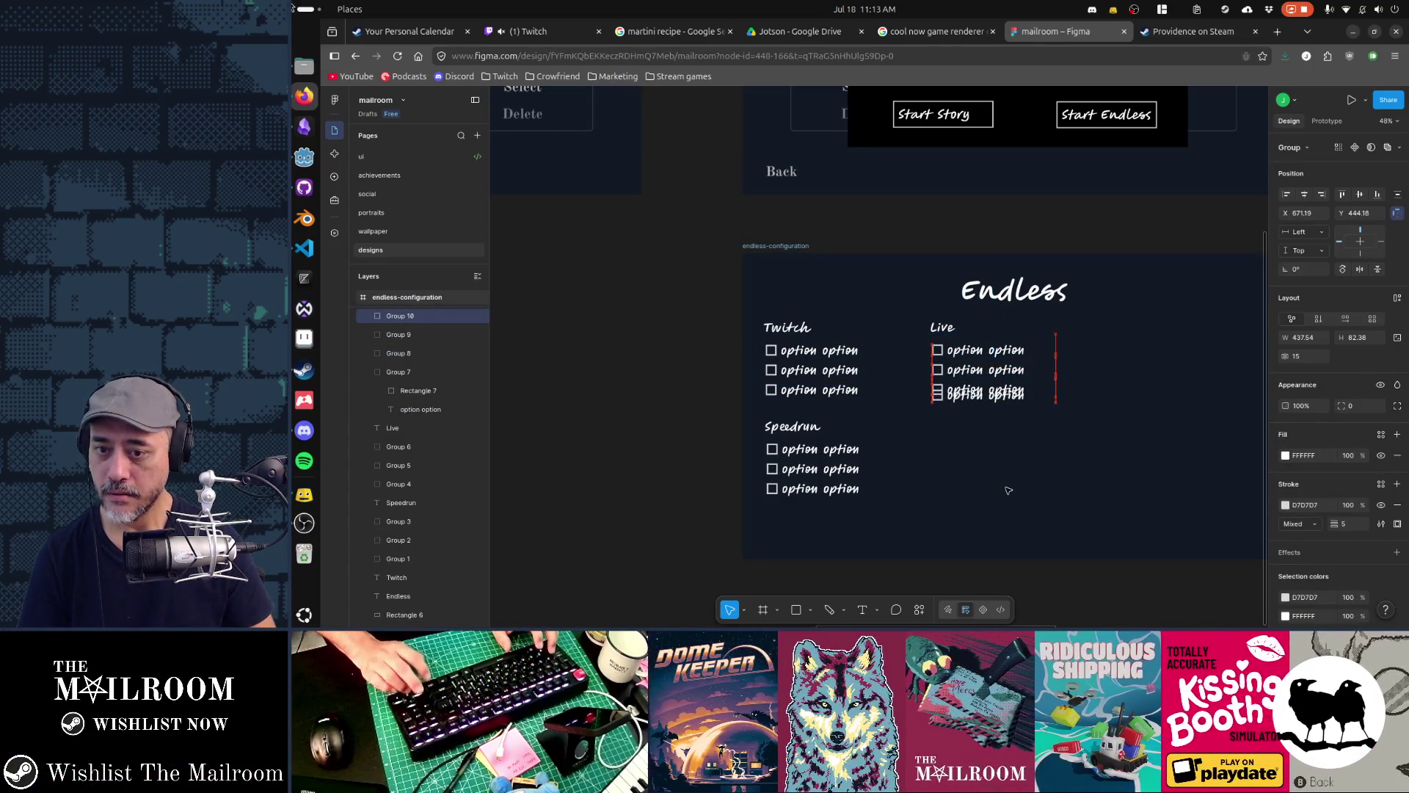
key("shift+Down")
key("shift+Down")
key("shift+Down")
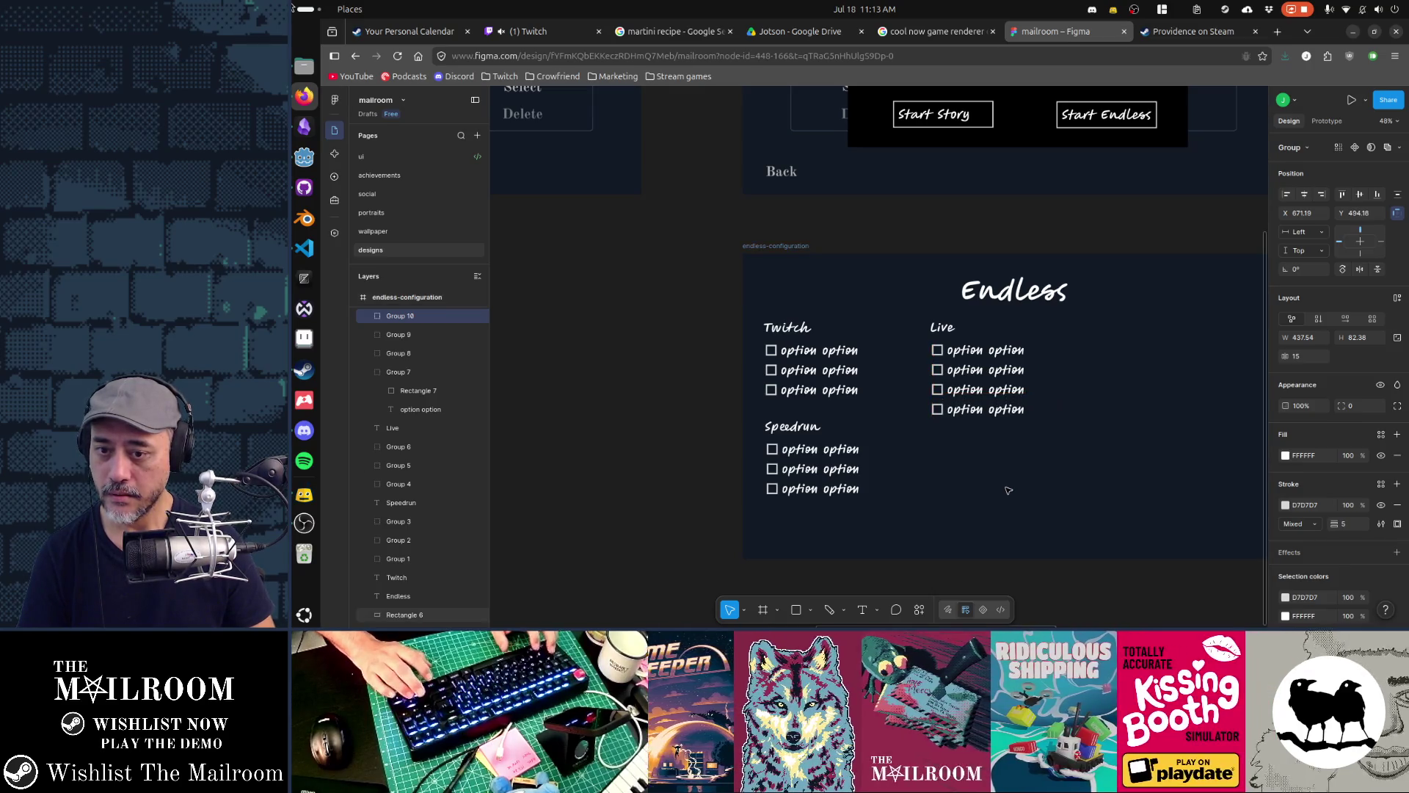
key("ctrl+d")
key("ctrl+d")
key("ctrl+d")
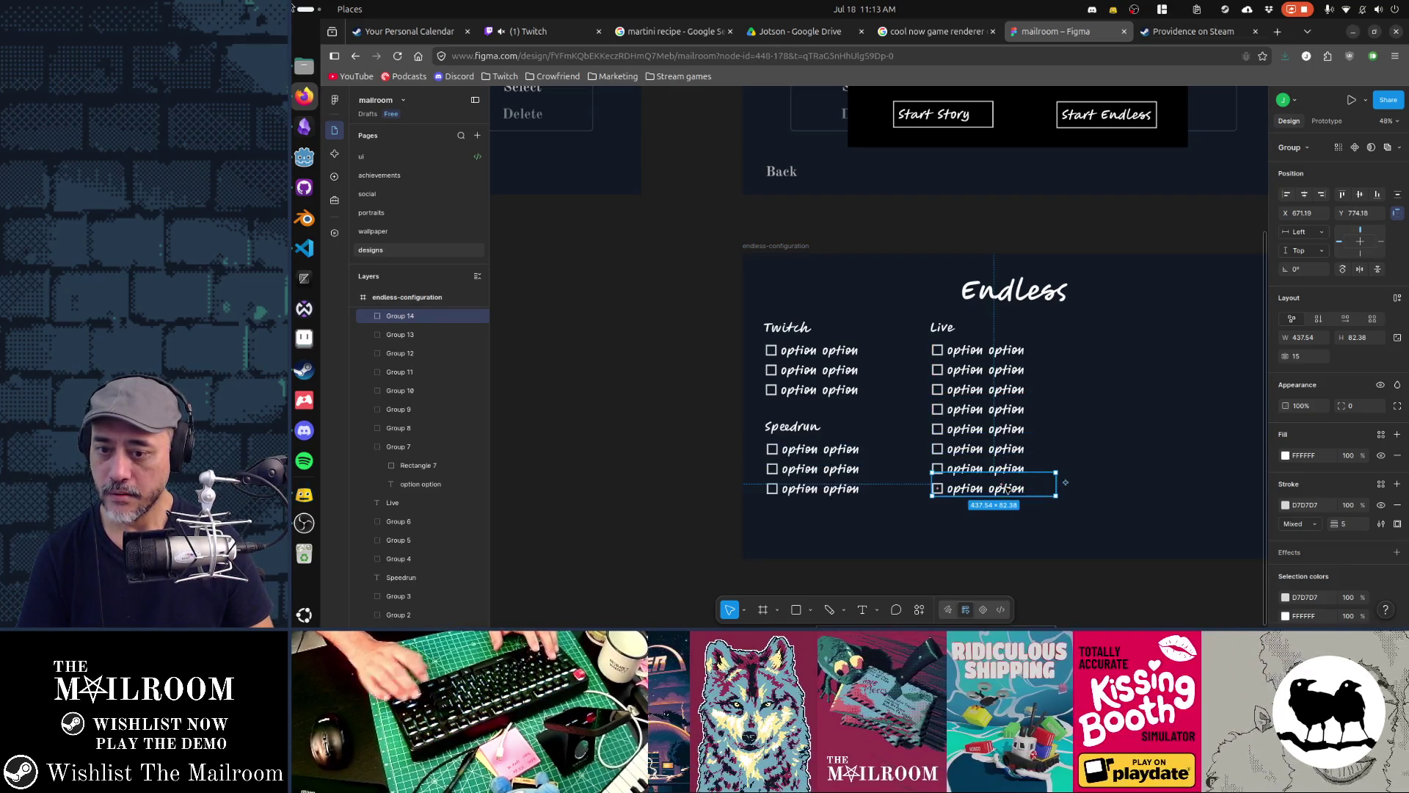
Duplicate all eight Live option rows into a second column to the right
left_click(992, 354, "shift")
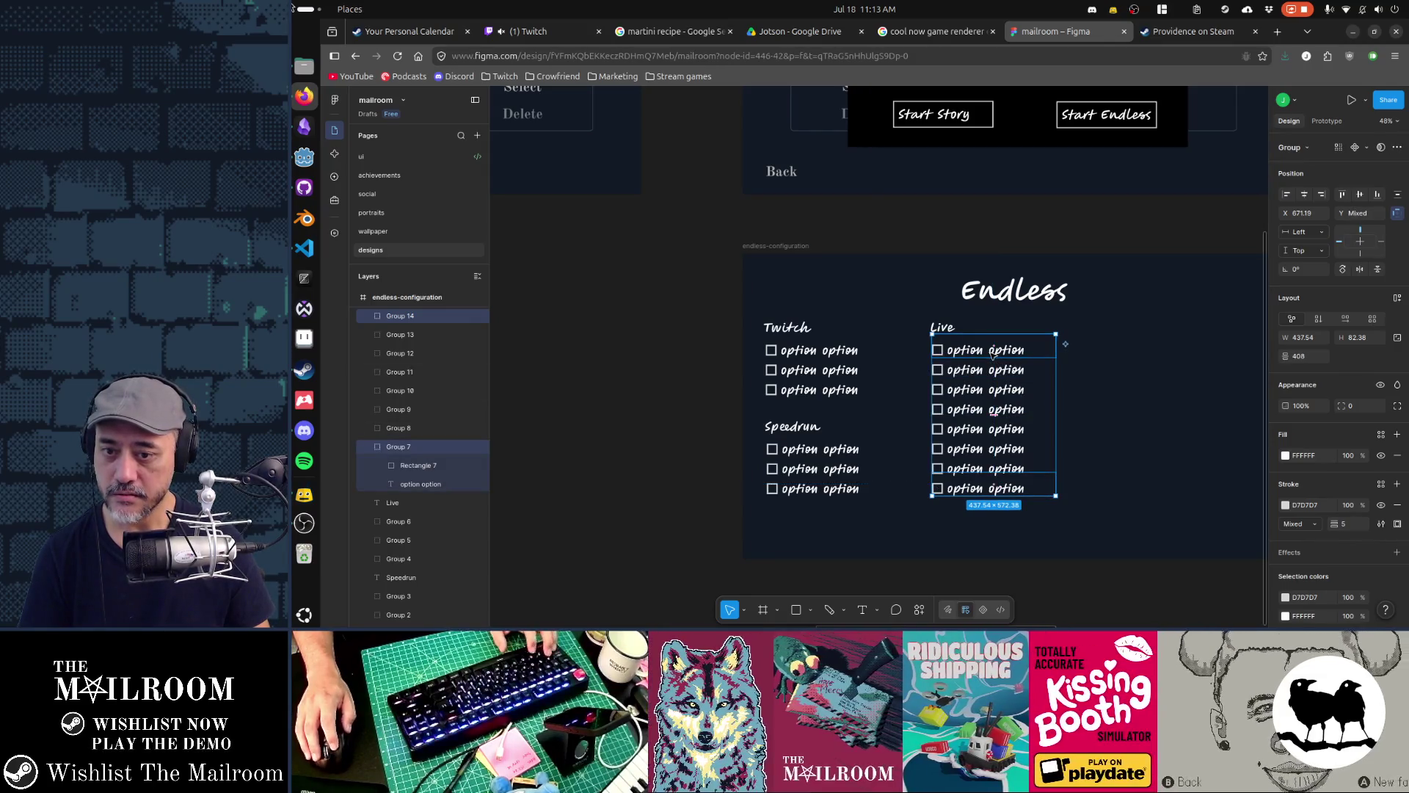
left_click(993, 369, "shift")
left_click(992, 390, "shift")
left_click(992, 409, "shift")
left_click(995, 429, "shift")
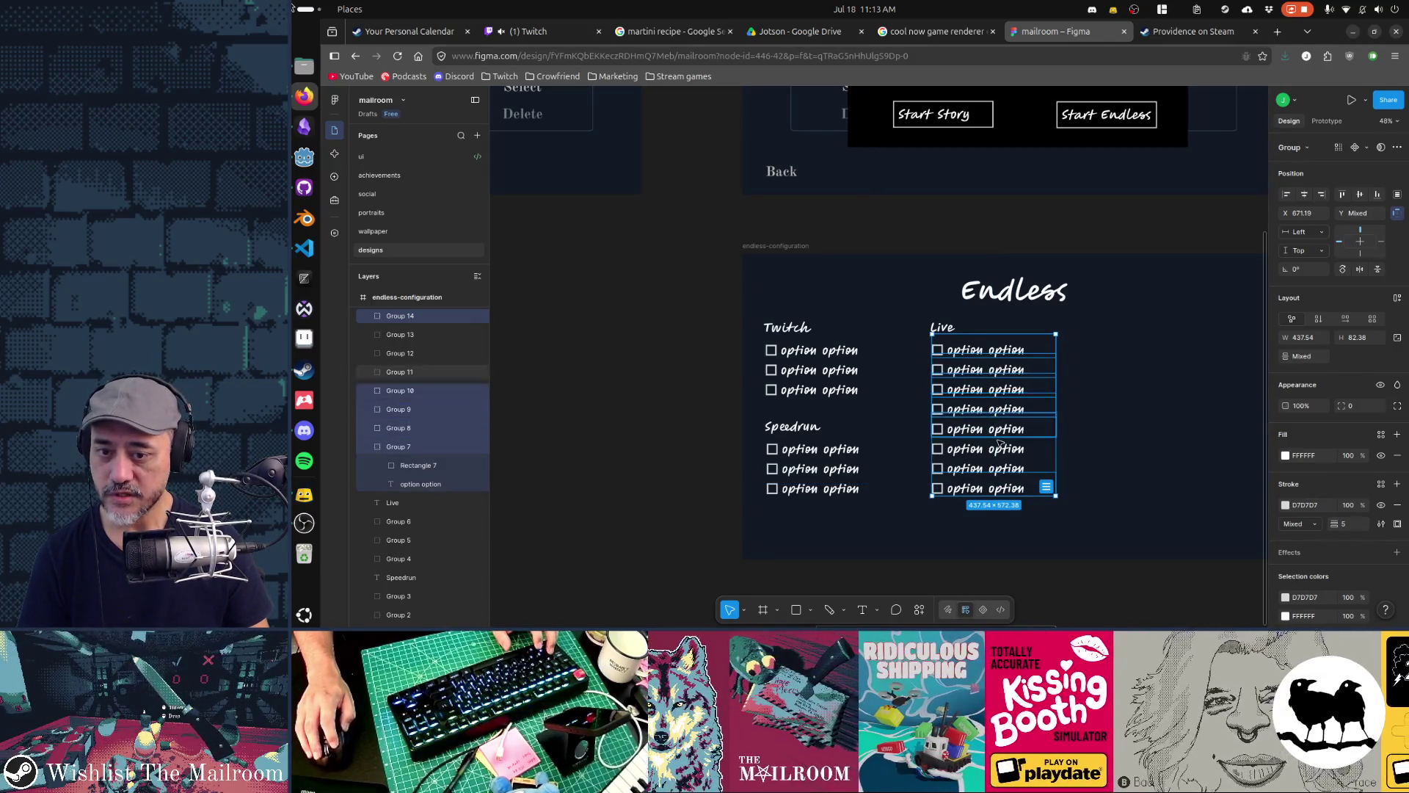
left_click(997, 469, "shift")
left_click(1000, 450, "shift")
left_click(999, 469, "shift")
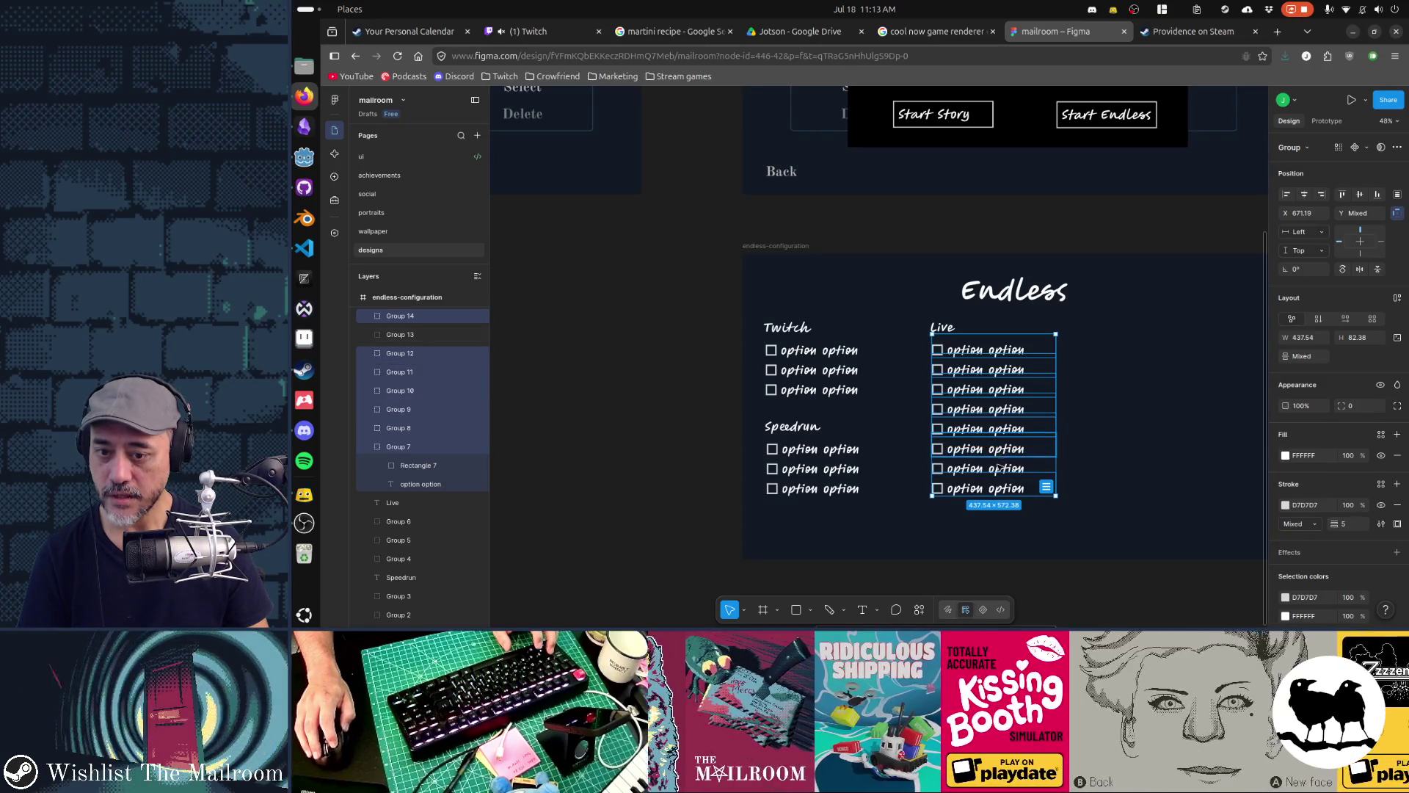
key("ctrl+d")
left_click_drag(1054, 360, 1163, 355)
left_click_drag(993, 360, 1107, 359)
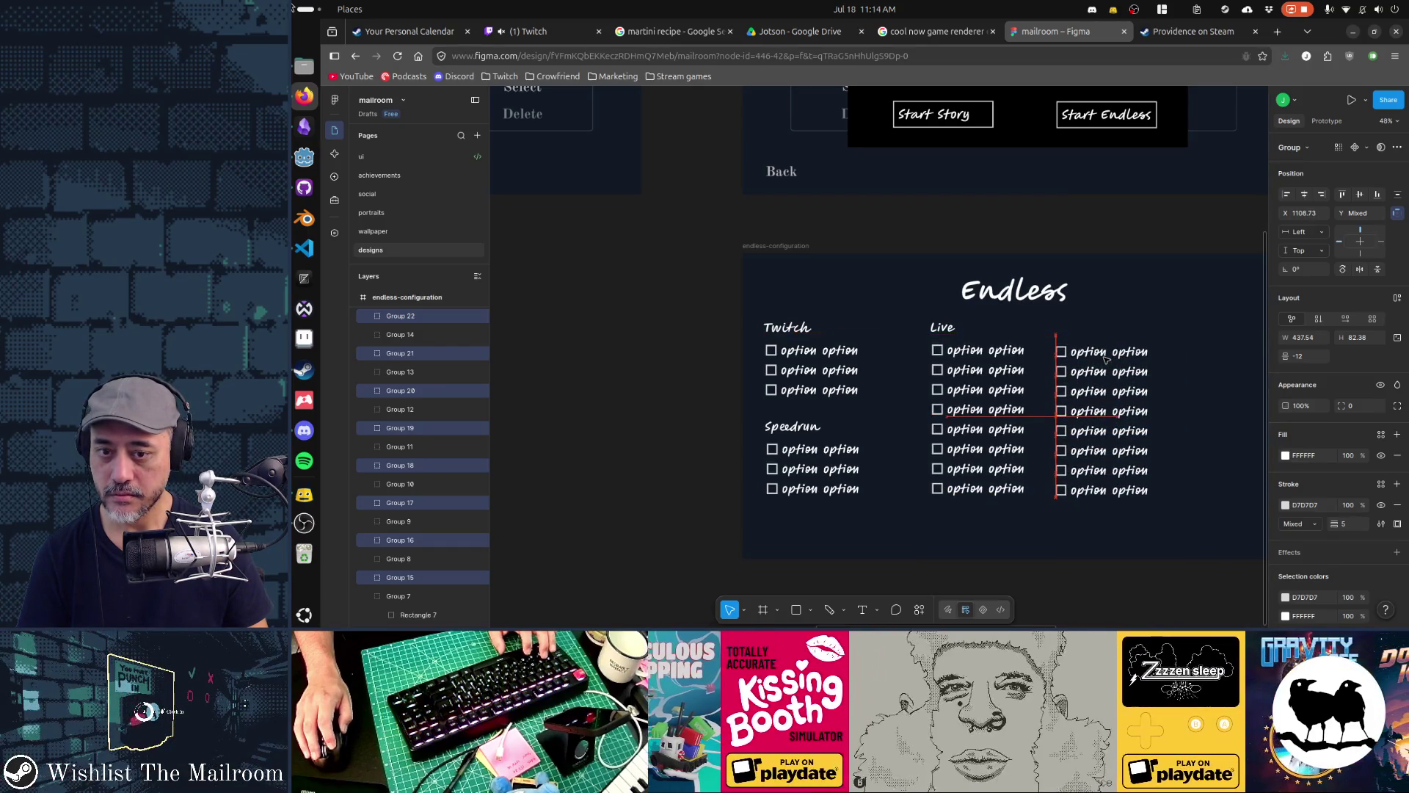
Reposition the Live heading together with both option columns in the frame
left_click(943, 327, "shift")
left_click_drag(975, 355, 1031, 354)
key("ctrl+z")
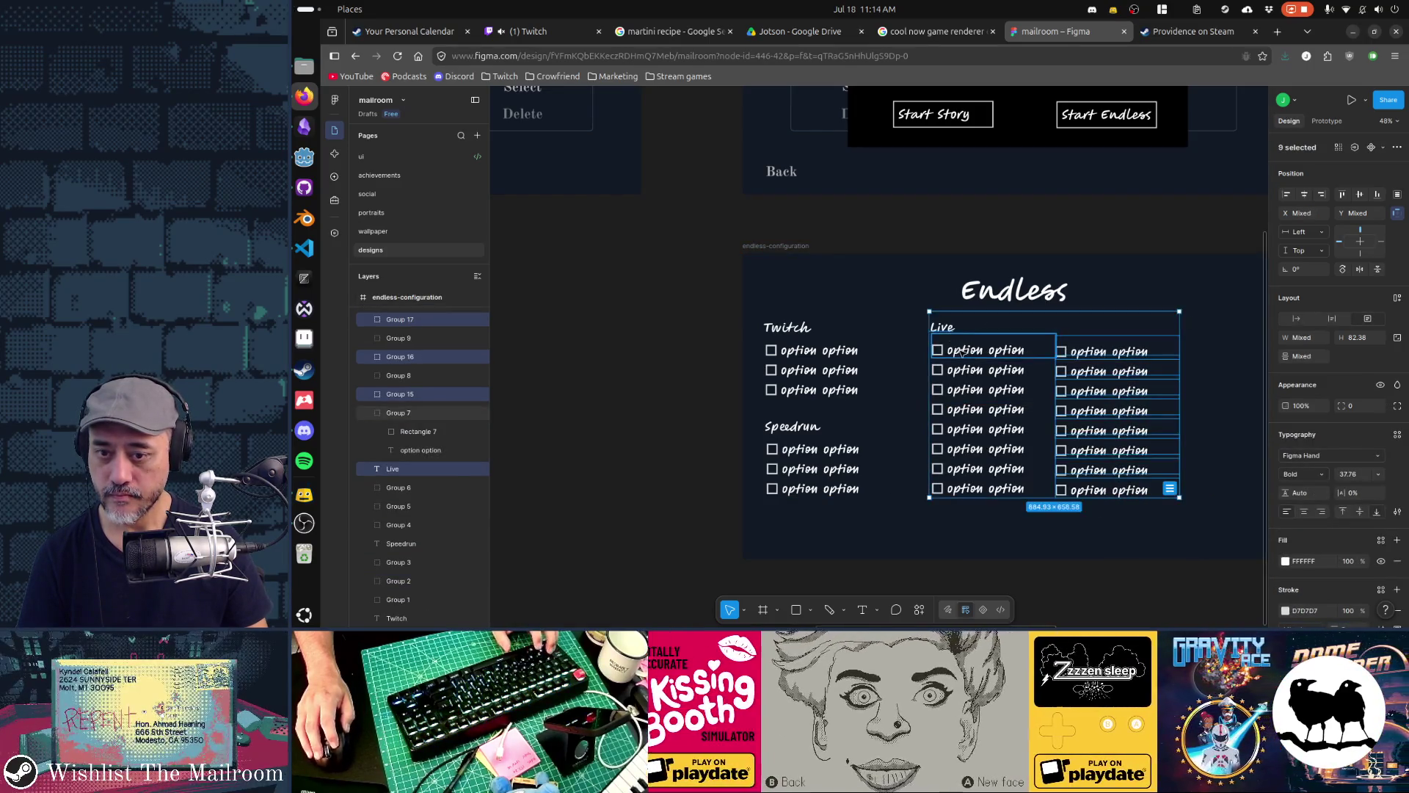
left_click(963, 352, "shift")
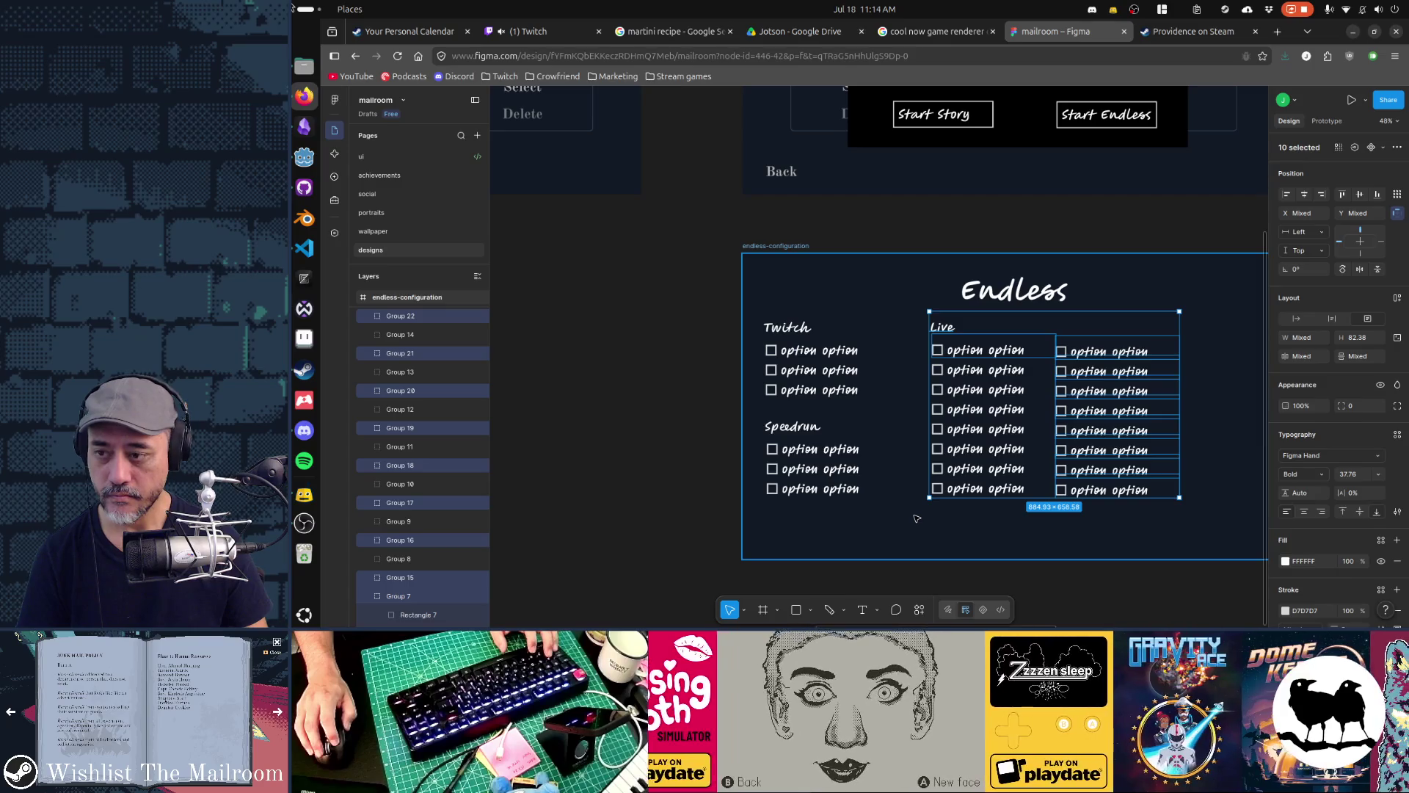
left_click(917, 518)
scroll(463, 385, "down", 3)
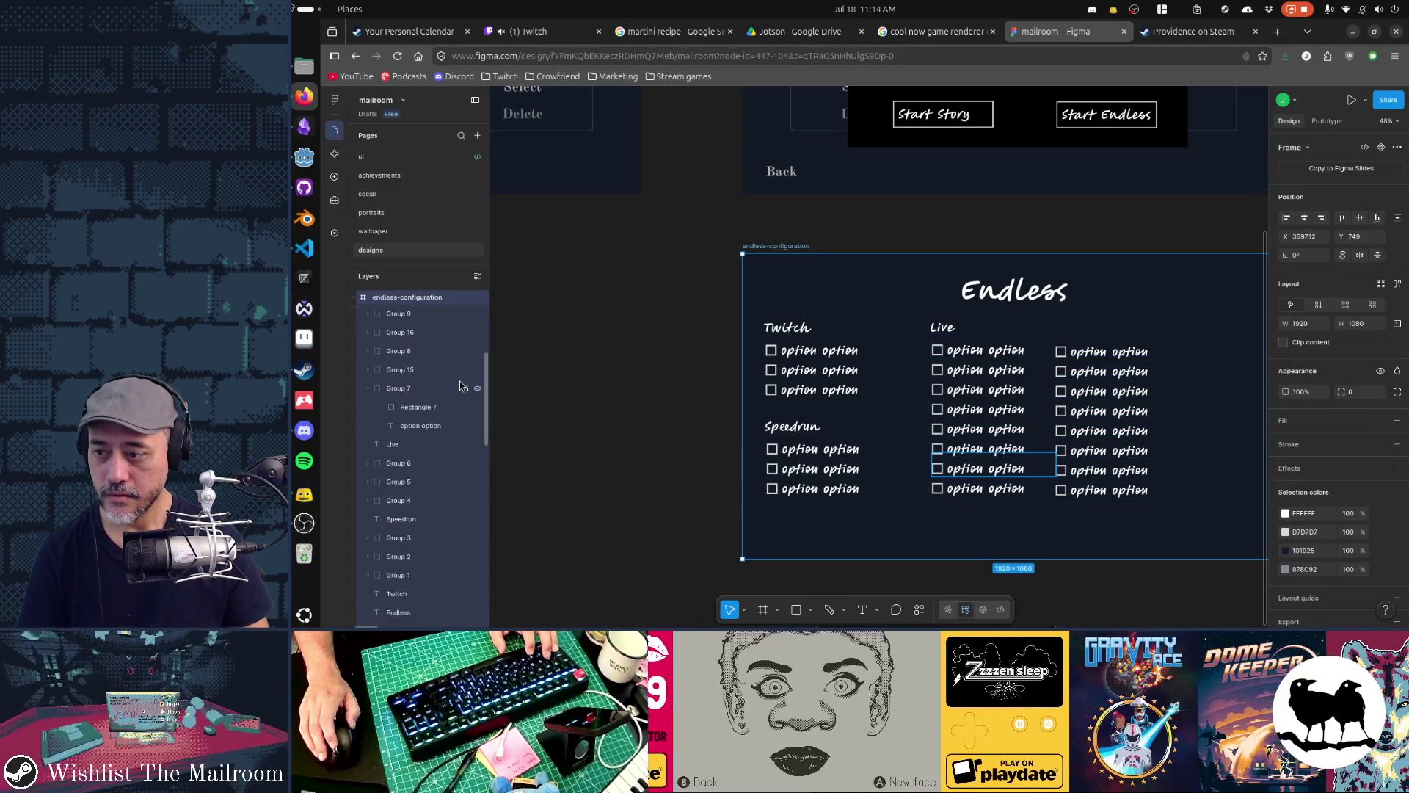
left_click_drag(903, 583, 1181, 339)
left_click(966, 359)
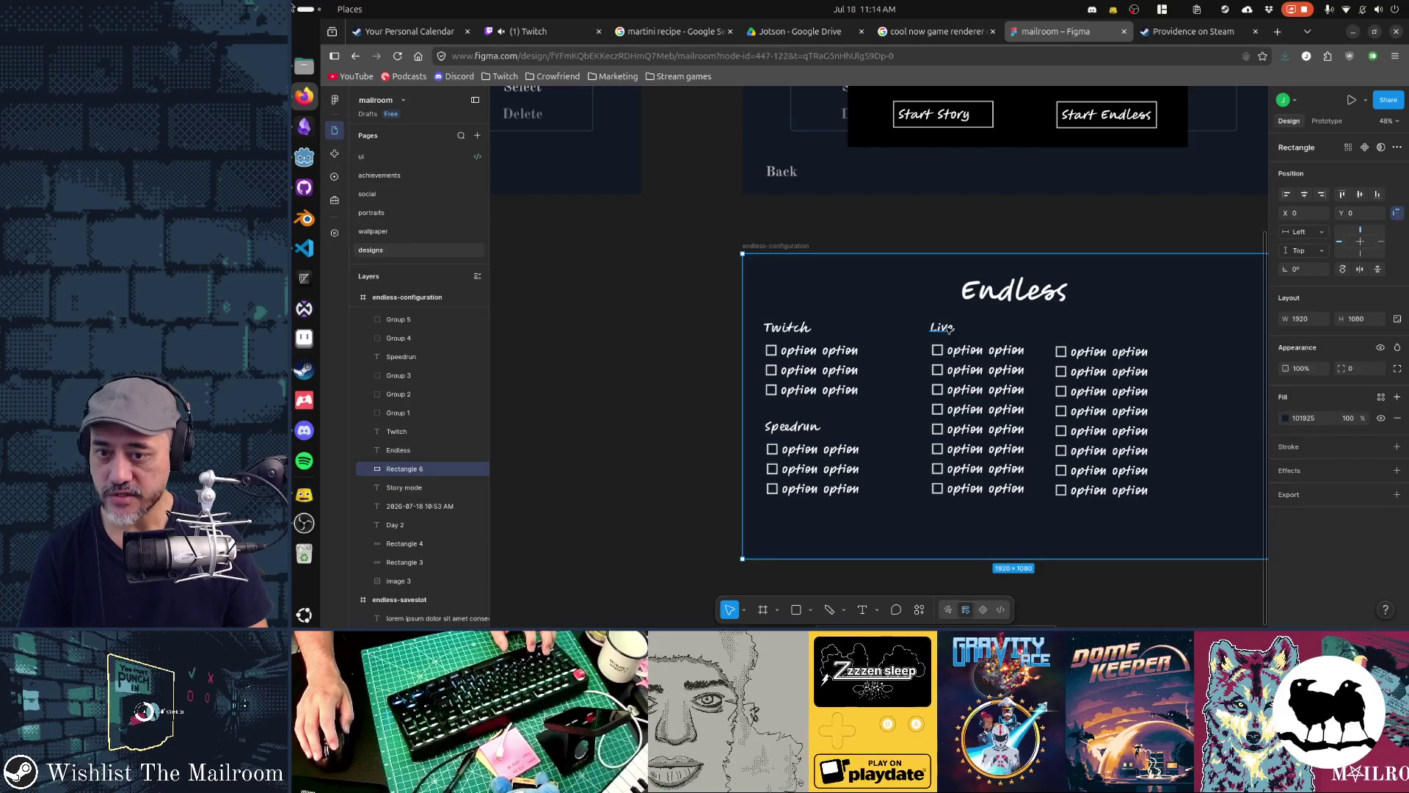
left_click(947, 328)
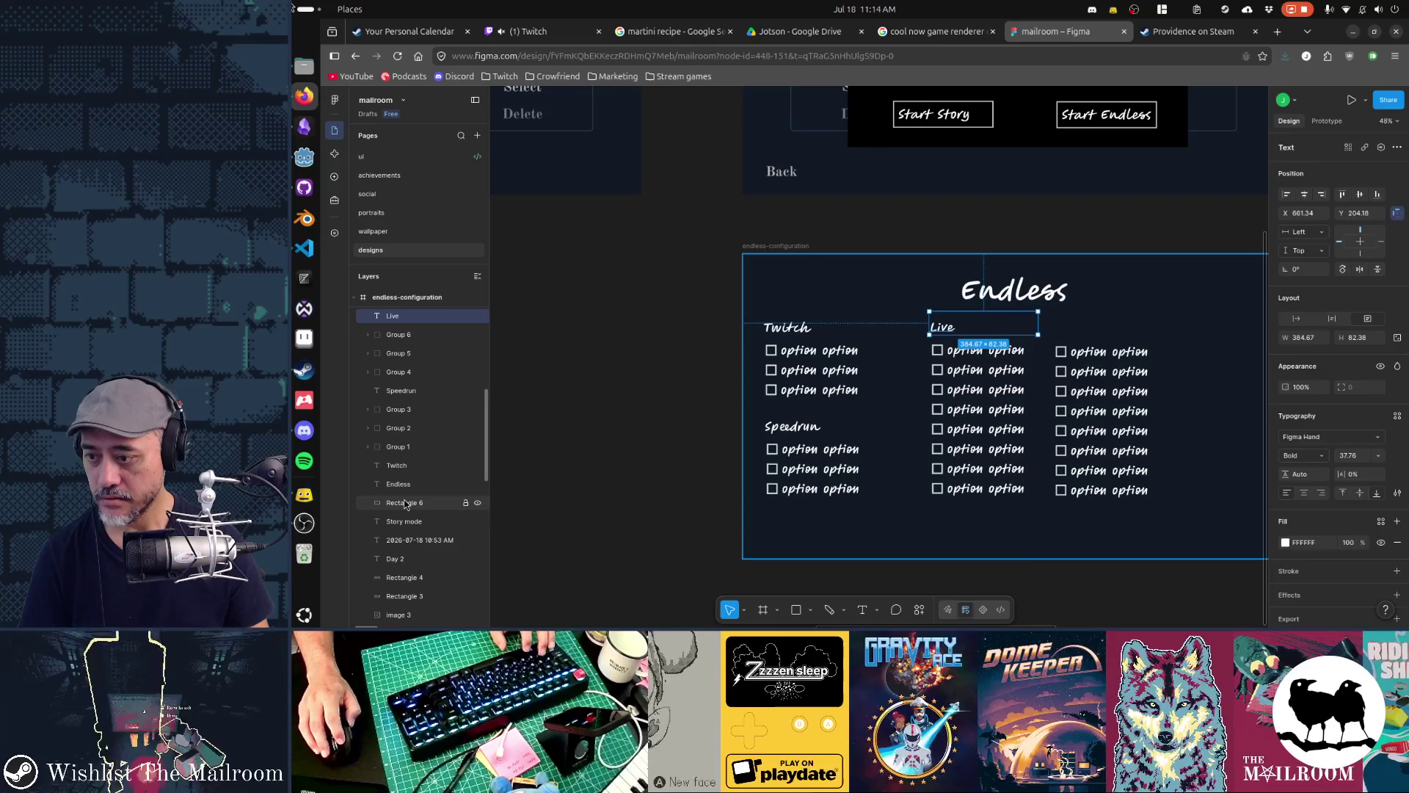
left_click(947, 351, "shift")
mouse_move(1184, 522)
left_mouse_down()
mouse_move(921, 340)
mouse_move(1019, 359)
mouse_move(962, 358)
left_mouse_up()
scroll(954, 426, "right", 3)
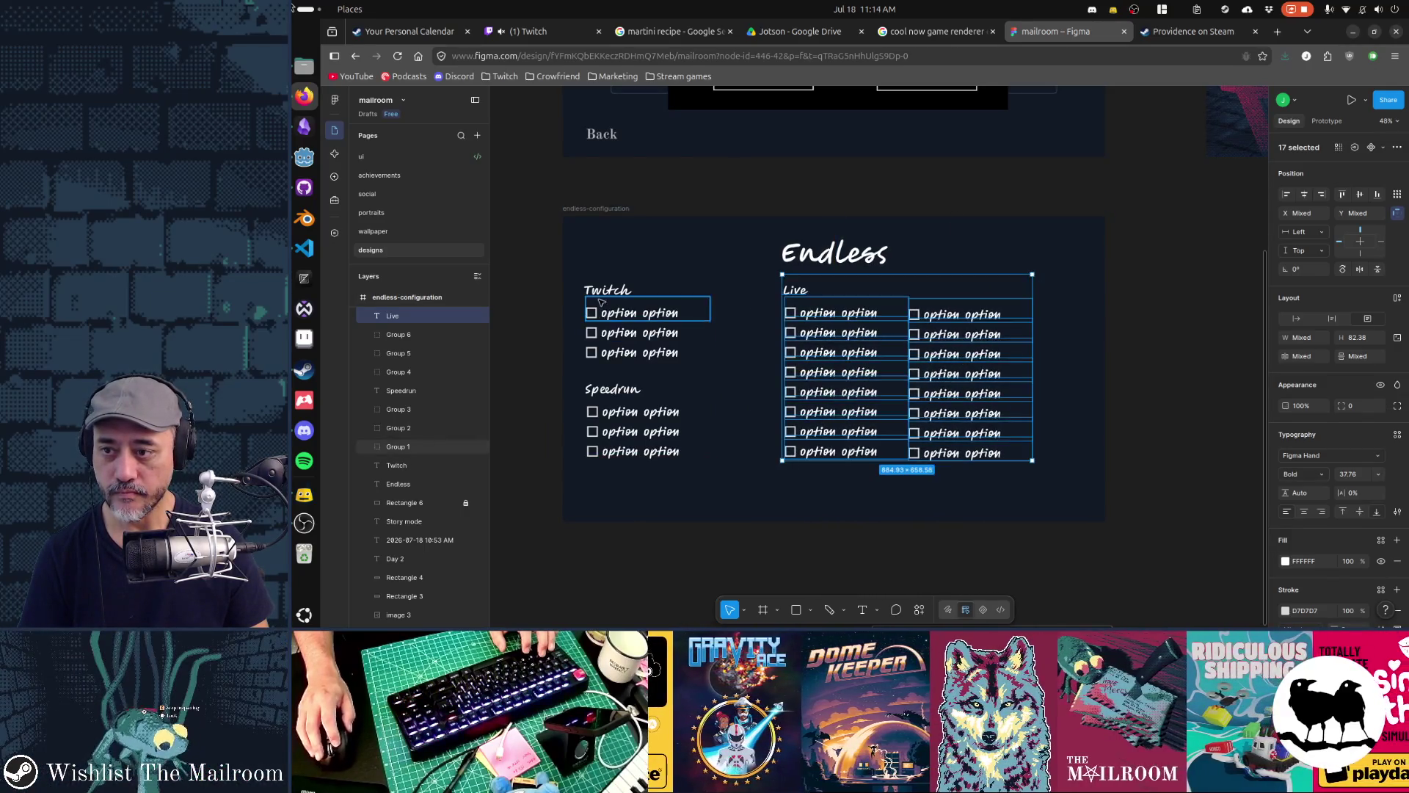
left_click(610, 290)
Retitle the right column heading Options and the Twitch heading Channel, replacing a 'Commands, events' draft
left_click(792, 294)
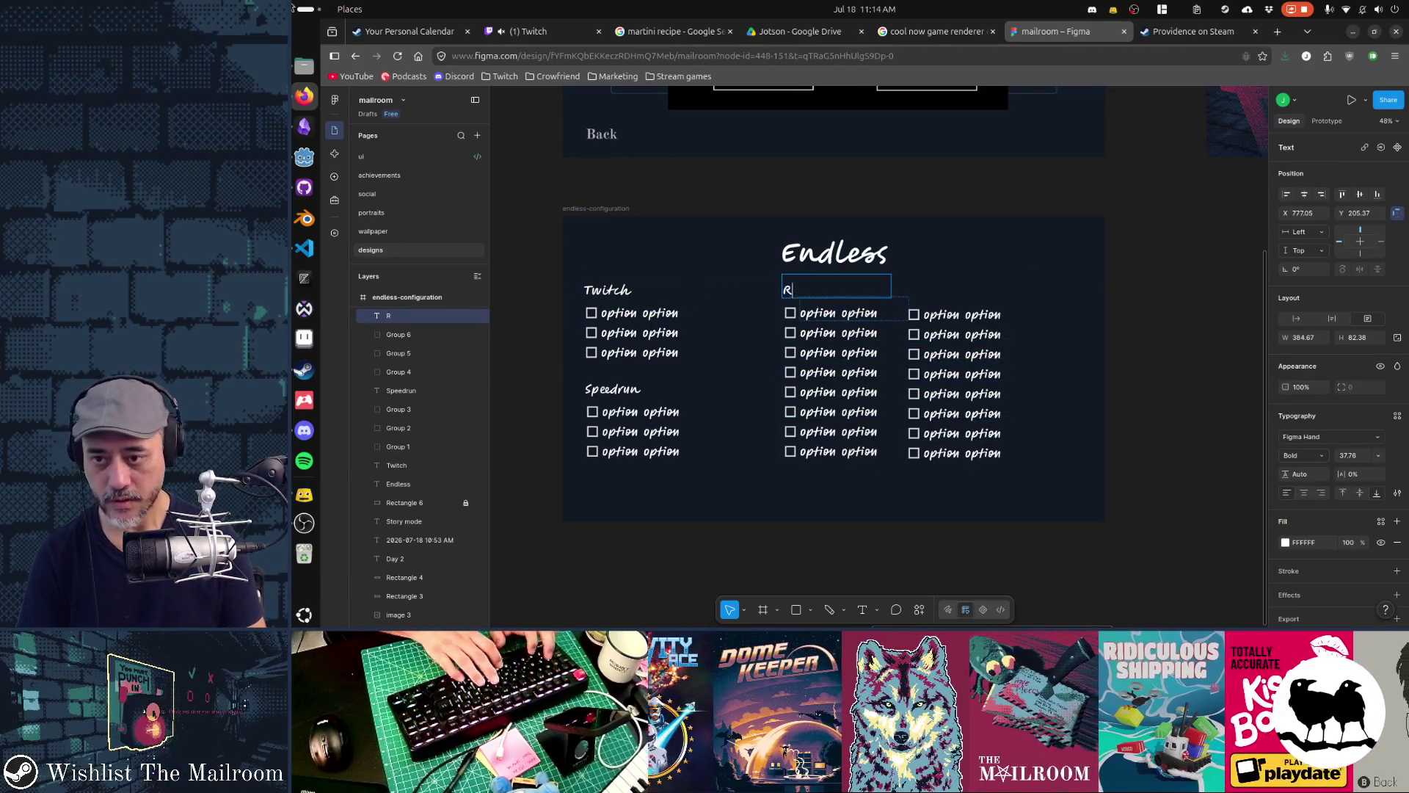
type("aid")
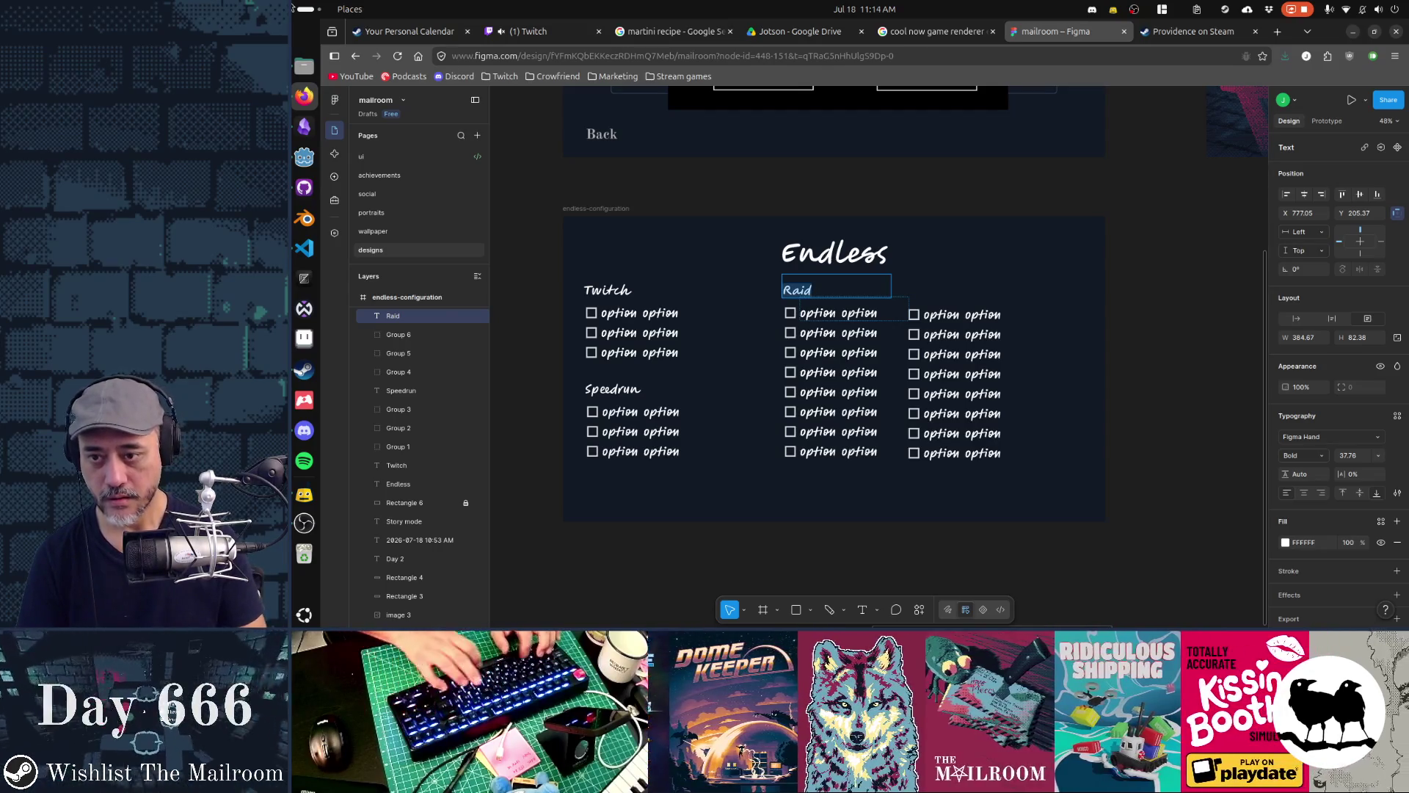
type("Commands, events")
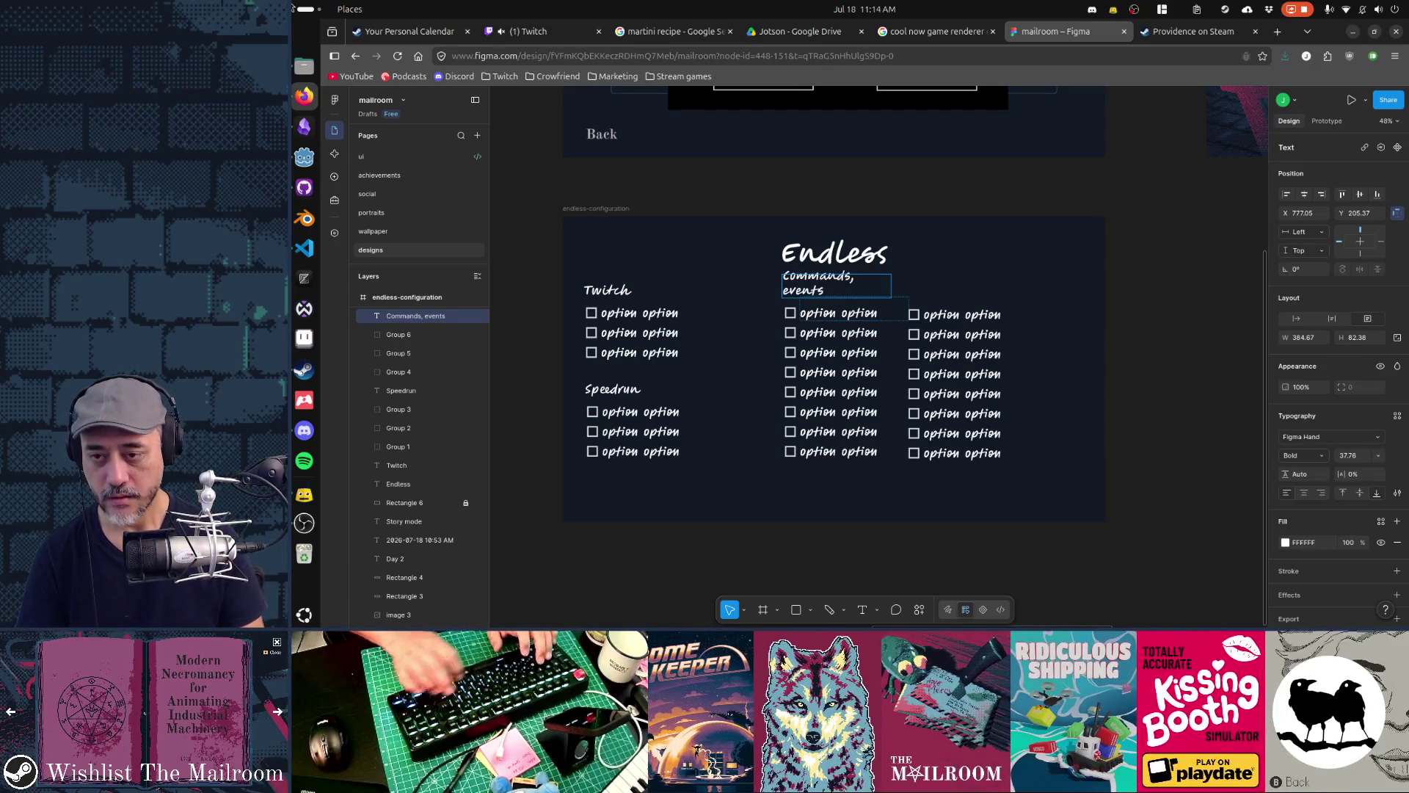
key("ctrl+a")
key("BackSpace")
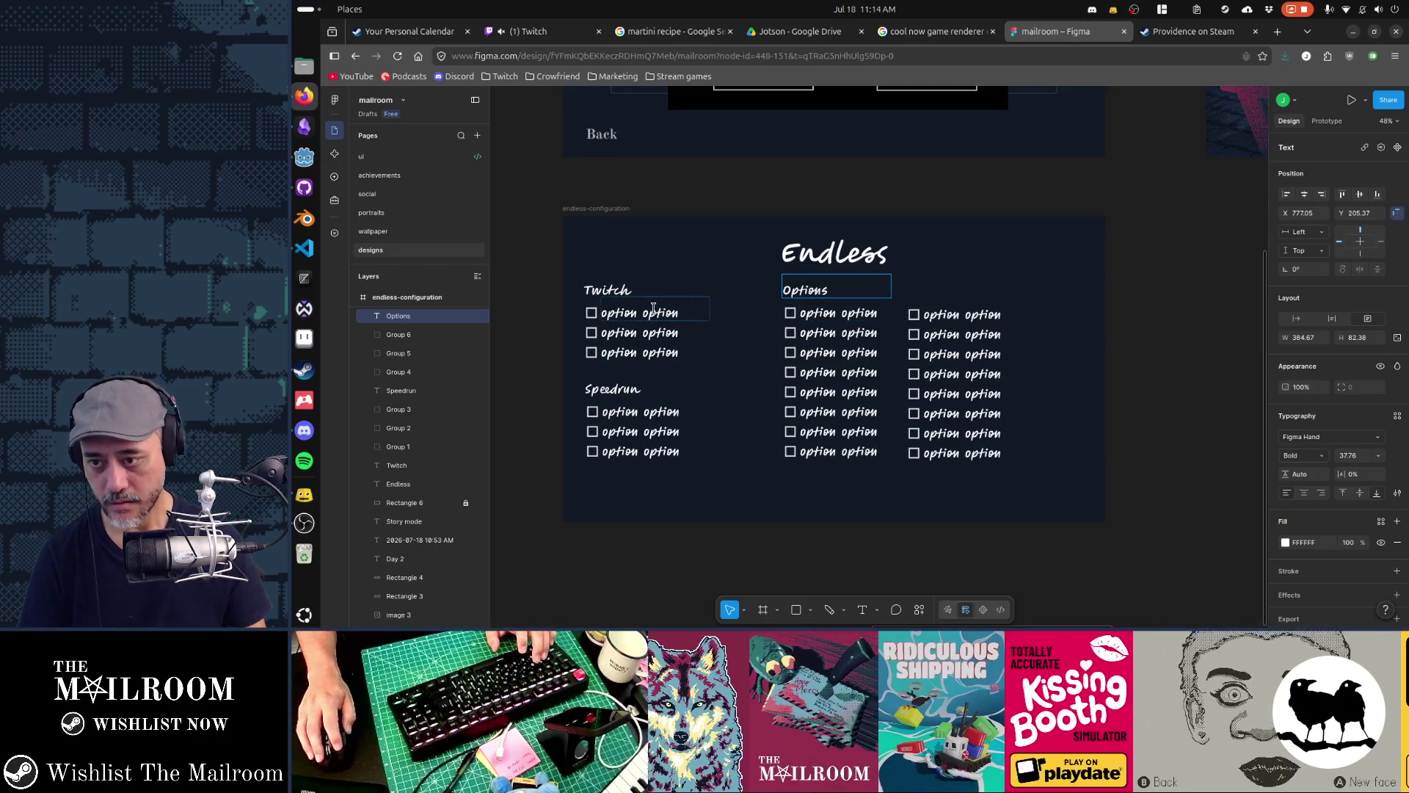
double_click(623, 292)
type("Channel")
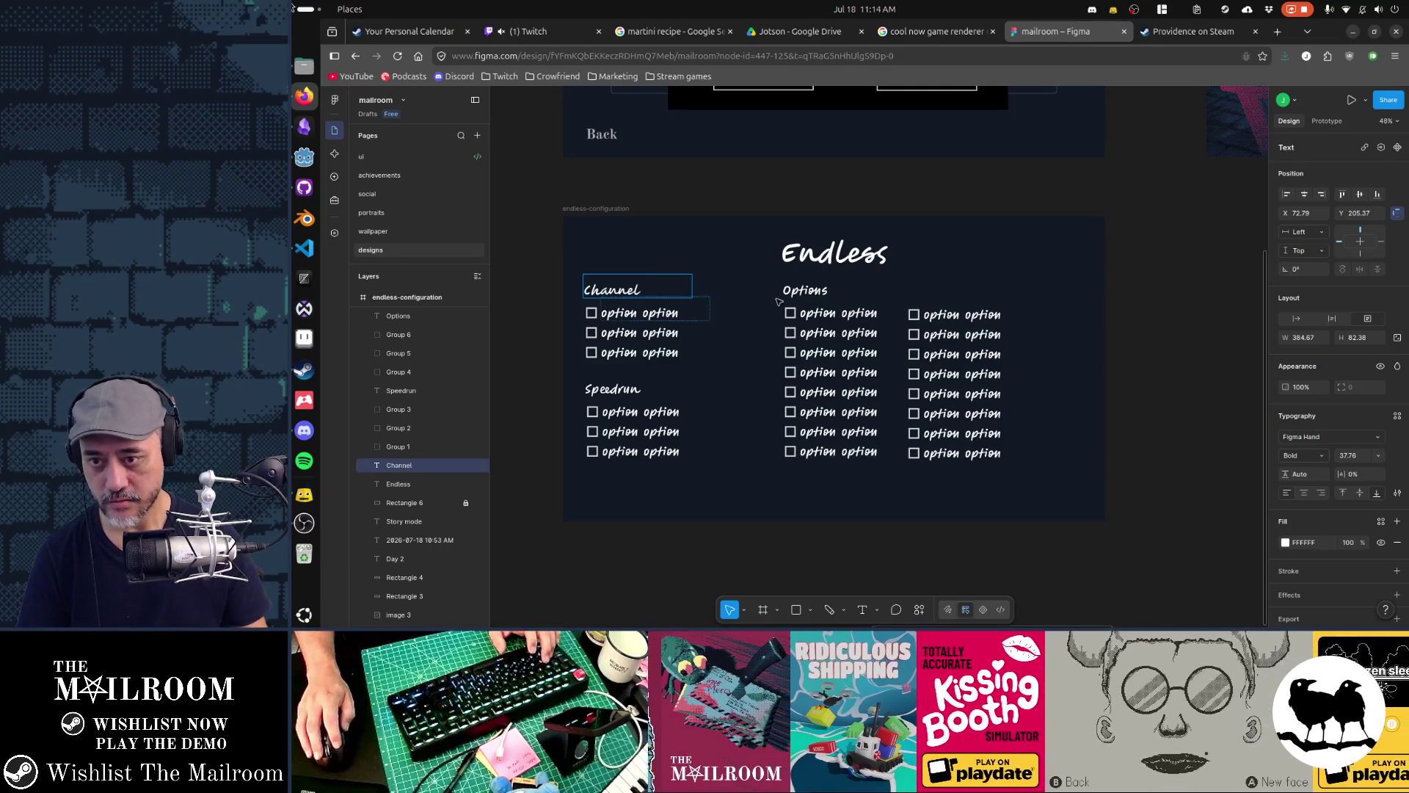
double_click(632, 311)
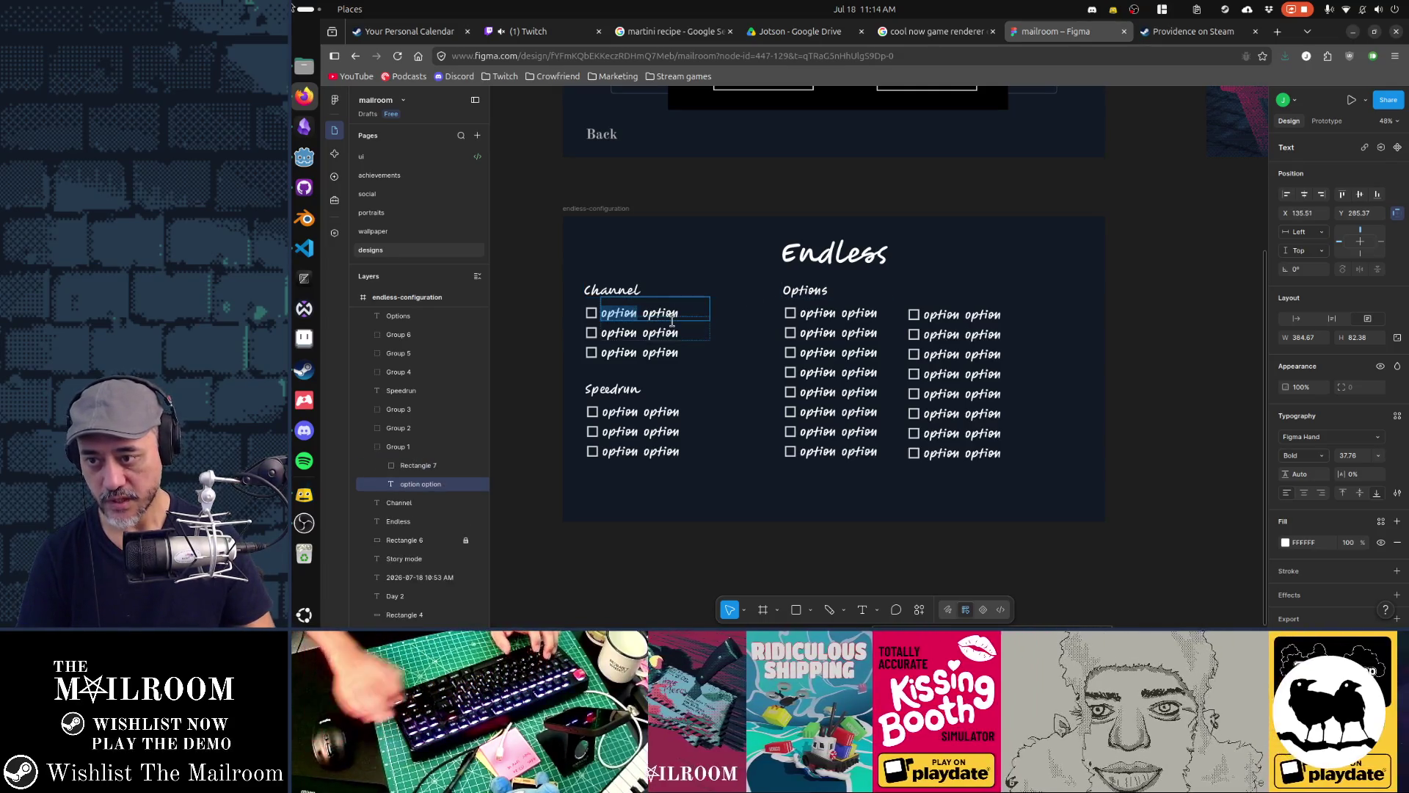
key("Escape")
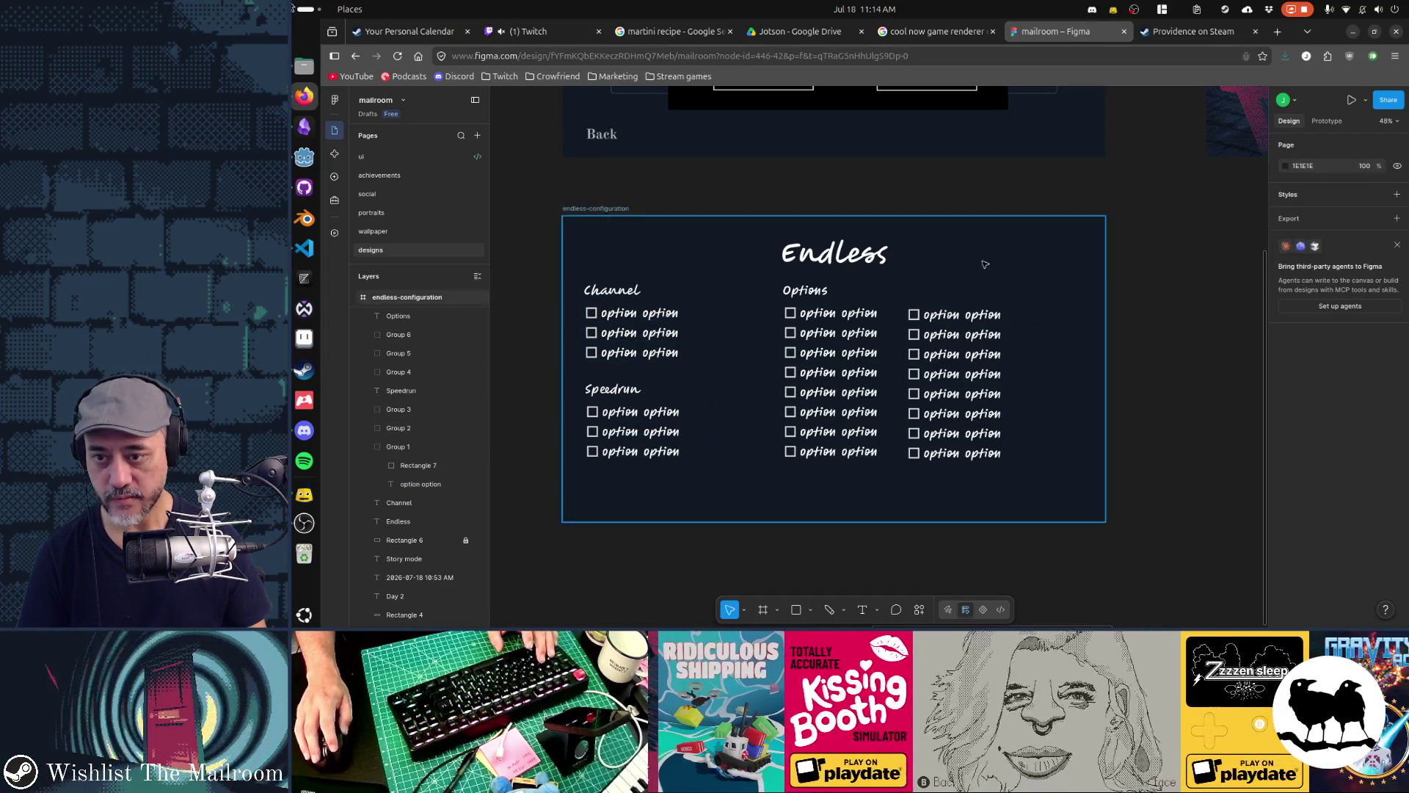
Append 'configuration' to the Endless title, widen it to one line, and re-centre it
double_click(821, 257)
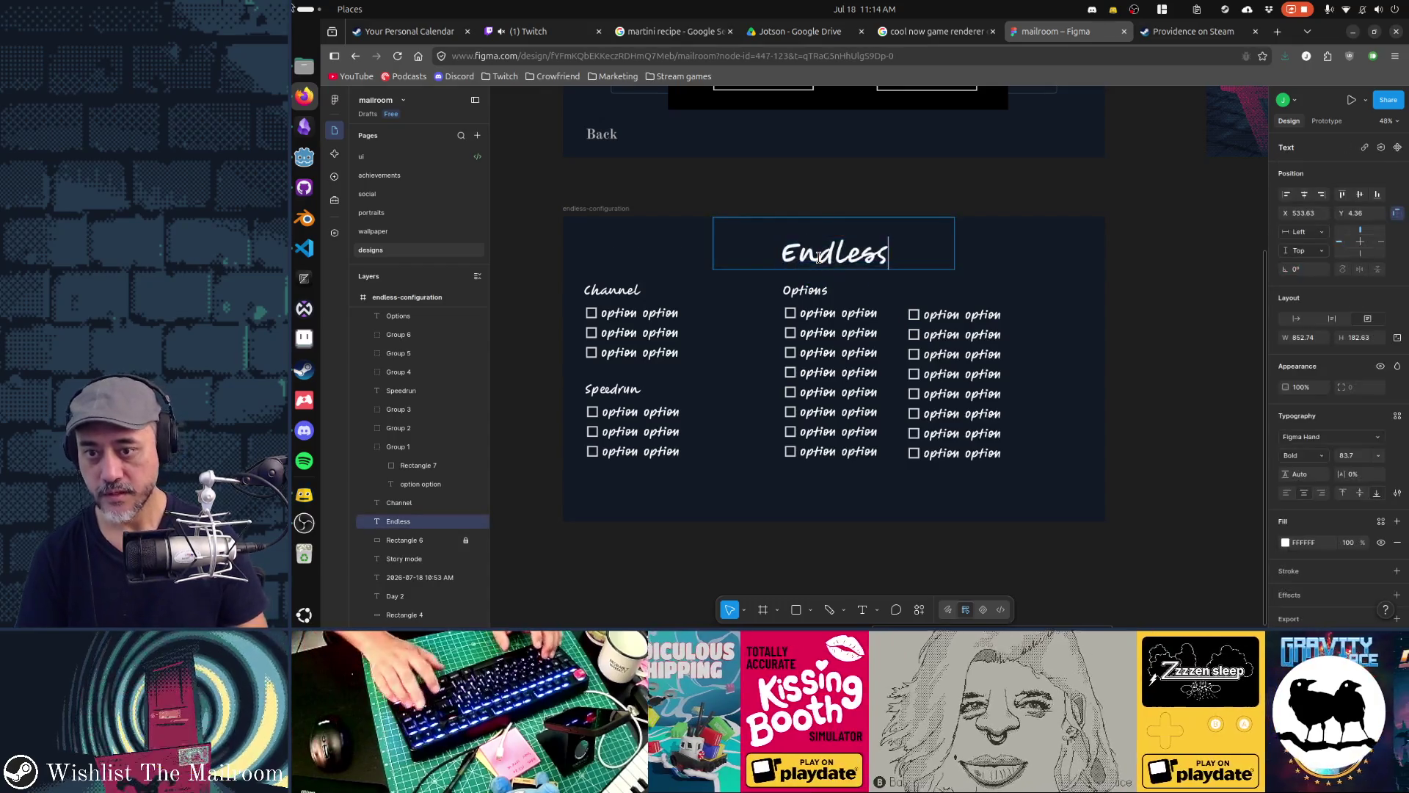
type(" configuratio")
type("n")
key("Escape")
scroll(955, 287, "up", 1)
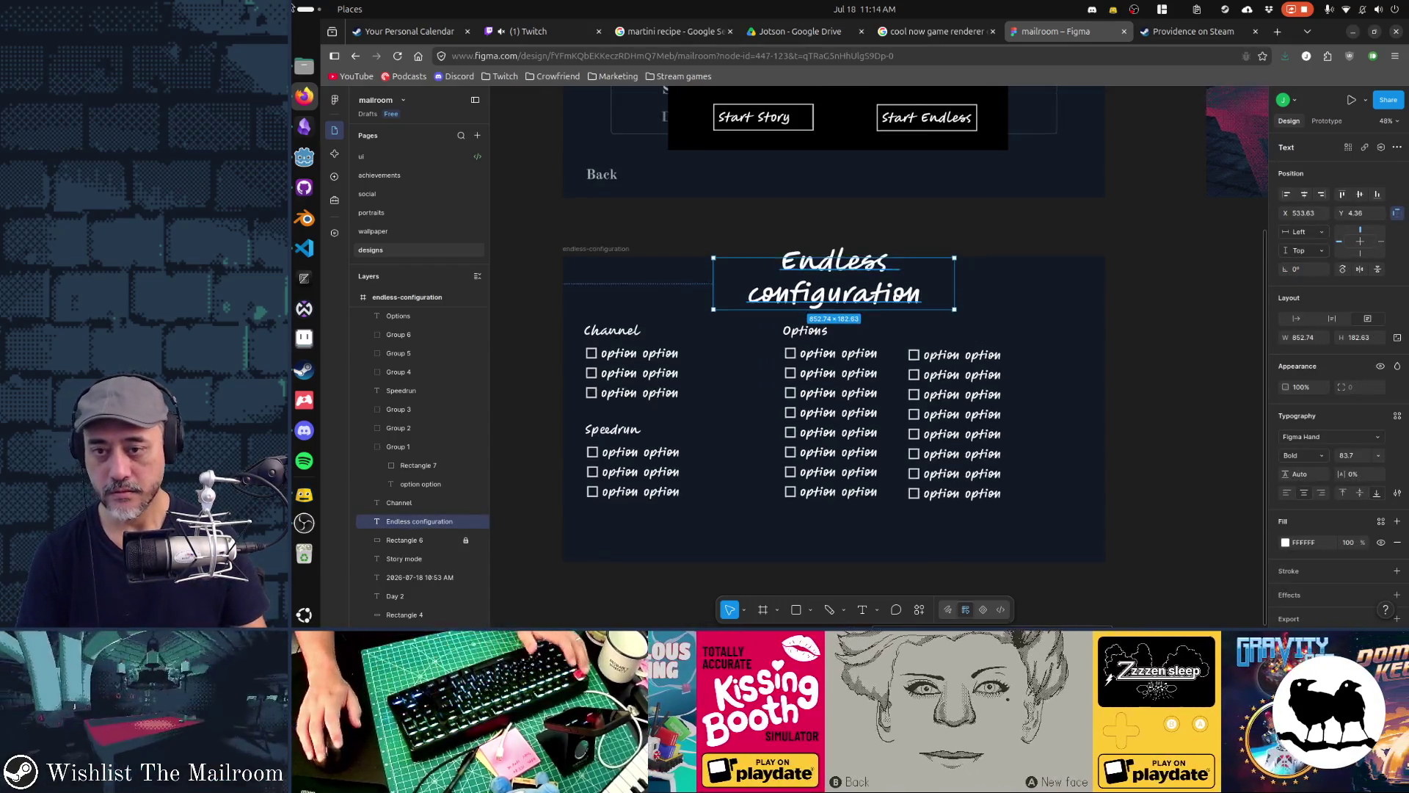
left_click_drag(983, 285, 1032, 284)
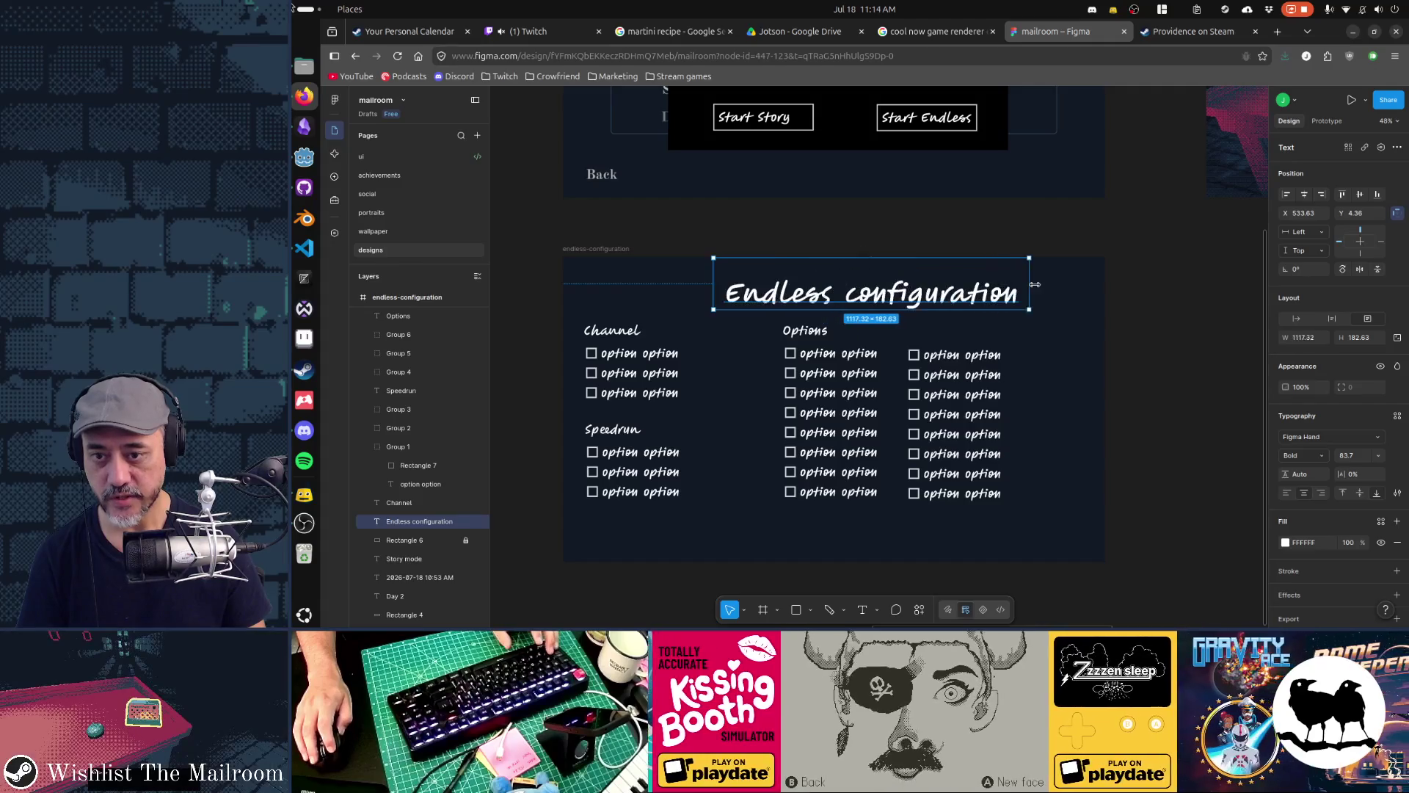
left_click_drag(876, 298, 818, 298)
scroll(1054, 494, "right", 2)
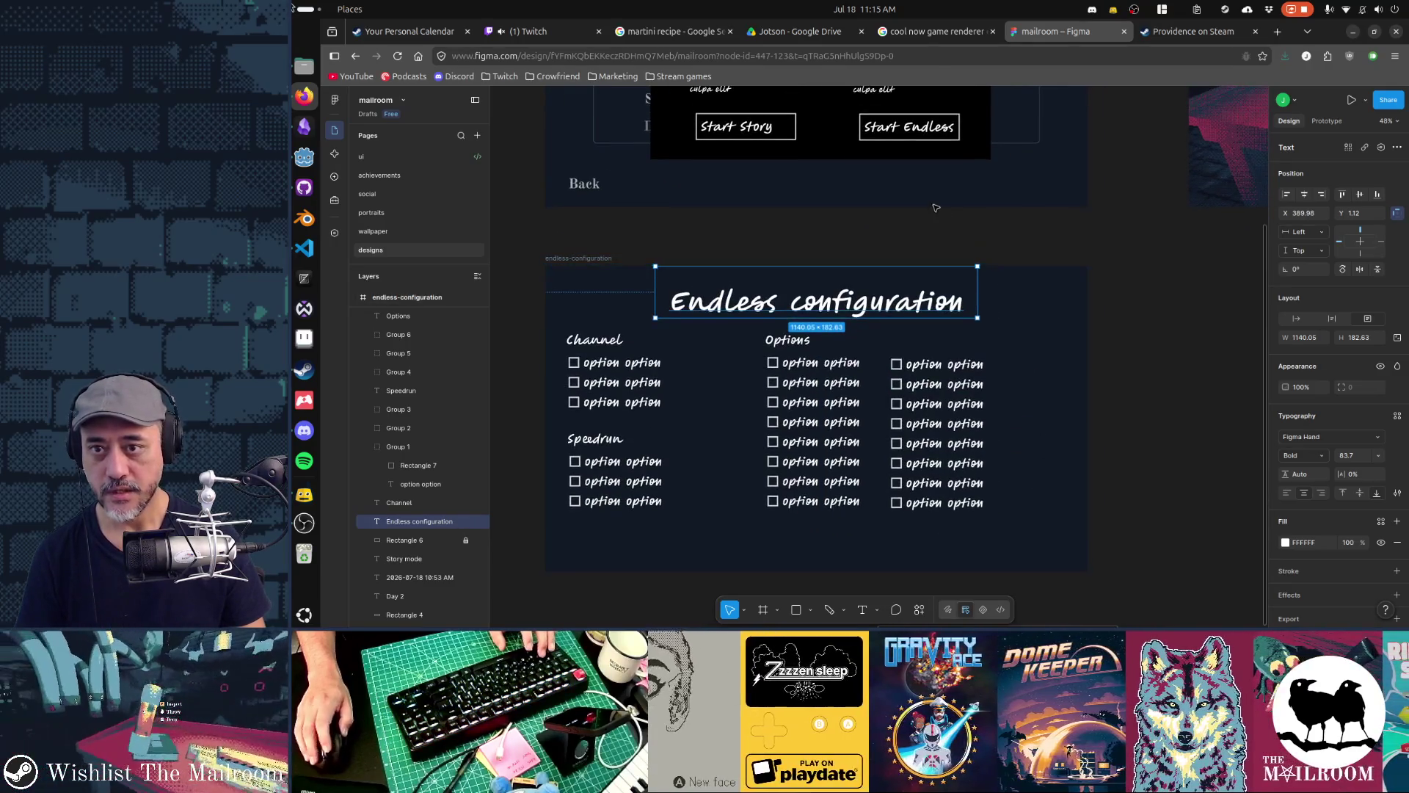
left_click(910, 127)
Paste a copy of the Start Endless button at the frame's lower right, below Options
left_click(886, 147, "shift")
left_click(886, 146, "shift")
left_click(896, 134)
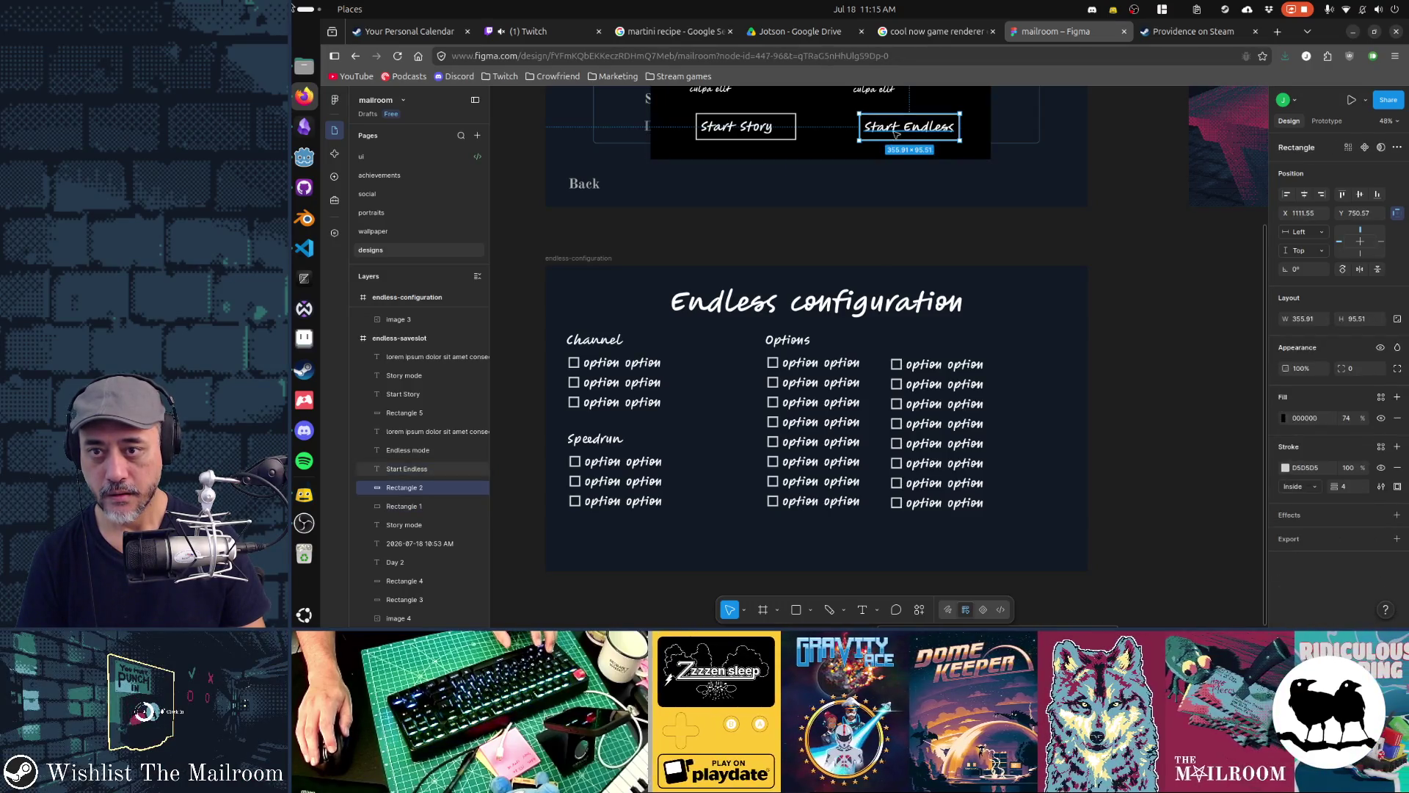
left_click(408, 297)
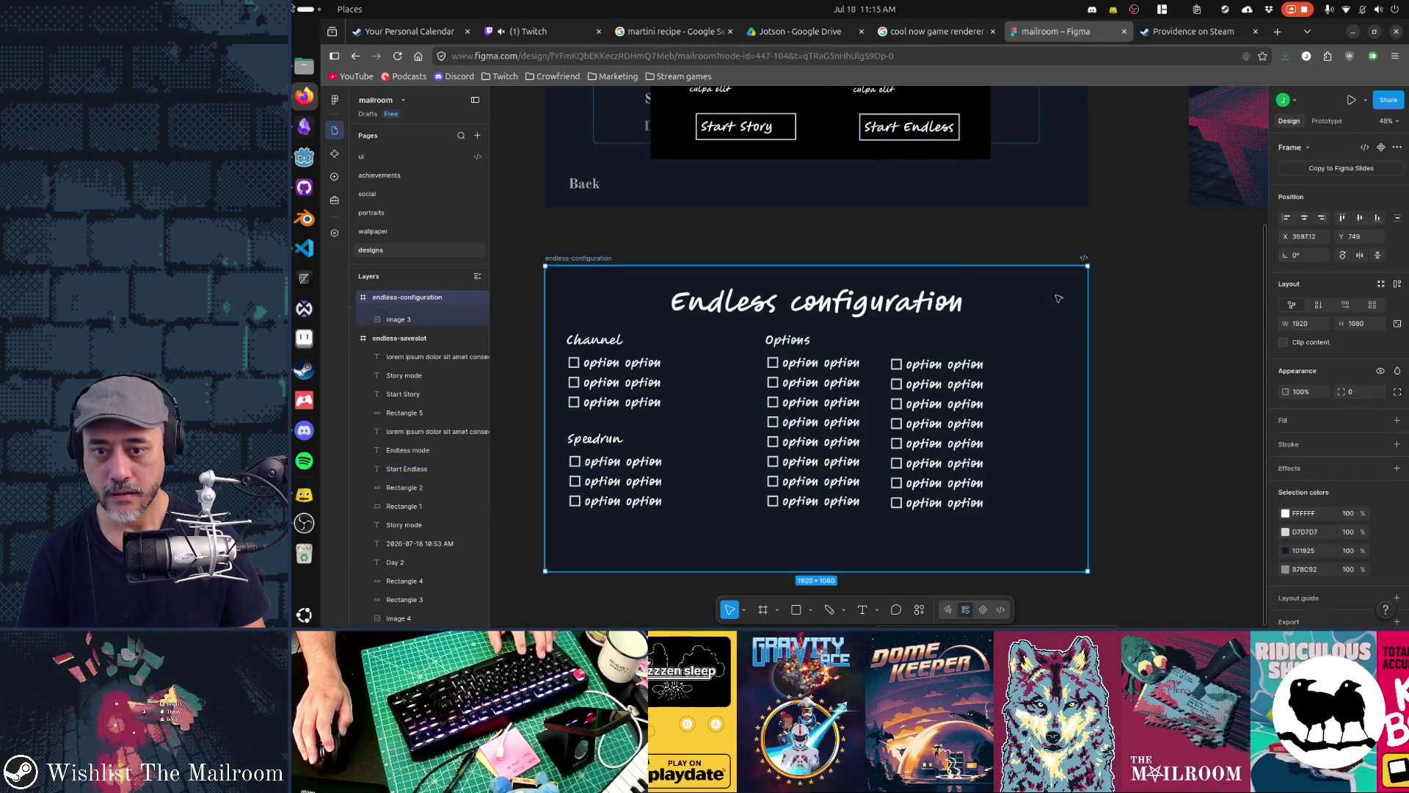
key("ctrl+v")
left_click_drag(937, 491, 1035, 541)
double_click(1040, 543)
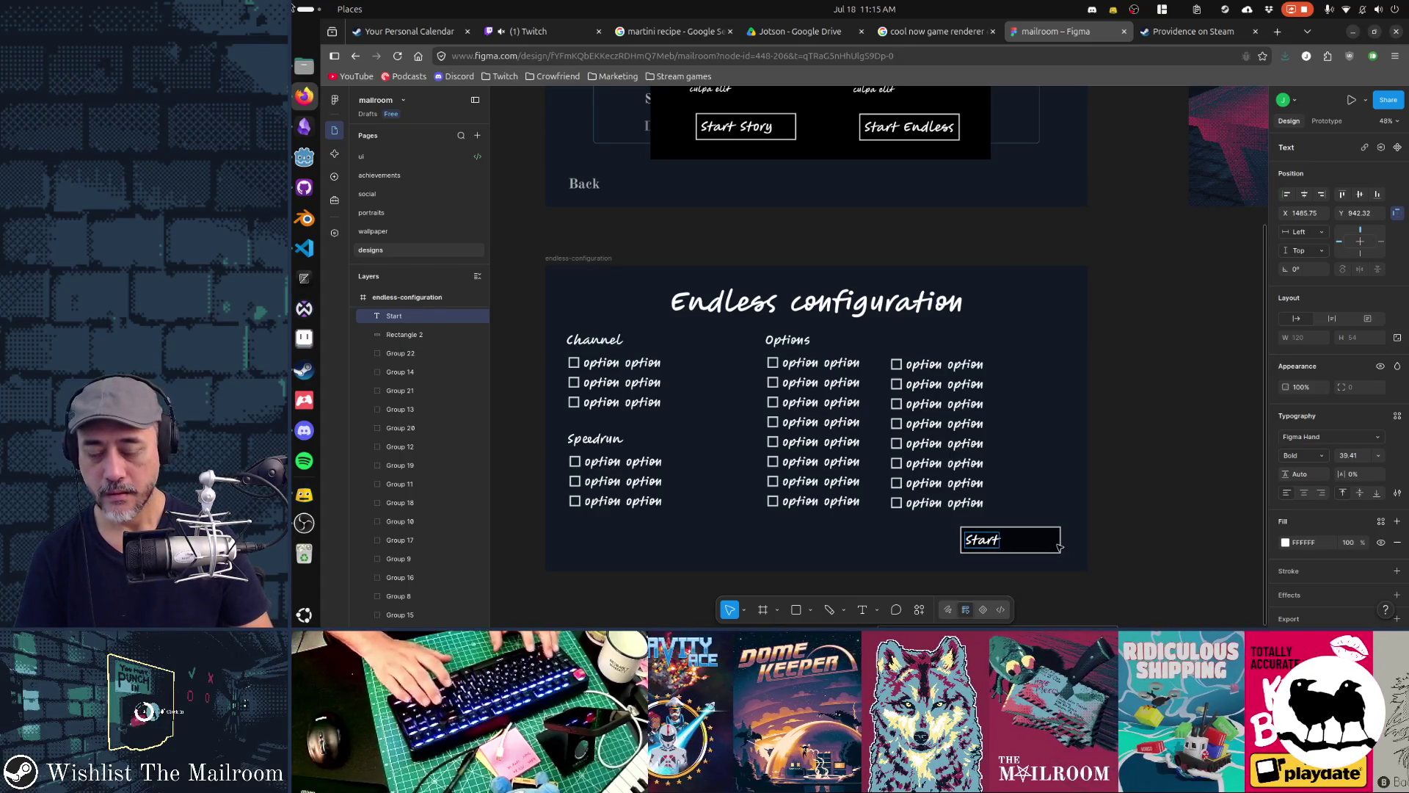
key("Escape")
key("Escape")
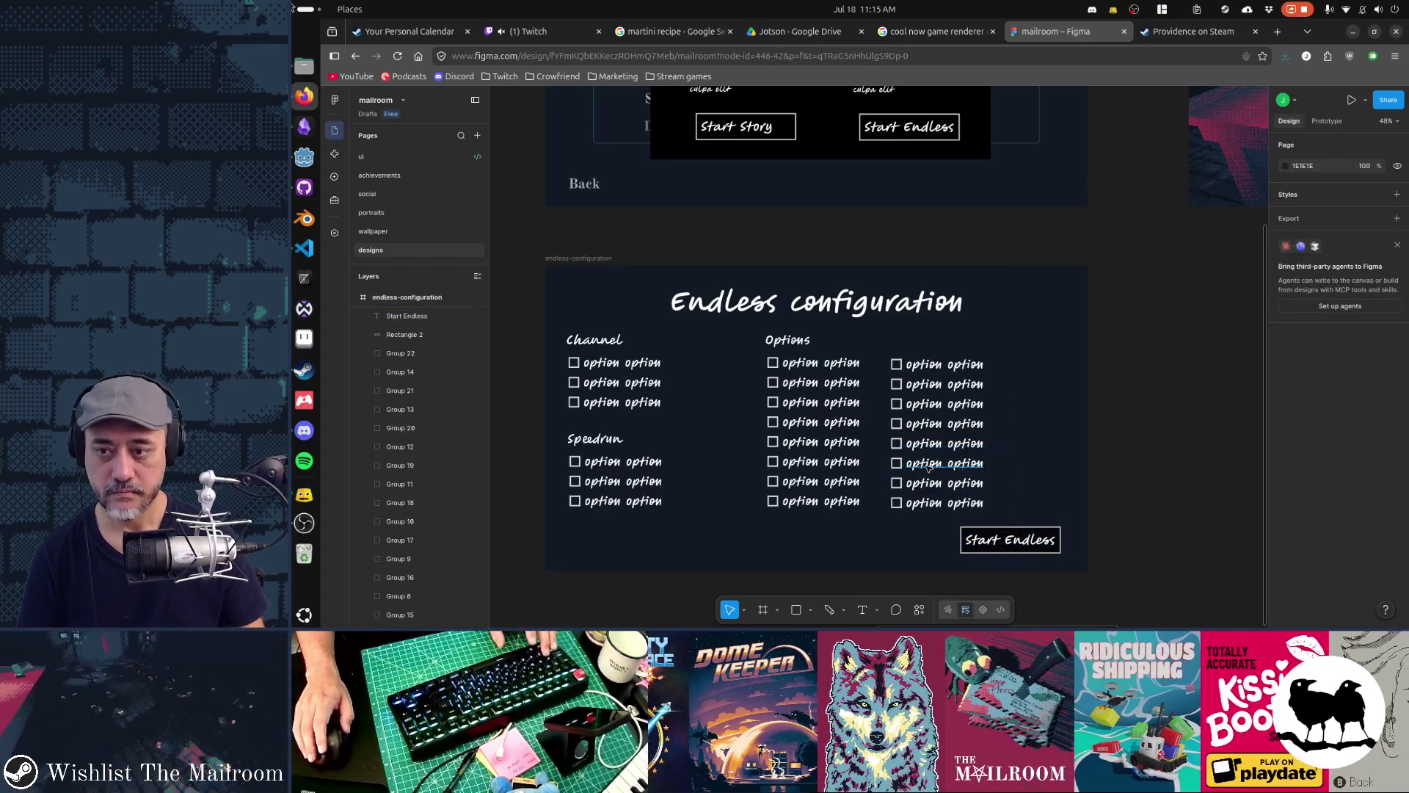
scroll(929, 467, "down", 5)
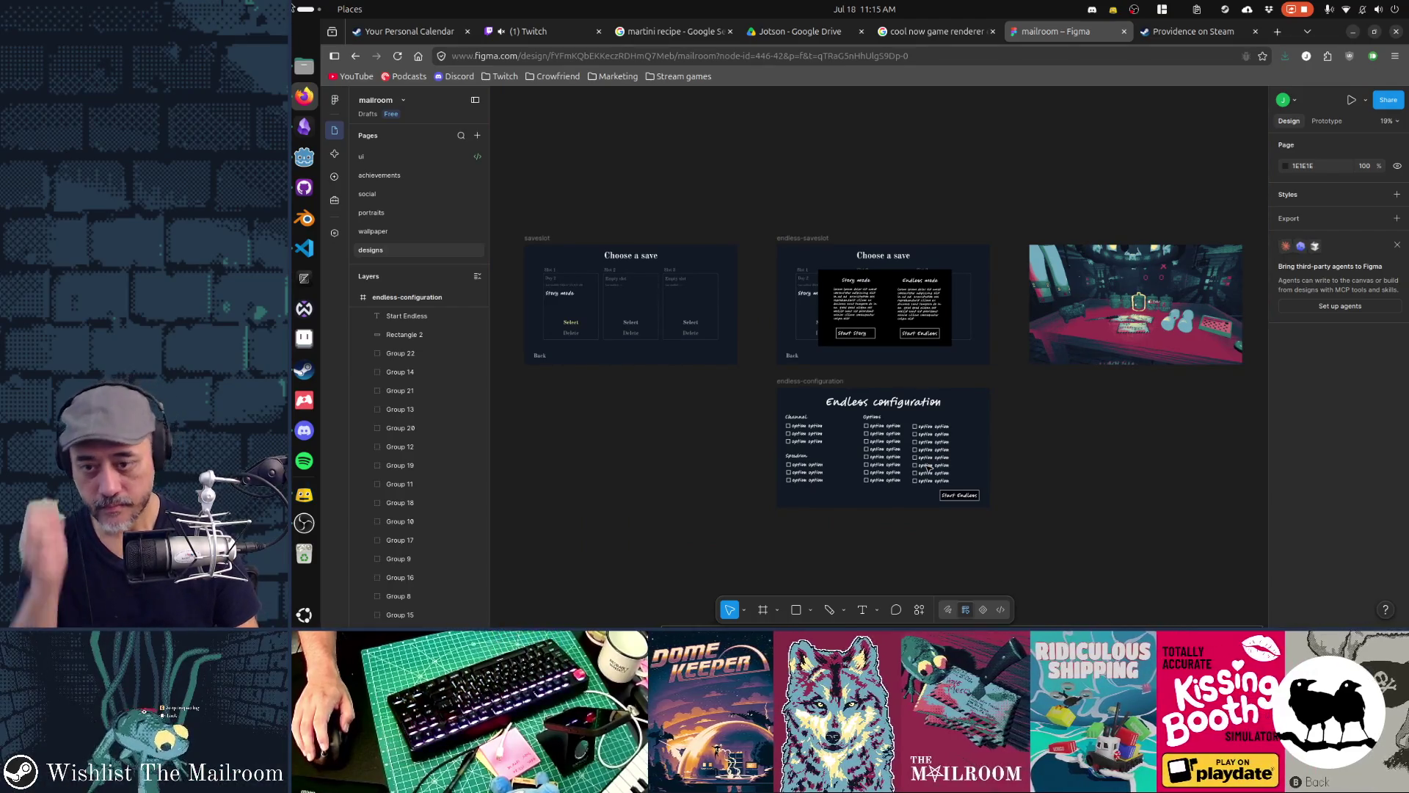
Wrap the 1920×1080 game screenshot in a new frame named 'alert'
scroll(942, 410, "up", 1)
mouse_move(1090, 428)
left_mouse_down()
mouse_move(773, 425)
mouse_move(938, 431)
left_mouse_up()
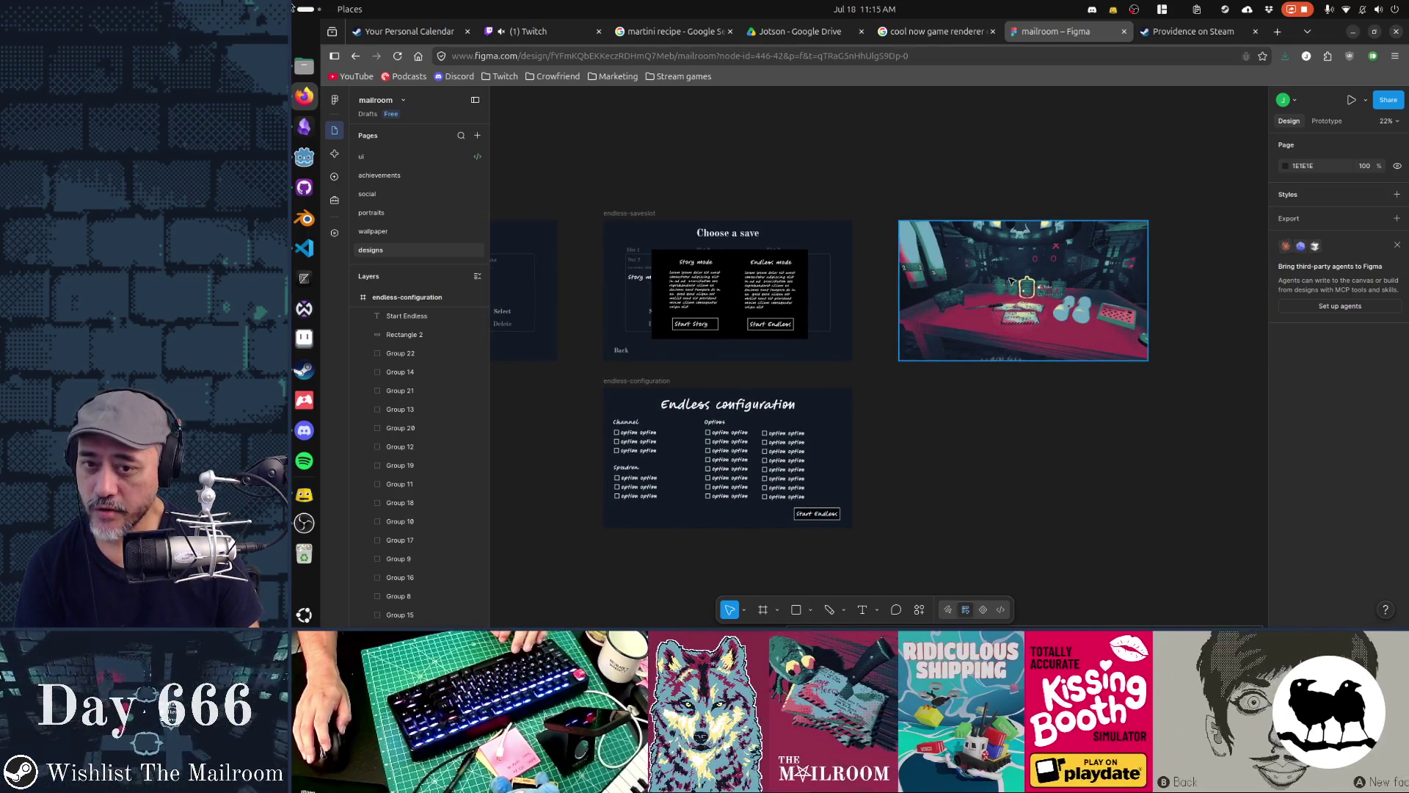
scroll(1011, 280, "up", 5)
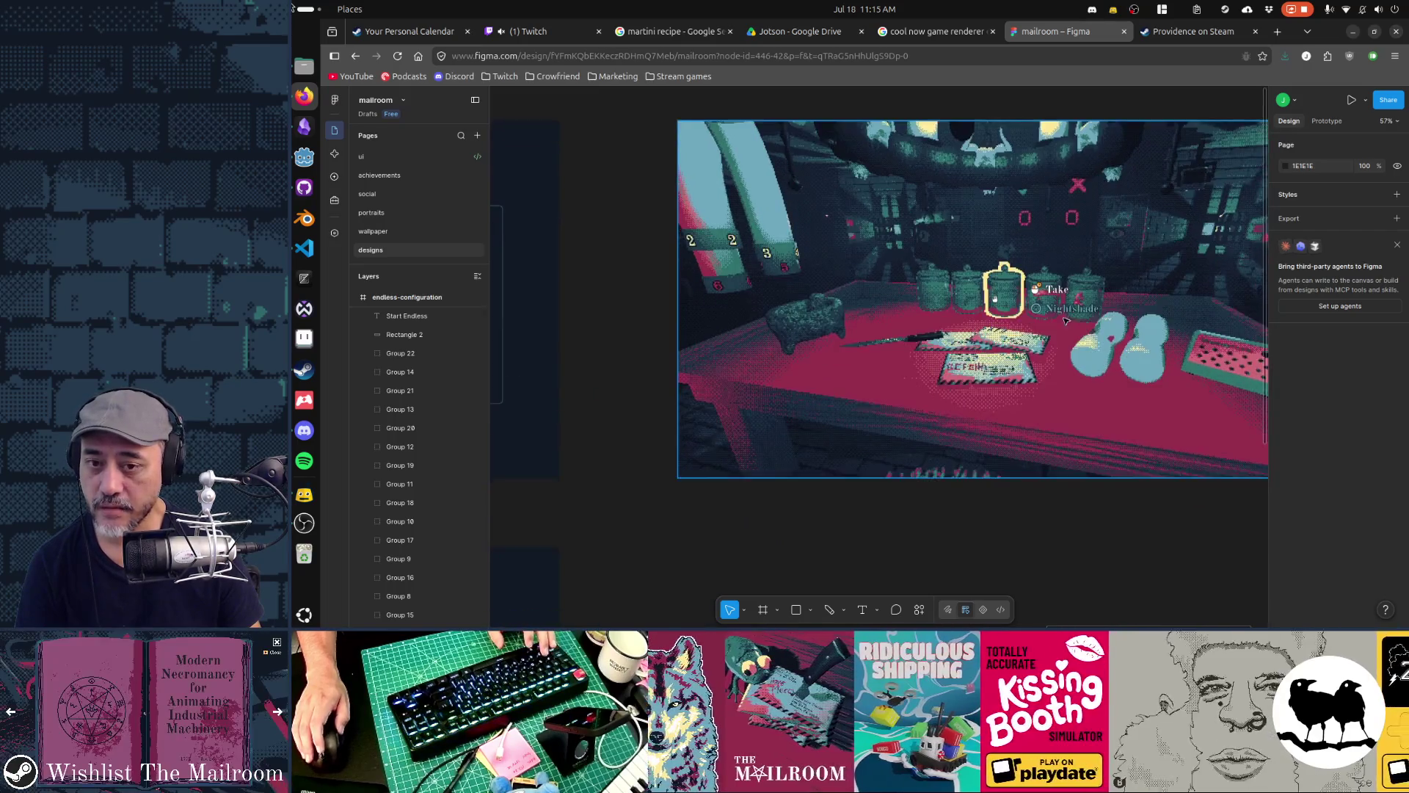
scroll(955, 308, "right", 3)
key("r")
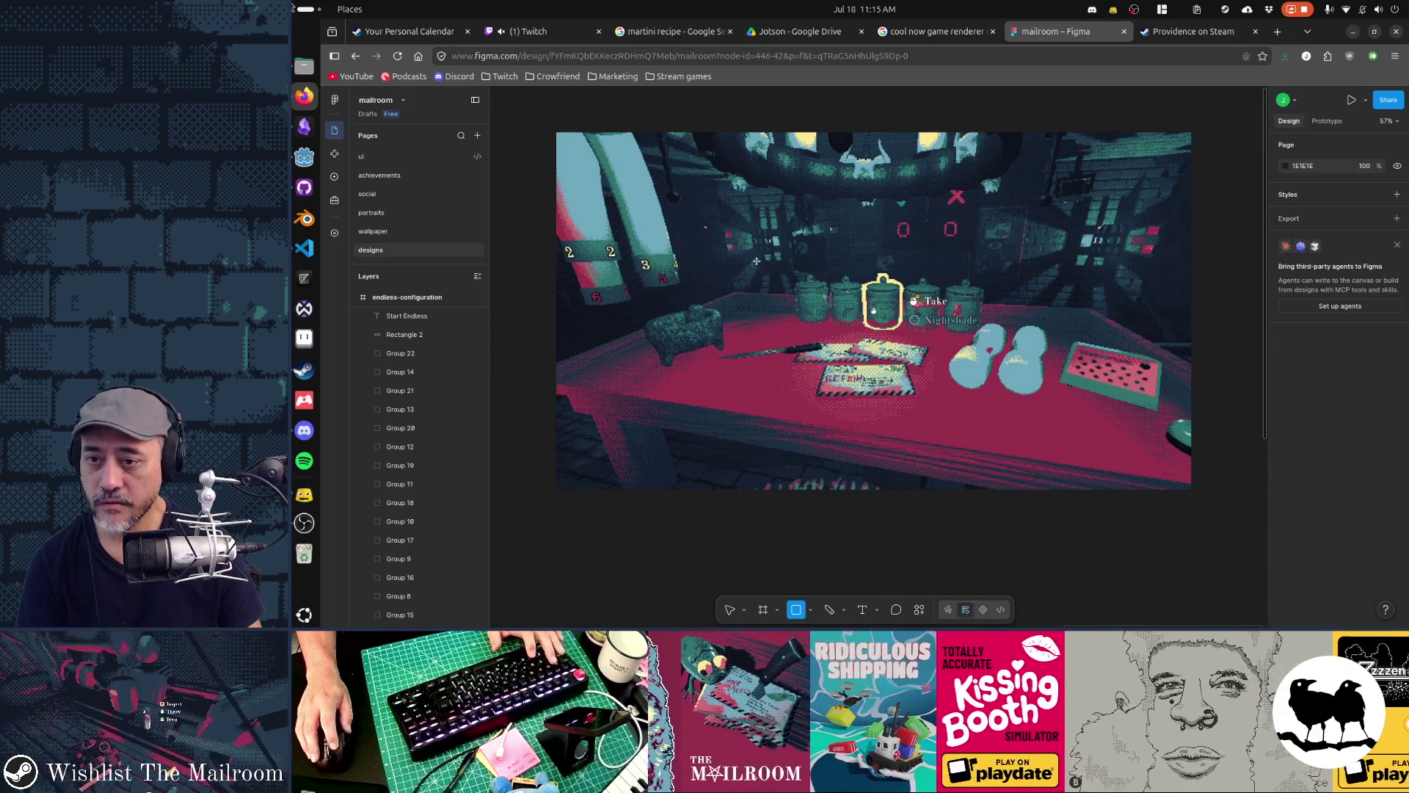
left_click_drag(739, 257, 1017, 343)
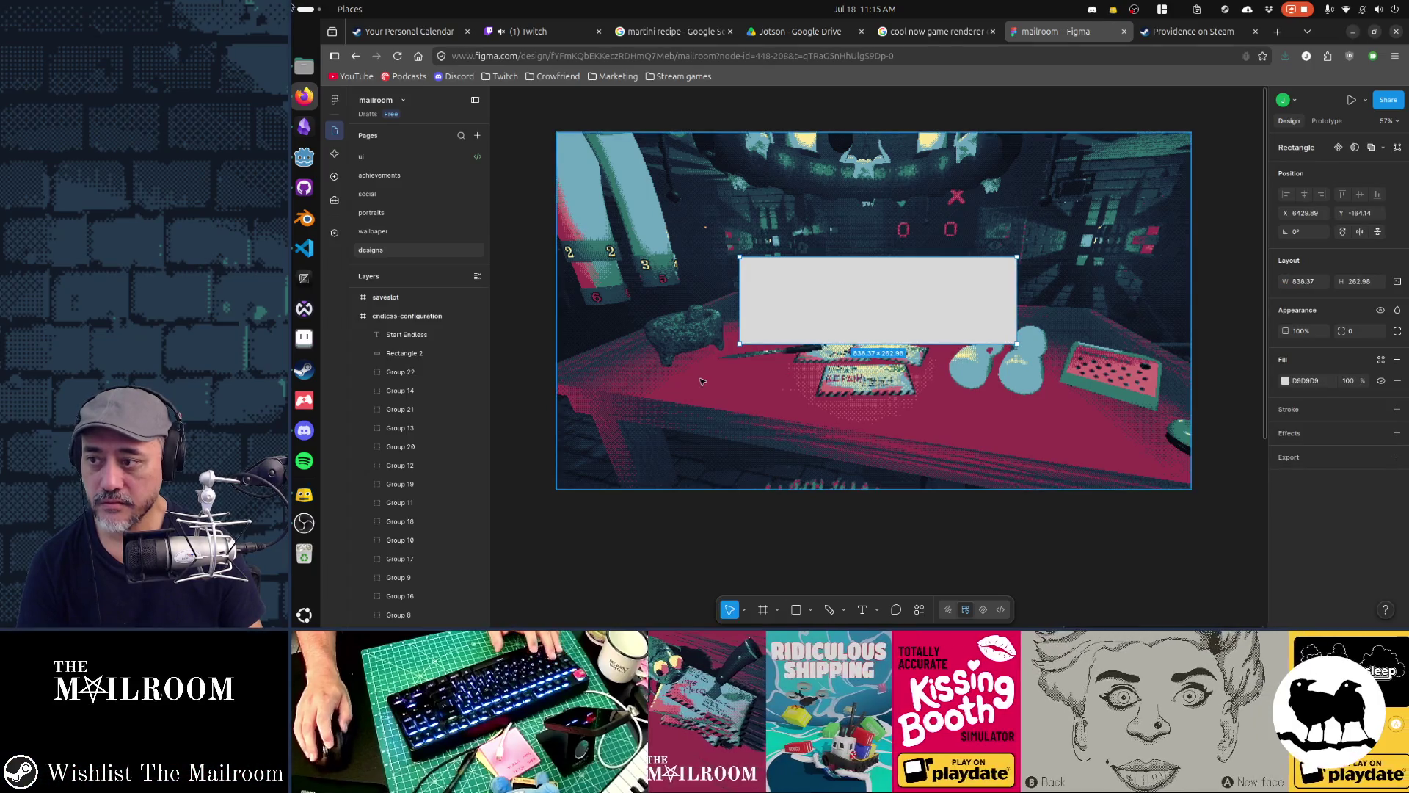
key("Delete")
left_click(873, 310)
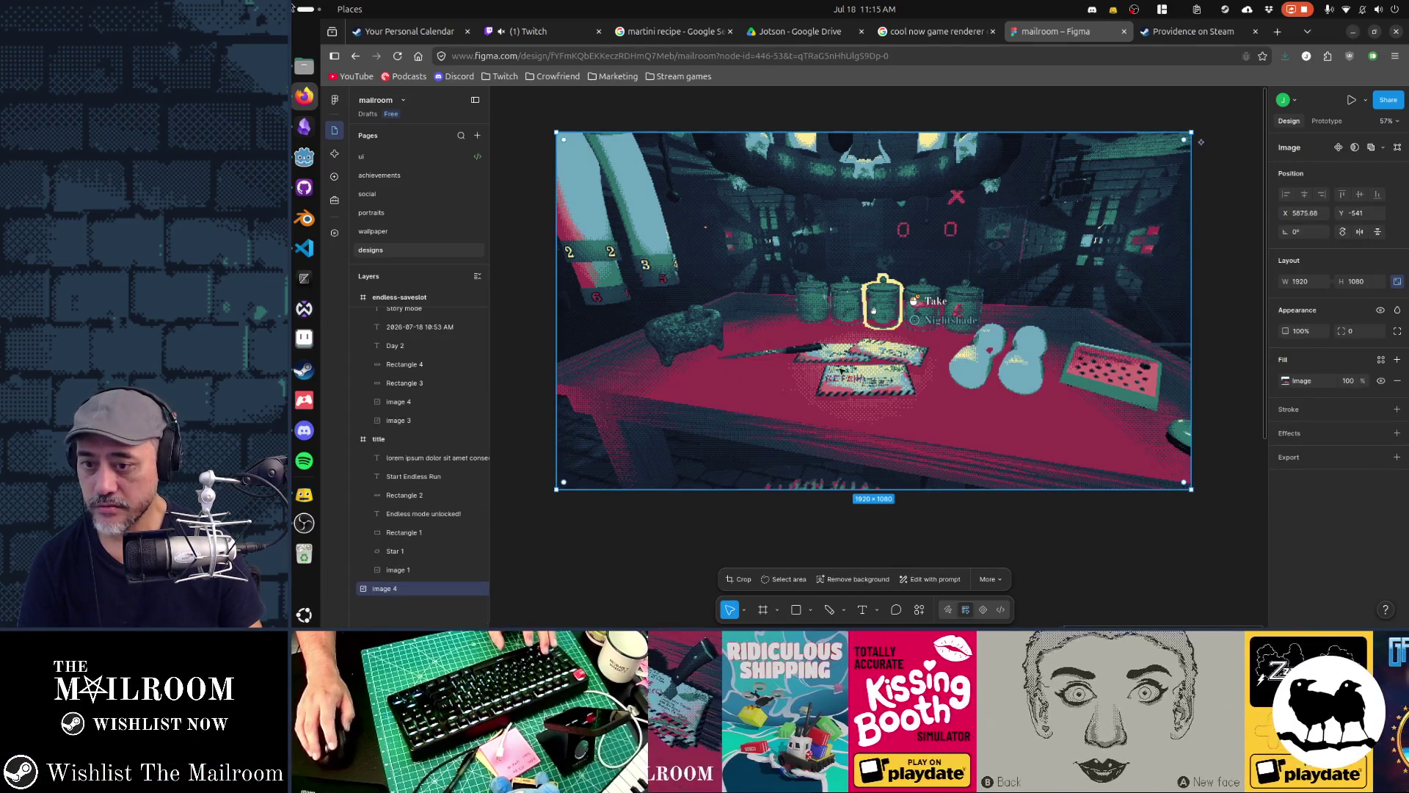
key("ctrl+alt+g")
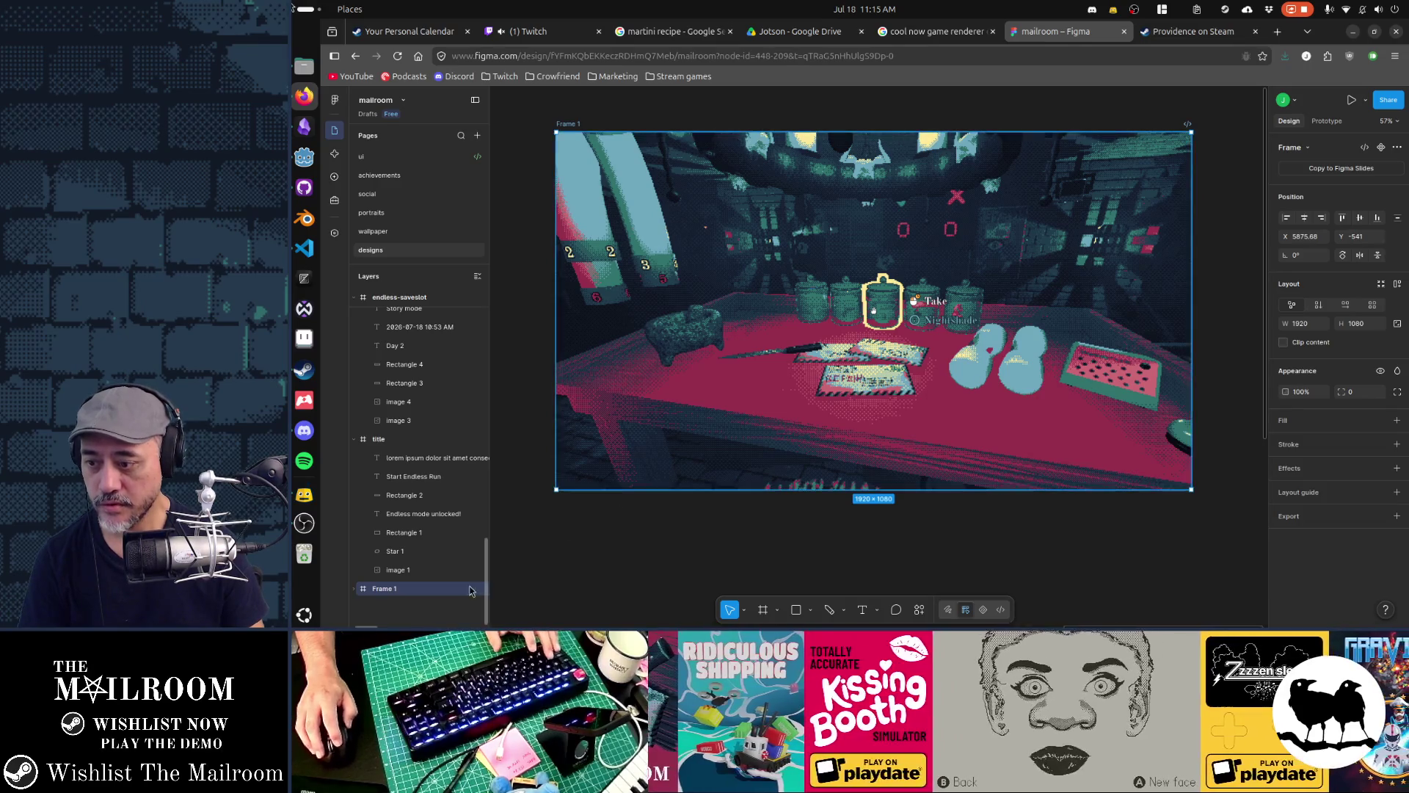
double_click(441, 589)
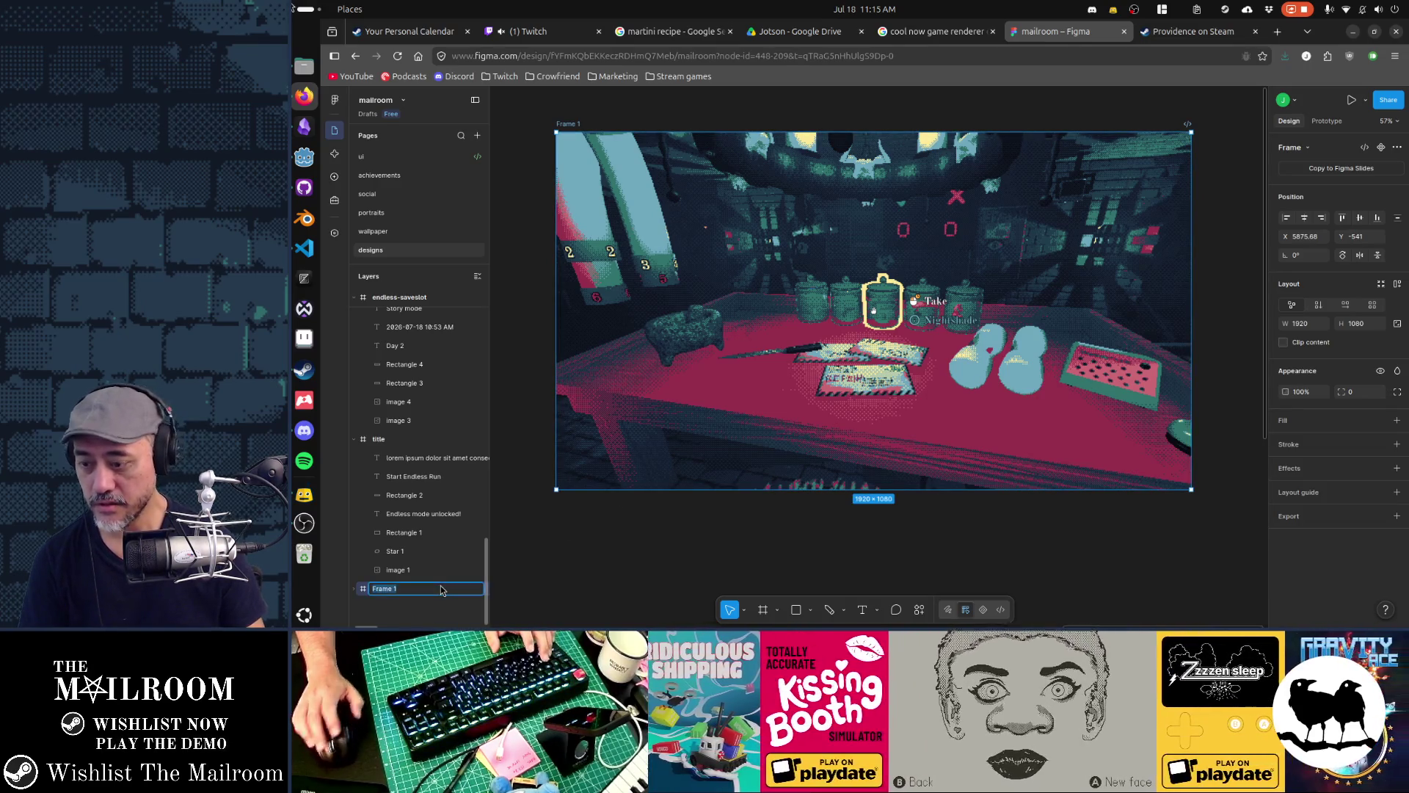
type("sert")
key("Return")
Draw a black-filled banner rectangle across the screenshot in the alert frame
left_click(824, 434)
left_click_drag(734, 260, 1031, 339)
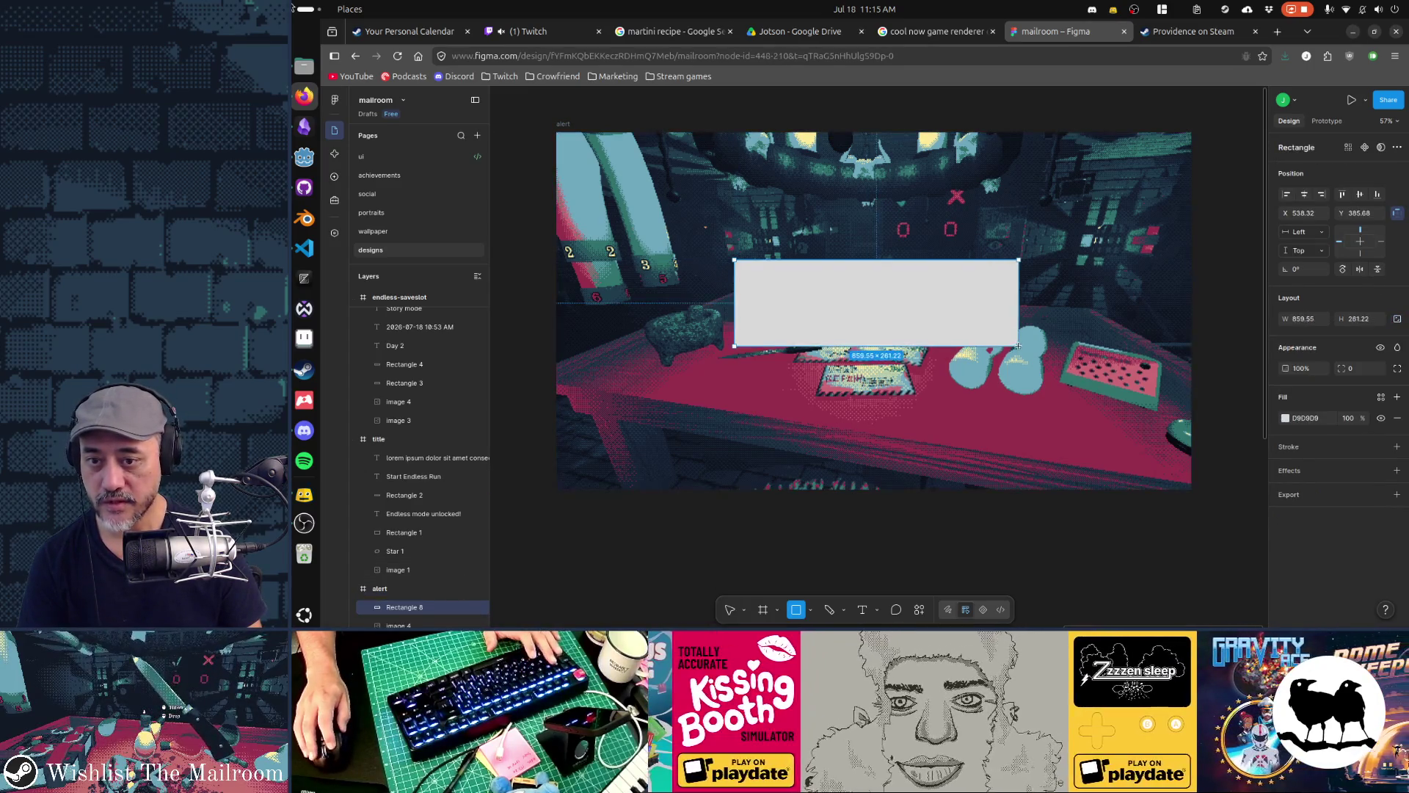
left_click(1286, 419)
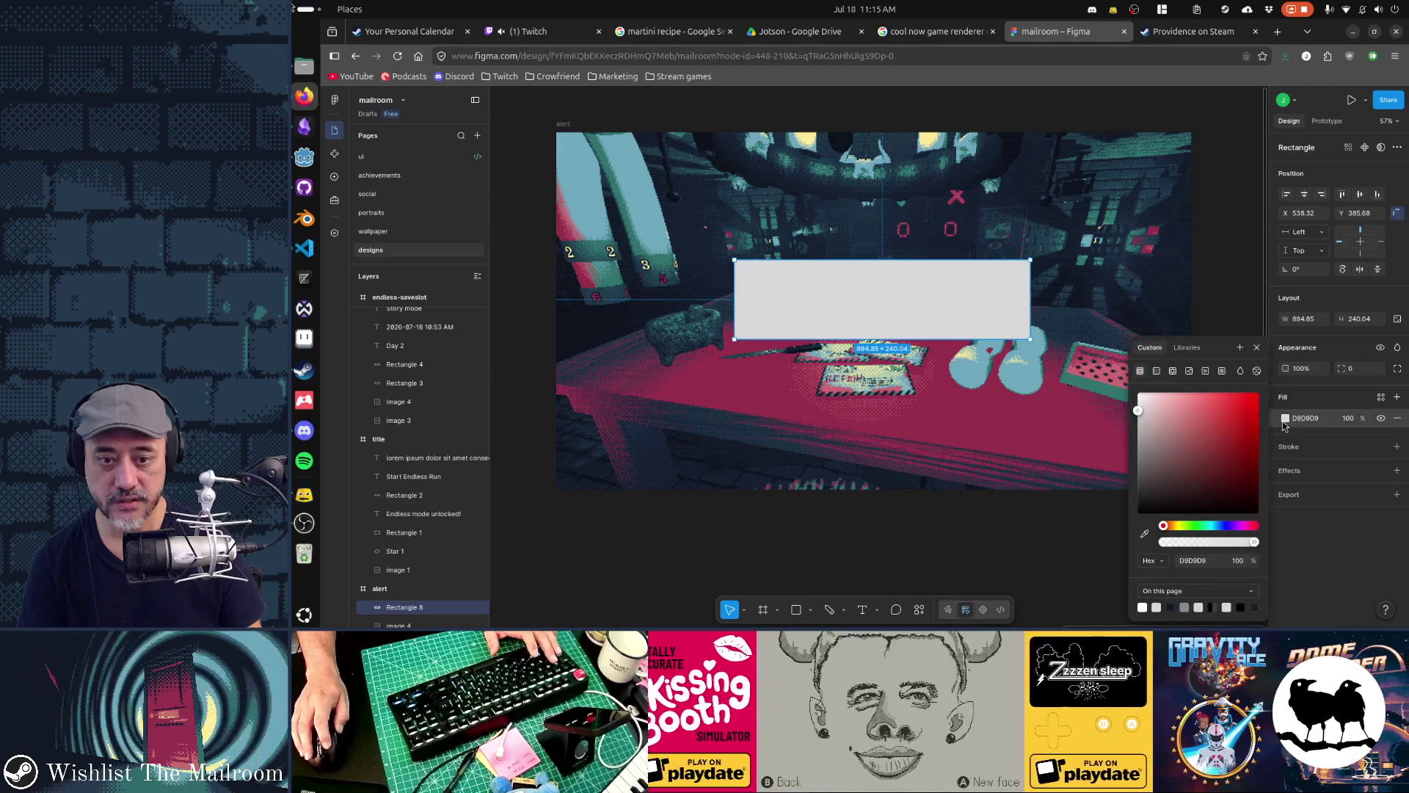
left_click(1138, 514)
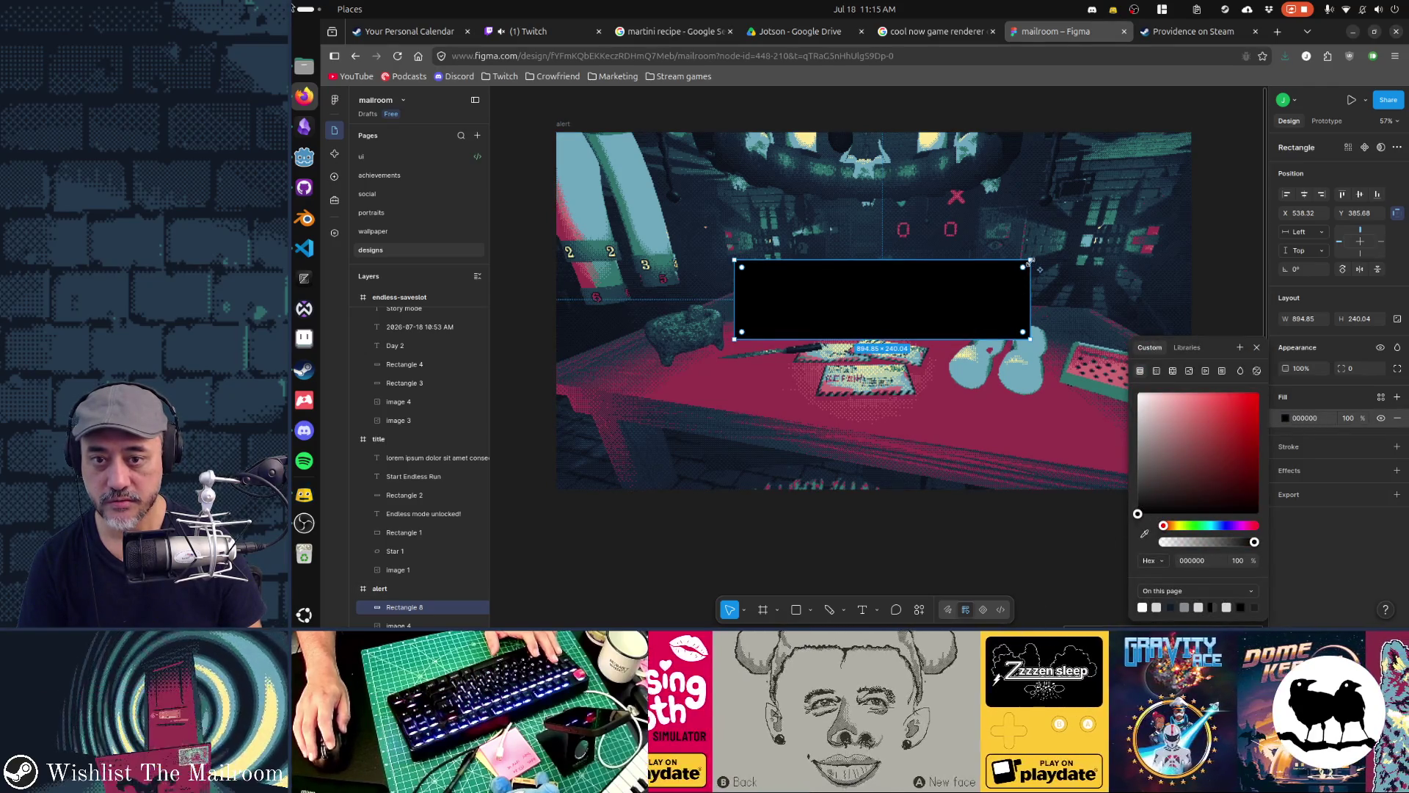
left_click(1041, 270)
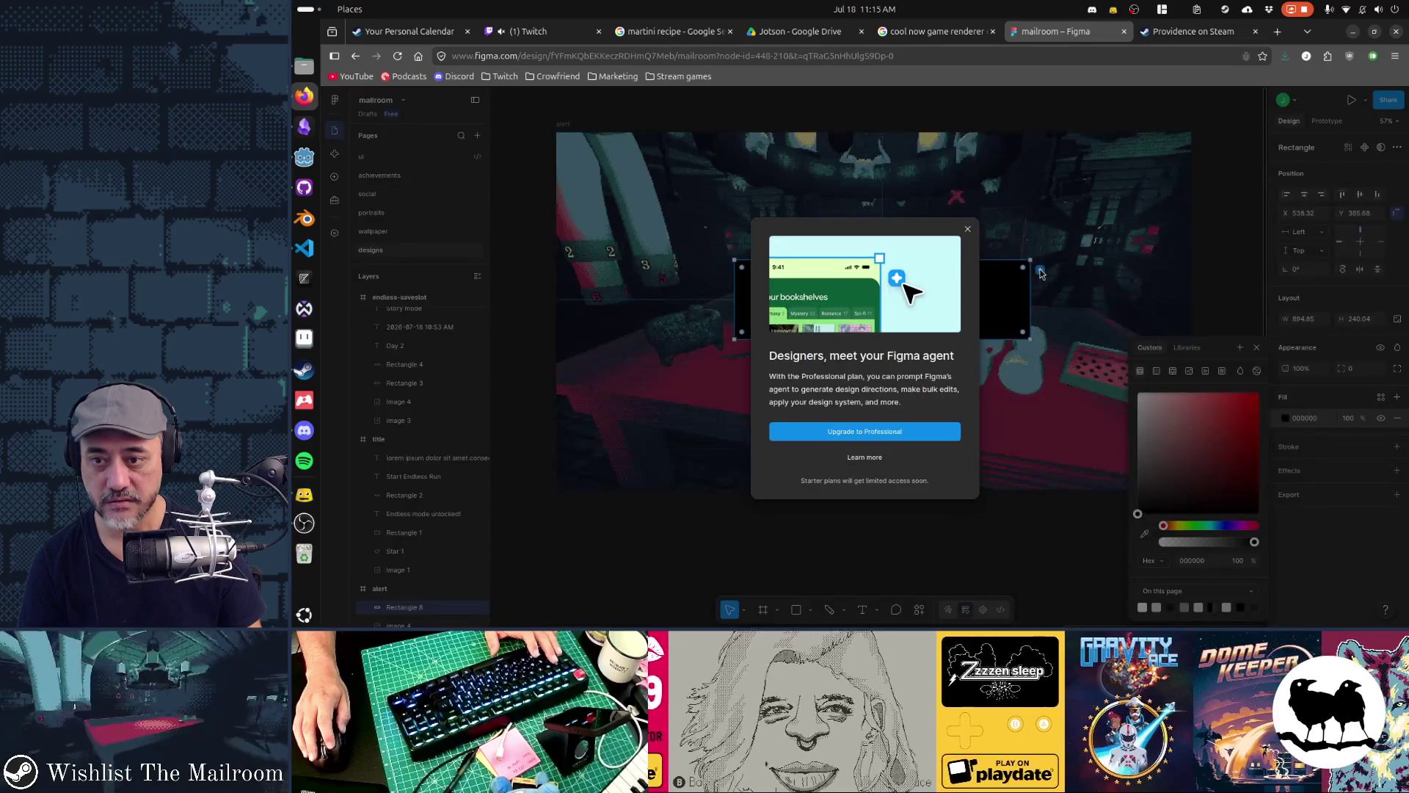
left_click(969, 233)
mouse_move(1024, 269)
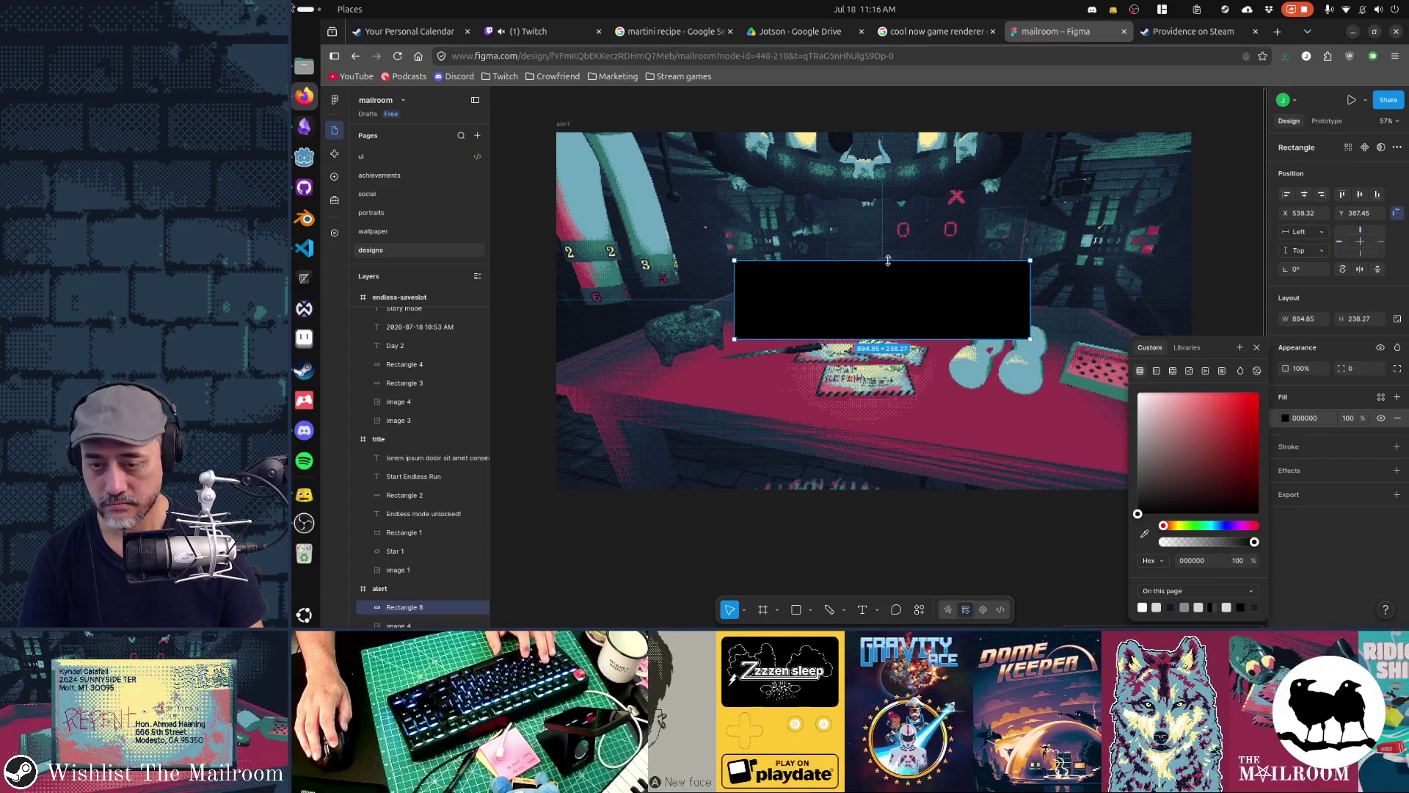
Shift the banner's top edge right to slant it, then move it slightly left and up
double_click(961, 303)
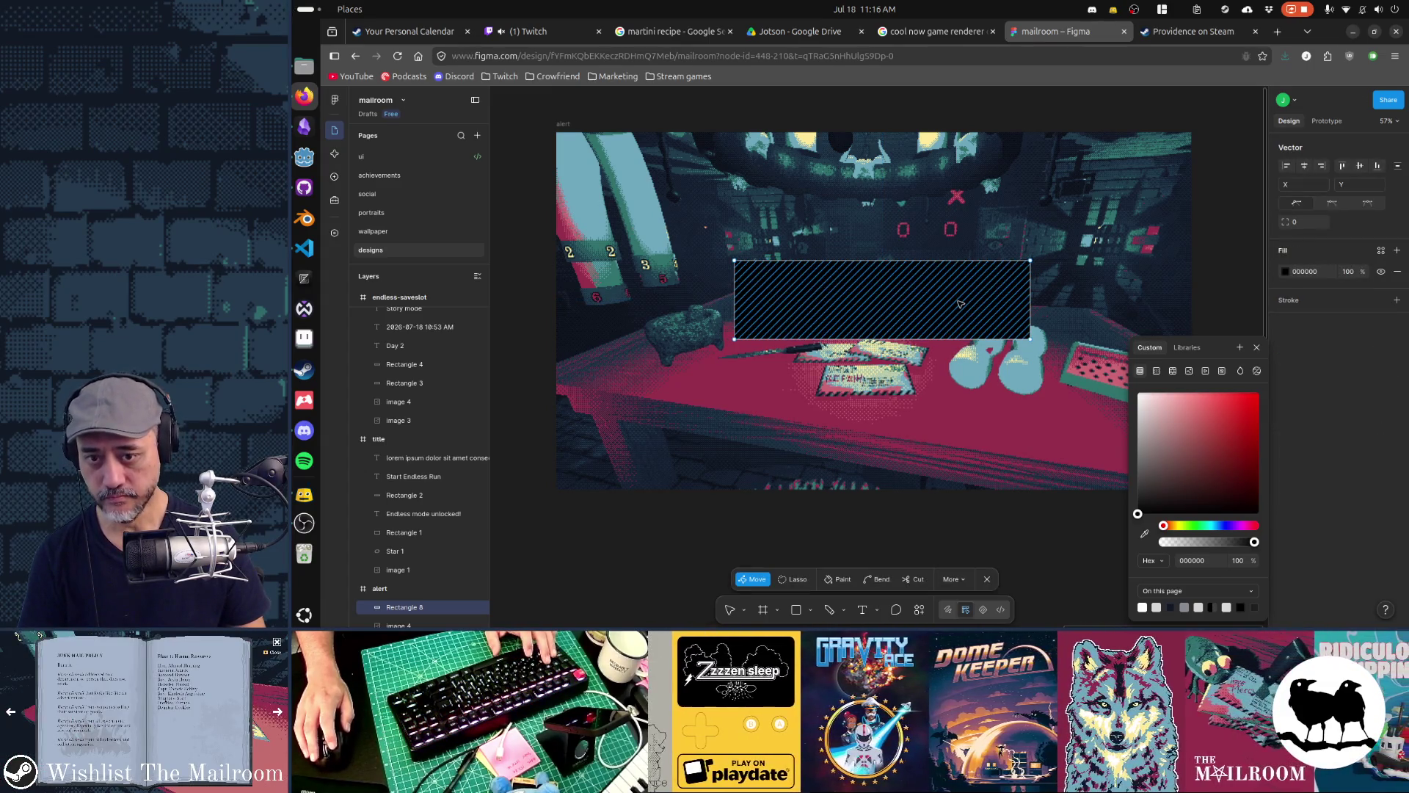
left_click(802, 262)
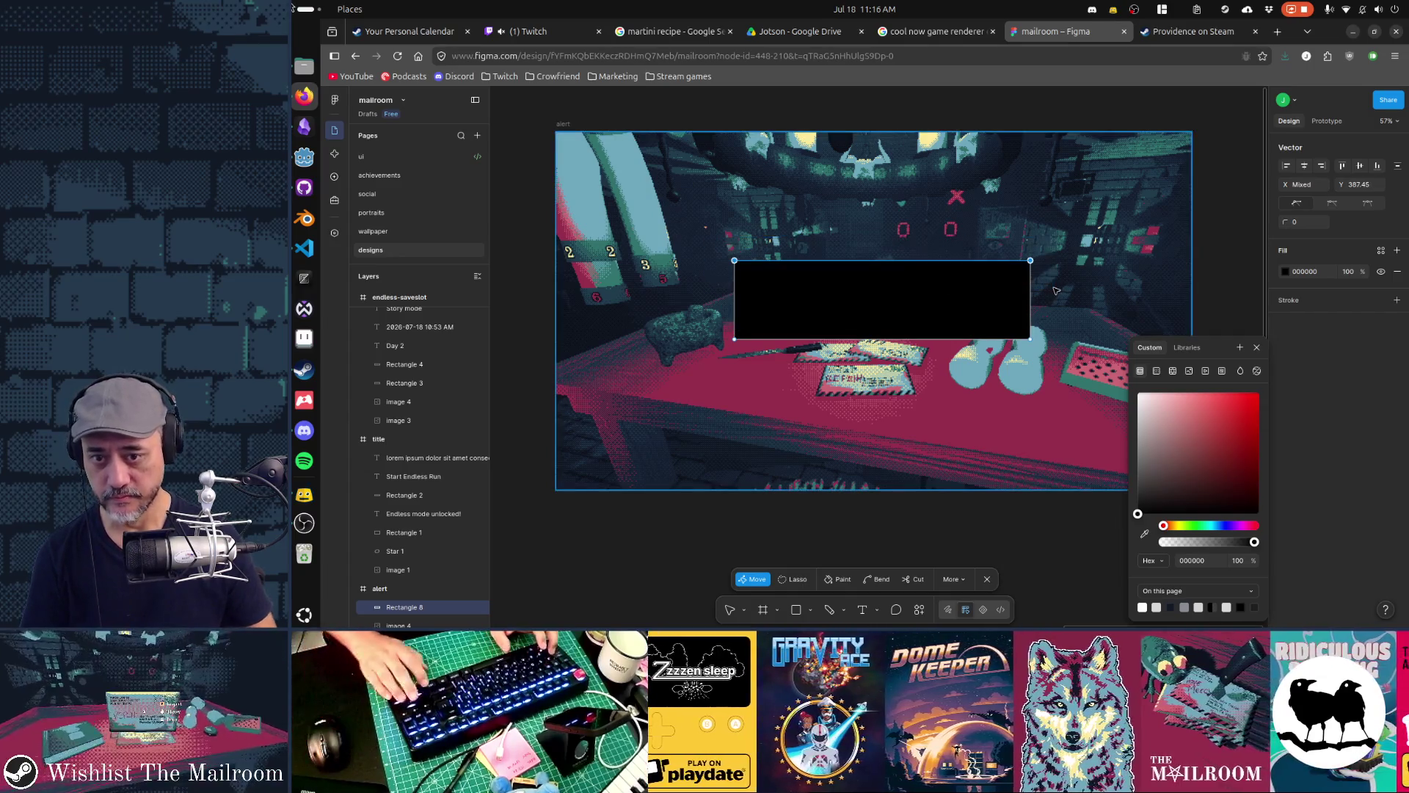
key("shift+Right")
key("shift+Right")
key("shift+Right")
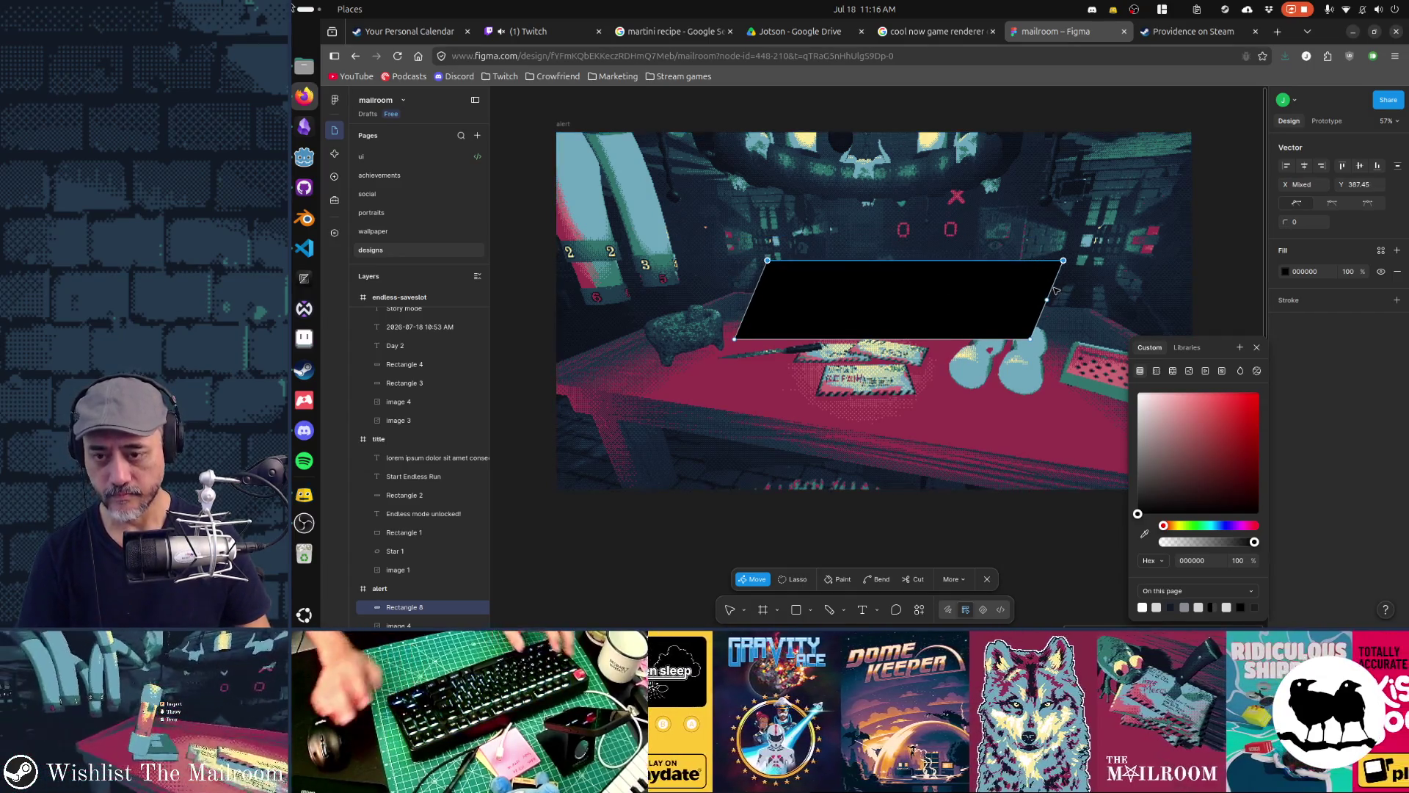
key("Escape")
left_click_drag(878, 287, 853, 285)
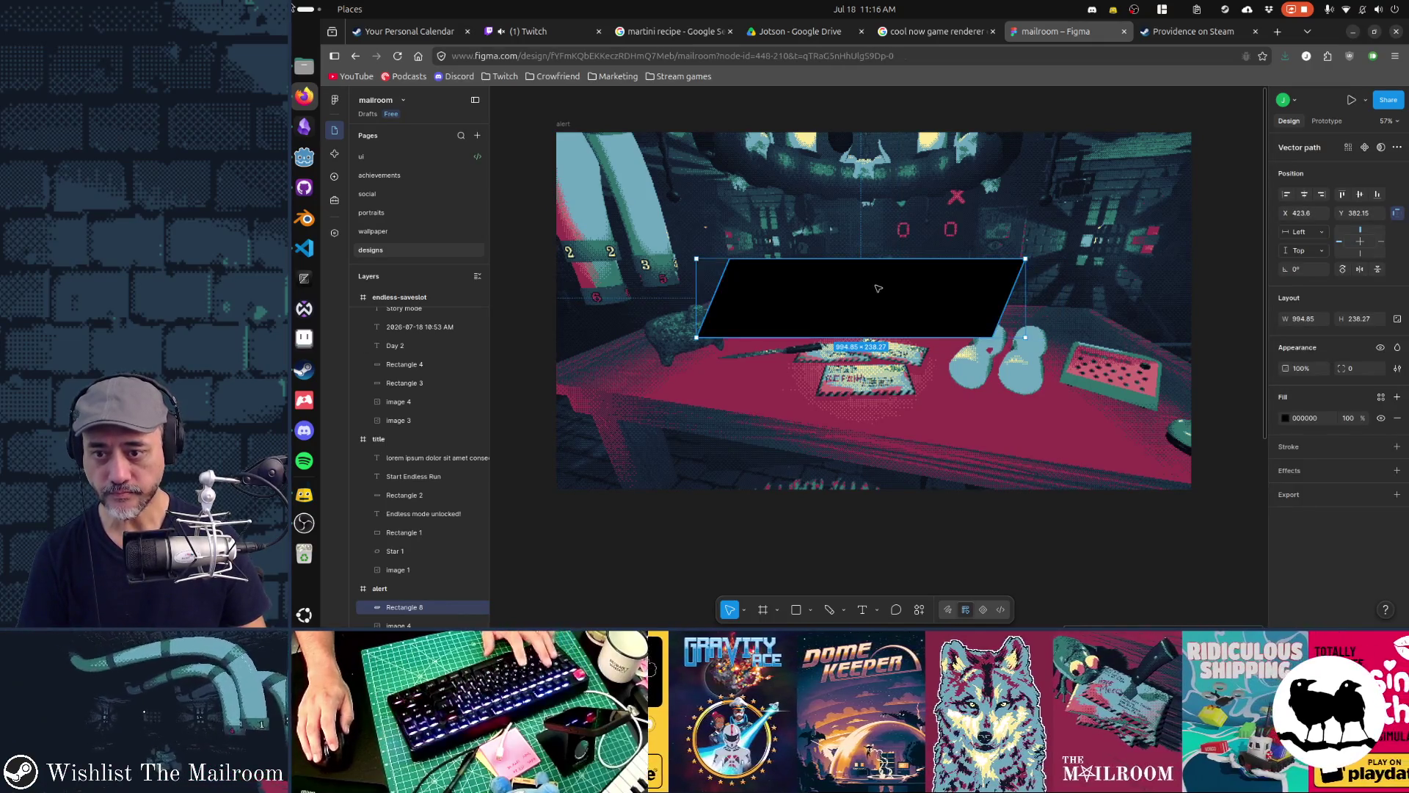
scroll(808, 298, "left", 10)
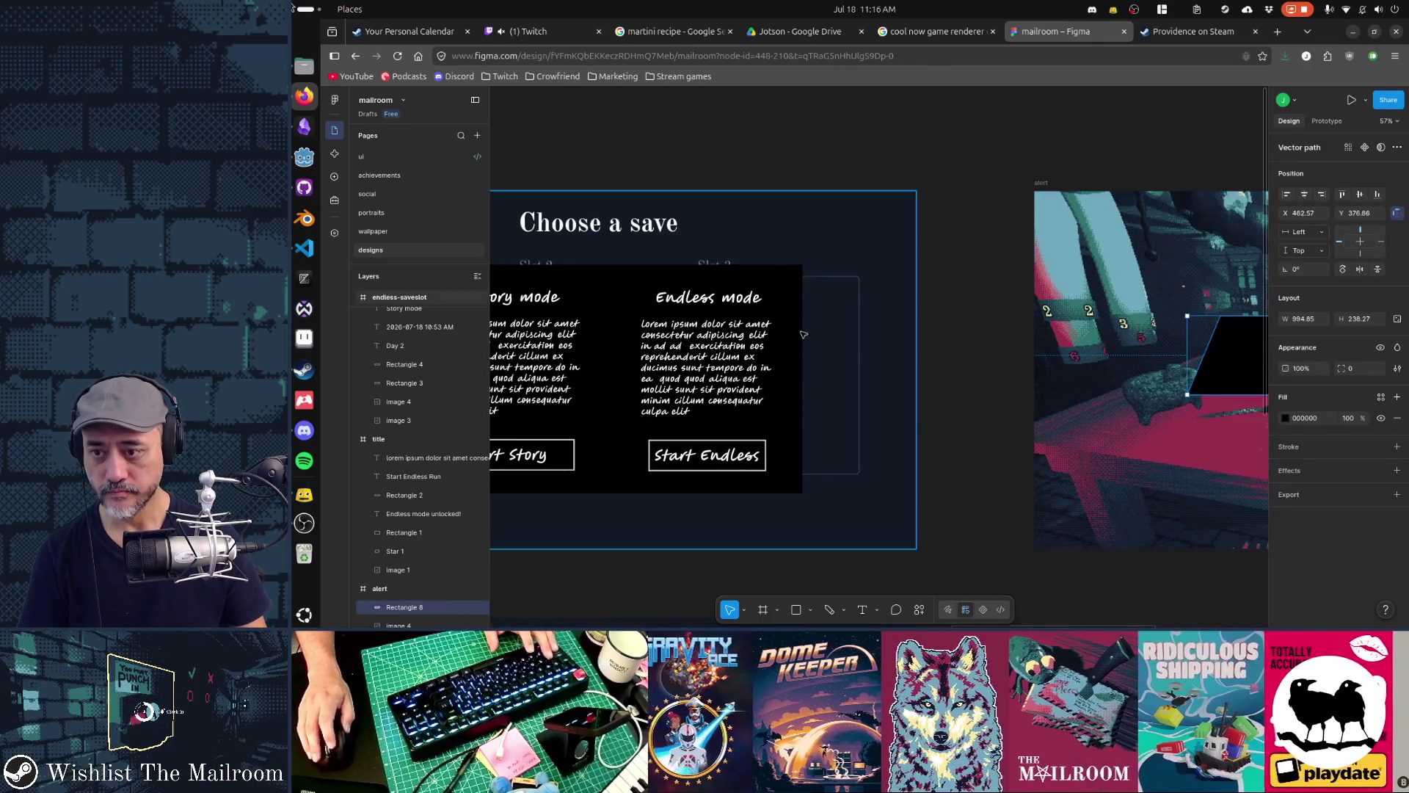
Paste the Endless mode text into the alert frame and centre it on the banner
left_click(729, 304)
scroll(907, 323, "right", 10)
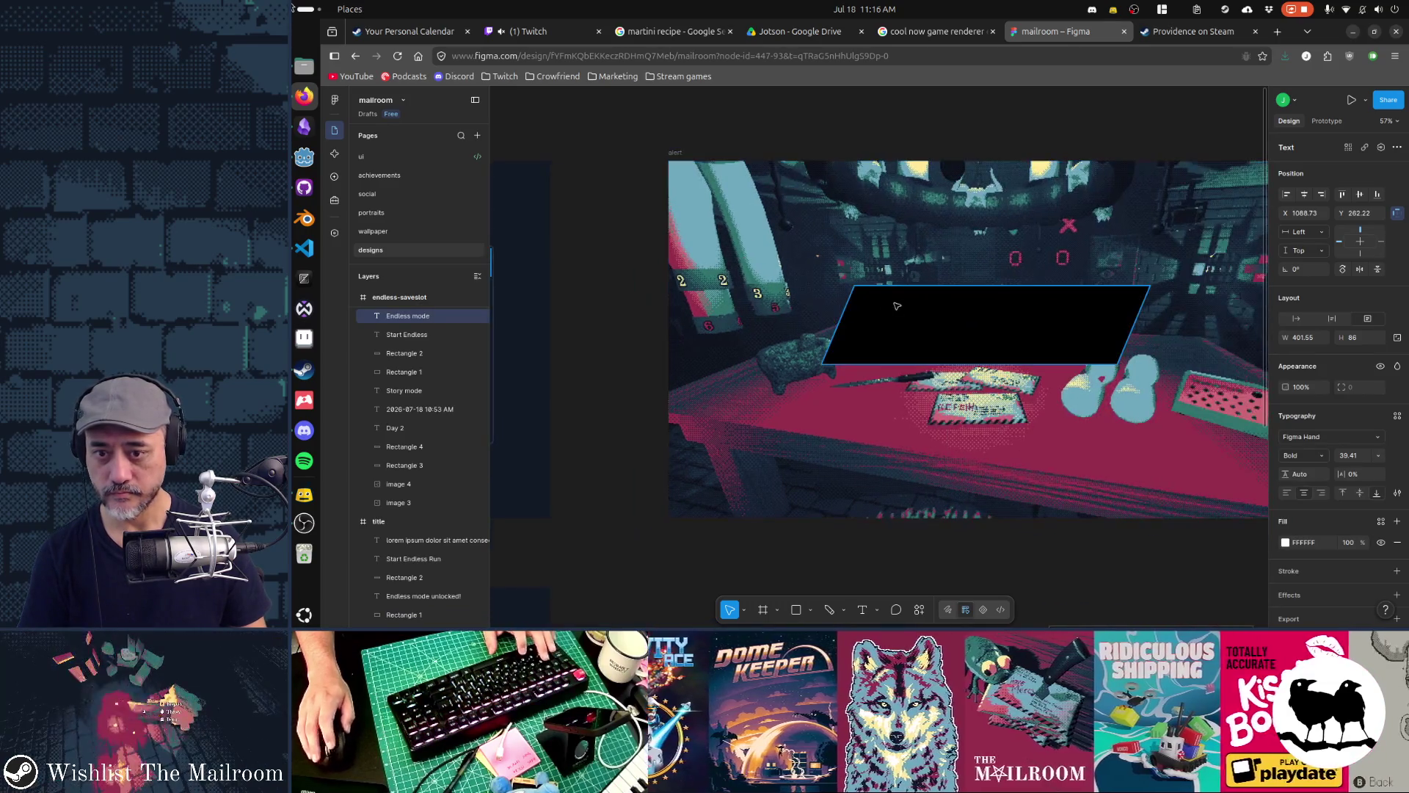
left_click(964, 311)
key("ctrl+v")
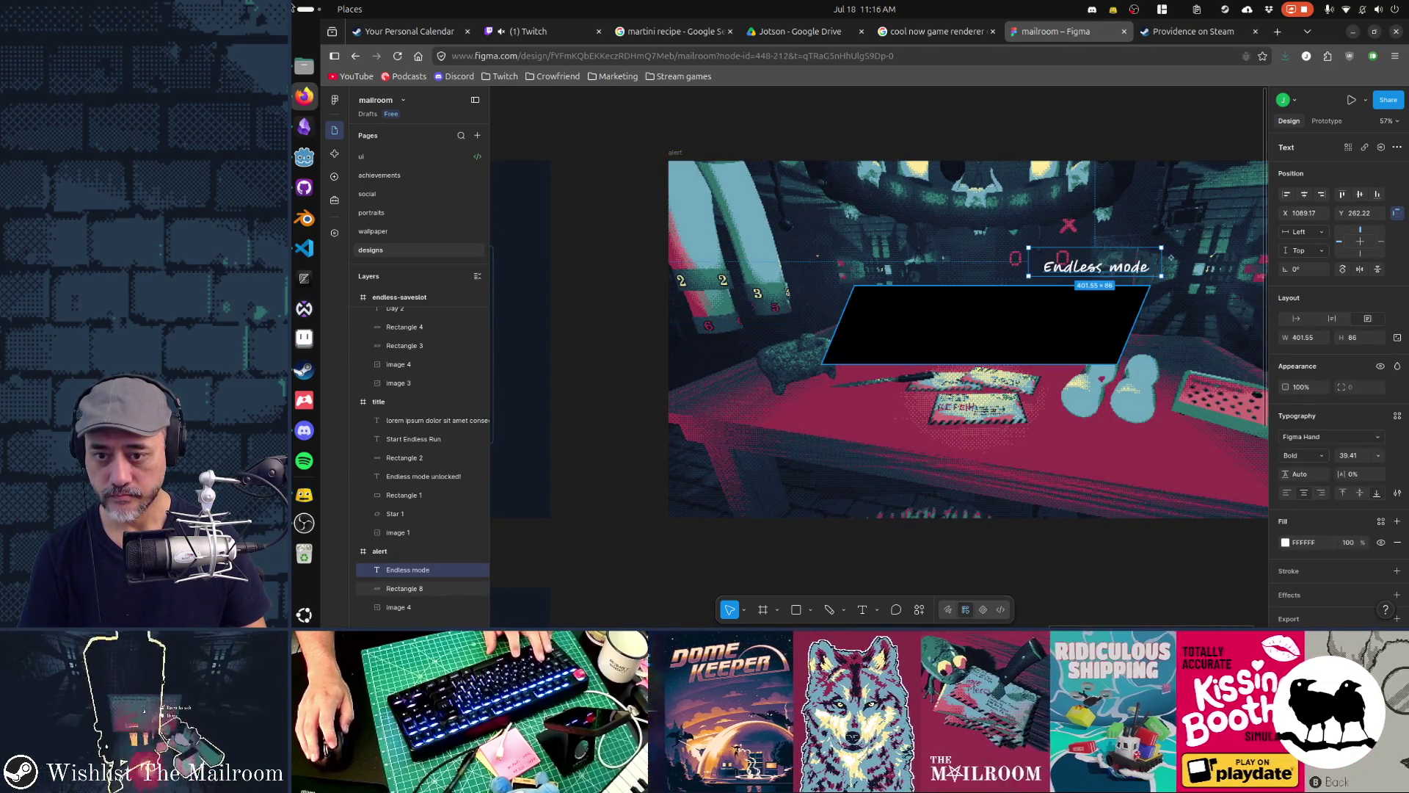
mouse_move(1109, 270)
left_mouse_down()
mouse_move(996, 327)
mouse_move(945, 328)
mouse_move(991, 328)
left_mouse_up()
Change the text to 'Dudeperson RAIDED with 666 viewers!' and widen it onto one line
double_click(992, 328)
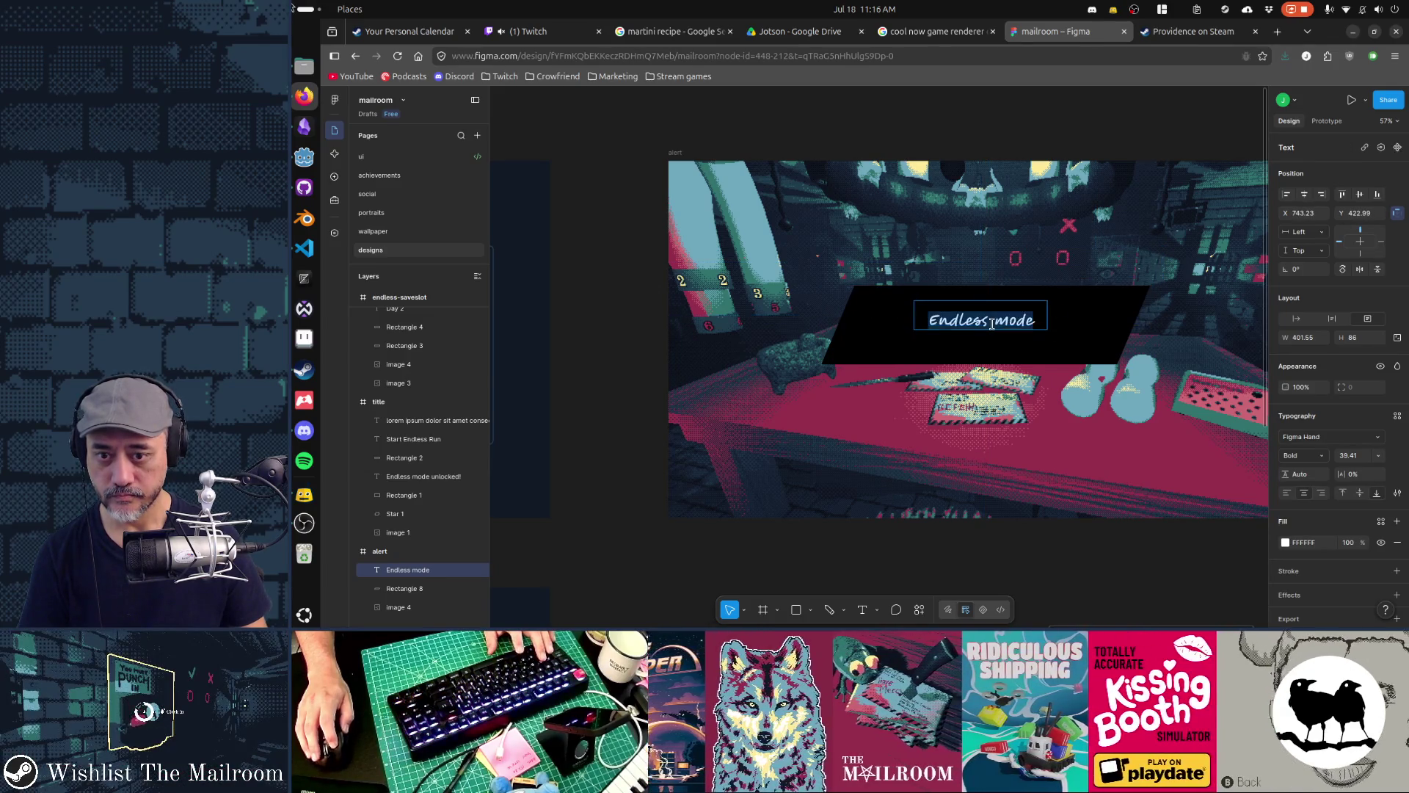
type("Dudeperson")
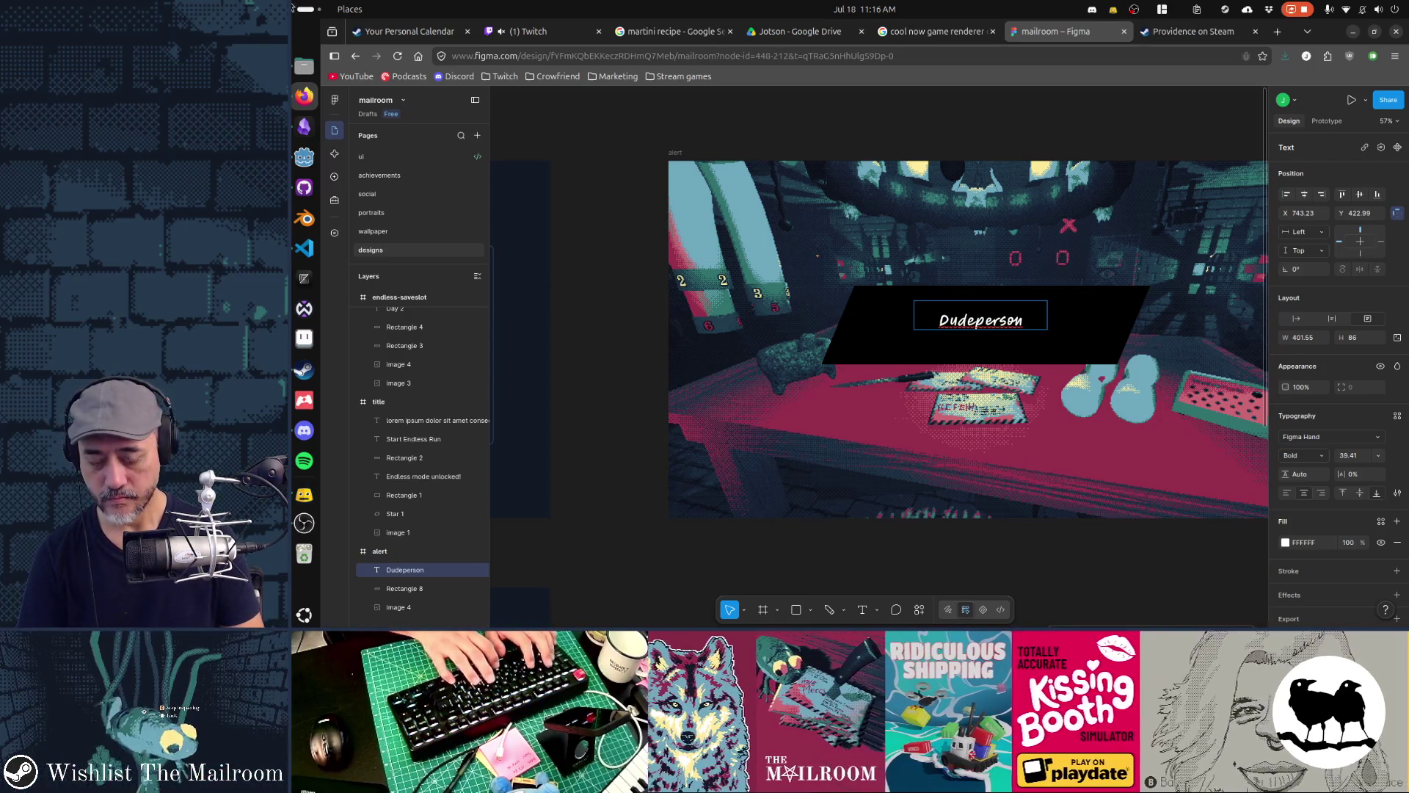
key("Return")
type("RAIDED")
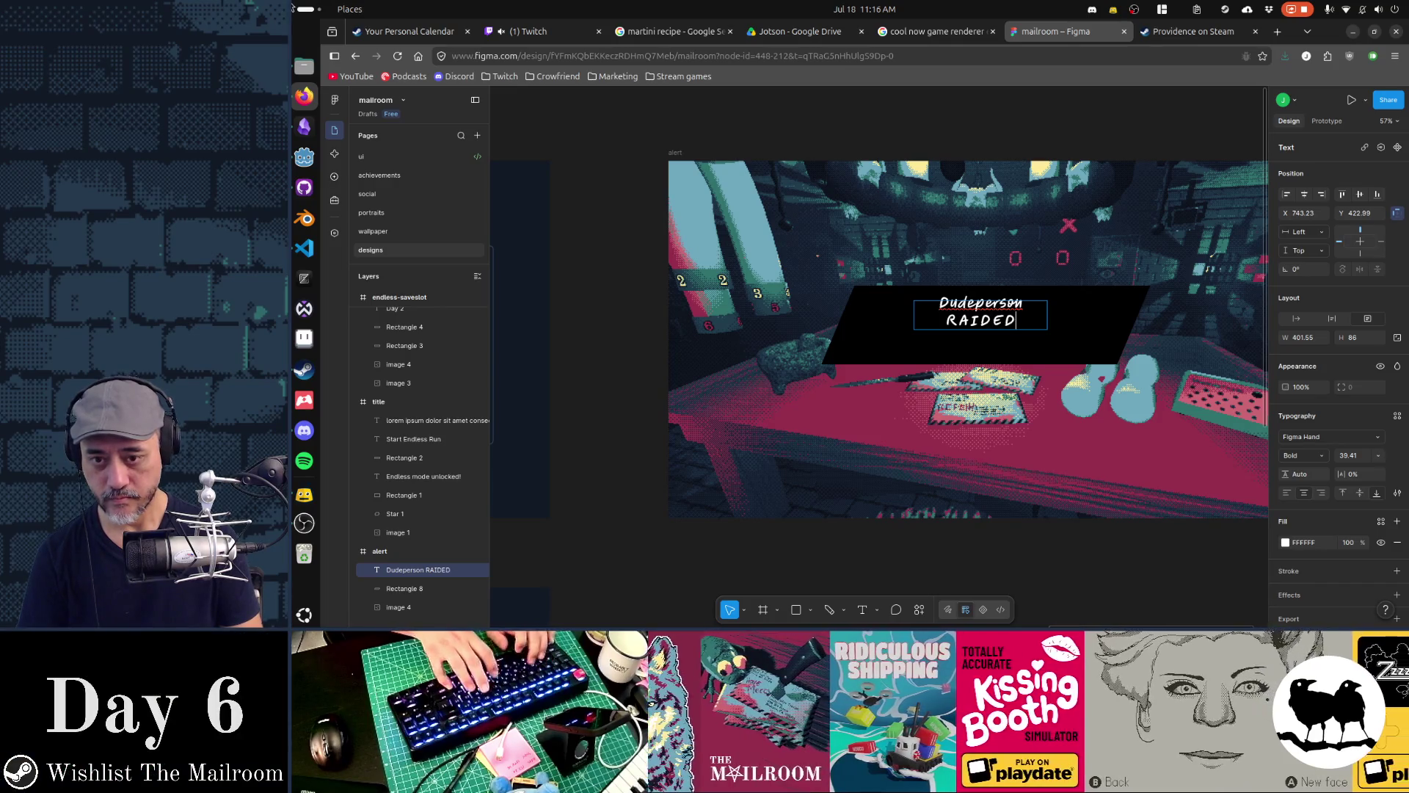
type(" with")
key("Return")
type("666 viewers!")
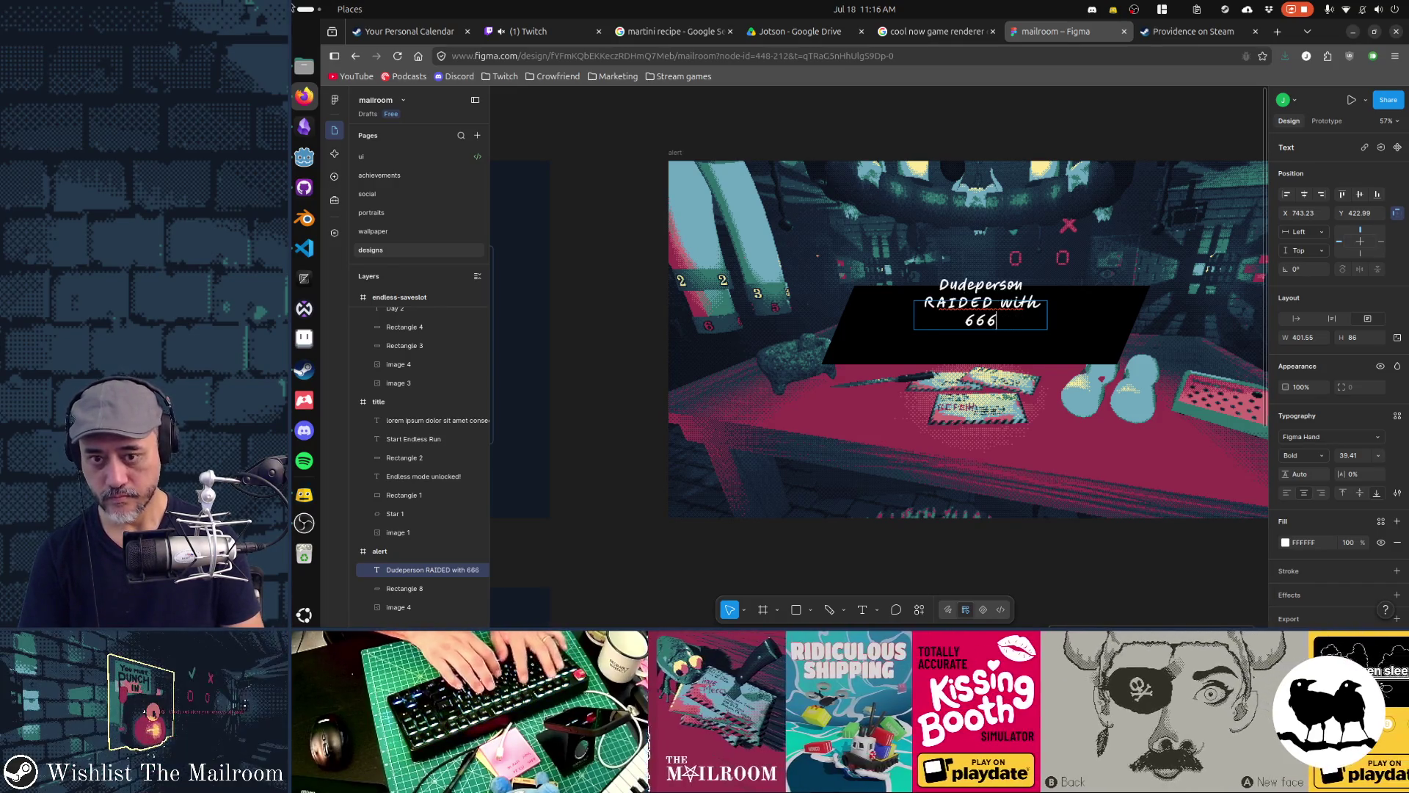
key("Escape")
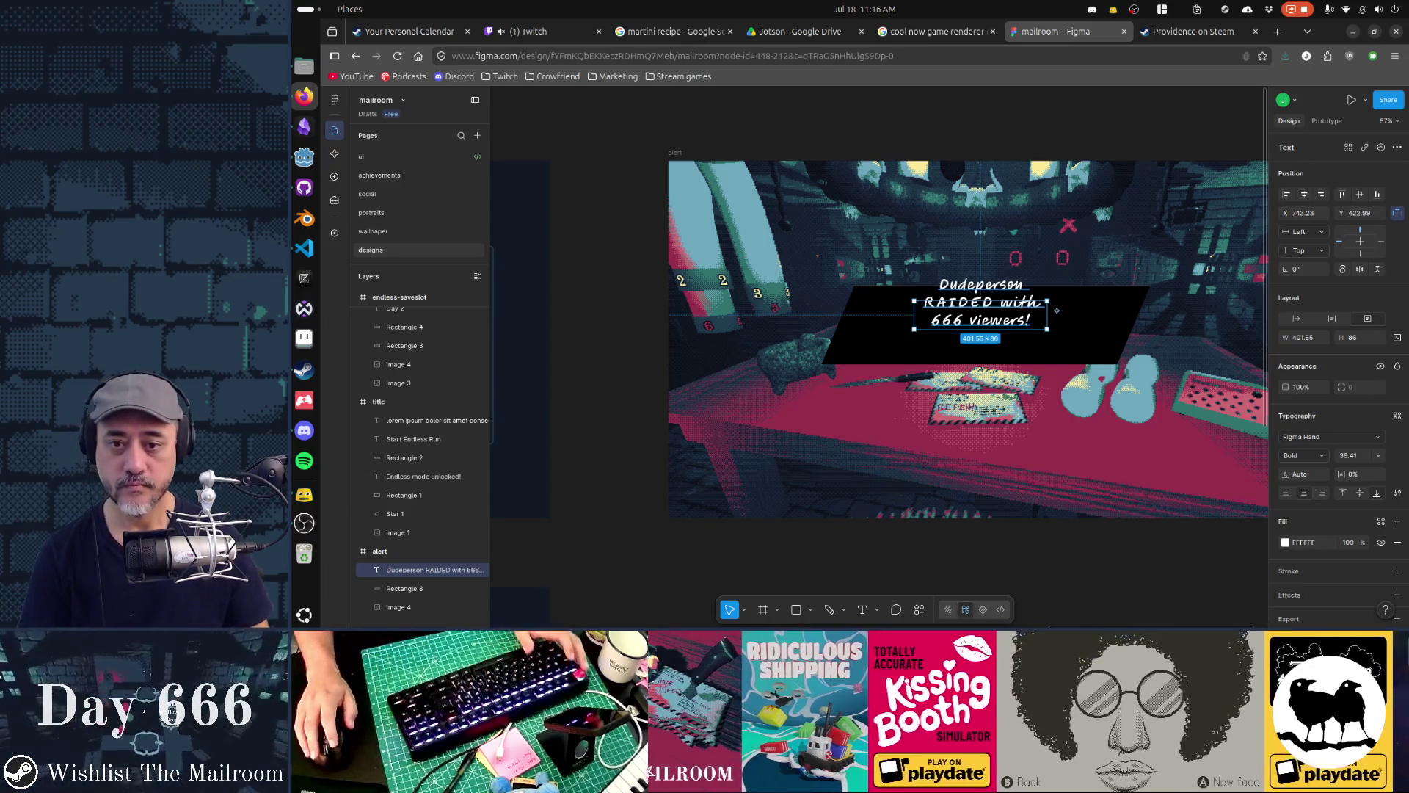
mouse_move(1047, 328)
left_mouse_down()
mouse_move(1240, 323)
mouse_move(1026, 324)
mouse_move(1091, 327)
left_mouse_up()
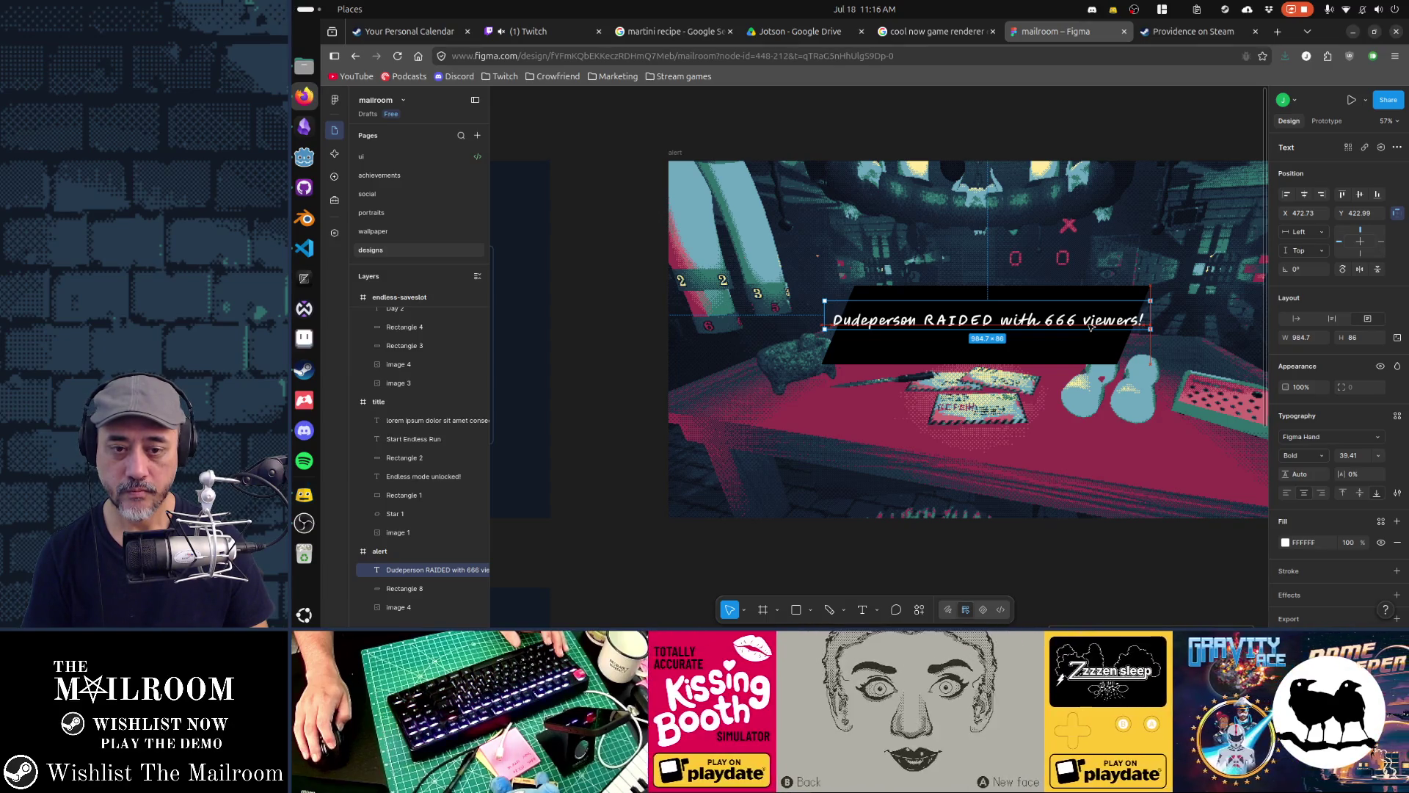
Scale the raid text down slightly and select the black banner
key("k")
left_click_drag(1150, 312, 1076, 329)
left_click(1002, 360)
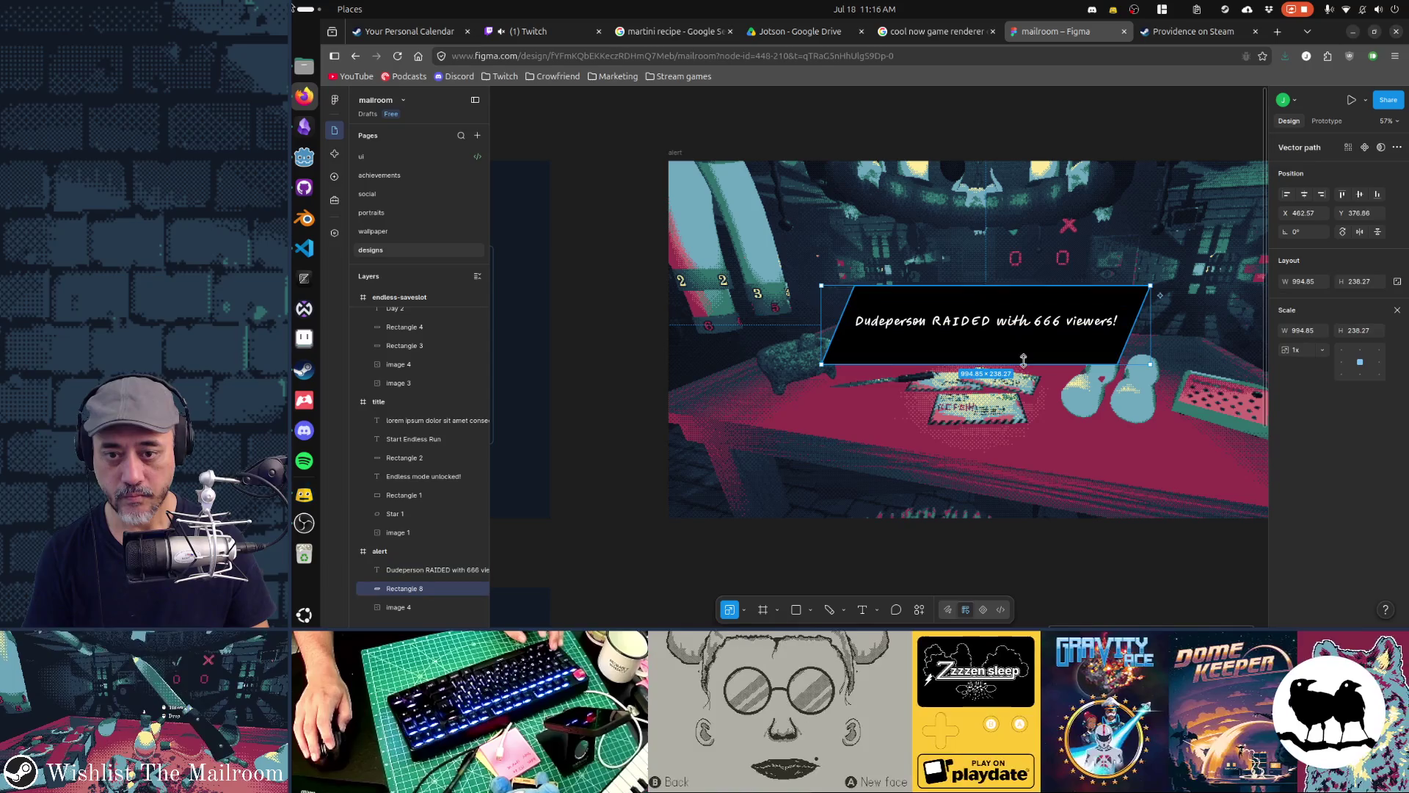
mouse_move(1002, 364)
left_mouse_down()
mouse_move(1002, 349)
mouse_move(1002, 365)
left_mouse_up()
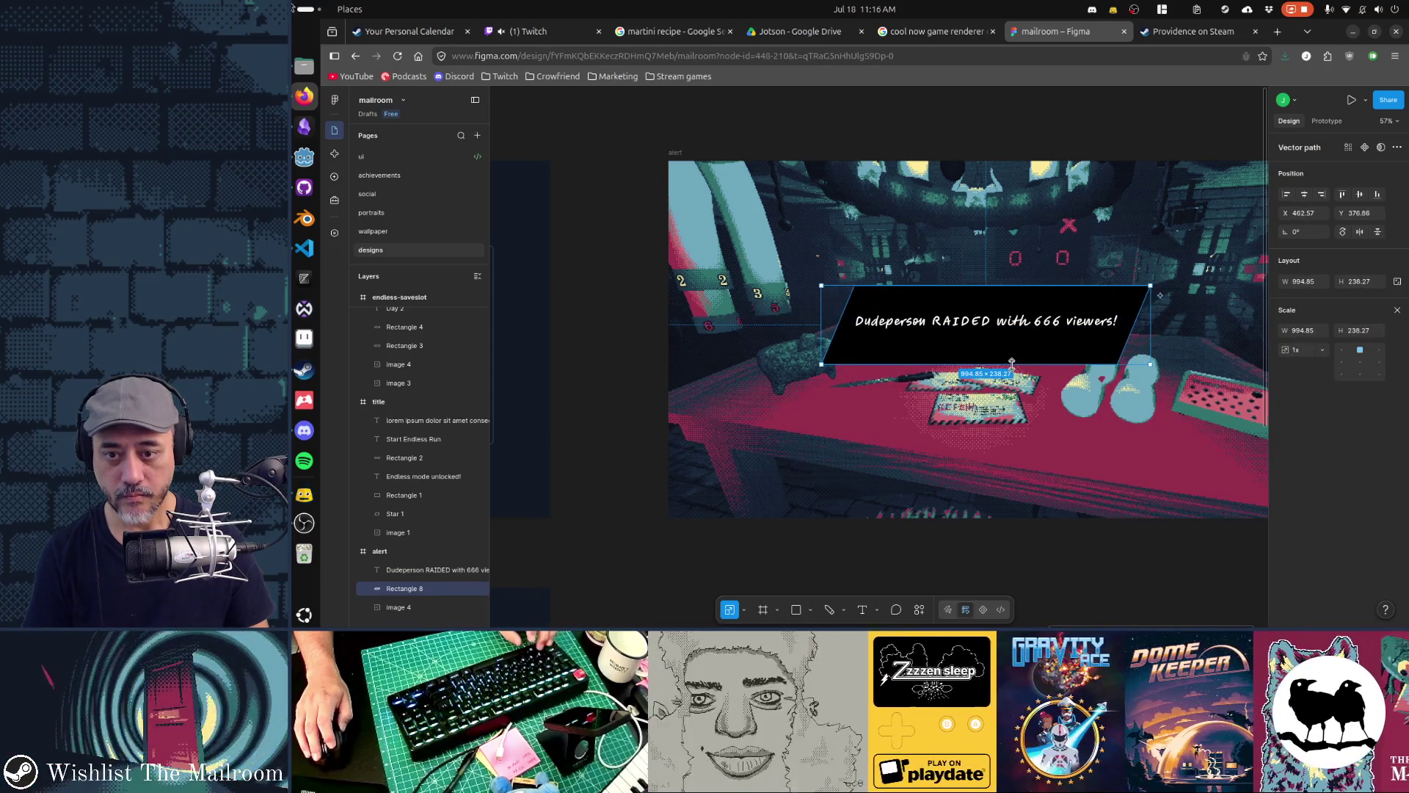
Slim the black banner to 964.85 × 158.27 by raising its bottom edge and lowering its top
key("Return")
mouse_move(807, 357)
left_mouse_down()
mouse_move(1123, 396)
mouse_move(1218, 374)
left_mouse_up()
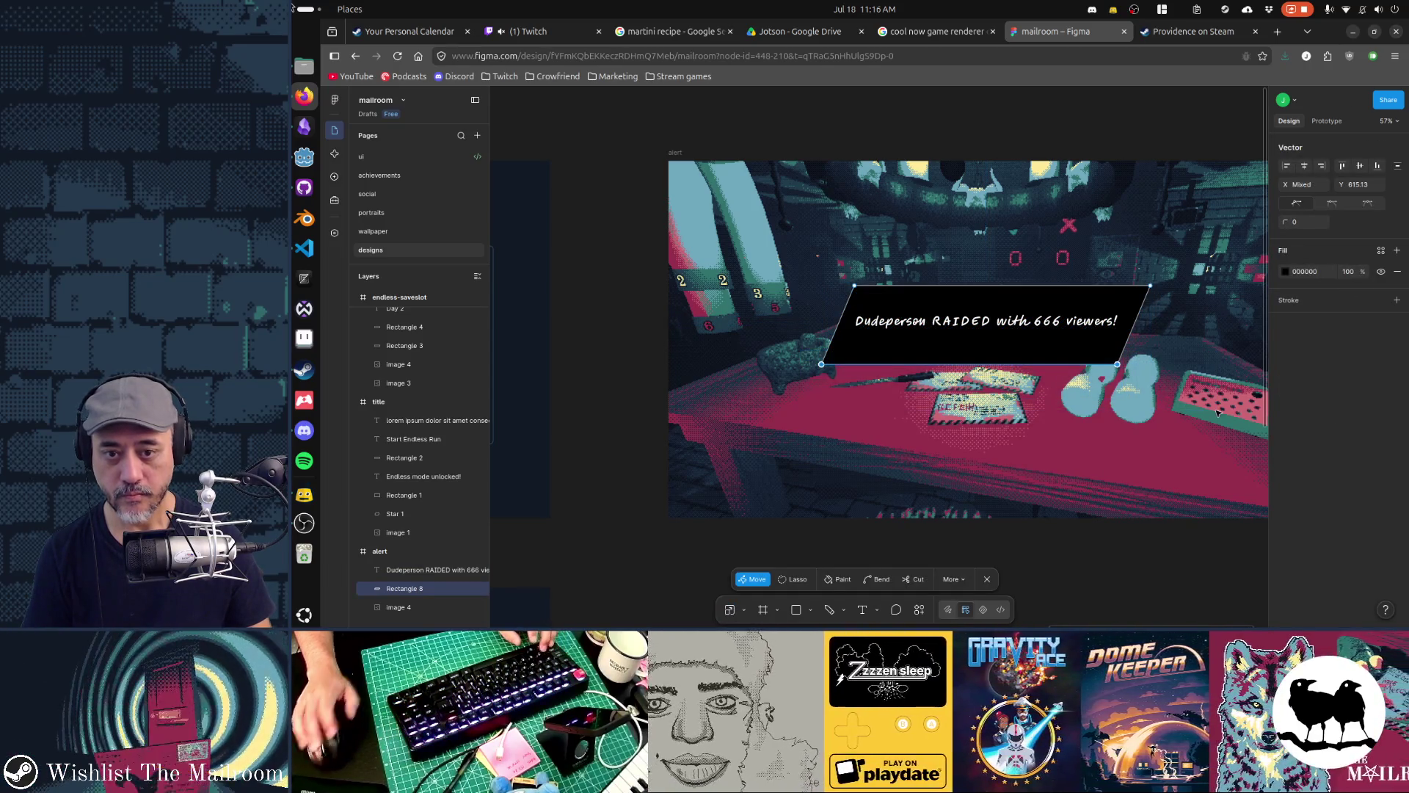
key("shift+Up")
key("shift+Up")
key("shift+Up")
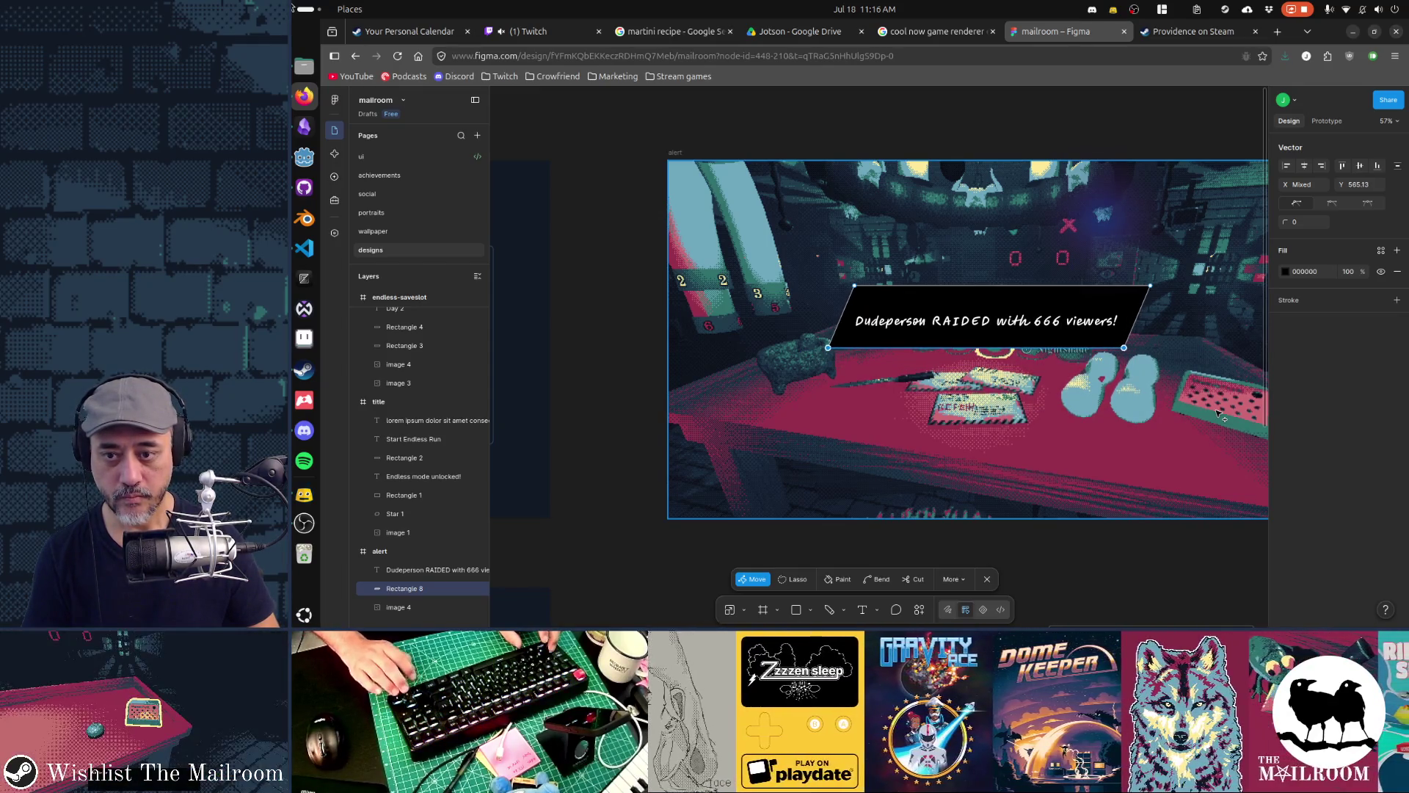
left_click_drag(830, 261, 1182, 297)
key("shift+Down")
key("shift+Down")
key("shift+Down")
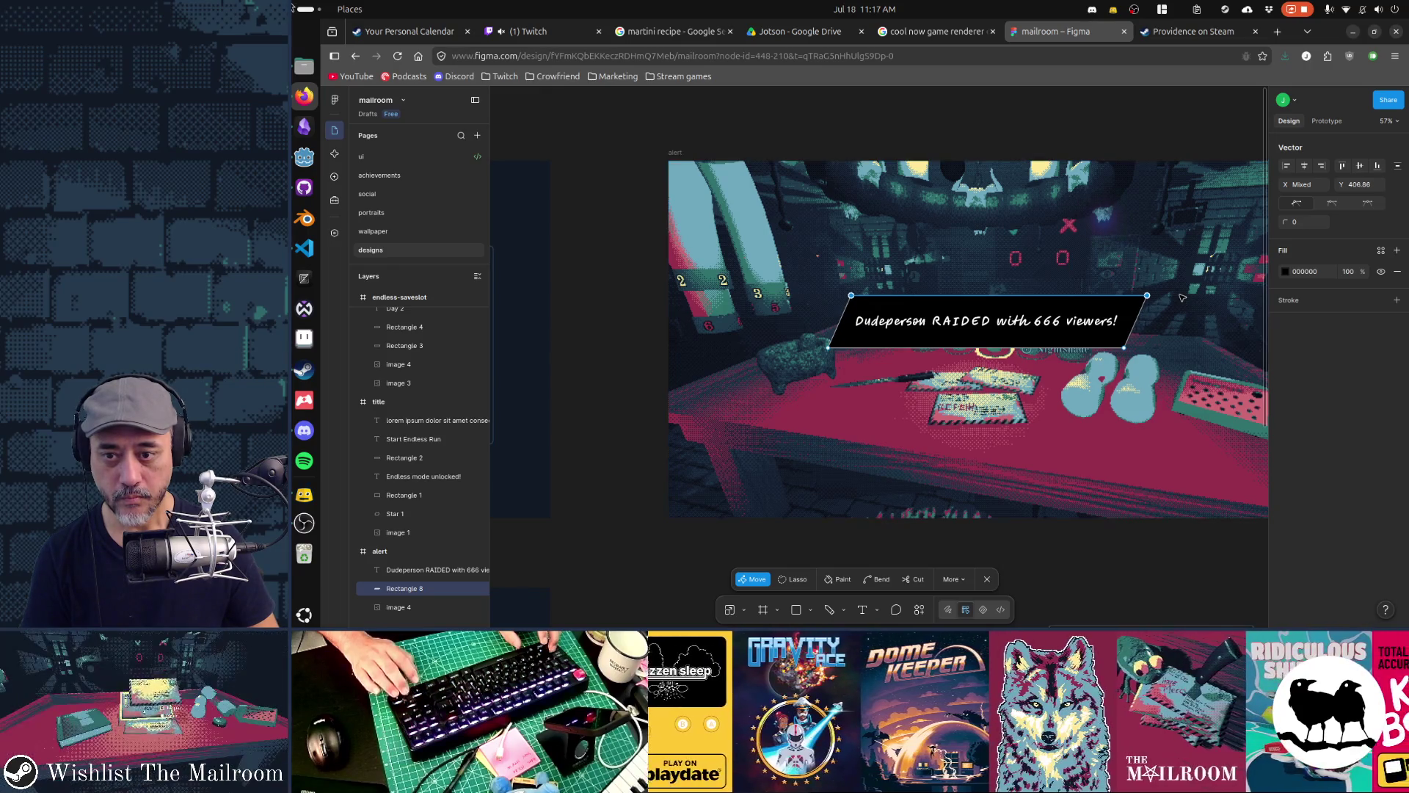
key("Escape")
scroll(1147, 405, "down", 3)
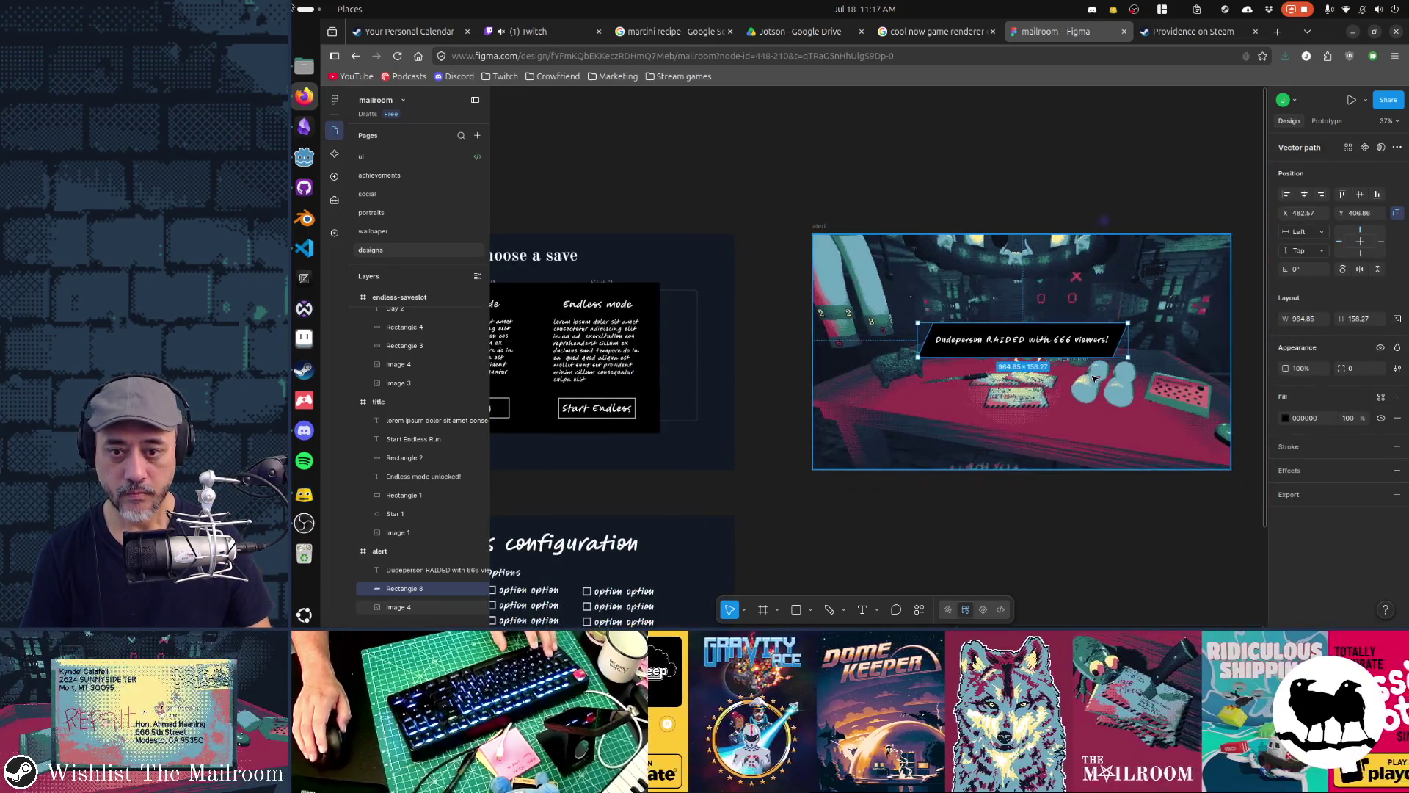
Scale the black banner and raid text up together by about 1.5 times
left_click(1071, 346, "shift")
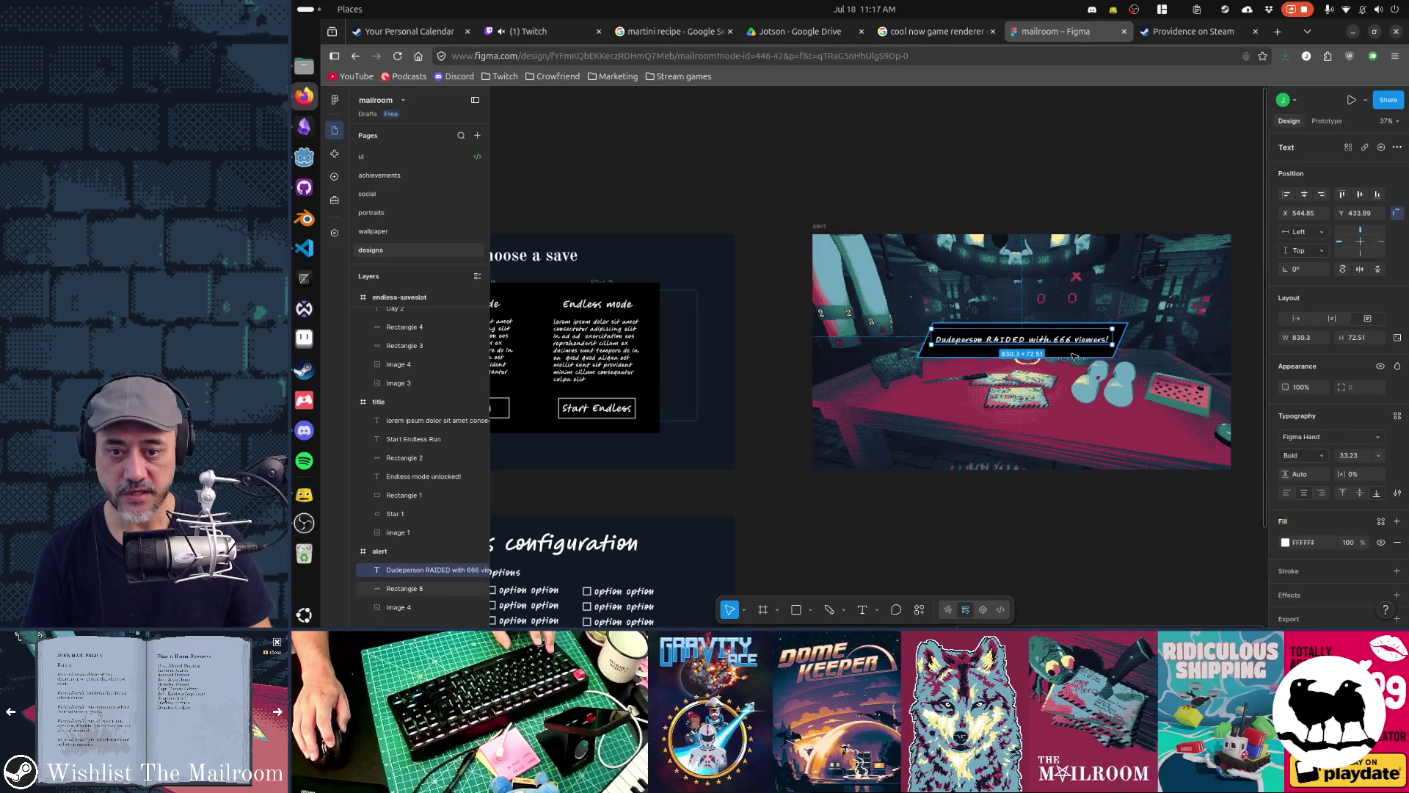
key("k")
mouse_move(1111, 360)
left_mouse_down()
mouse_move(1182, 380)
mouse_move(1119, 366)
left_mouse_up()
left_click(1109, 553)
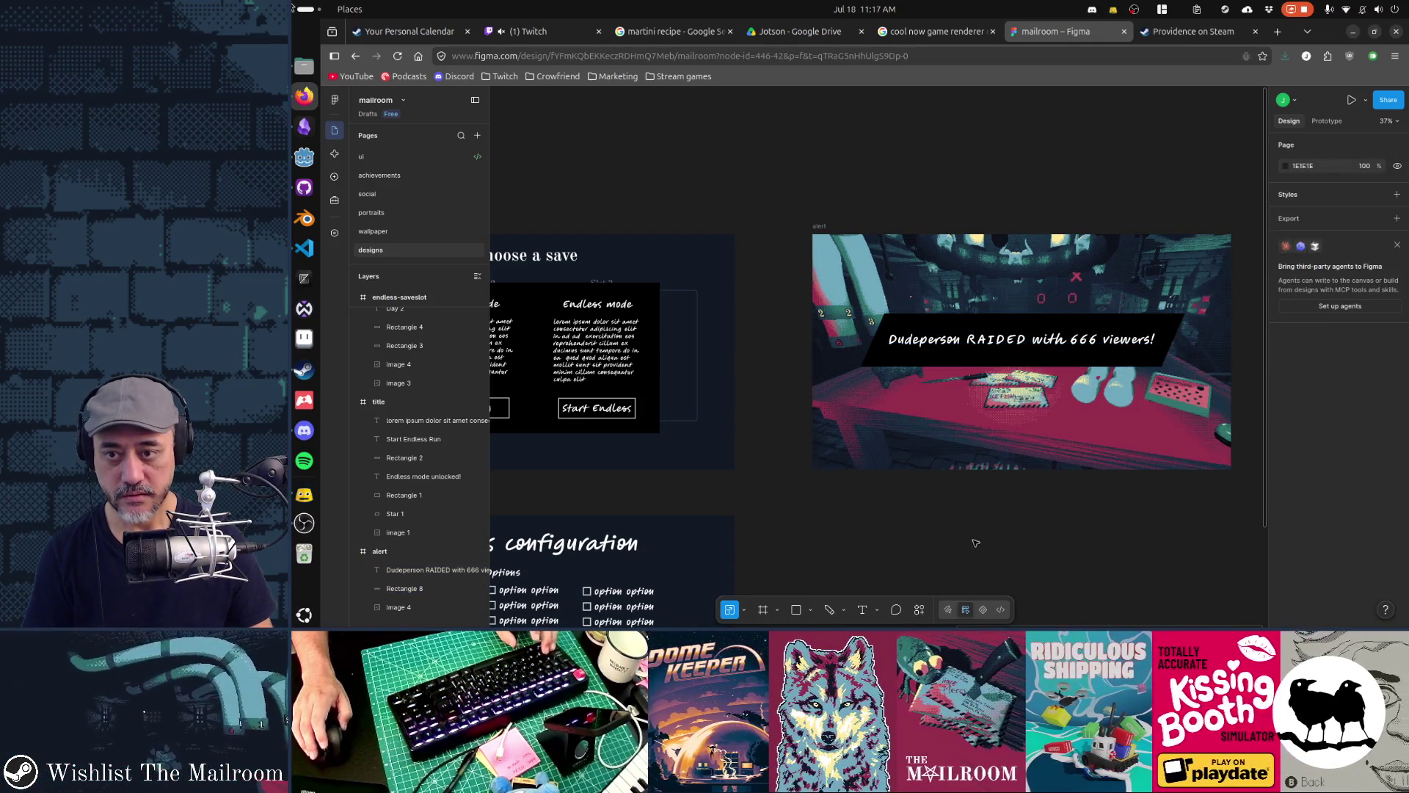
Pan around the designs page to review all five mockup frames
scroll(884, 535, "down", 5)
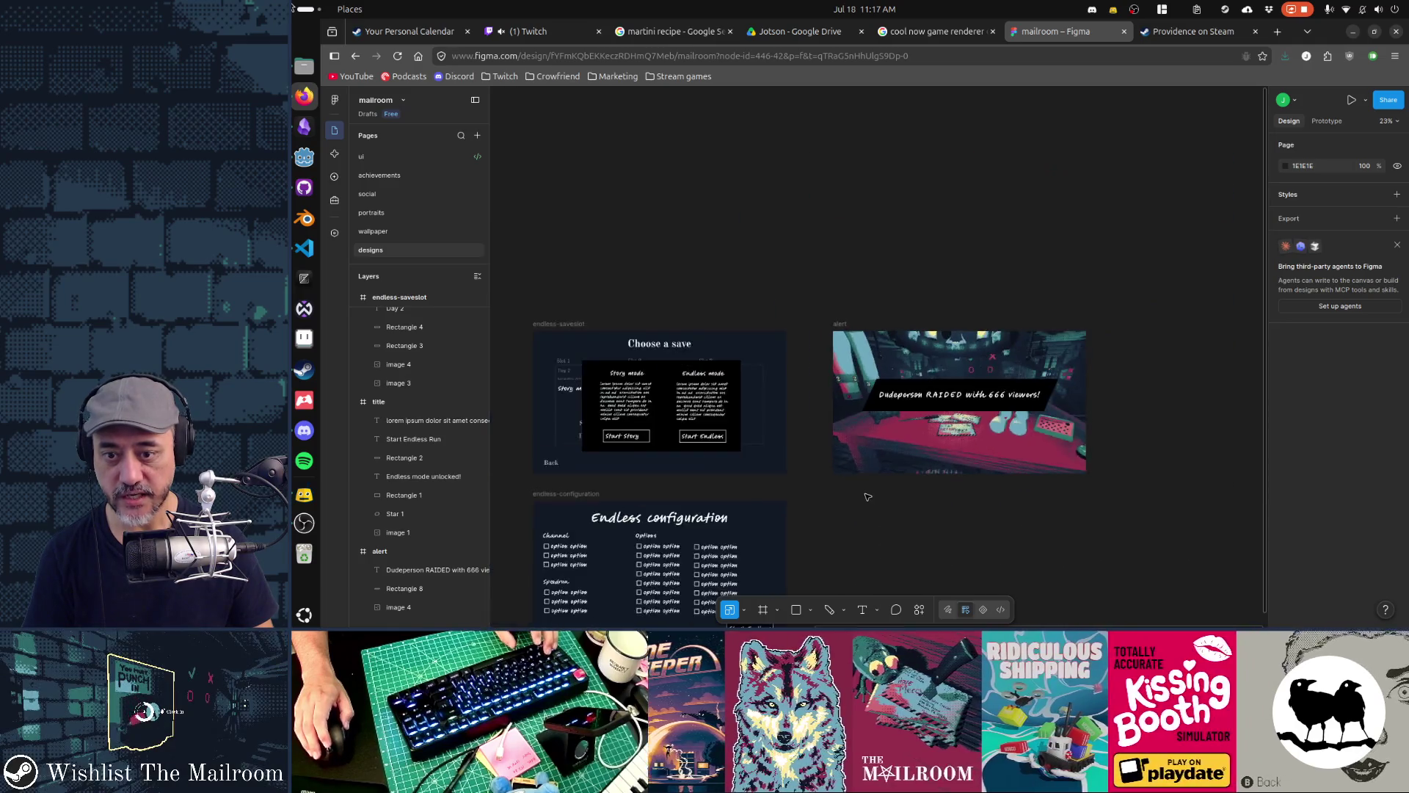
scroll(863, 499, "down", 2)
scroll(864, 499, "left", 3)
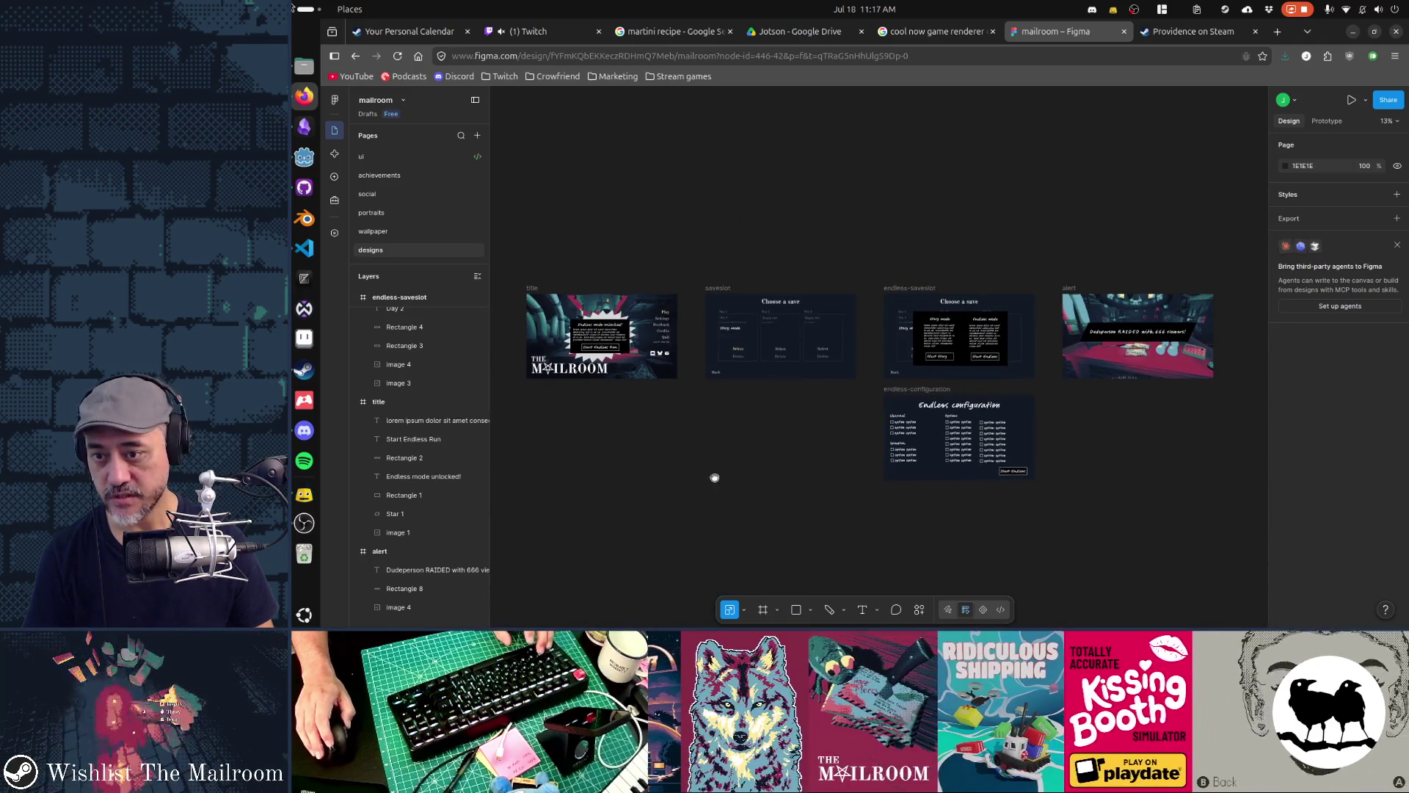
scroll(910, 461, "left", 2)
scroll(911, 460, "right", 2)
left_click_drag(552, 158, 1204, 484)
left_click(1123, 536)
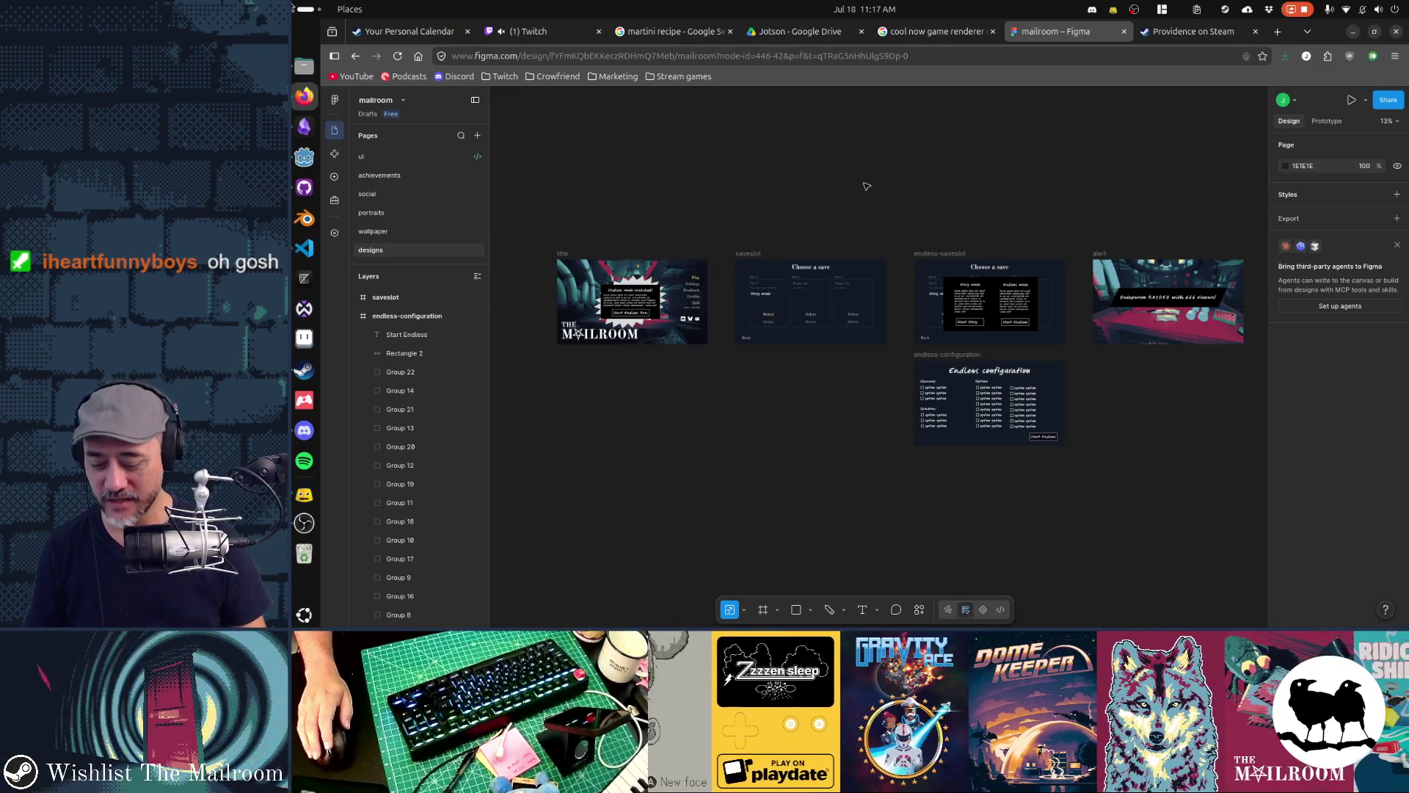
Open a blank new Firefox tab with Ctrl+T
key("ctrl+t")
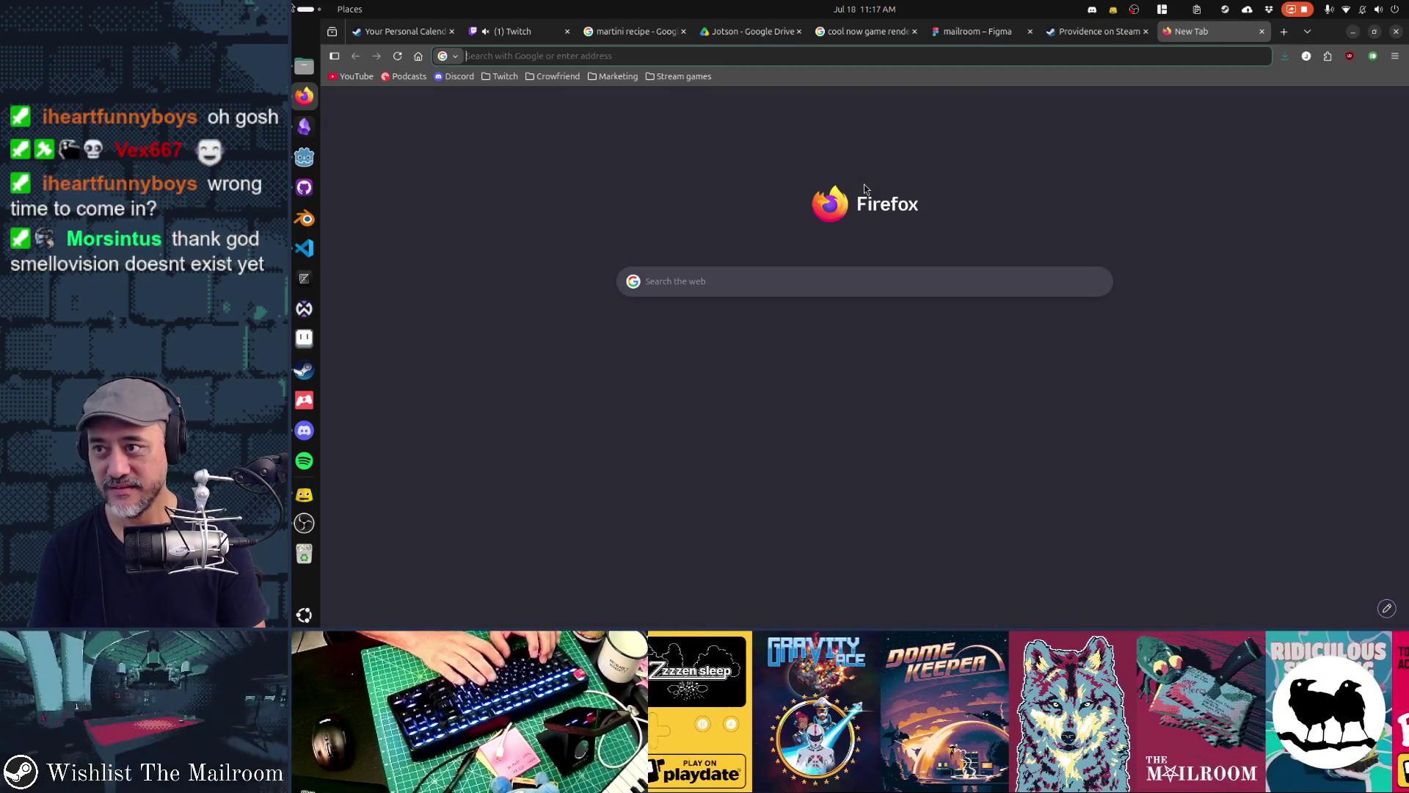
Close the blank tab and browse Steam's Your Personal Calendar list of 100 games, returning to the header
key("ctrl+w")
key("ctrl+Tab")
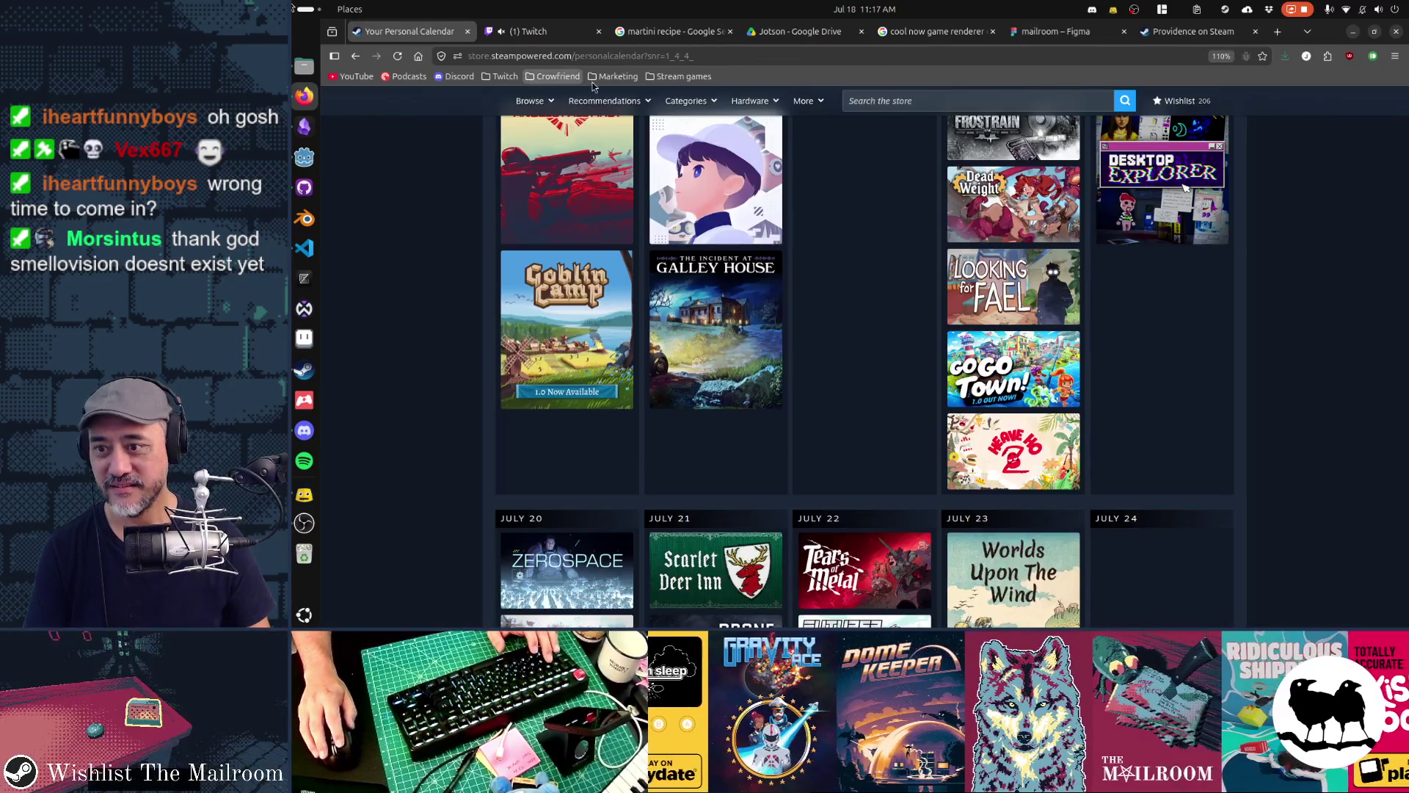
scroll(1216, 310, "down", 5)
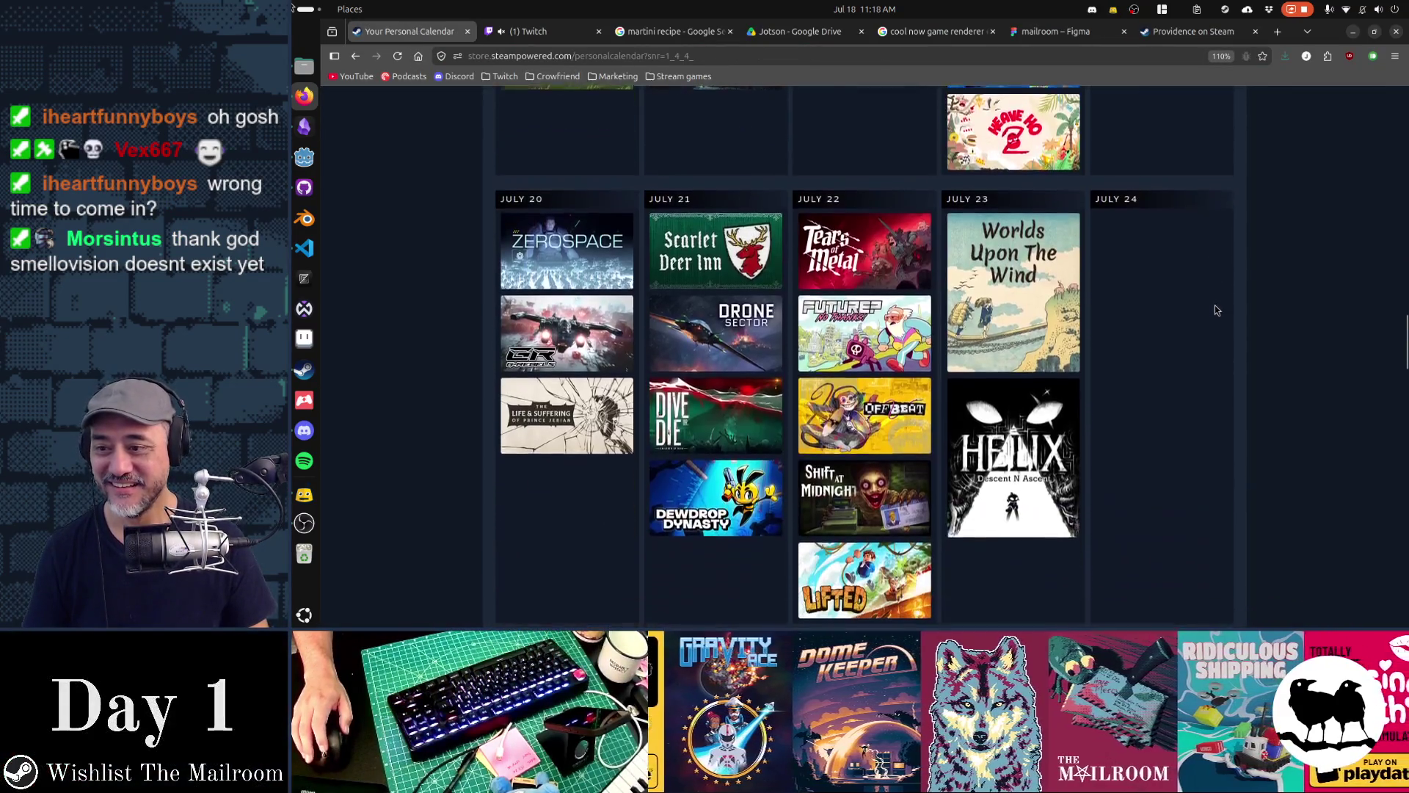
scroll(1214, 305, "down", 5)
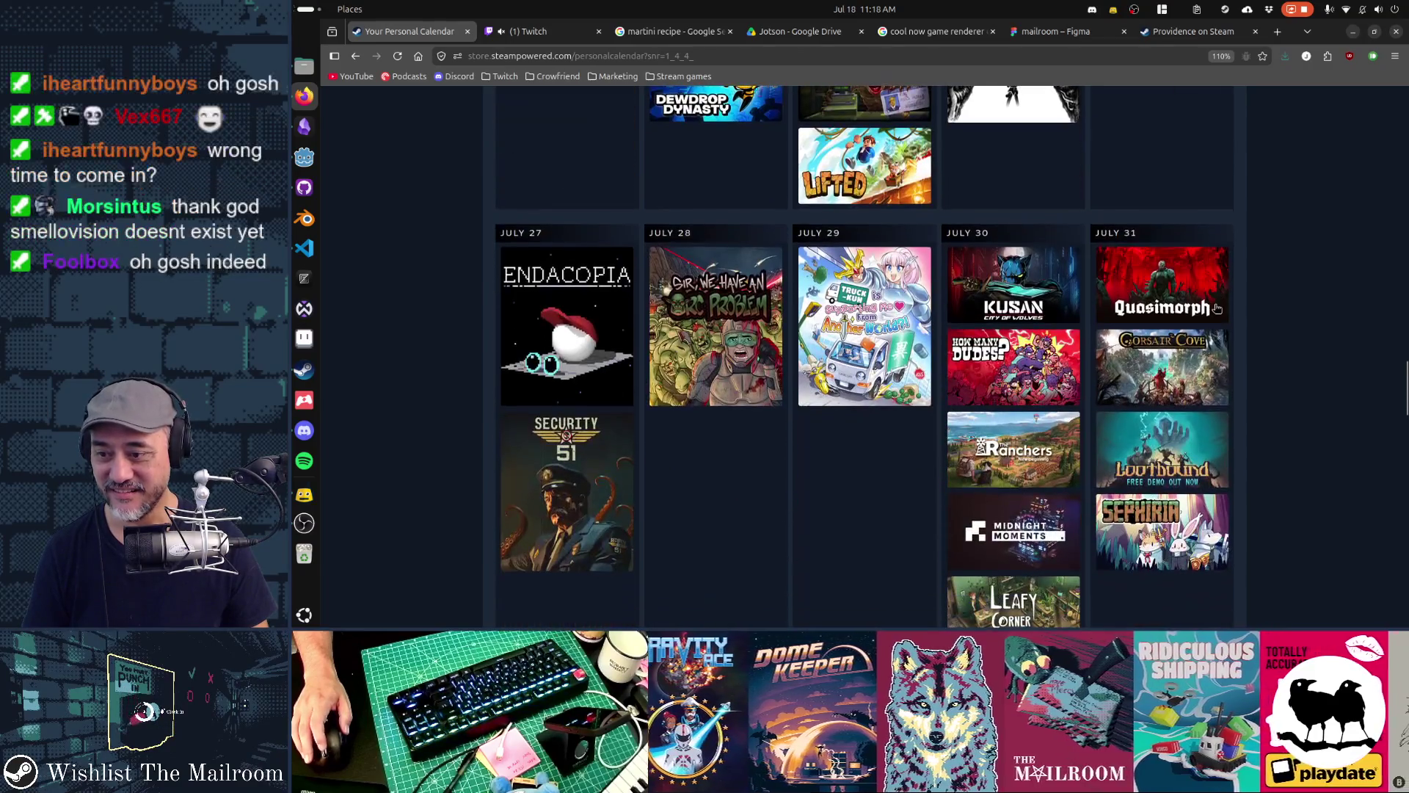
scroll(1217, 308, "down", 5)
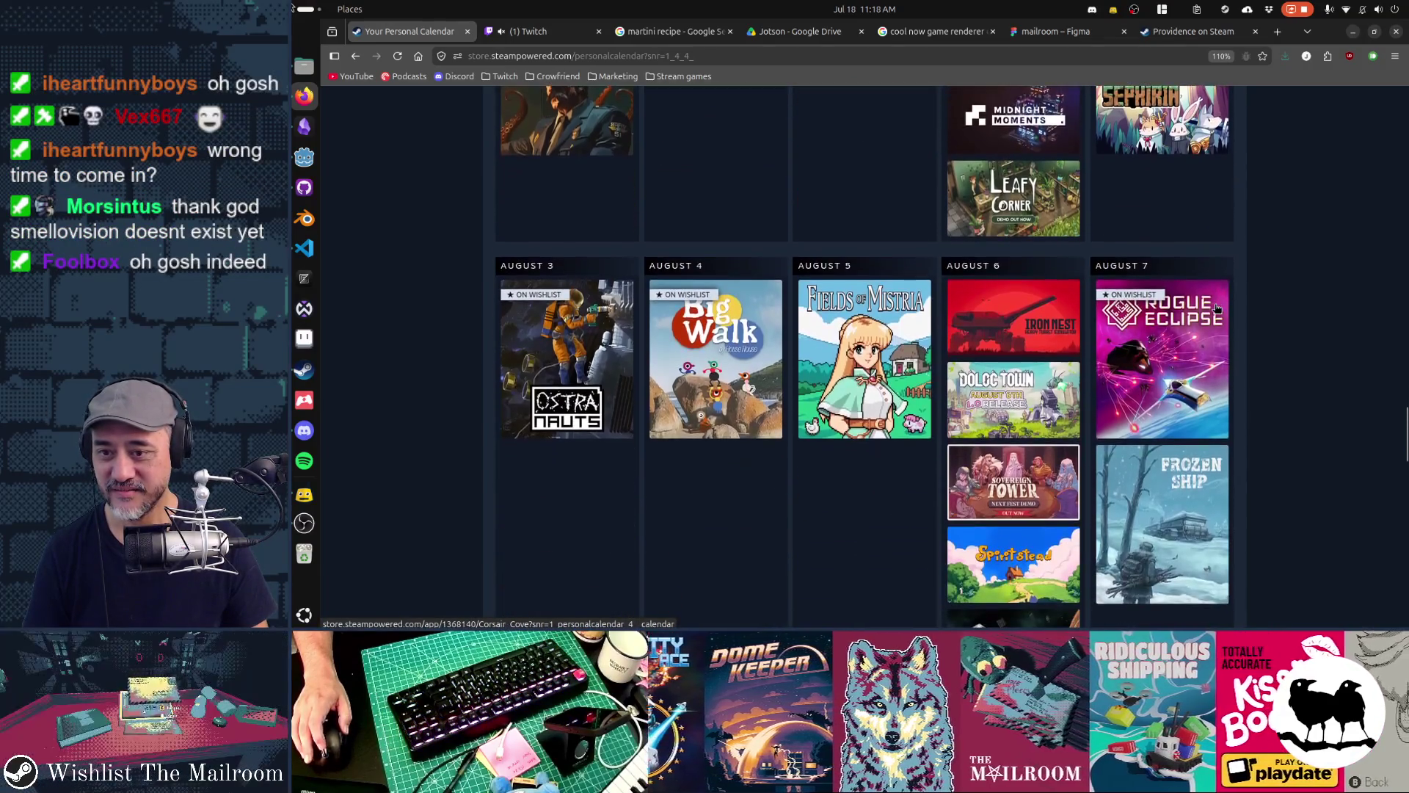
scroll(1360, 298, "down", 3)
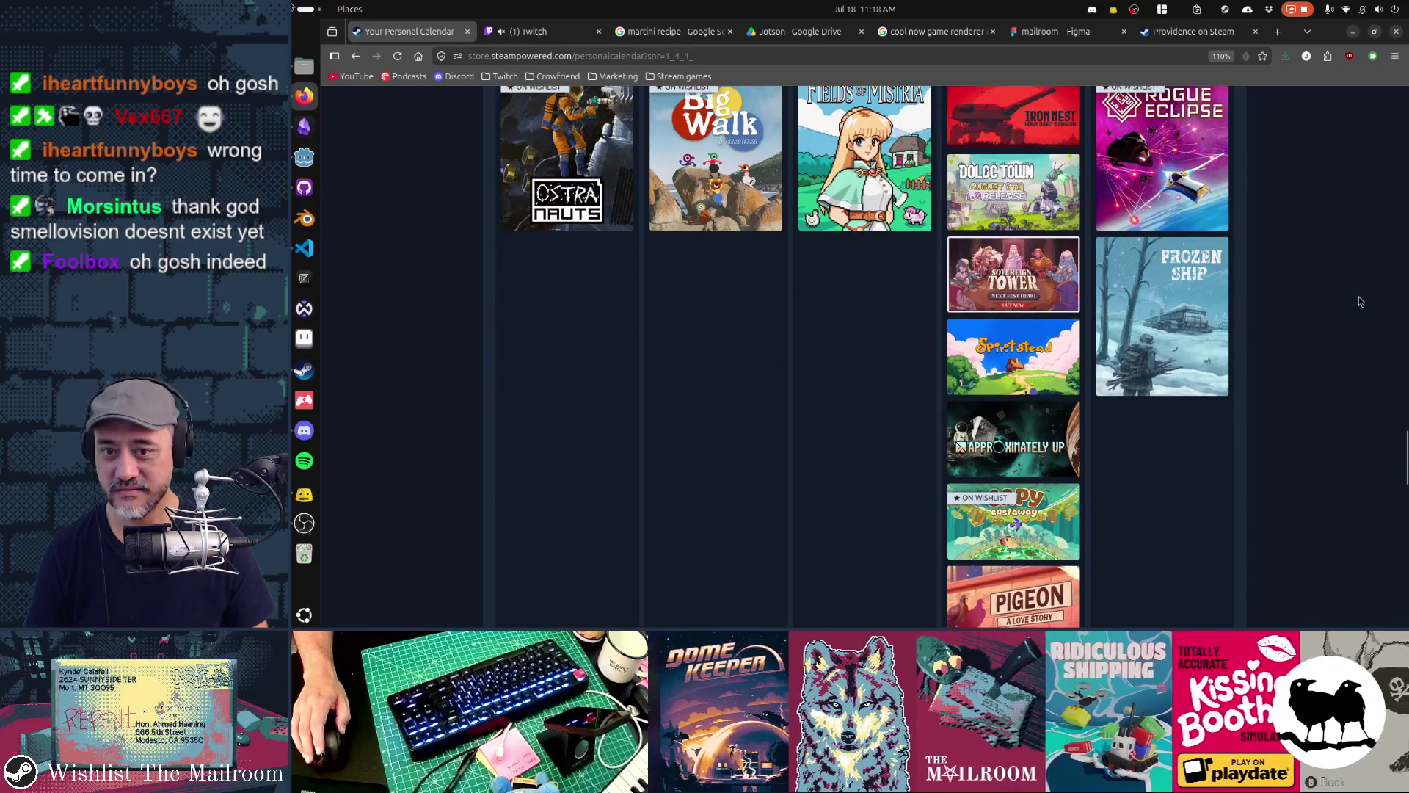
scroll(1360, 299, "down", 3)
scroll(1360, 301, "down", 3)
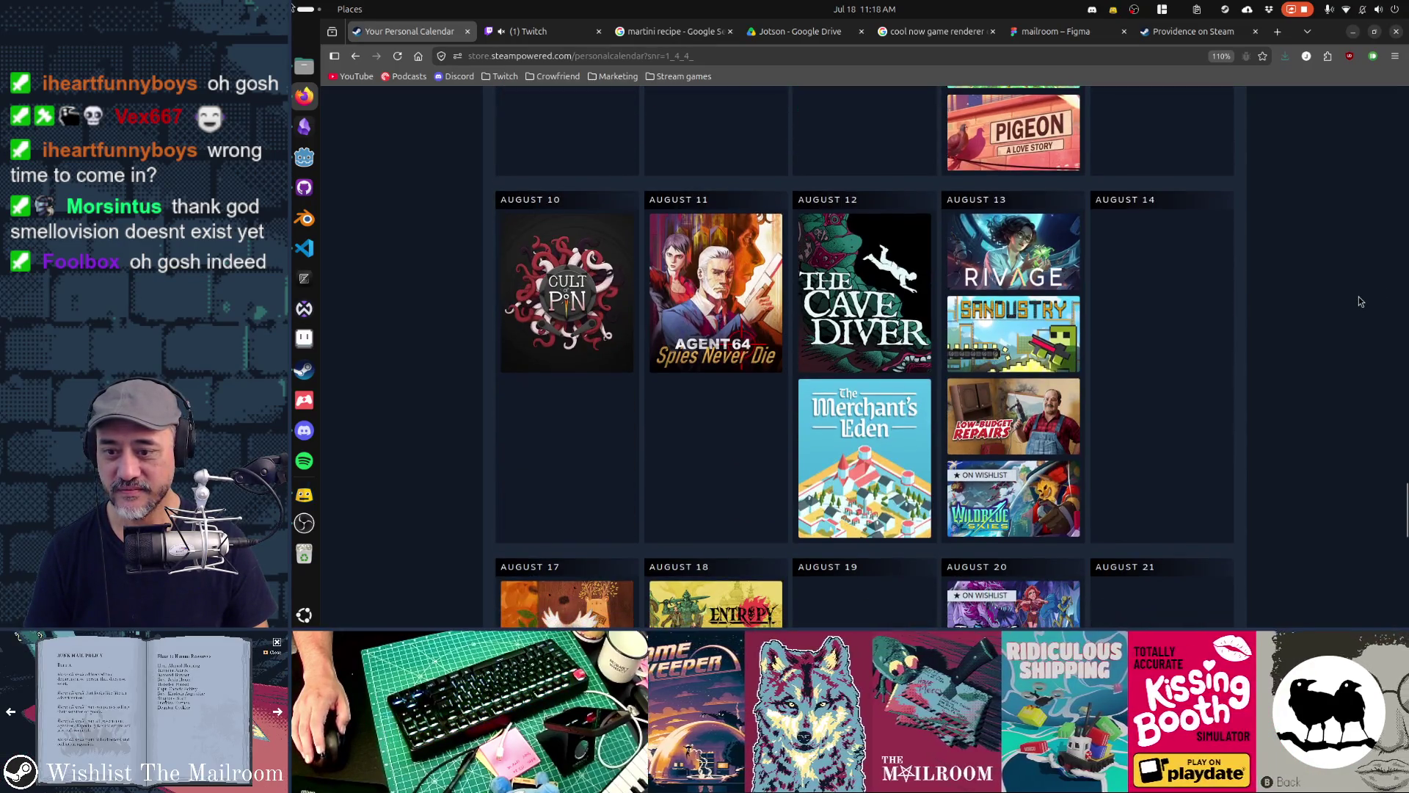
scroll(1360, 300, "down", 4)
scroll(1359, 297, "down", 3)
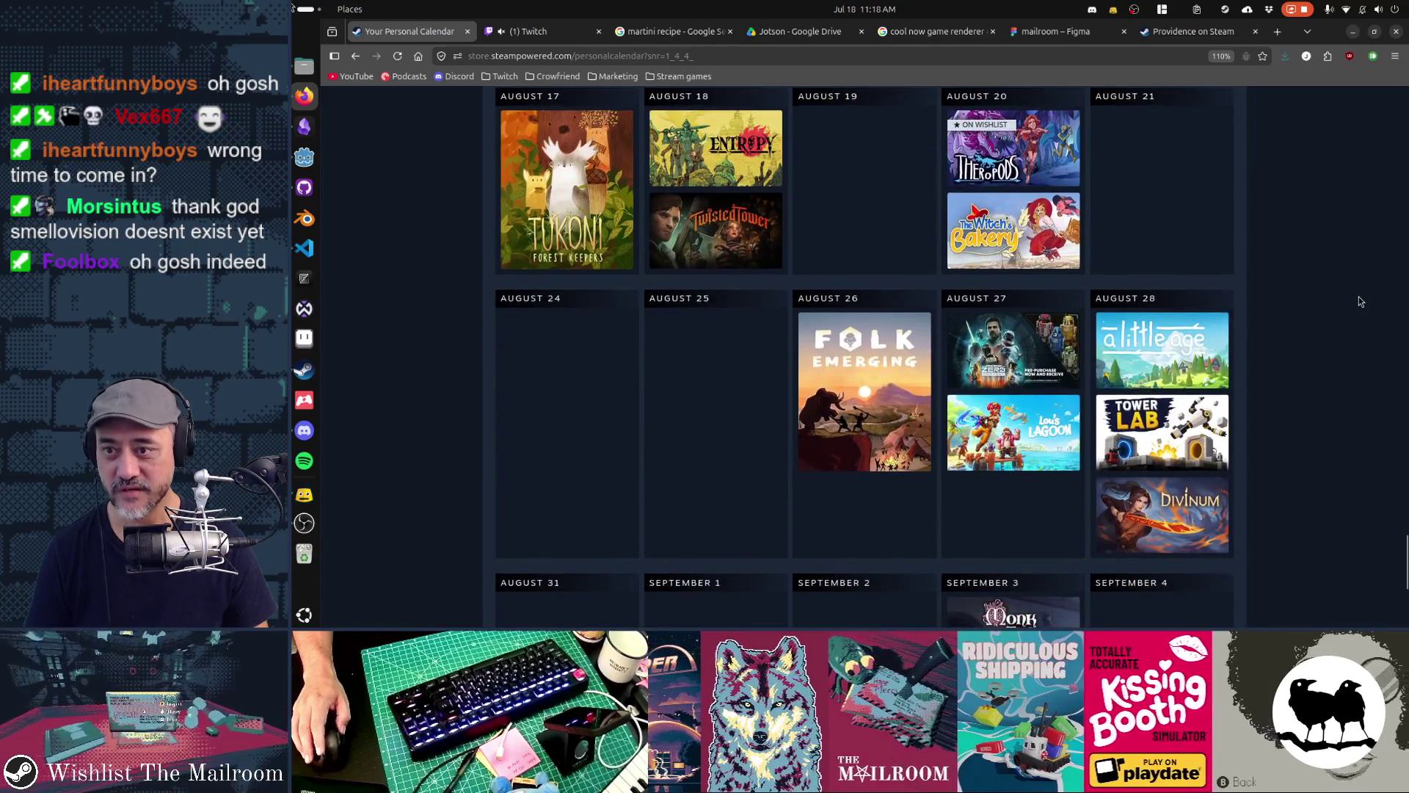
scroll(1359, 297, "down", 3)
scroll(1360, 301, "up", 3)
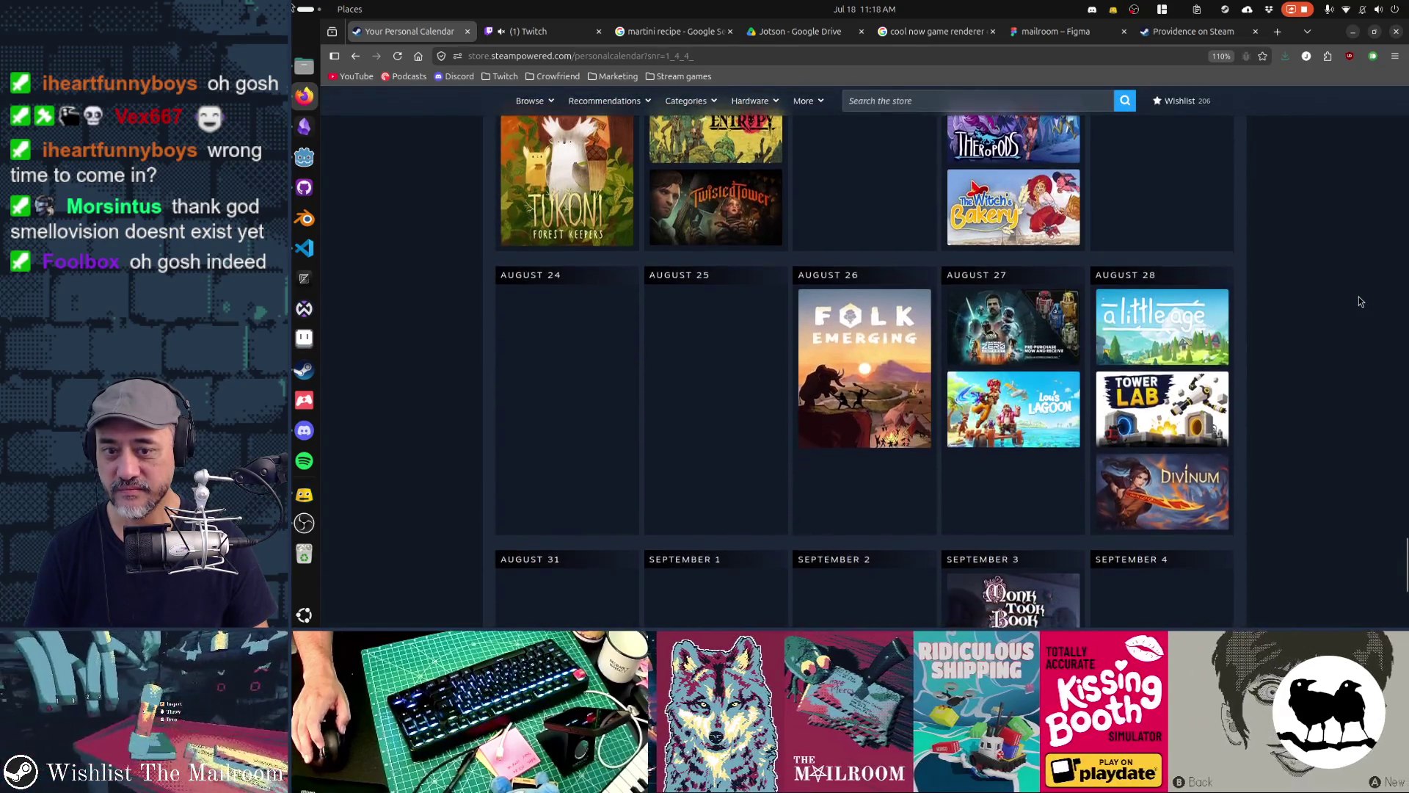
scroll(1360, 301, "up", 4)
scroll(1360, 301, "up", 7)
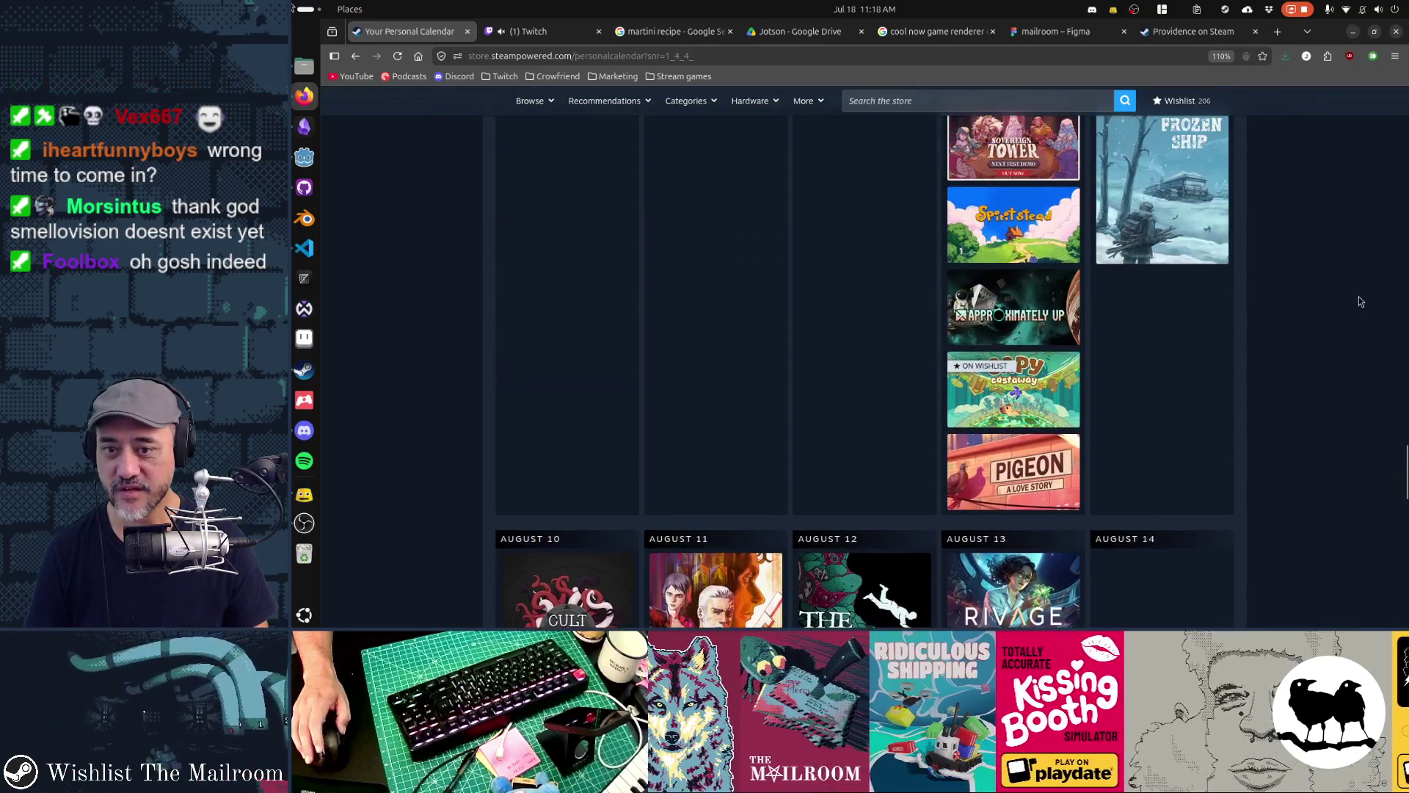
scroll(1361, 301, "up", 10)
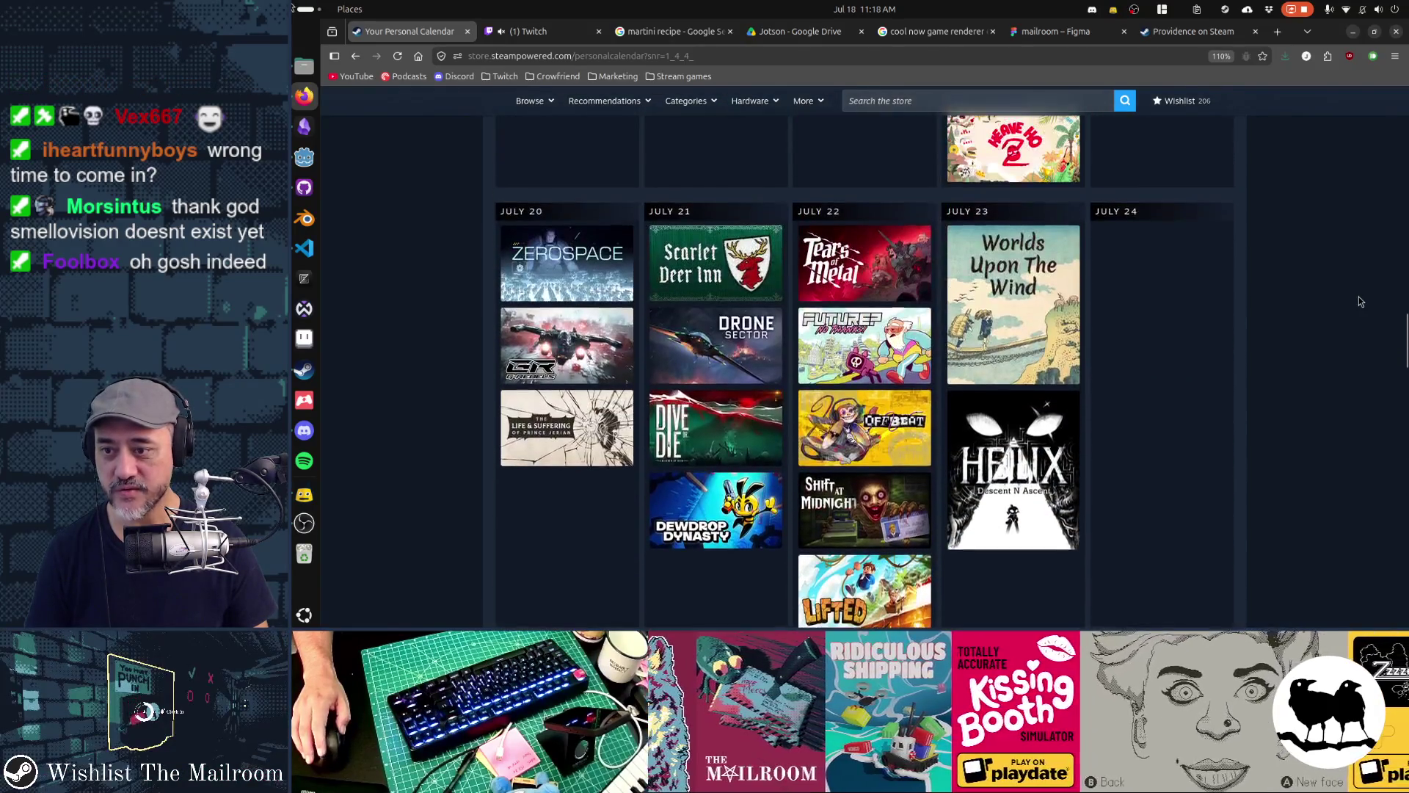
scroll(1359, 296, "up", 1)
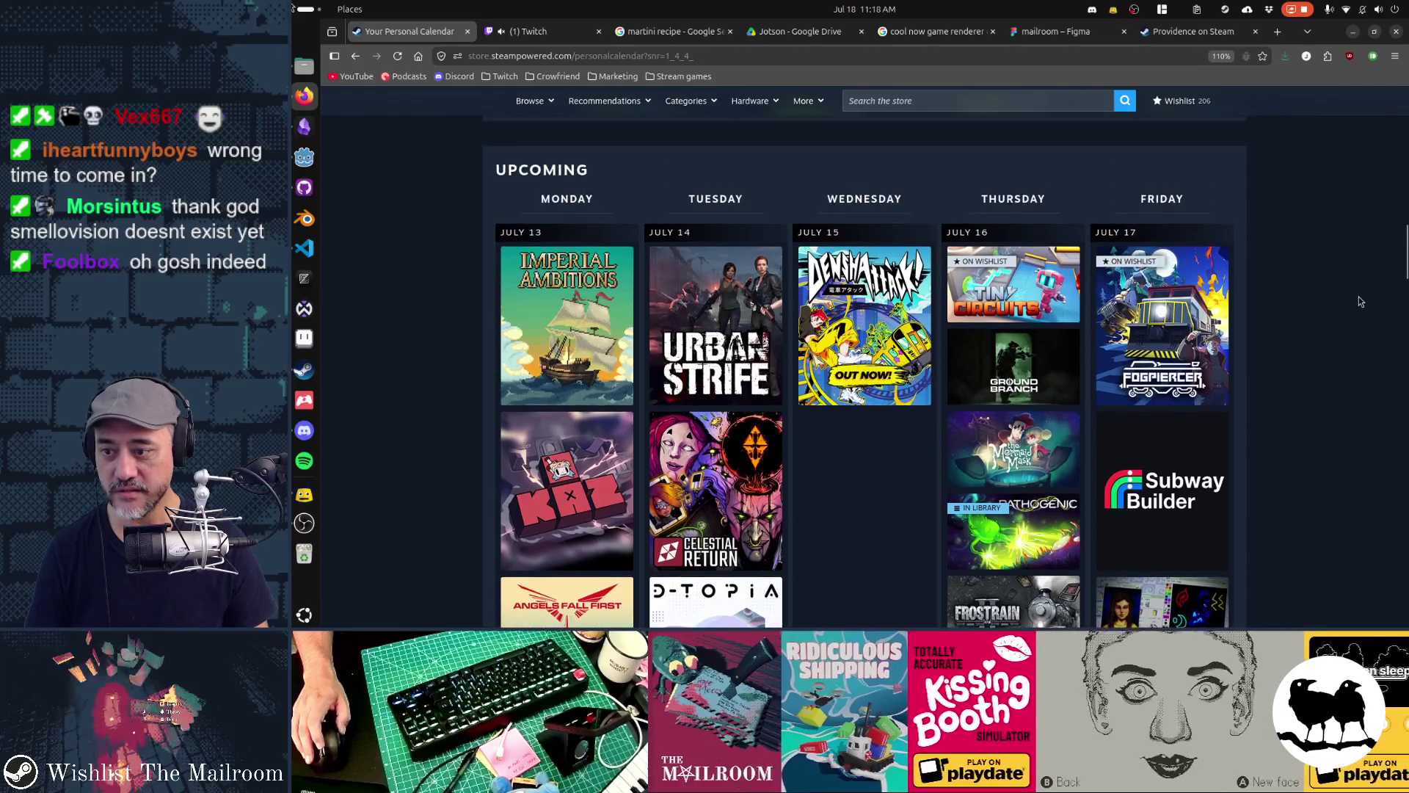
scroll(1359, 297, "down", 10)
scroll(1355, 296, "up", 10)
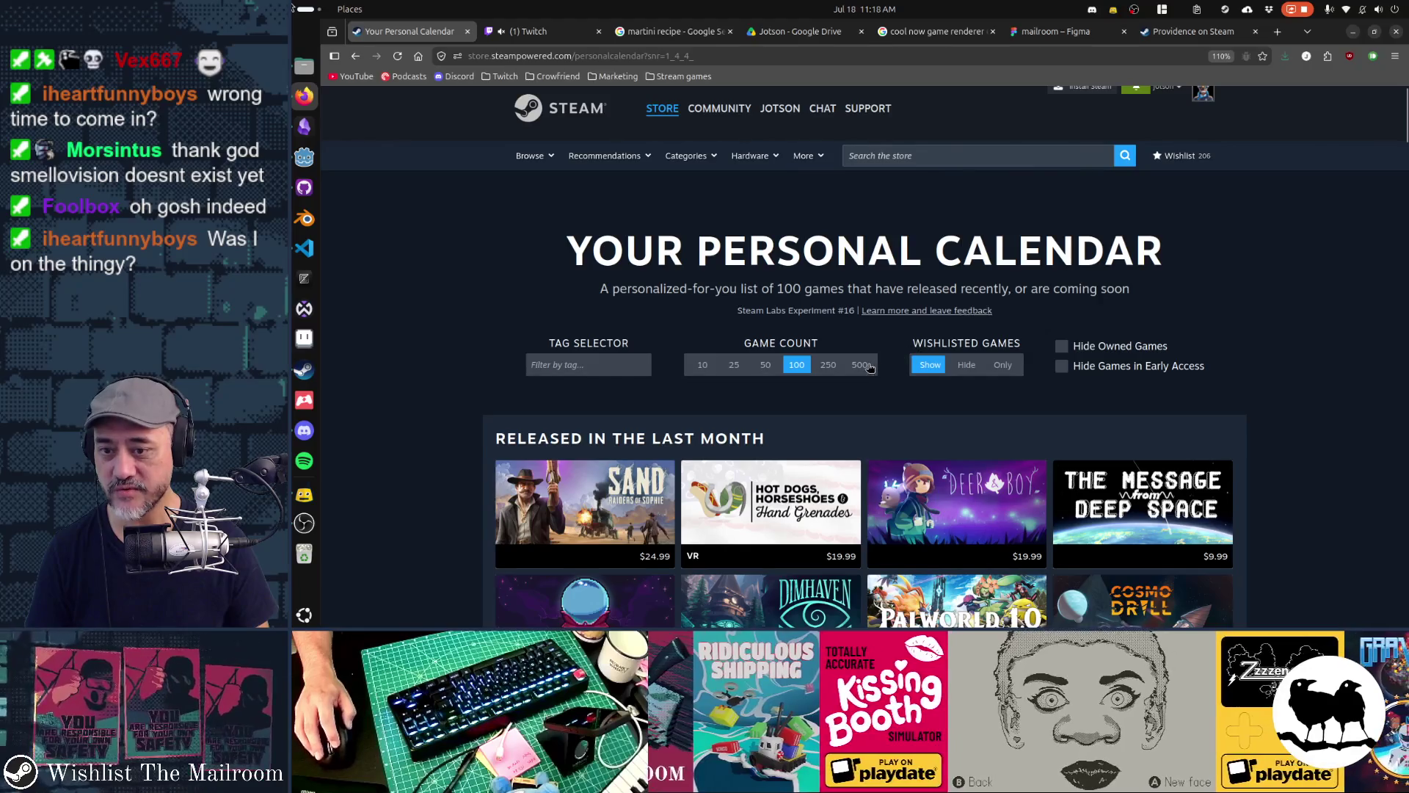
scroll(1251, 350, "down", 10)
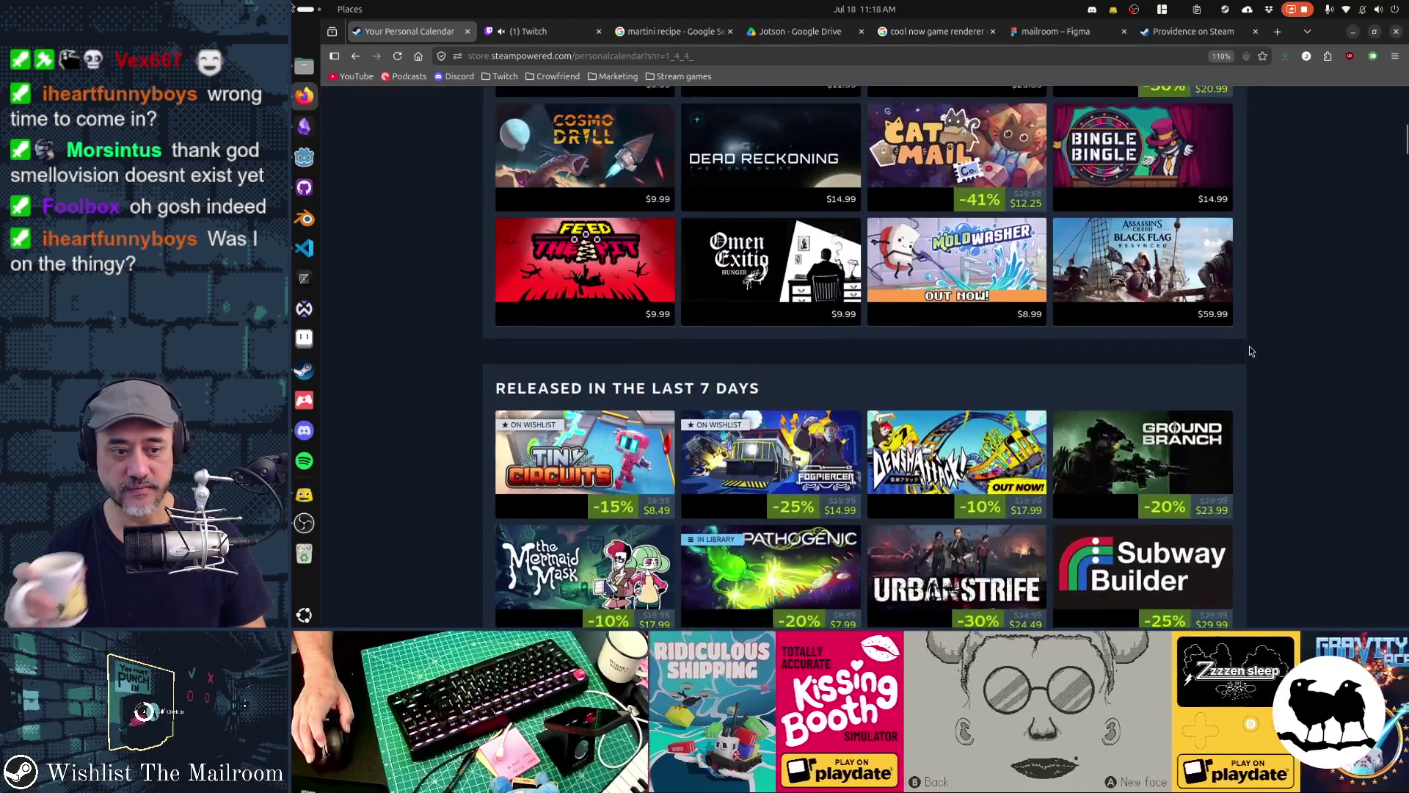
scroll(1252, 351, "down", 10)
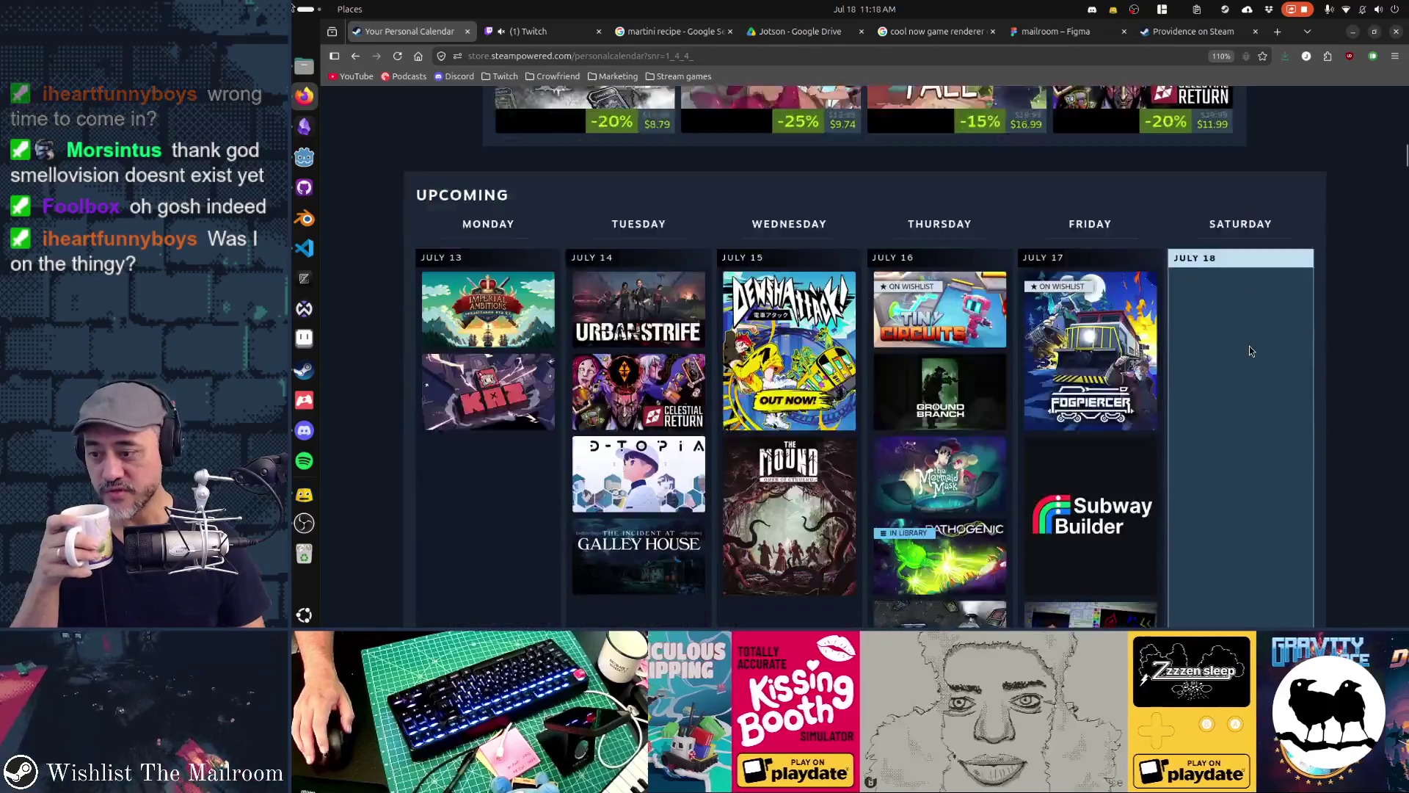
scroll(1252, 351, "down", 5)
scroll(1251, 351, "down", 3)
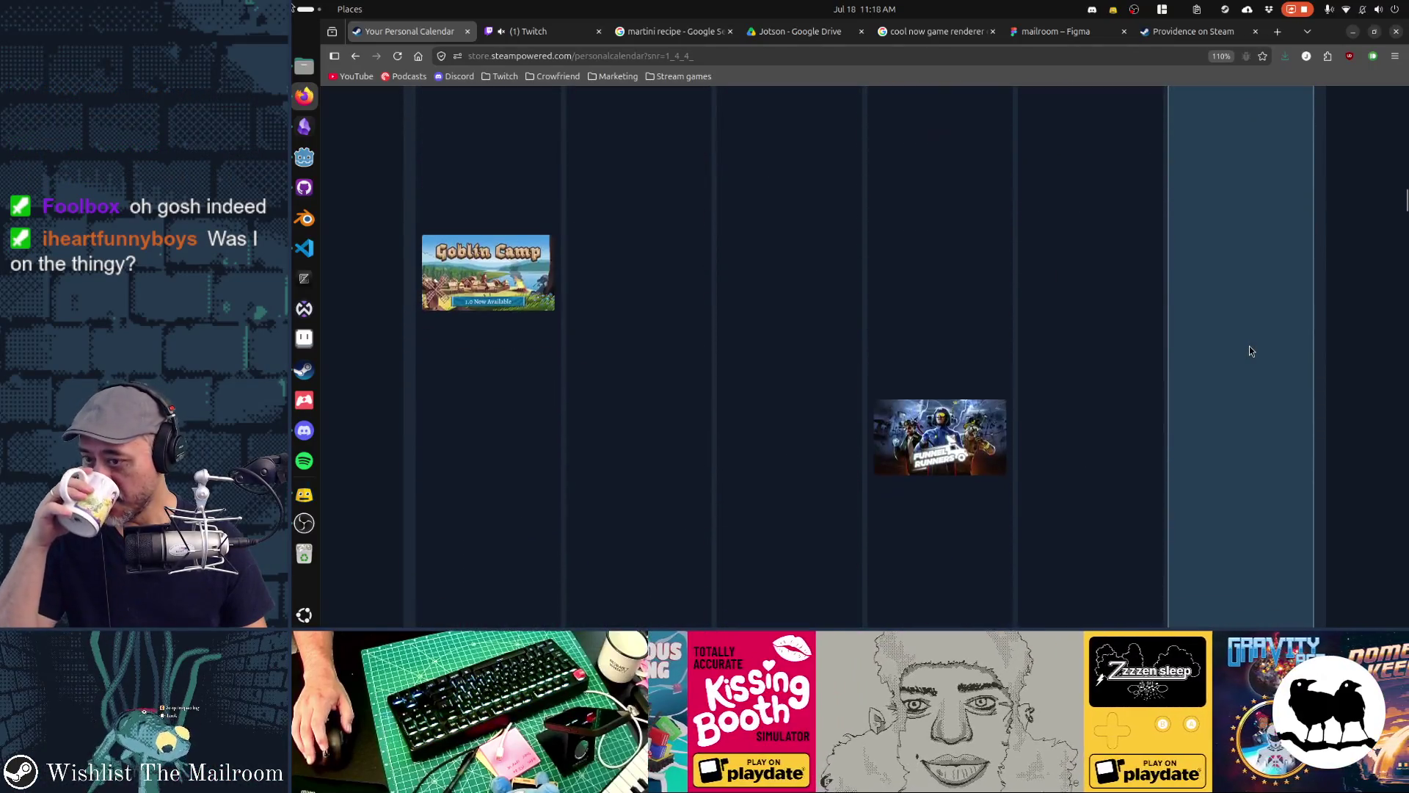
scroll(1251, 351, "down", 15)
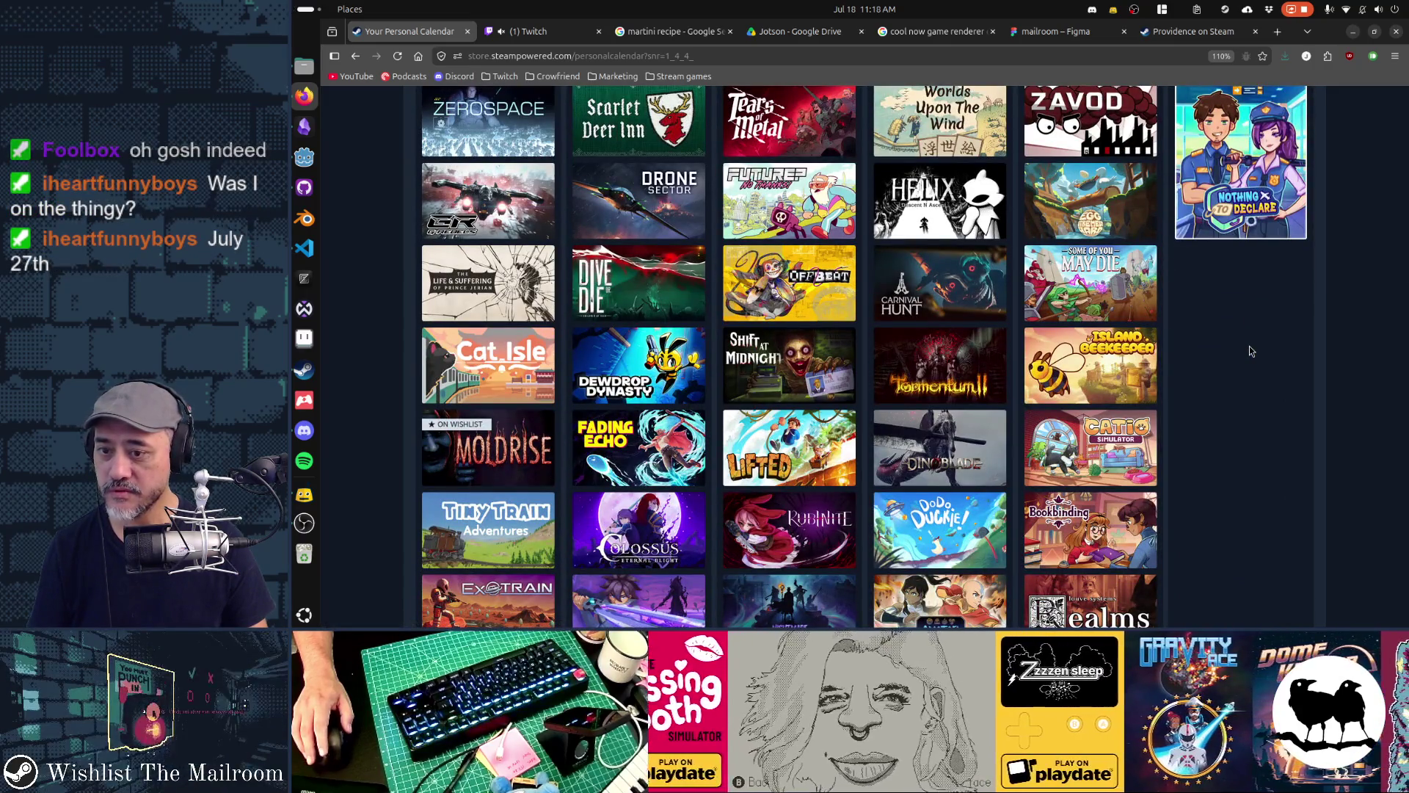
scroll(1251, 351, "down", 1)
scroll(1252, 351, "down", 10)
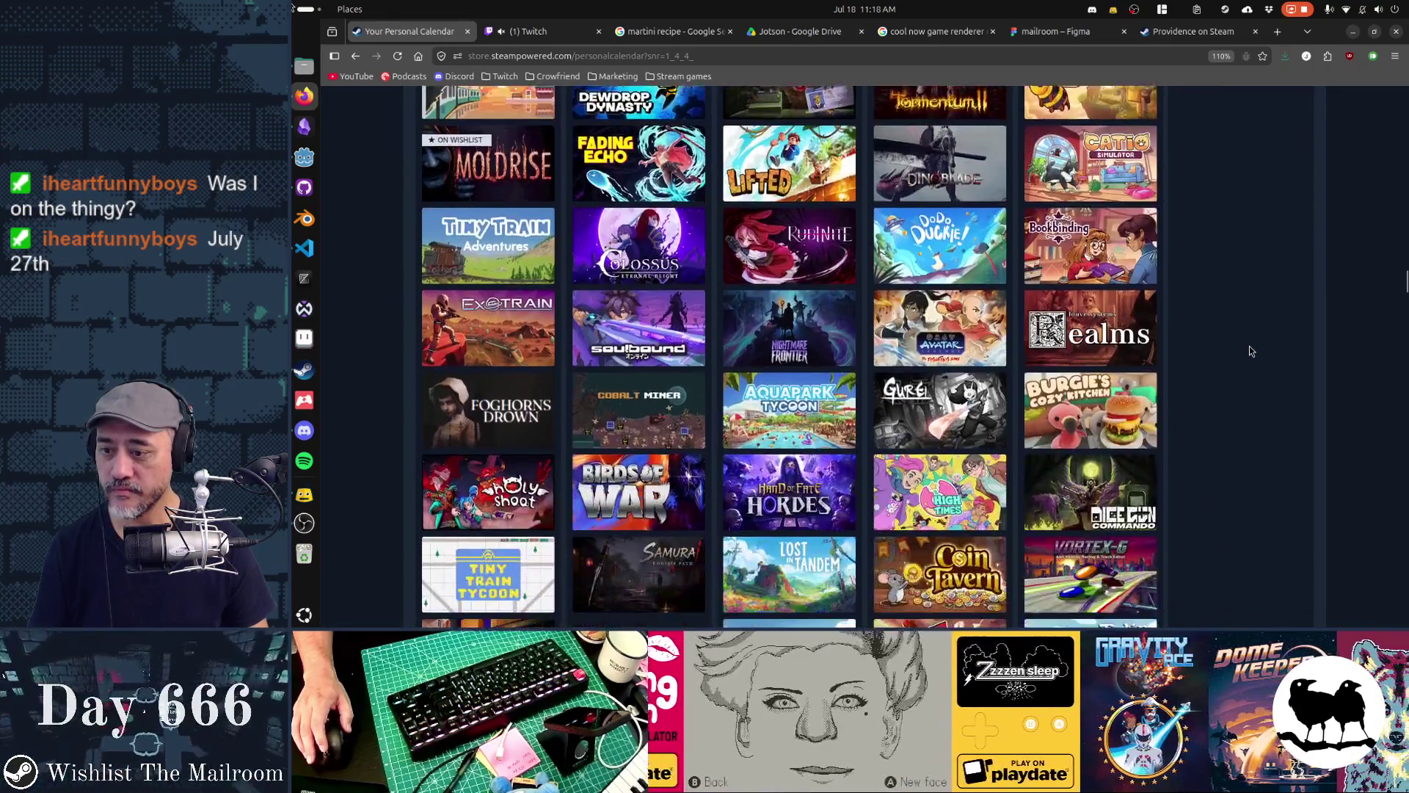
scroll(1251, 351, "down", 5)
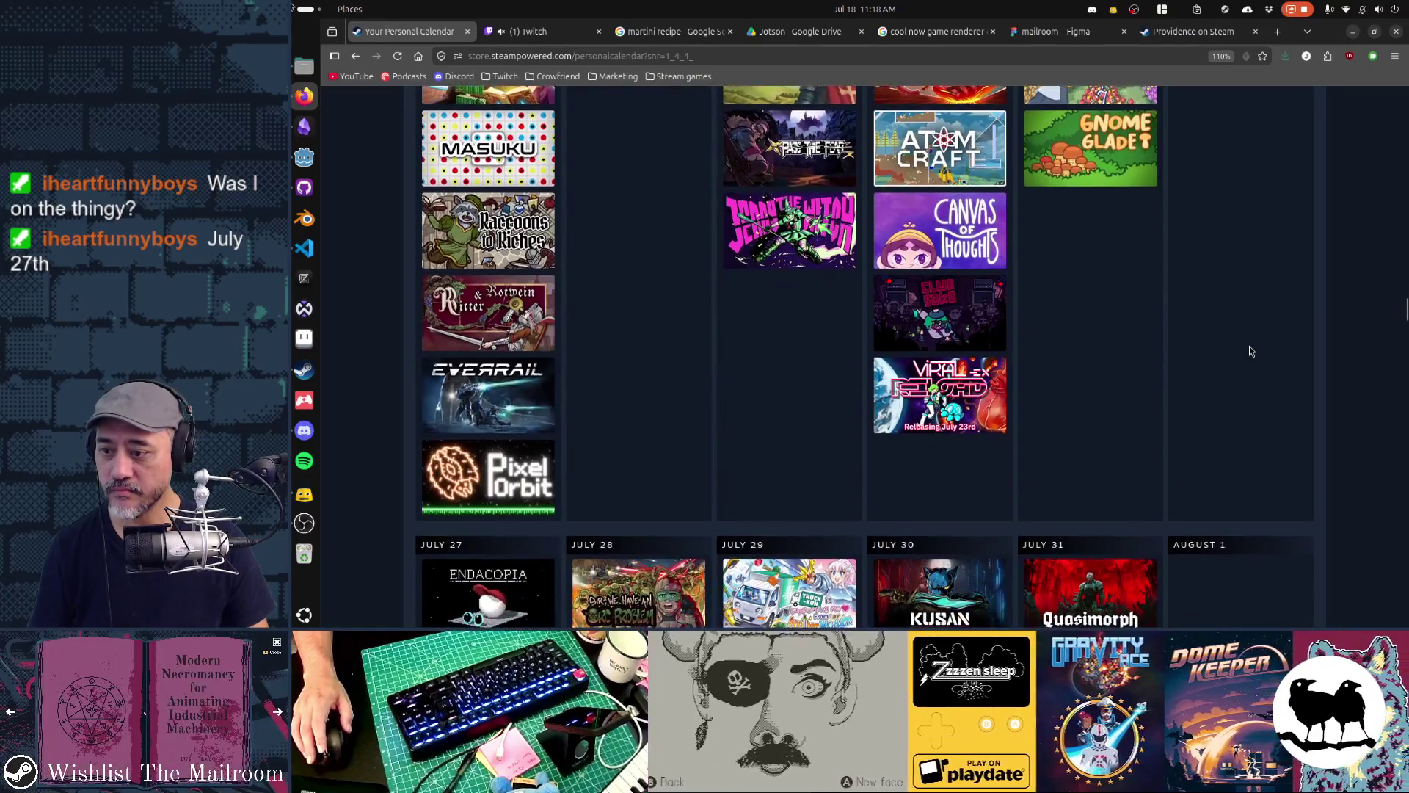
scroll(1252, 351, "down", 4)
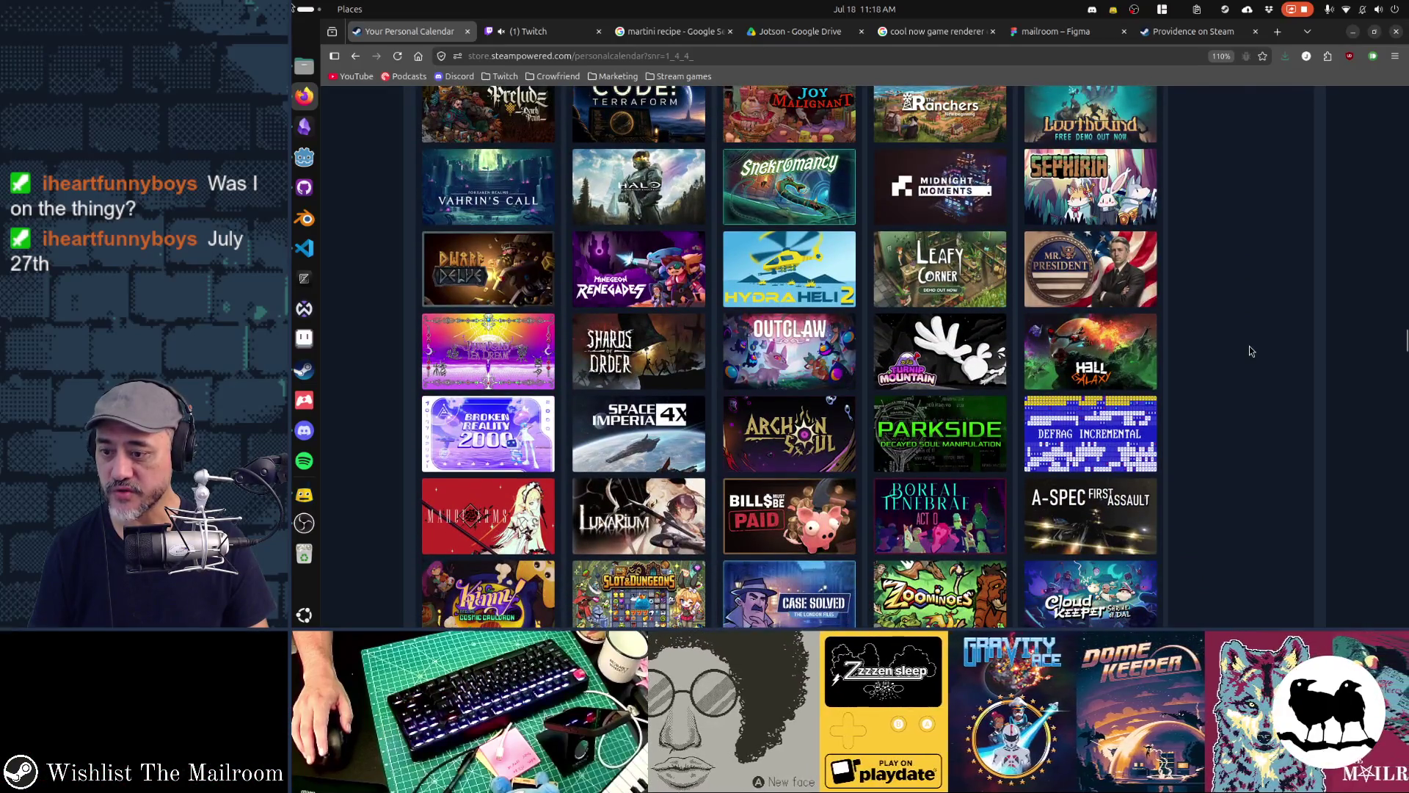
scroll(1252, 351, "down", 6)
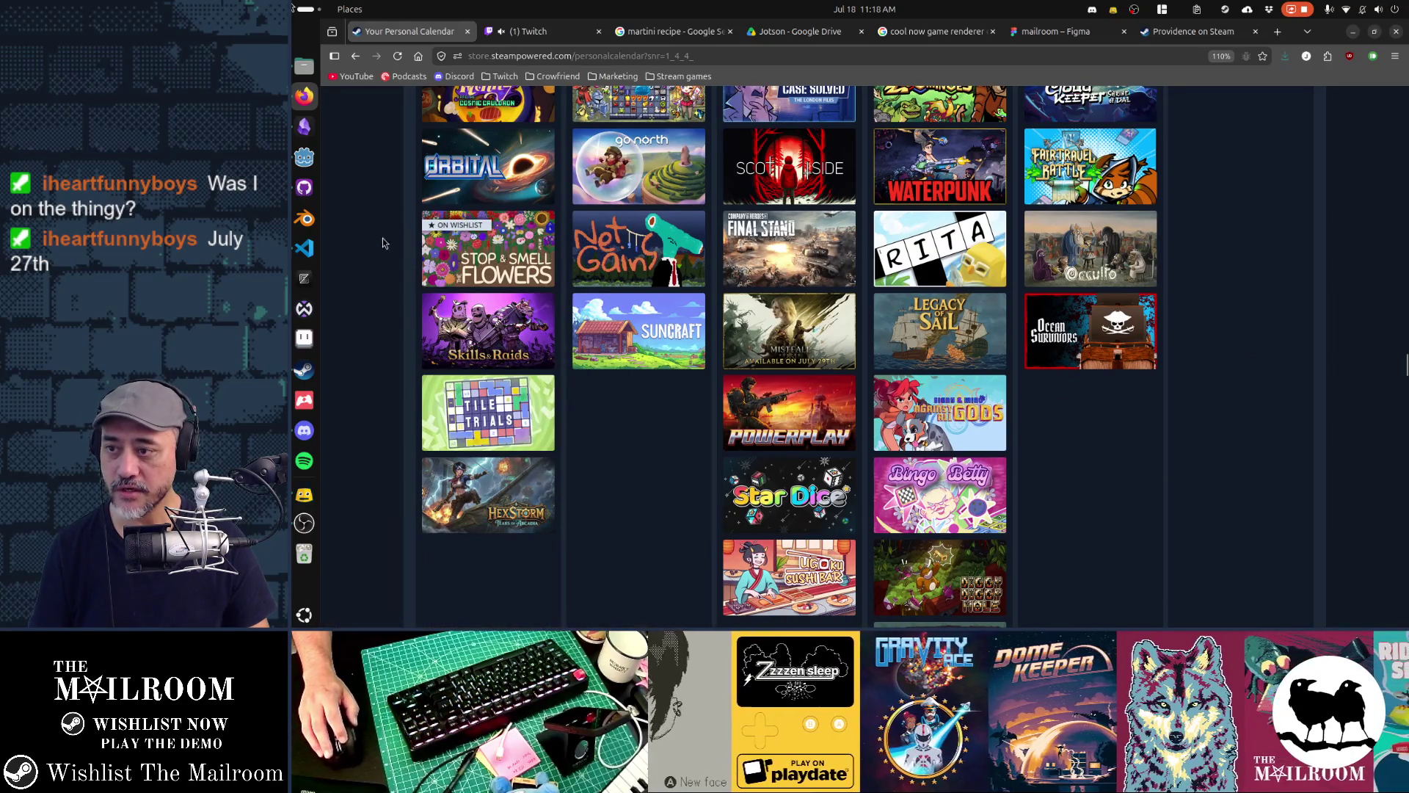
mouse_move(516, 253)
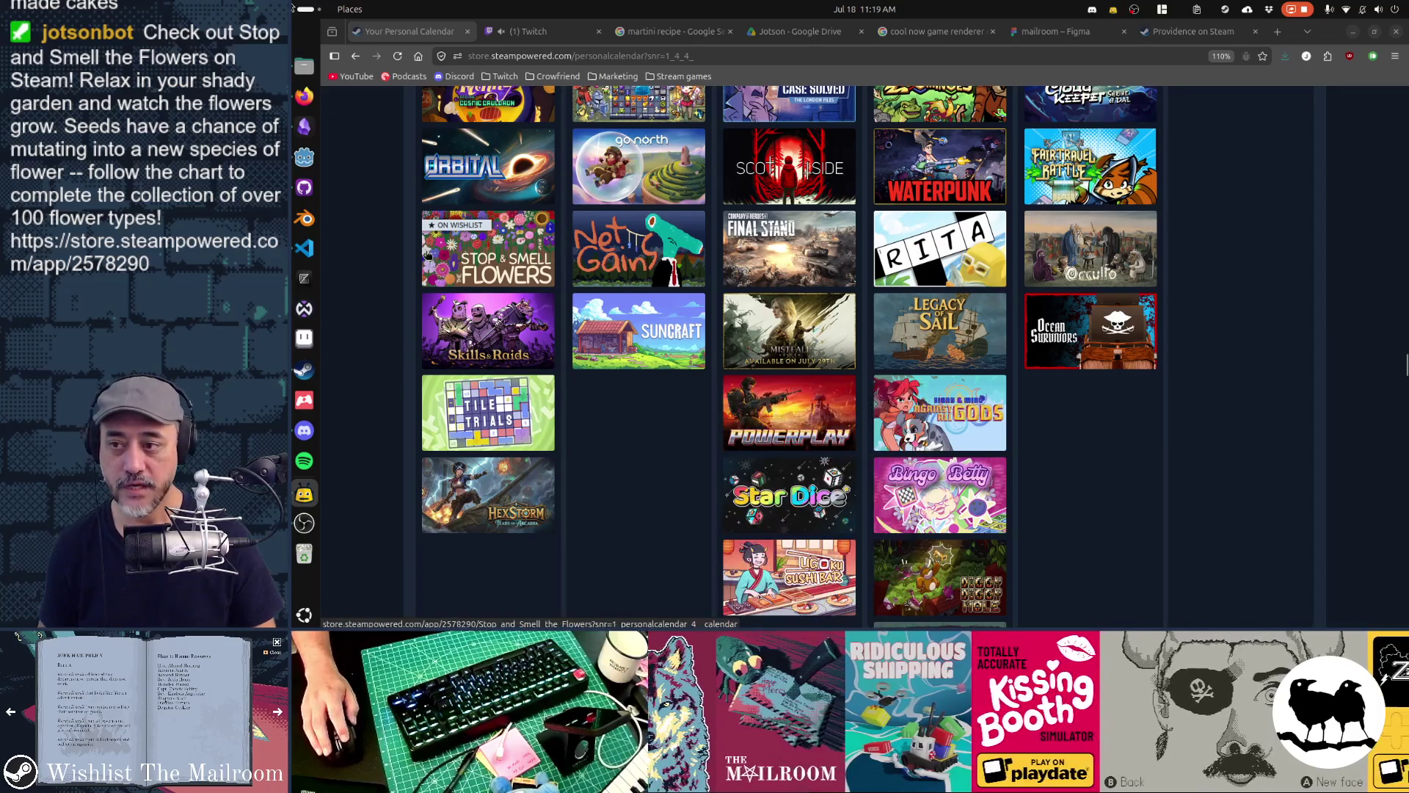
mouse_move(429, 249)
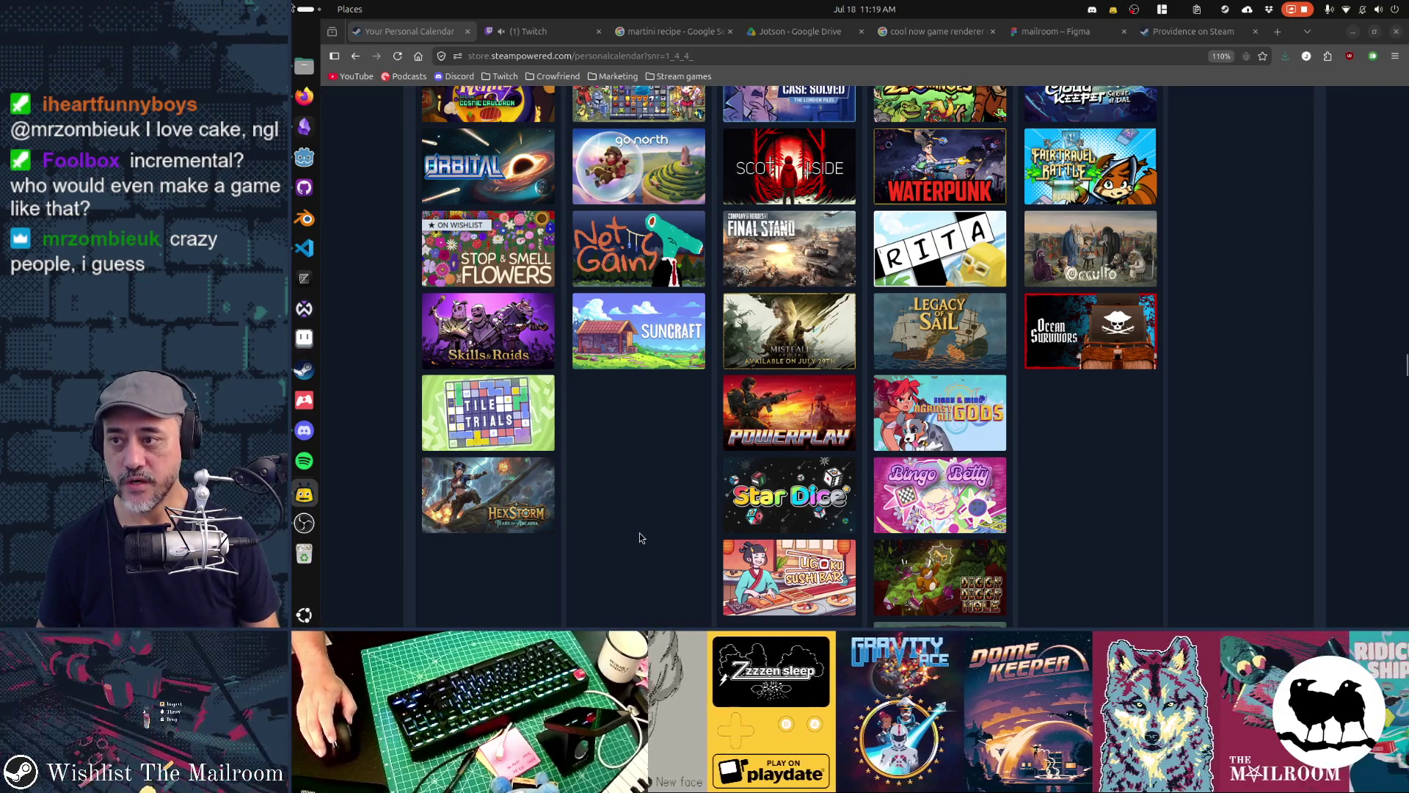
scroll(641, 537, "up", 1)
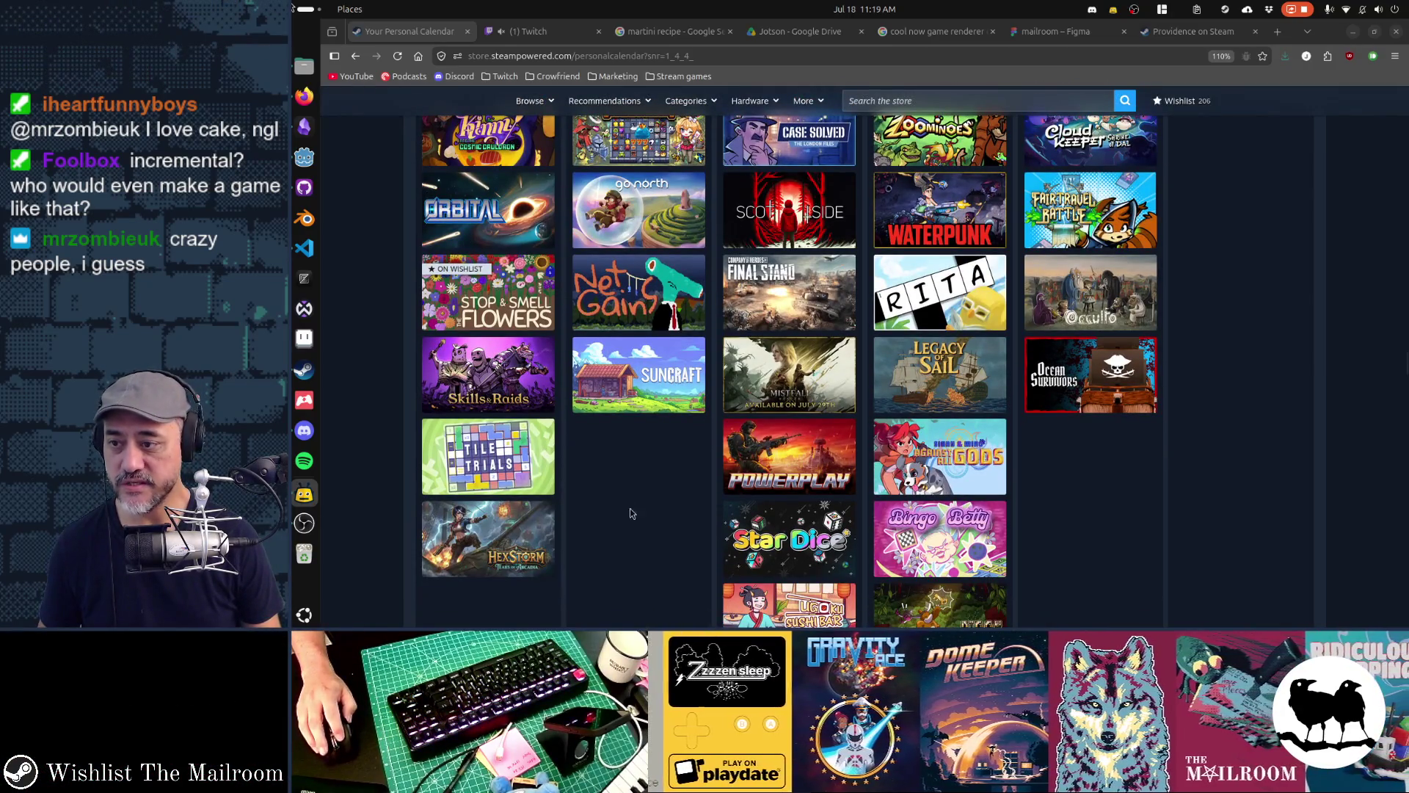
mouse_move(483, 387)
mouse_move(505, 224)
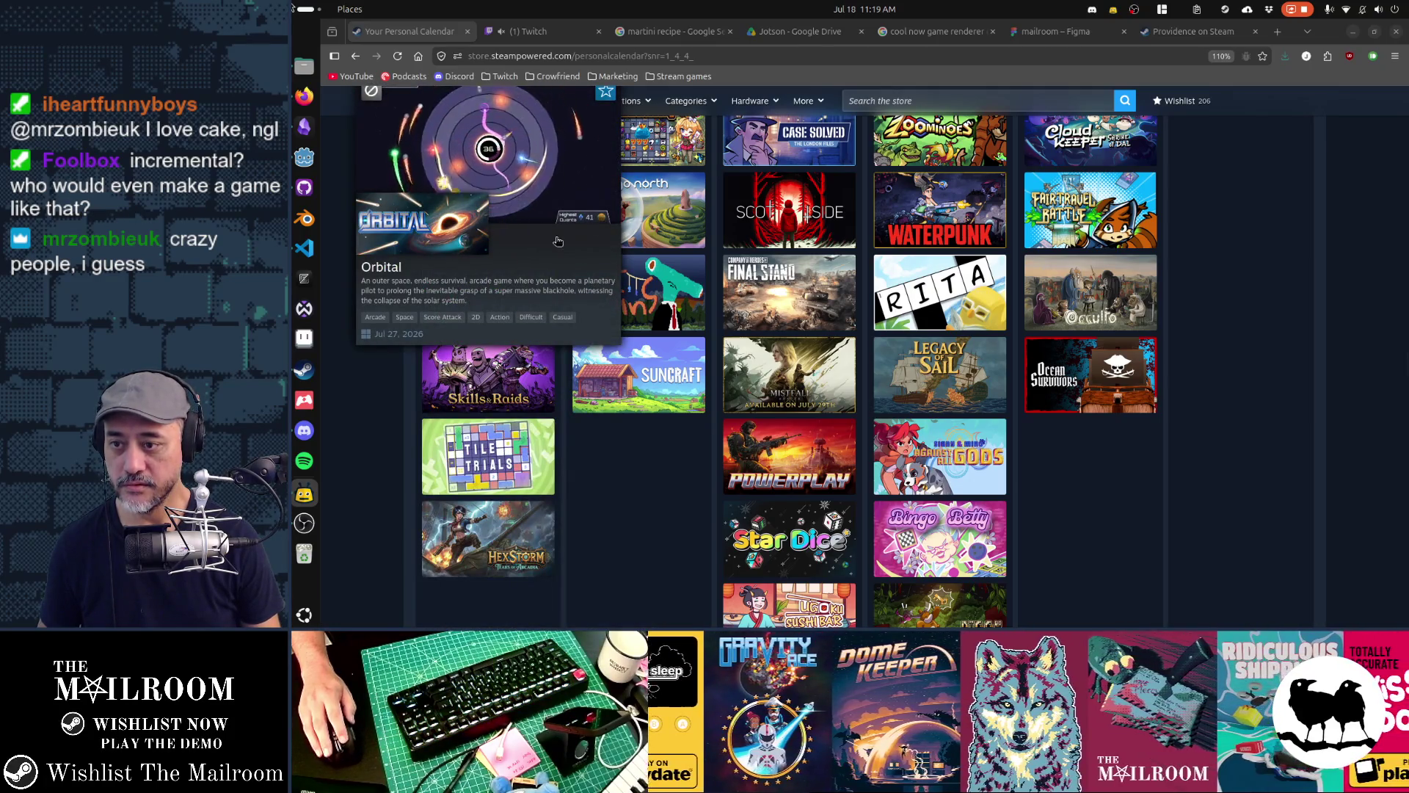
mouse_move(647, 295)
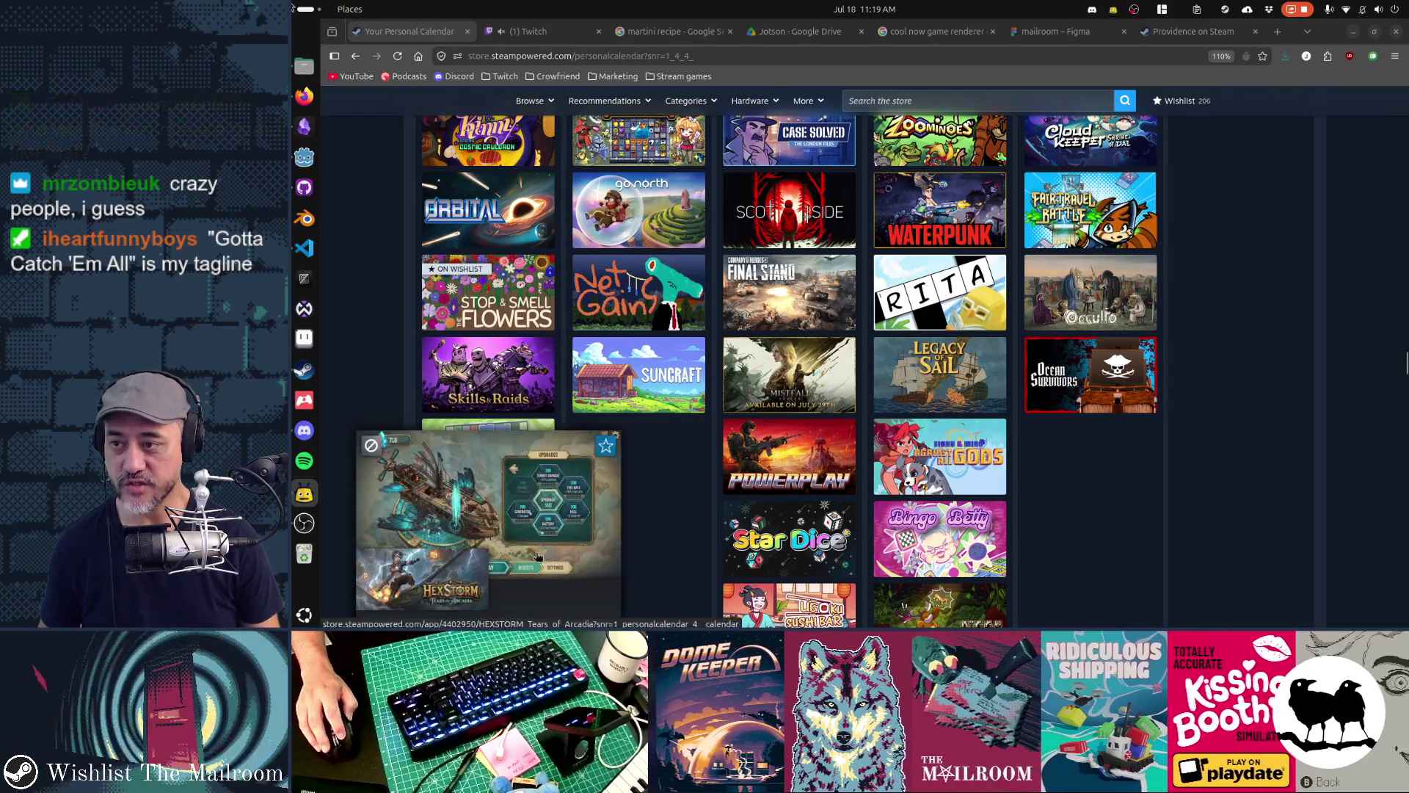
scroll(639, 534, "up", 1)
scroll(638, 533, "up", 5)
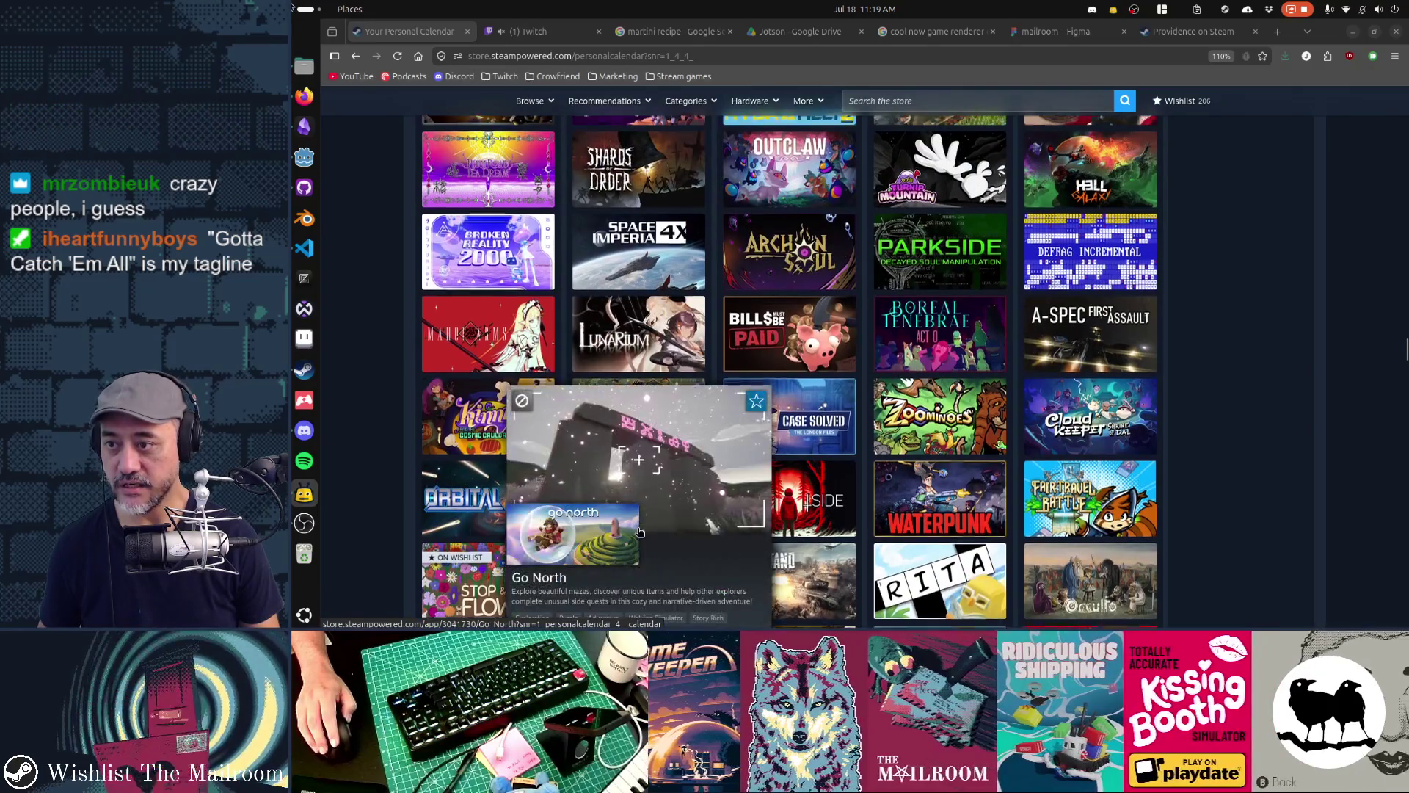
scroll(639, 532, "up", 3)
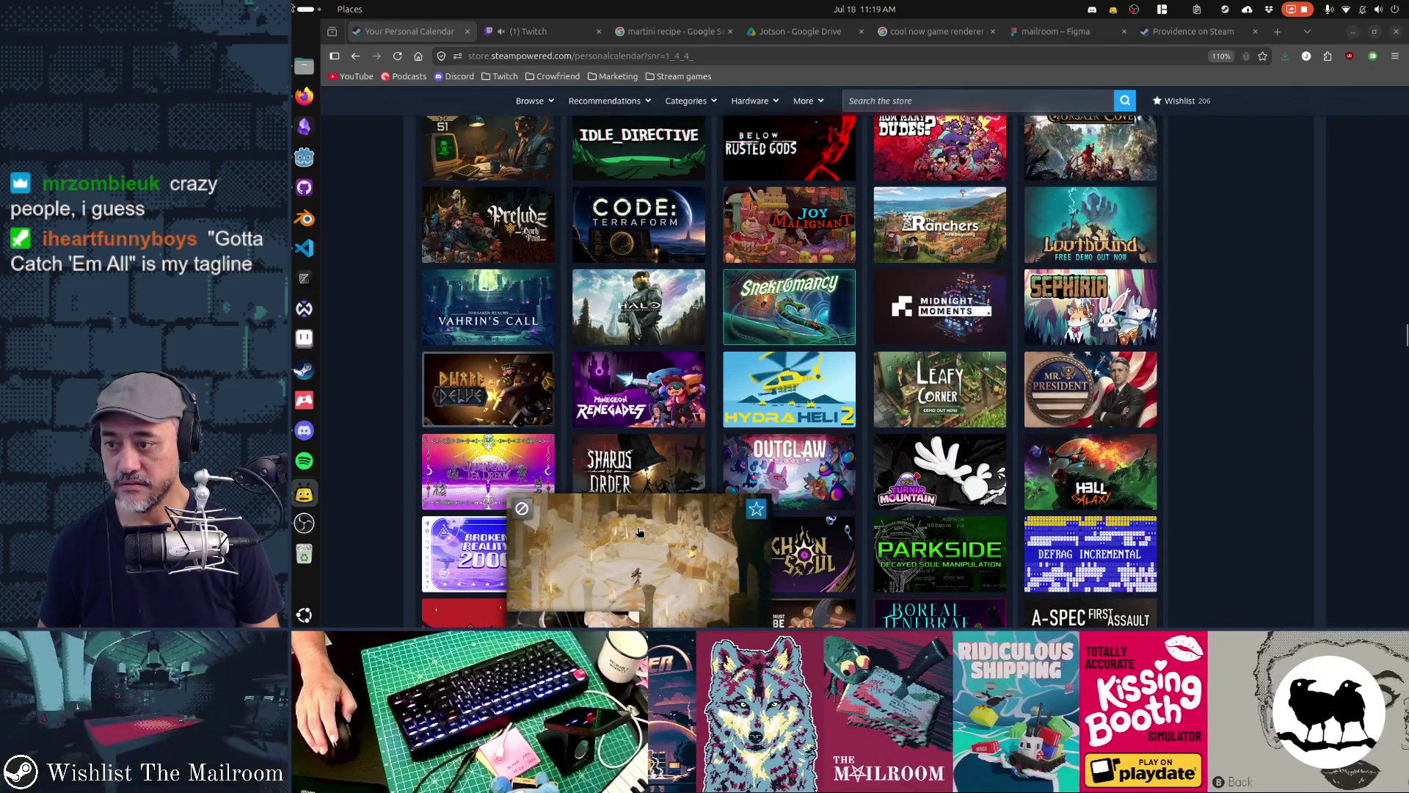
scroll(361, 479, "up", 3)
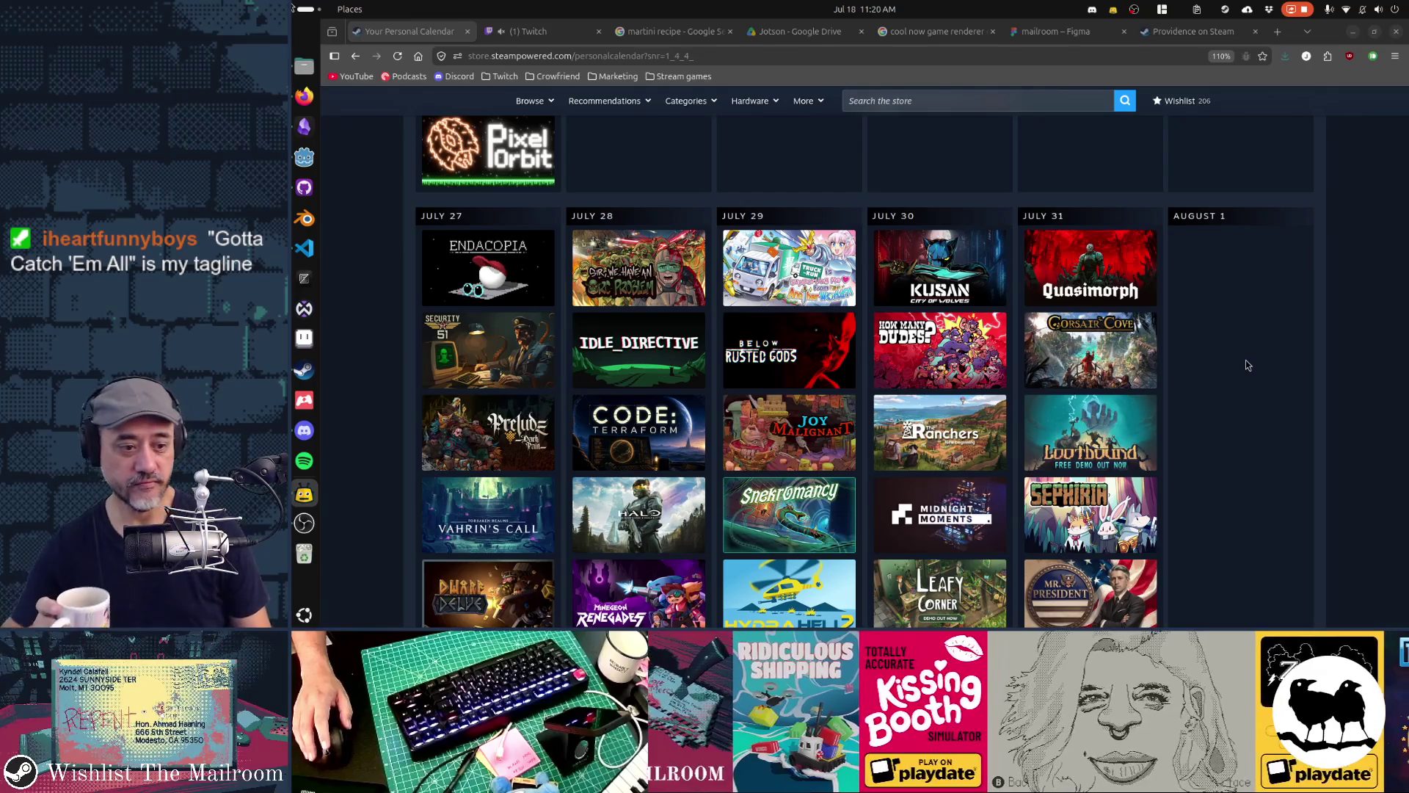
scroll(1248, 365, "down", 3)
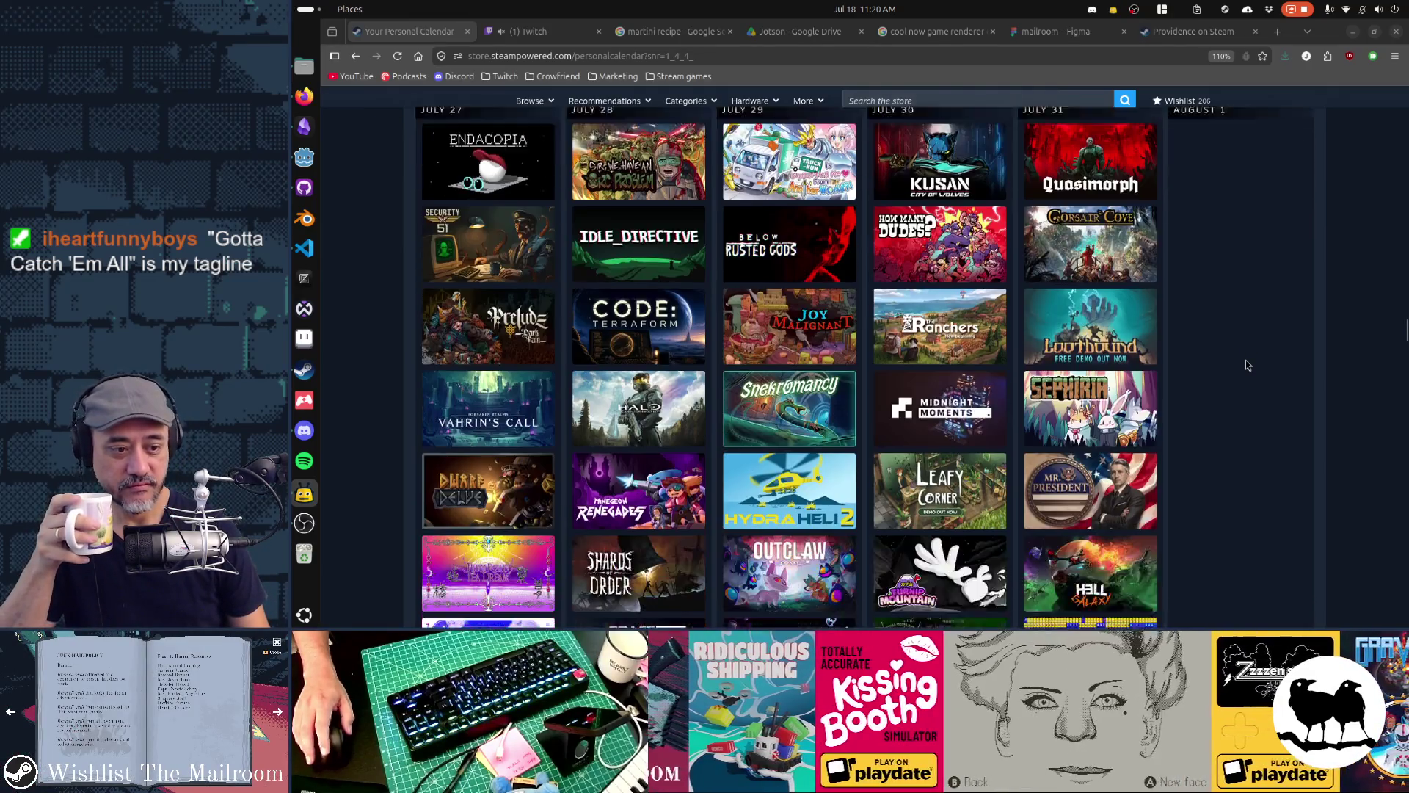
scroll(1248, 364, "up", 3)
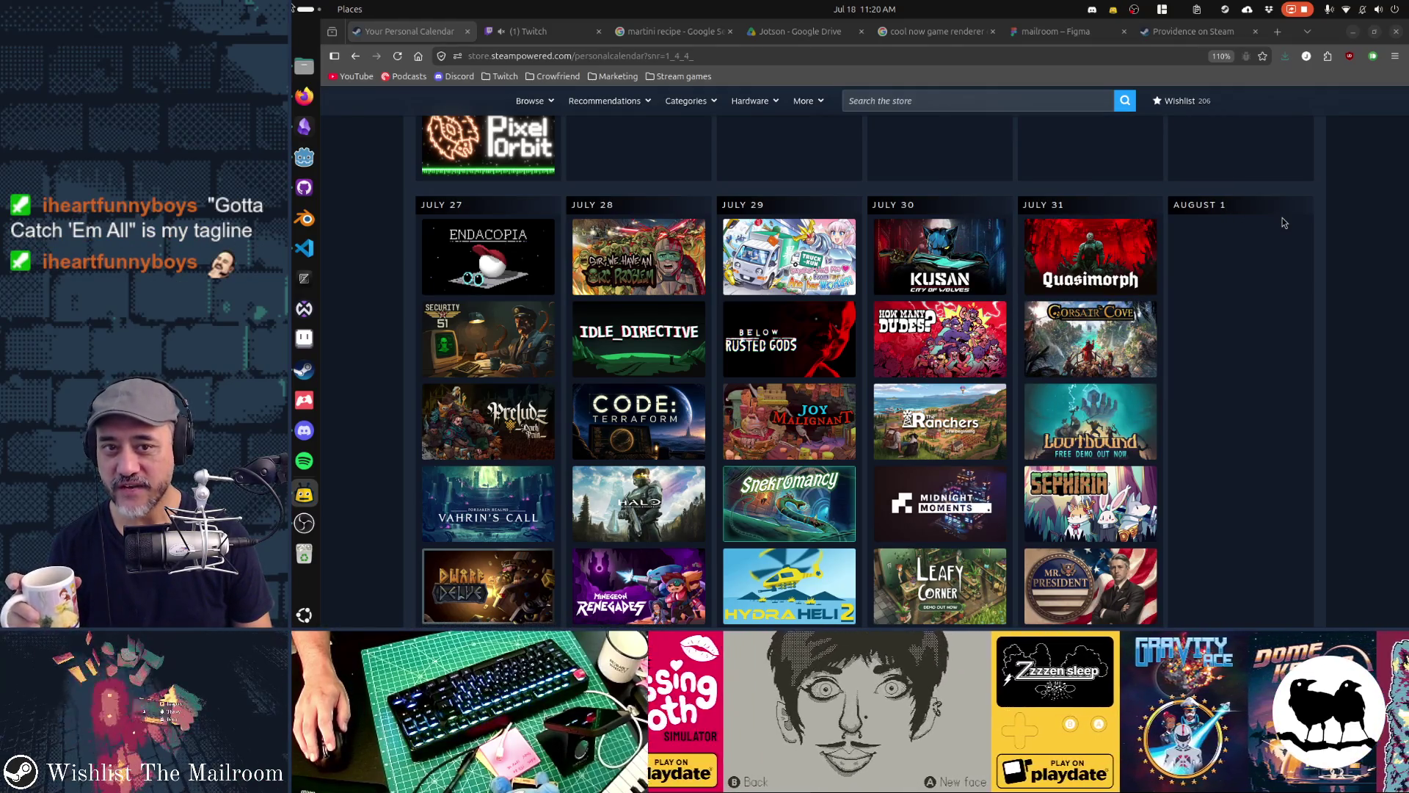
scroll(1265, 419, "up", 15)
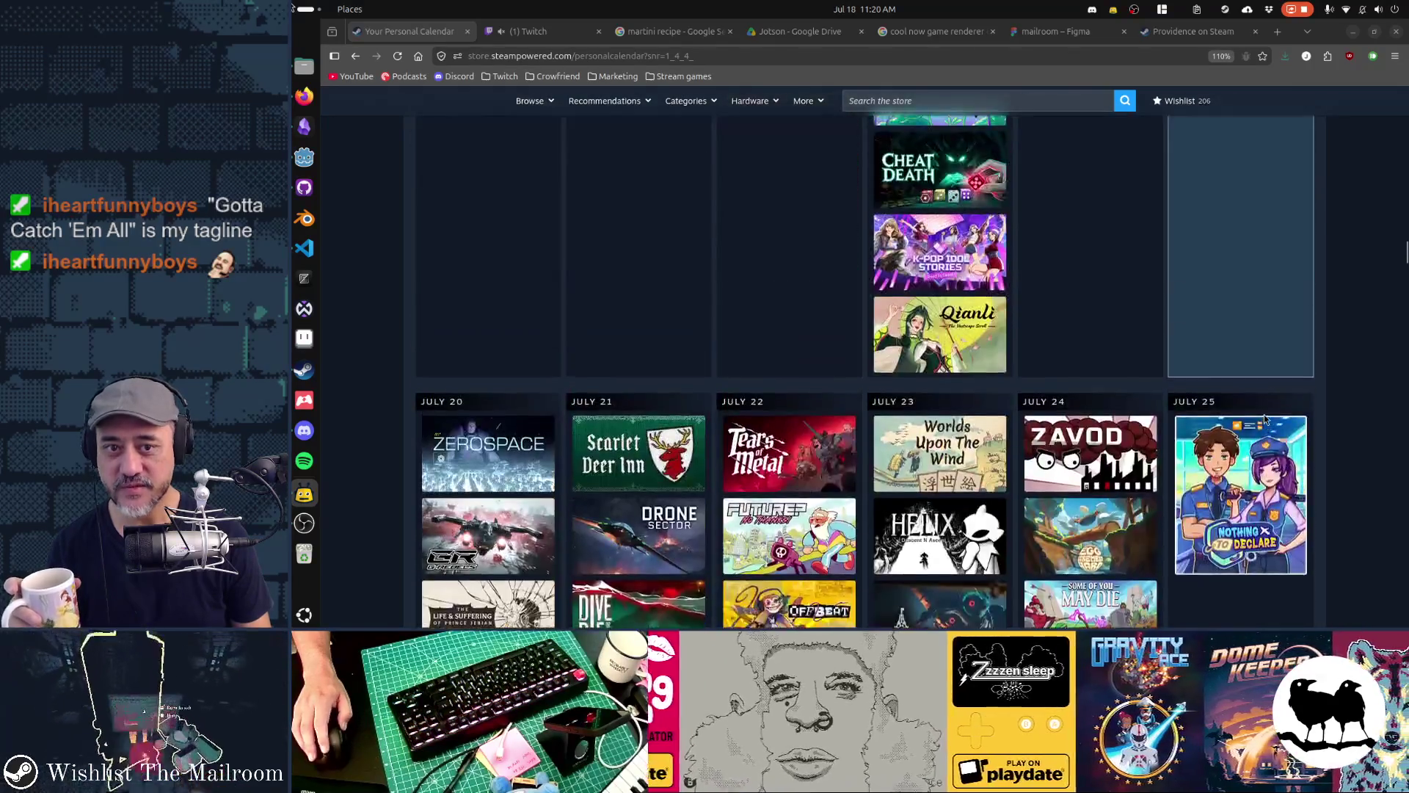
scroll(1265, 419, "down", 2)
mouse_move(1267, 378)
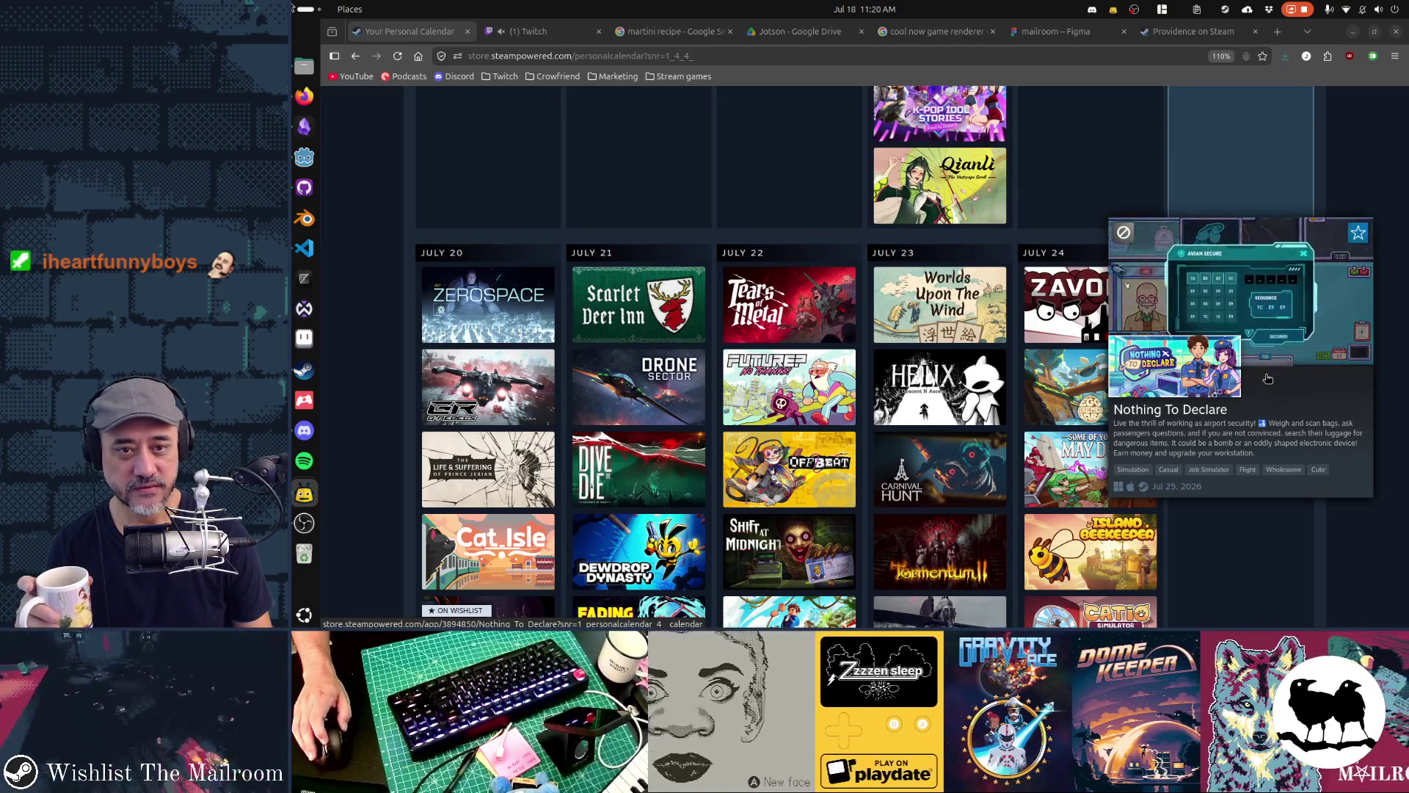
scroll(1267, 379, "up", 5)
scroll(1266, 376, "up", 10)
scroll(1266, 376, "down", 1)
scroll(1266, 376, "up", 1)
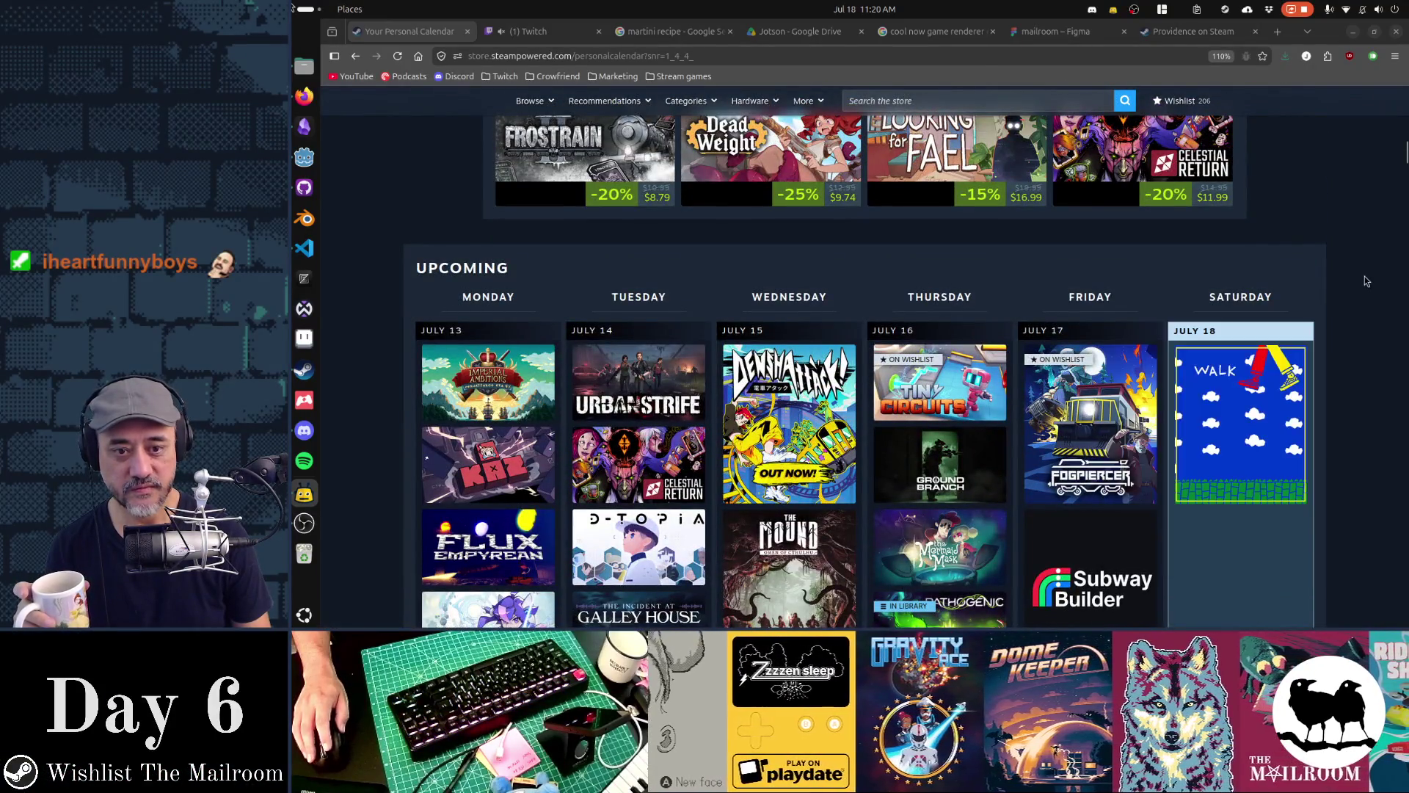
mouse_move(1292, 402)
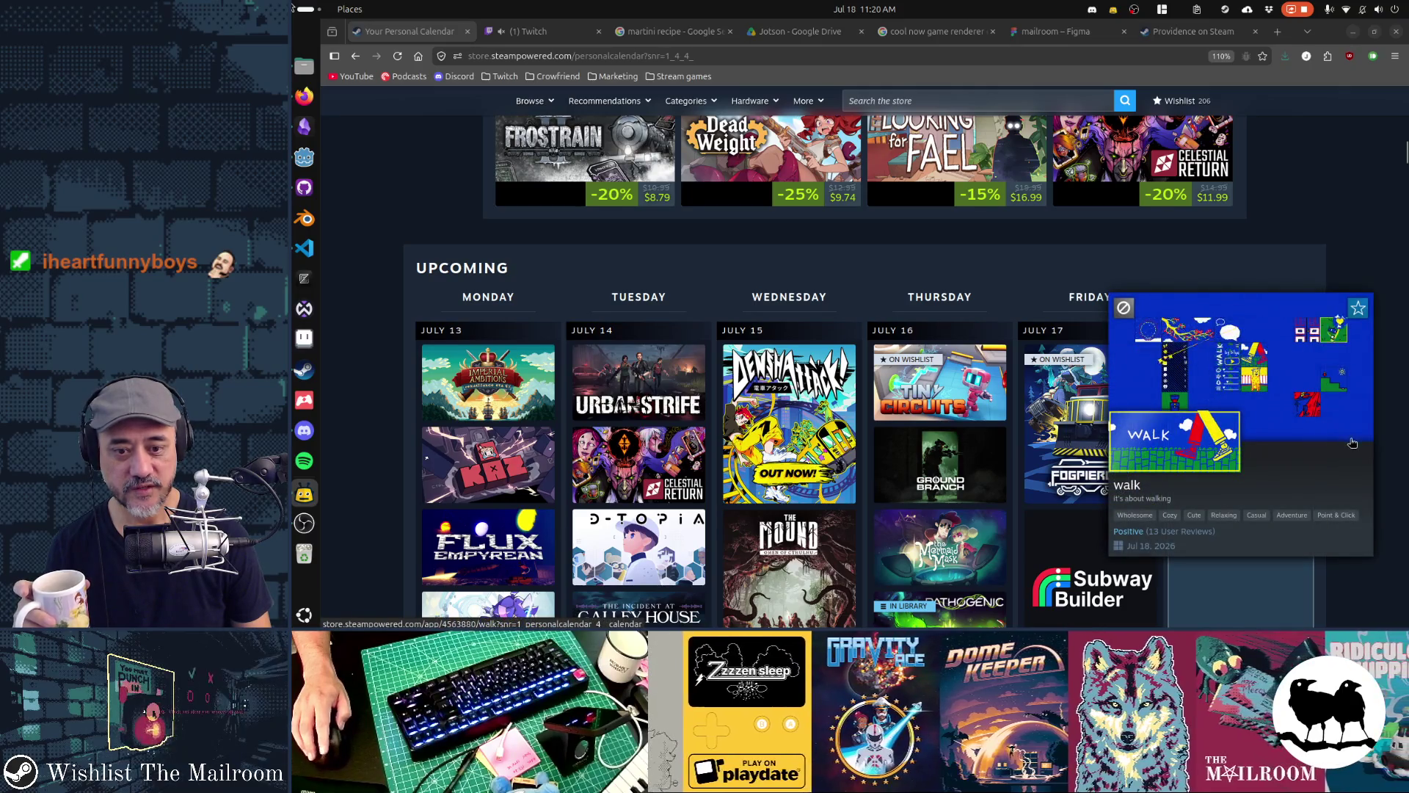
scroll(1351, 439, "down", 20)
scroll(1353, 446, "down", 20)
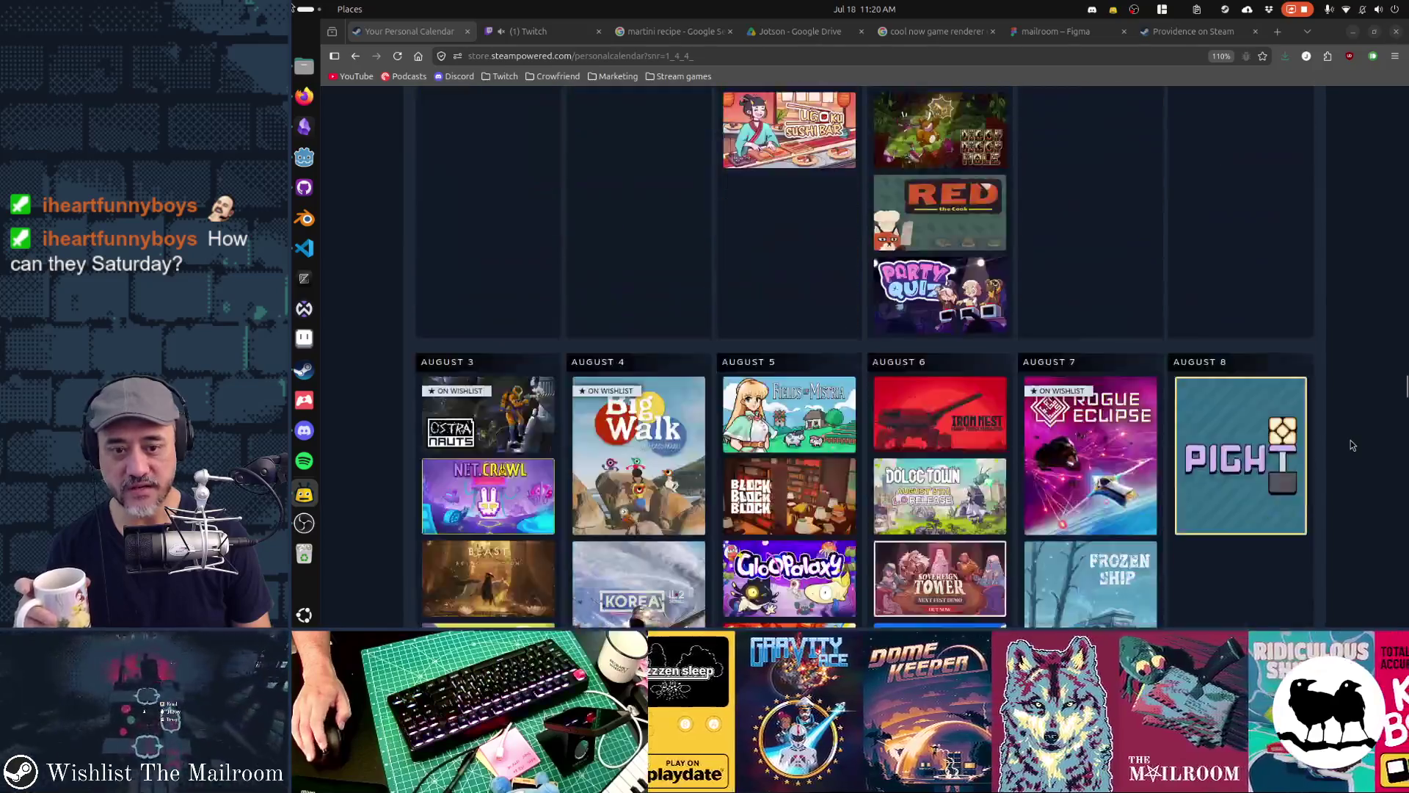
scroll(1351, 439, "down", 3)
scroll(1351, 439, "up", 3)
mouse_move(1243, 460)
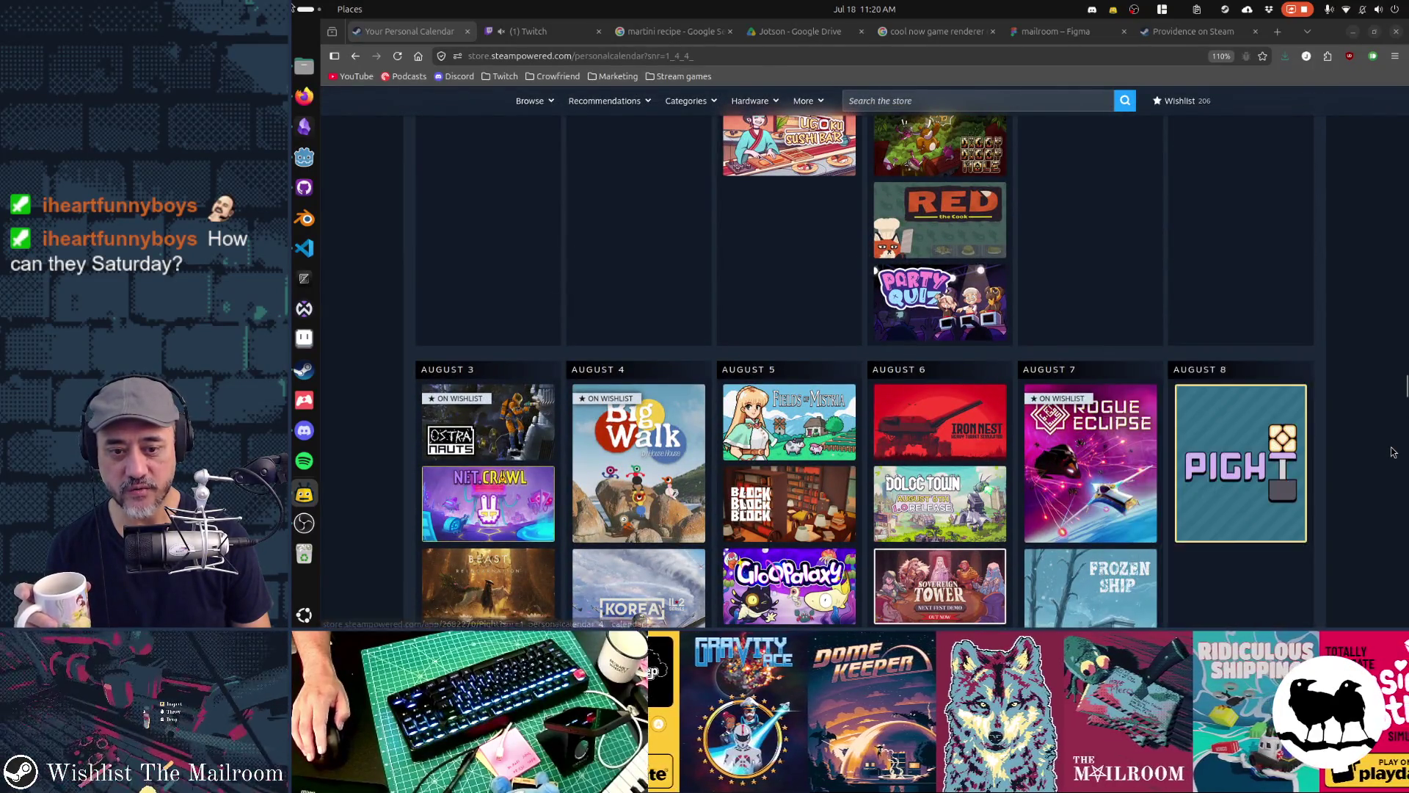
scroll(1380, 440, "down", 20)
scroll(1393, 451, "down", 20)
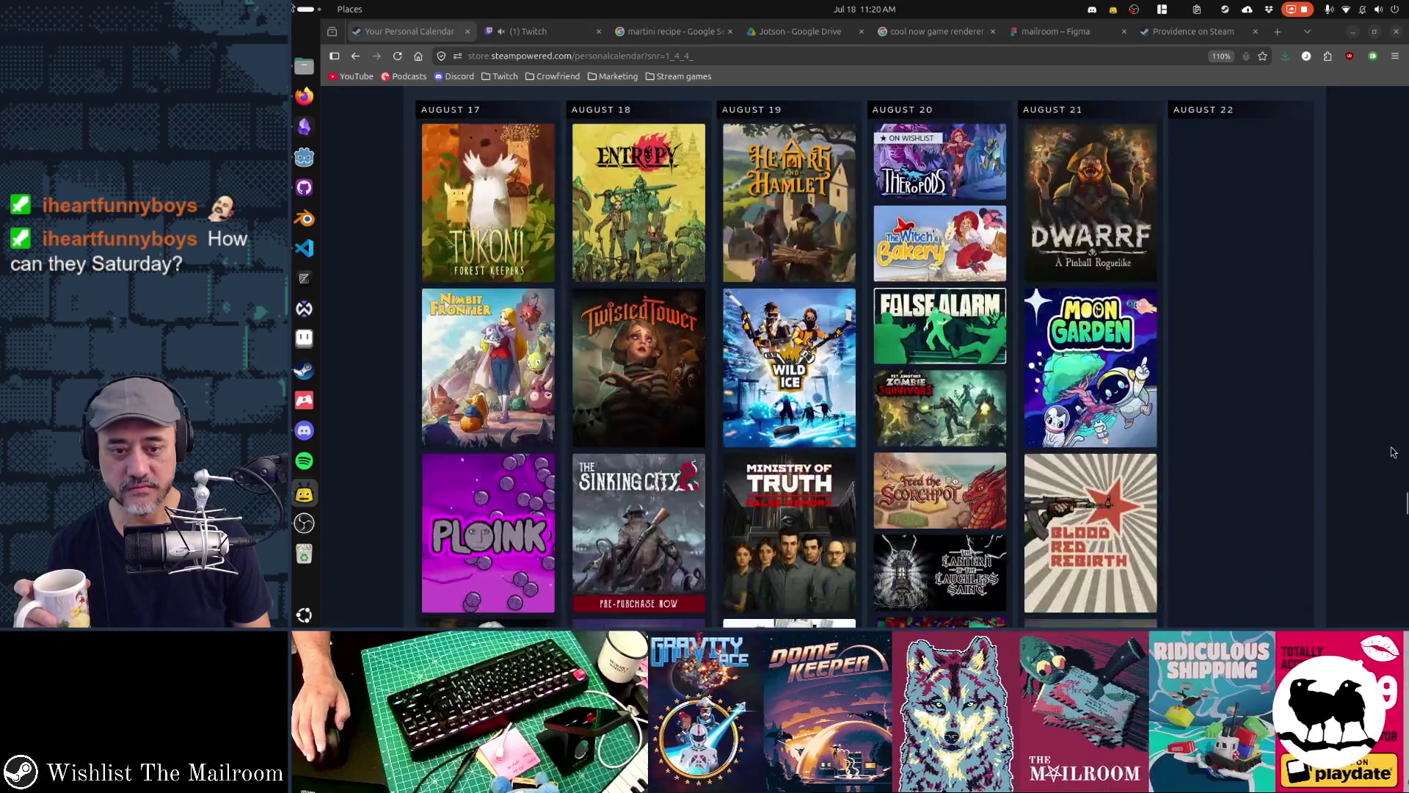
scroll(1393, 452, "down", 15)
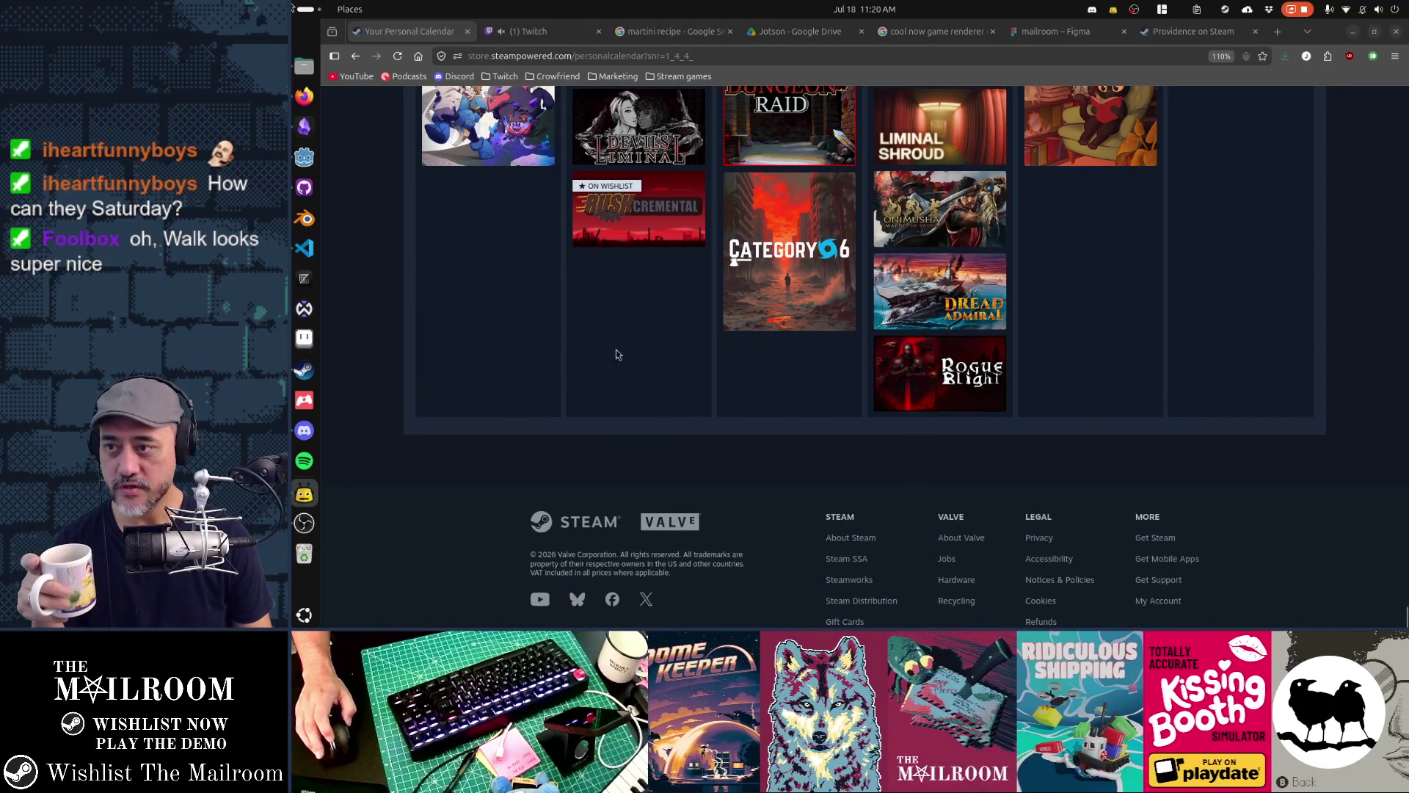
mouse_move(655, 236)
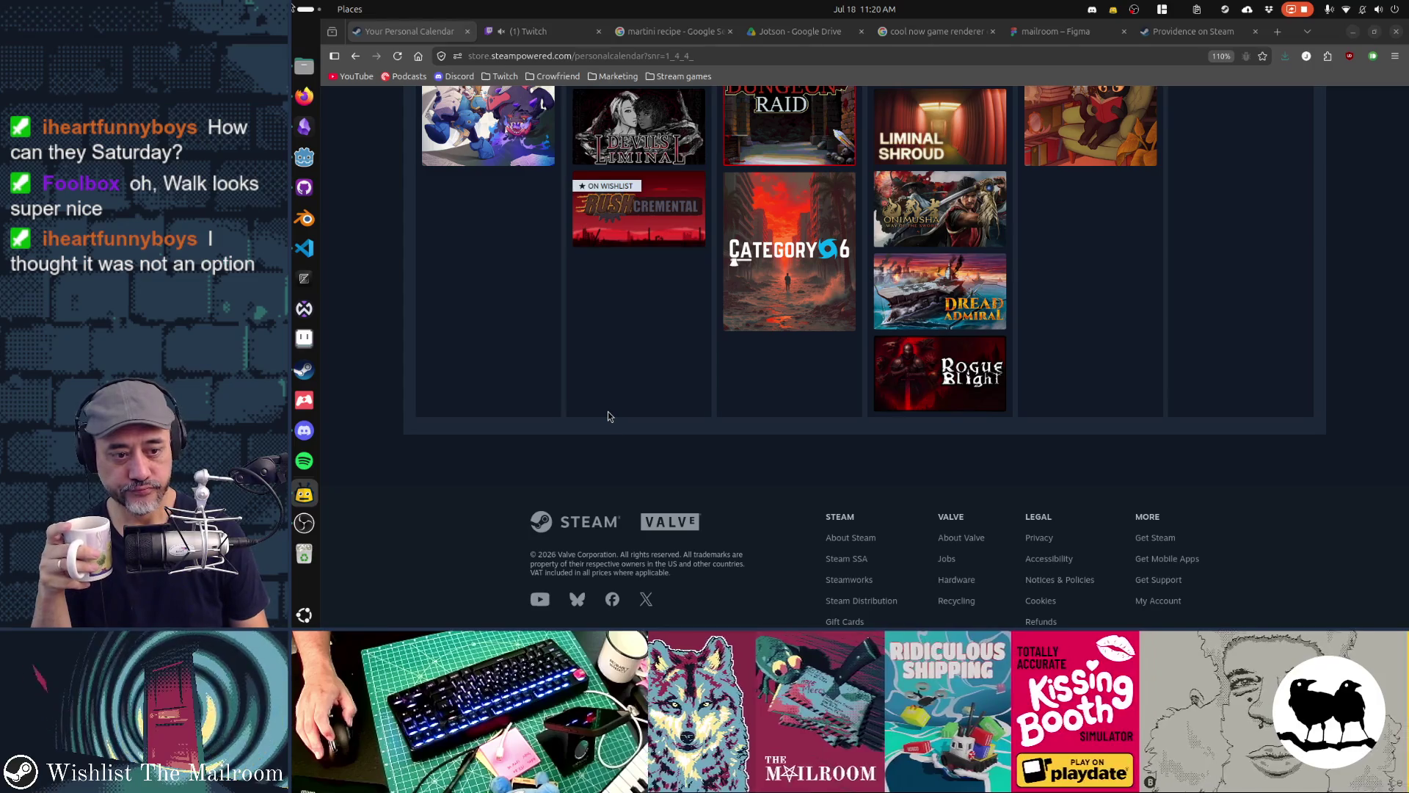
scroll(608, 417, "up", 10)
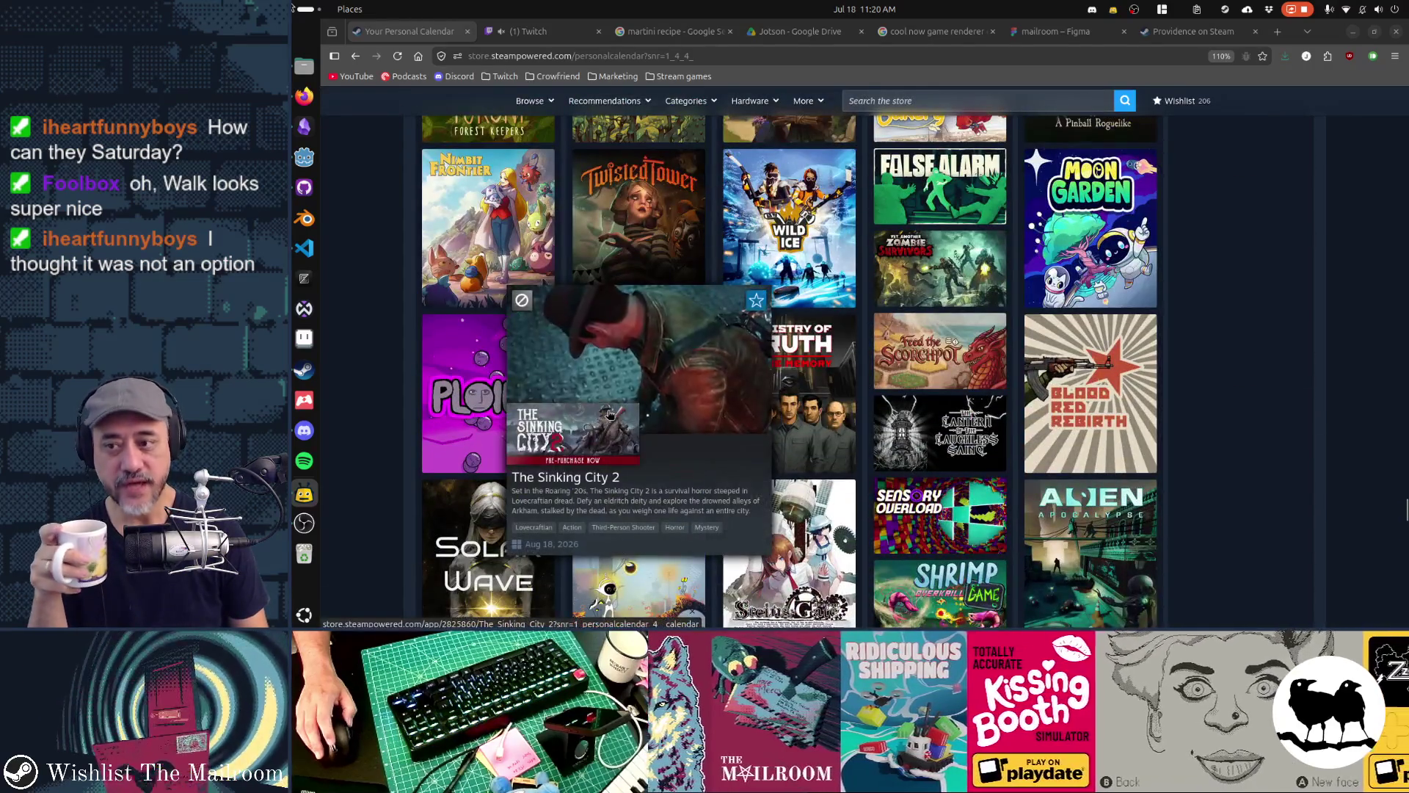
scroll(353, 381, "up", 5)
scroll(352, 381, "up", 5)
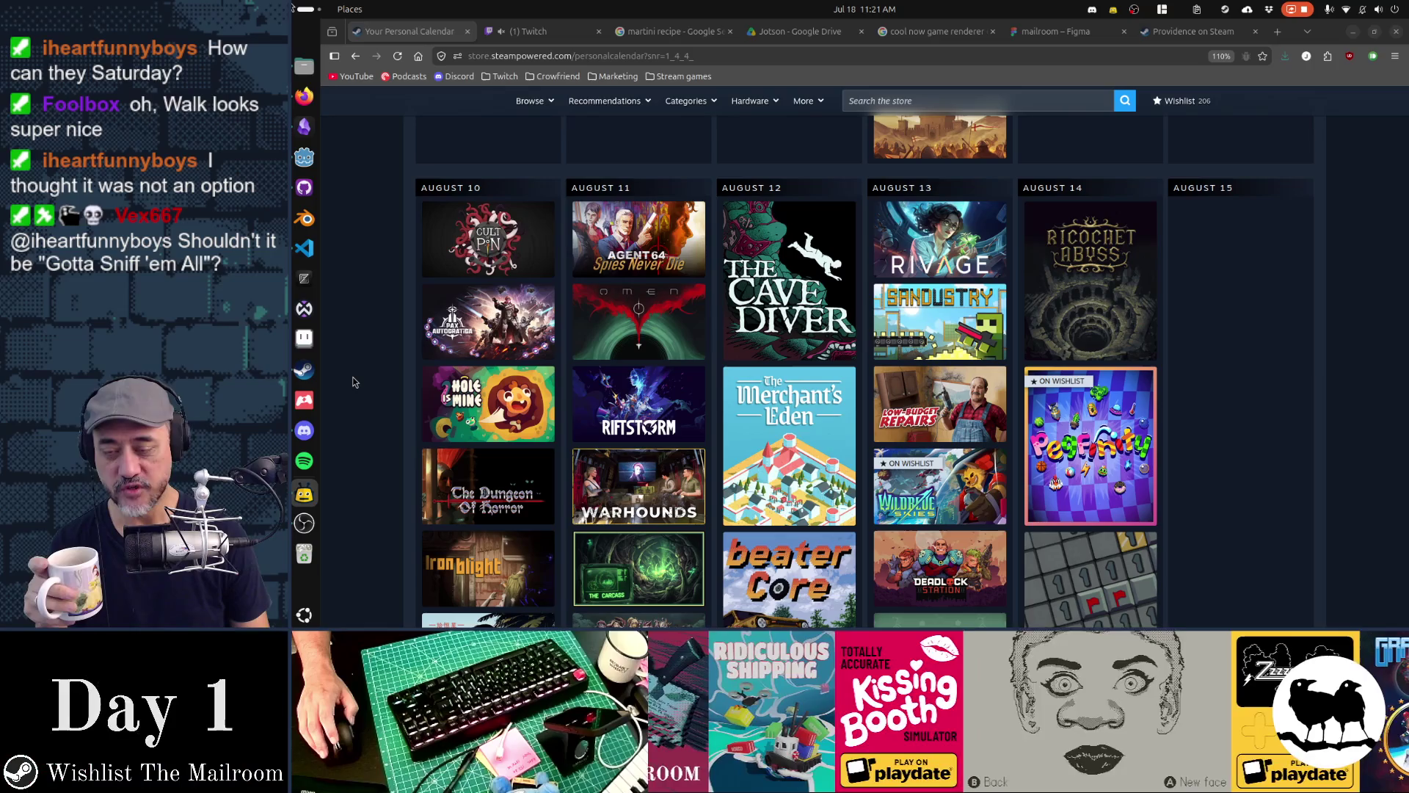
scroll(376, 391, "up", 10)
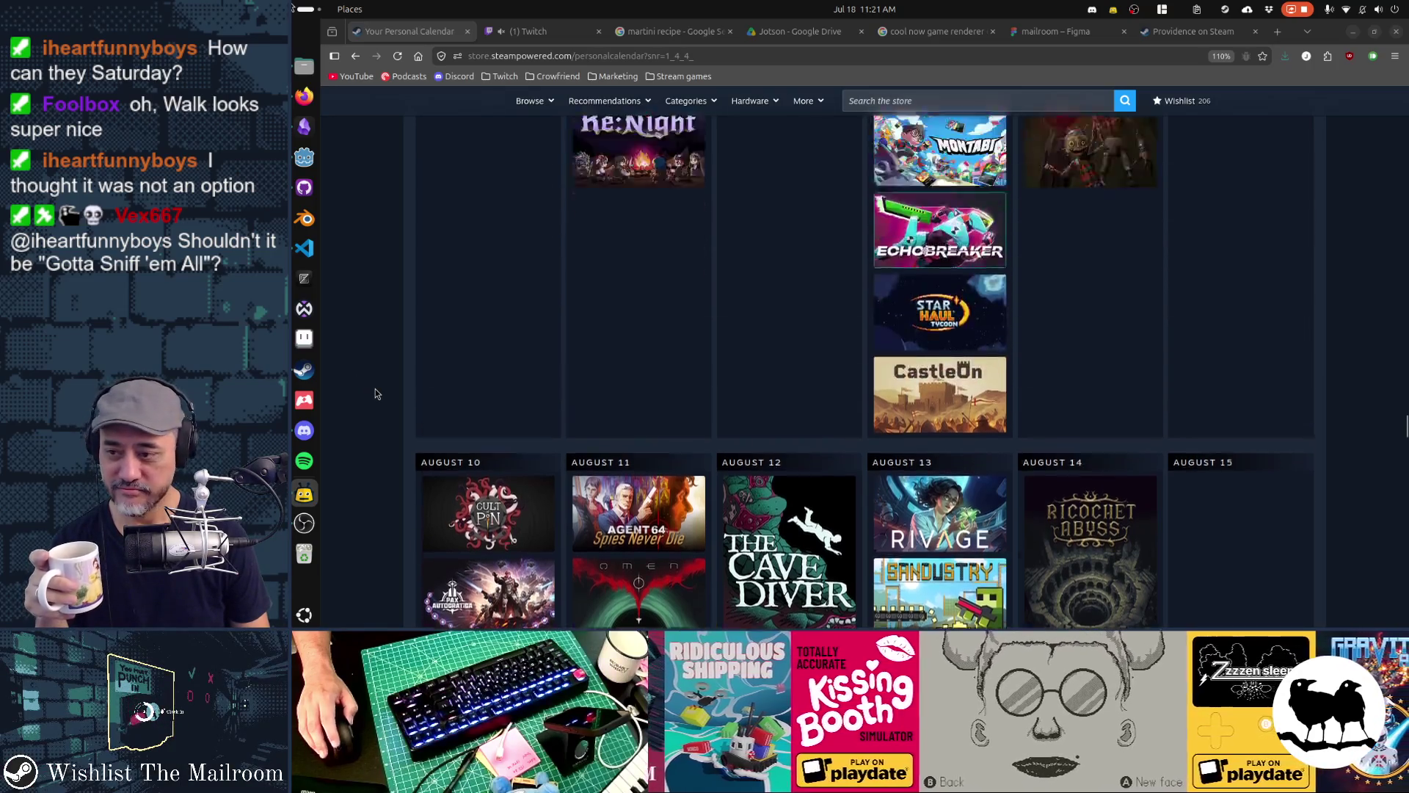
scroll(376, 393, "up", 1)
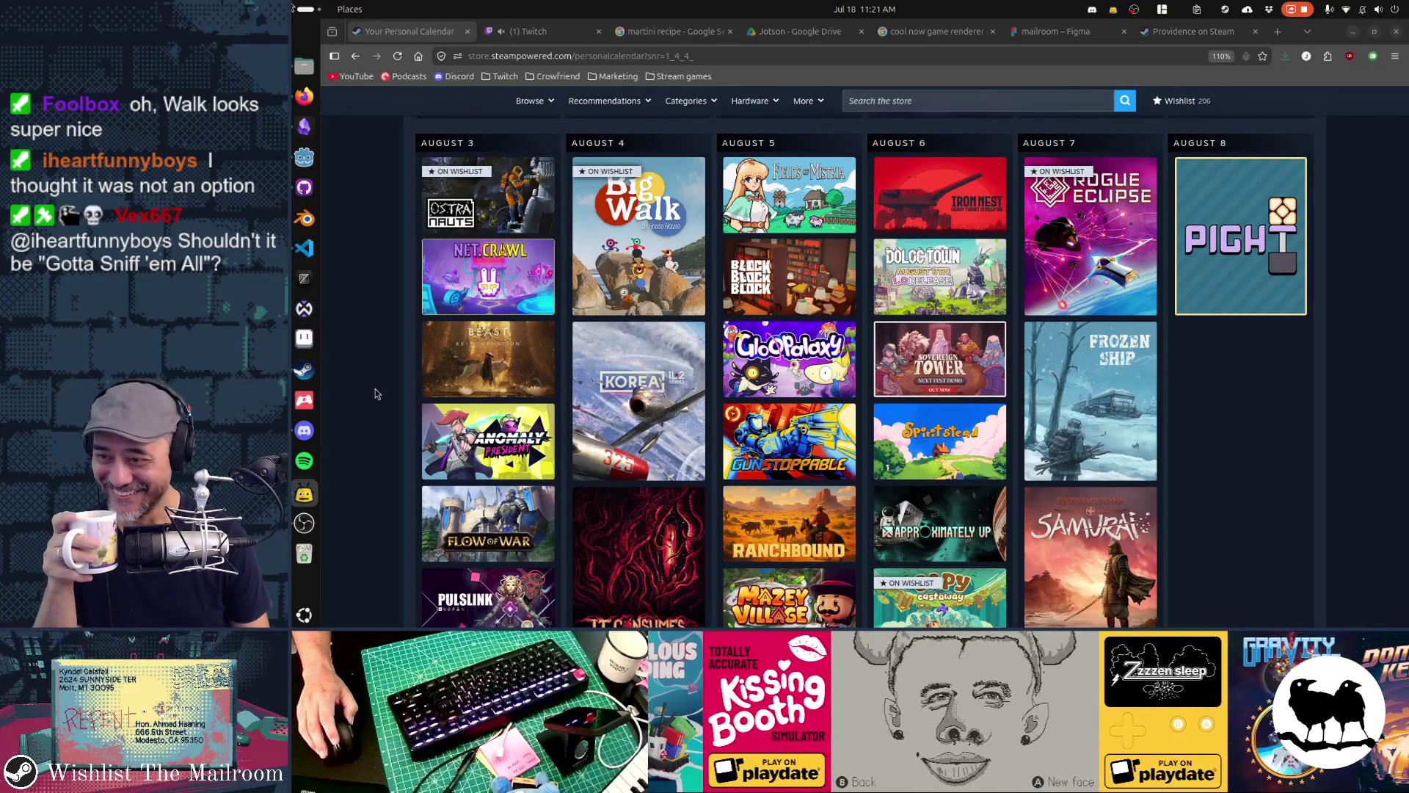
scroll(375, 393, "up", 6)
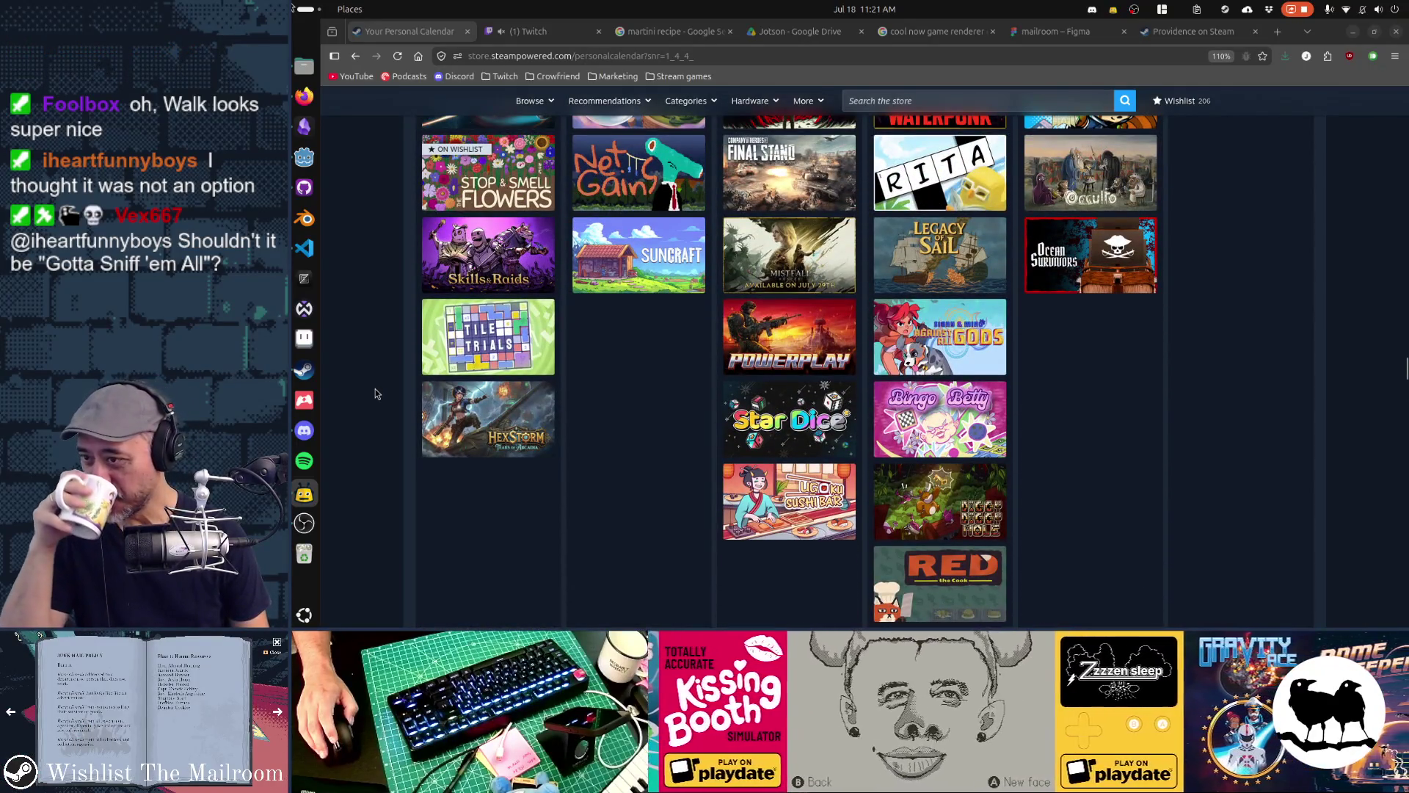
scroll(375, 394, "up", 6)
scroll(375, 394, "down", 4)
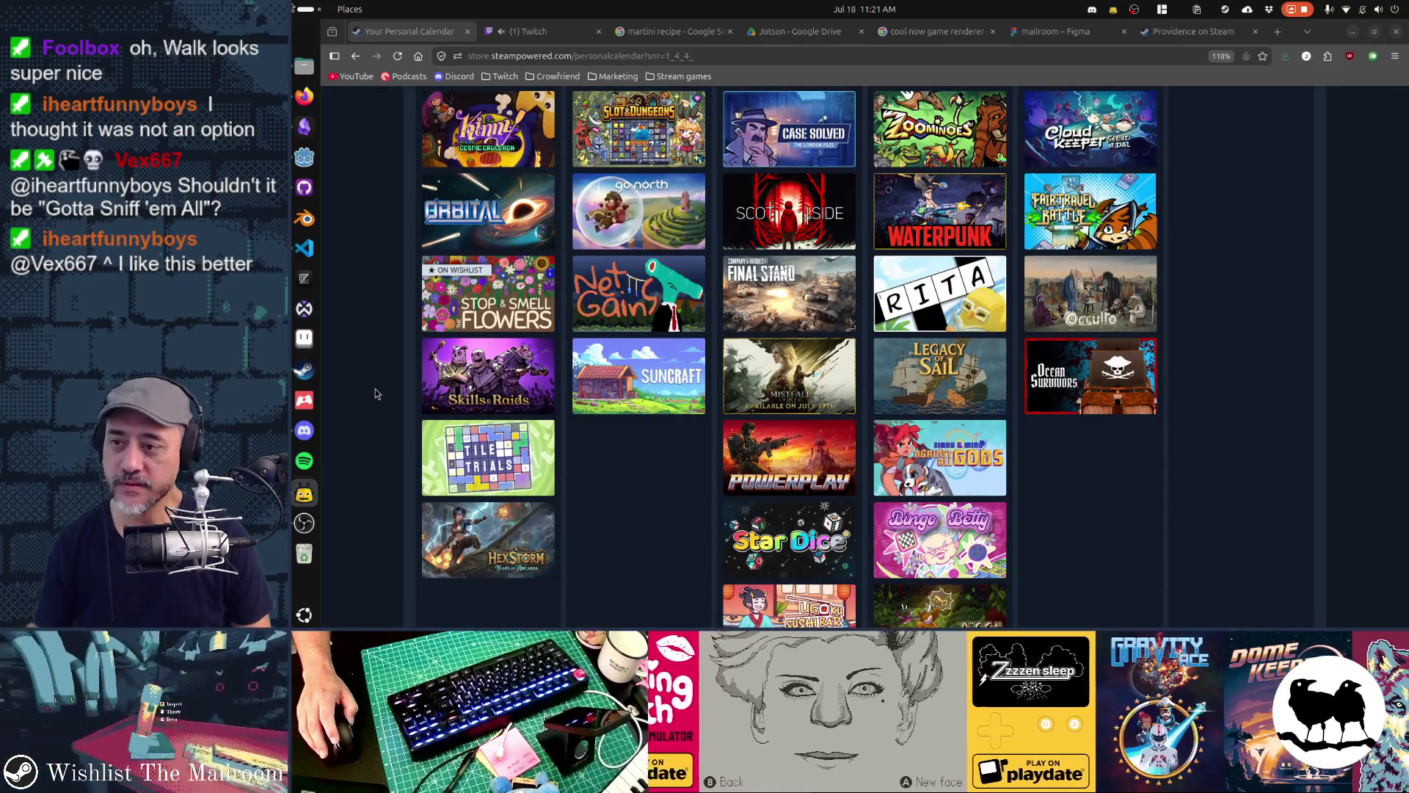
mouse_move(657, 395)
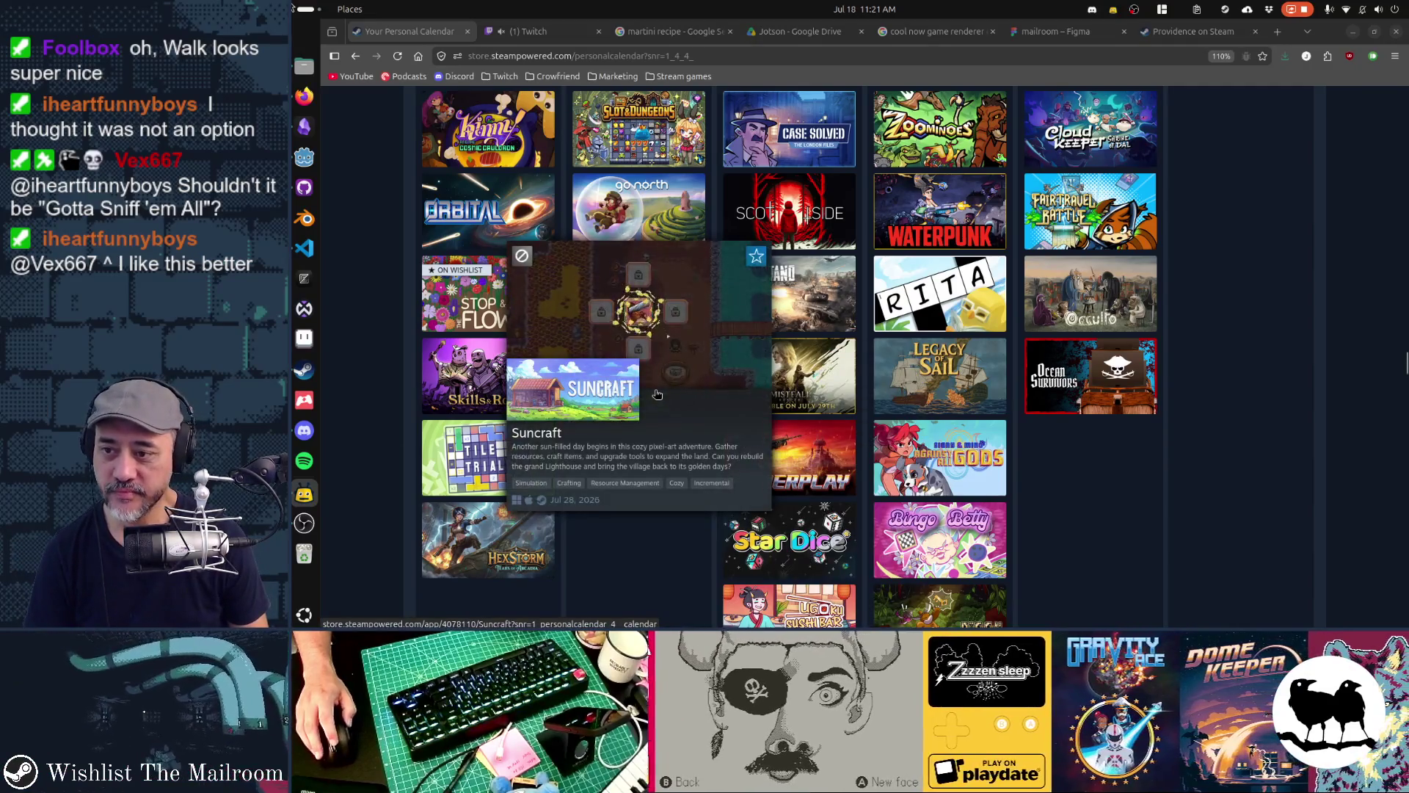
mouse_move(497, 313)
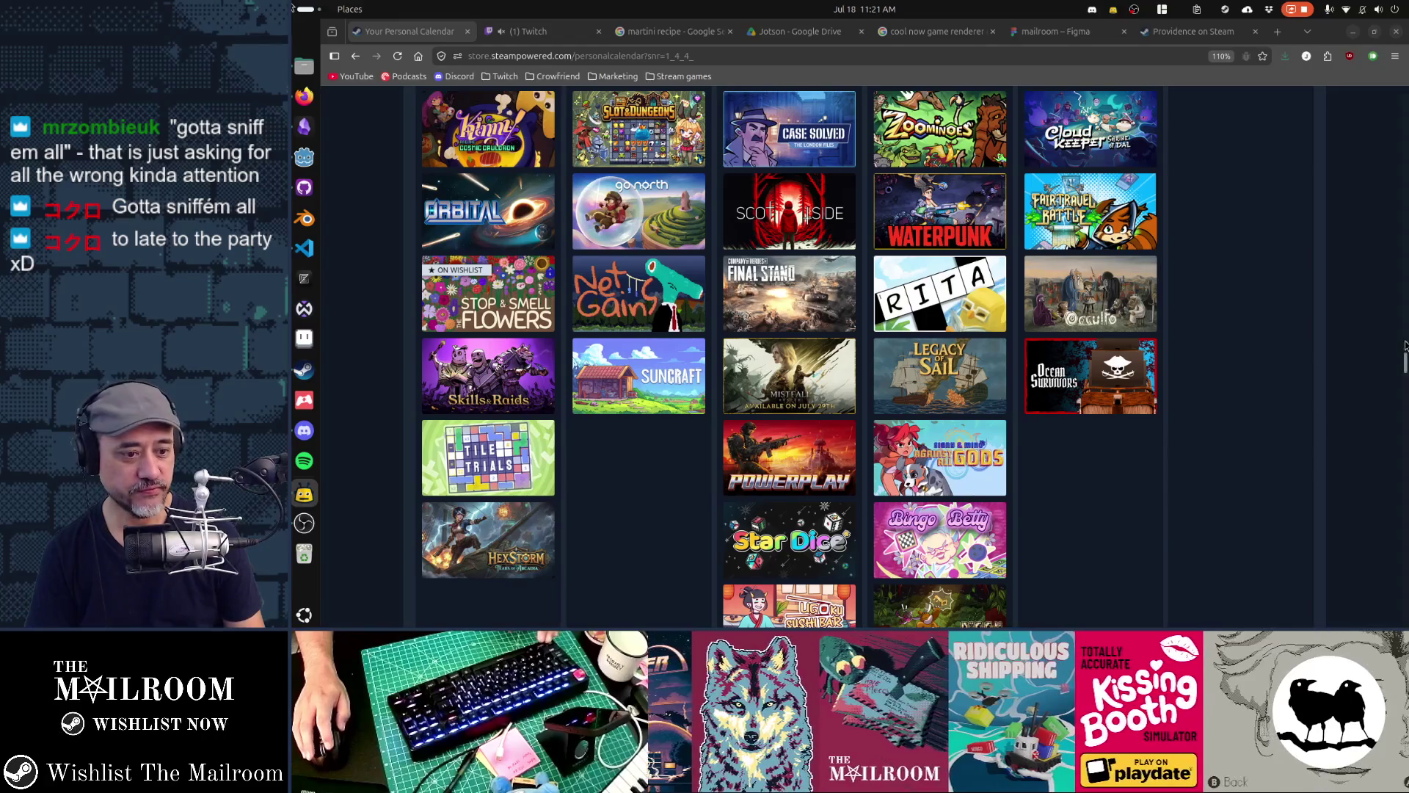
key("alt+Tab")
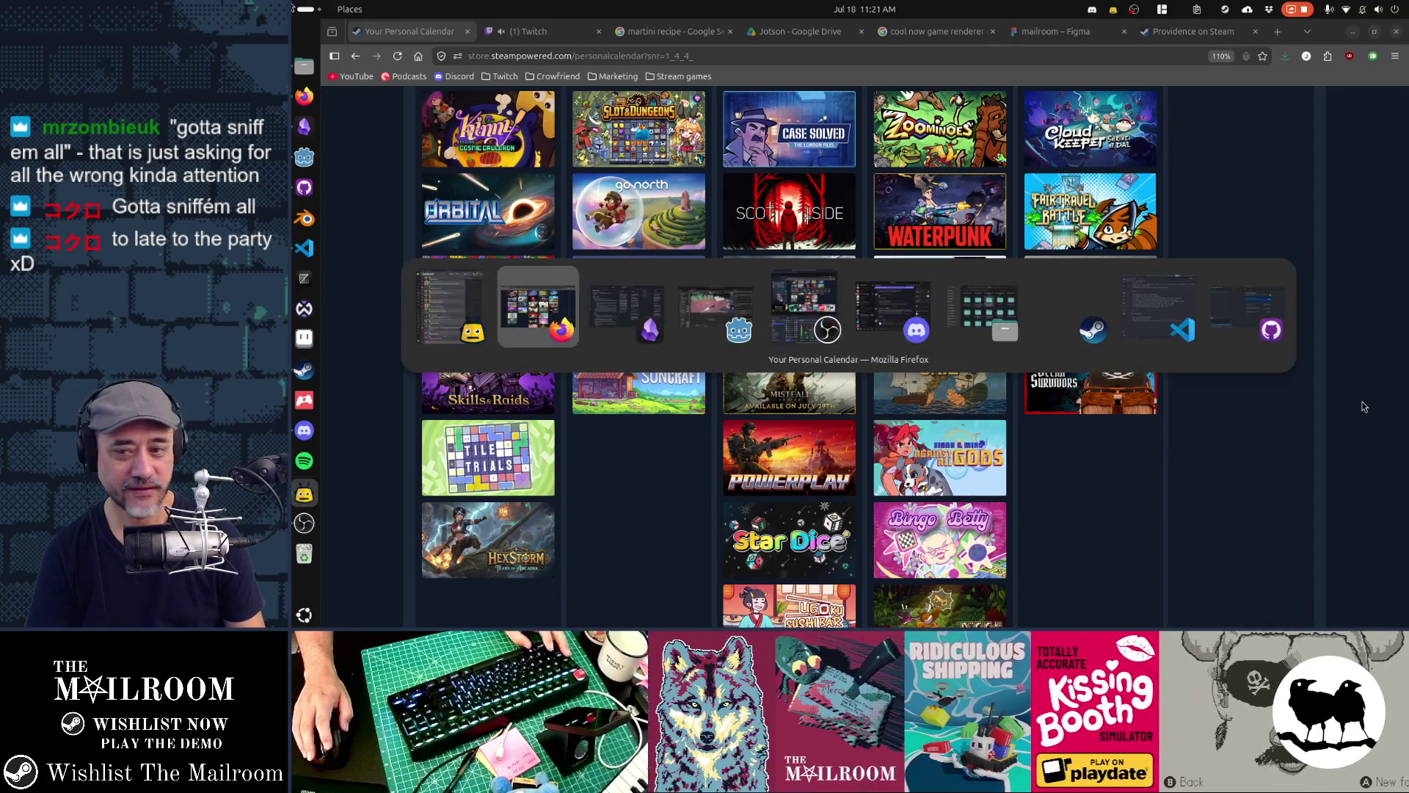
Return to Obsidian and create a blank 'Untitled 4' note in a new tab
key("alt+Tab")
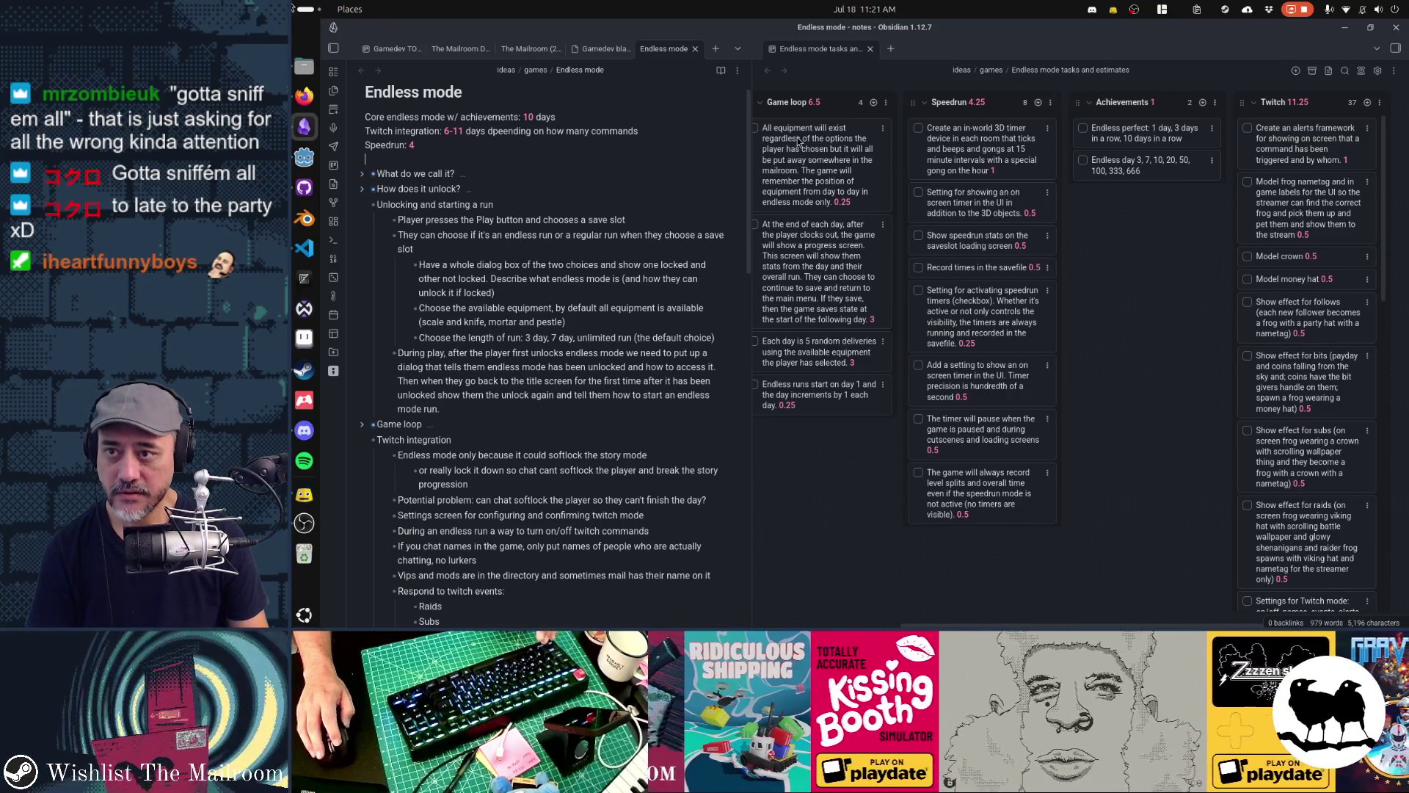
key("ctrl+t")
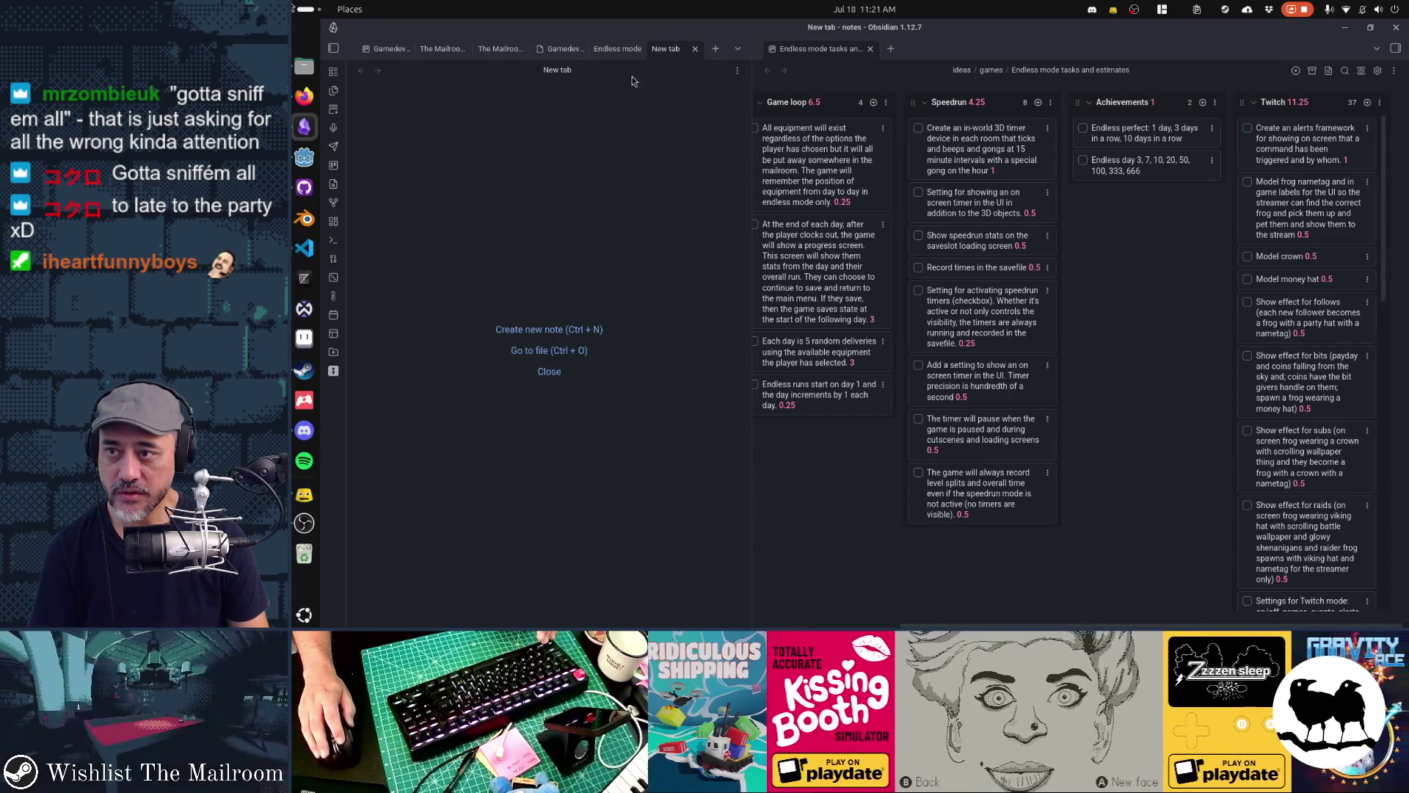
left_click(580, 330)
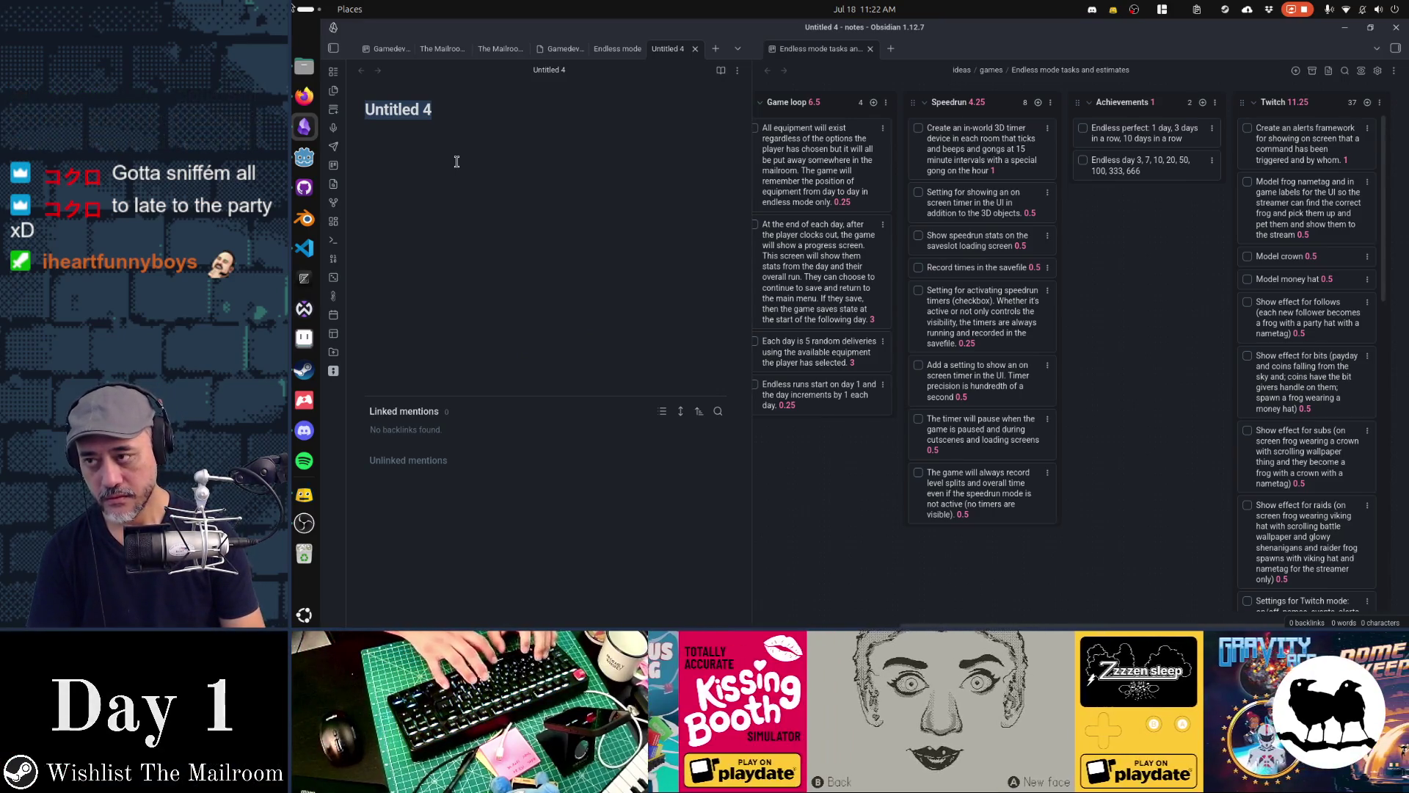
Title the note 'Apartment' and add 'What is in the apartment?' with a 'Music (in progress)' bullet
type("E")
key("BackSpace")
type("Apartment")
key("Return")
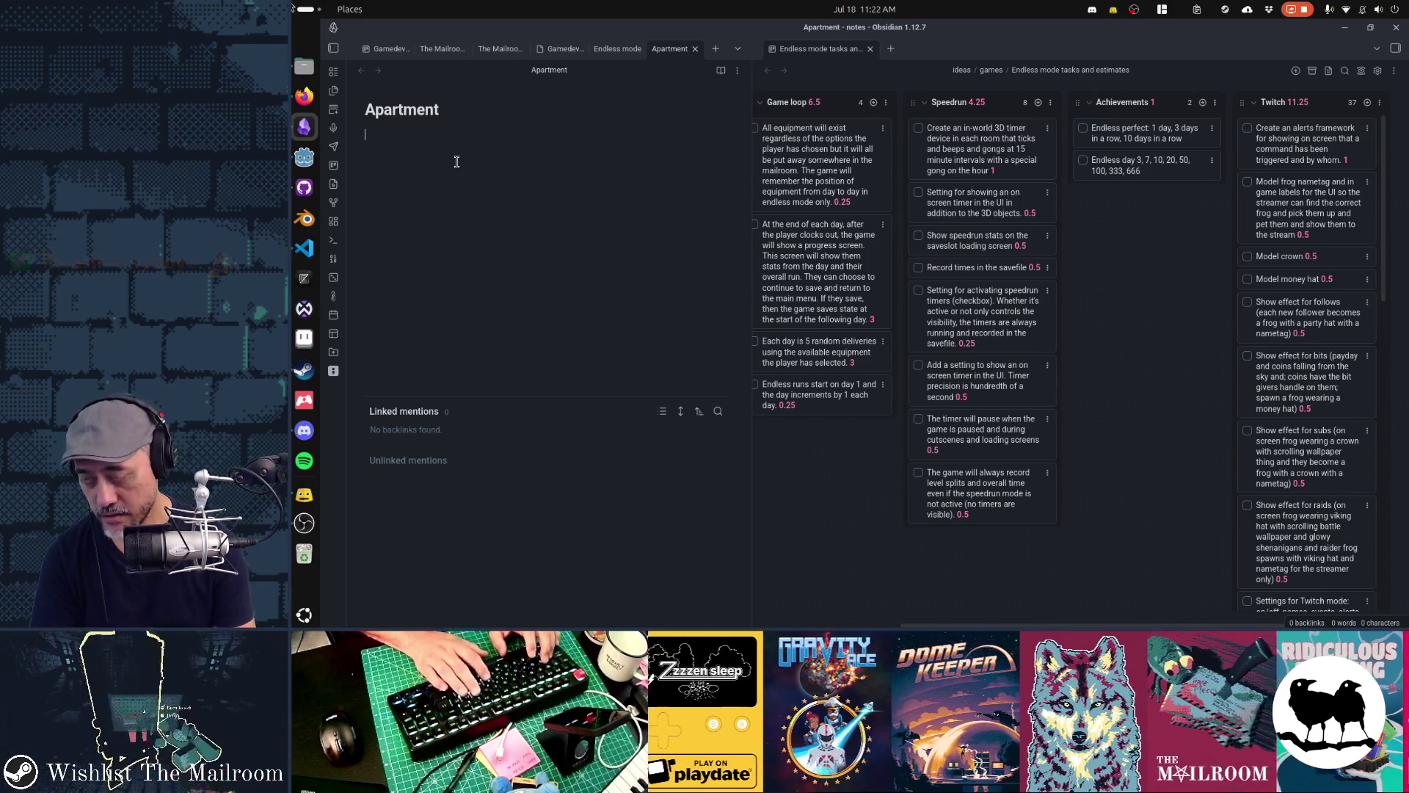
type("What is")
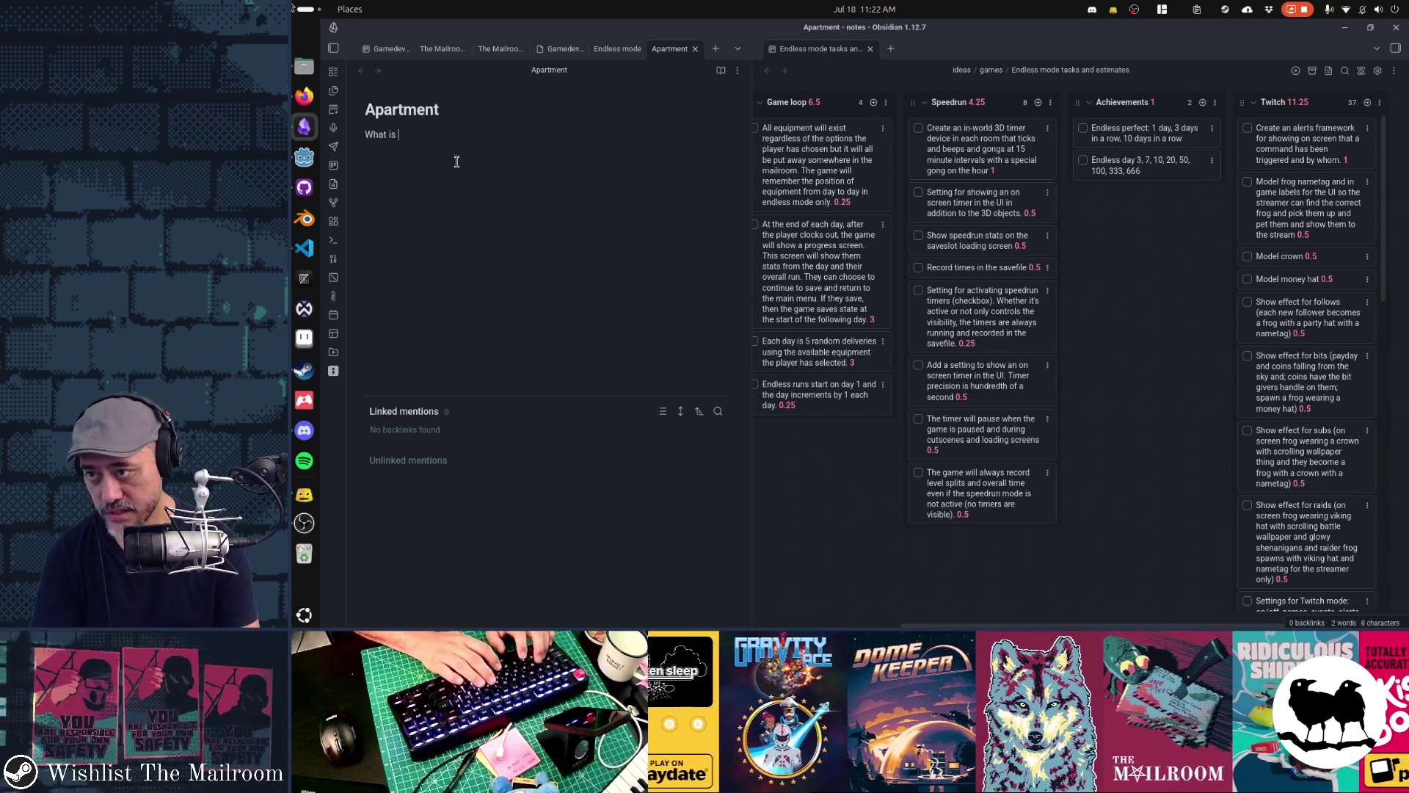
type(" in the apartment?  - M")
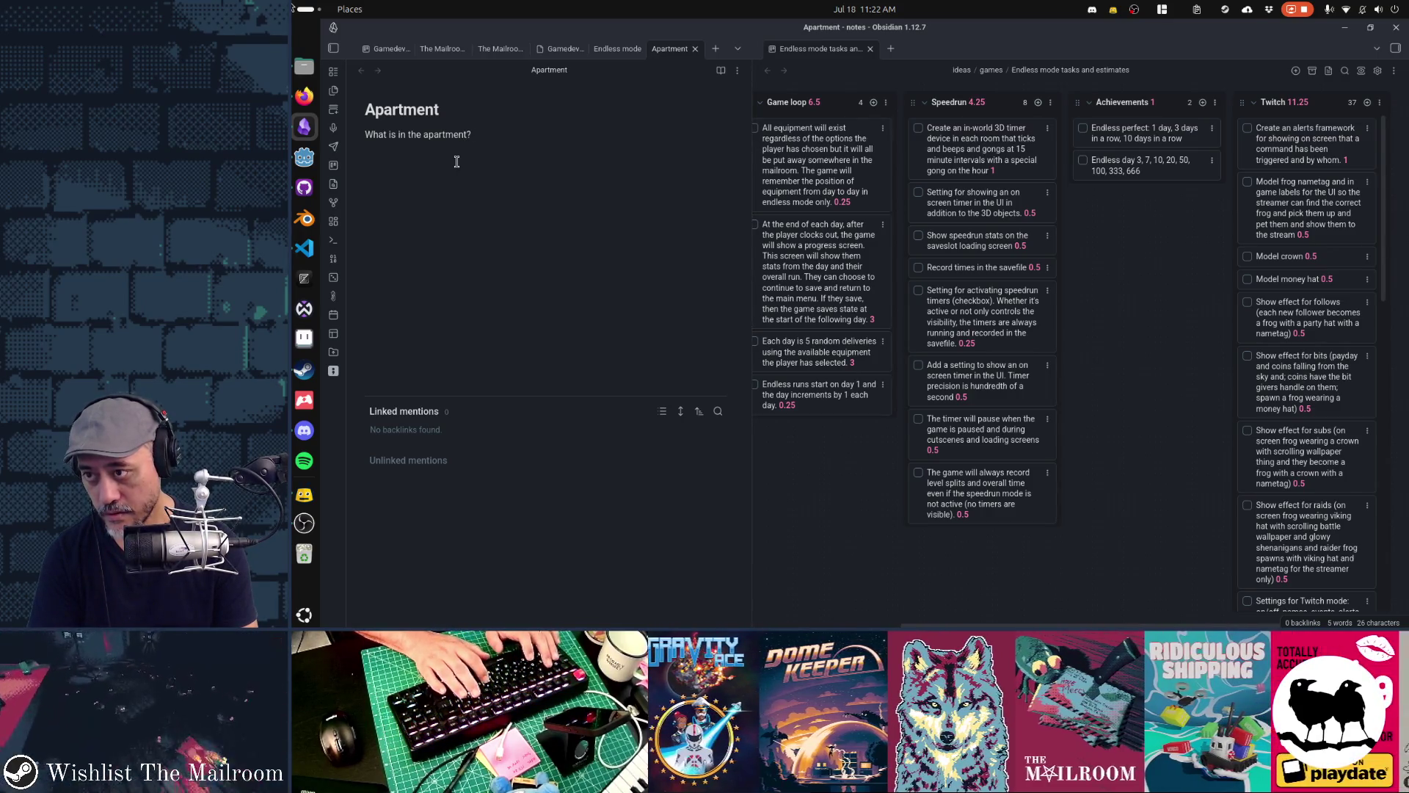
type("usic")
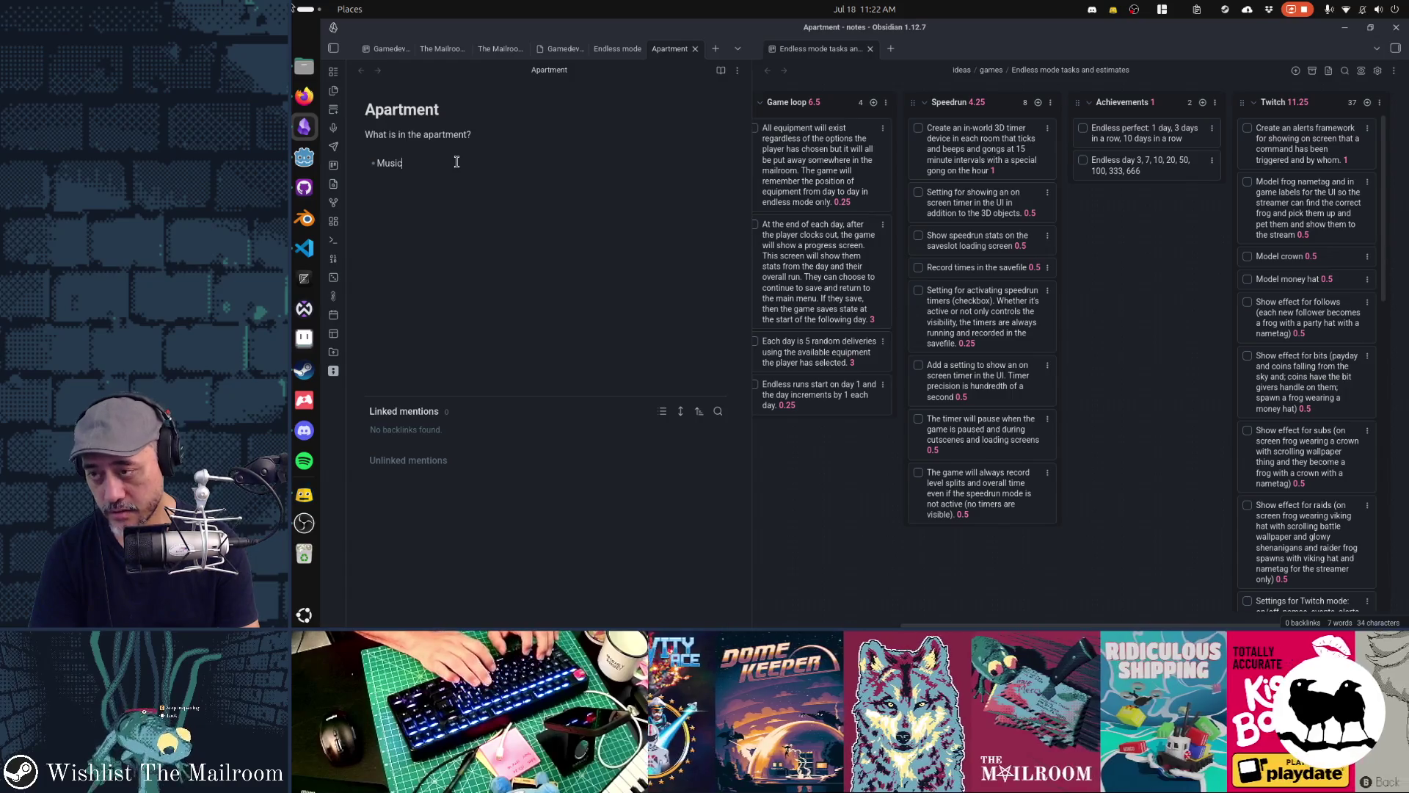
type(" (in progress")
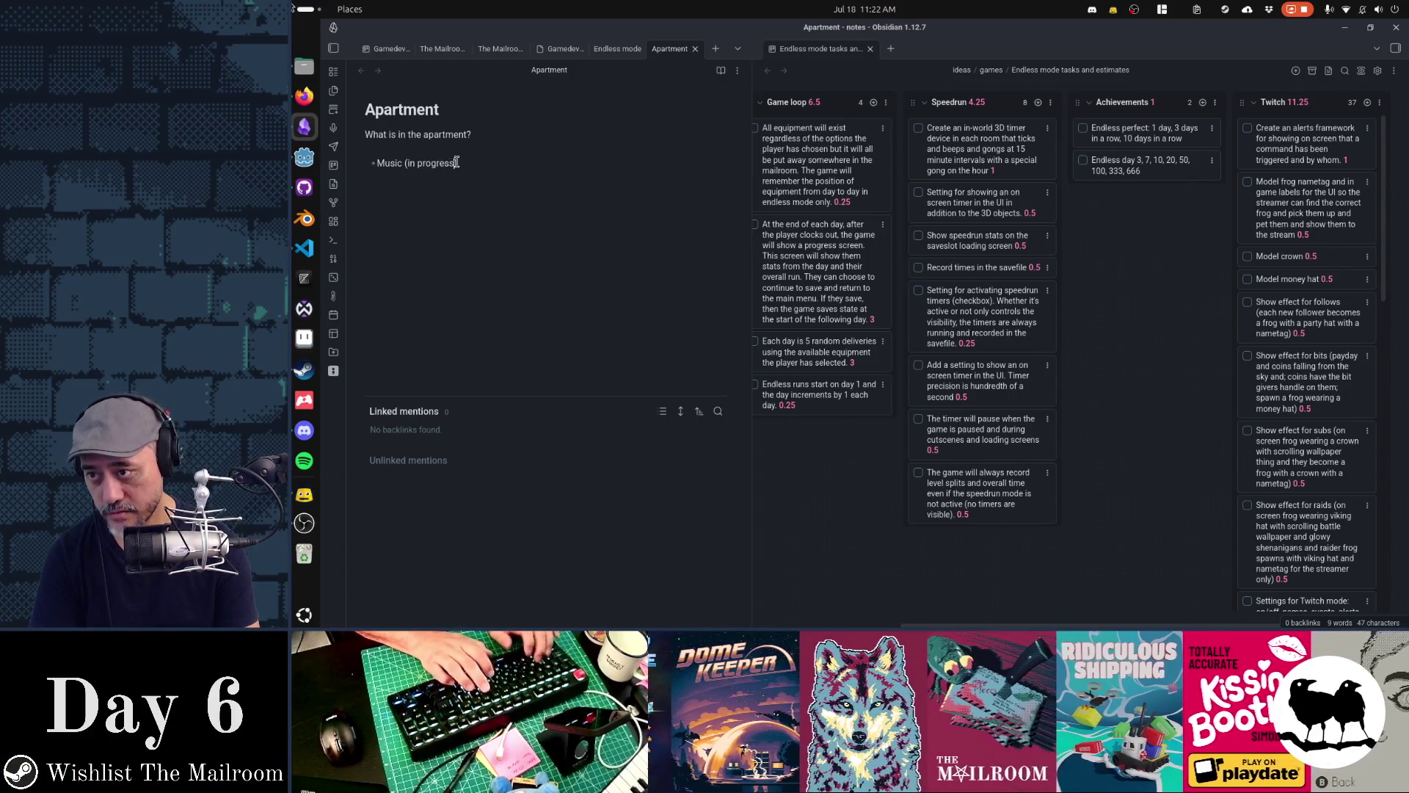
type(")")
key("Return")
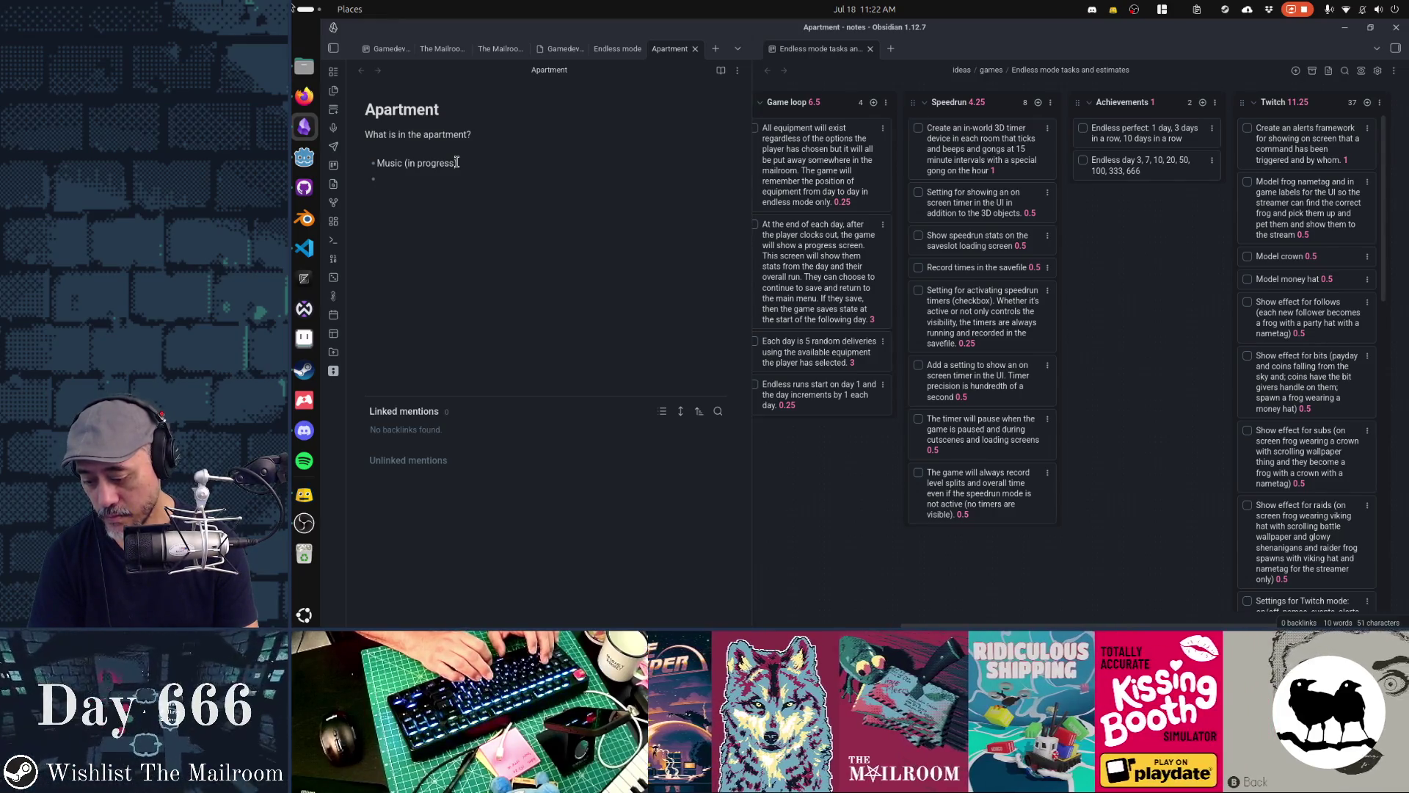
Add the window bullet about hearing the busy neighborhood outside
type("Window")
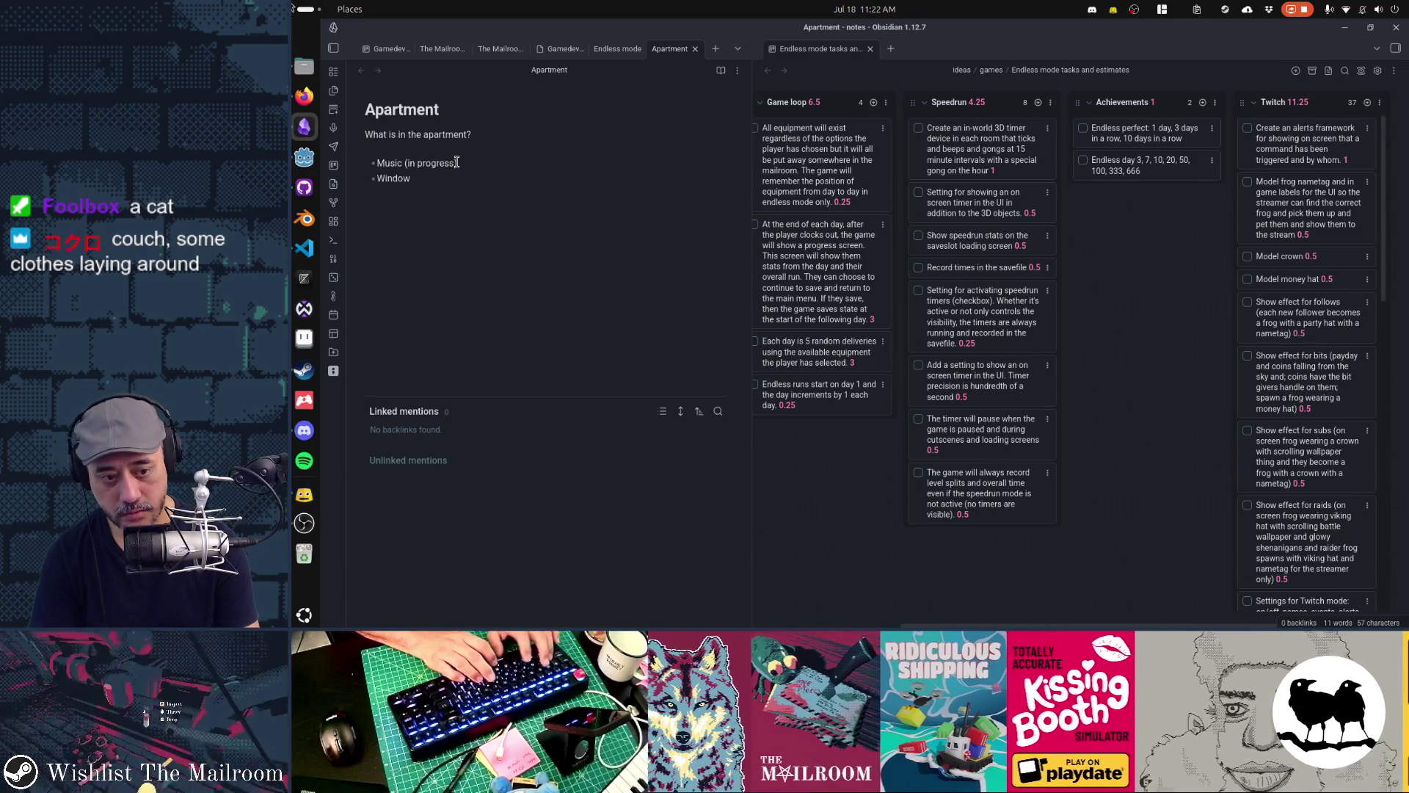
type(" that you")
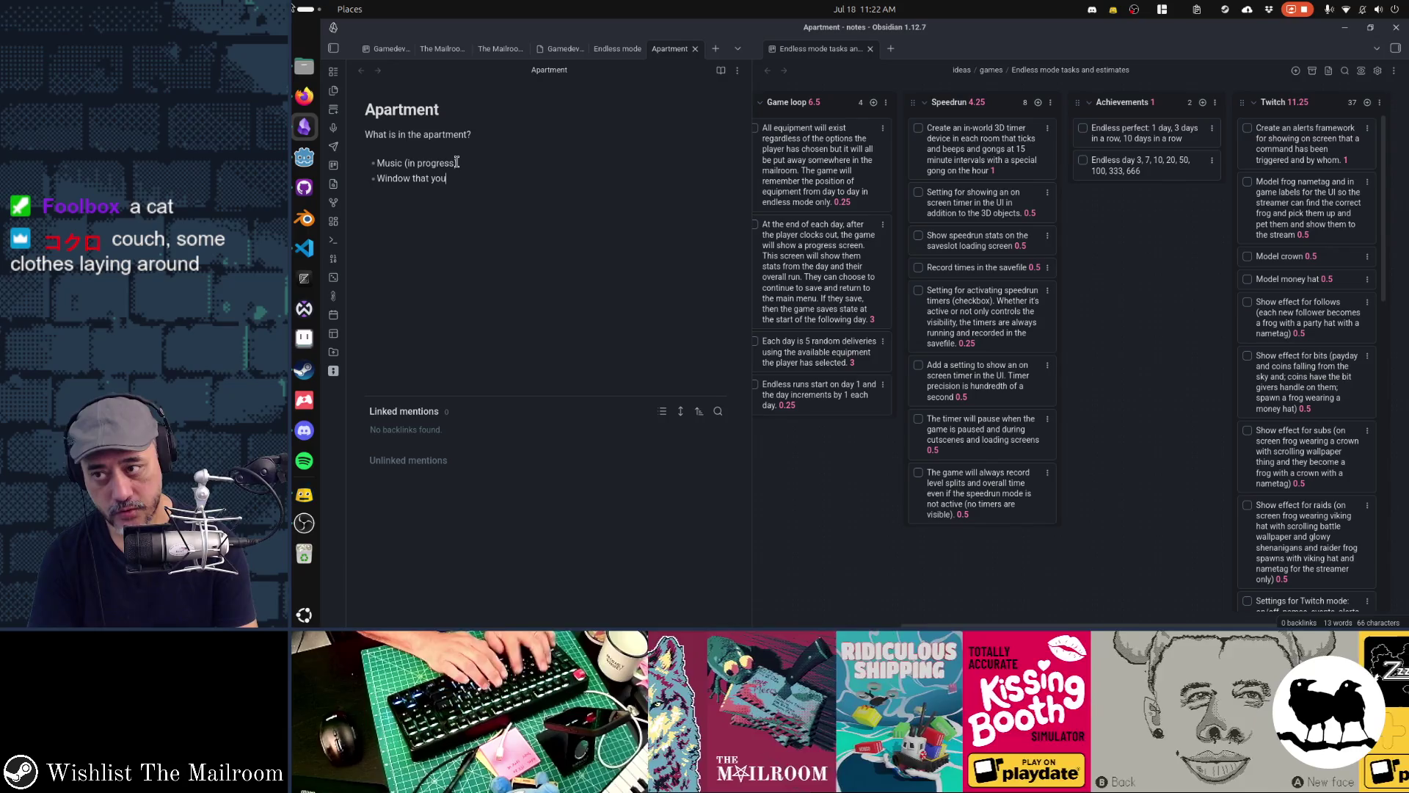
type(" can't look out of but the sun is shining and you c")
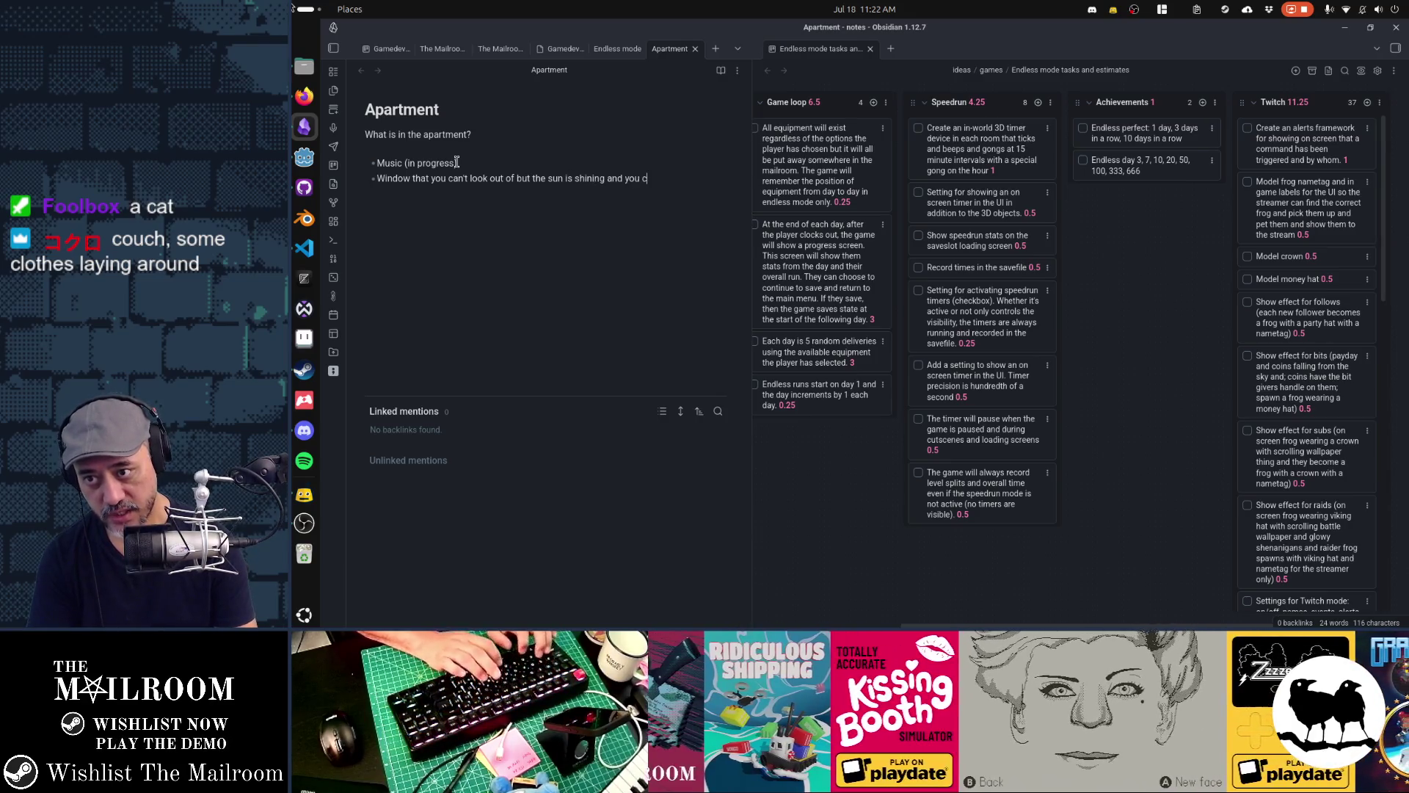
type("an hear")
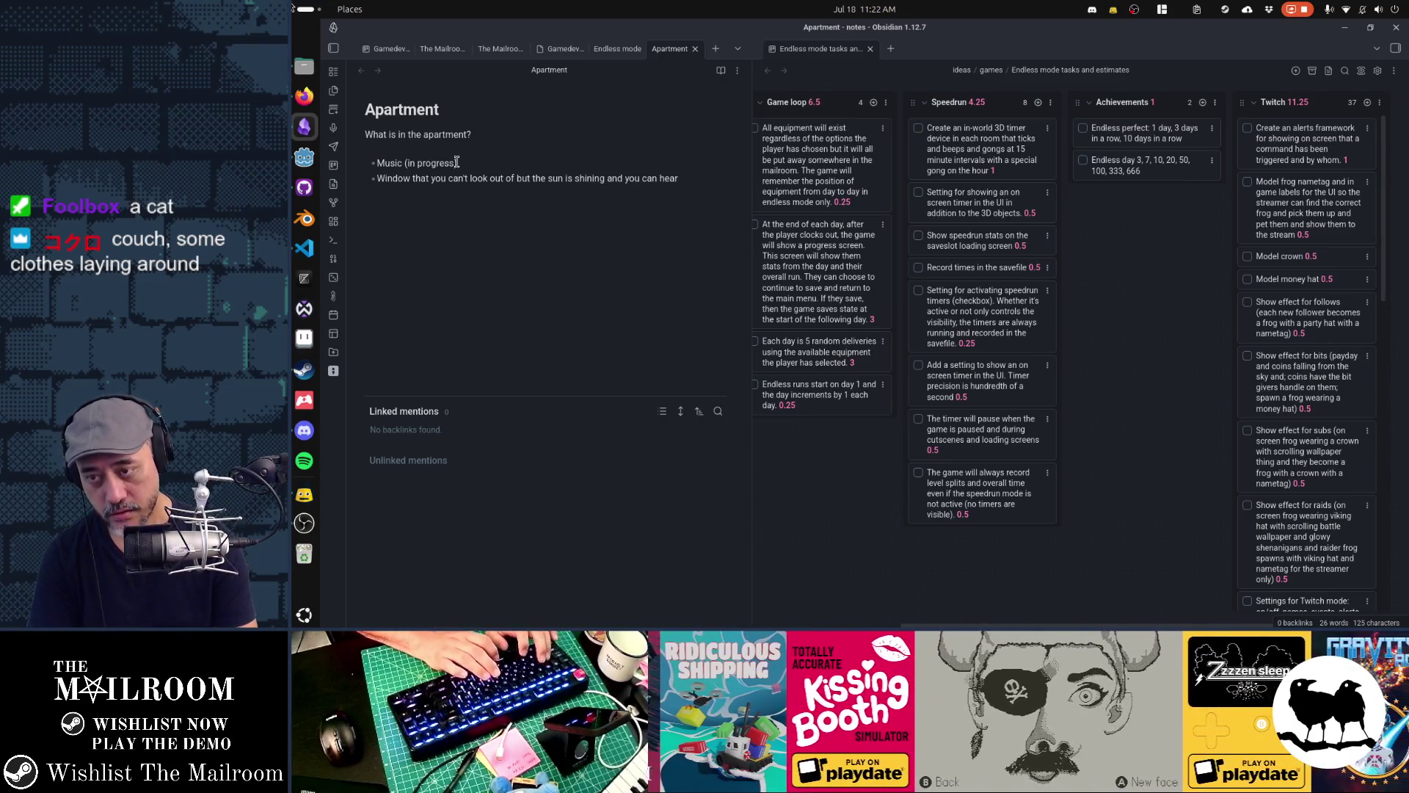
type(" the ne")
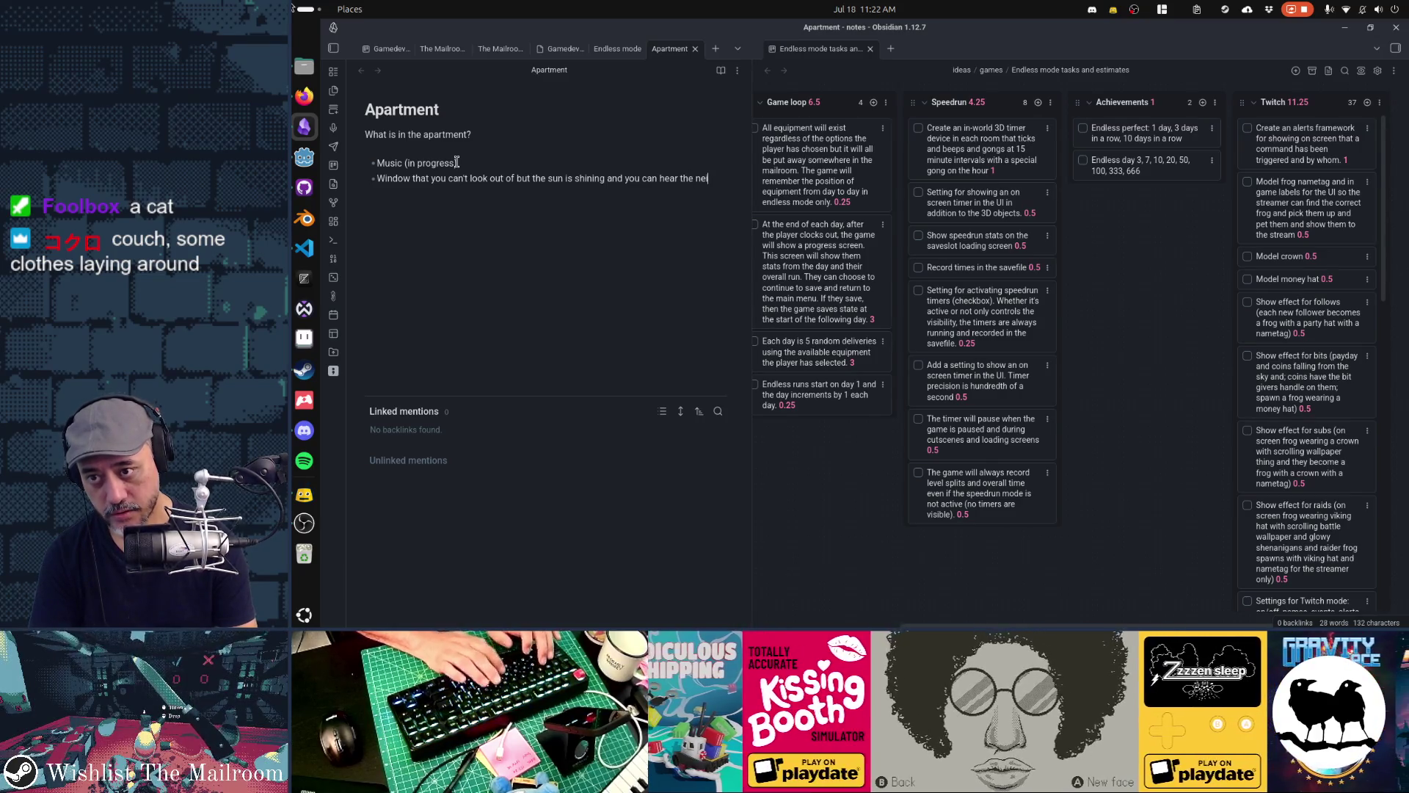
type("ighborhood and")
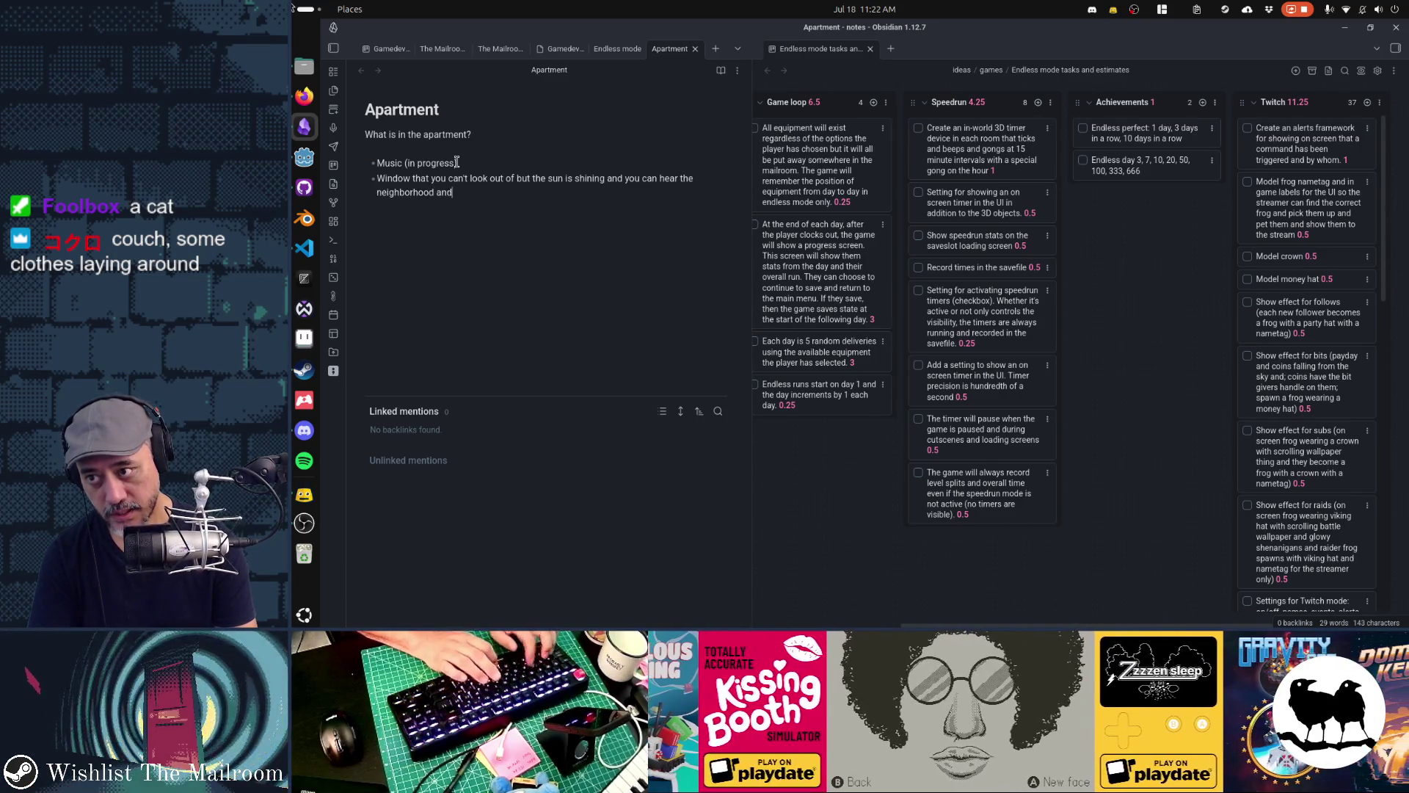
type(" it sounds like the kind ")
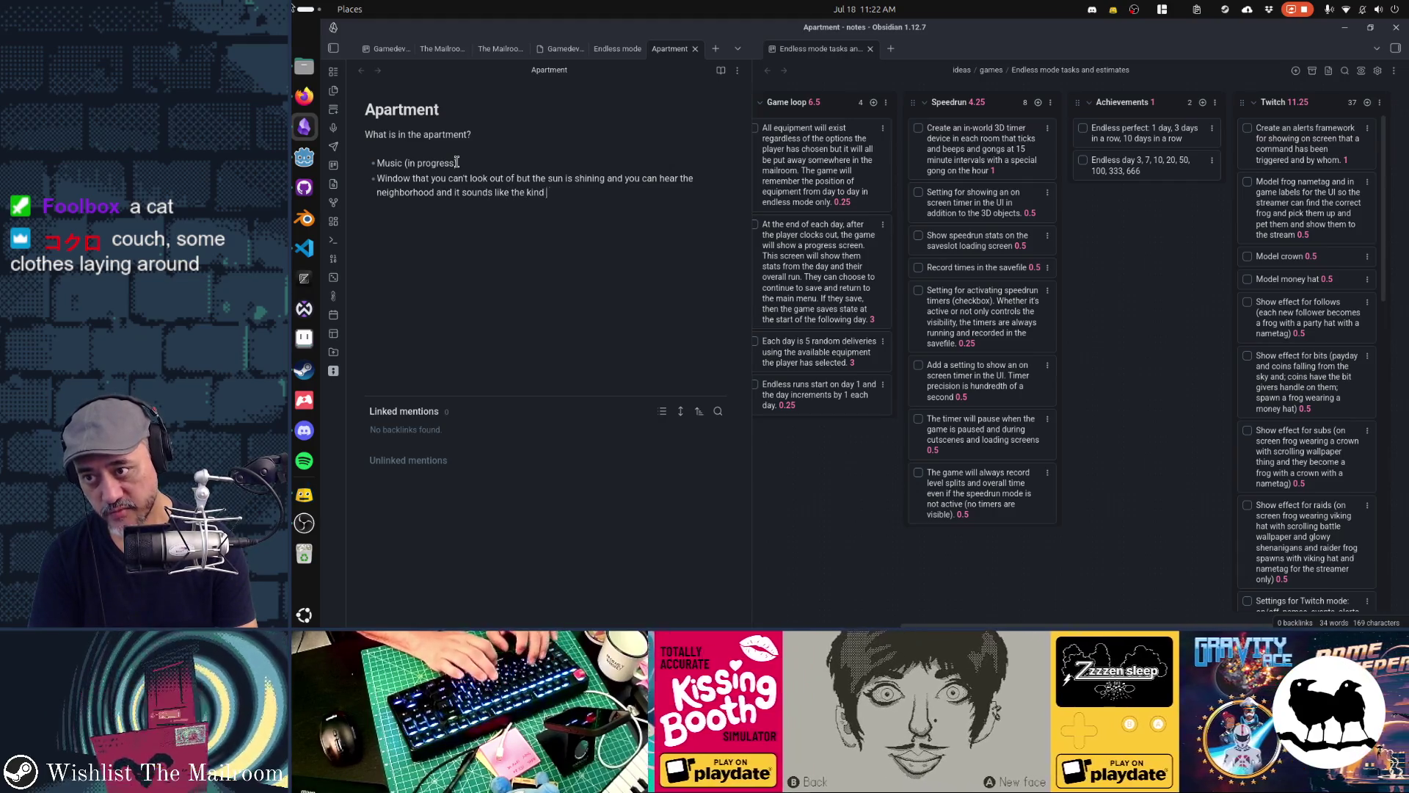
type("of place with ")
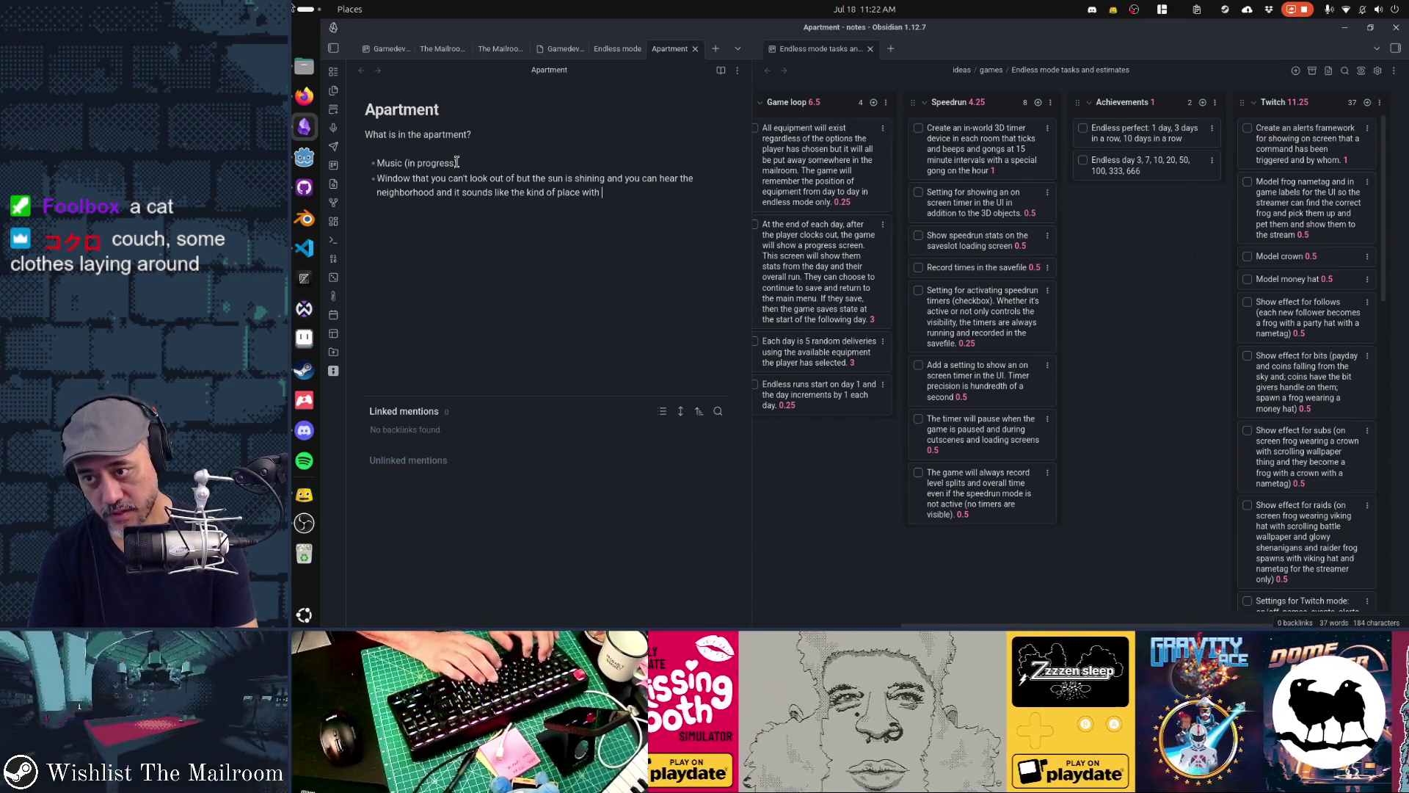
type("lots of people ha")
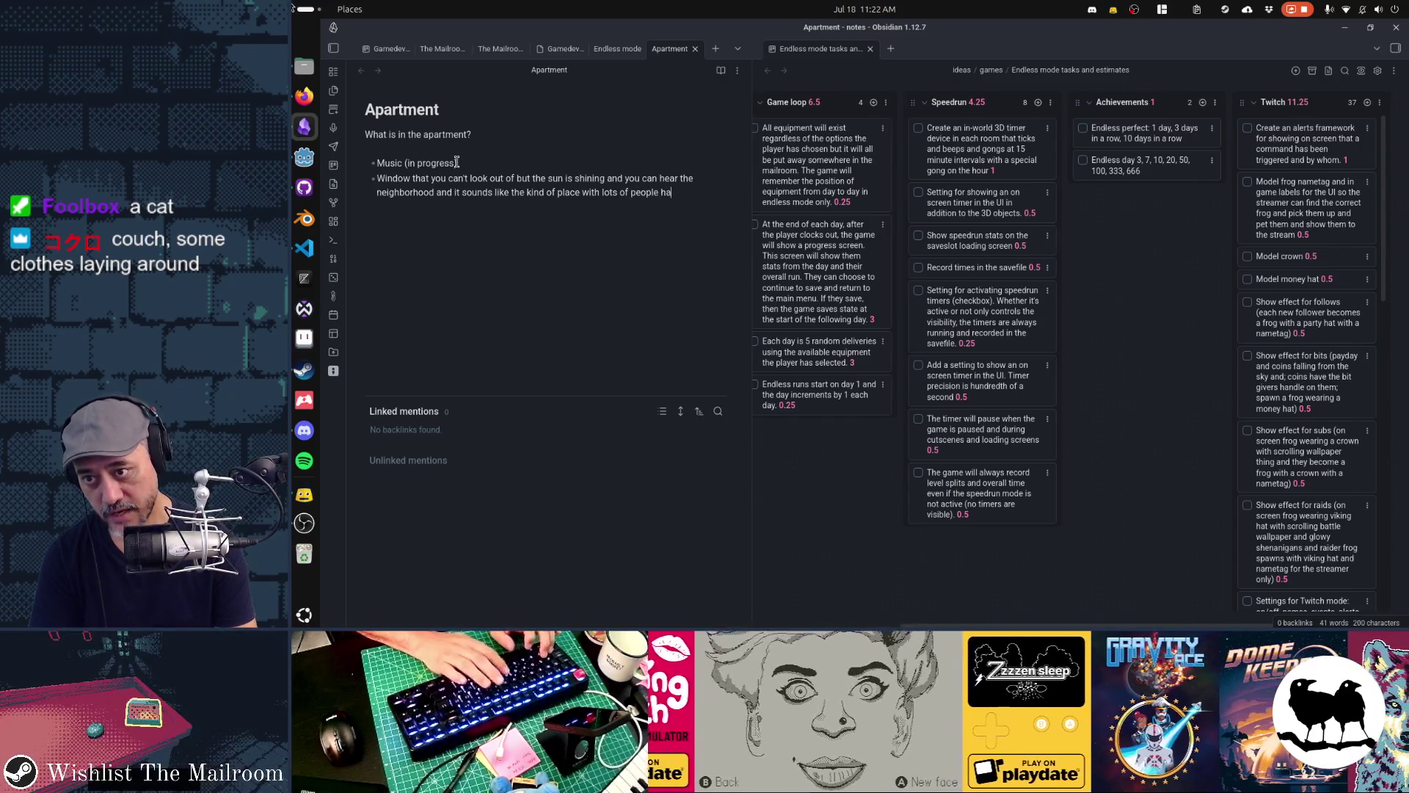
type("ving a good time and ")
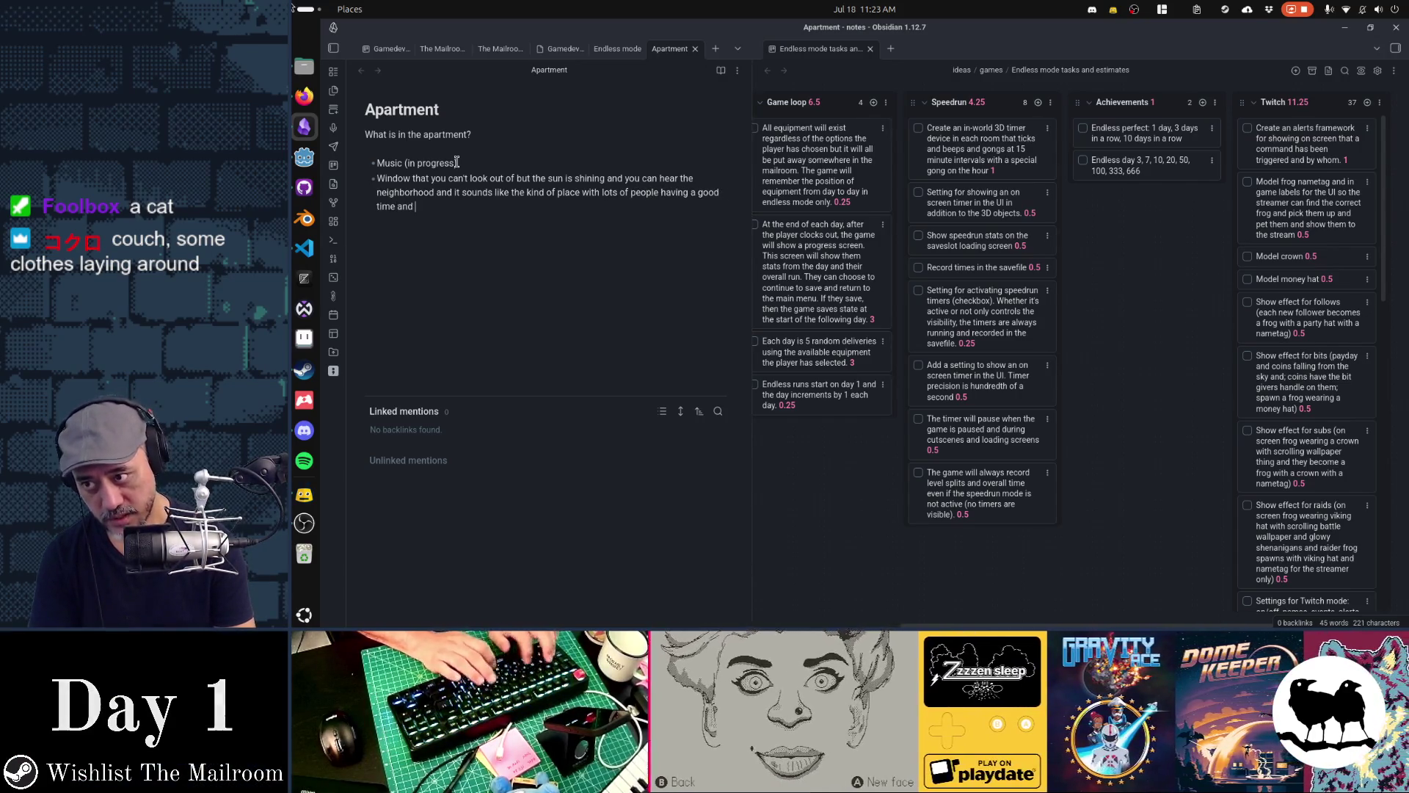
type("you could probably walk t")
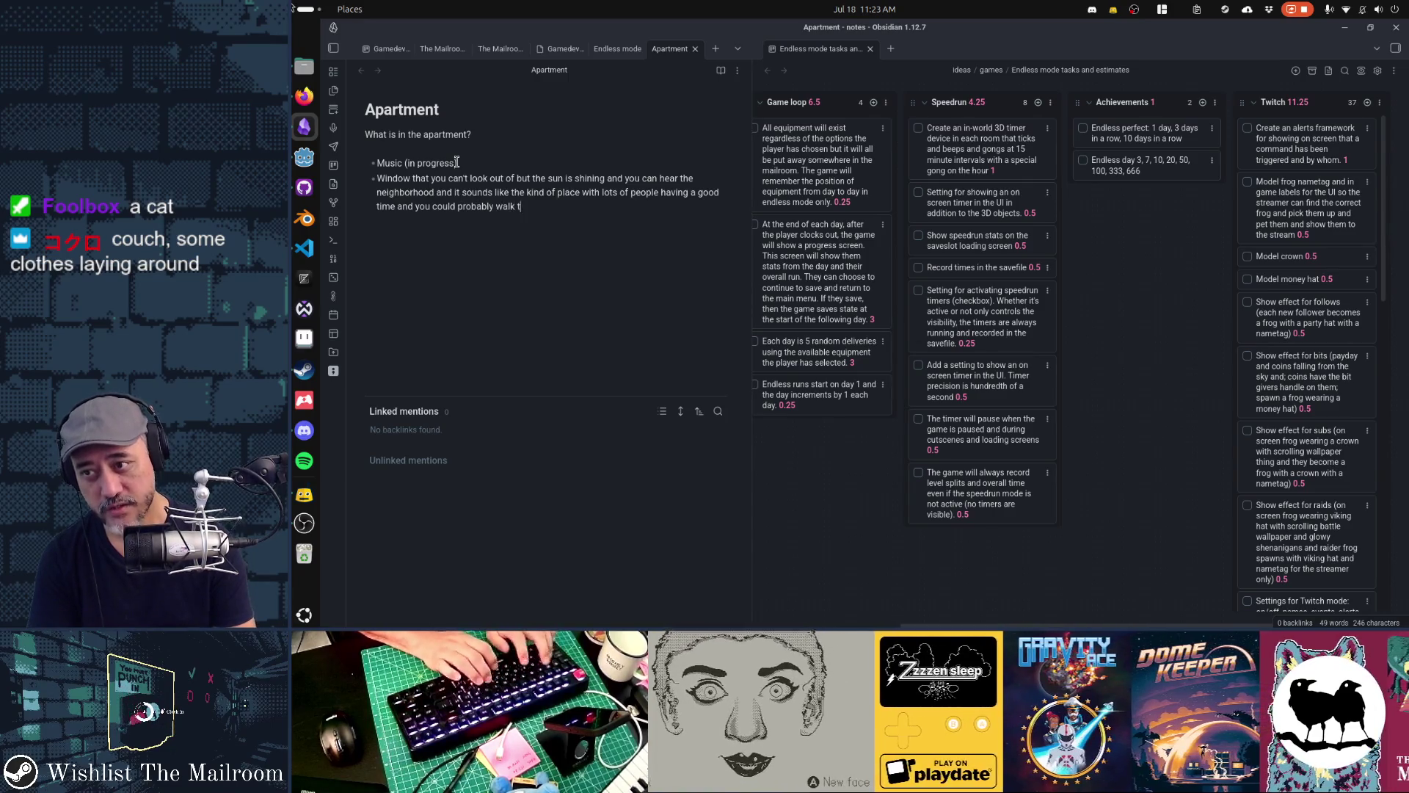
type("o a bakery and get")
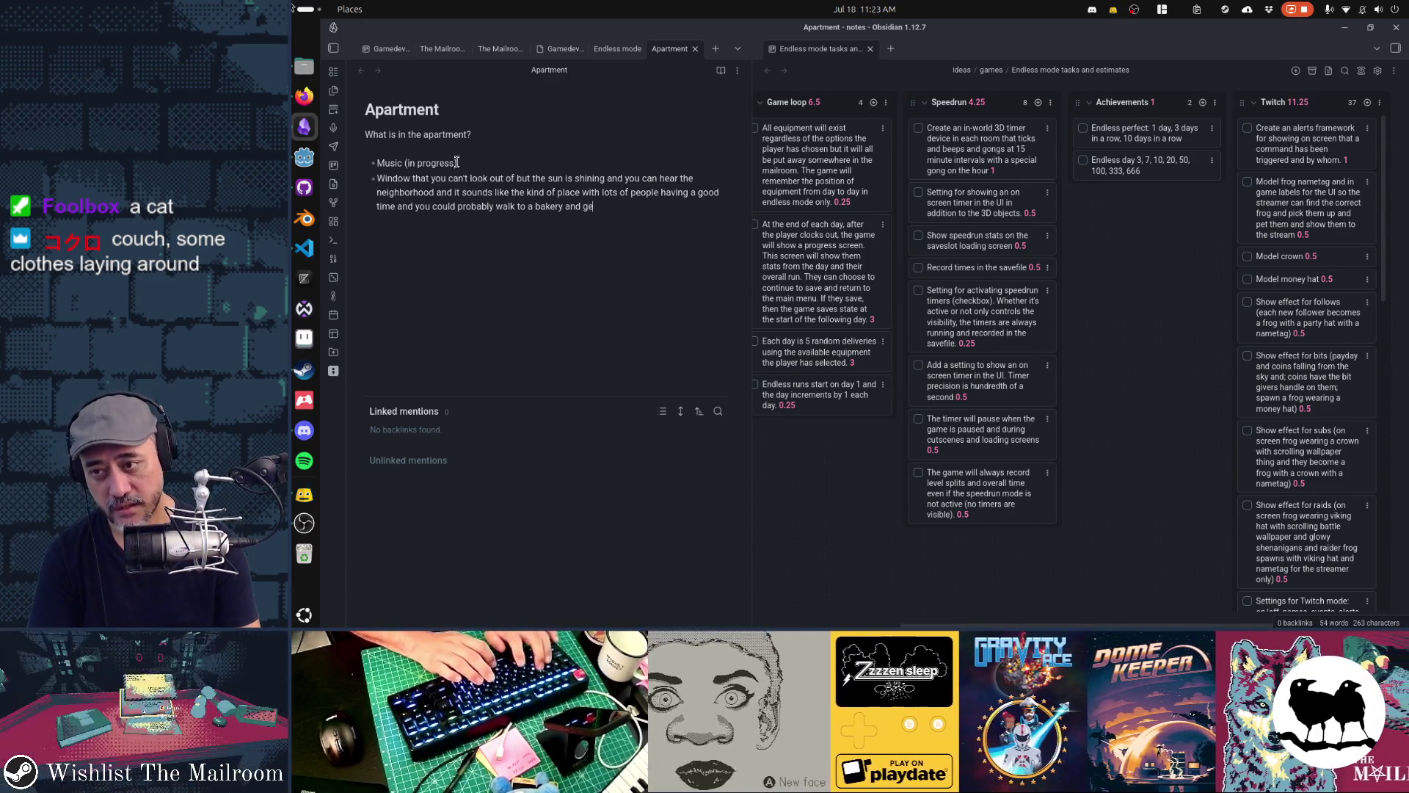
type(" a nice scone")
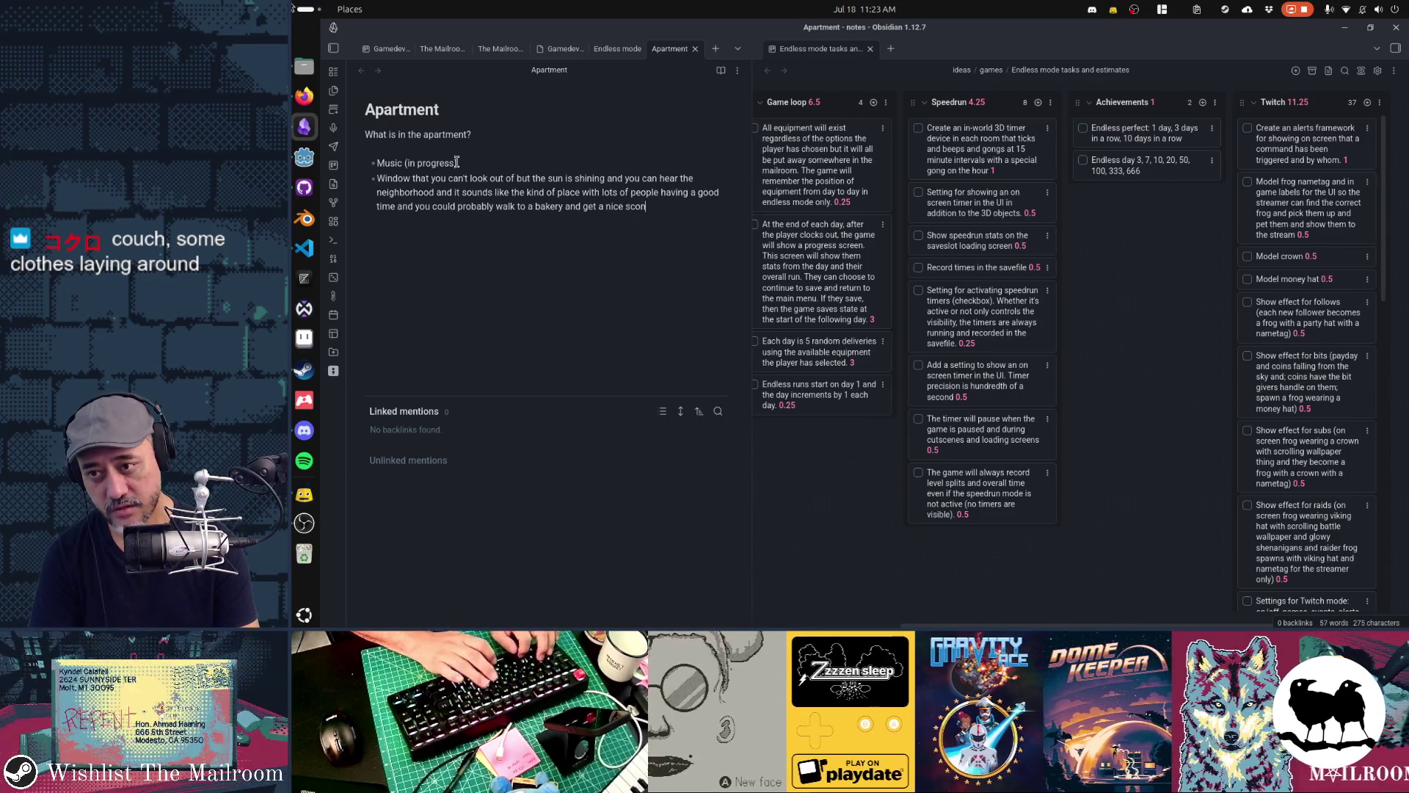
key("Return")
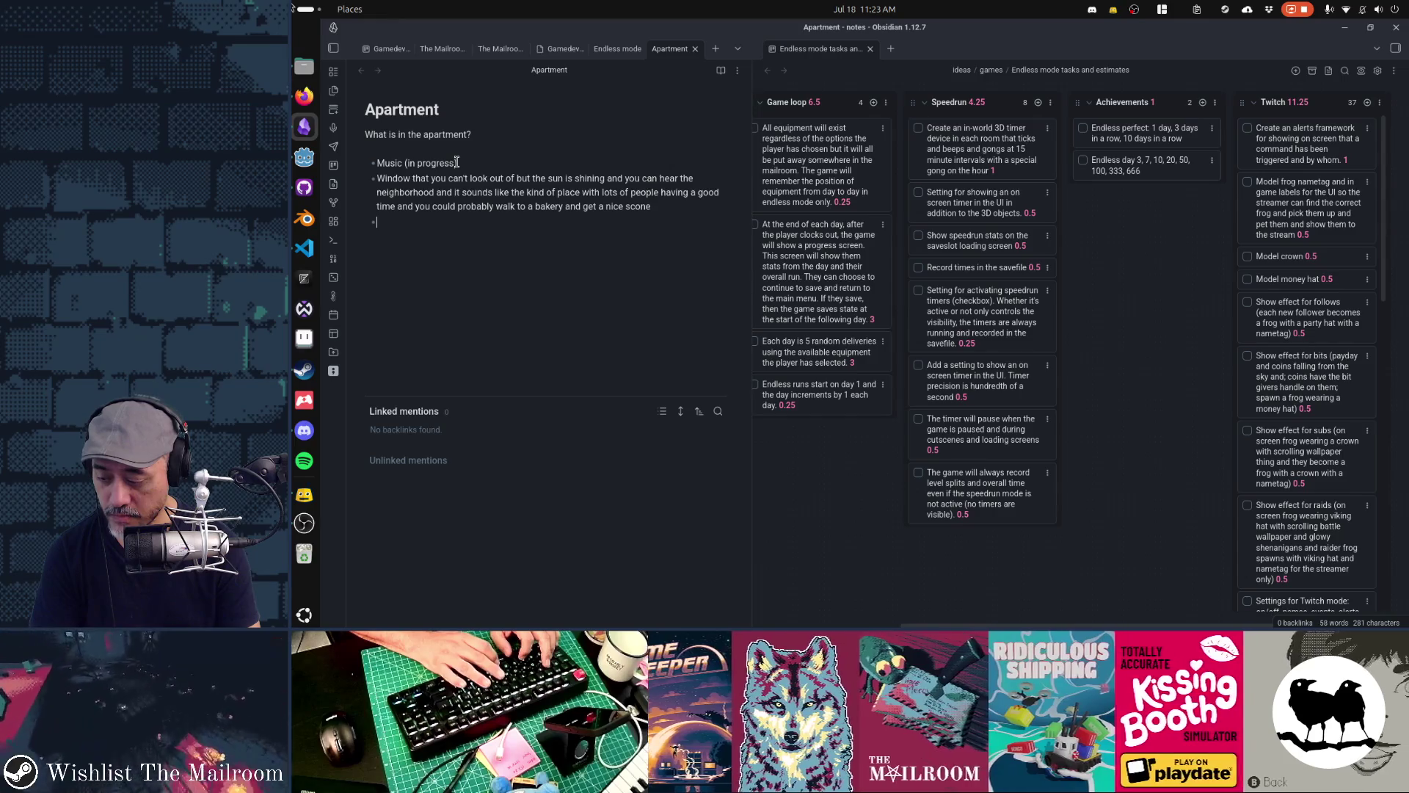
Add bullets for Couch, a TV 'showing the credits of the game', and 'Brochure for endless mode'
type("Couch")
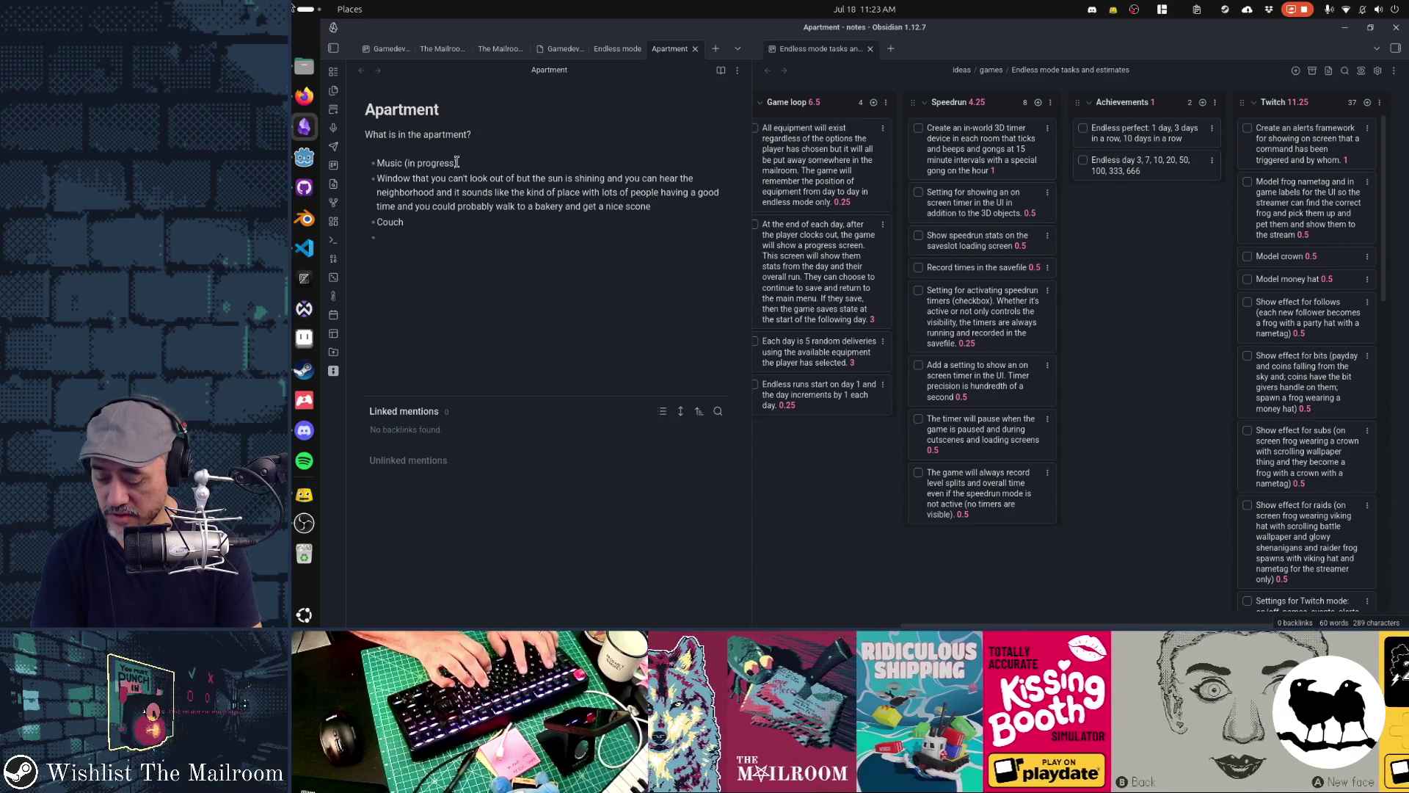
type("65\" plasma")
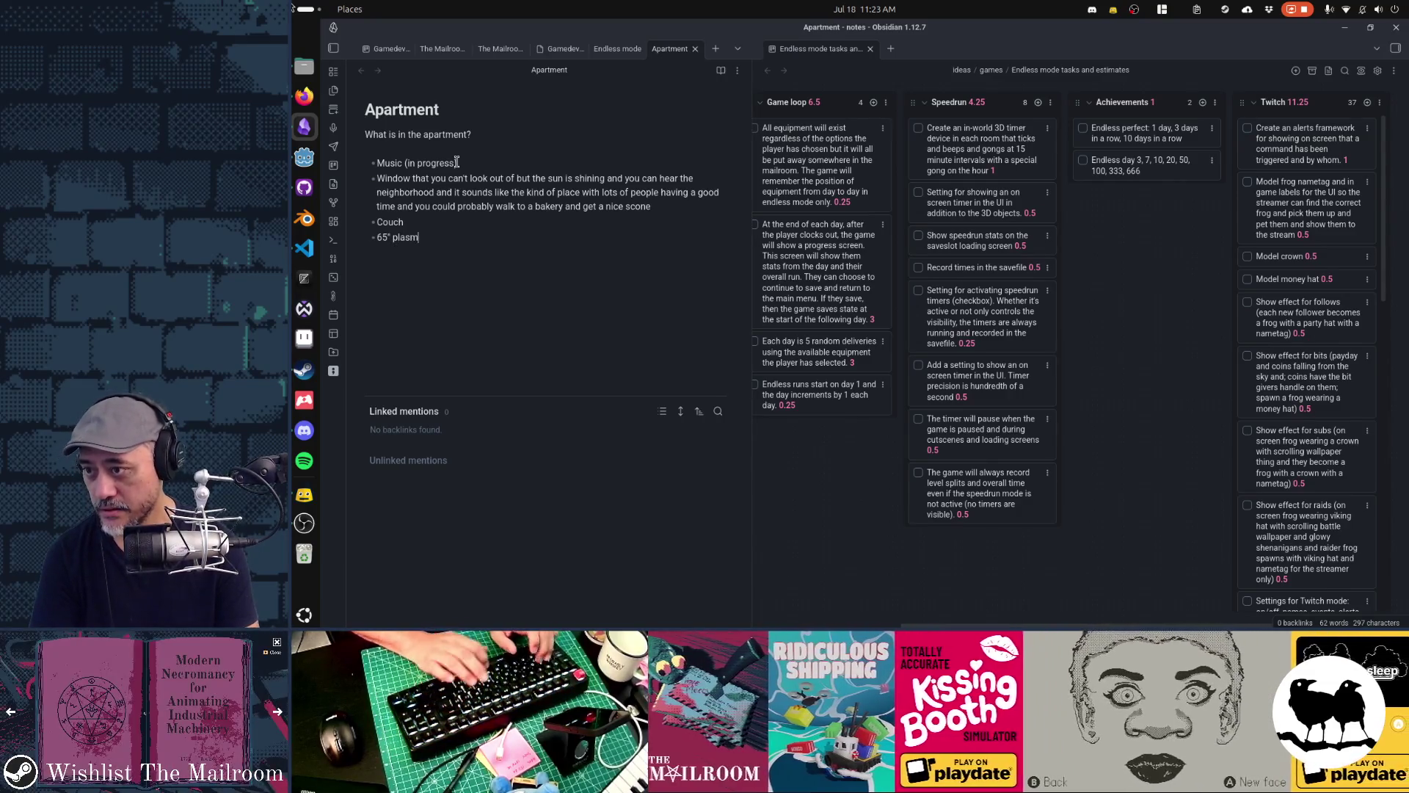
key("shift+Home")
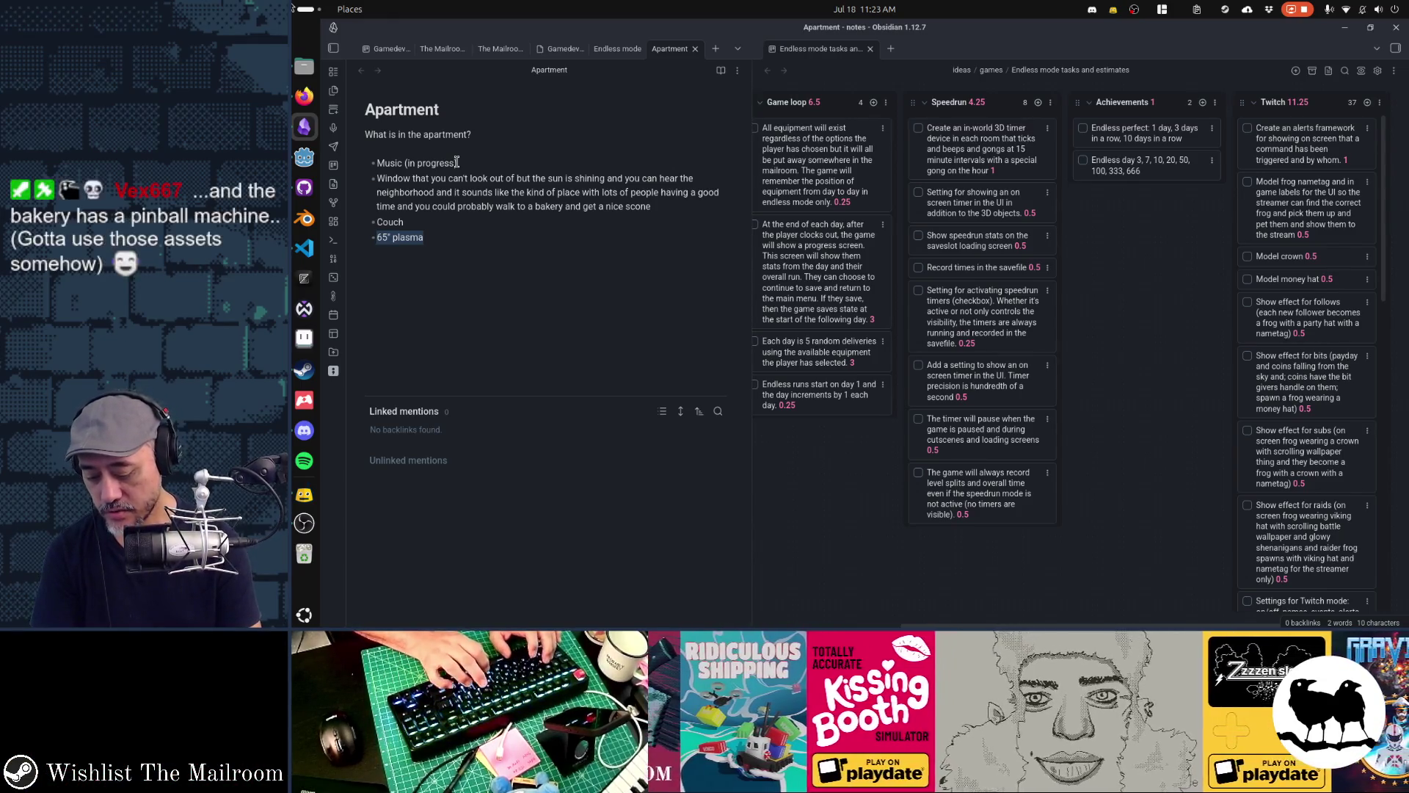
type("Big screen")
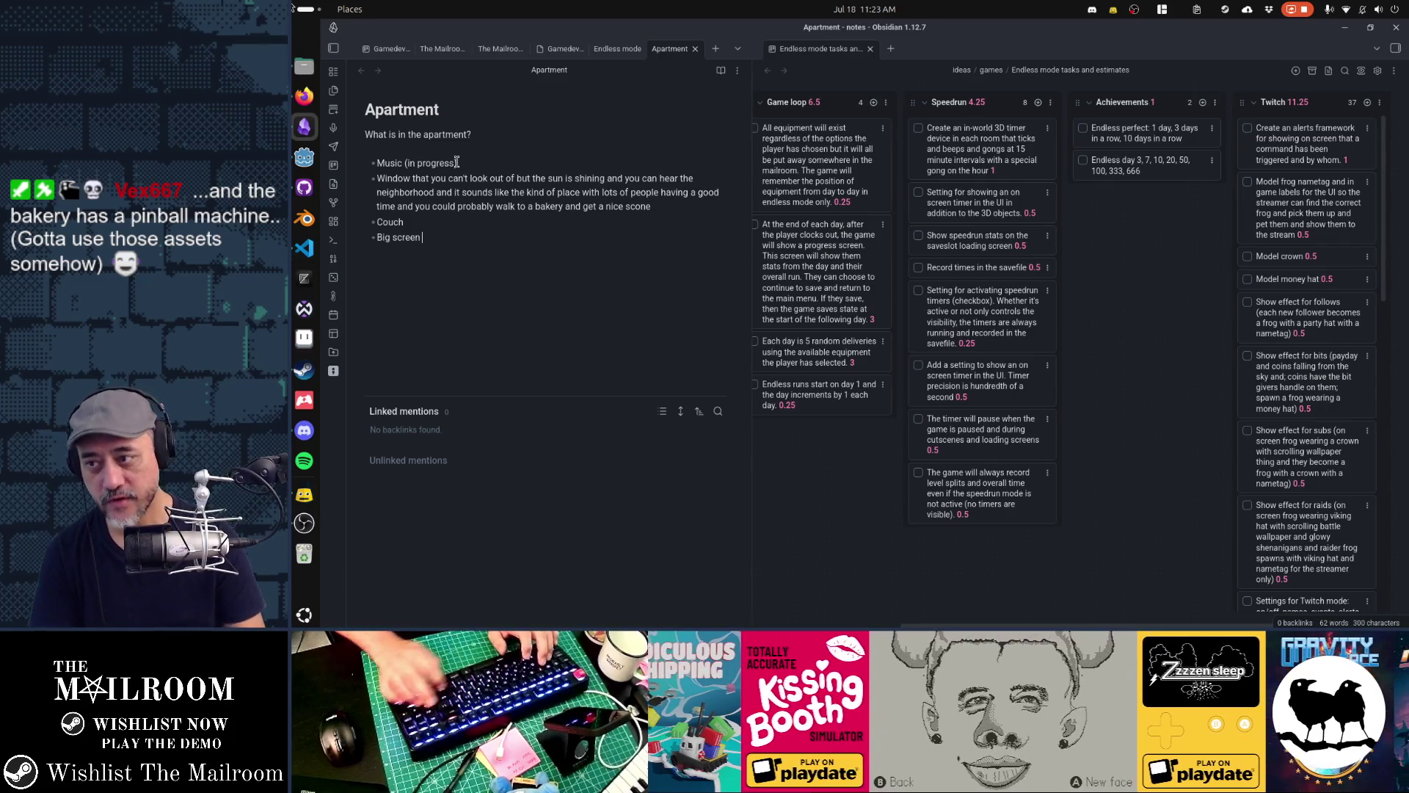
key("shift+Home")
key("BackSpace")
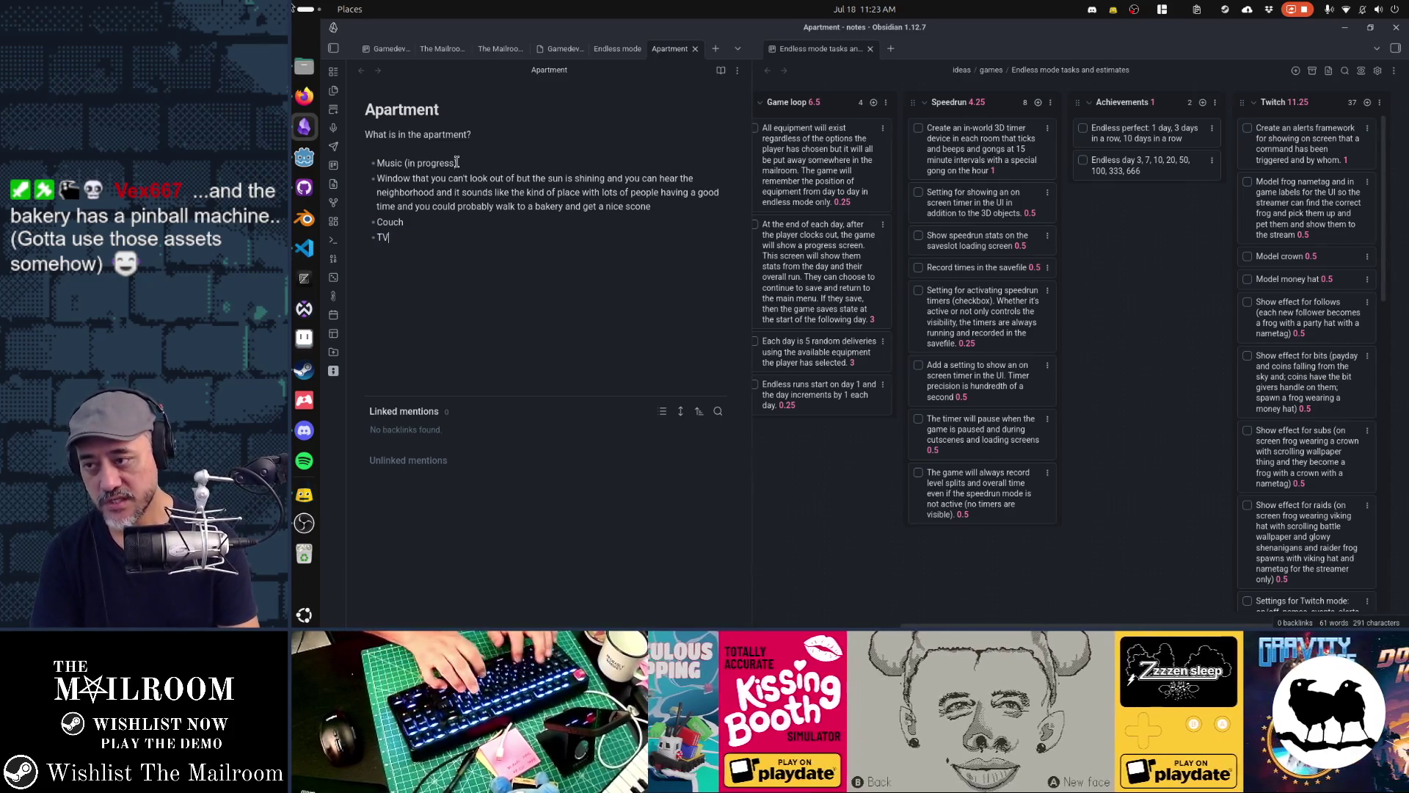
type(" showing")
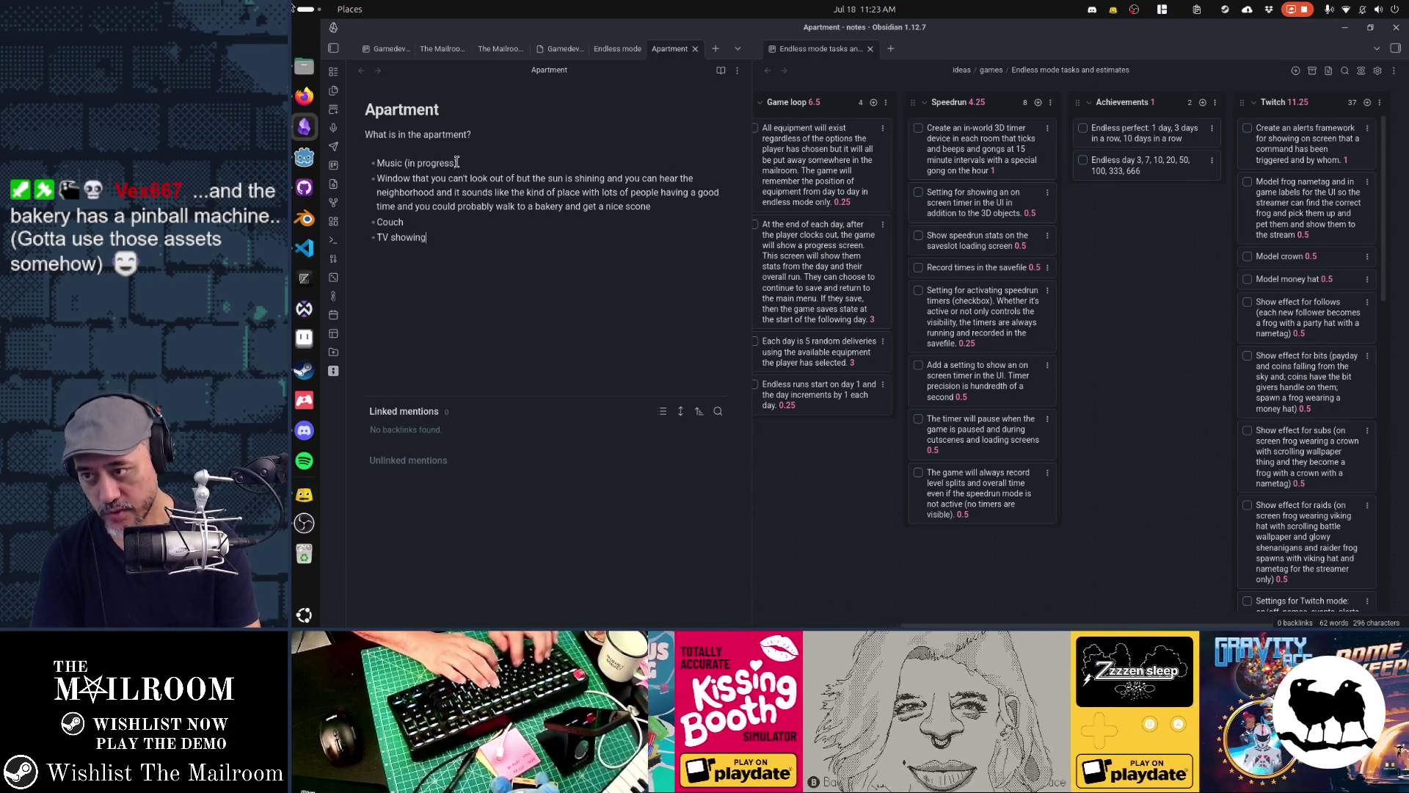
type(" the credits of the game")
key("Return")
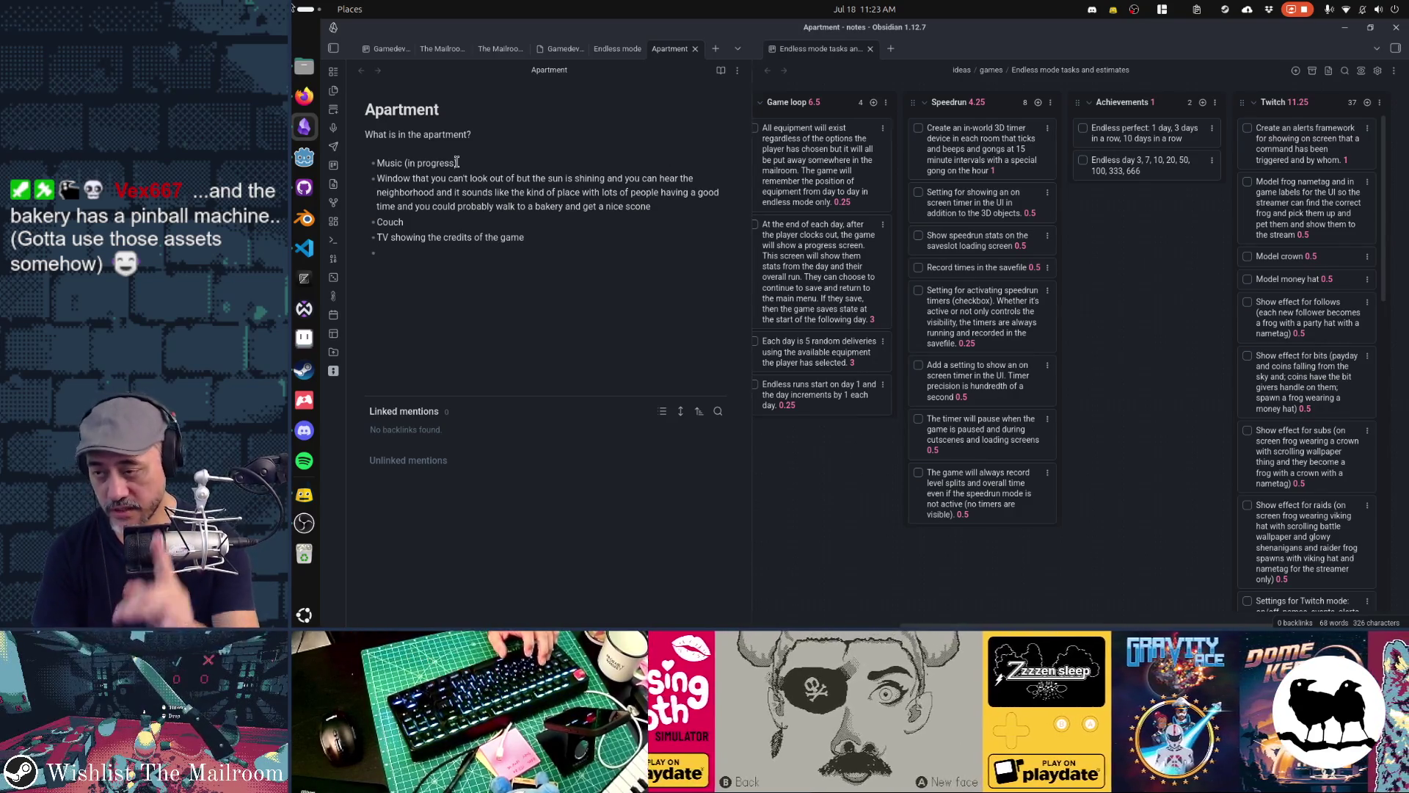
type("Brochu")
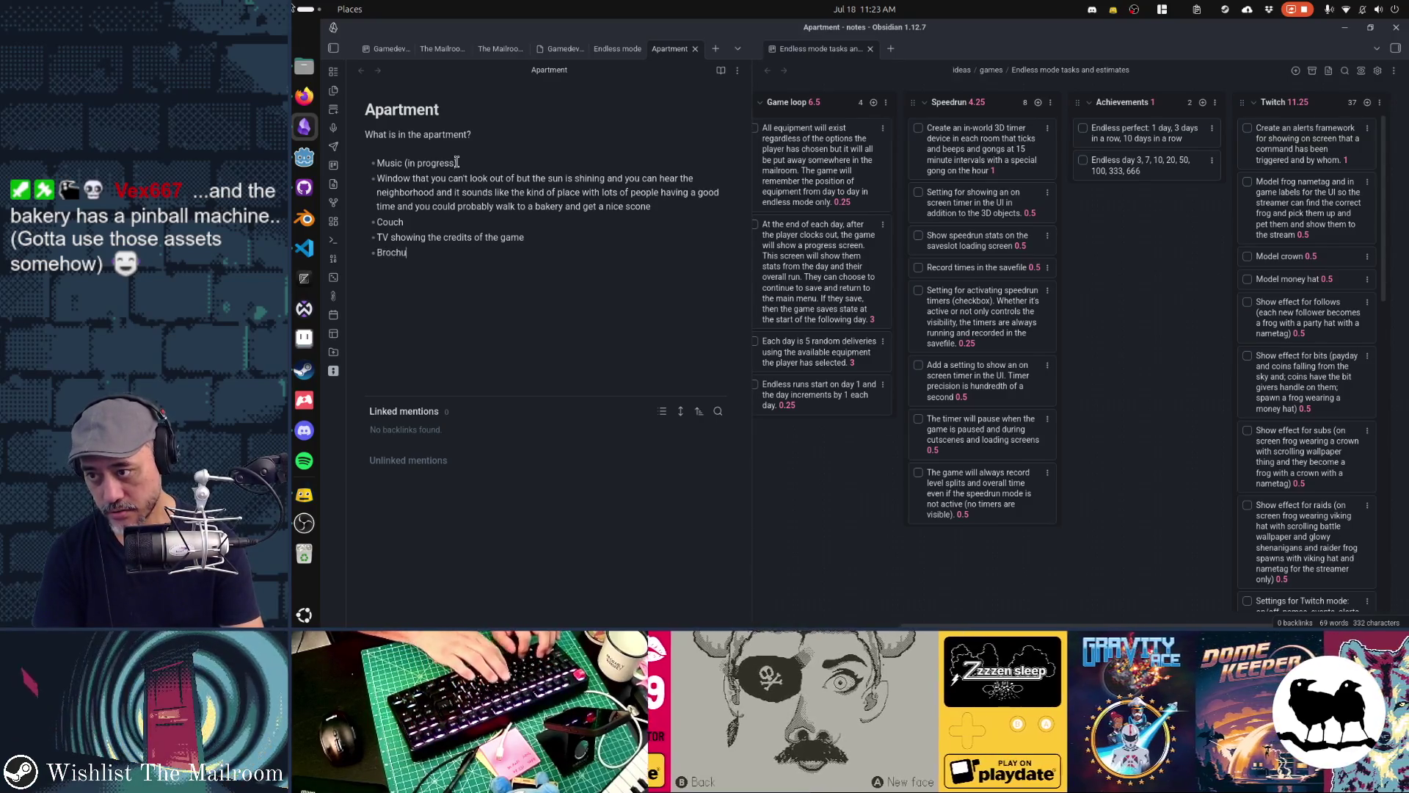
type("re for endlesss")
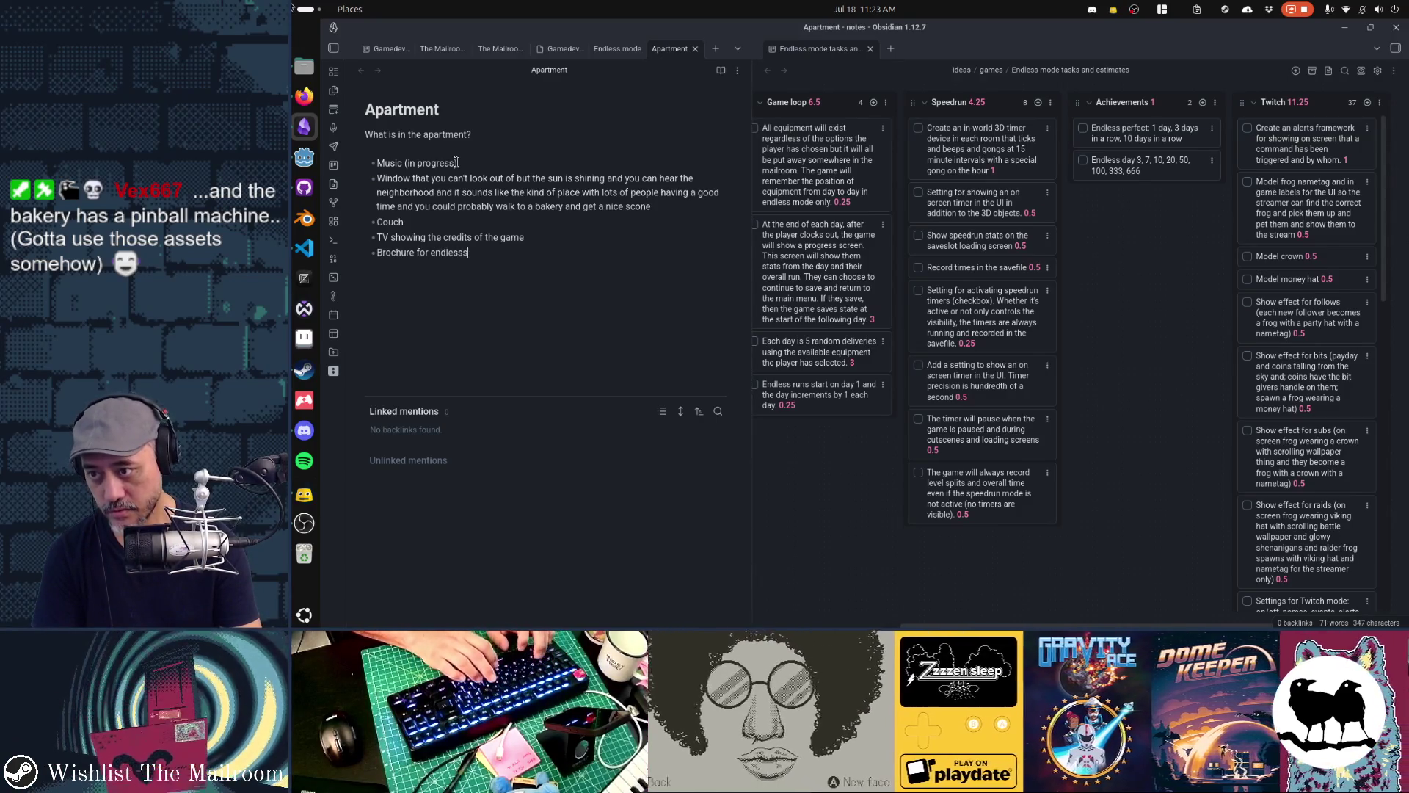
key("BackSpace")
type(" mode")
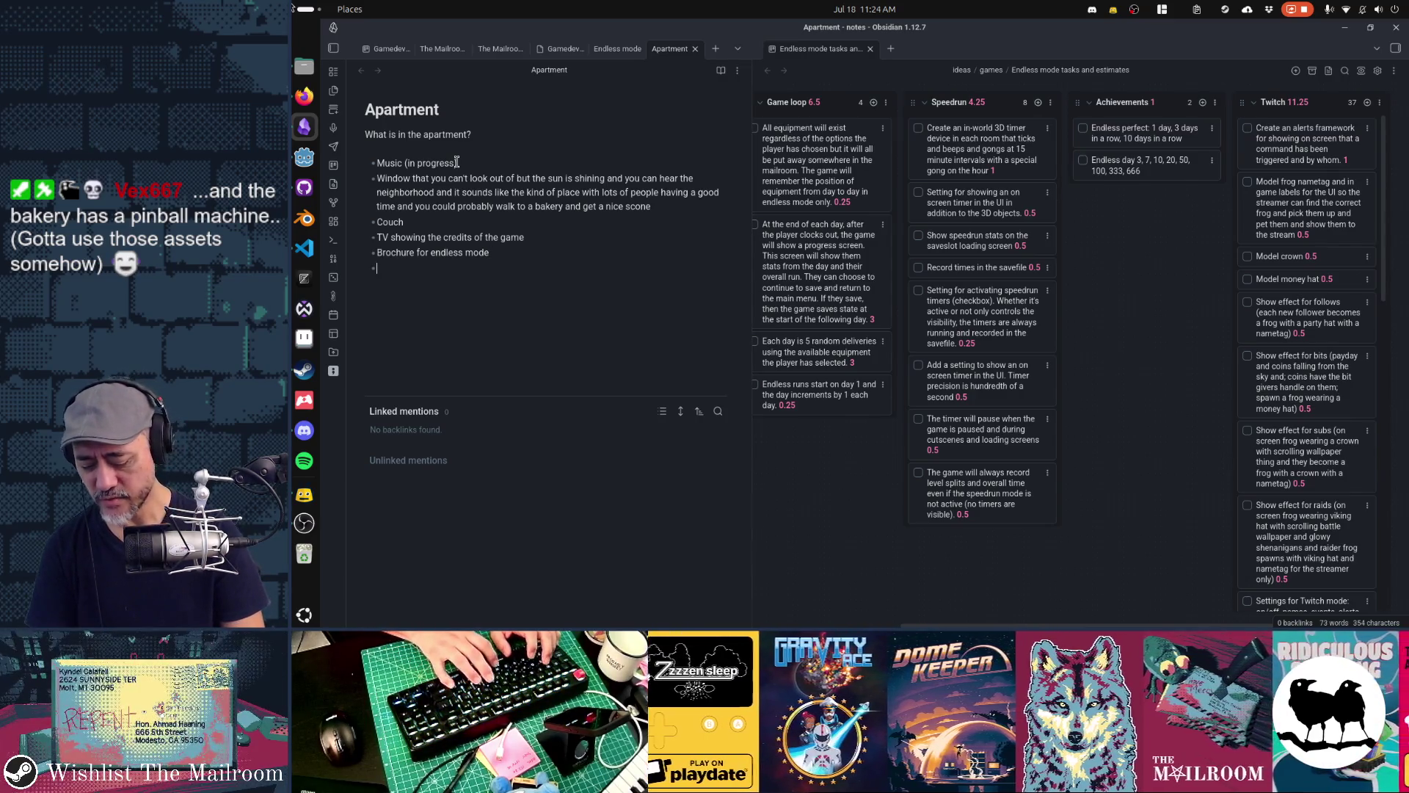
Add question bullets: Refrigerator?, Kitchen?, Stove?, Microwave?, A dining room?, Studio?, Bed?, Closet?
type("Refrigerator")
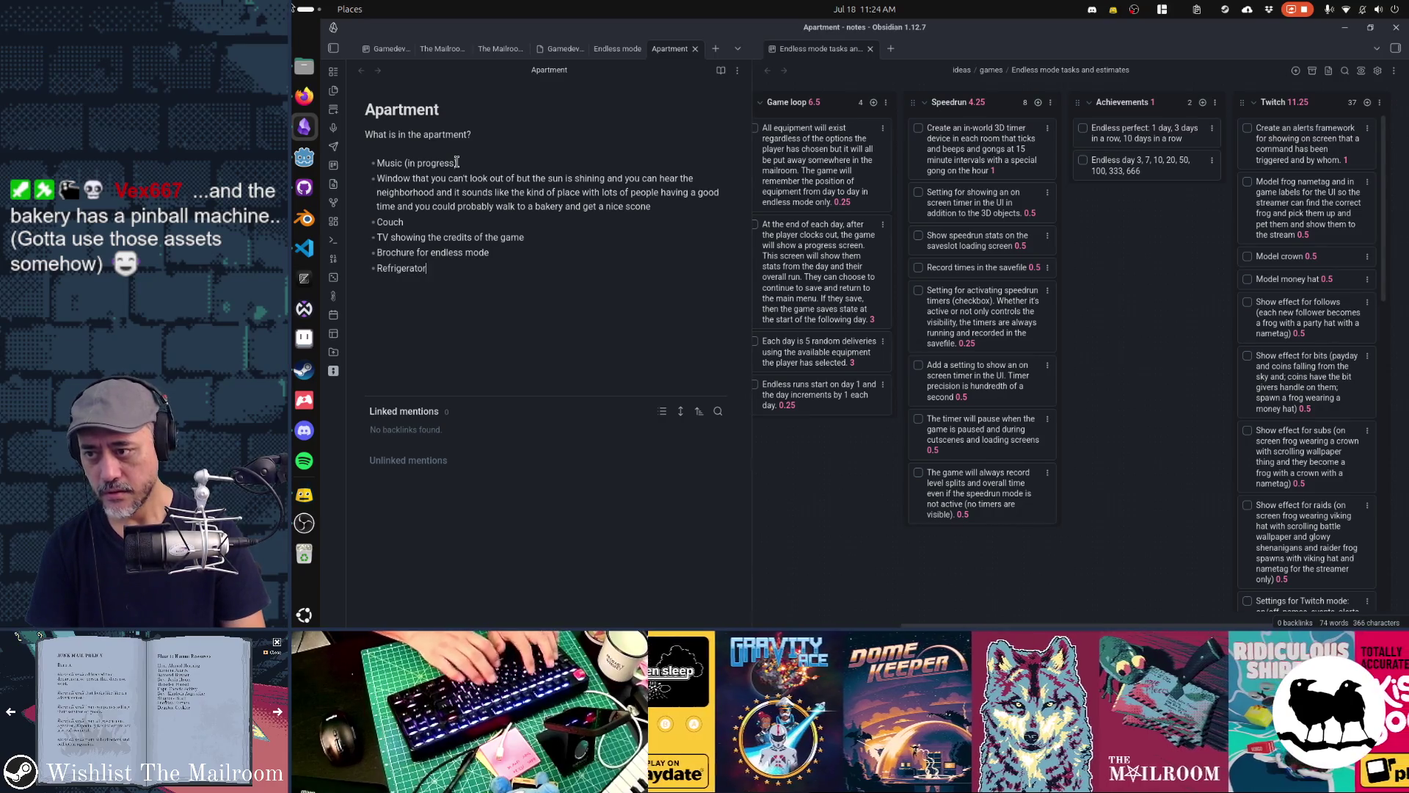
type("?")
key("Return")
type("Stove?")
key("Return")
type("Microwave?")
key("Return")
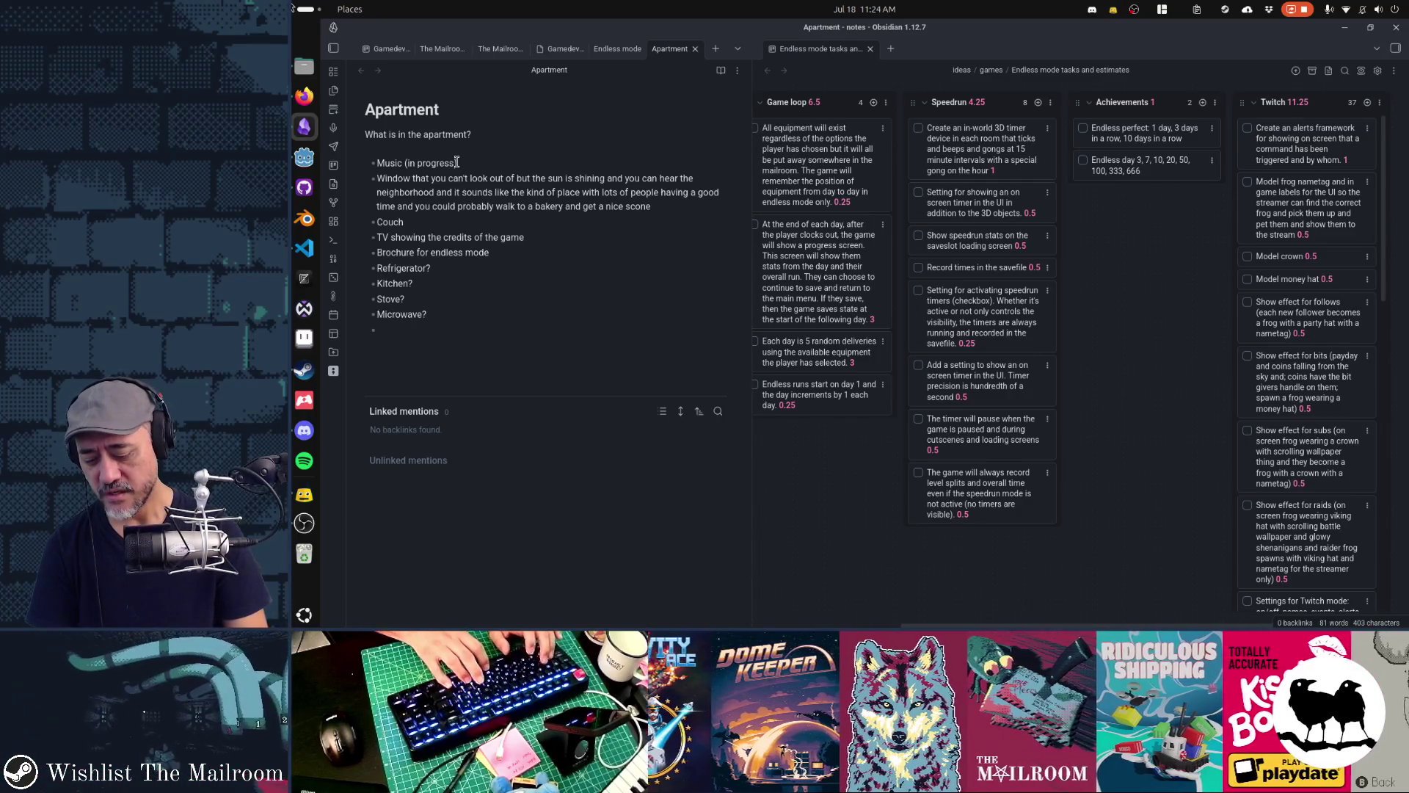
type("A dining")
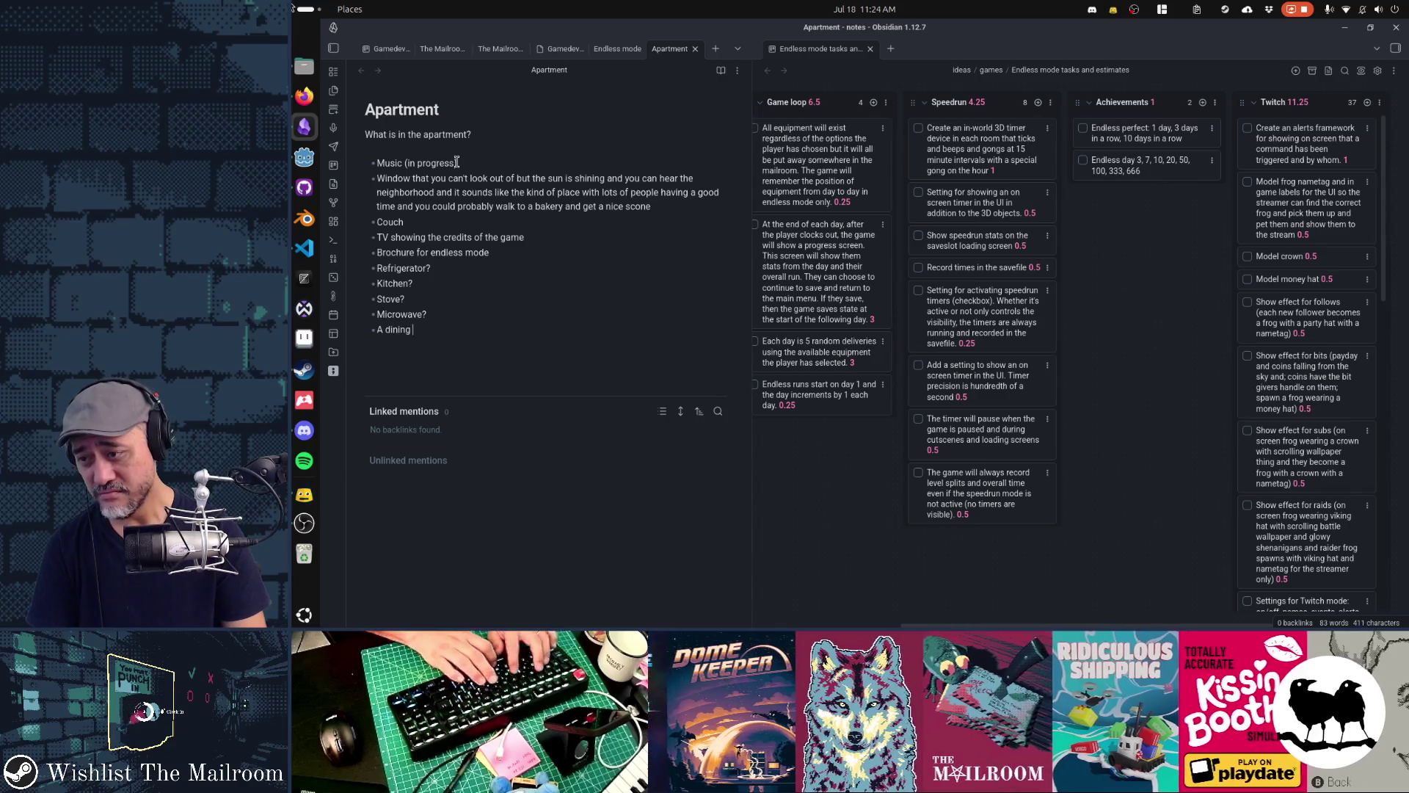
type("?")
key("Return")
type("Studio")
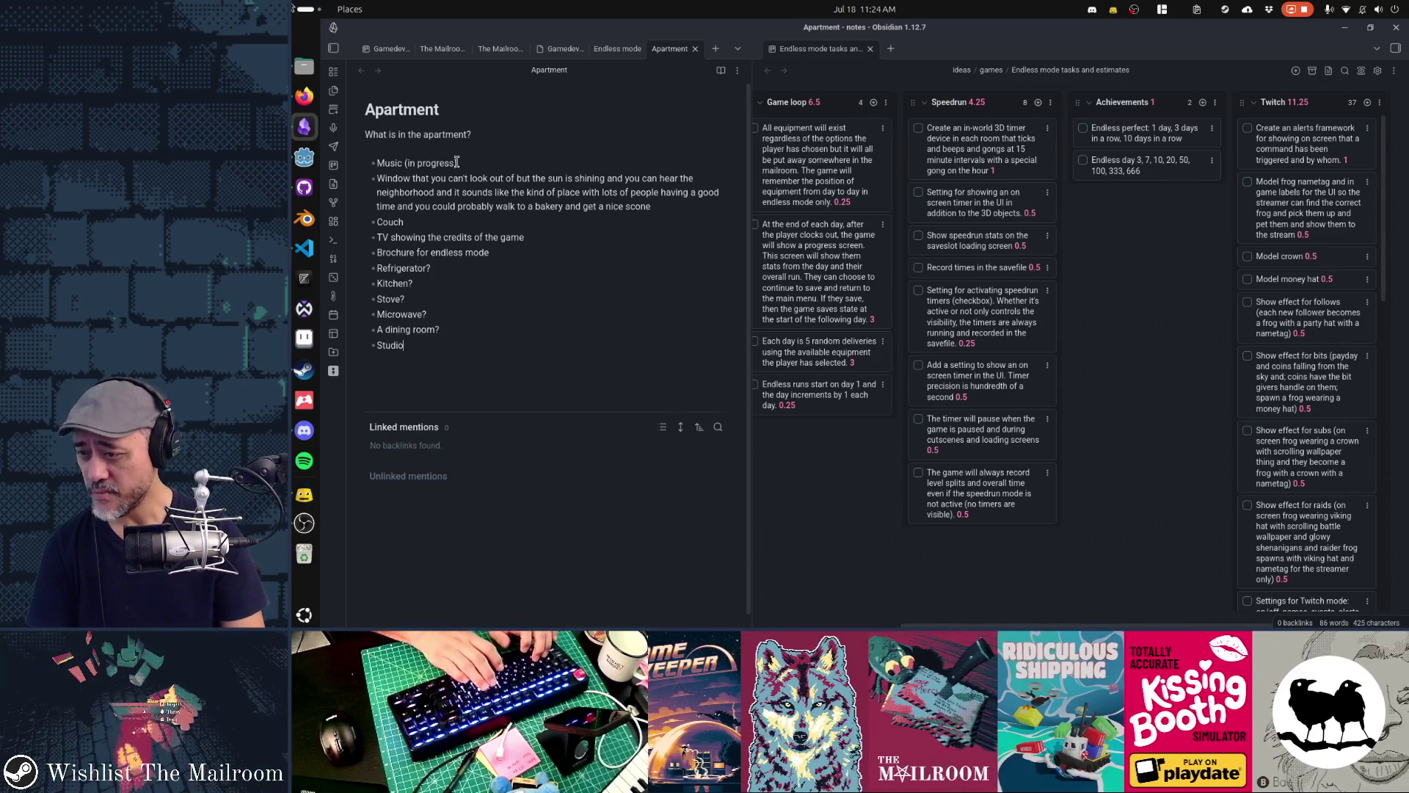
type("?")
key("Return")
type("d?")
key("Return")
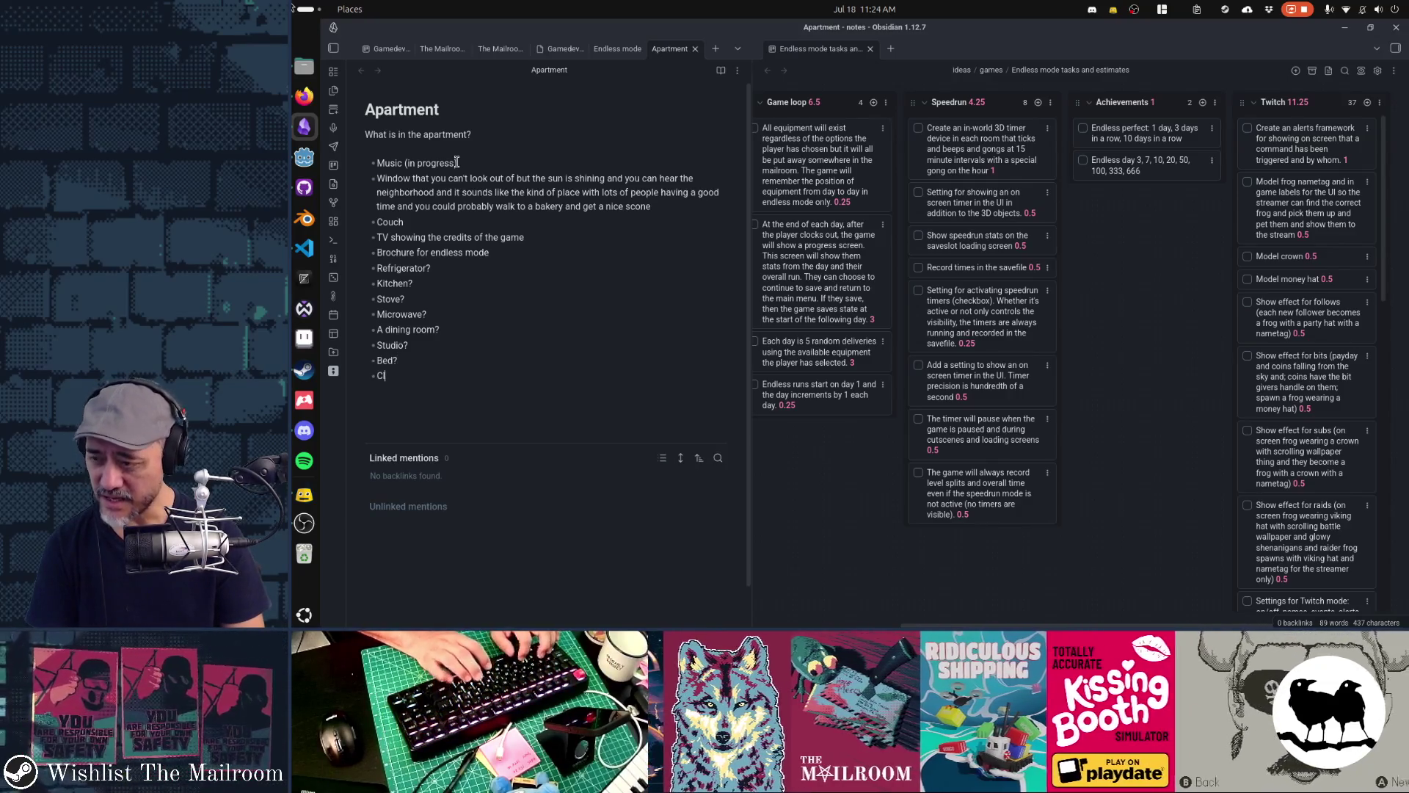
type("oset?")
key("Return")
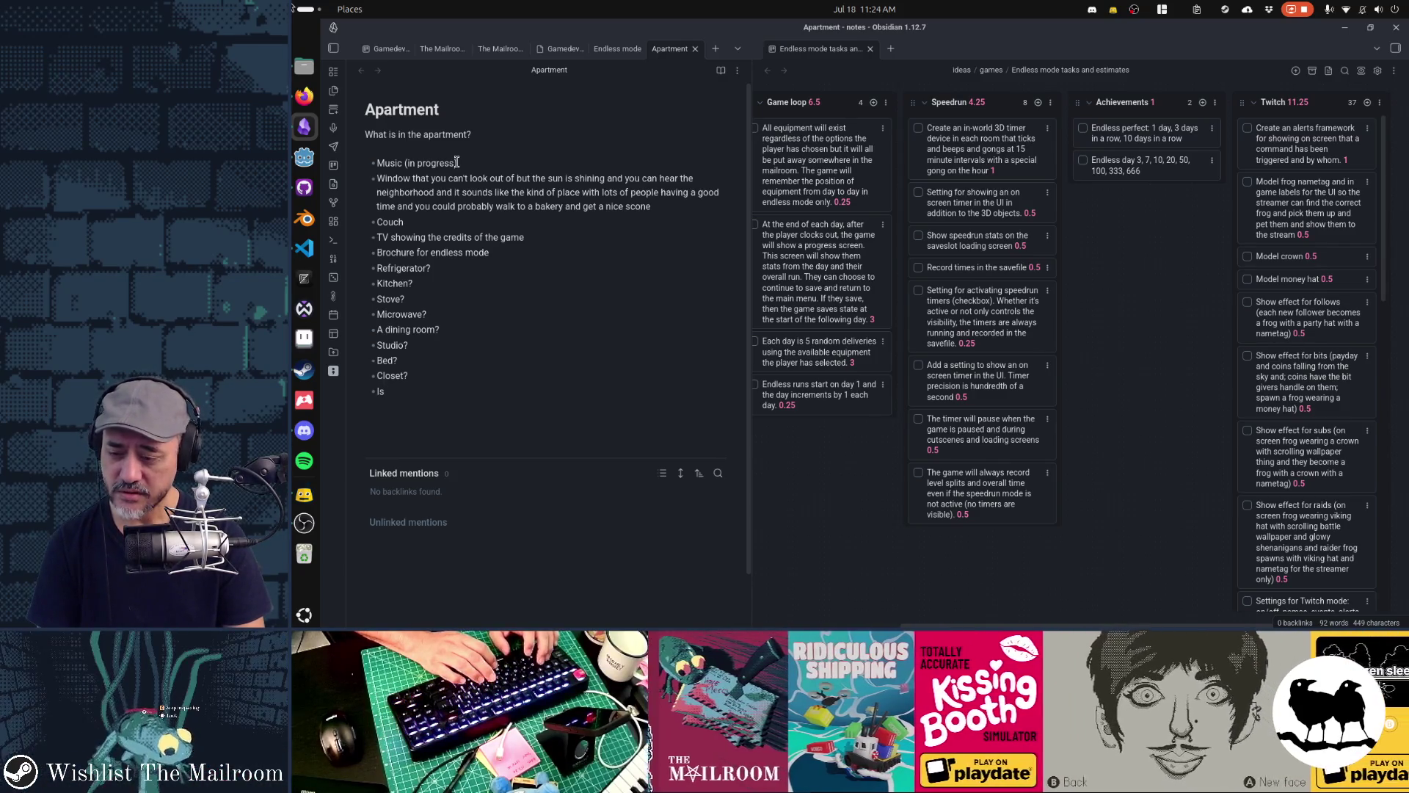
Add a Bathroom bullet asking about flushing, showering, running water and hot water
type("throo")
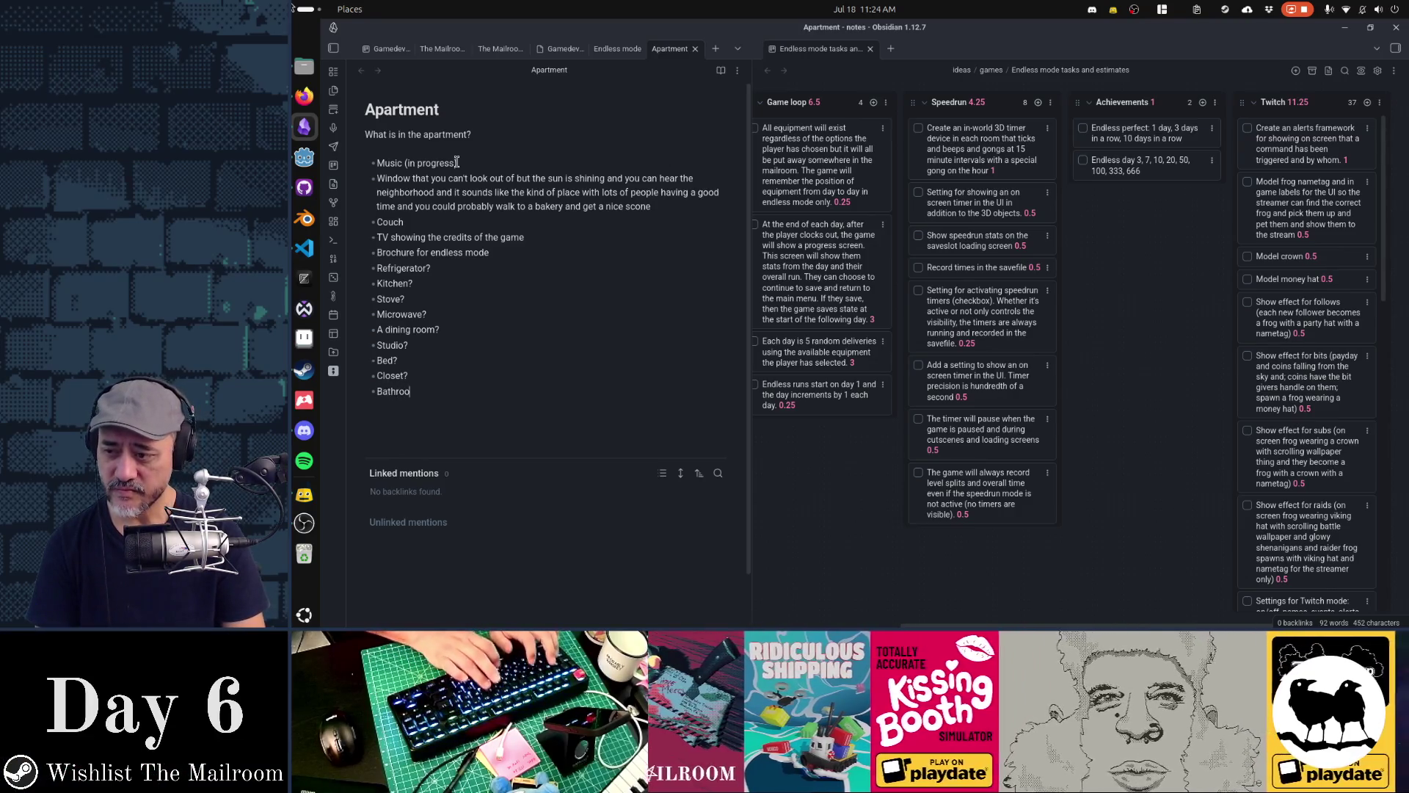
type("m? Does it flus")
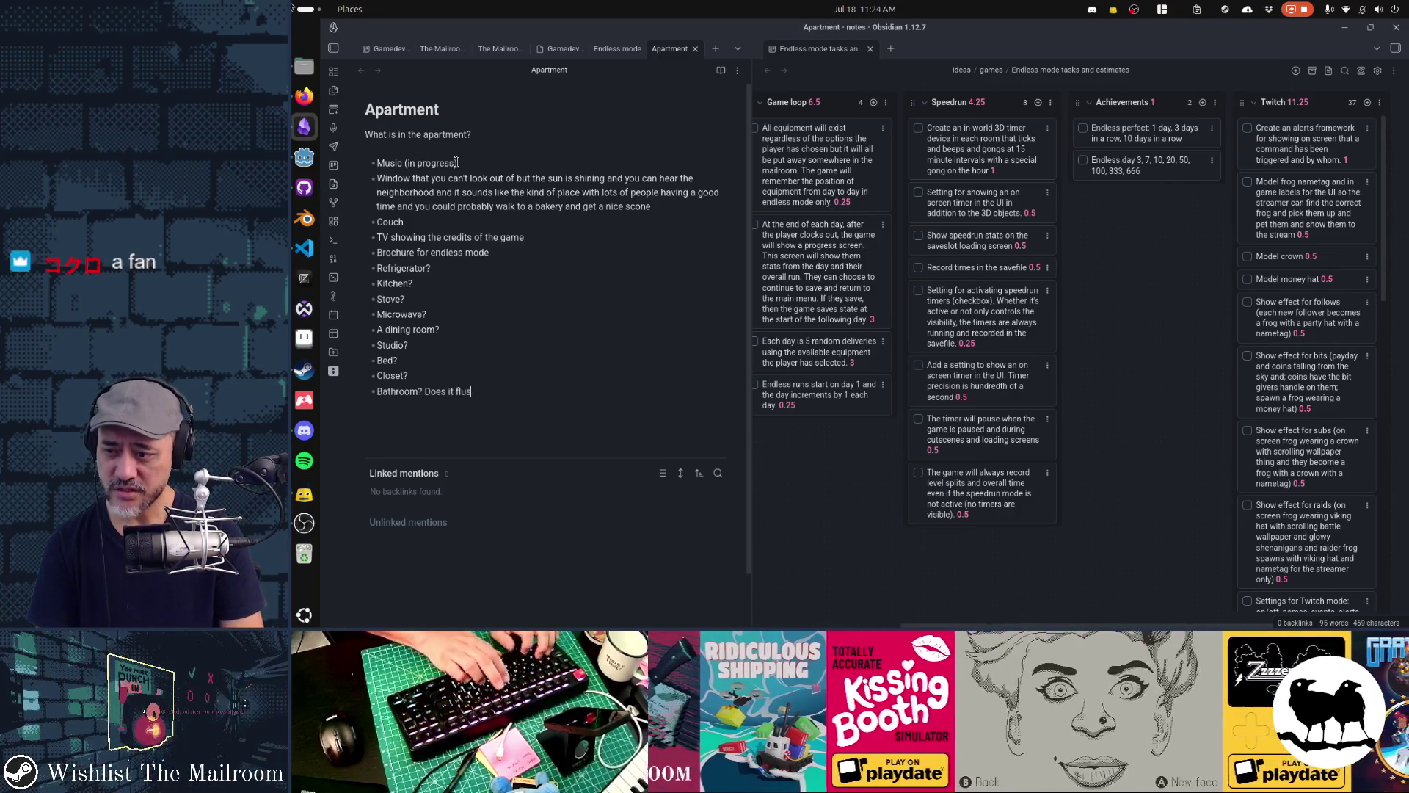
type("h? Is there a shower? can")
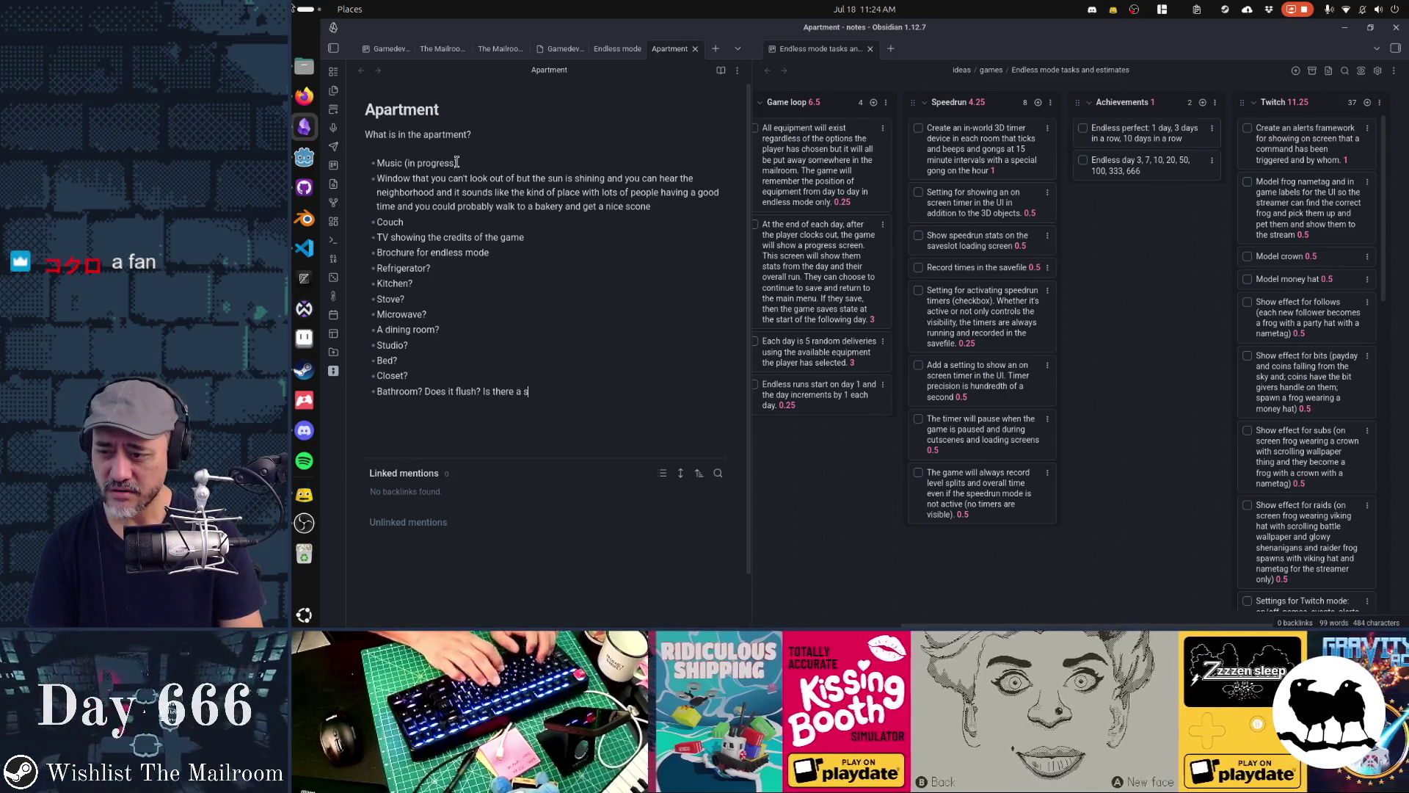
key("BackSpace")
key("BackSpace")
key("BackSpace")
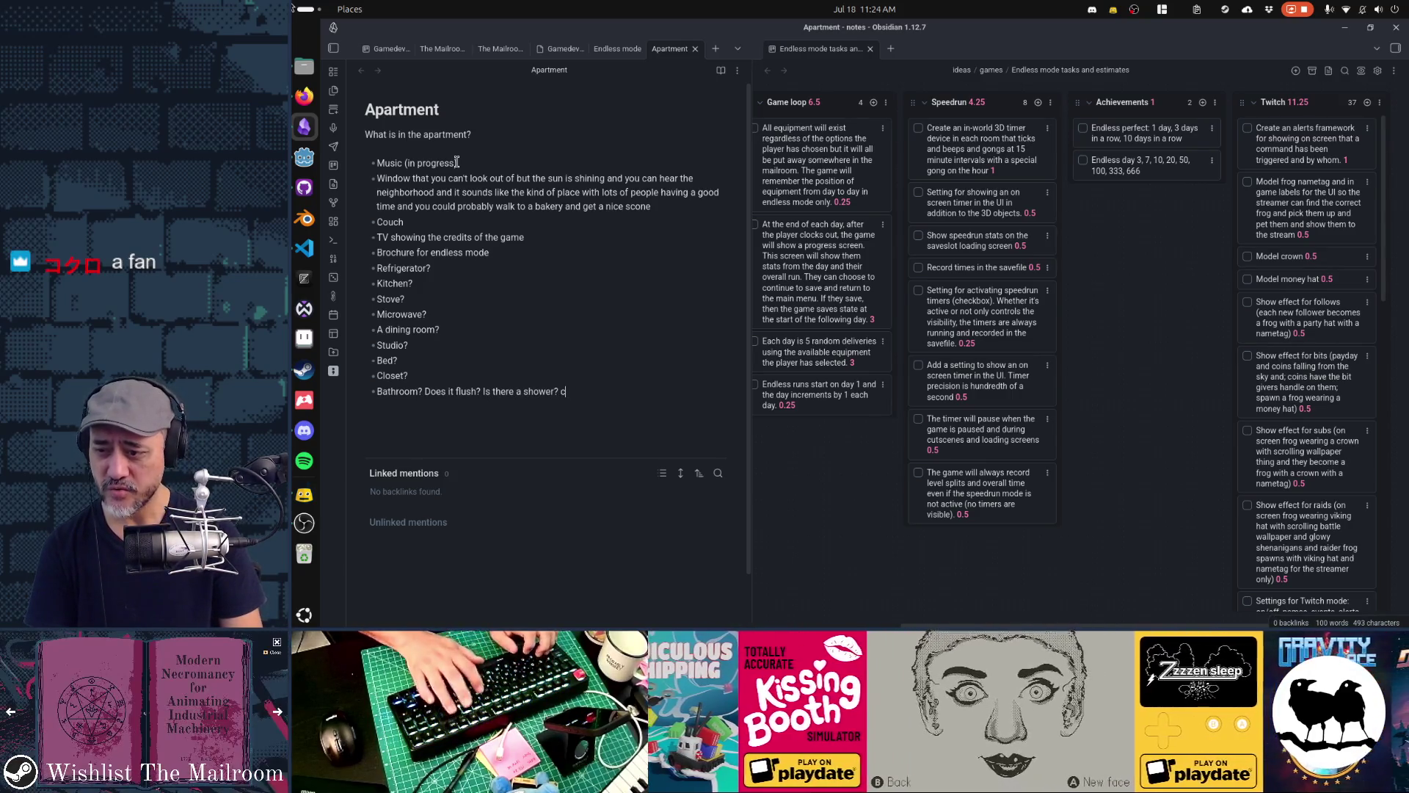
type("Can you shower? Is there water? Ru")
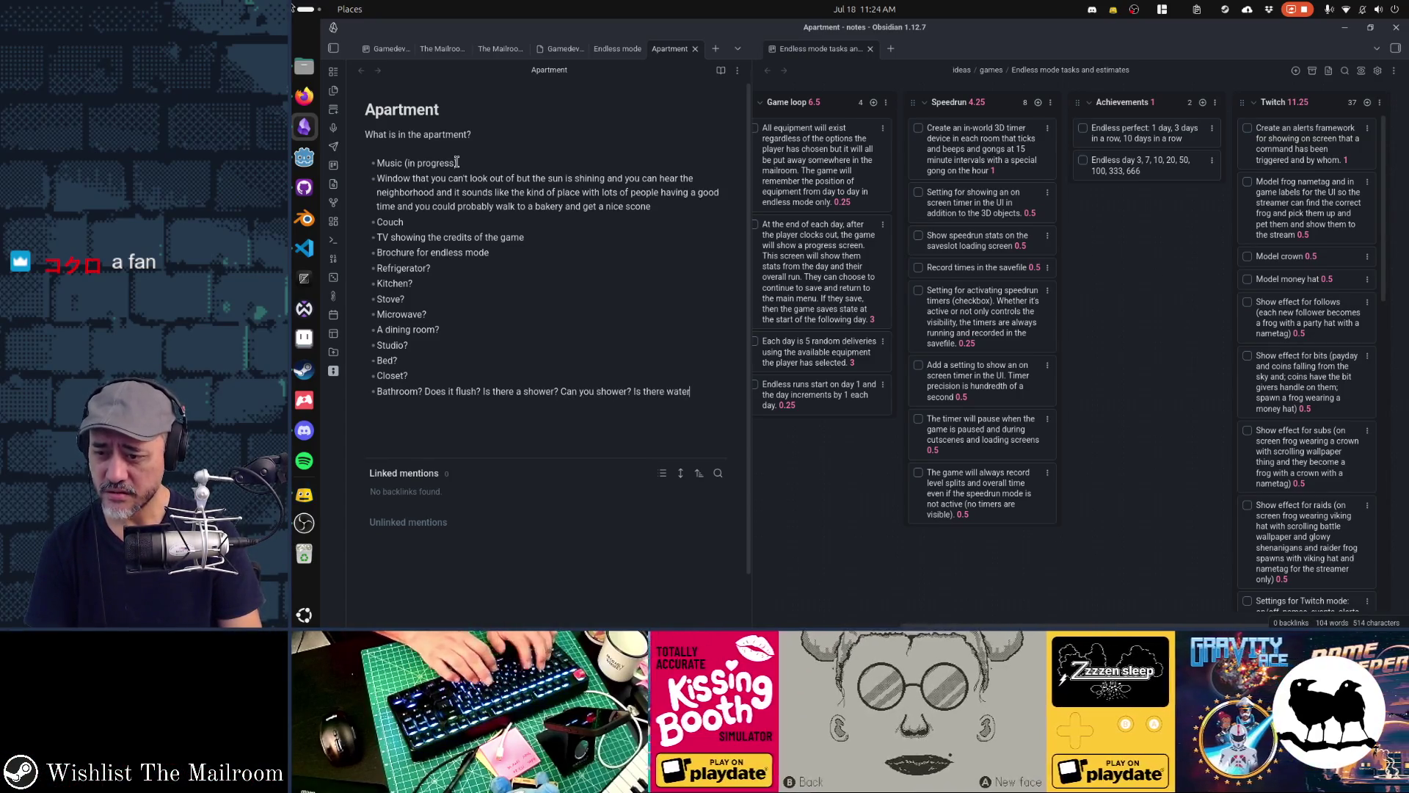
type("nning water?")
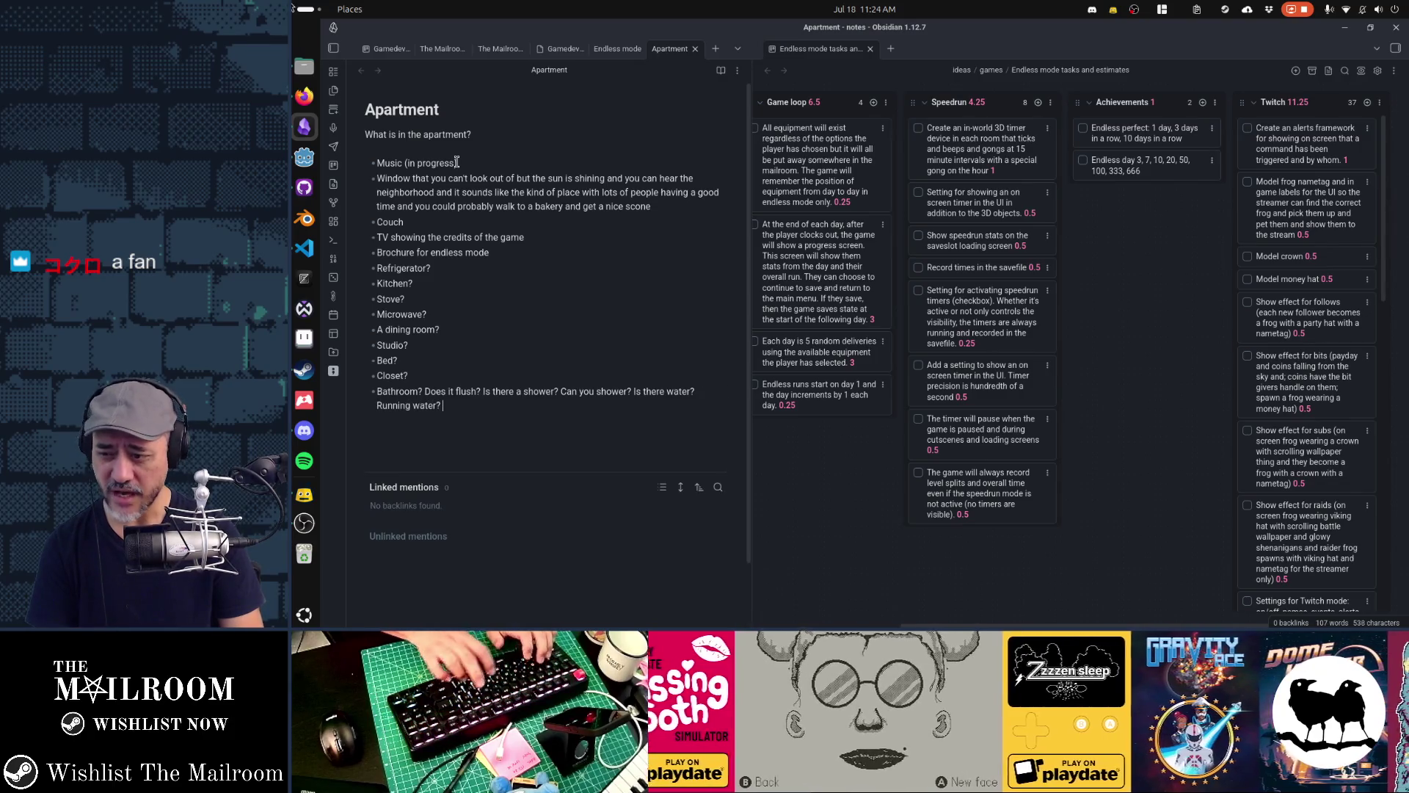
key("Delete")
key("Delete")
key("BackSpace")
key("BackSpace")
key("BackSpace")
type("Hot water?")
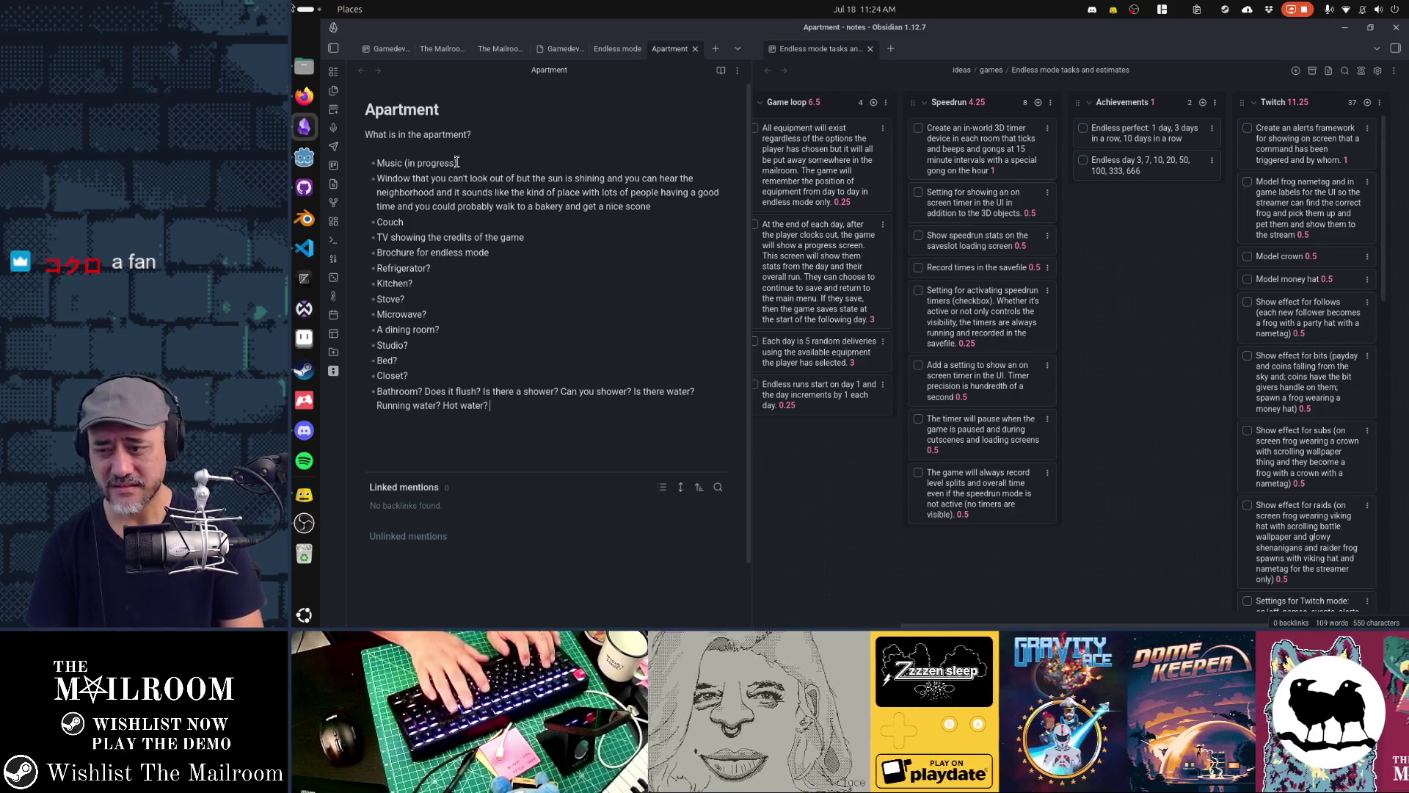
type(" water?")
key("Return")
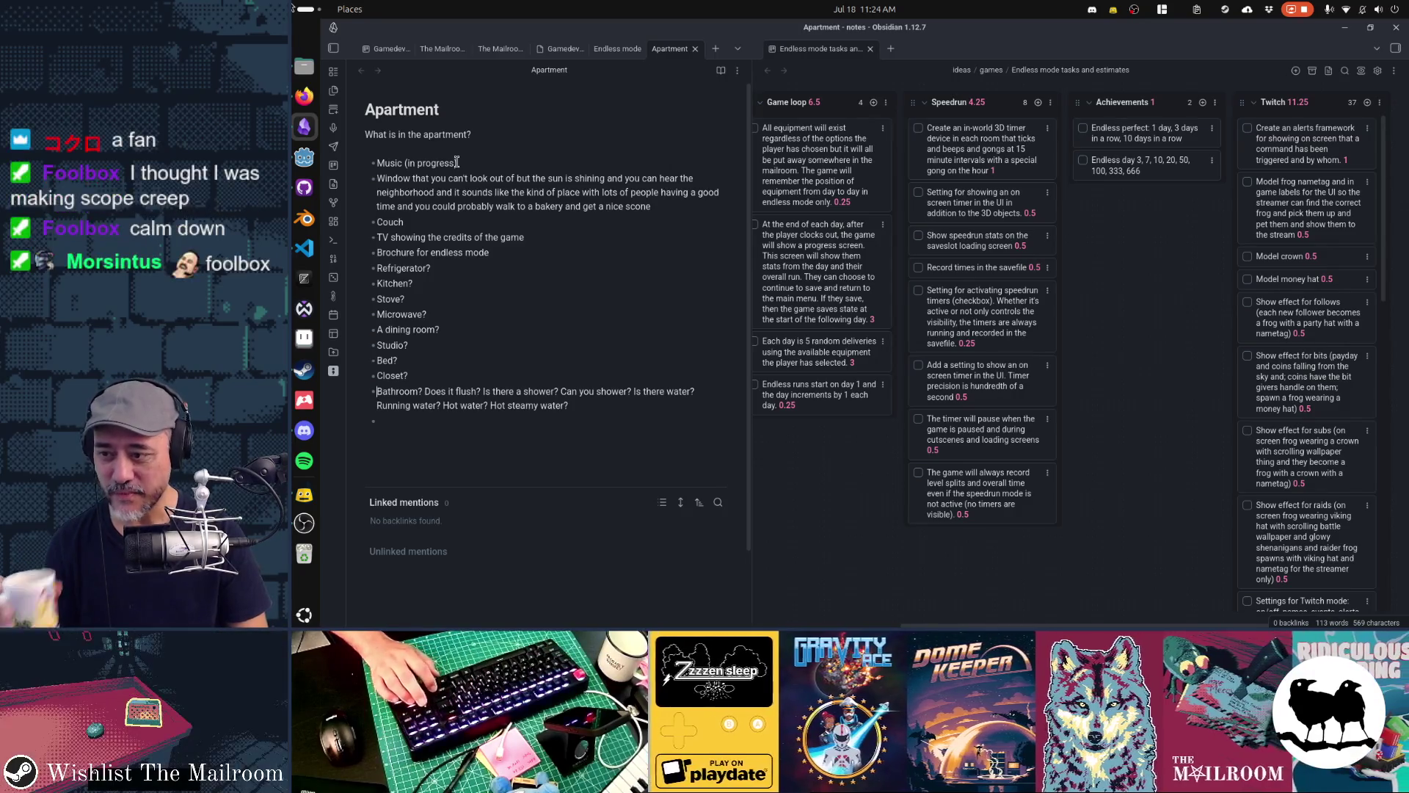
key("shift+End")
key("shift+End")
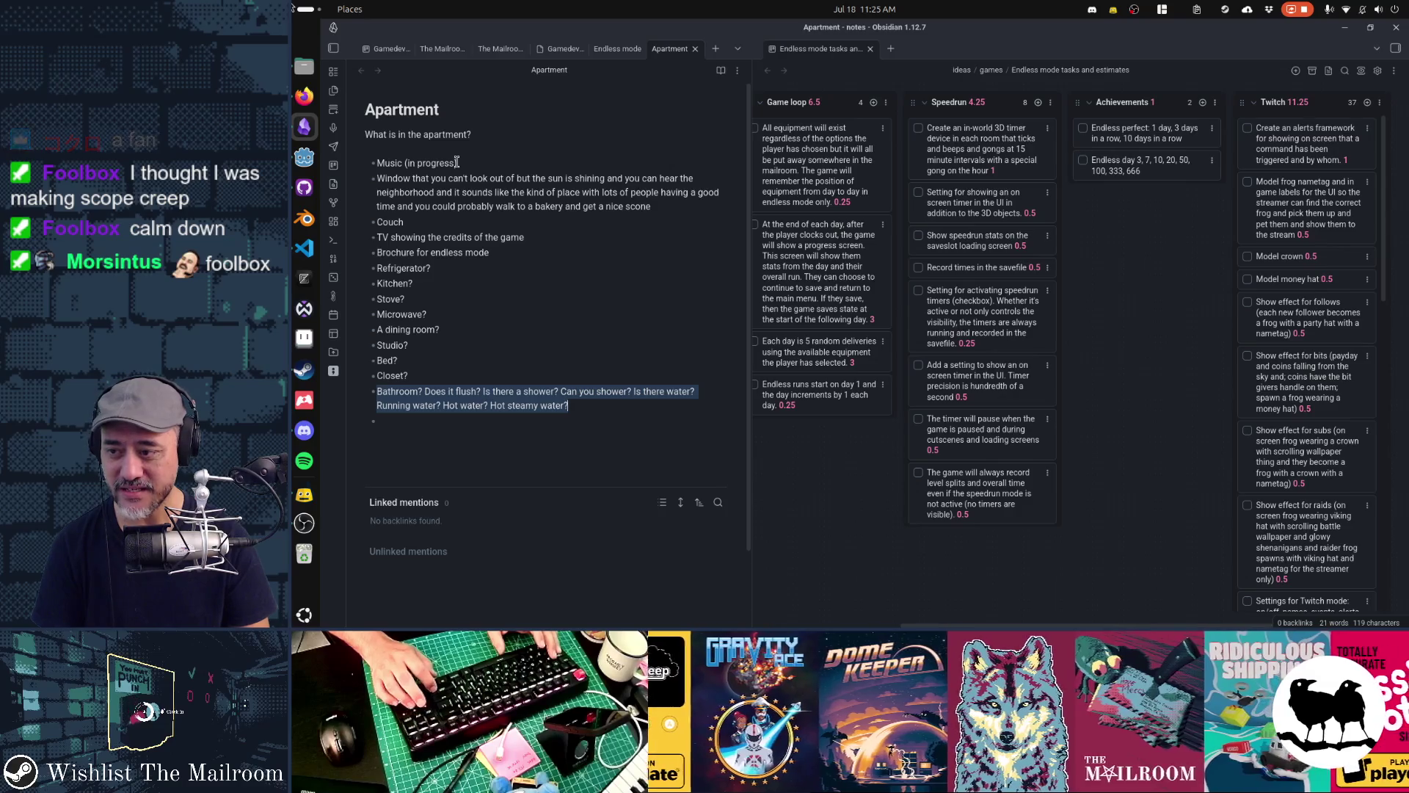
Prefix the bathroom bullet with 'LOCKED DOOR' and strike through its questions with ~~
key("Left")
type("LOCKED DOOR")
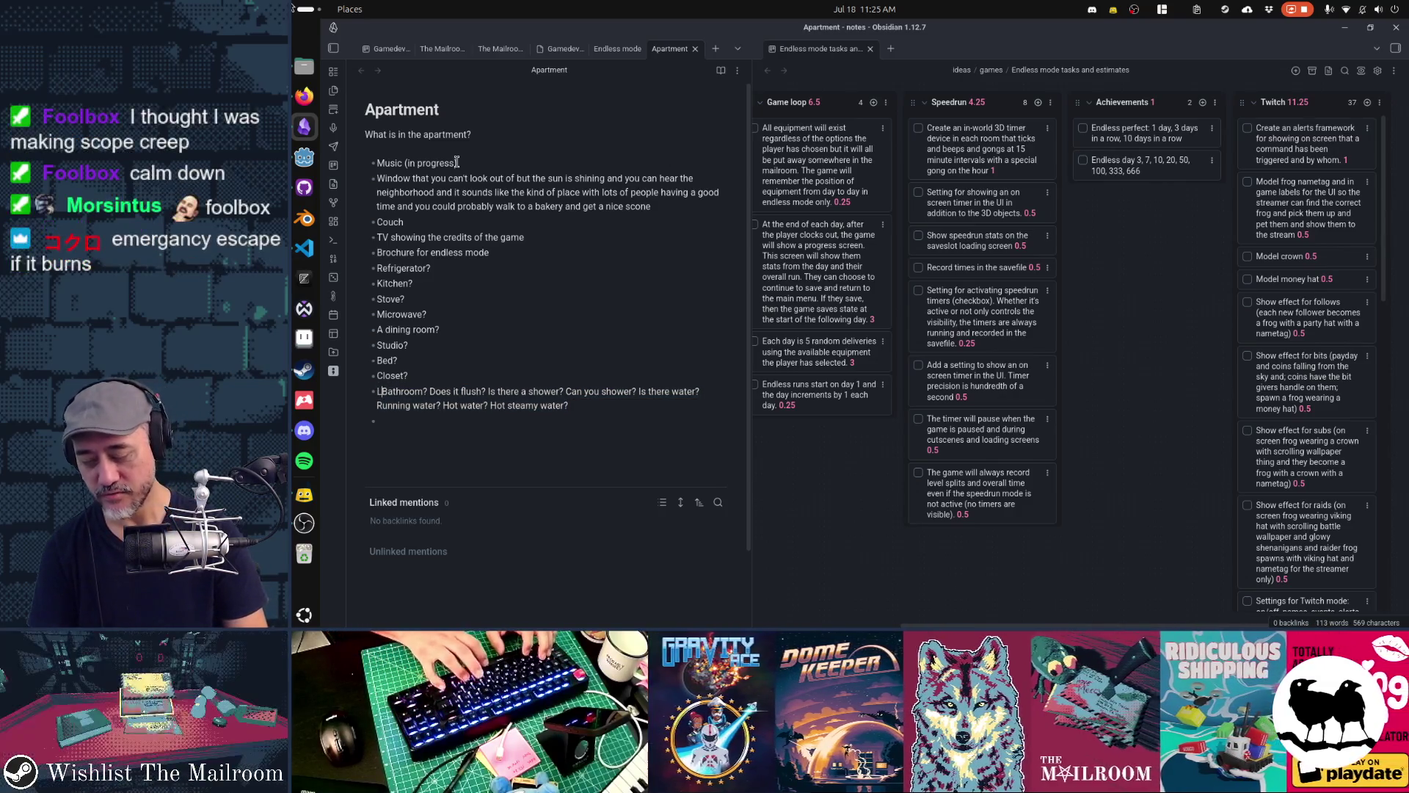
key("shift+End")
key("shift+End")
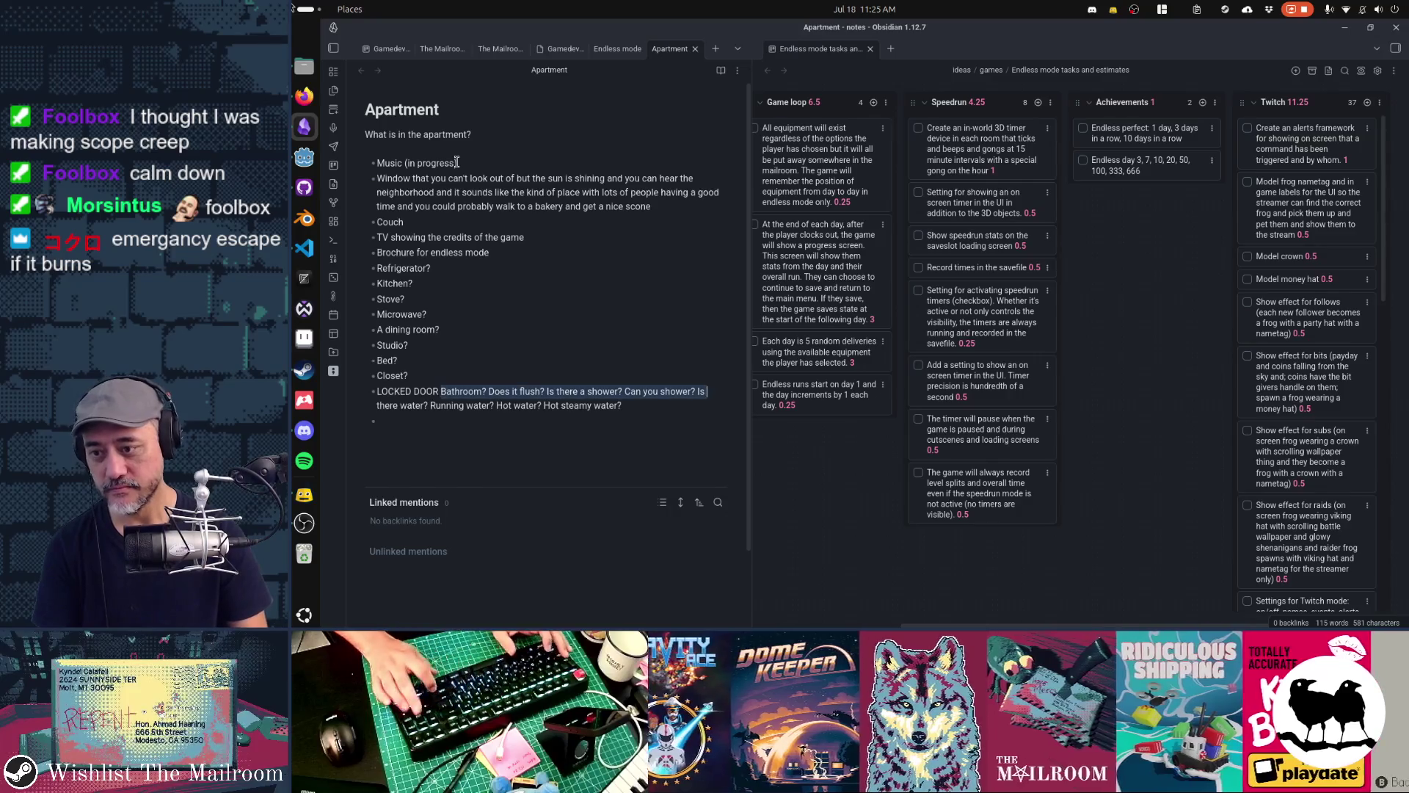
type("~~")
key("Down")
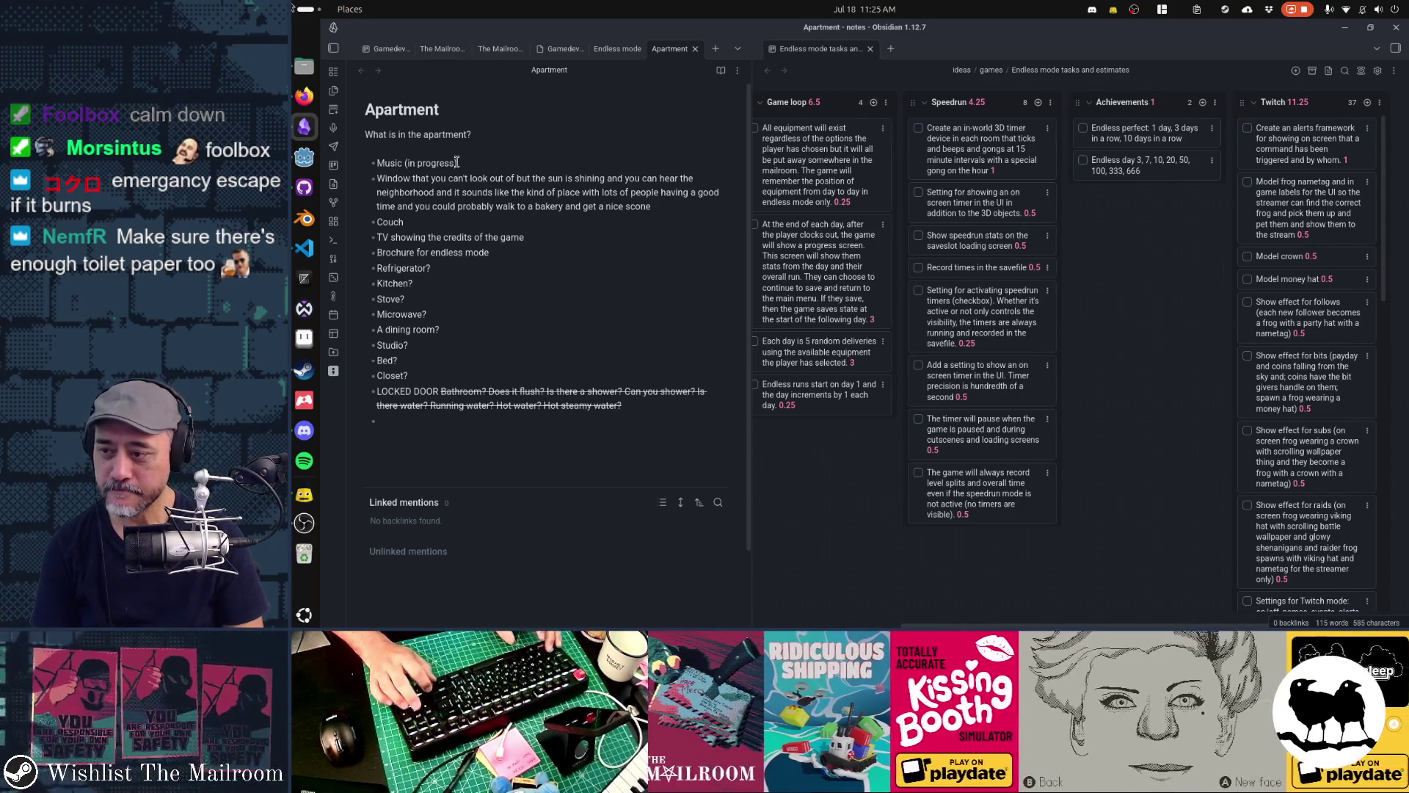
Strike through Closet? and undo the accidental strikethrough on Bed?
key("ctrl+shift+x")
key("Up")
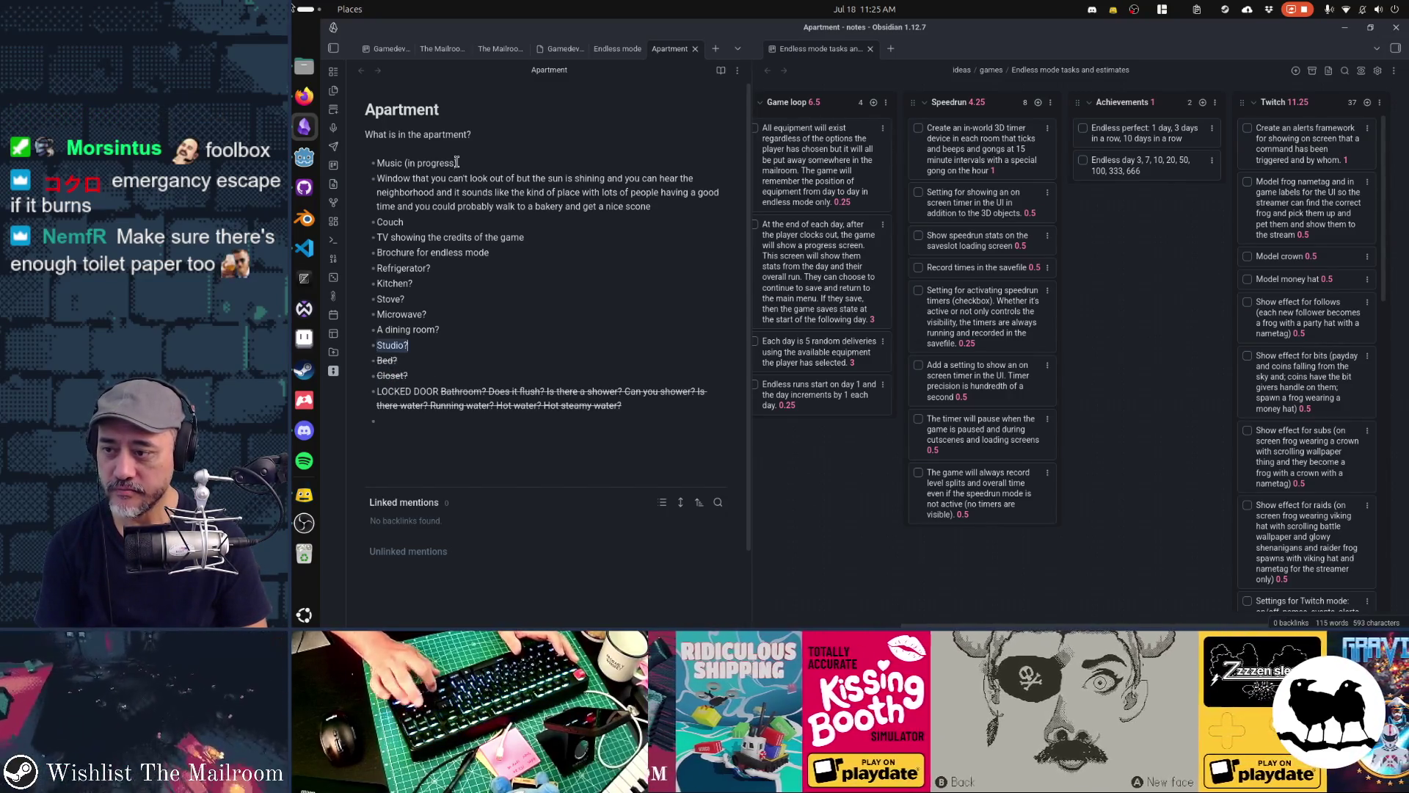
key("shift+Down")
key("ctrl+shift+x")
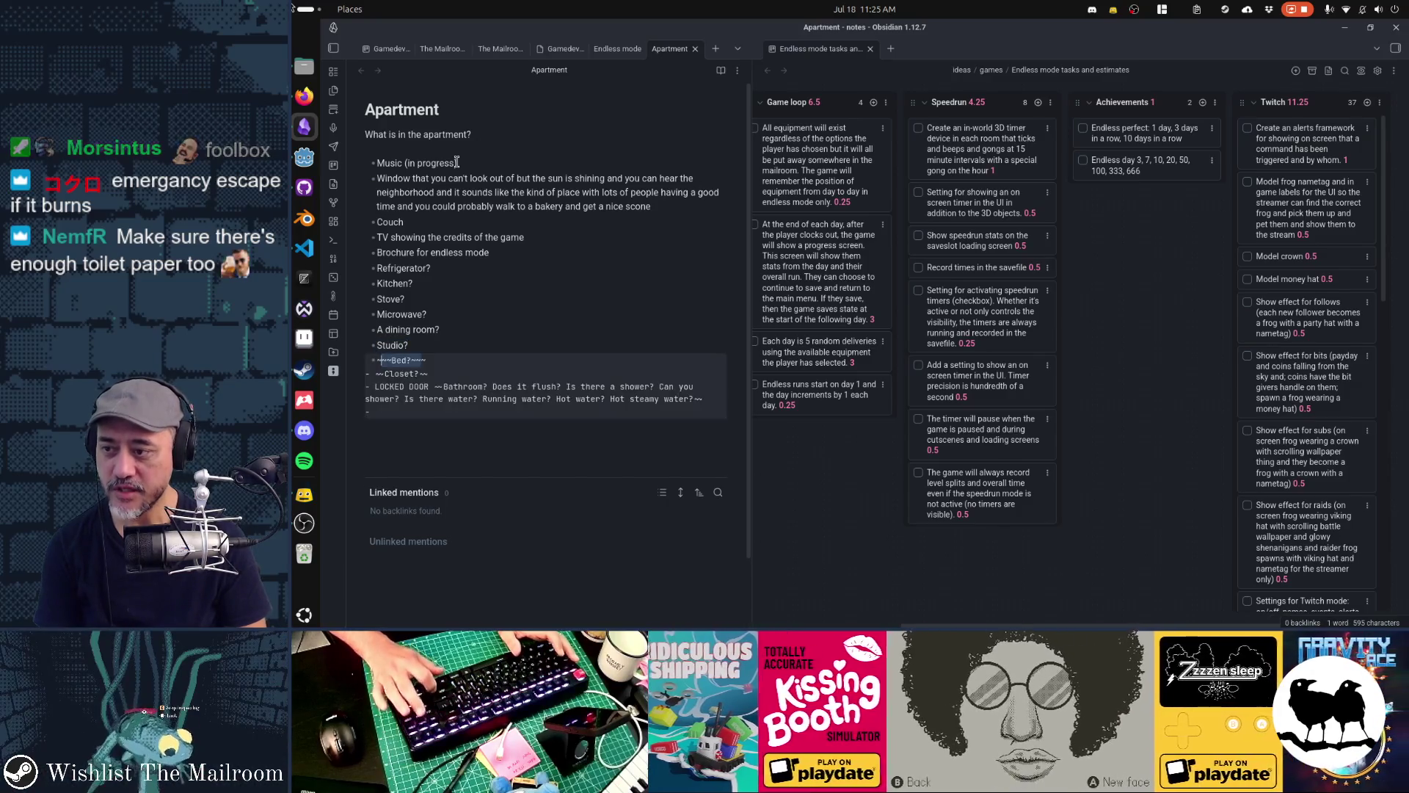
key("ctrl+z")
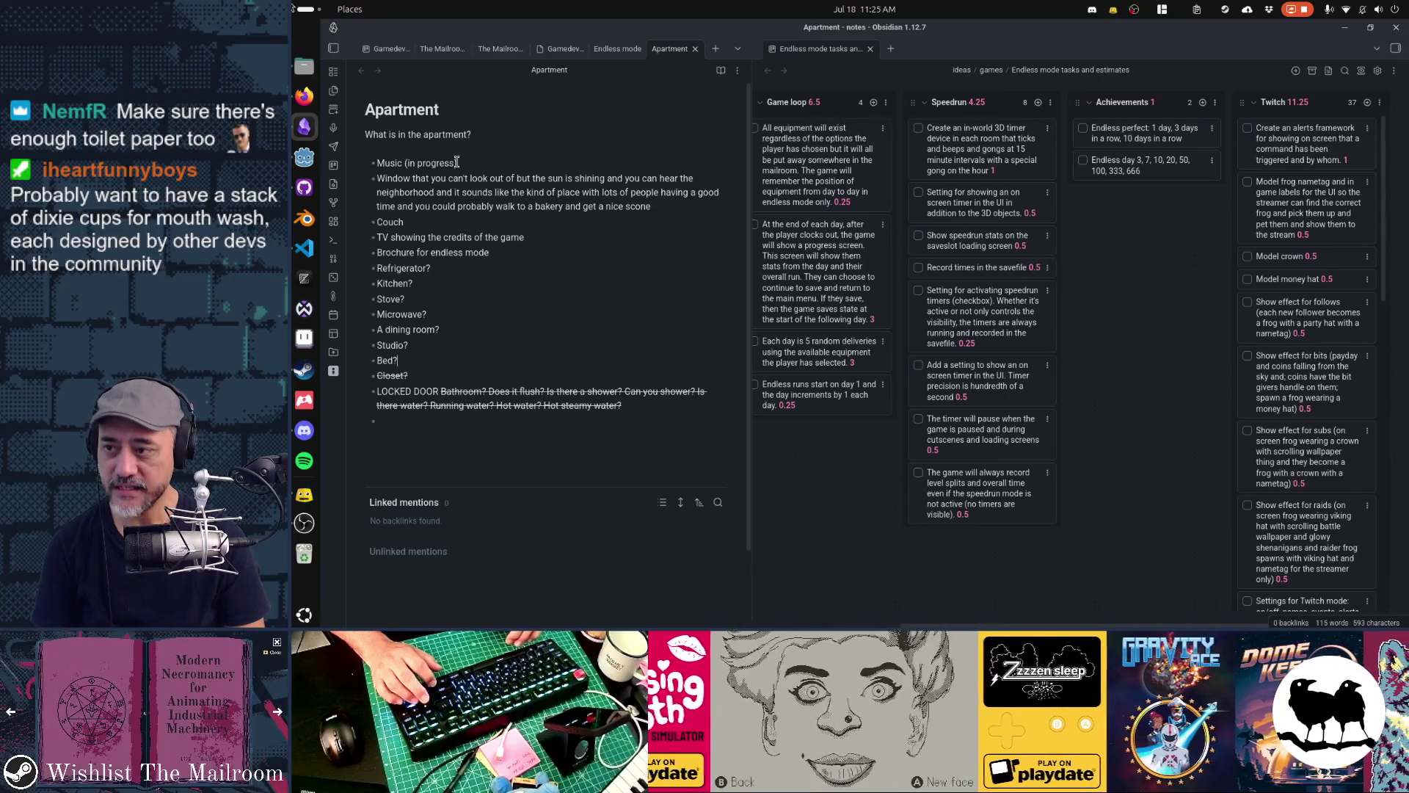
key("ctrl+z")
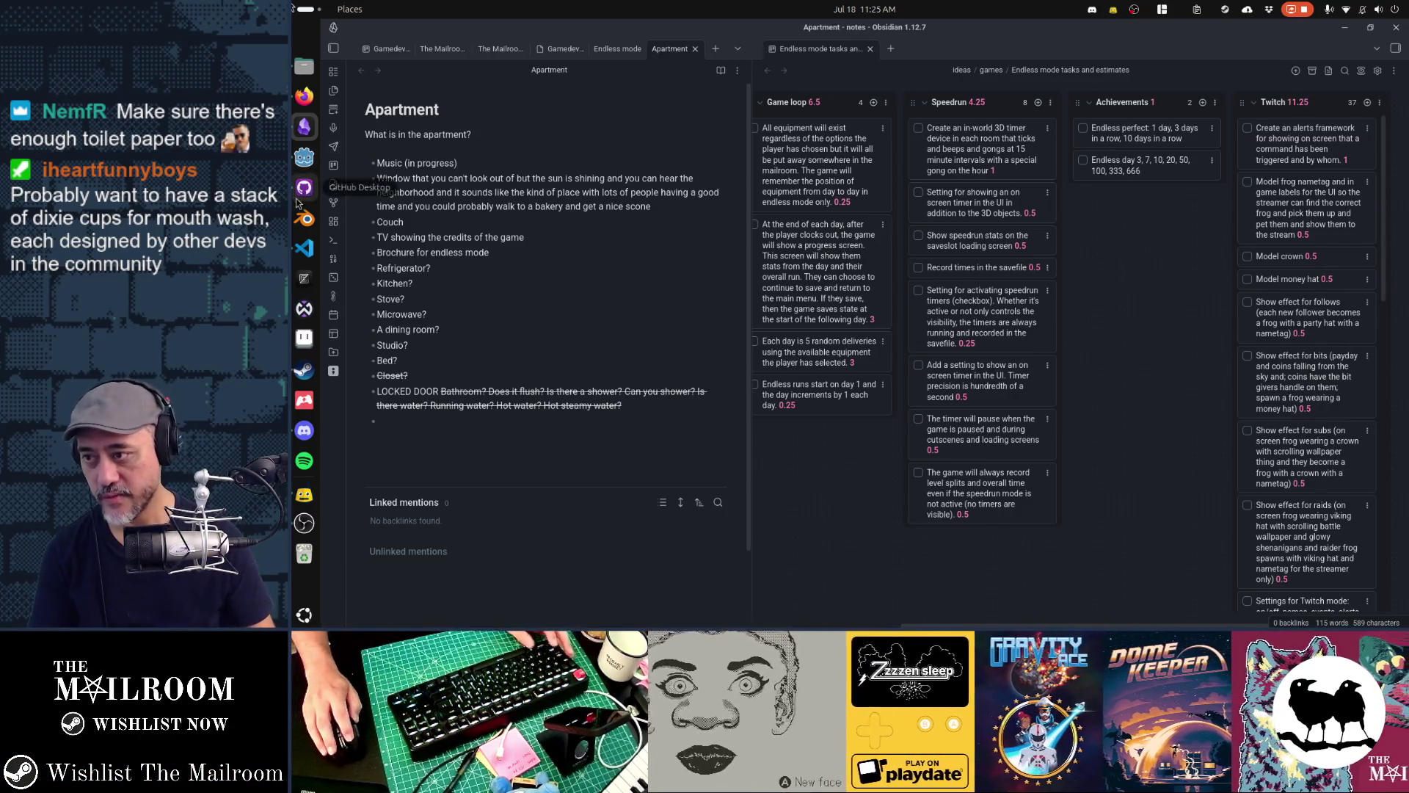
Switch back to the mailroom Figma file in the browser
key("alt+Tab")
key("alt+Tab")
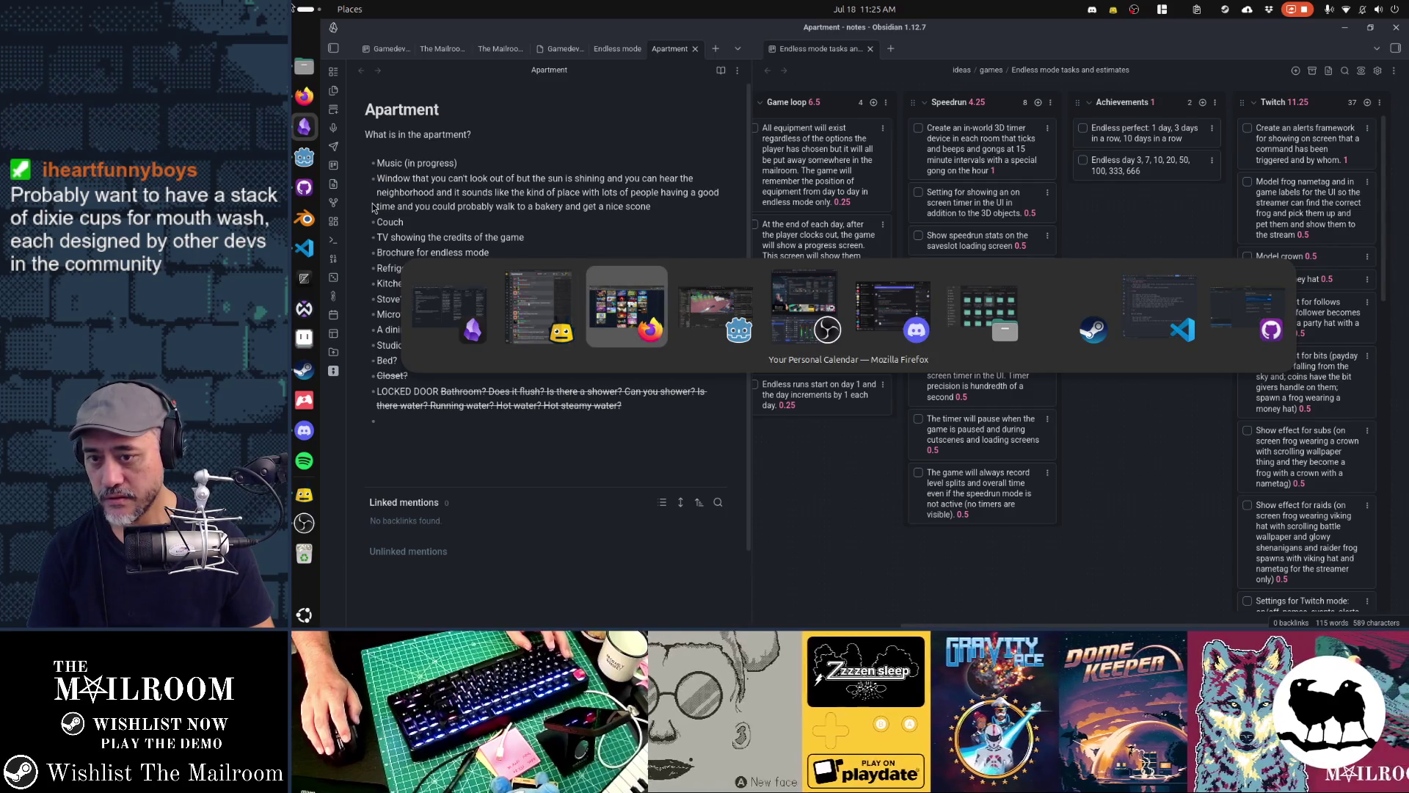
key("alt+Tab")
key("alt+shift+Tab")
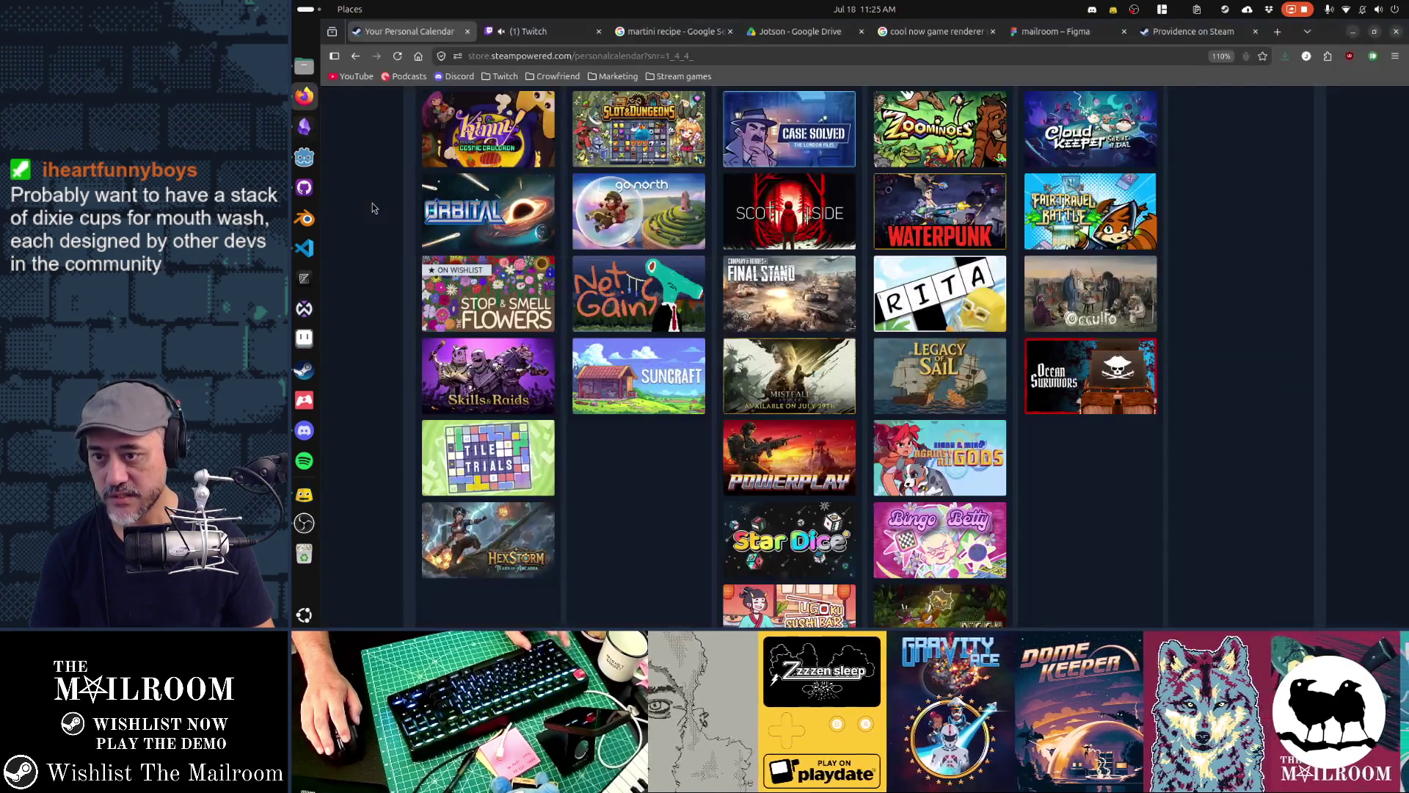
left_click(1077, 33)
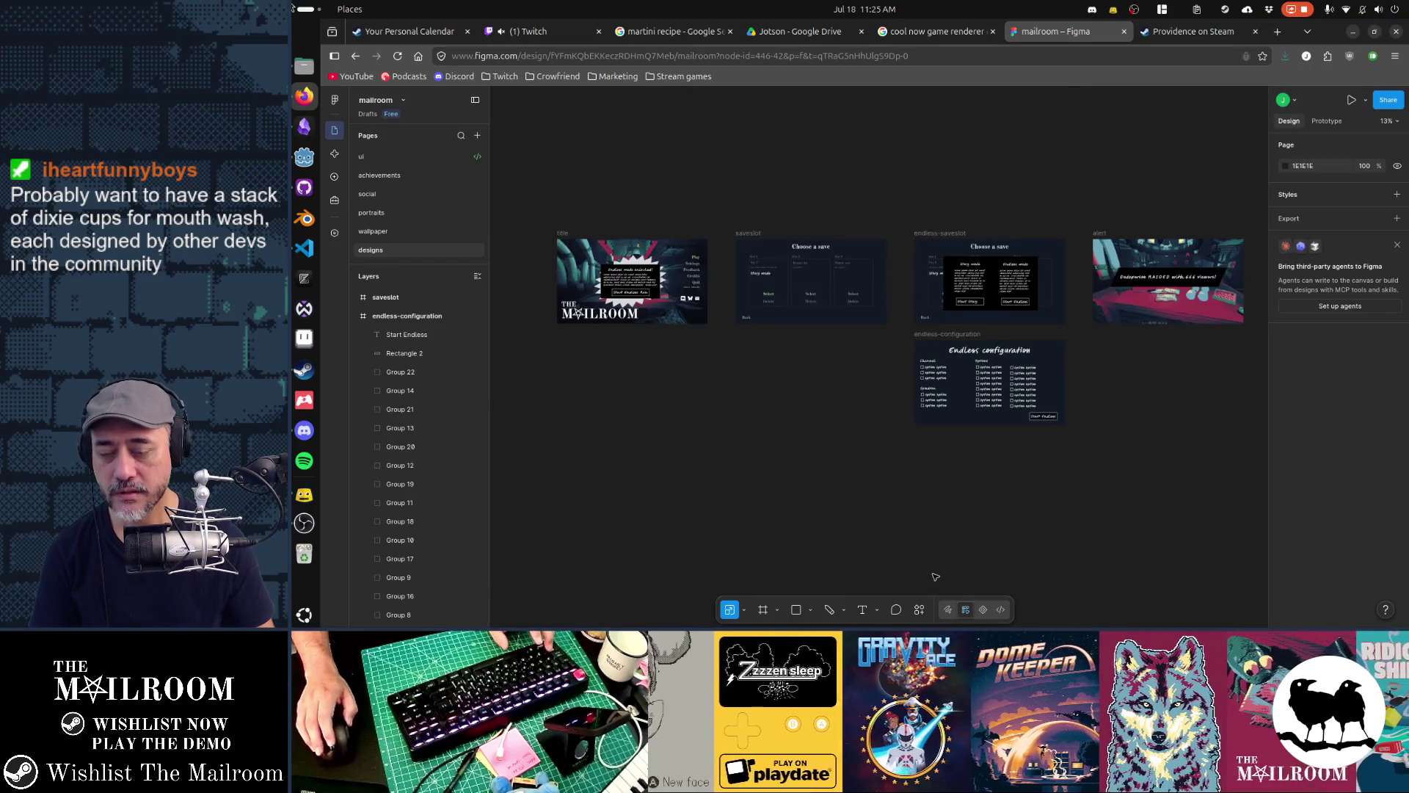
Draw a large rectangle, remove its grey fill and give it an outline stroke
key("r")
left_click_drag(651, 242, 1038, 474)
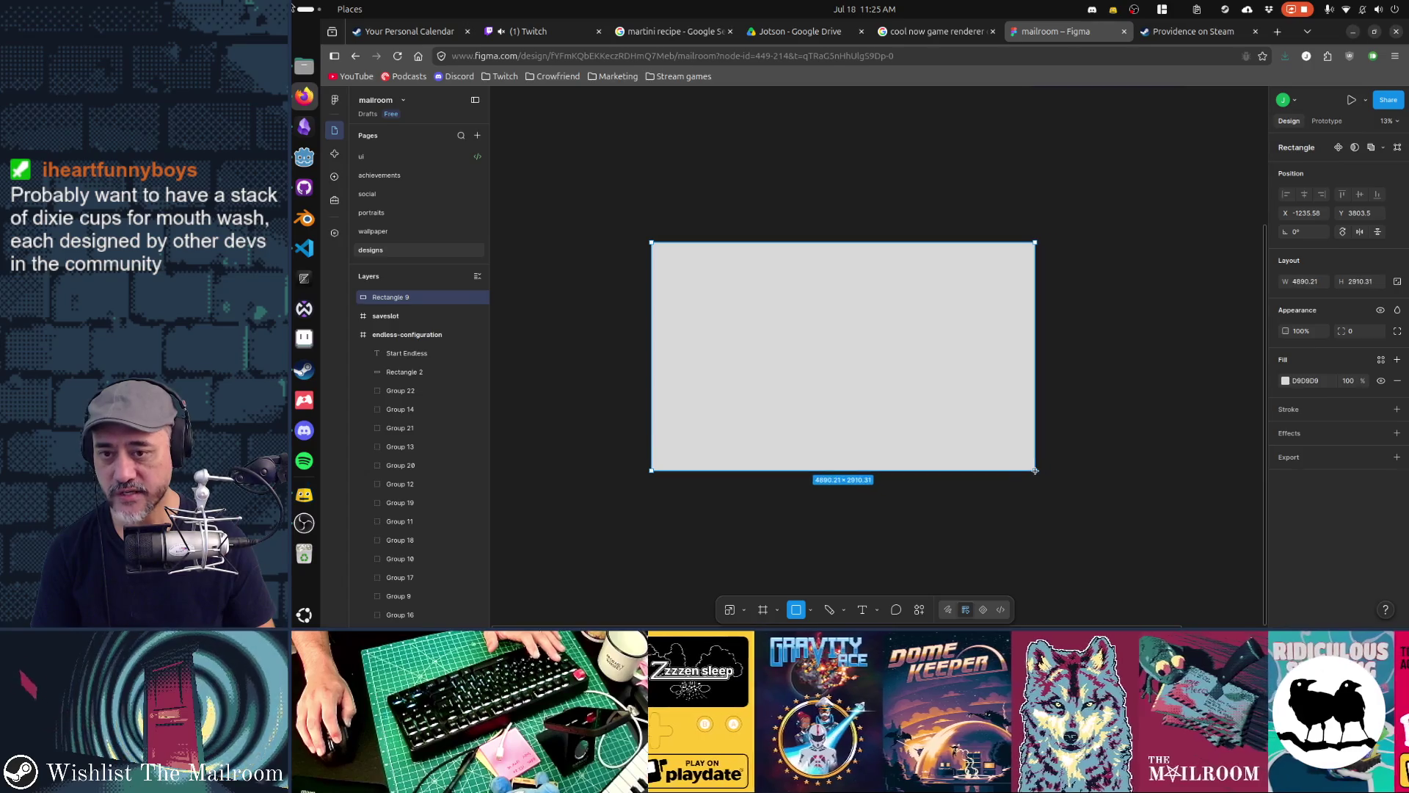
left_click(1146, 380)
left_click(871, 409)
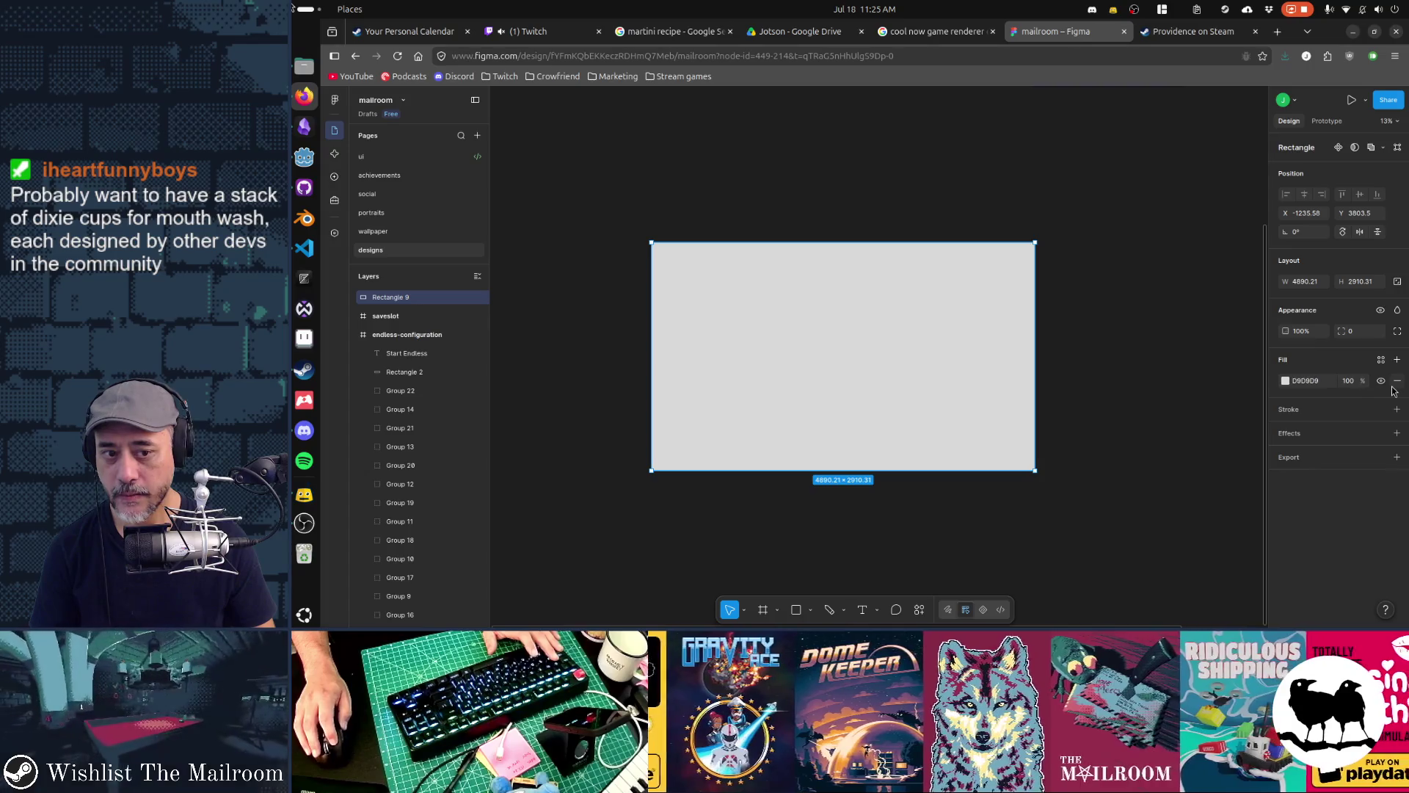
left_click(1397, 380)
left_click(1397, 383)
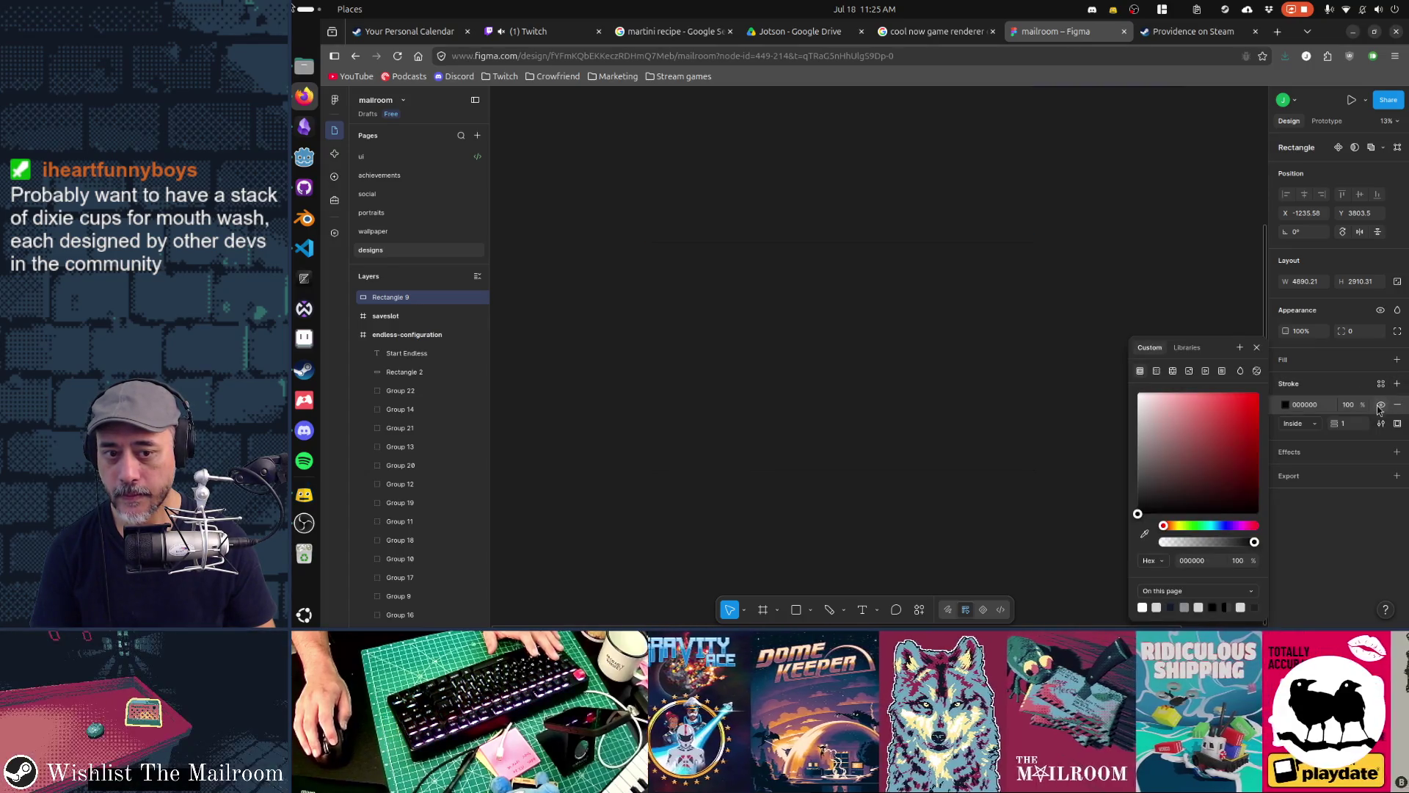
left_click_drag(1336, 423, 1342, 423)
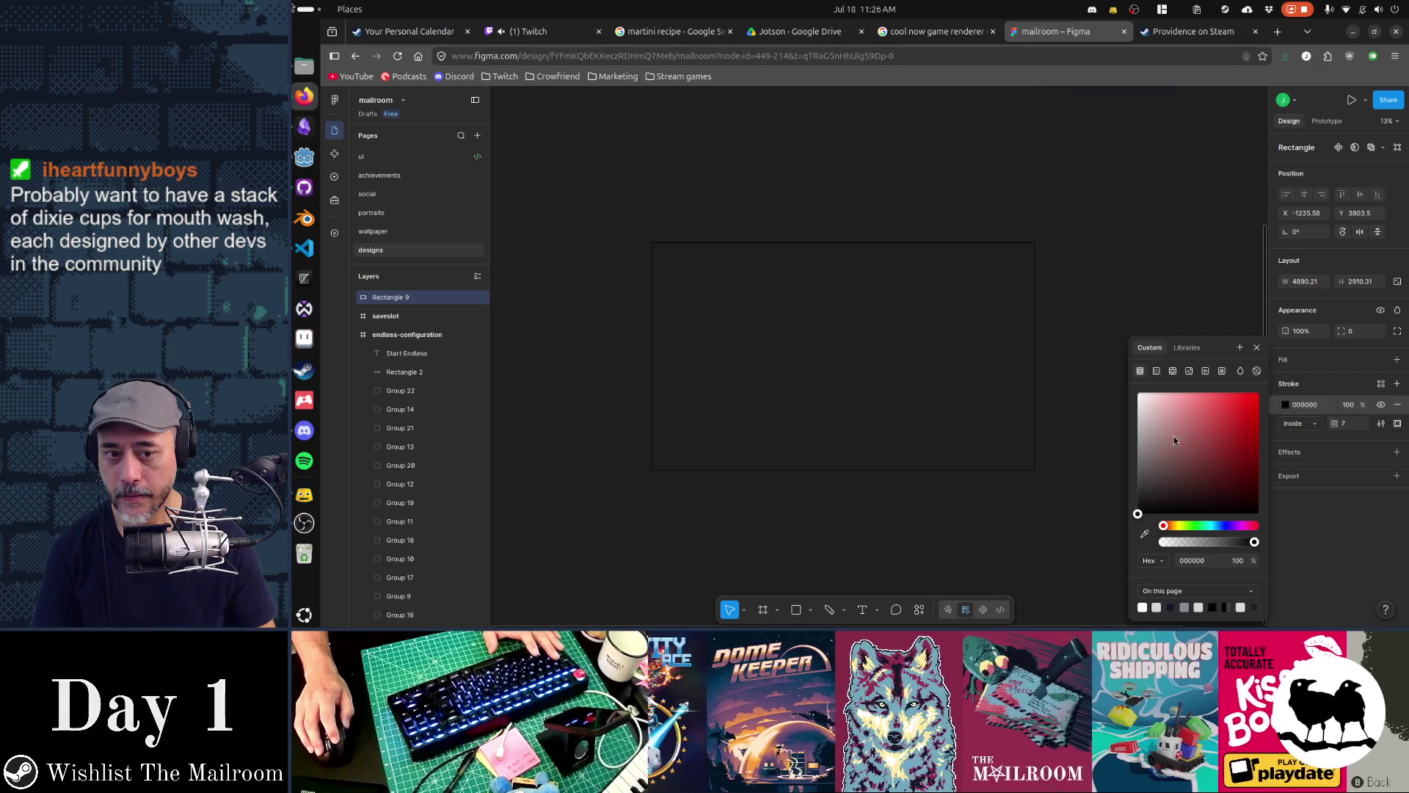
Thicken the rectangle's white outline to 17 and wrap it in a new frame
left_click_drag(1139, 512, 1123, 391)
left_click_drag(1335, 423, 1343, 424)
key("ctrl+alt+g")
Rename the new frame 'floorplan'
double_click(456, 300)
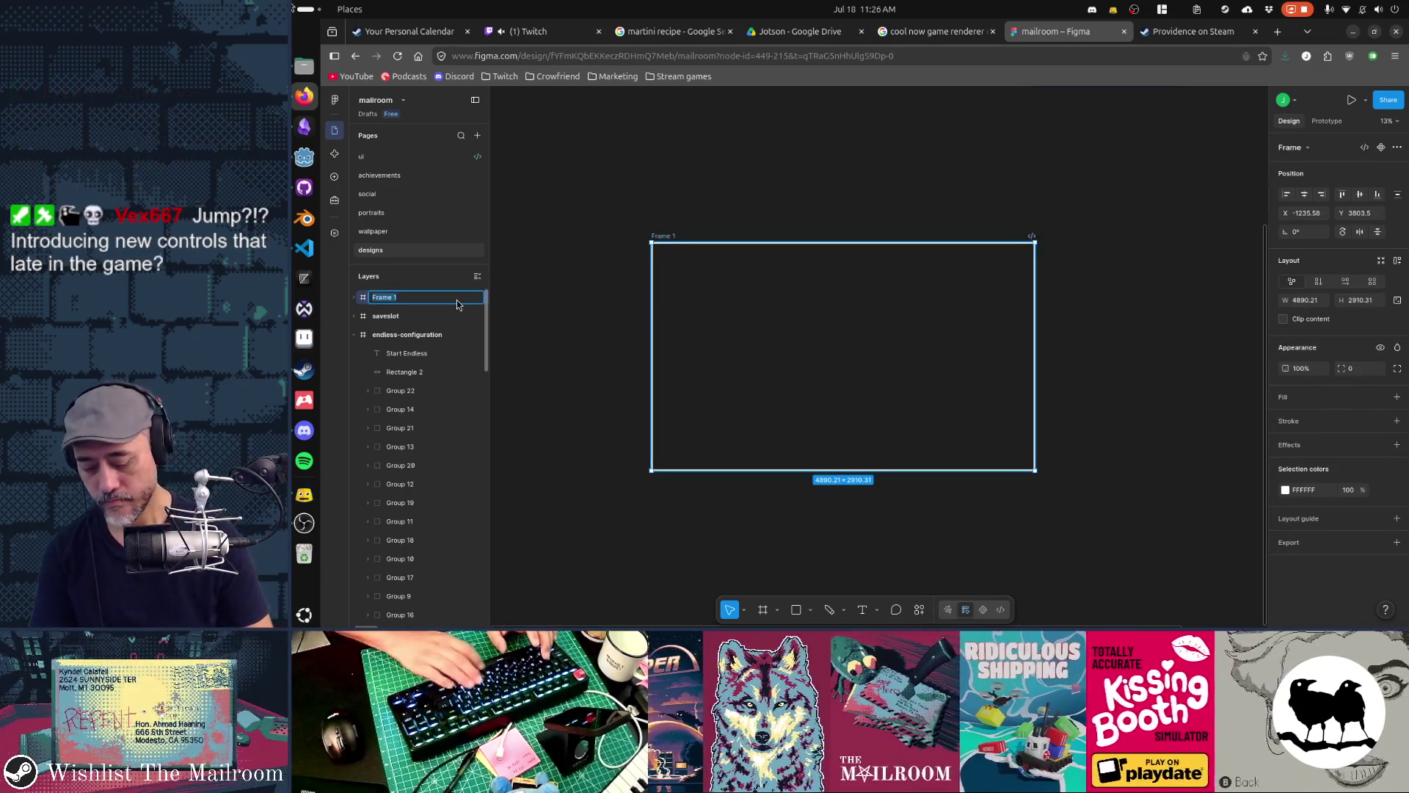
type("floorplan")
key("Return")
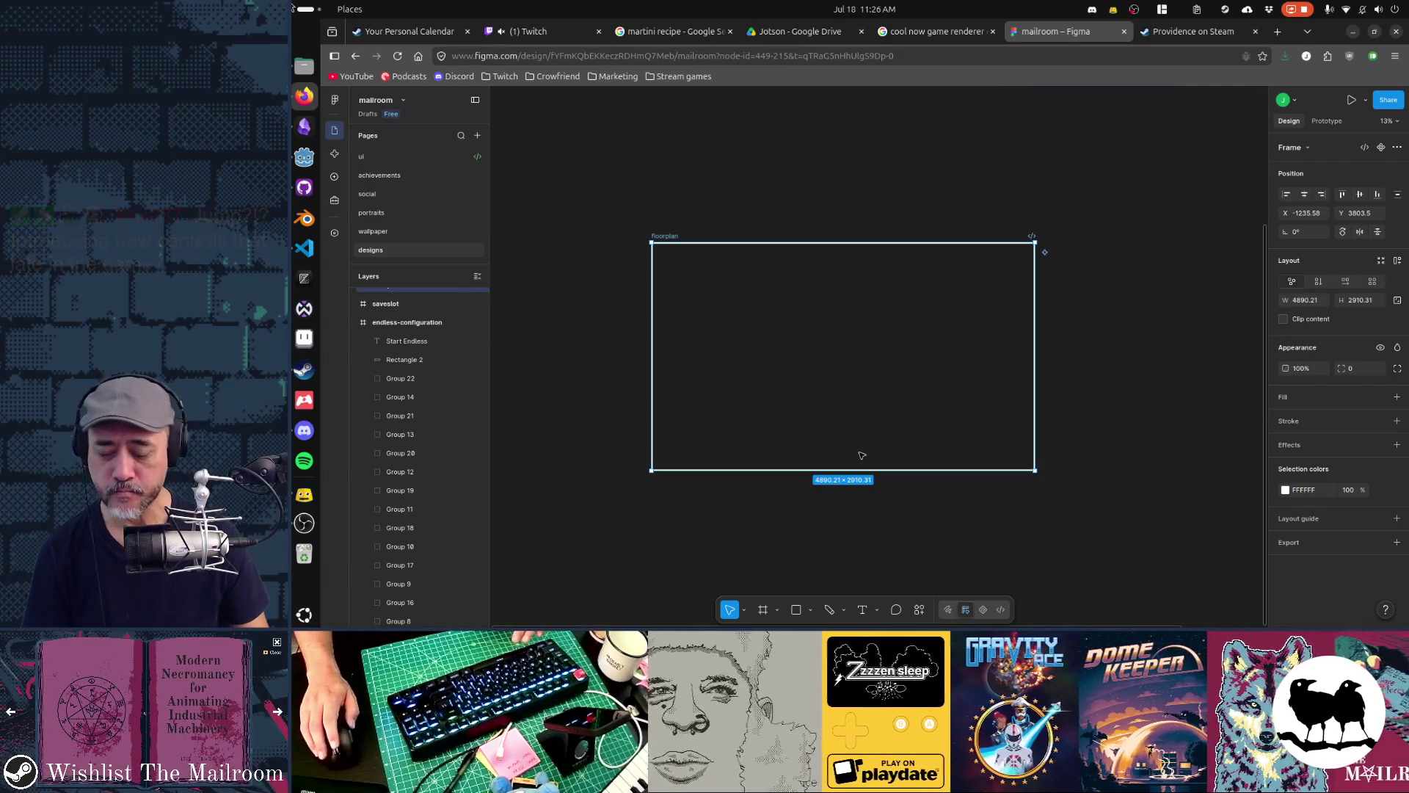
left_click(601, 393)
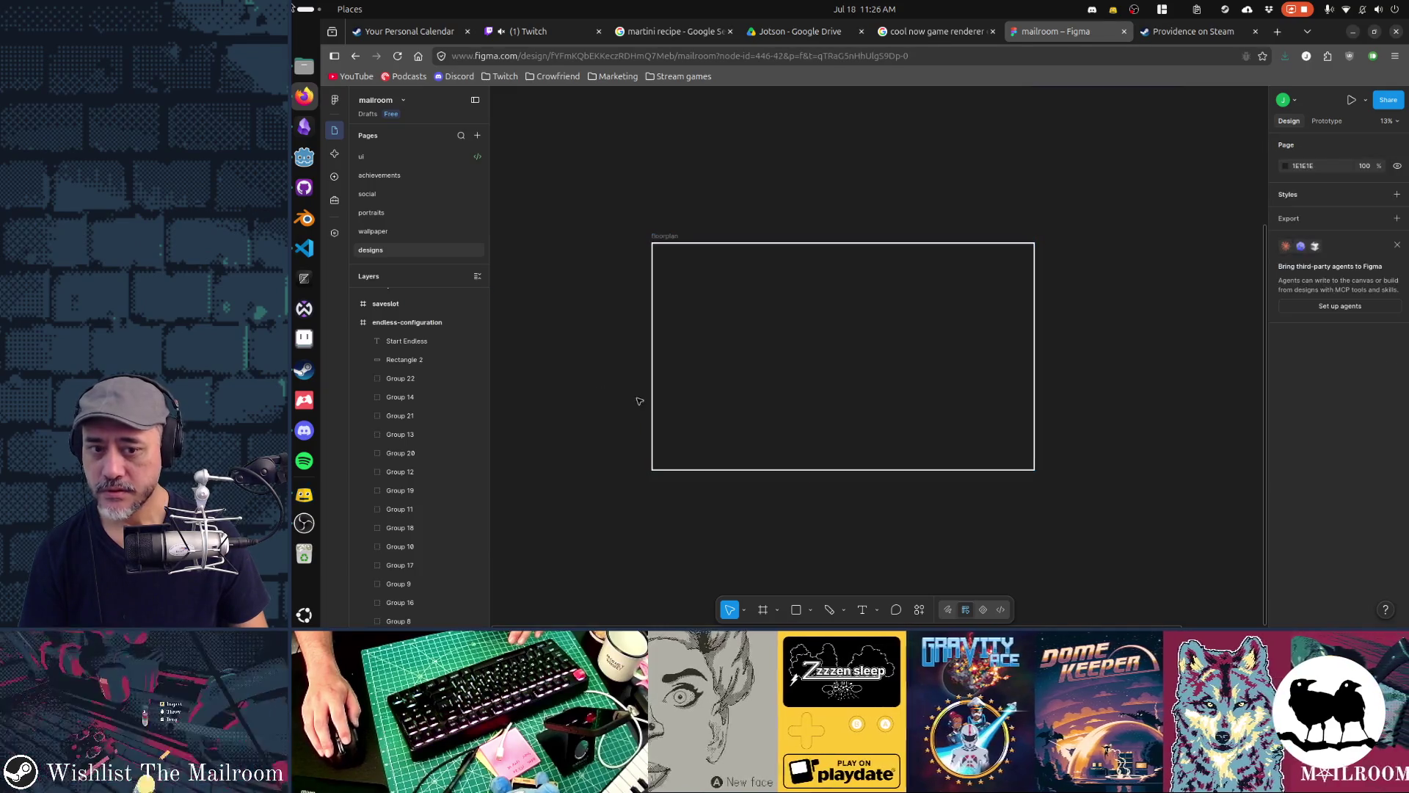
Draw a thin rectangle bar on the left wall of the floorplan outline
key("r")
left_click_drag(642, 386, 663, 462)
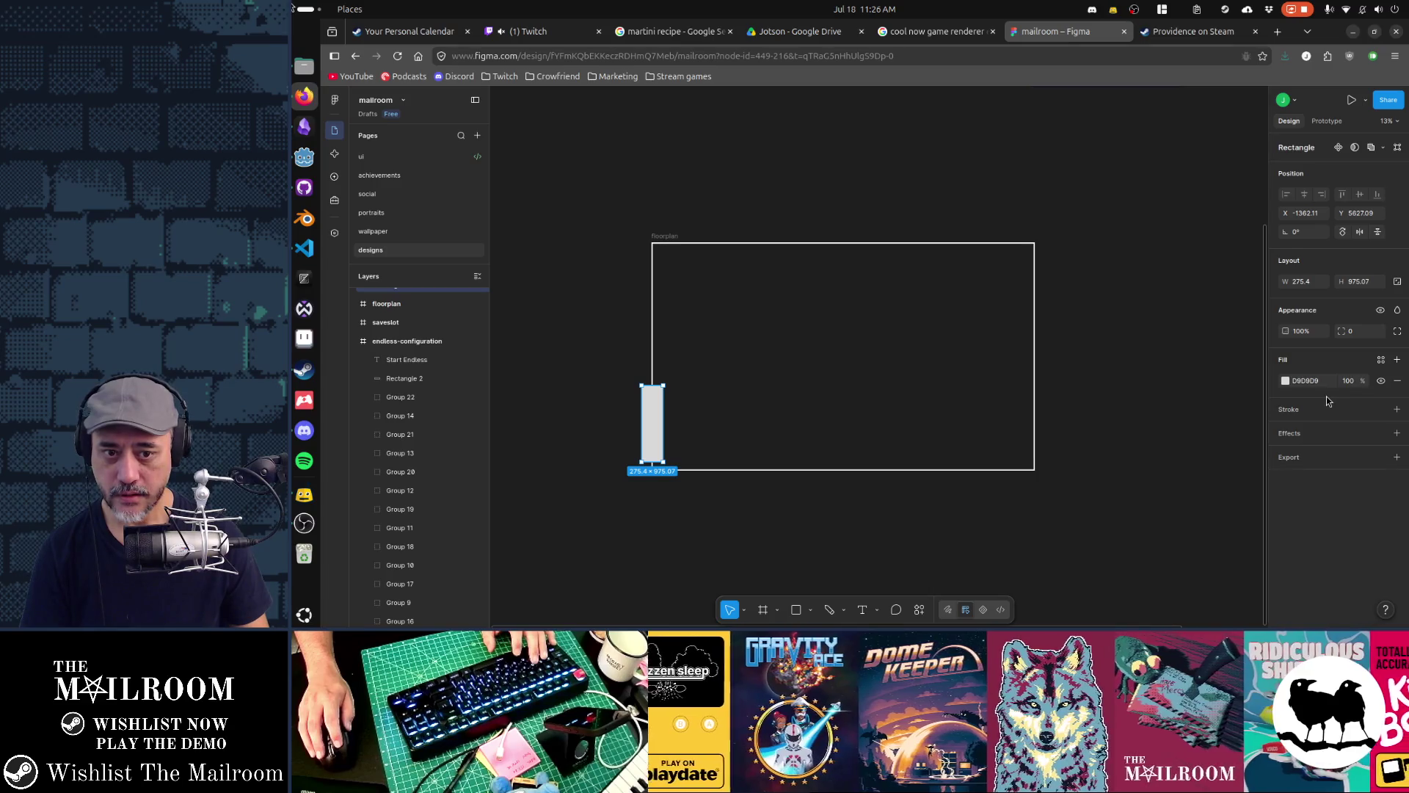
left_click_drag(641, 425, 657, 430)
left_click(768, 516)
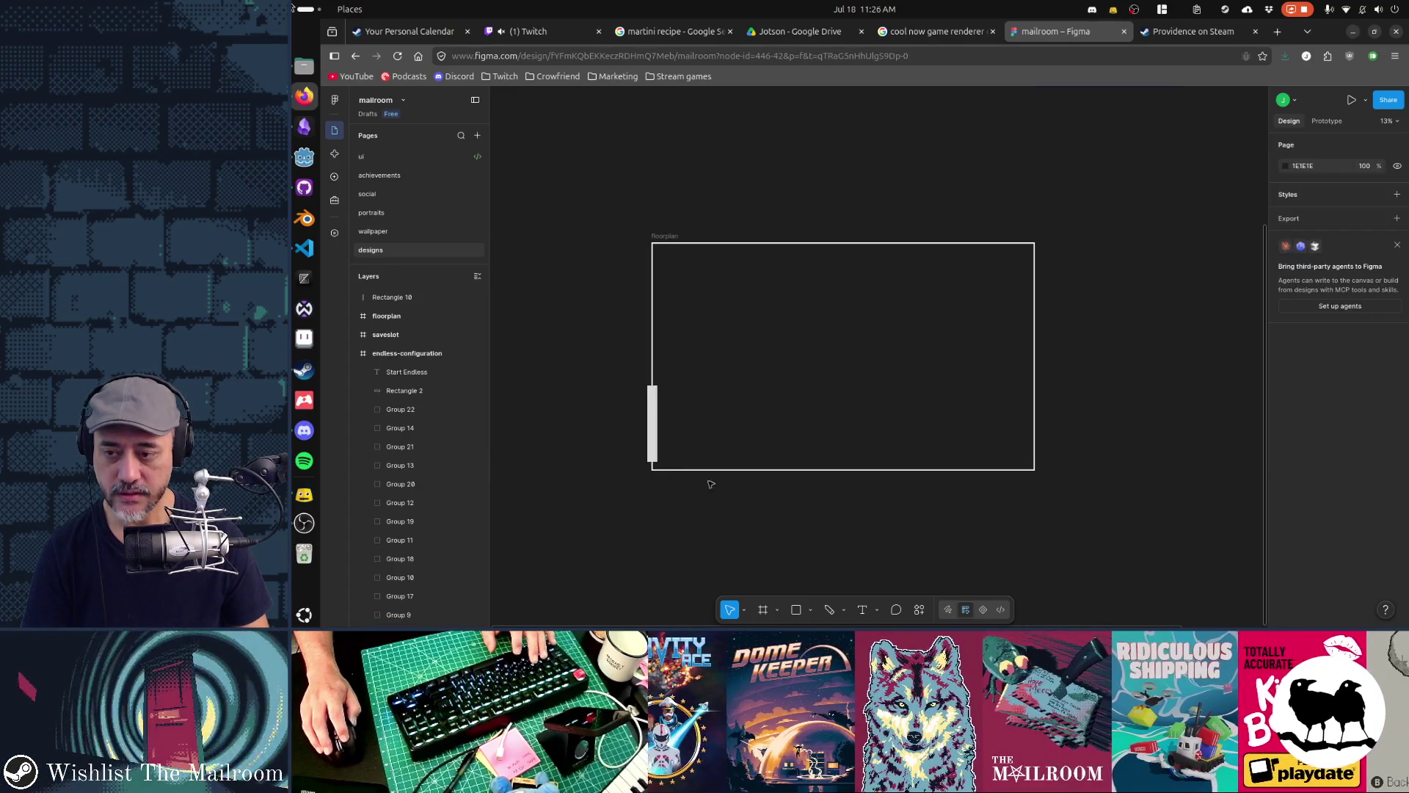
left_click(653, 423)
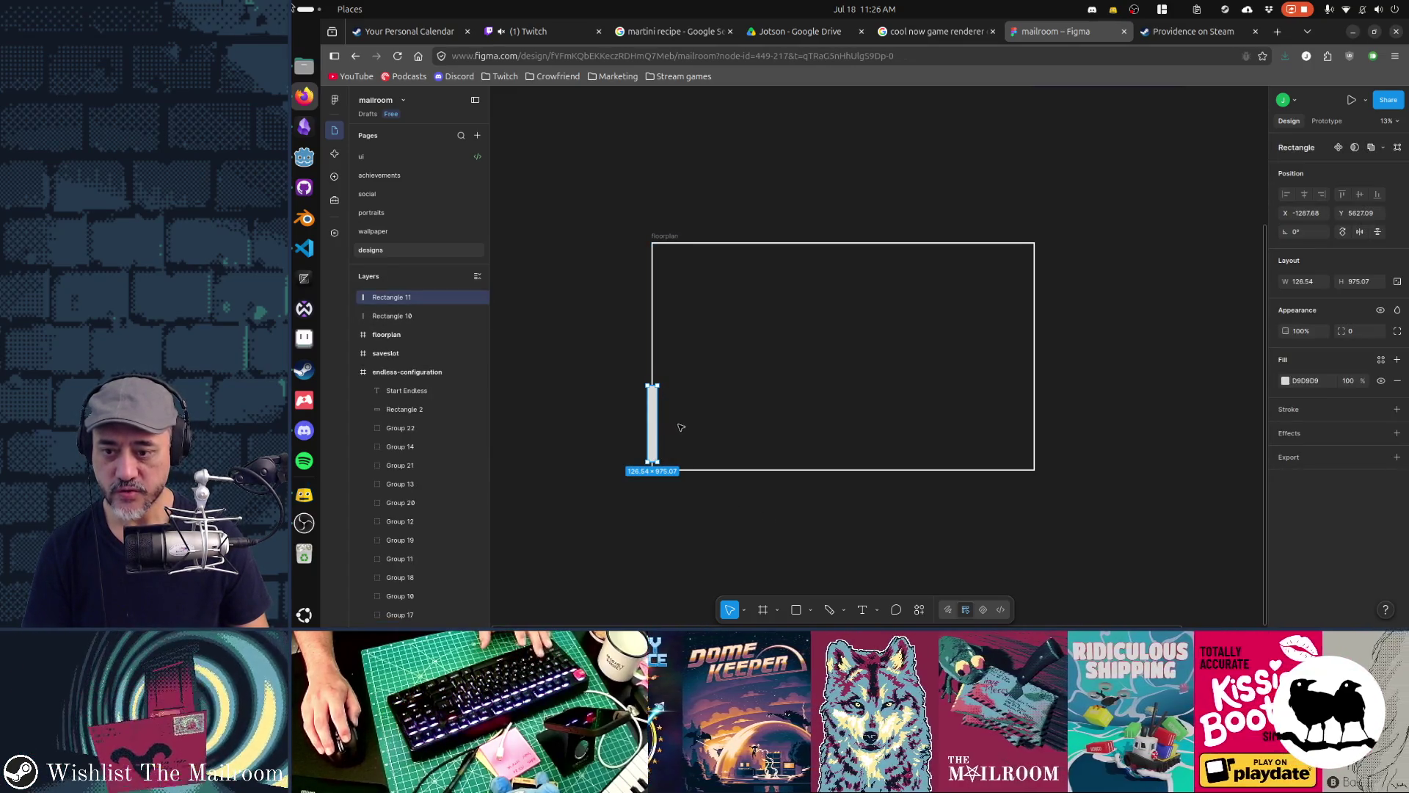
Duplicate the left bar, rotate the copy onto the bottom wall, and shorten the left bar
key("ctrl+d")
mouse_move(661, 384)
left_mouse_down()
mouse_move(726, 443)
mouse_move(929, 473)
mouse_move(856, 471)
left_mouse_up()
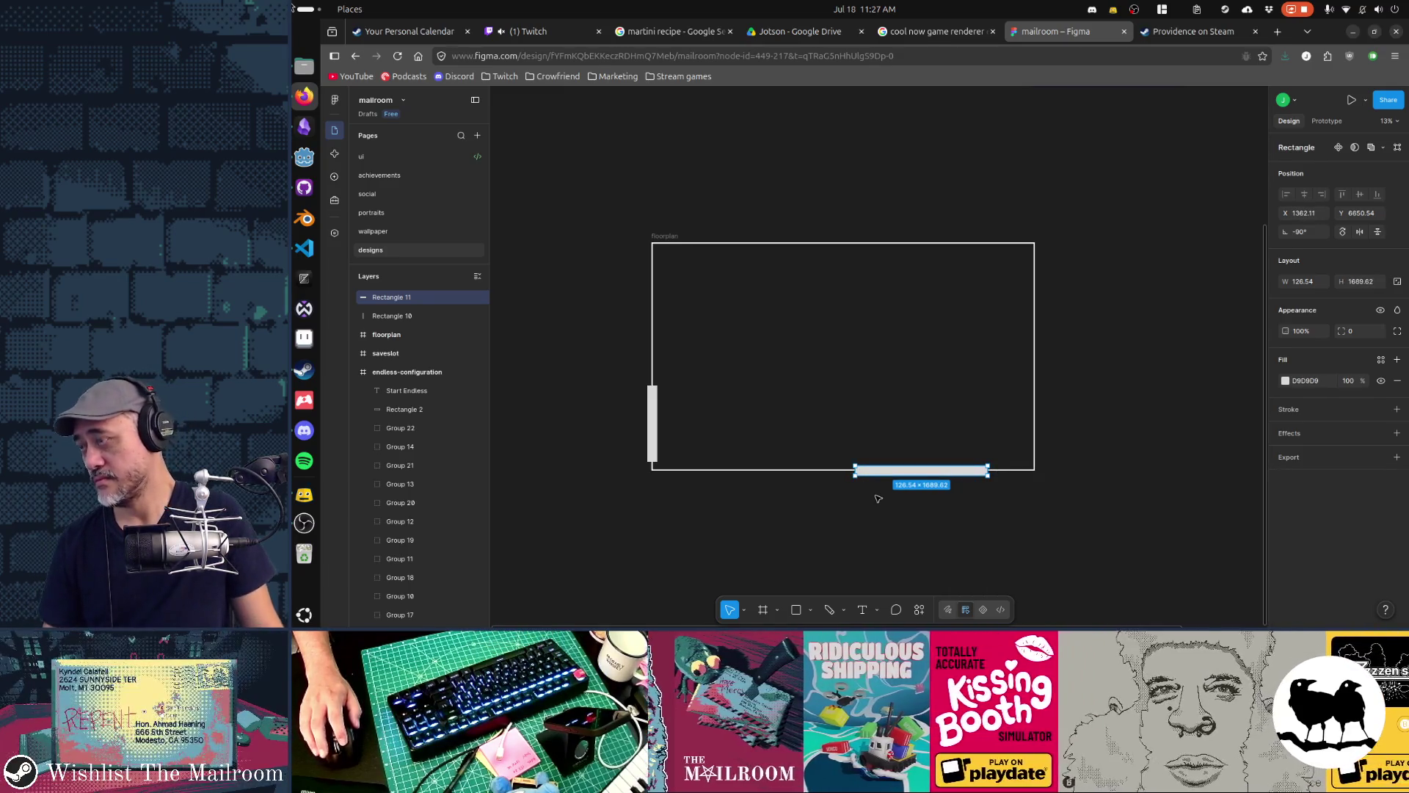
left_click_drag(898, 471, 900, 474)
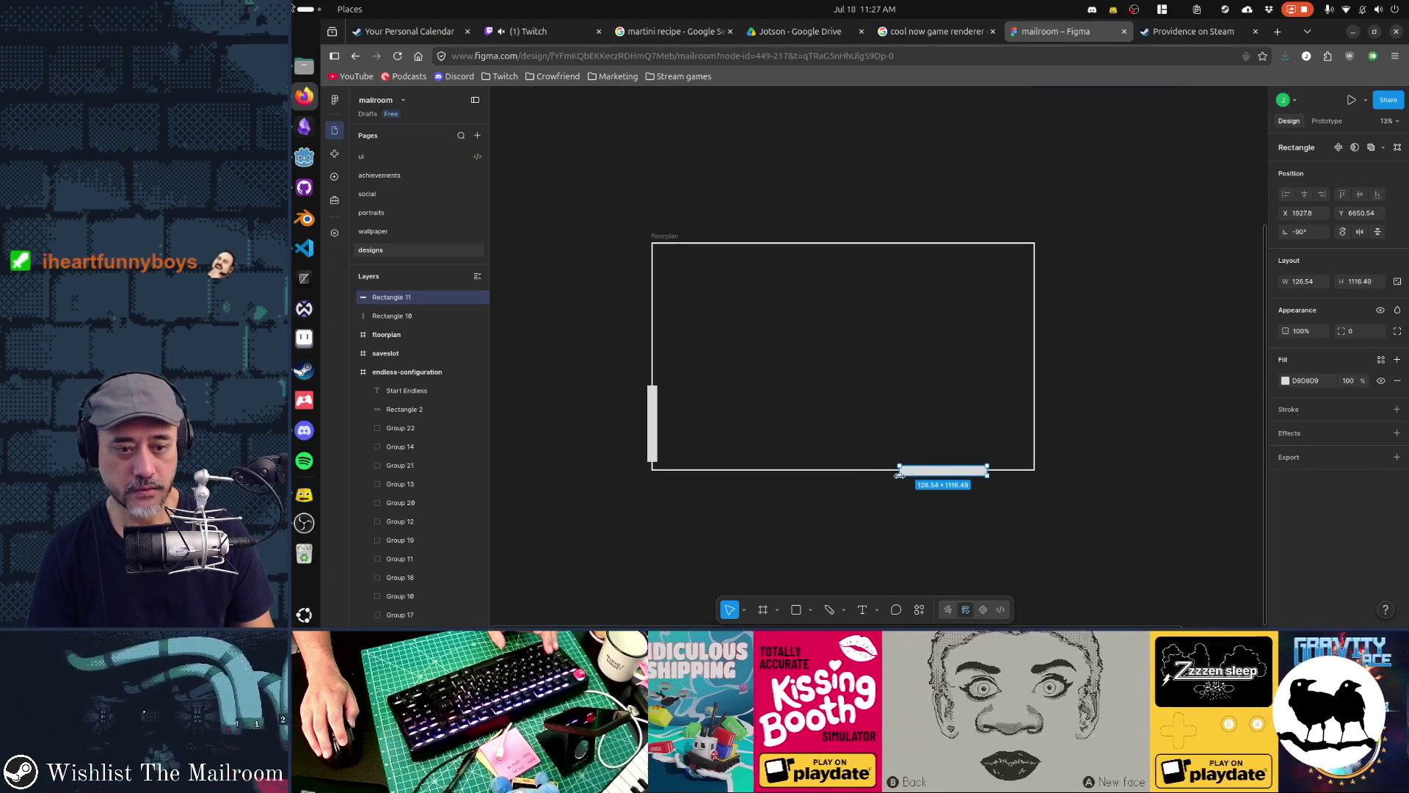
left_click(655, 393)
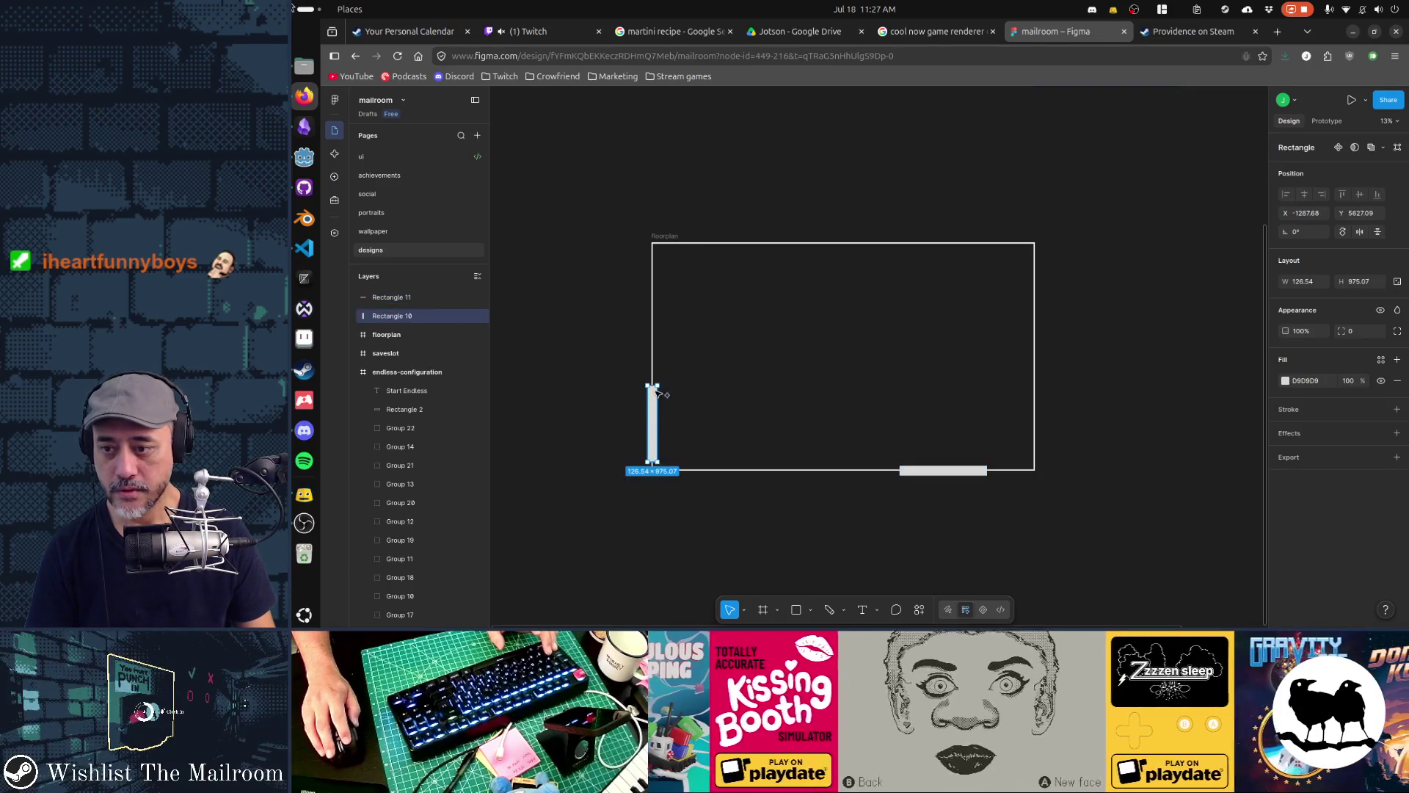
left_click_drag(654, 463, 661, 454)
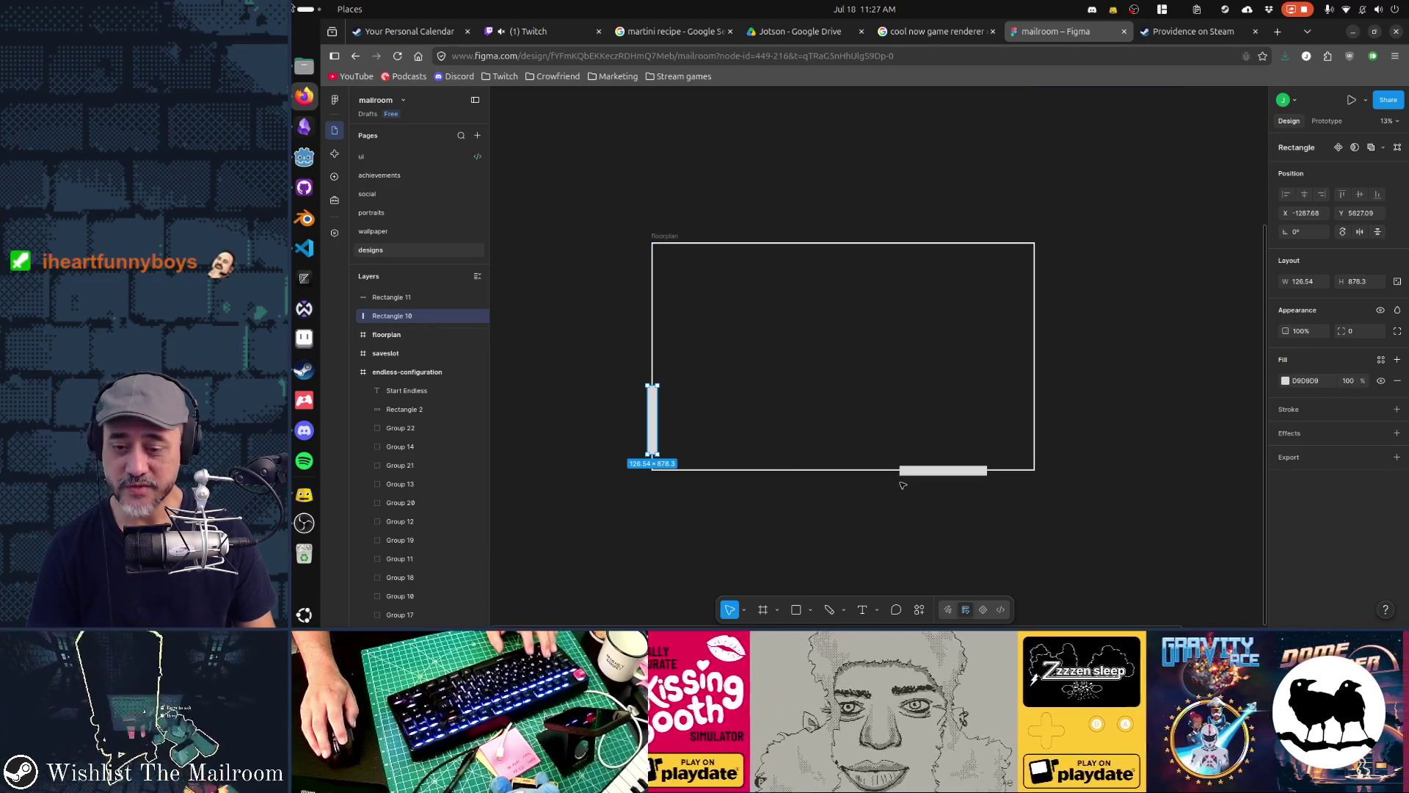
Duplicate the bottom wall bar and place the copy against the right wall
left_click(951, 471)
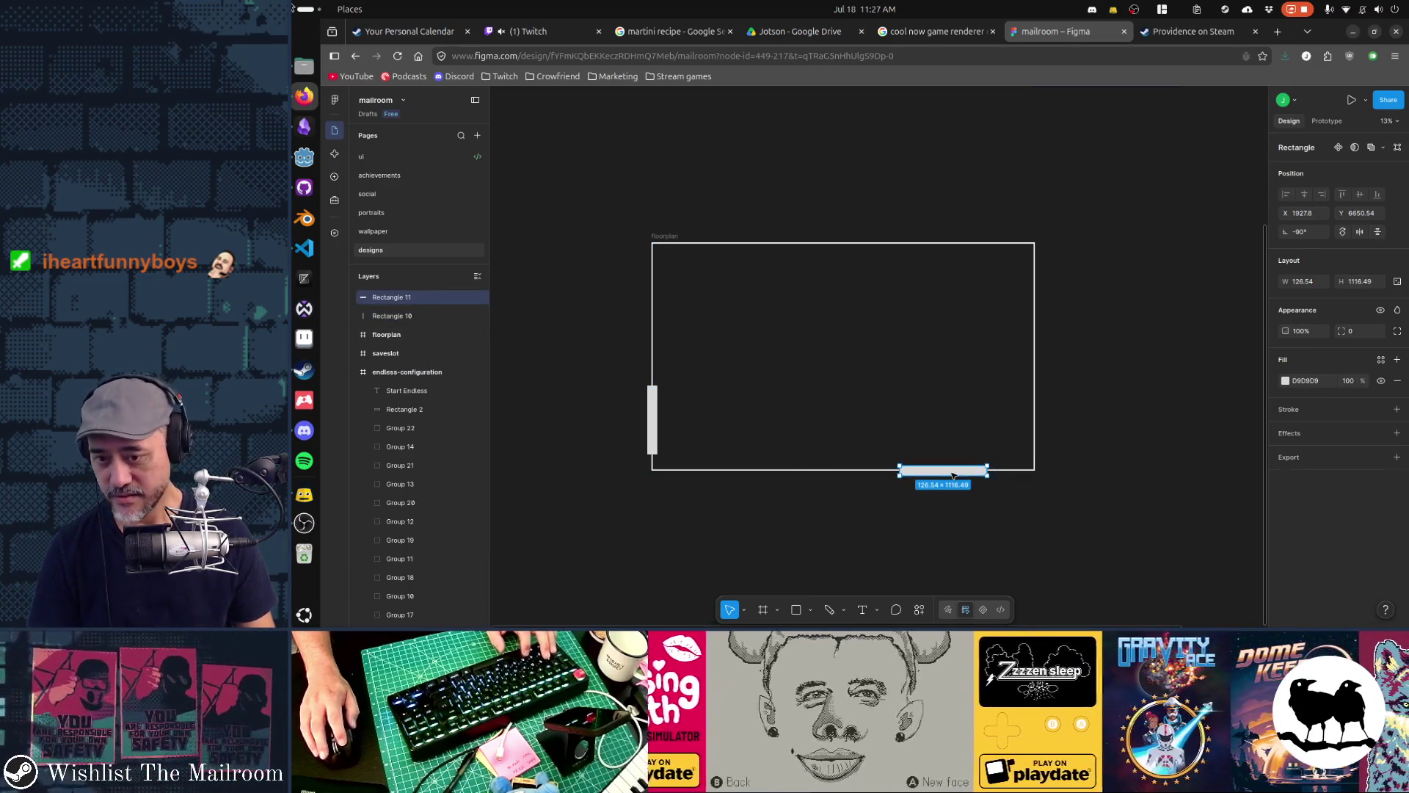
key("ctrl+d")
mouse_move(964, 464)
left_mouse_down()
mouse_move(1045, 399)
mouse_move(1010, 478)
left_mouse_up()
mouse_move(998, 426)
left_mouse_down()
mouse_move(1037, 424)
mouse_move(1032, 405)
left_mouse_up()
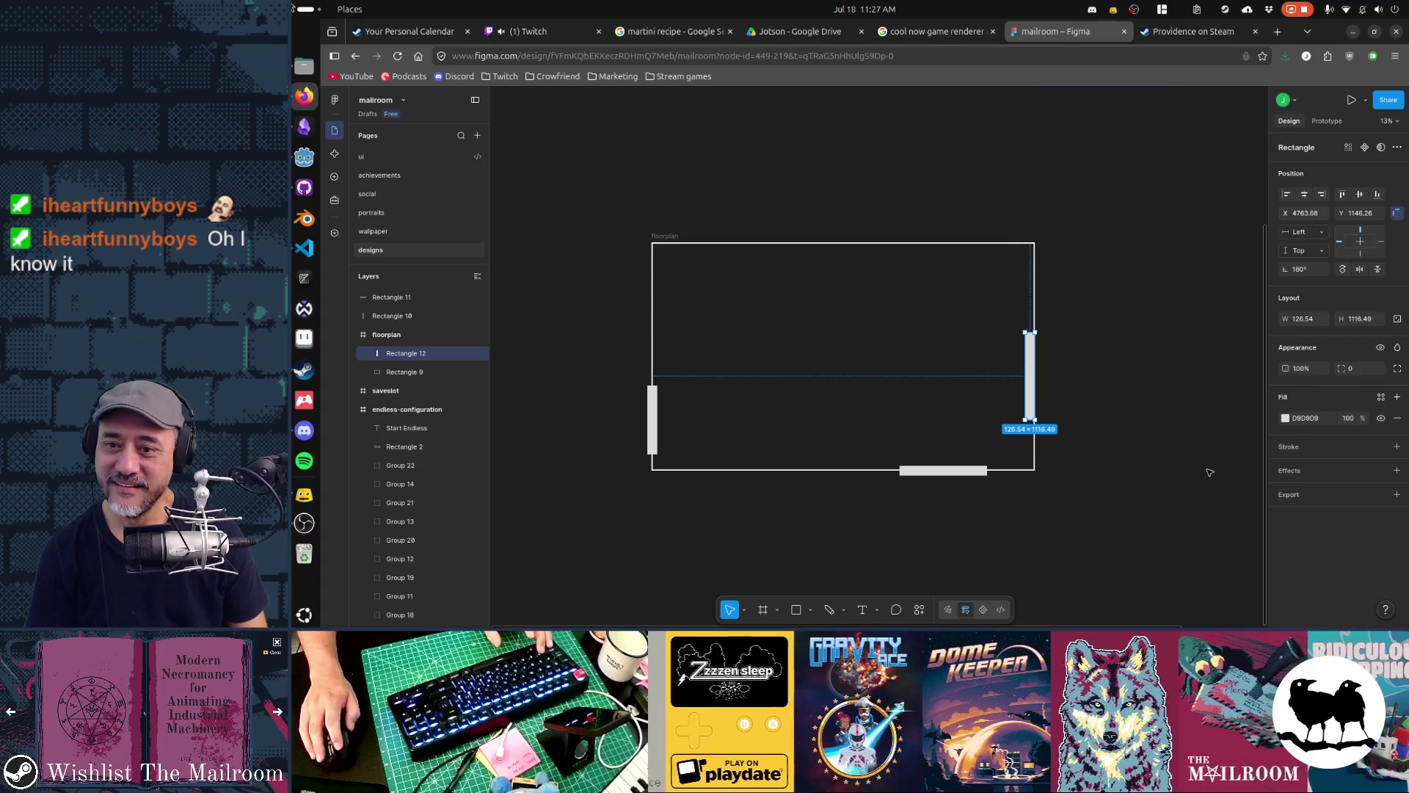
left_click(882, 243)
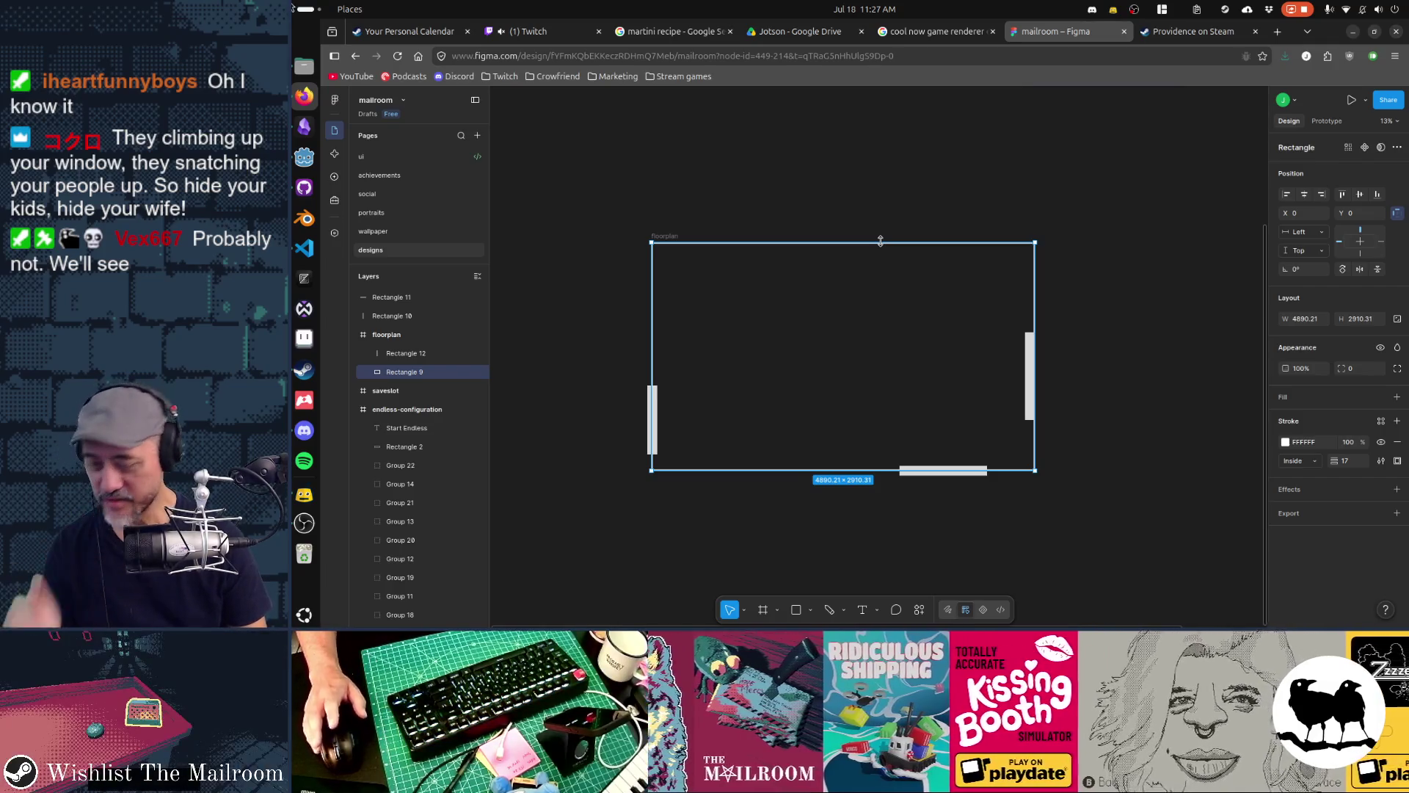
Enter point editing on the wall outline and select its top-edge point
double_click(881, 242)
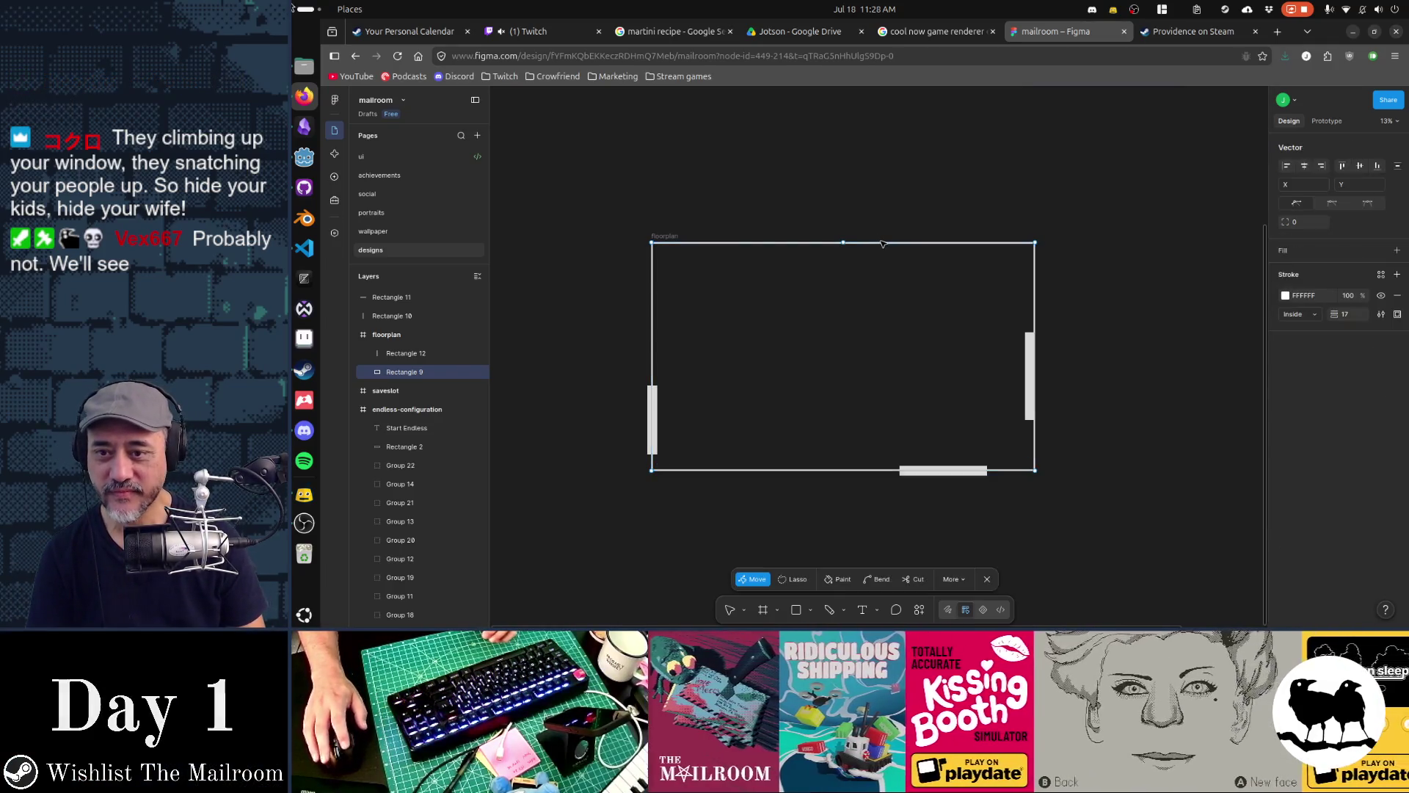
left_click(846, 244)
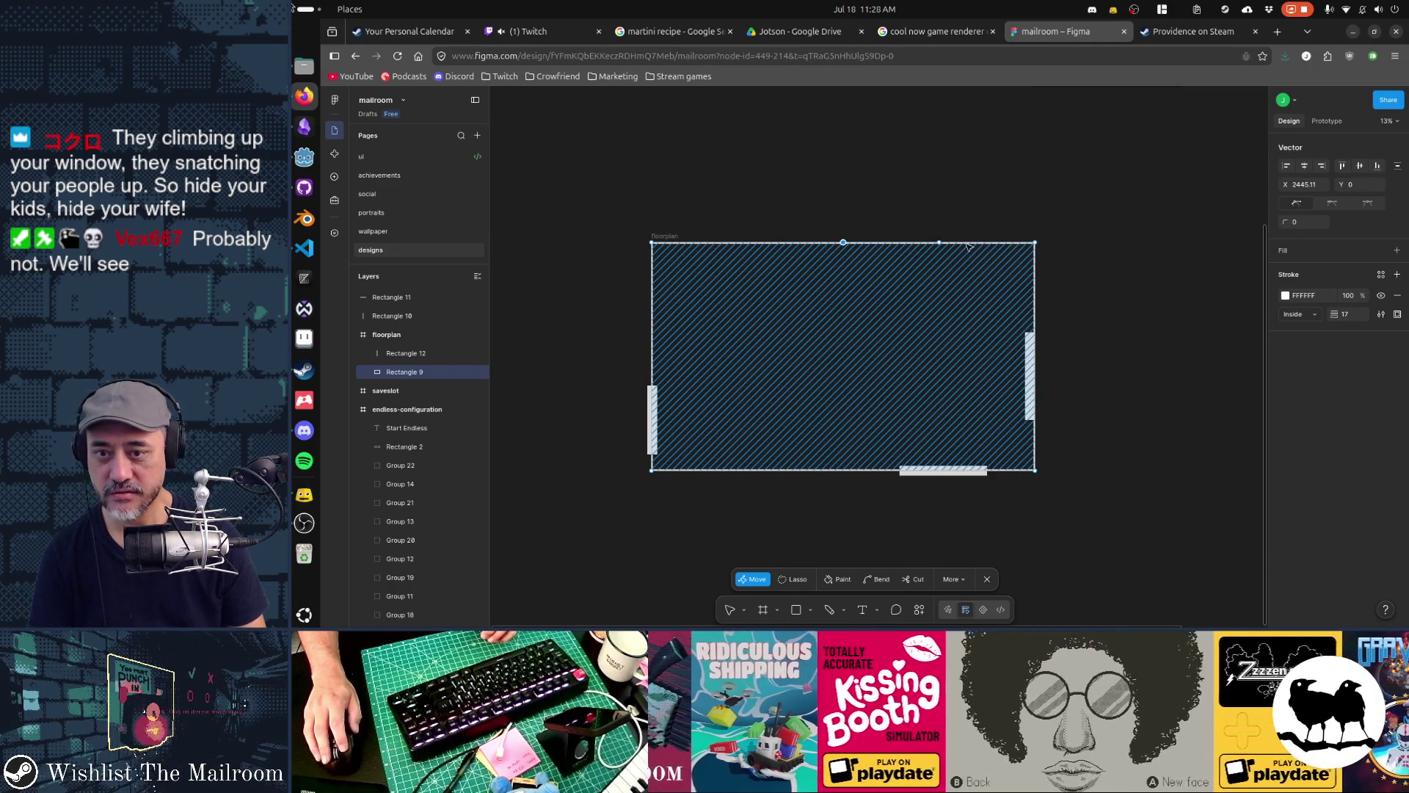
key("Escape")
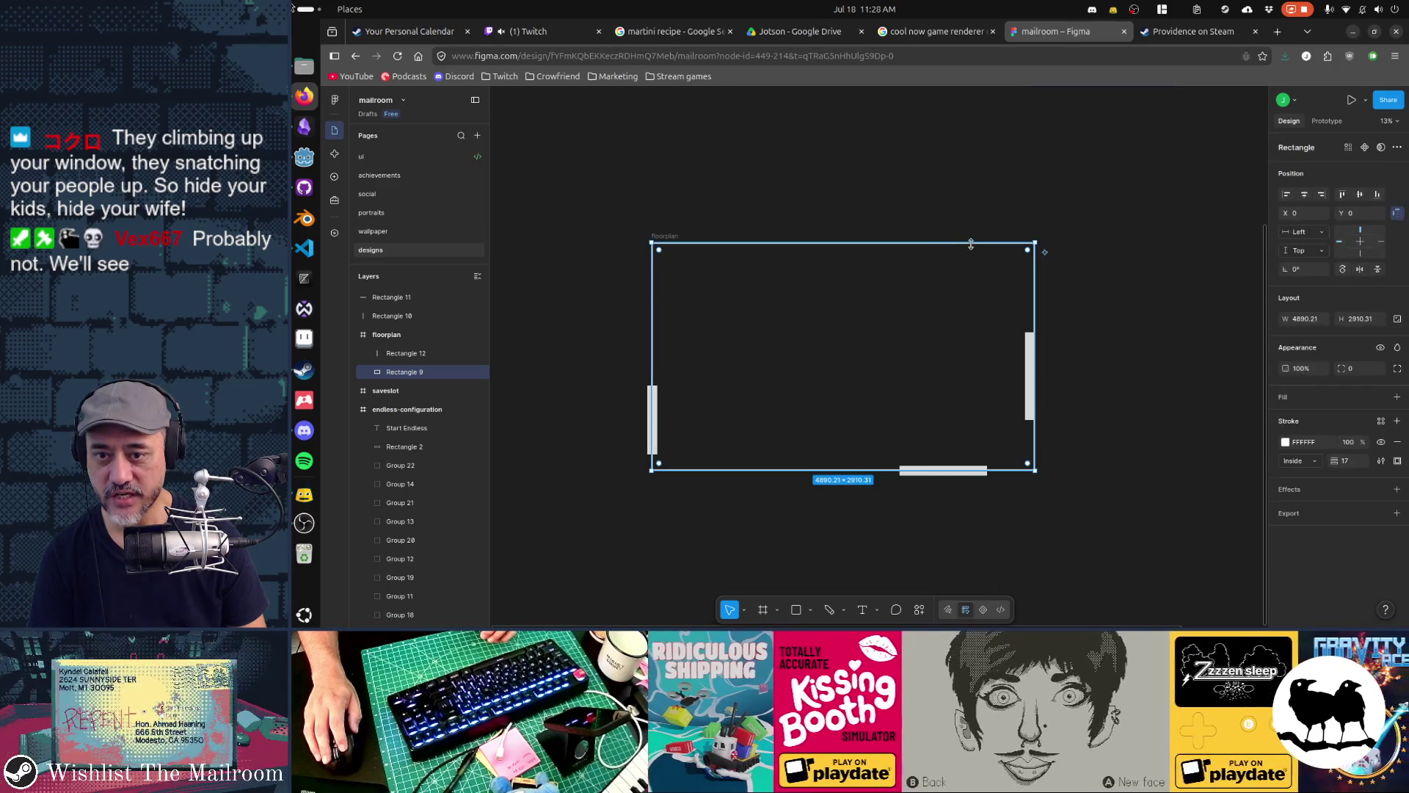
double_click(912, 249)
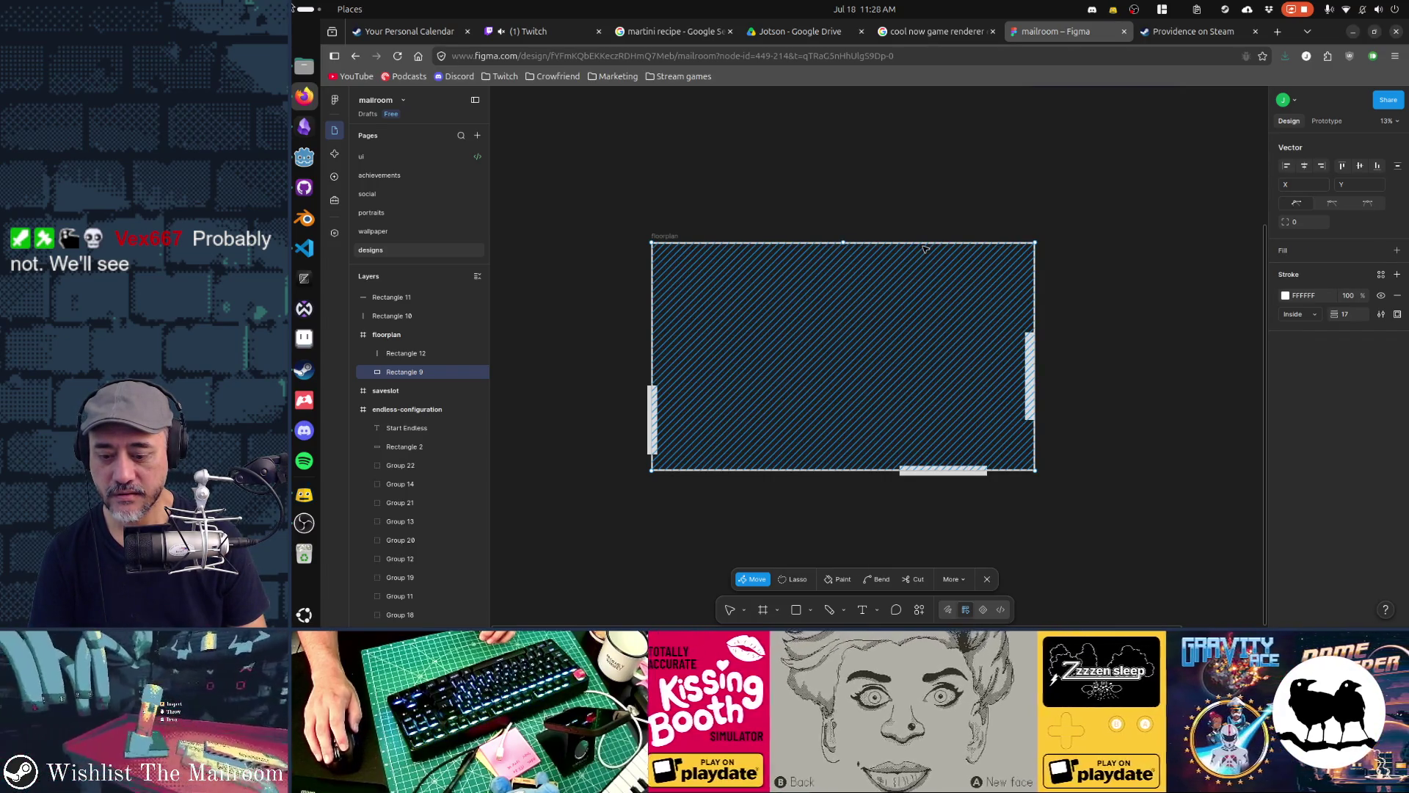
key("Escape")
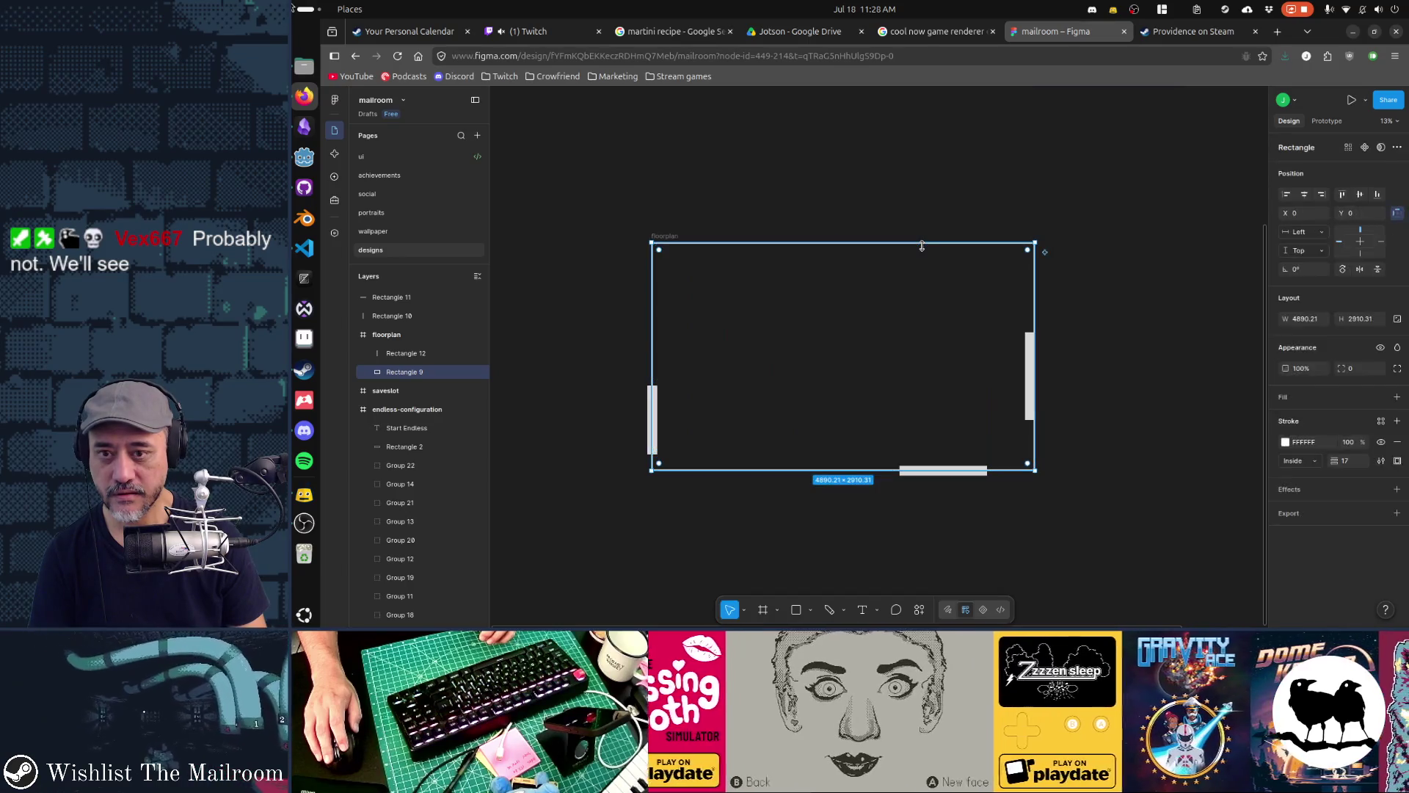
Pull the top-wall points upward to give the outline a stepped top wall
double_click(926, 245)
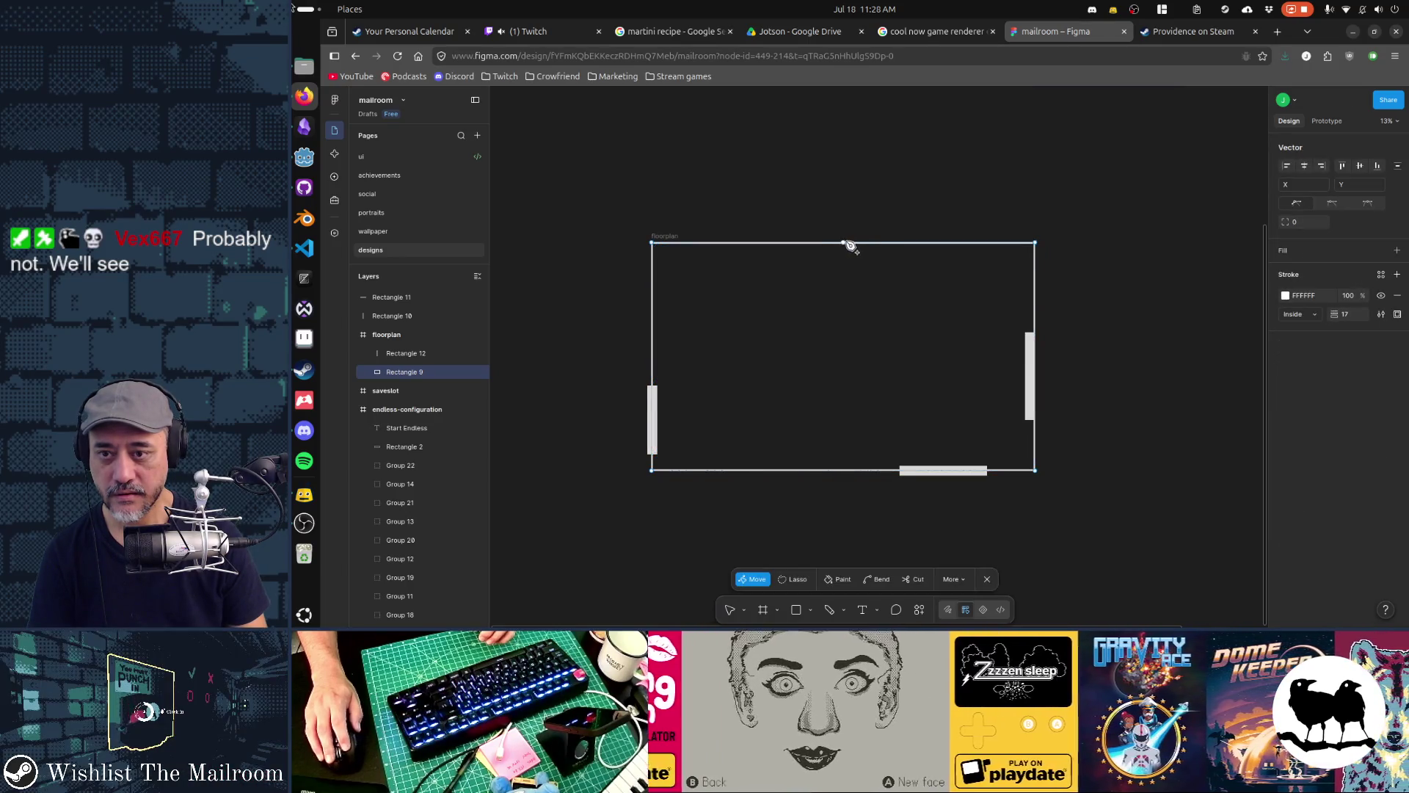
left_click(844, 243)
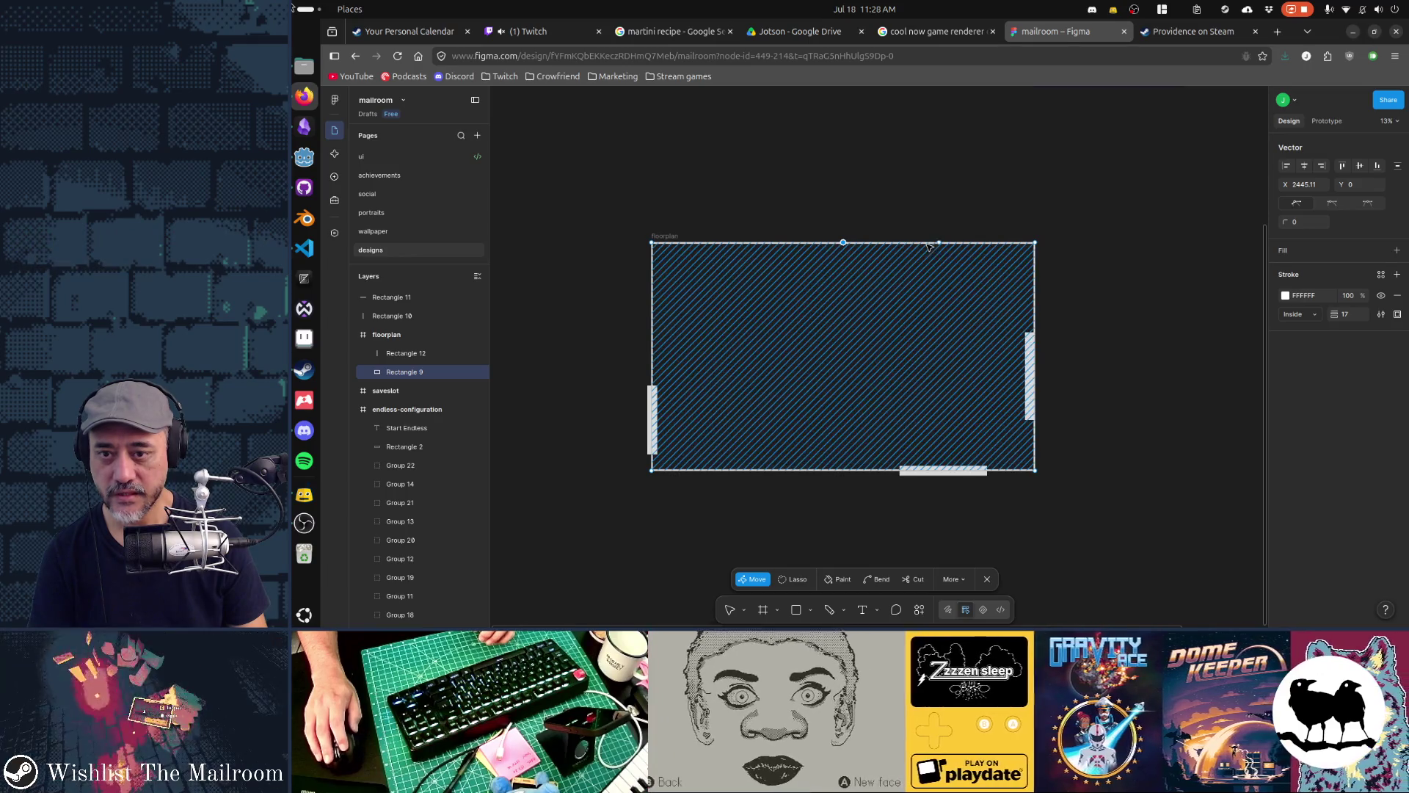
left_click_drag(941, 247, 878, 192)
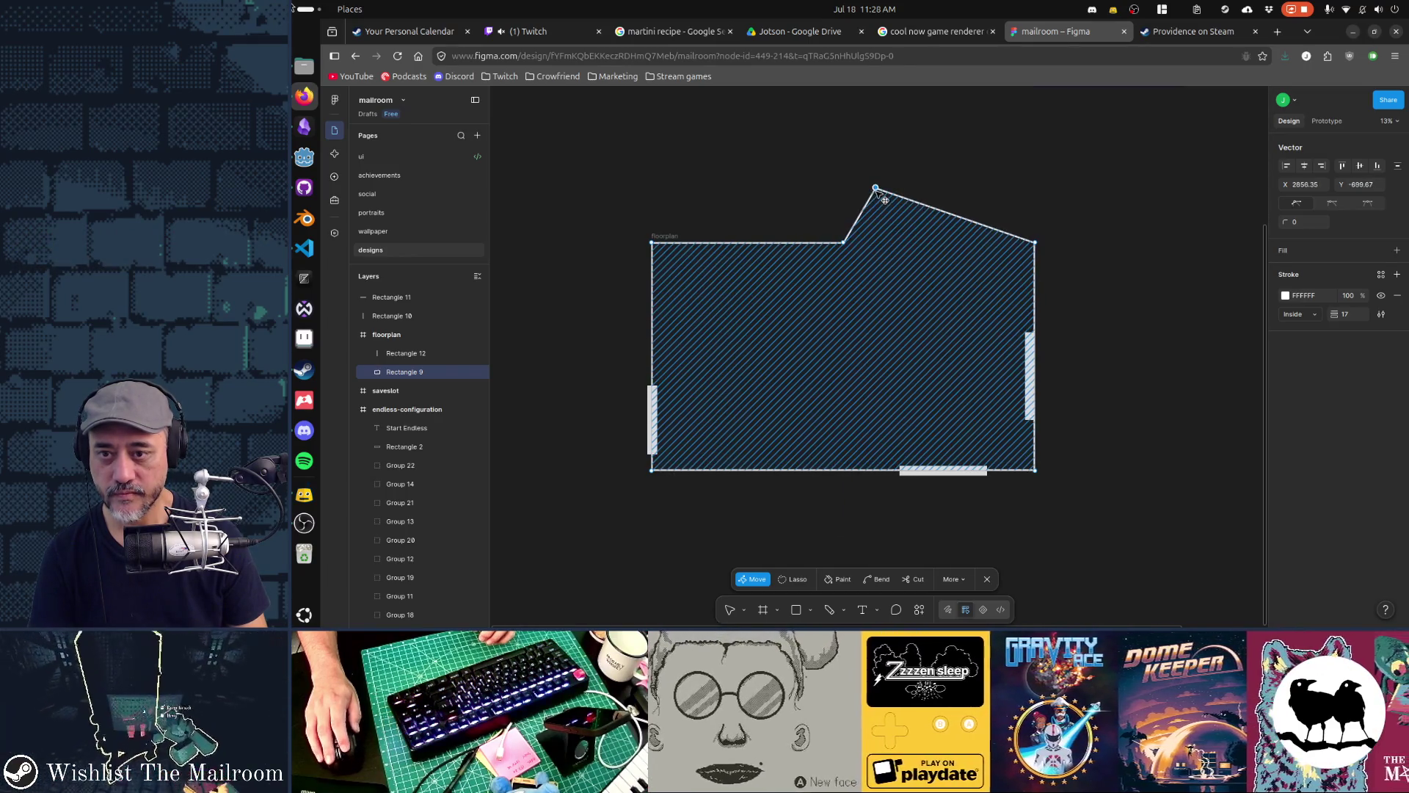
left_click_drag(955, 215, 1035, 174)
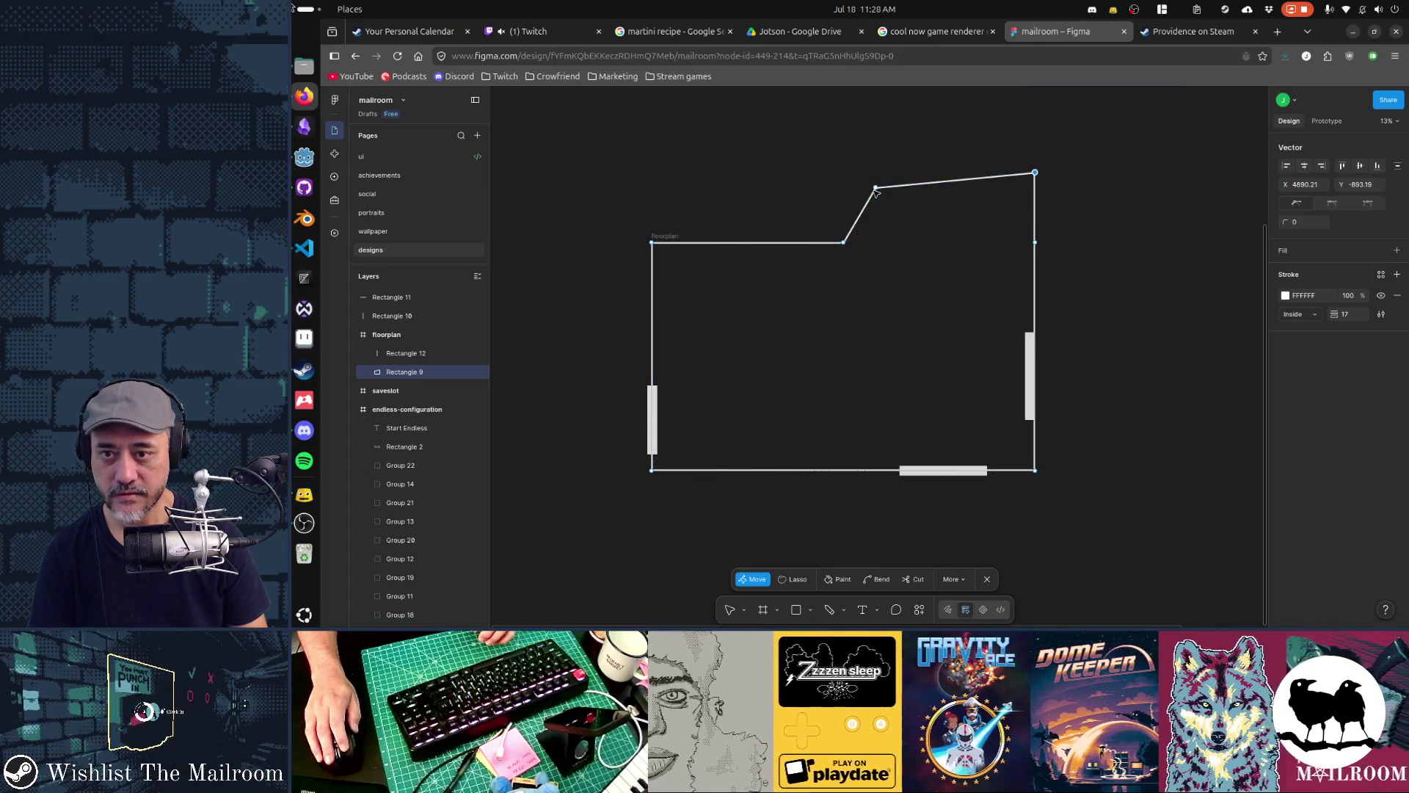
left_click_drag(885, 196, 863, 181)
key("ctrl+z")
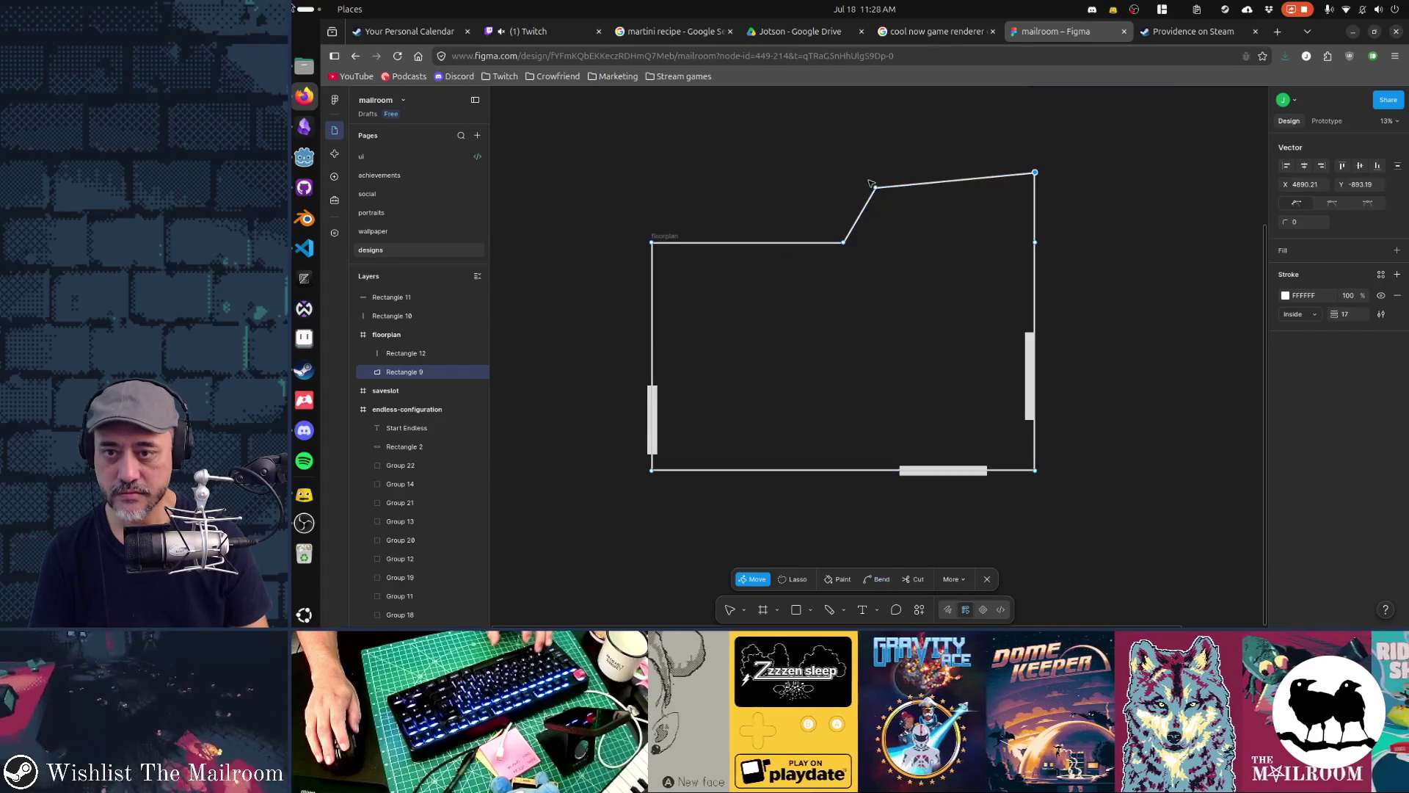
Raise the upper top-wall point further up-left, then box-select the upper wall points
left_click_drag(877, 189, 853, 178)
left_click(794, 131)
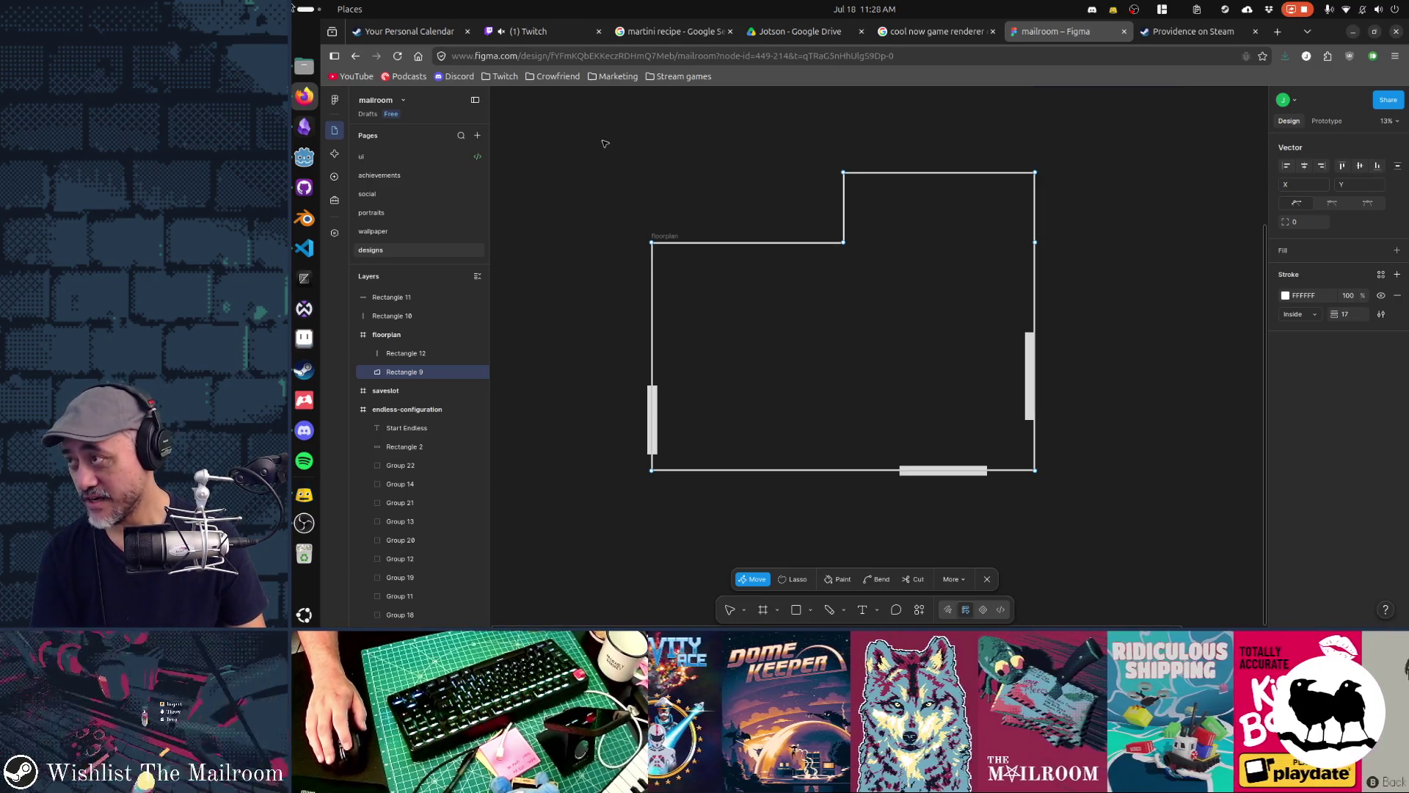
left_click_drag(603, 140, 1092, 317)
Lower the selected upper wall points and delete the extra upper-left wall segments
key("shift+Down")
key("shift+Down")
key("shift+Down")
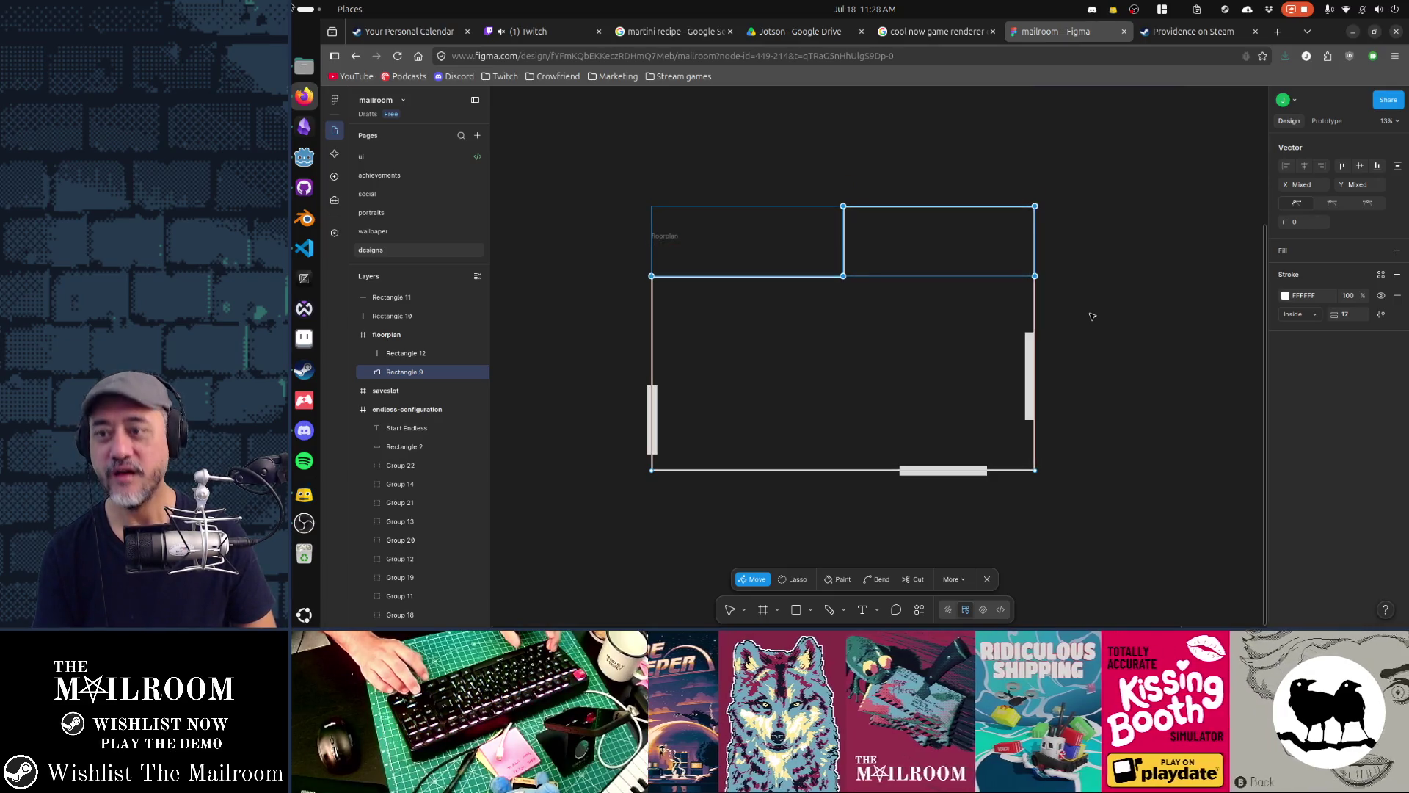
key("Delete")
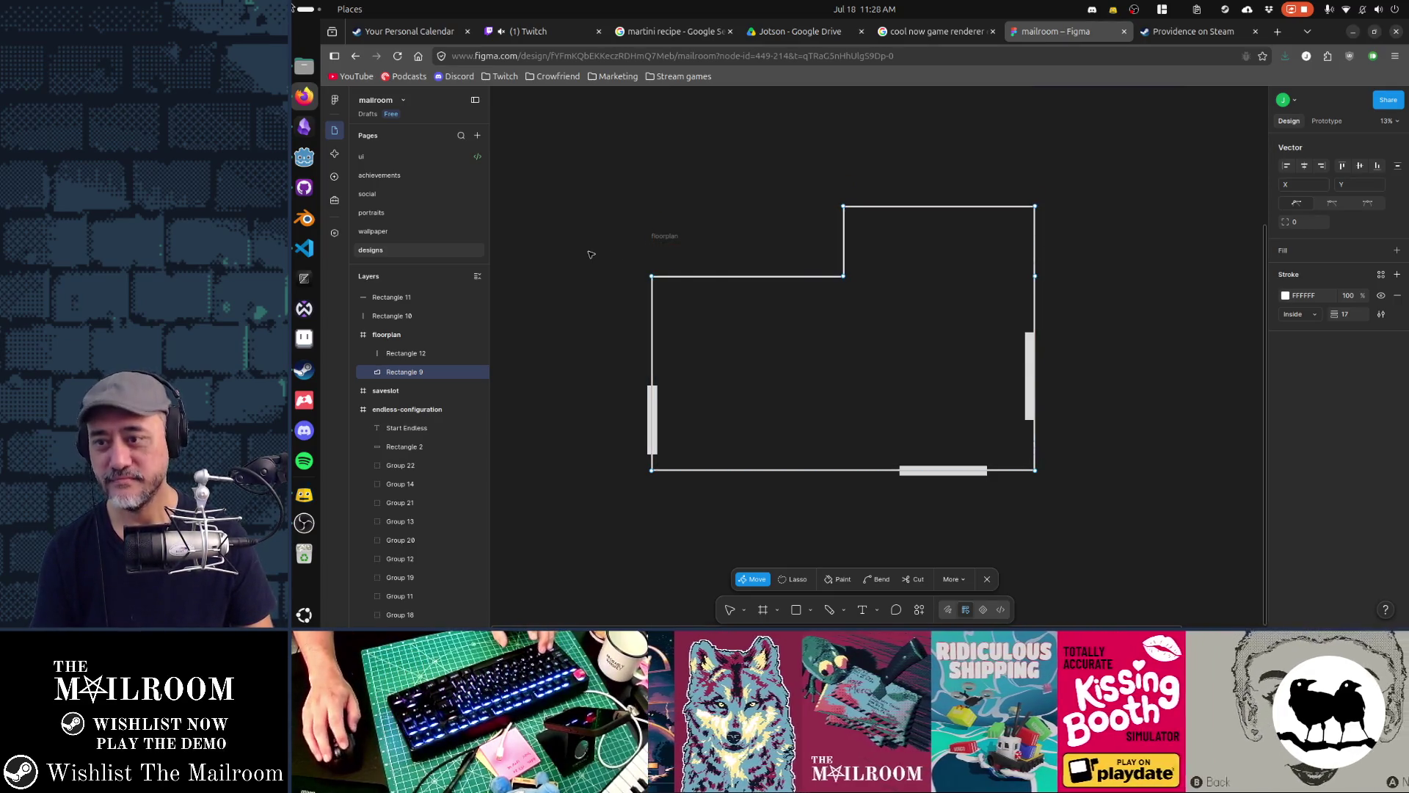
key("Escape")
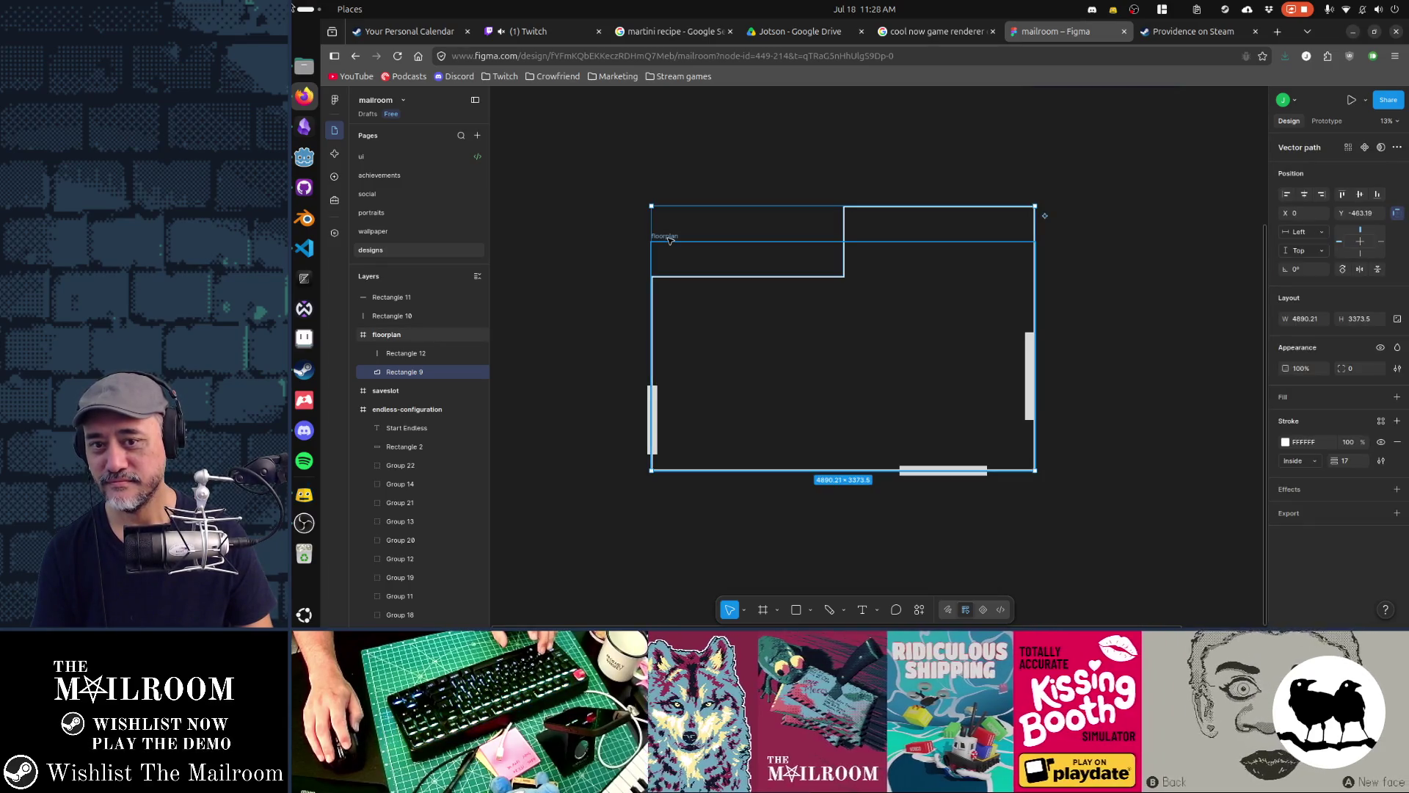
Resize the floorplan frame to fit the taller wall outline
left_click(668, 237)
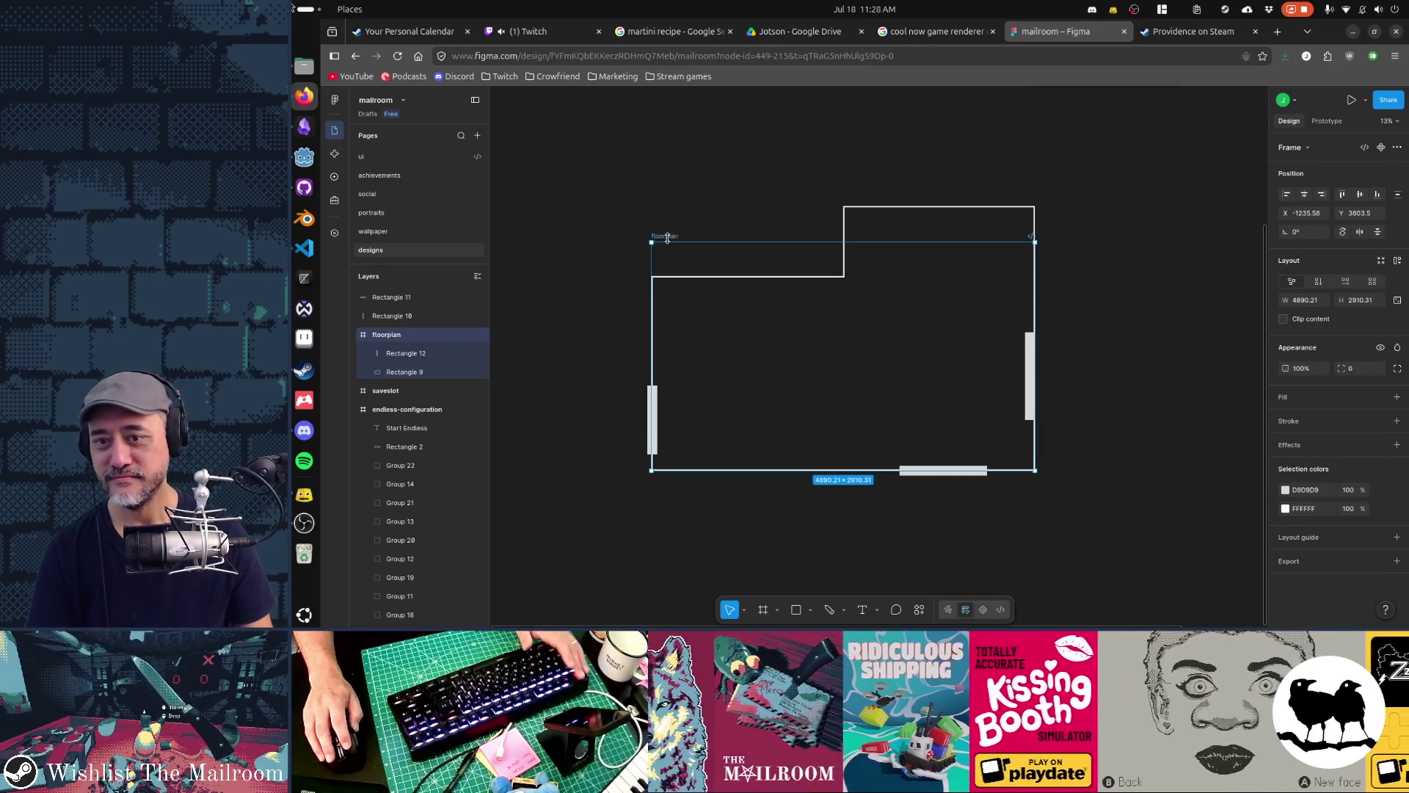
key("Escape")
left_click(672, 236)
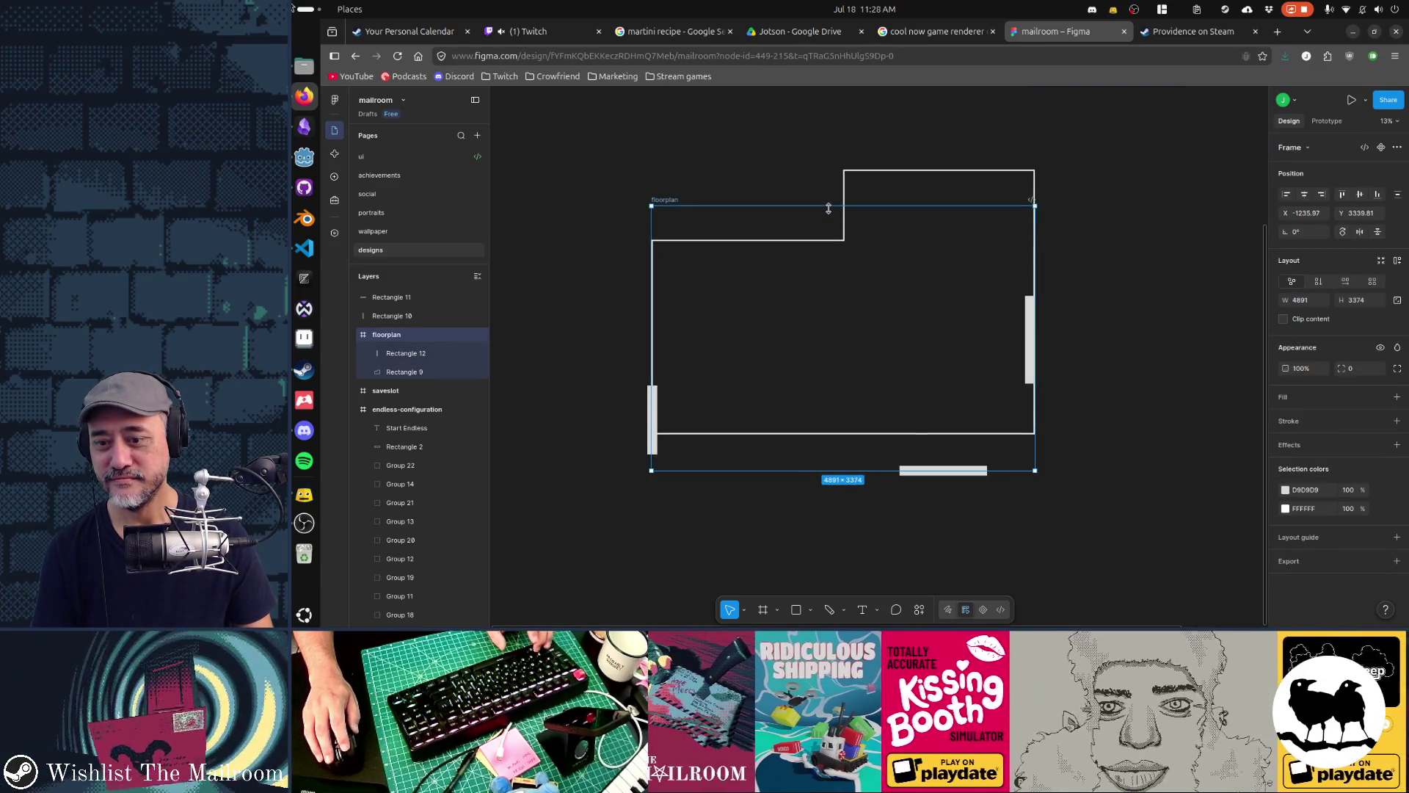
left_click(845, 273)
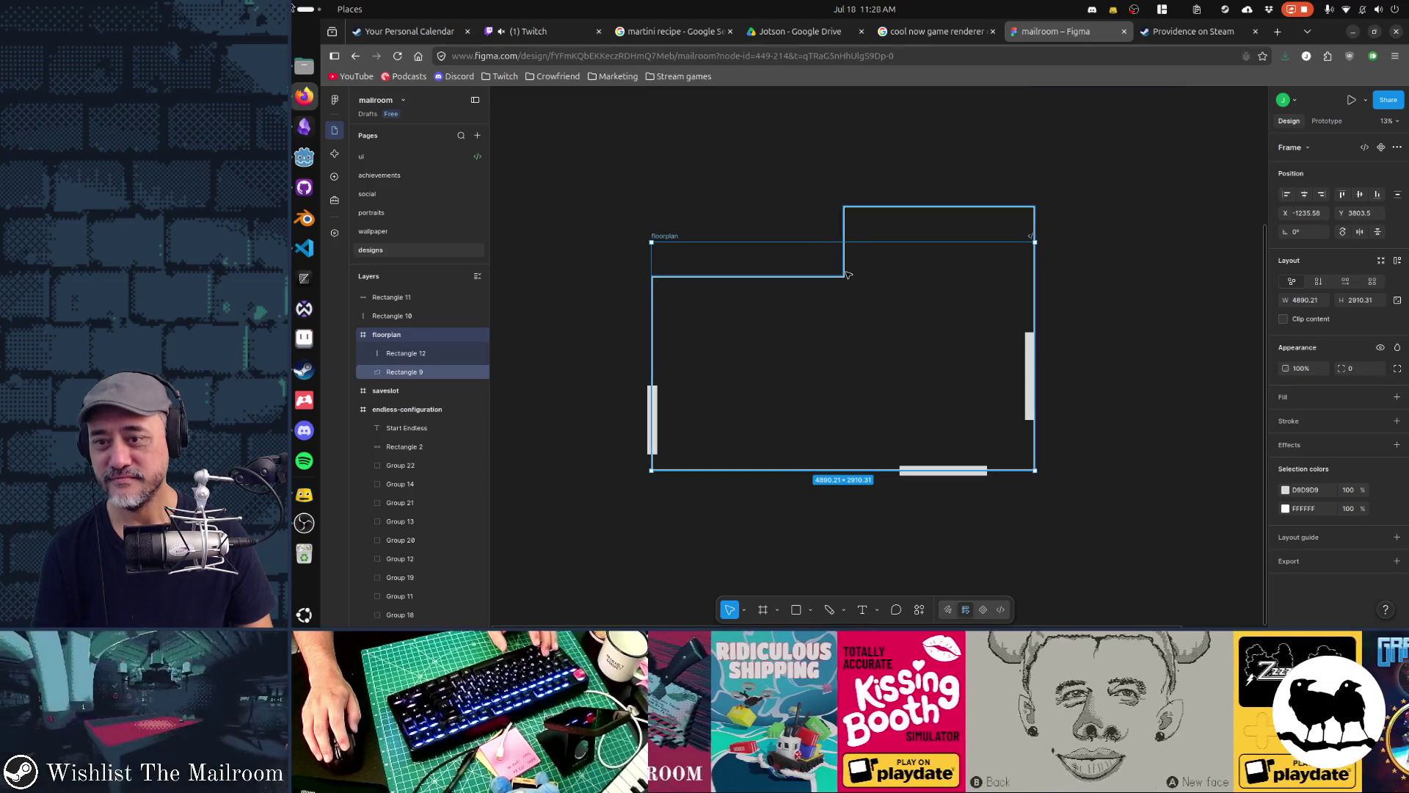
left_click(677, 240)
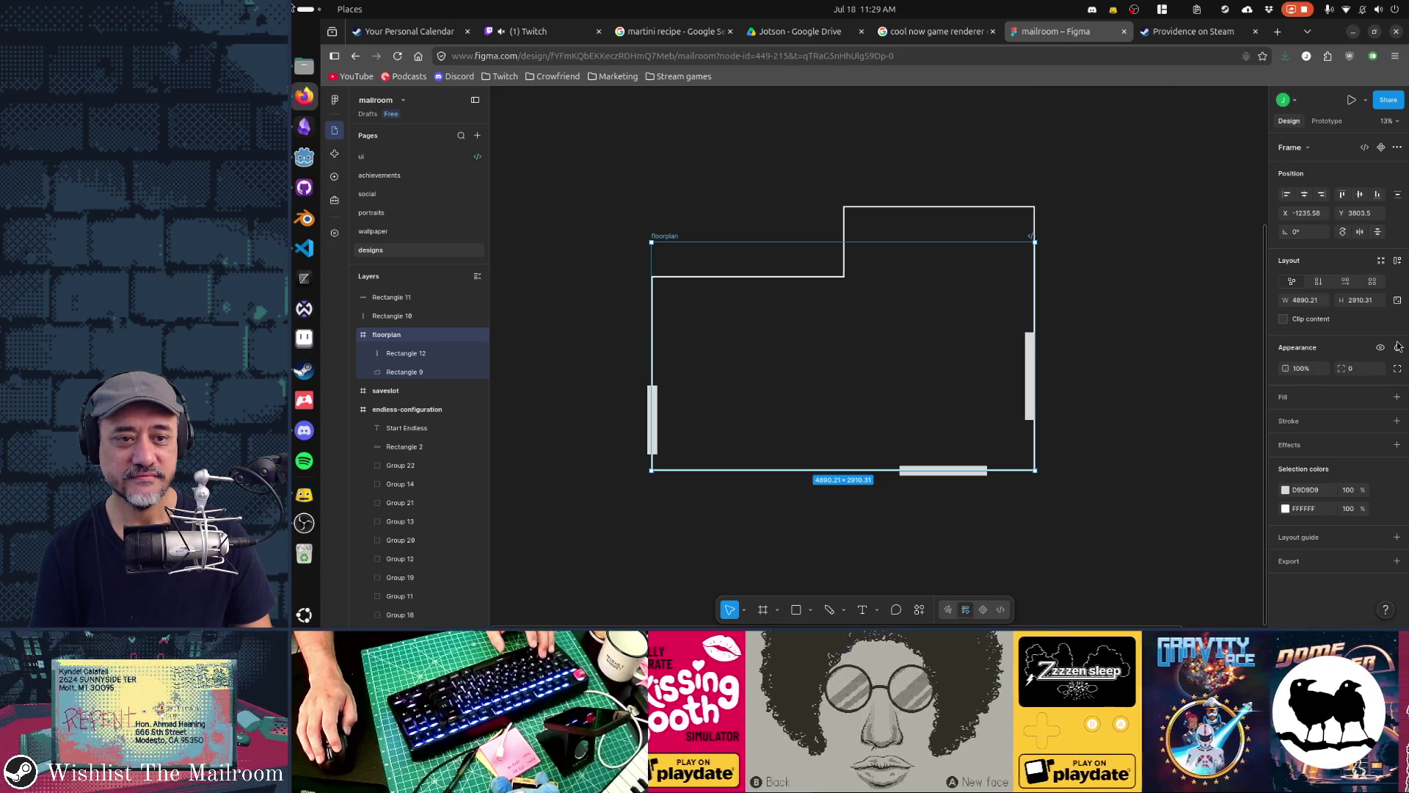
left_click(1382, 261)
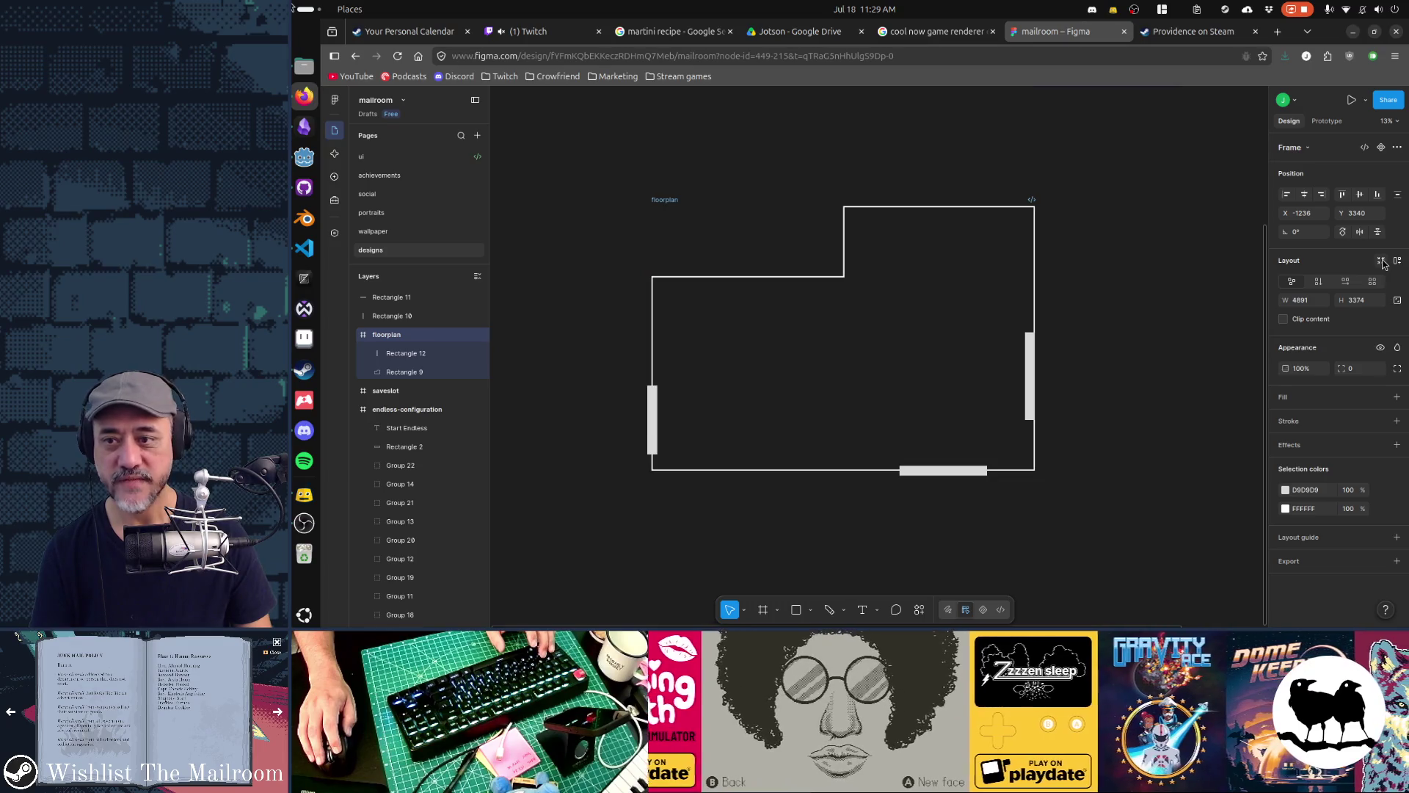
left_click(1123, 347)
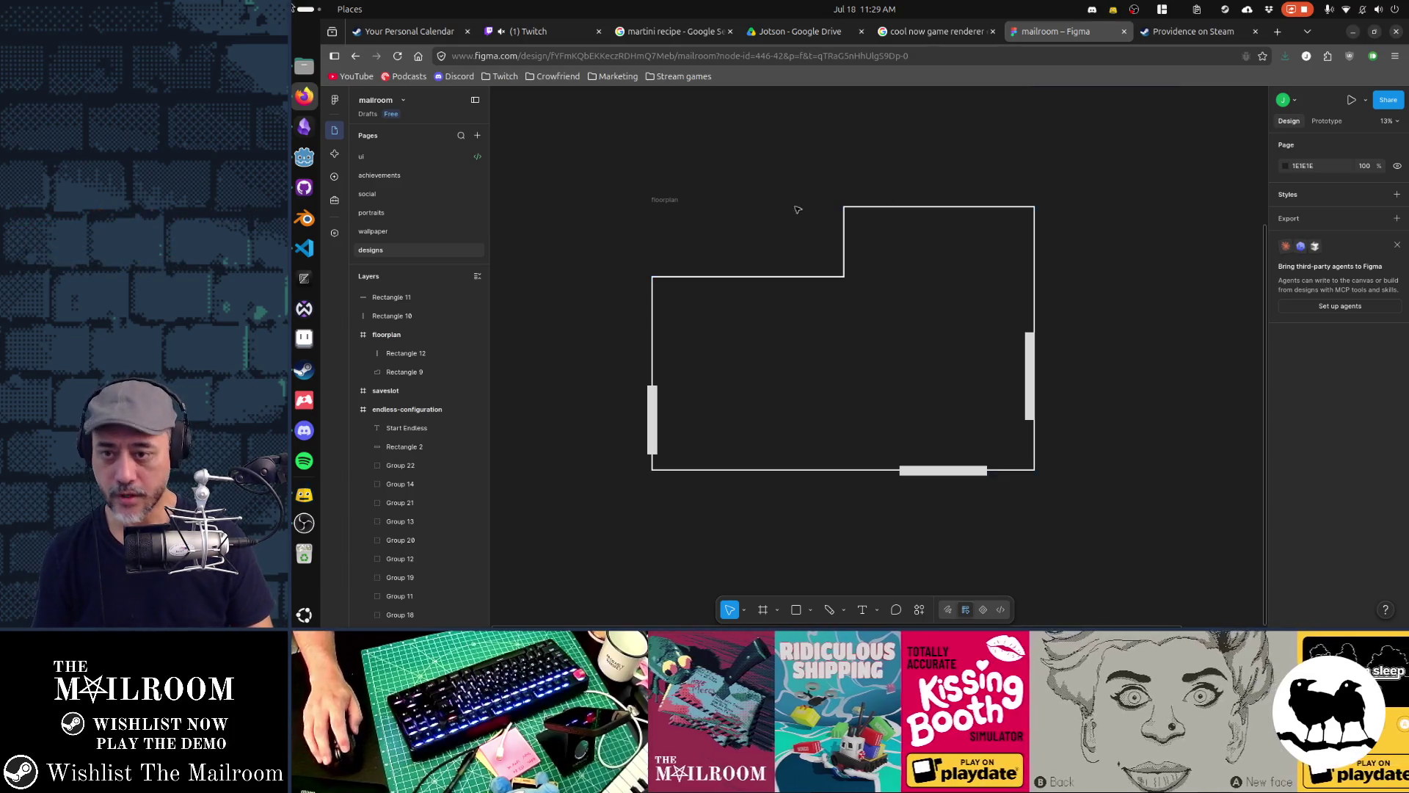
left_click(817, 277)
Delete the extra middle point on the outline's top wall so it becomes a straight rectangle edge
double_click(817, 276)
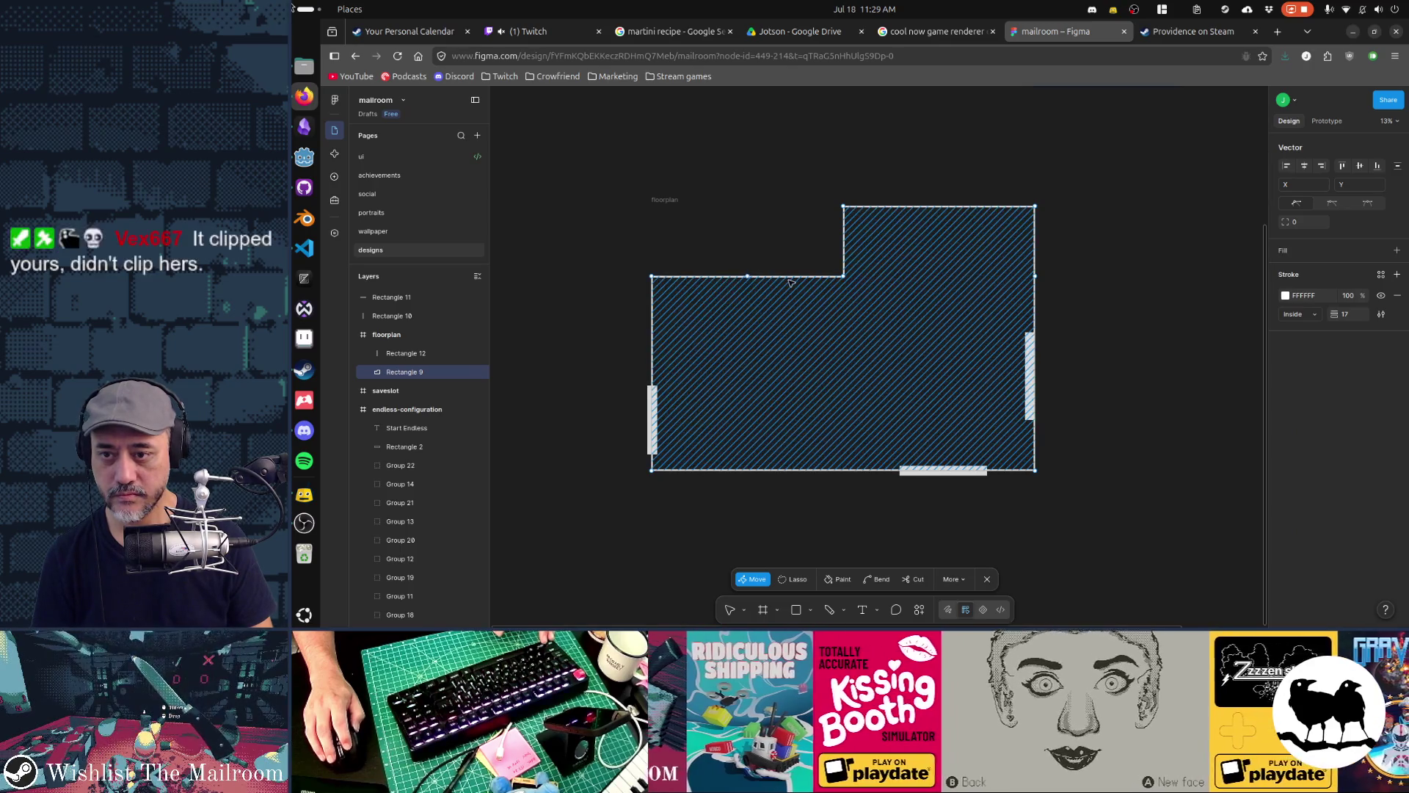
mouse_move(629, 261)
left_mouse_down()
mouse_move(865, 294)
mouse_move(811, 264)
mouse_move(811, 213)
left_mouse_up()
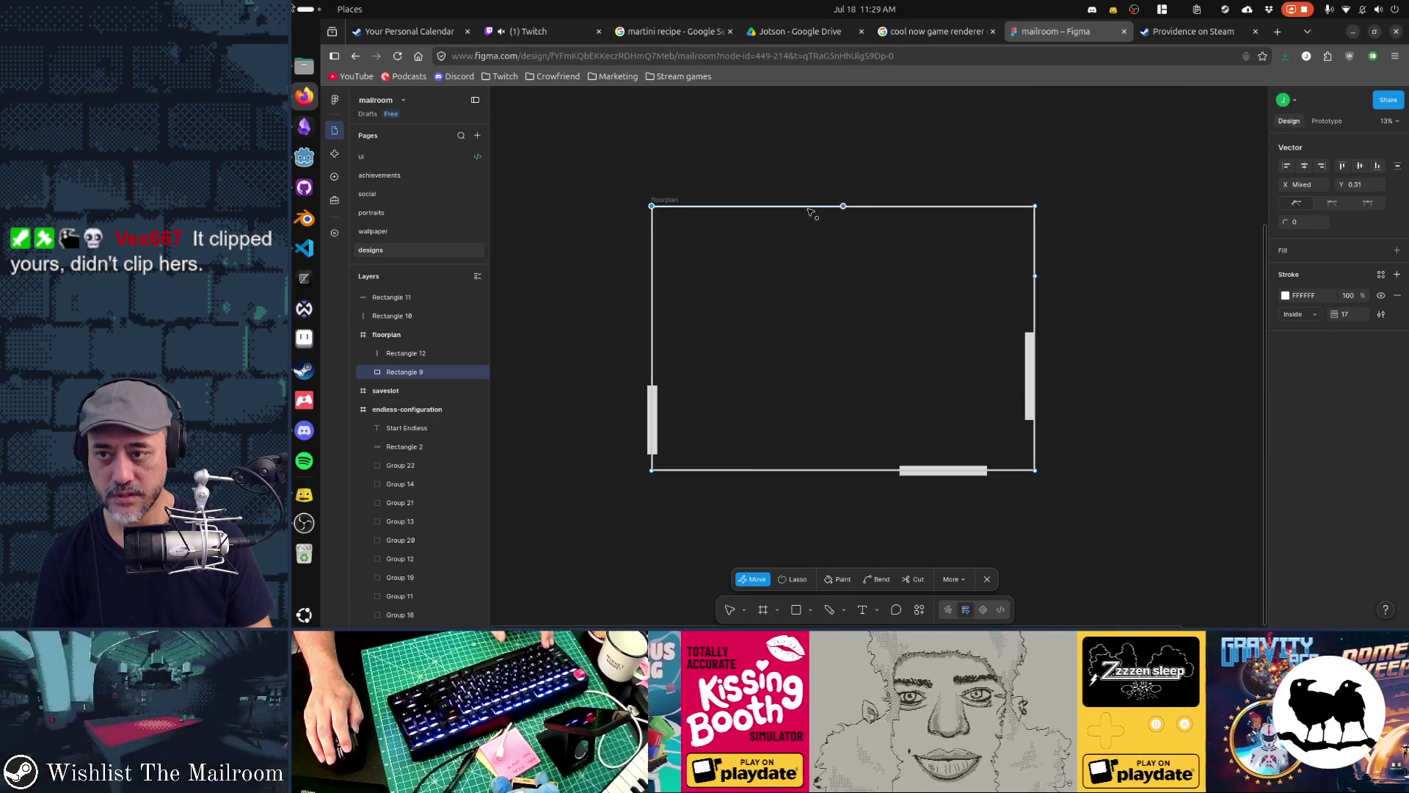
left_click(947, 179)
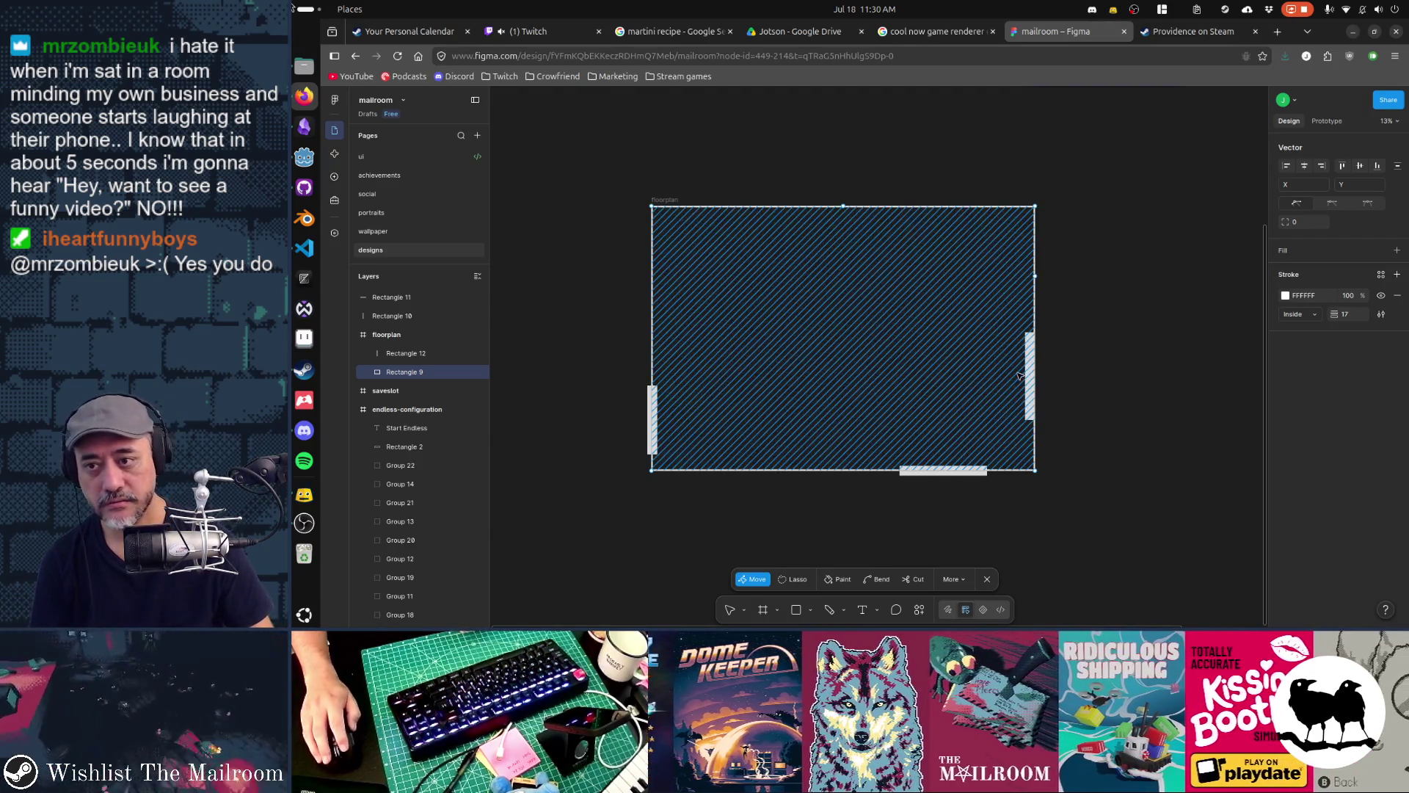
left_click_drag(1137, 234, 1002, 301)
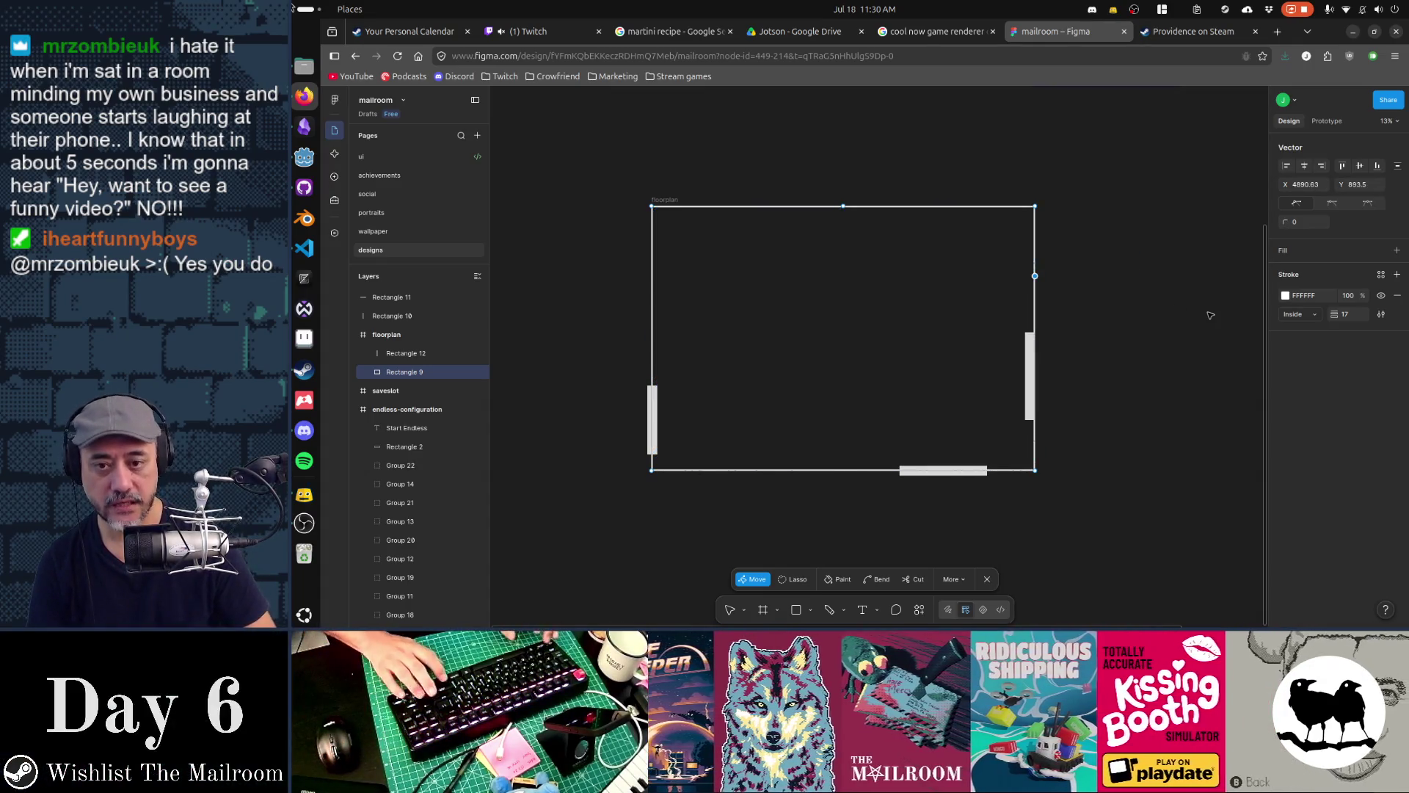
key("Delete")
key("ctrl+z")
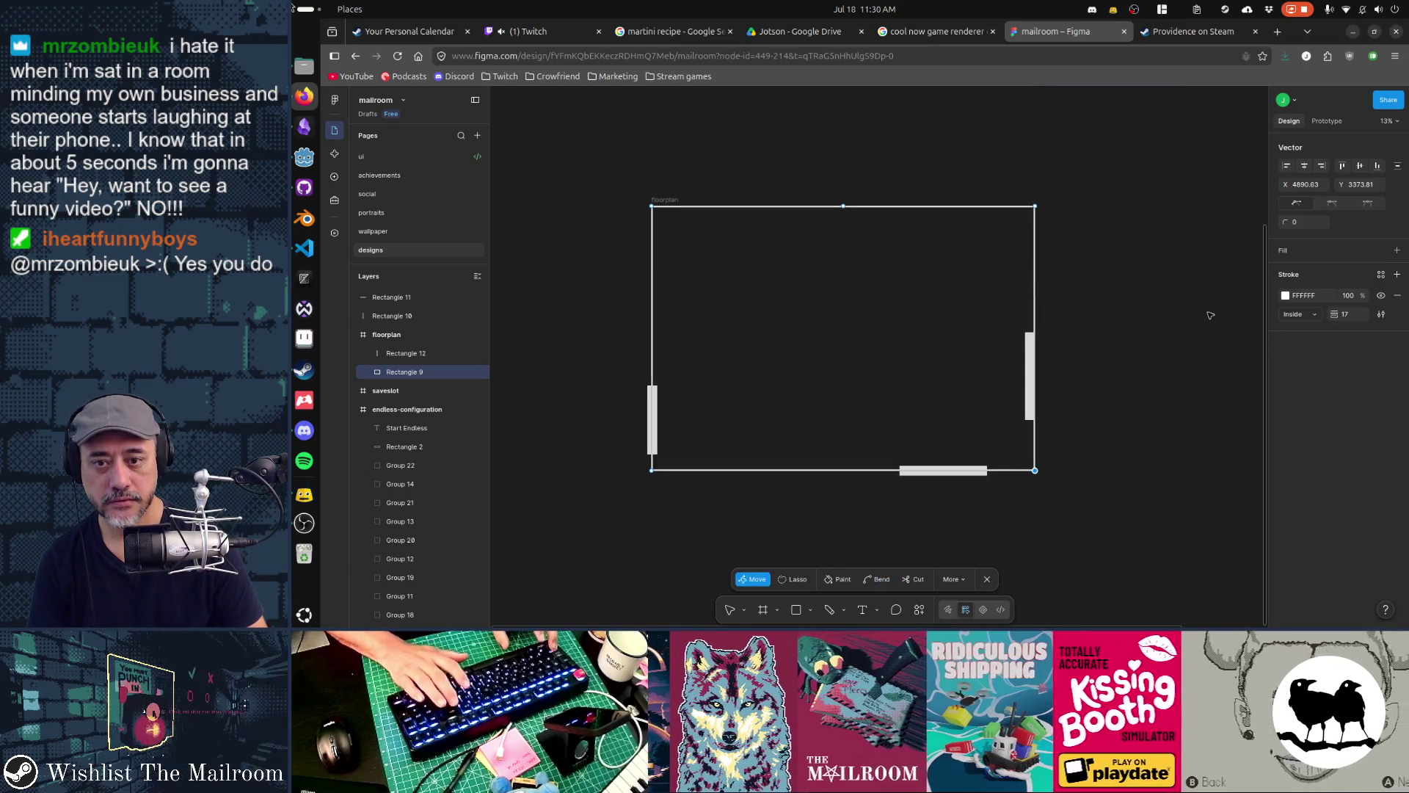
left_click_drag(799, 152, 910, 253)
key("Delete")
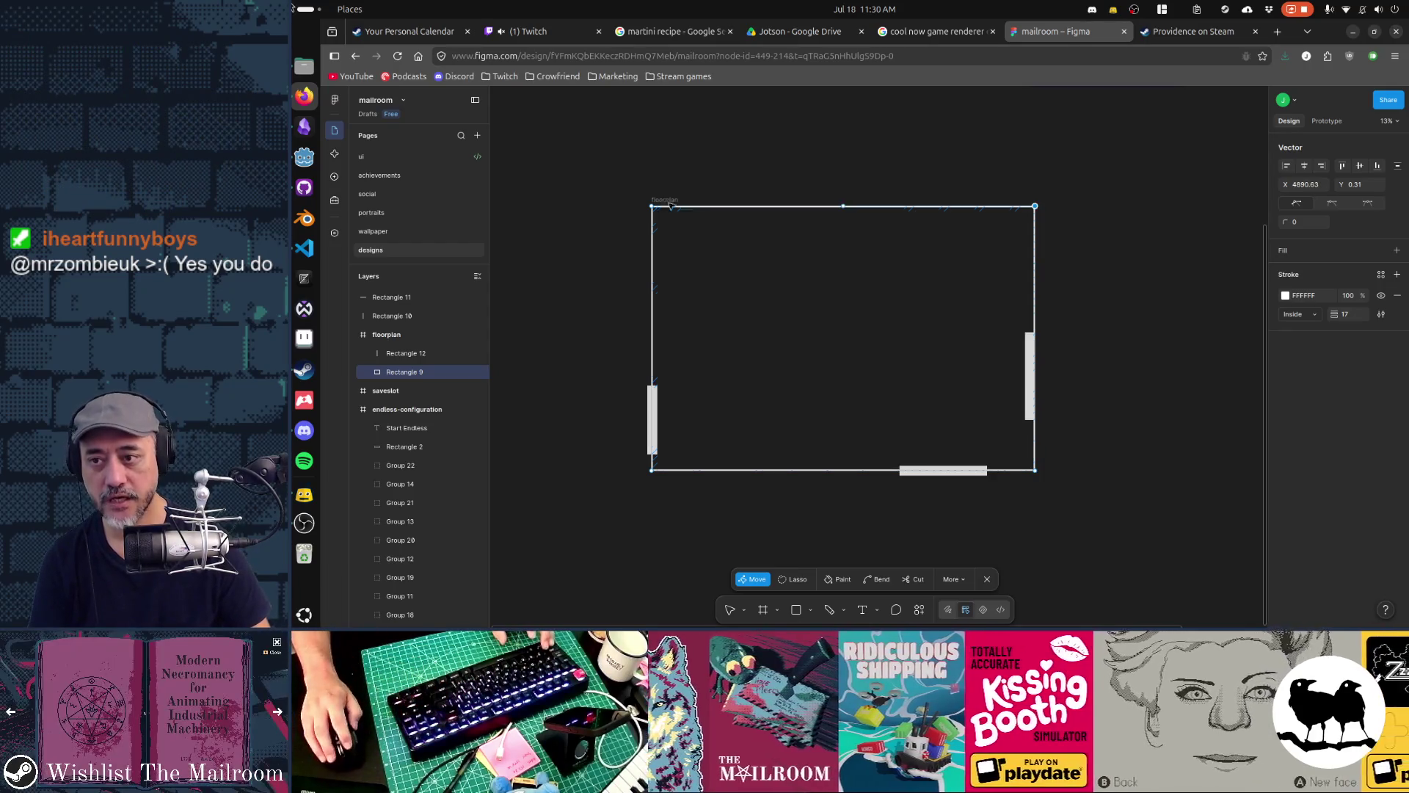
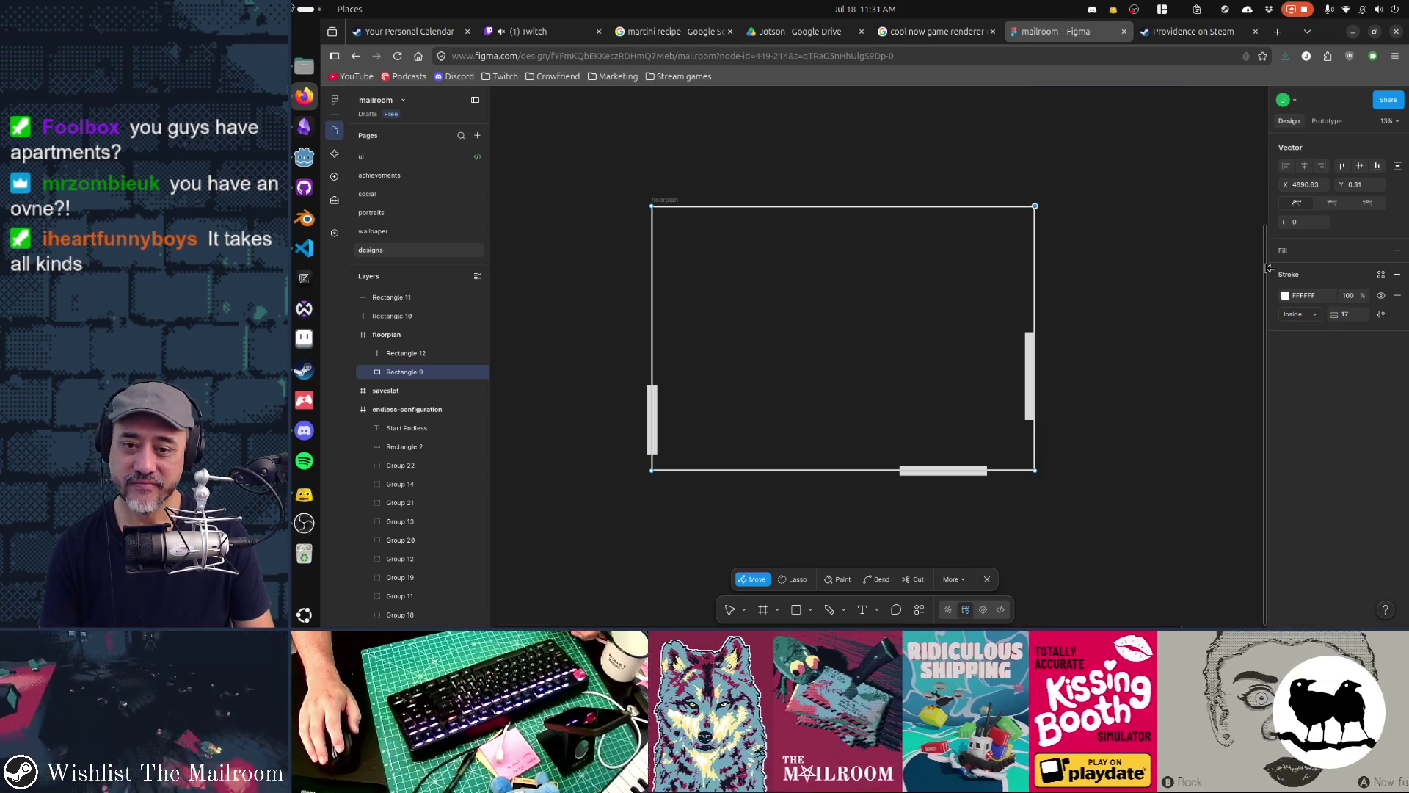
Select the floorplan room outline in Figma, then switch to the Obsidian Apartment note
left_click(1035, 385)
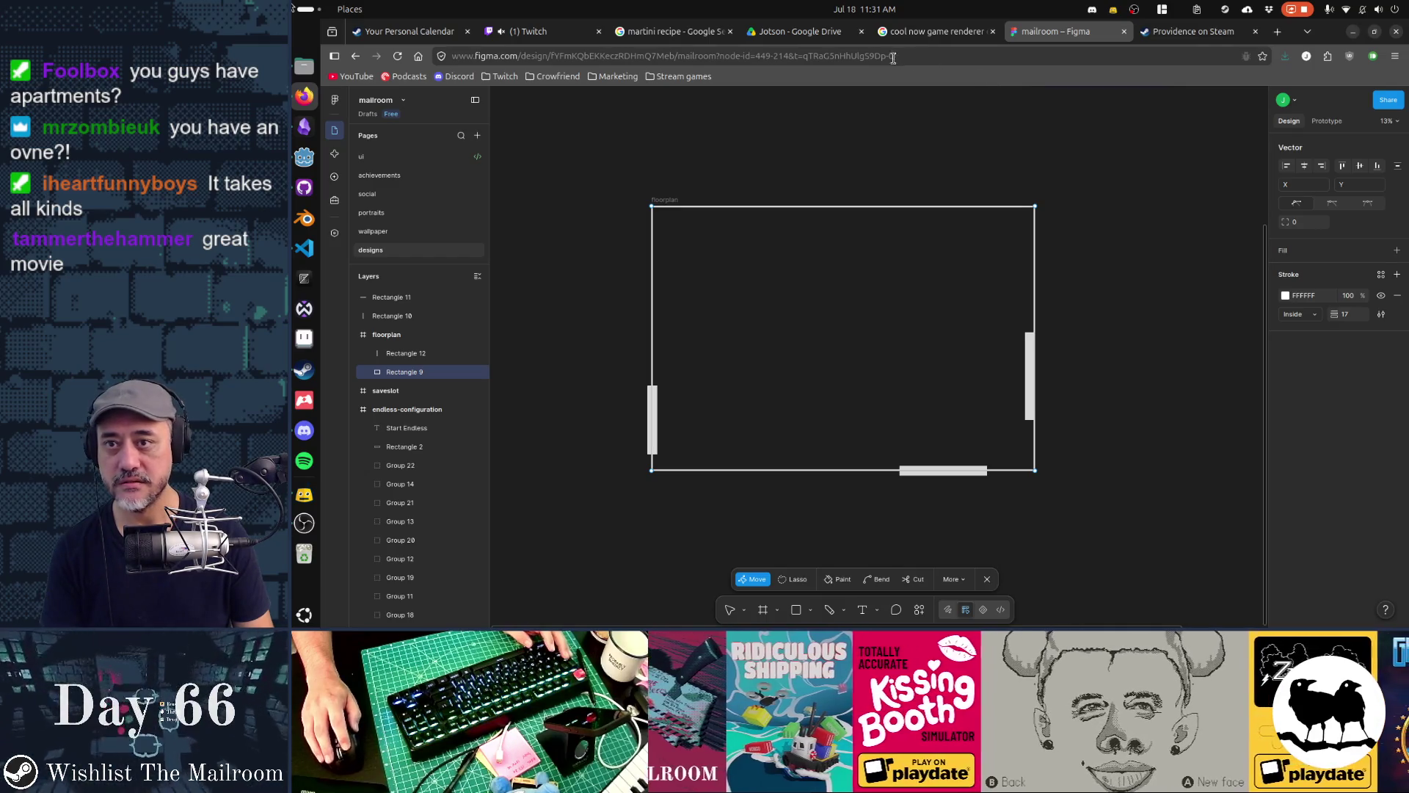
key("alt+Tab")
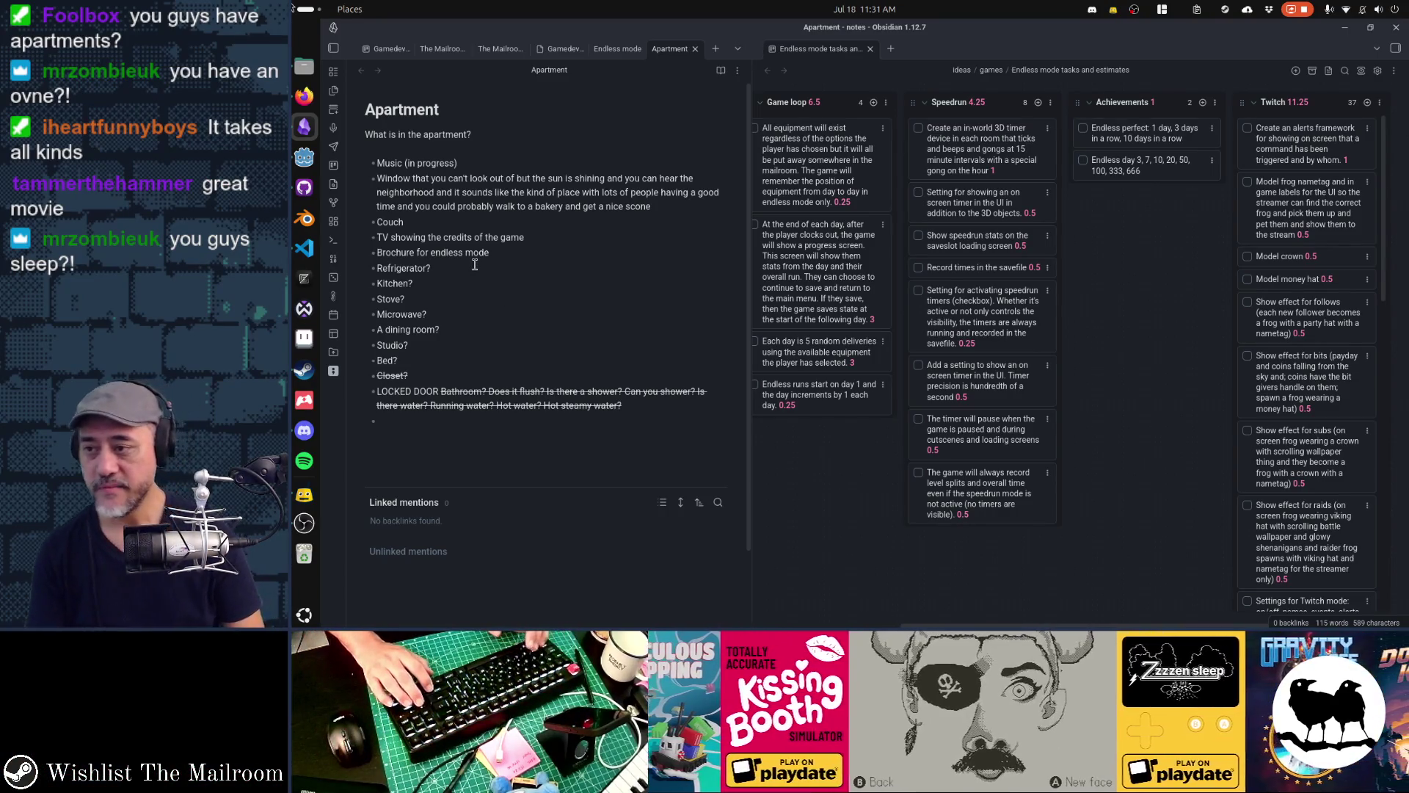
Note the refrigerator must be openable with ketchup, and list counter, cabinets, oven/stove, microwave for Kitchen
type(" It m")
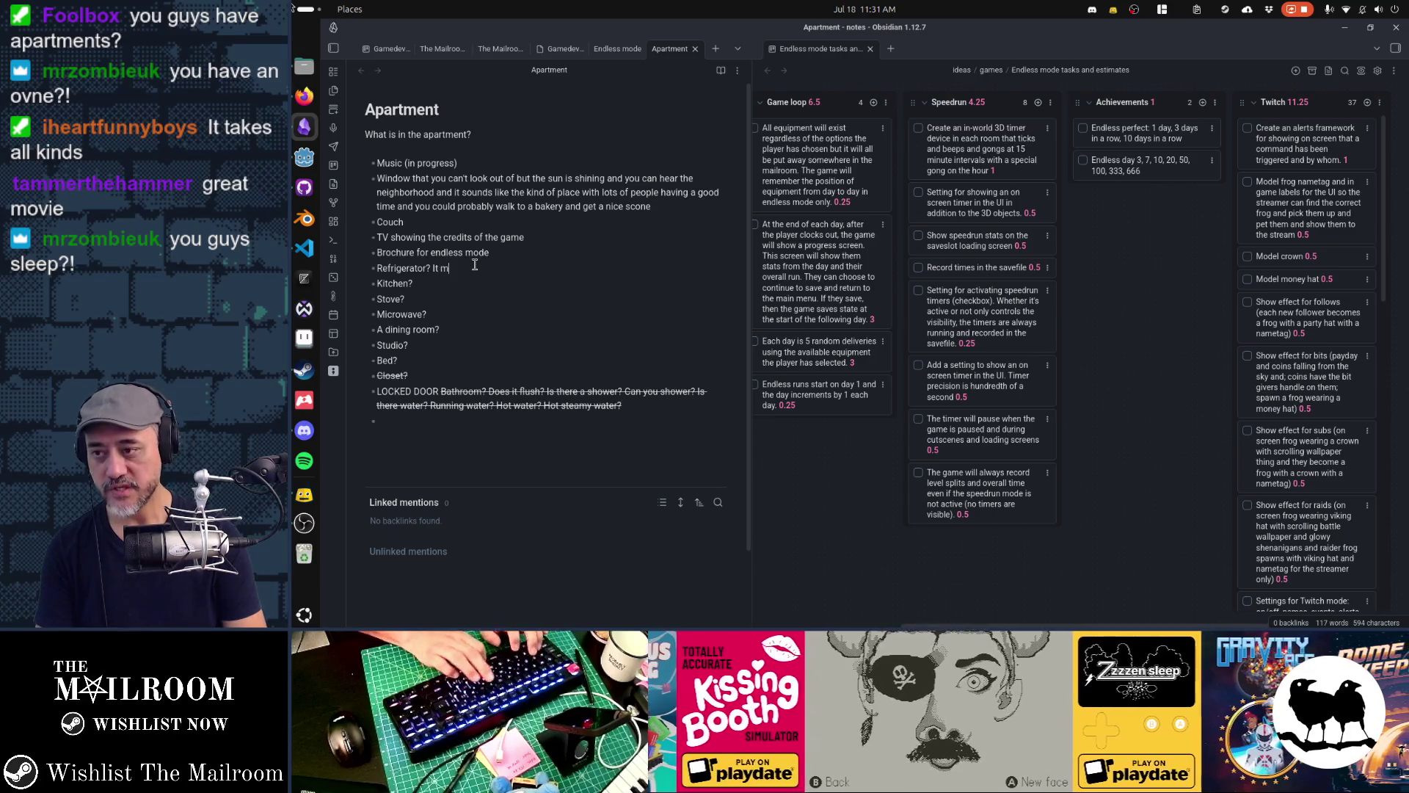
type("ust be opena")
type("ble and it must have ketchup")
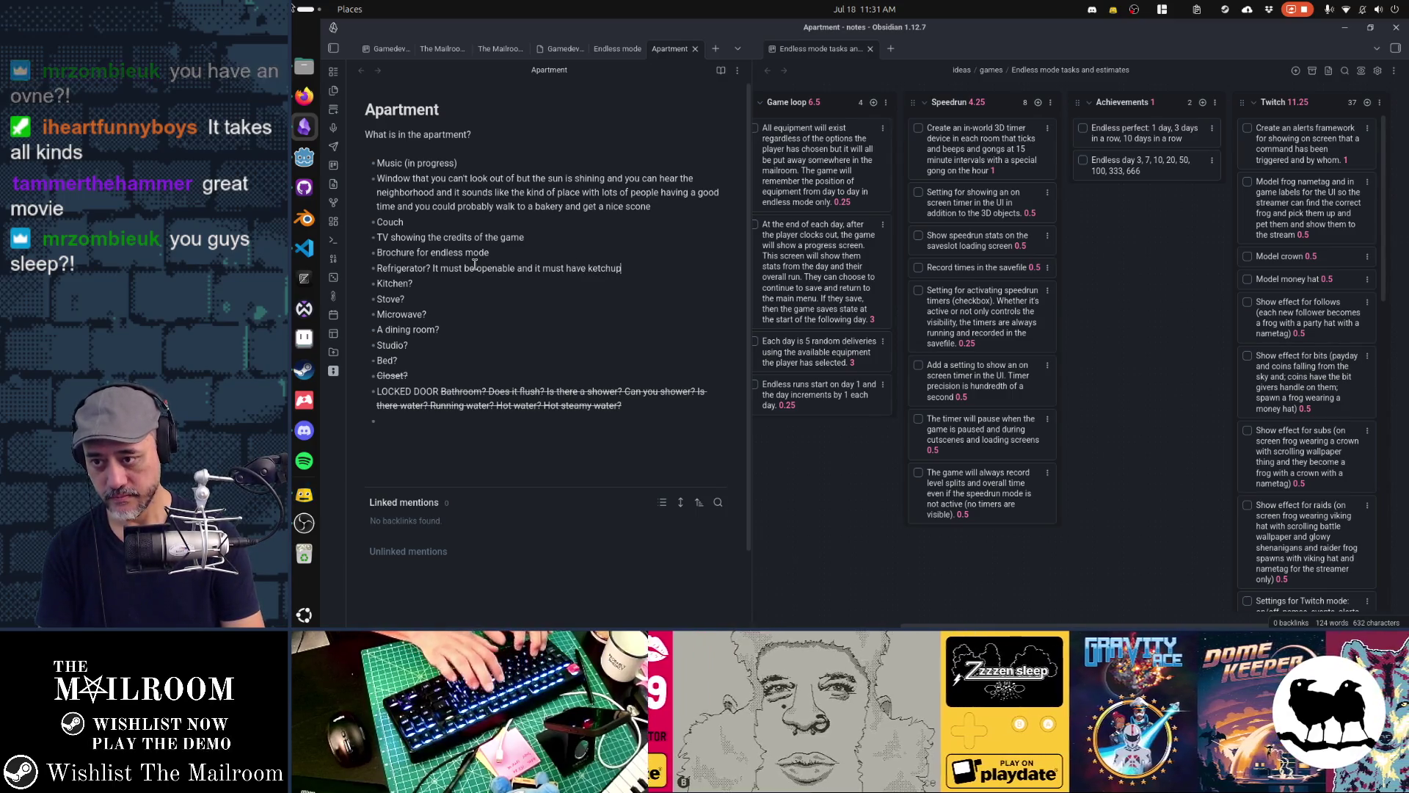
key("Down")
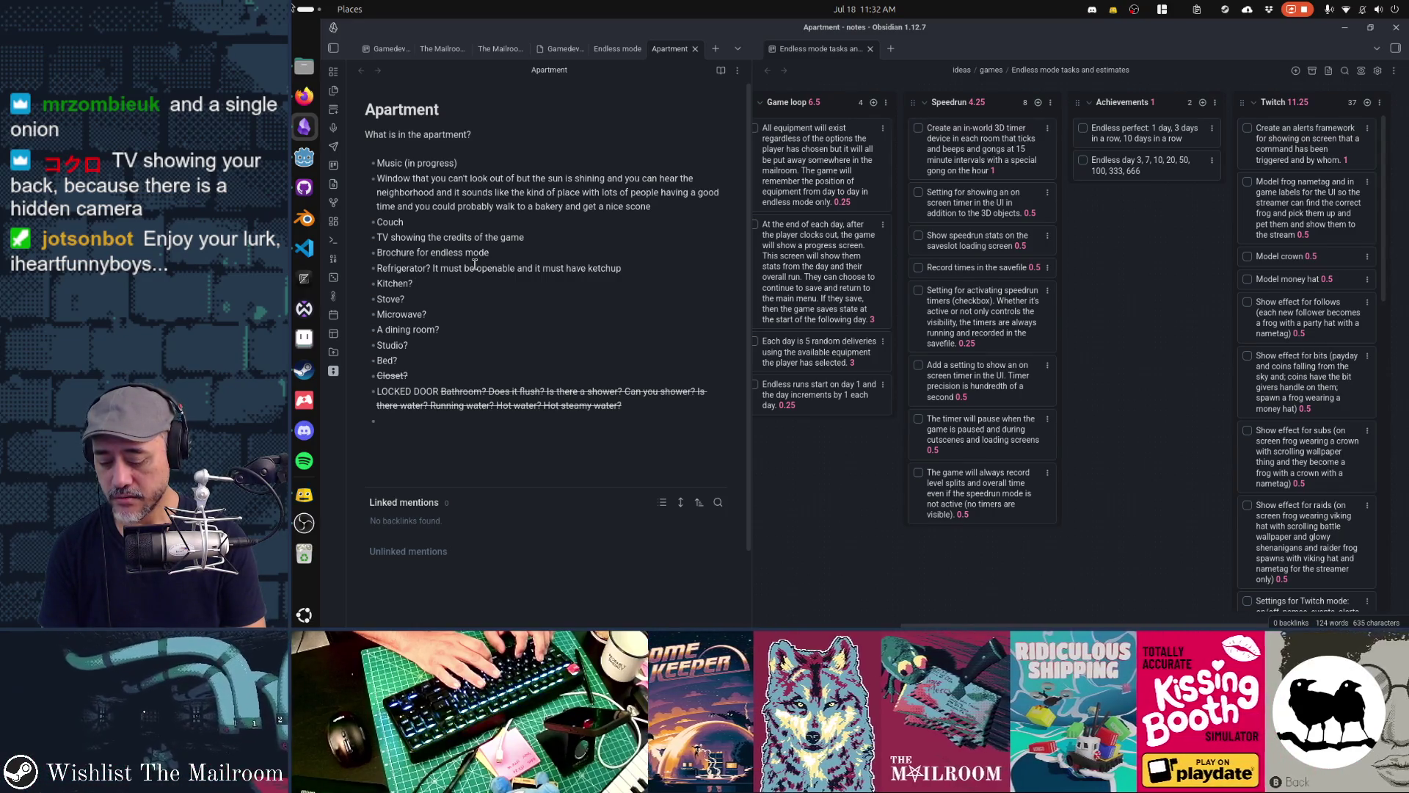
type(" counter")
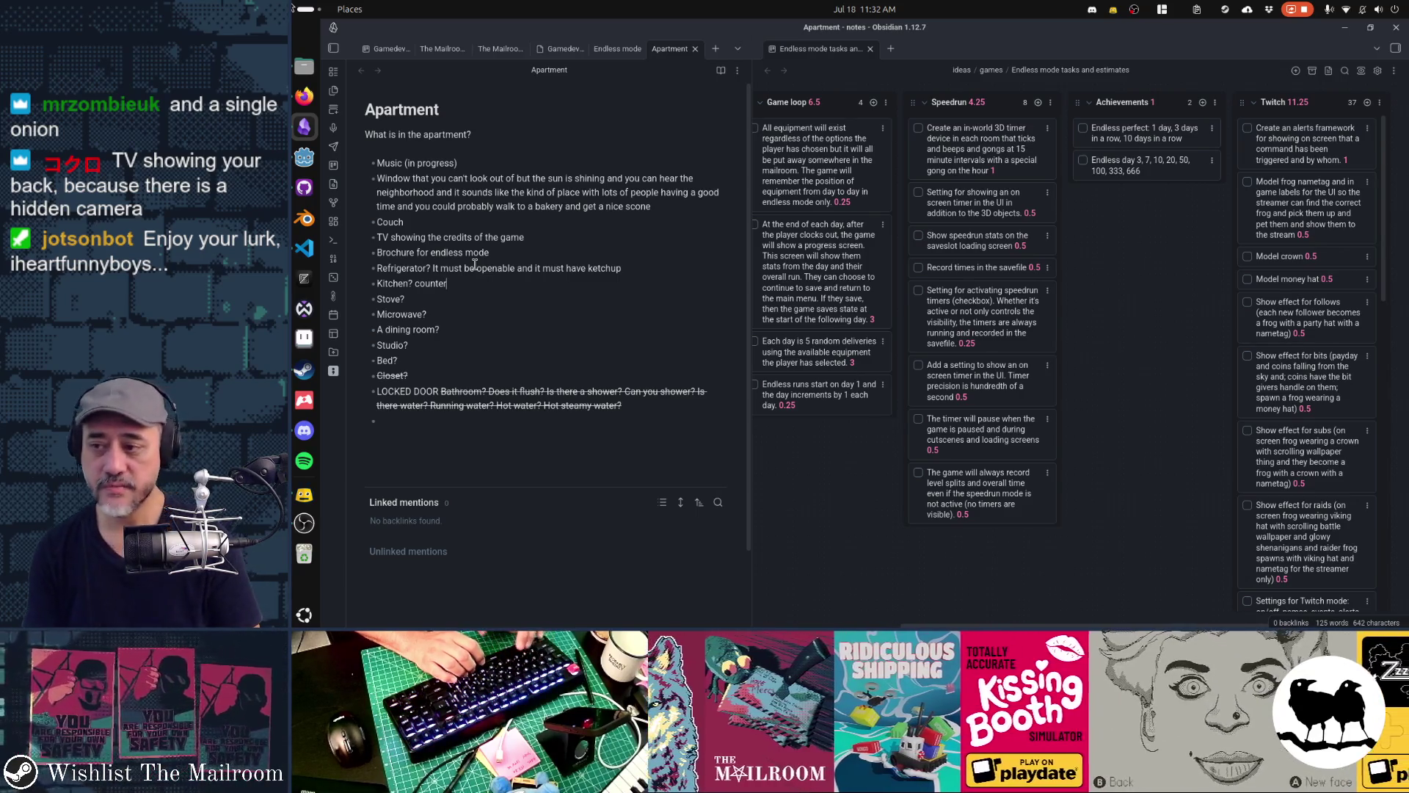
type(", cabinets,")
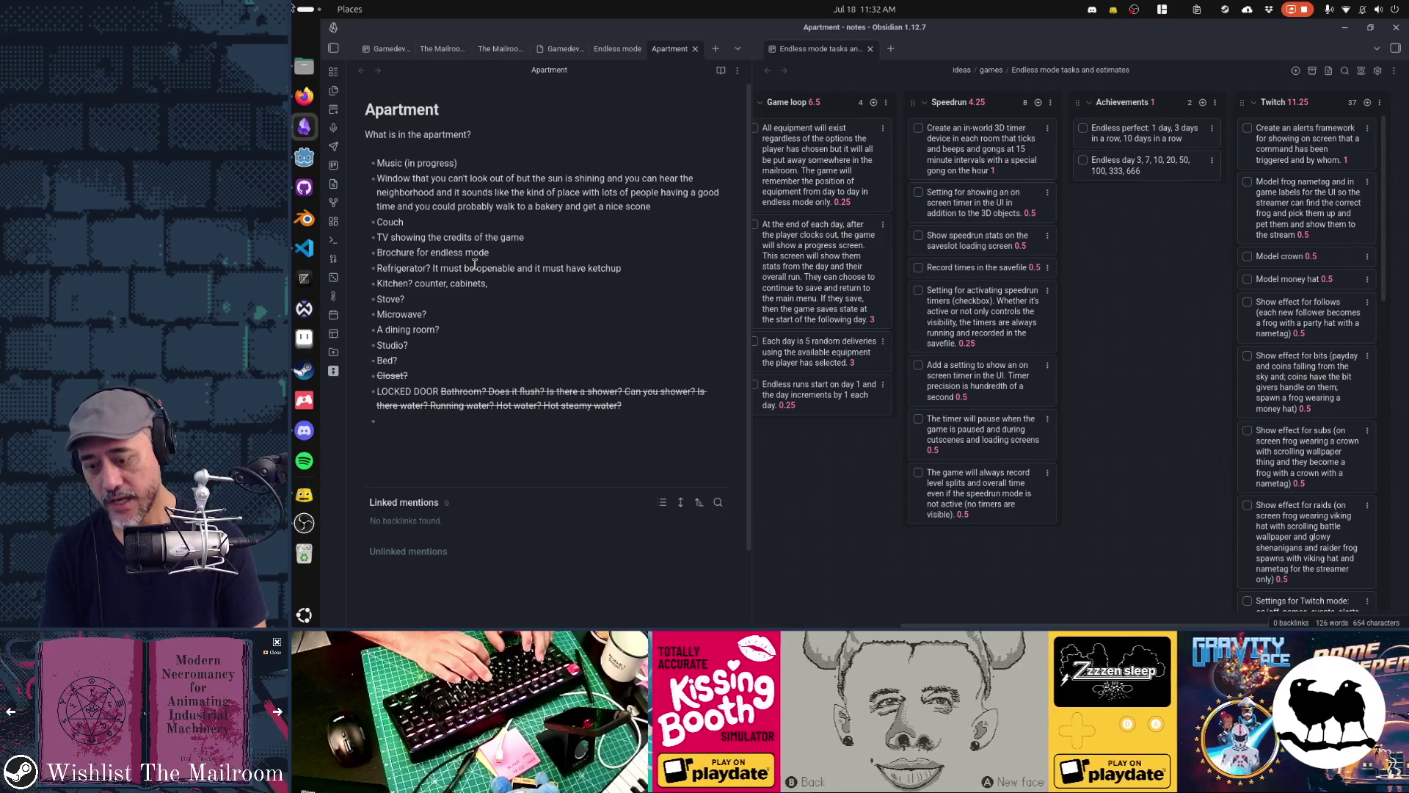
type("oven/stove")
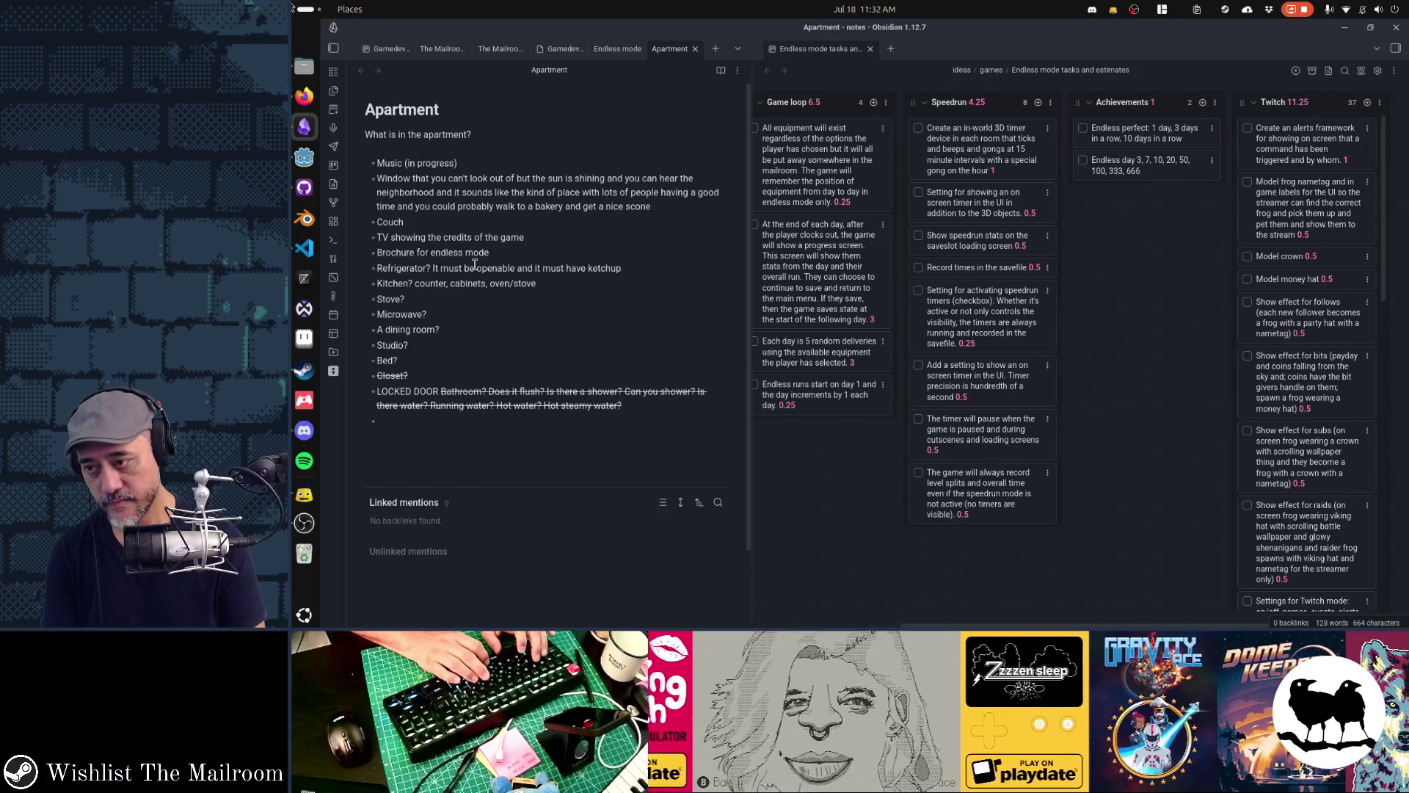
type(", microwave")
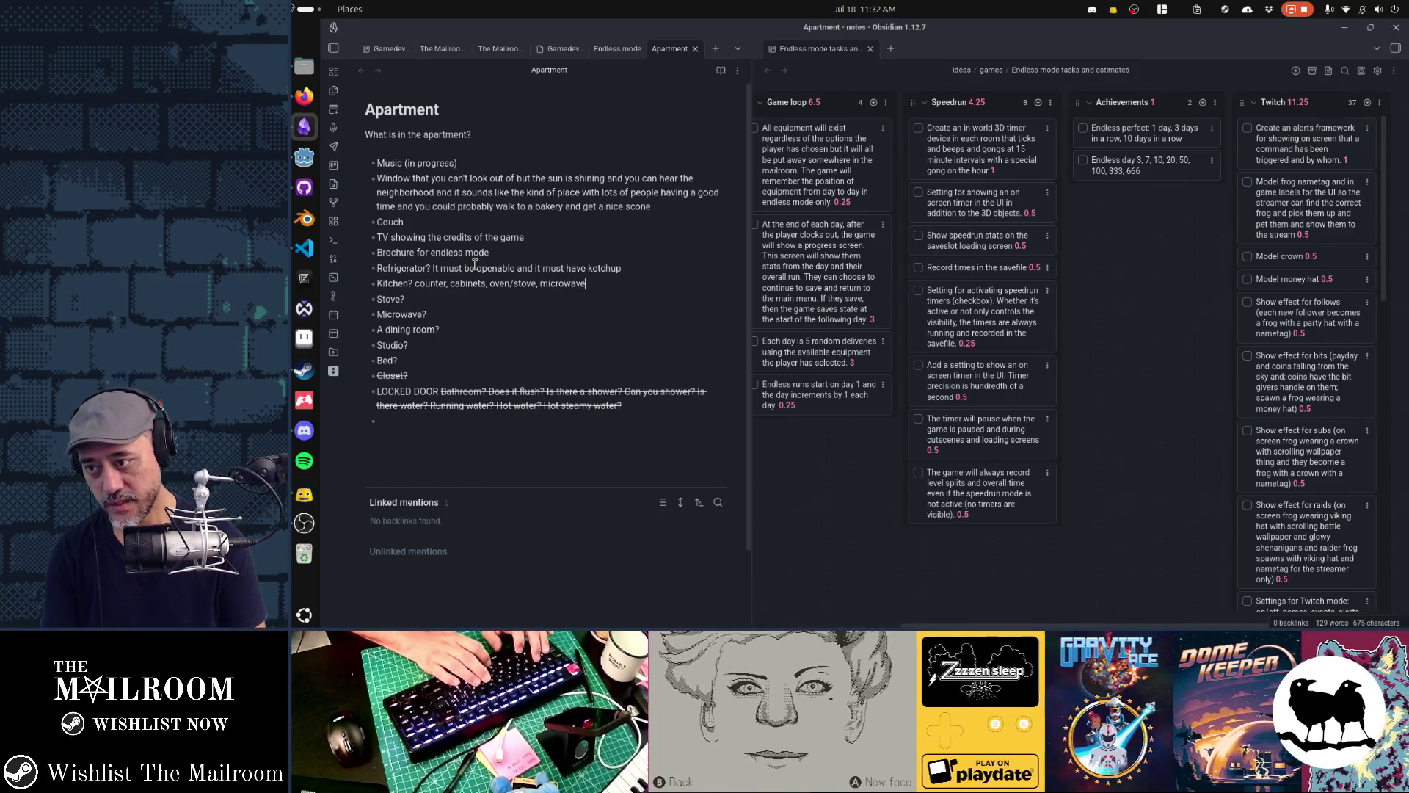
key("shift+Home")
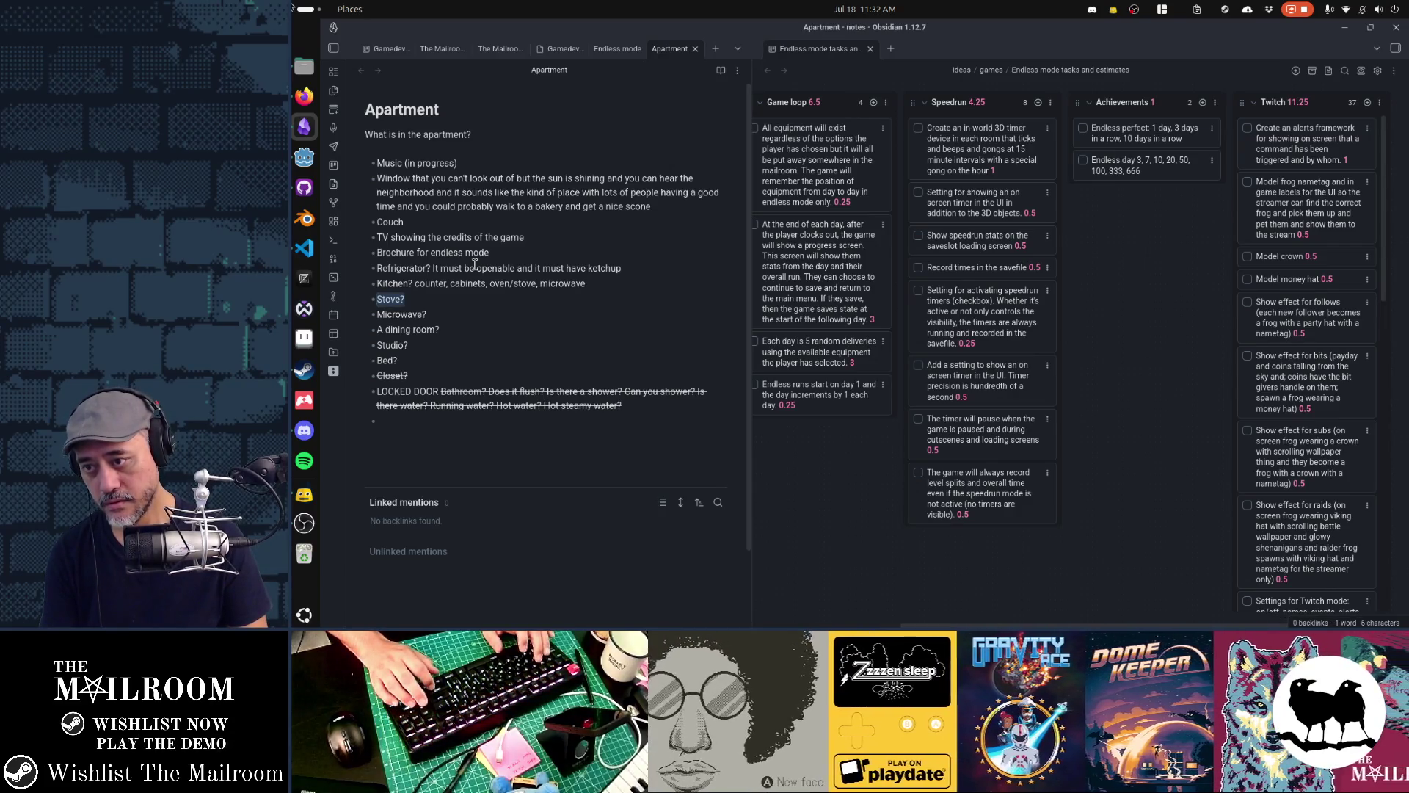
Remove the added Kitchen appliances, rename Stove? to 'Stove/oven' and drop Microwave's question mark
key("Left")
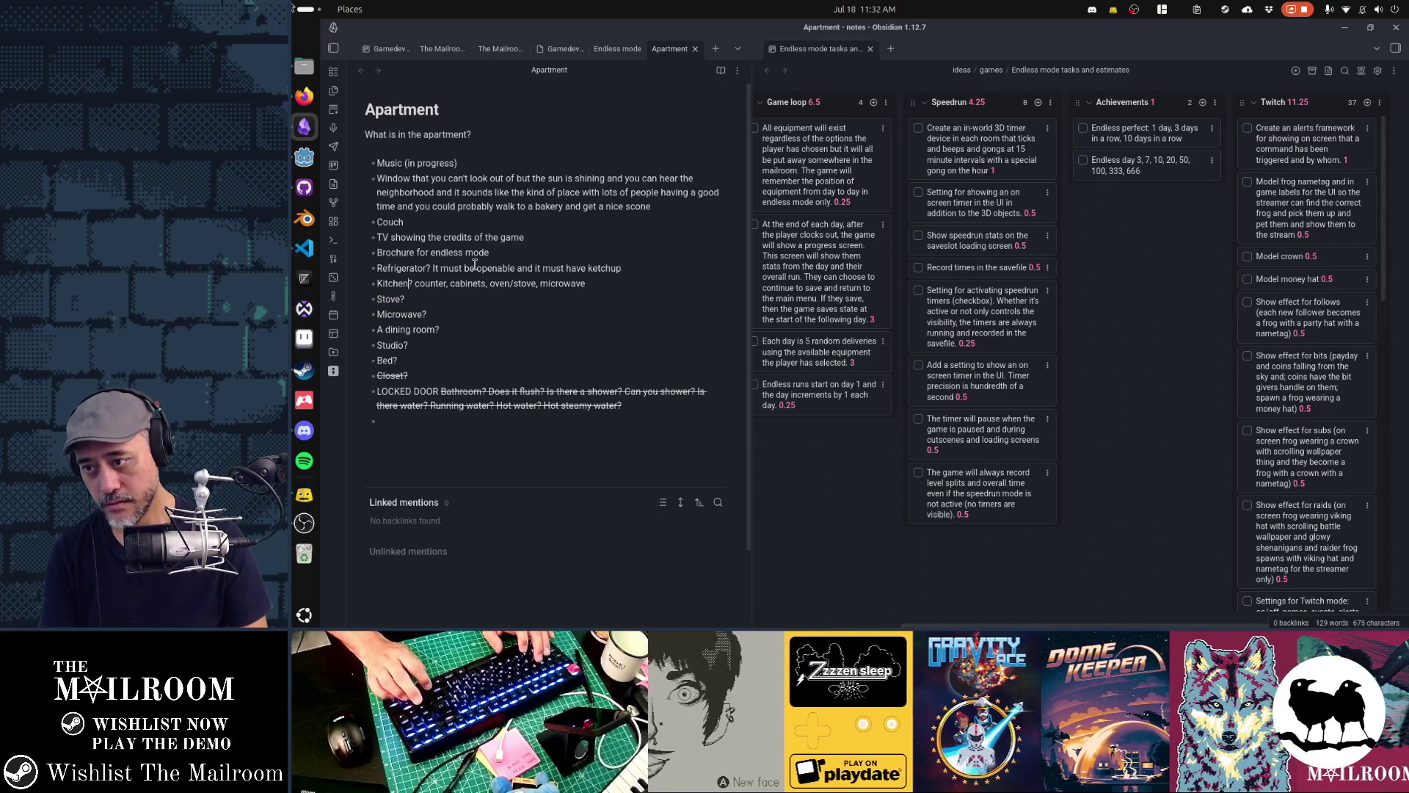
key("shift+End")
key("BackSpace")
key("Down")
key("BackSpace")
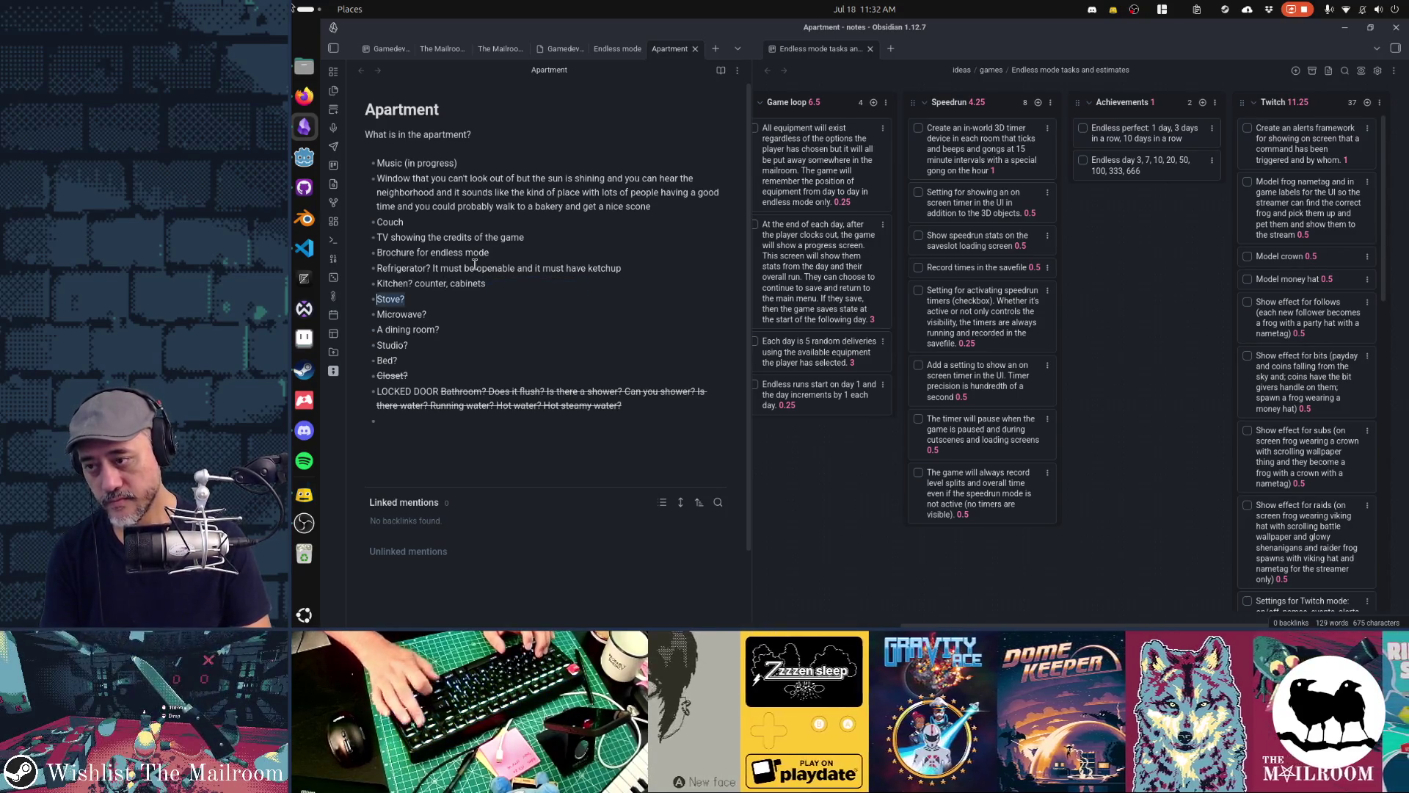
type("/oven")
key("Down")
key("End")
key("BackSpace")
Replace the dining room question with 'Table and two chairs with a lovely vase of daisies'
key("Down")
key("shift+Home")
type("Table a")
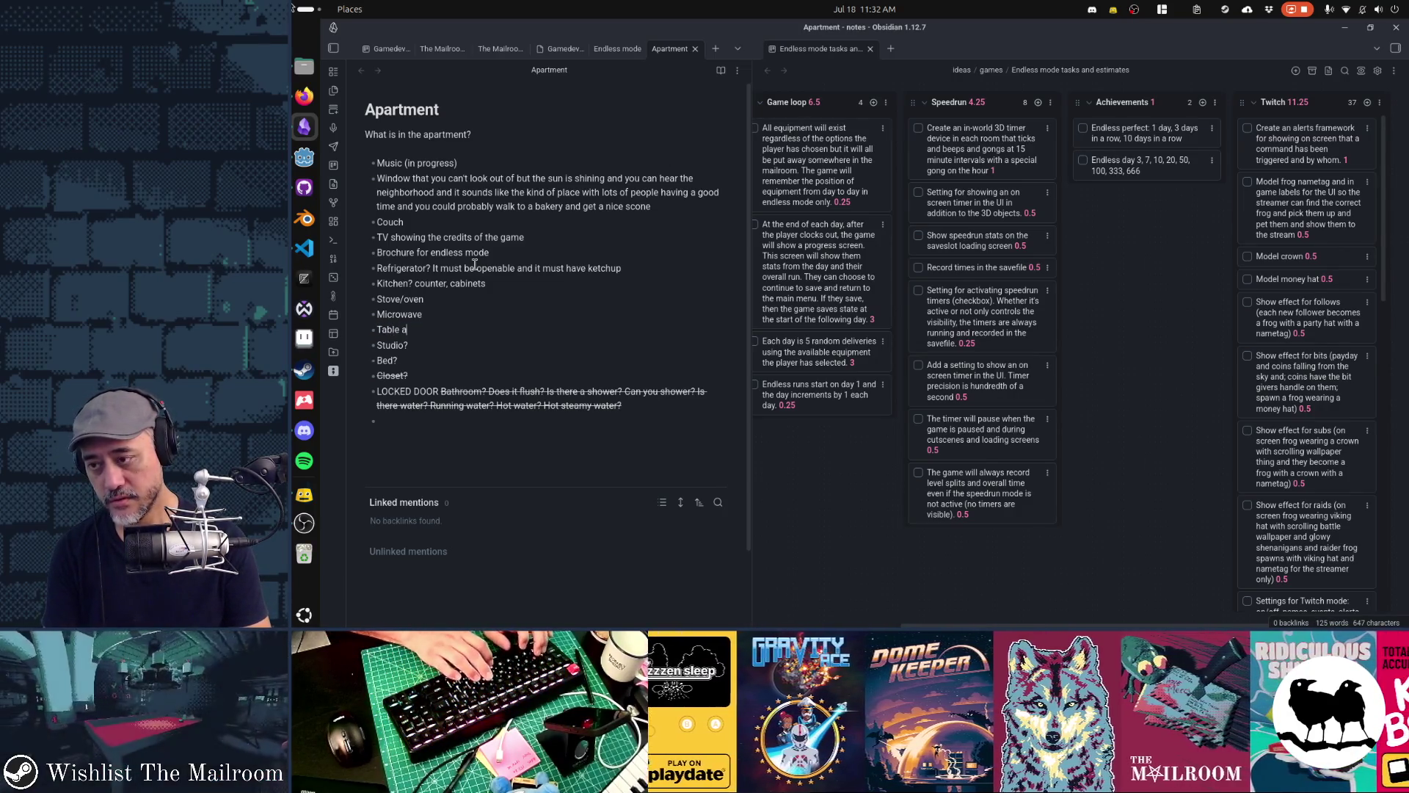
type("nd two chairs with a f")
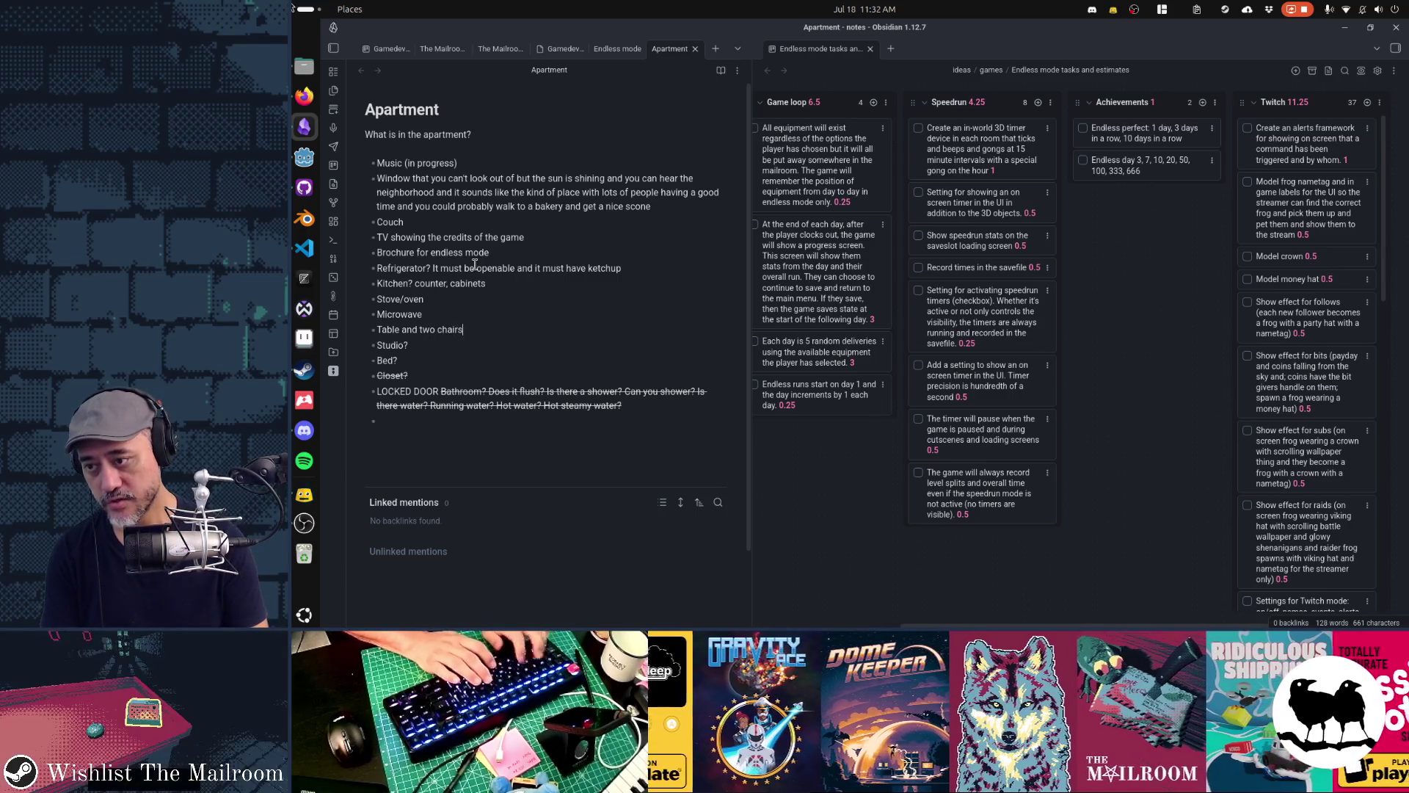
key("BackSpace")
type("lov")
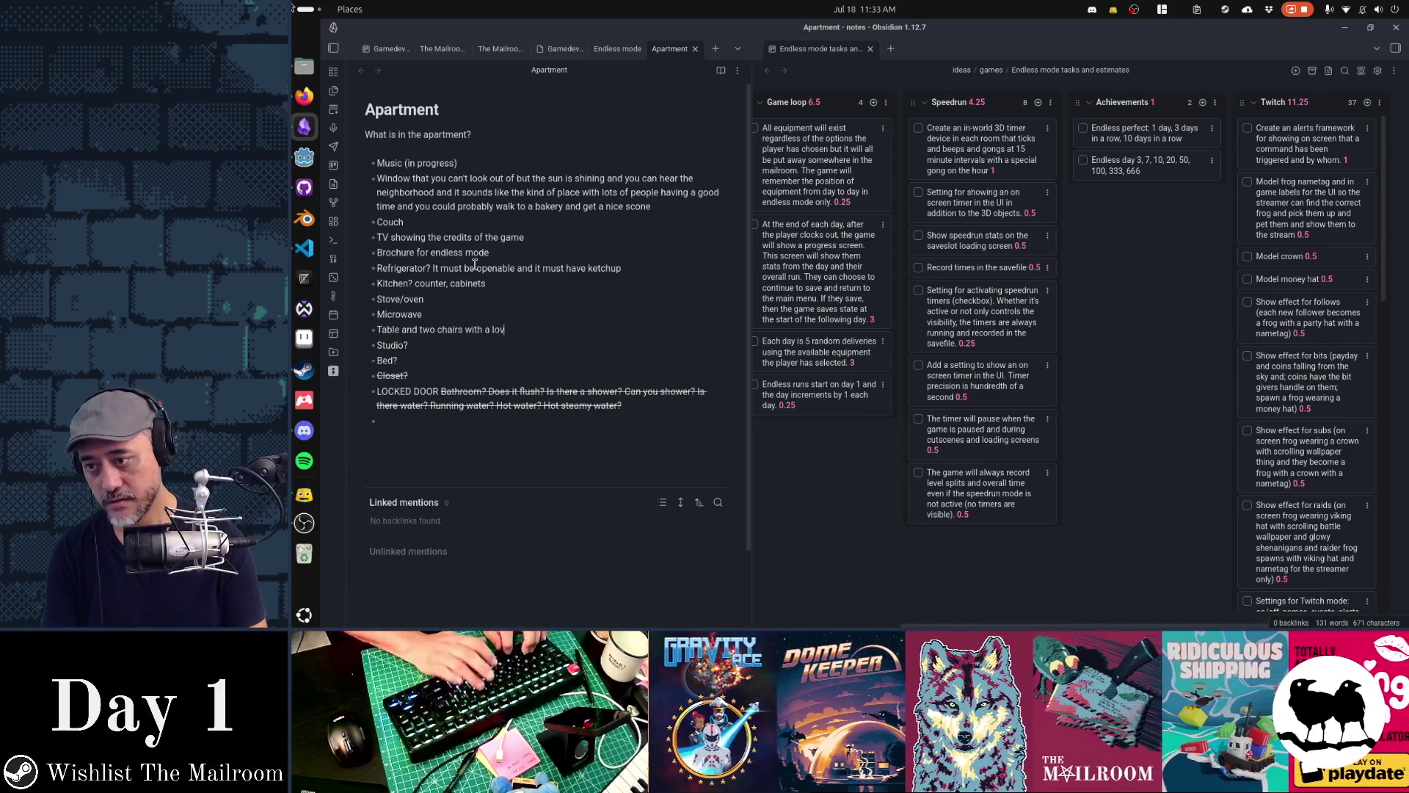
type("ely vas")
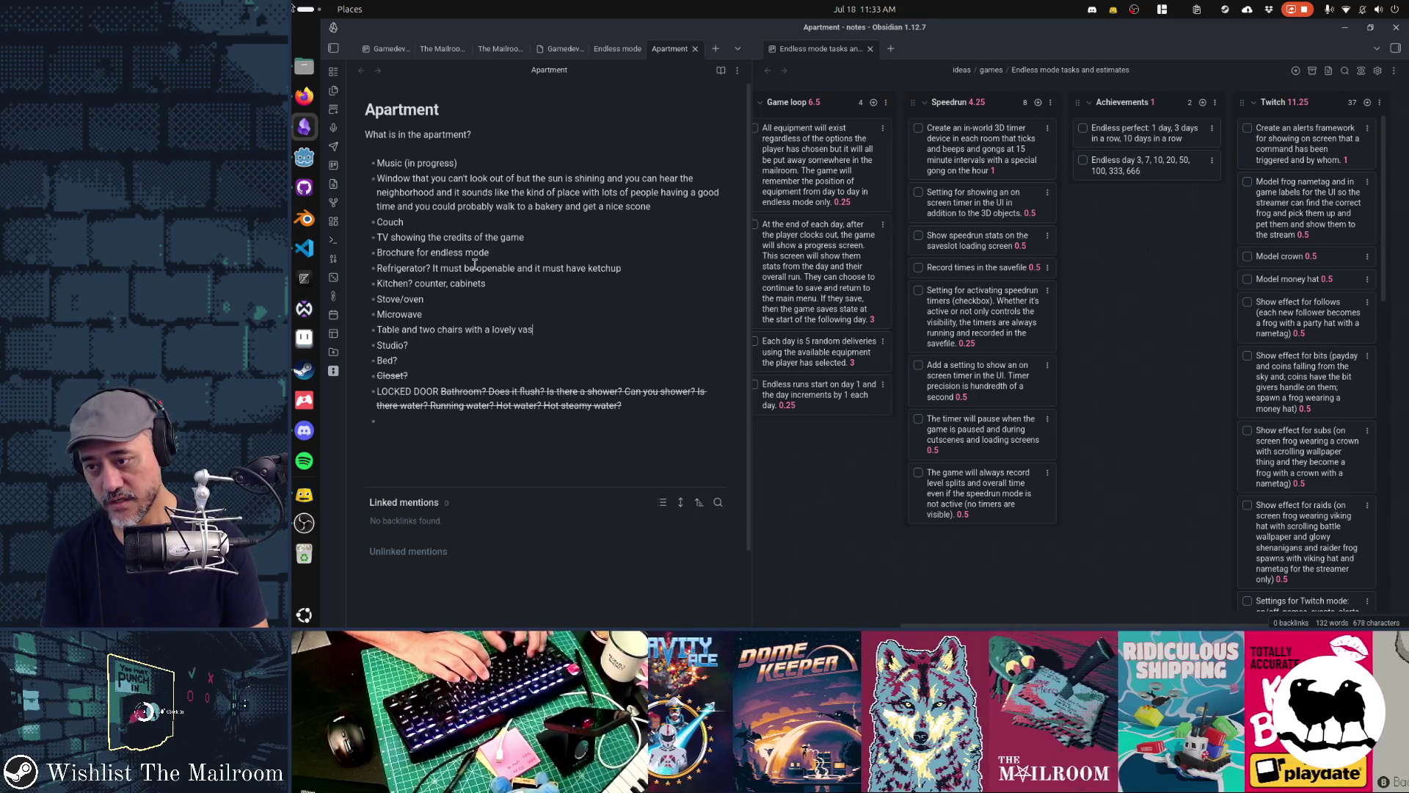
type("e of dais")
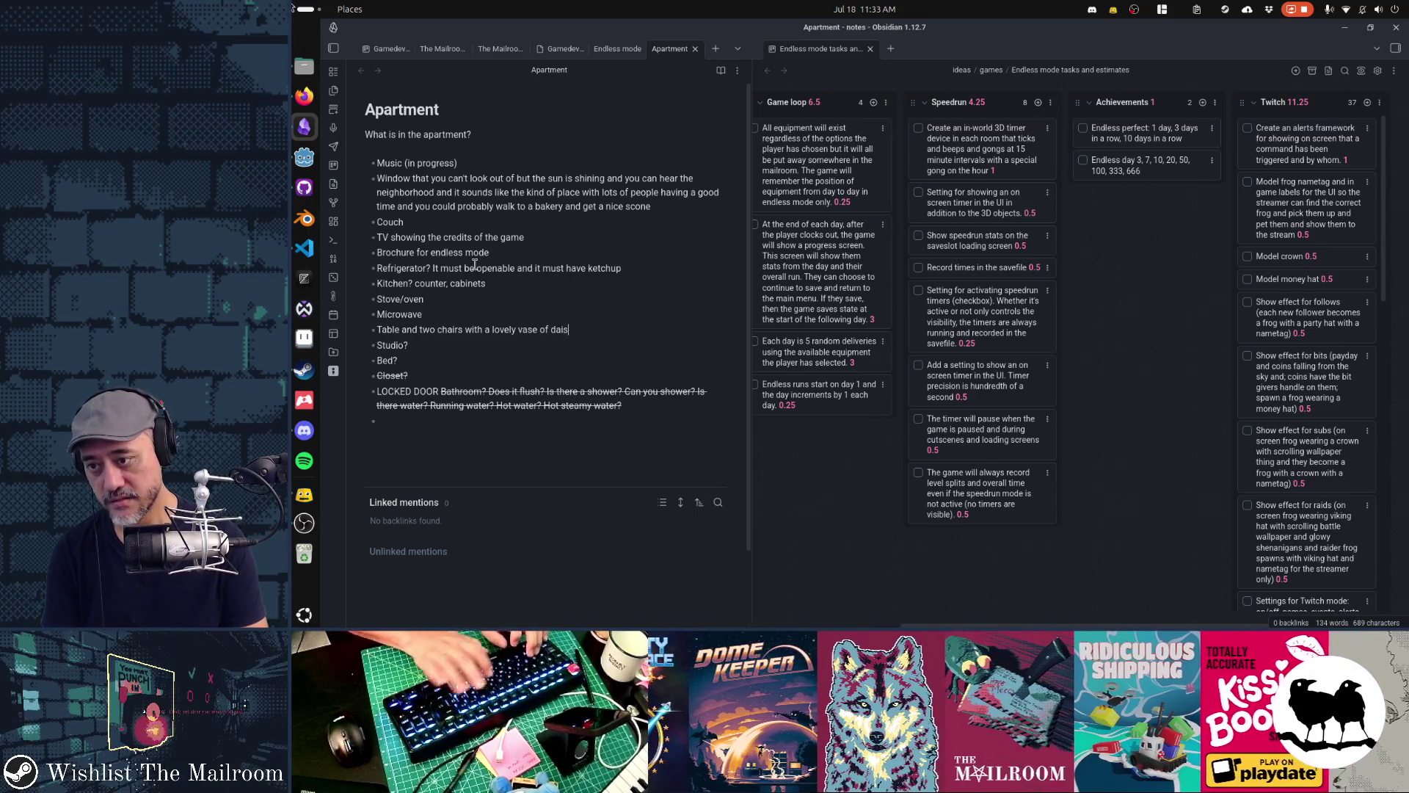
type("ies")
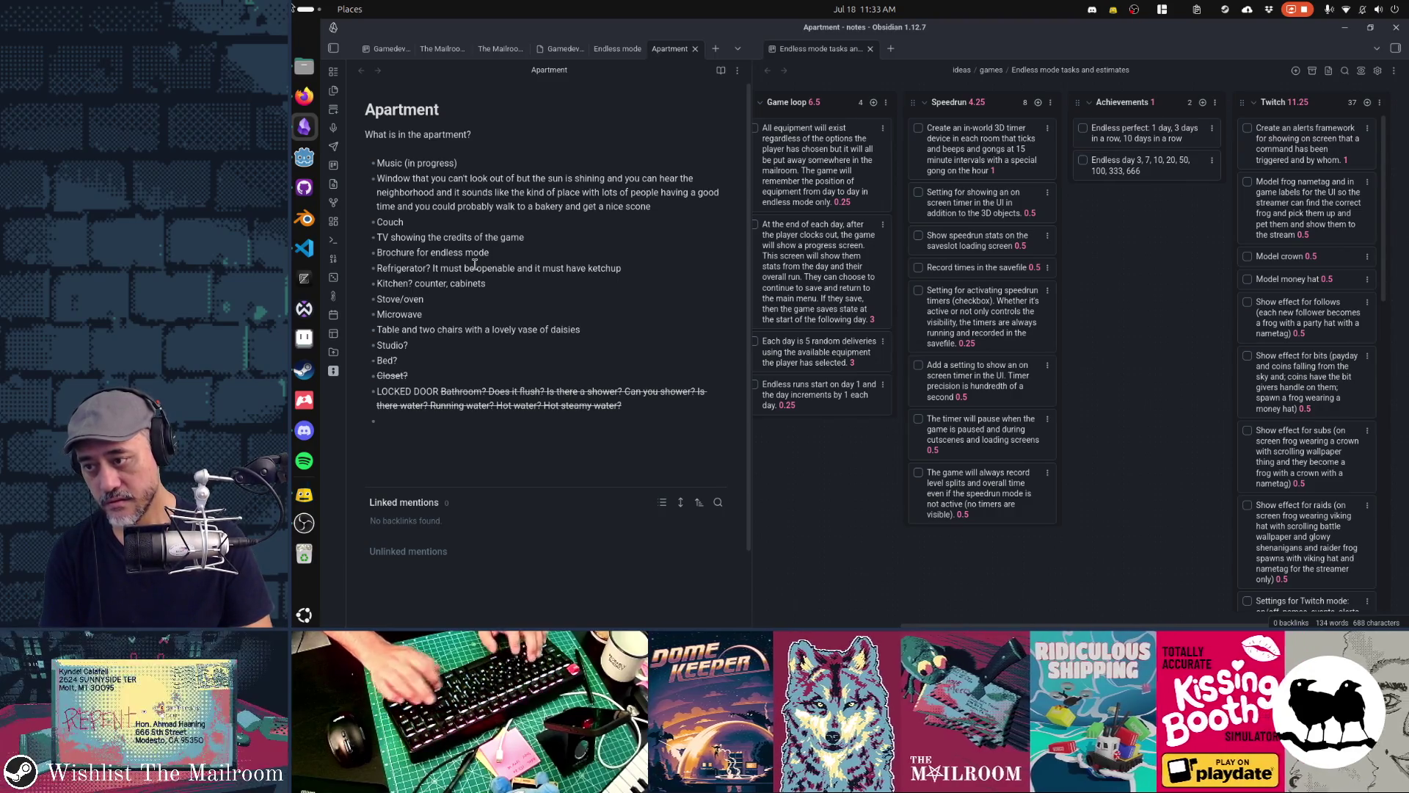
Delete the Studio? item and change Bed? to 'Bed'
key("shift+Home")
key("BackSpace")
key("Delete")
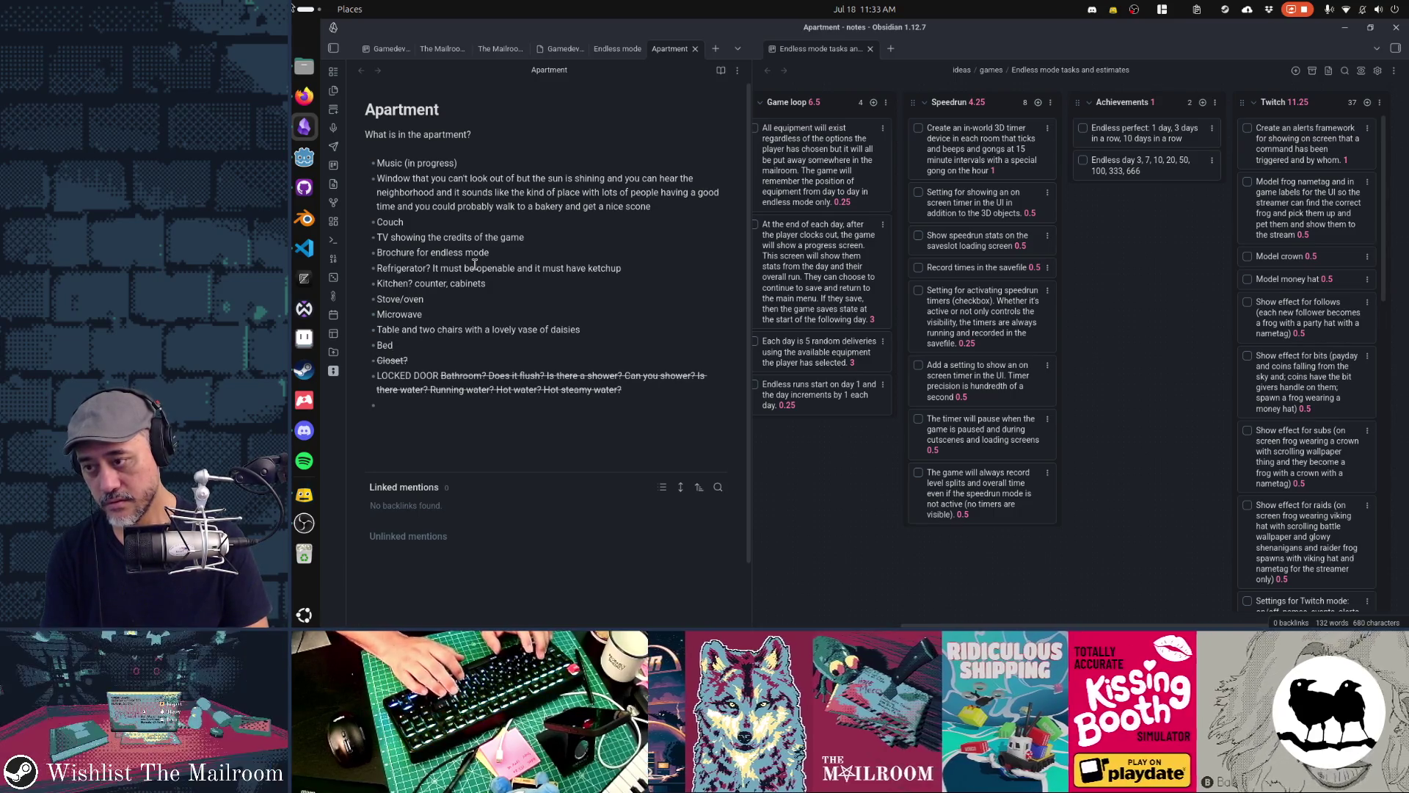
key("shift+Home")
type("Waterbed?")
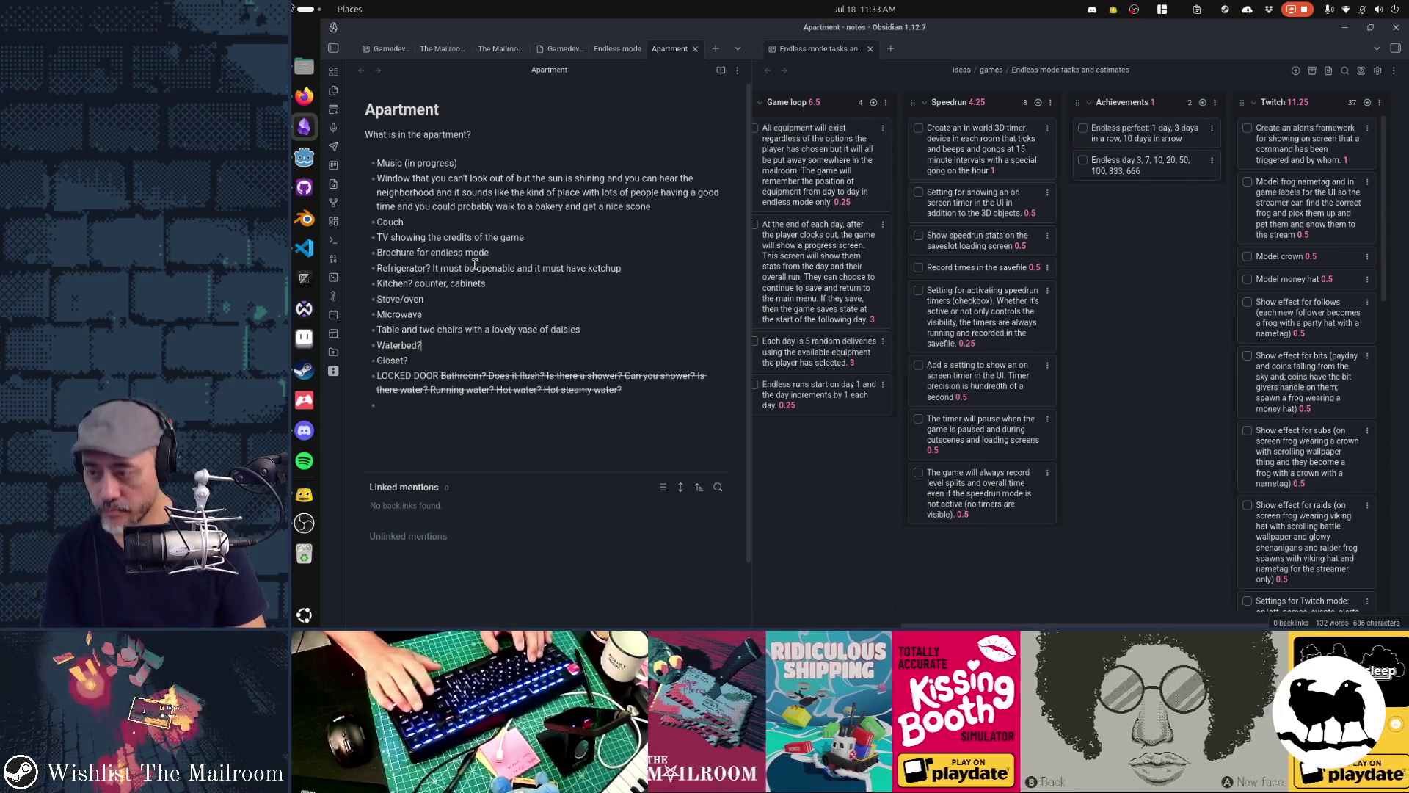
key("shift+Home")
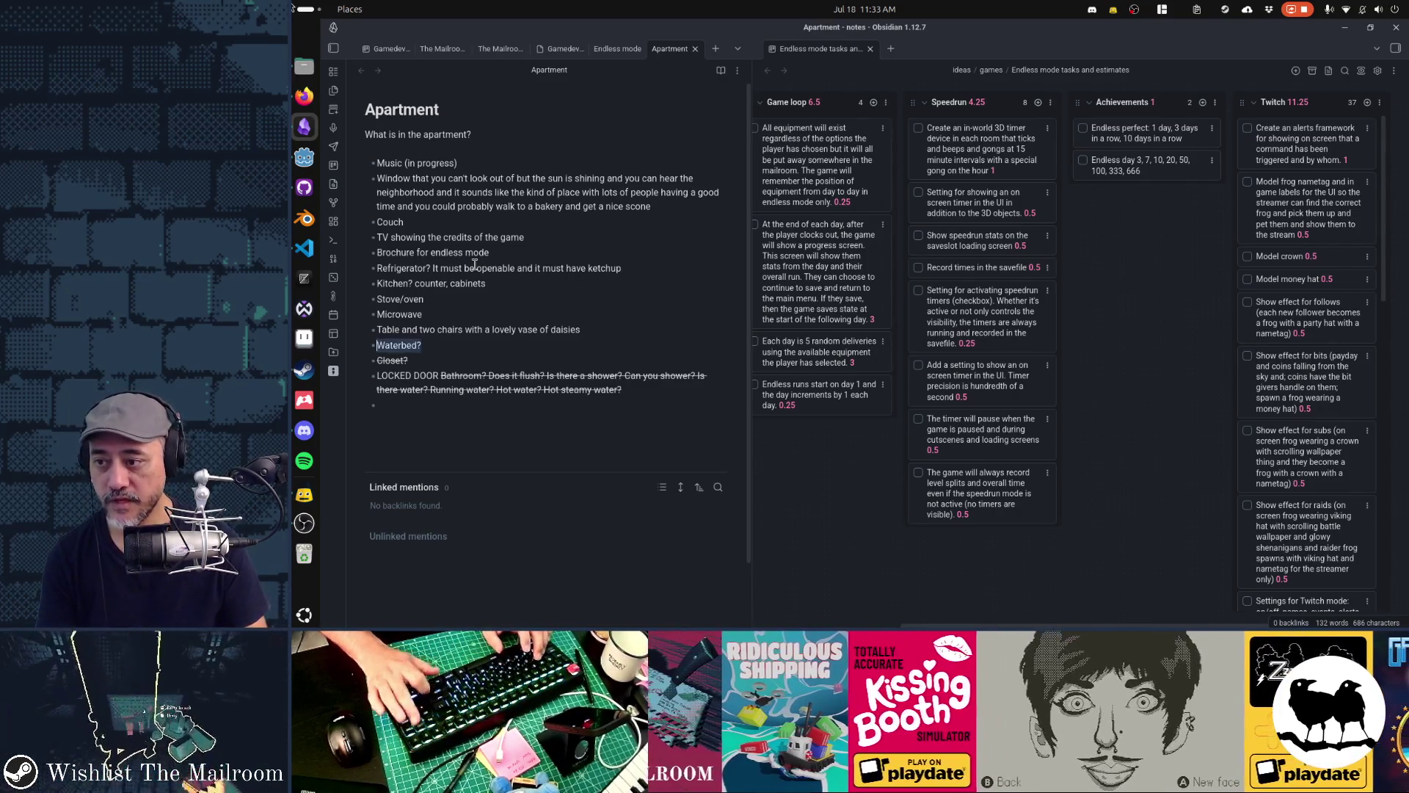
type("Bed")
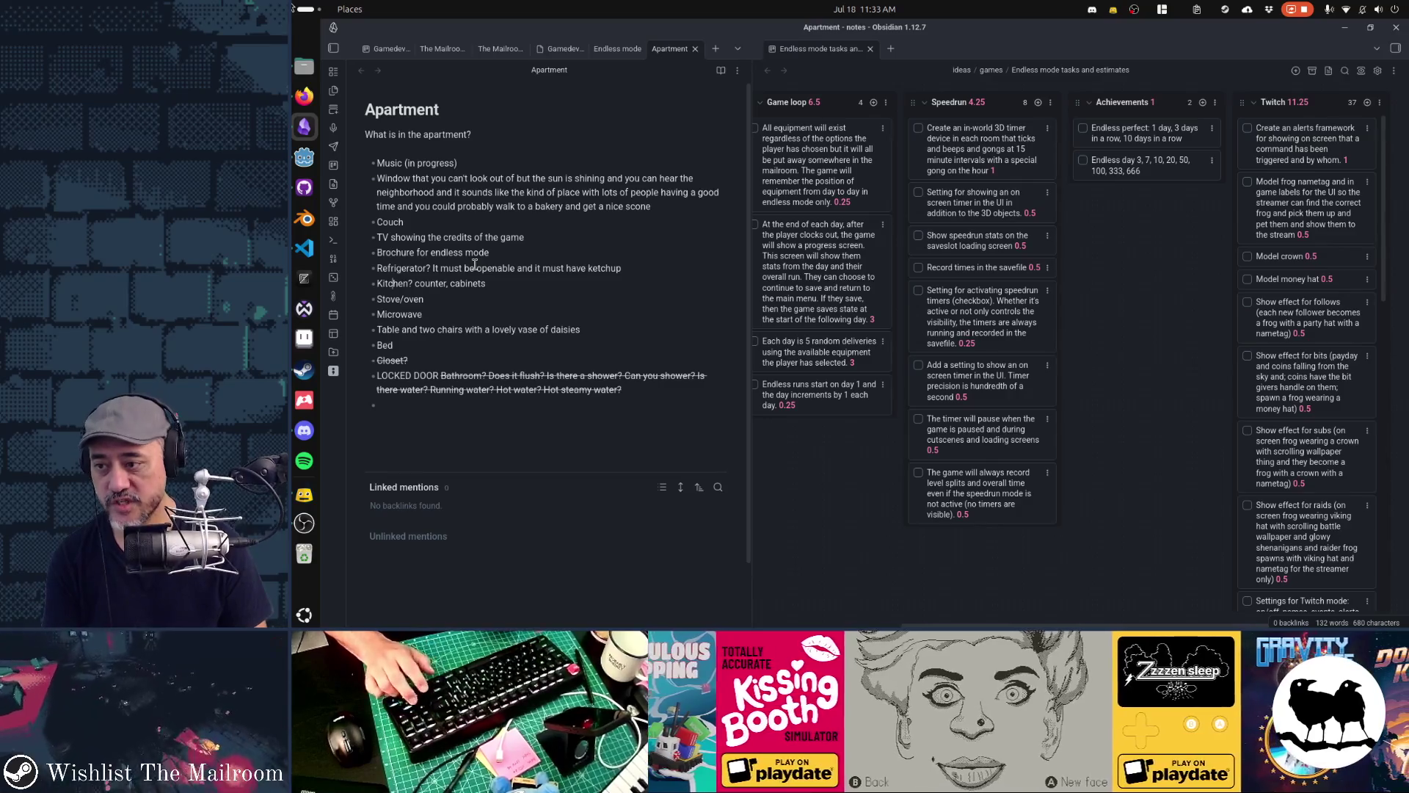
Delete the LOCKED DOOR and Closet? lines from the list
key("Down")
key("Down")
key("Down")
key("BackSpace")
key("shift+Home")
key("shift+Home")
key("BackSpace")
key("BackSpace")
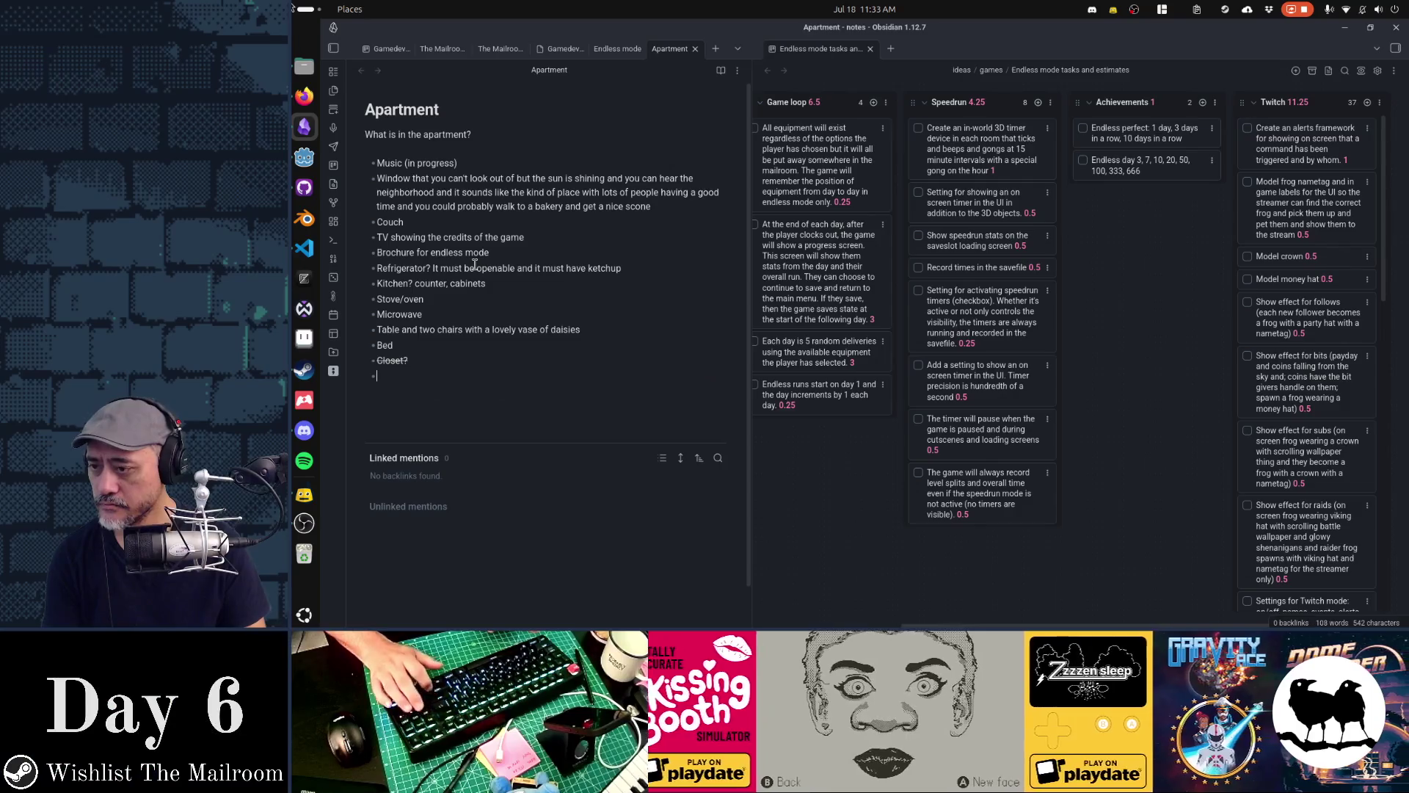
key("shift+Home")
key("BackSpace")
key("BackSpace")
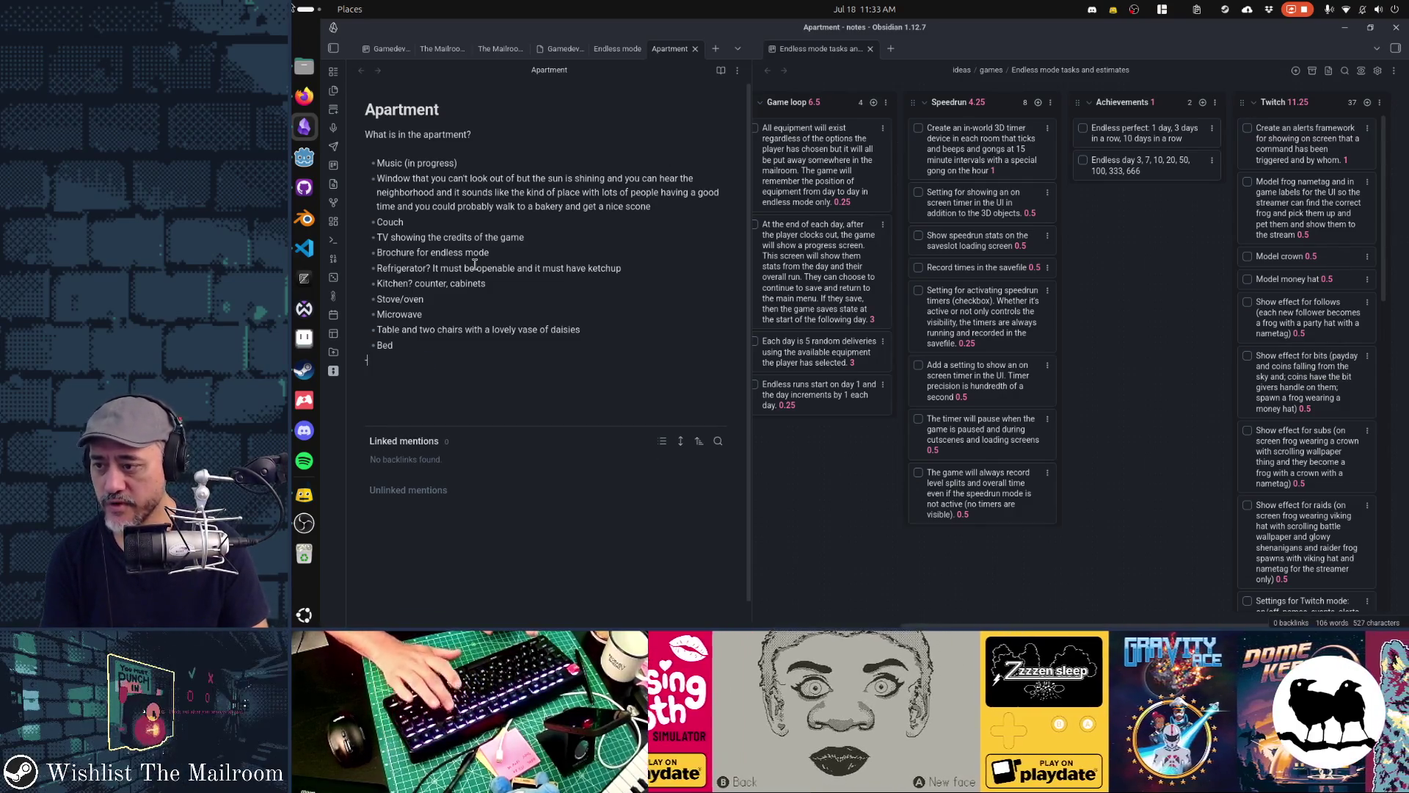
key("Up")
key("Up")
key("Up")
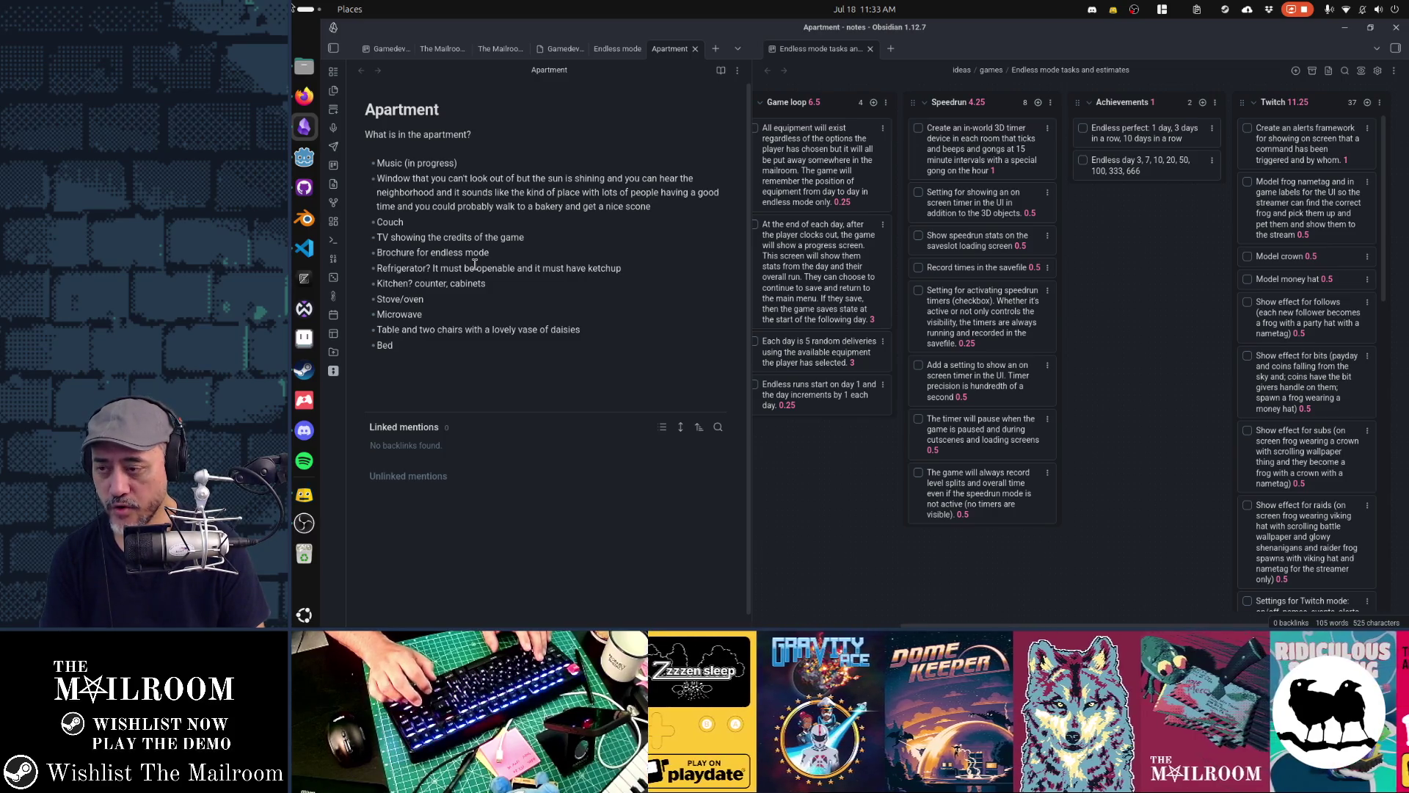
Review the Brochure, Refrigerator and Kitchen lines, then replace the apartment question with a bullet starting 'Mos'
triple_click(475, 262)
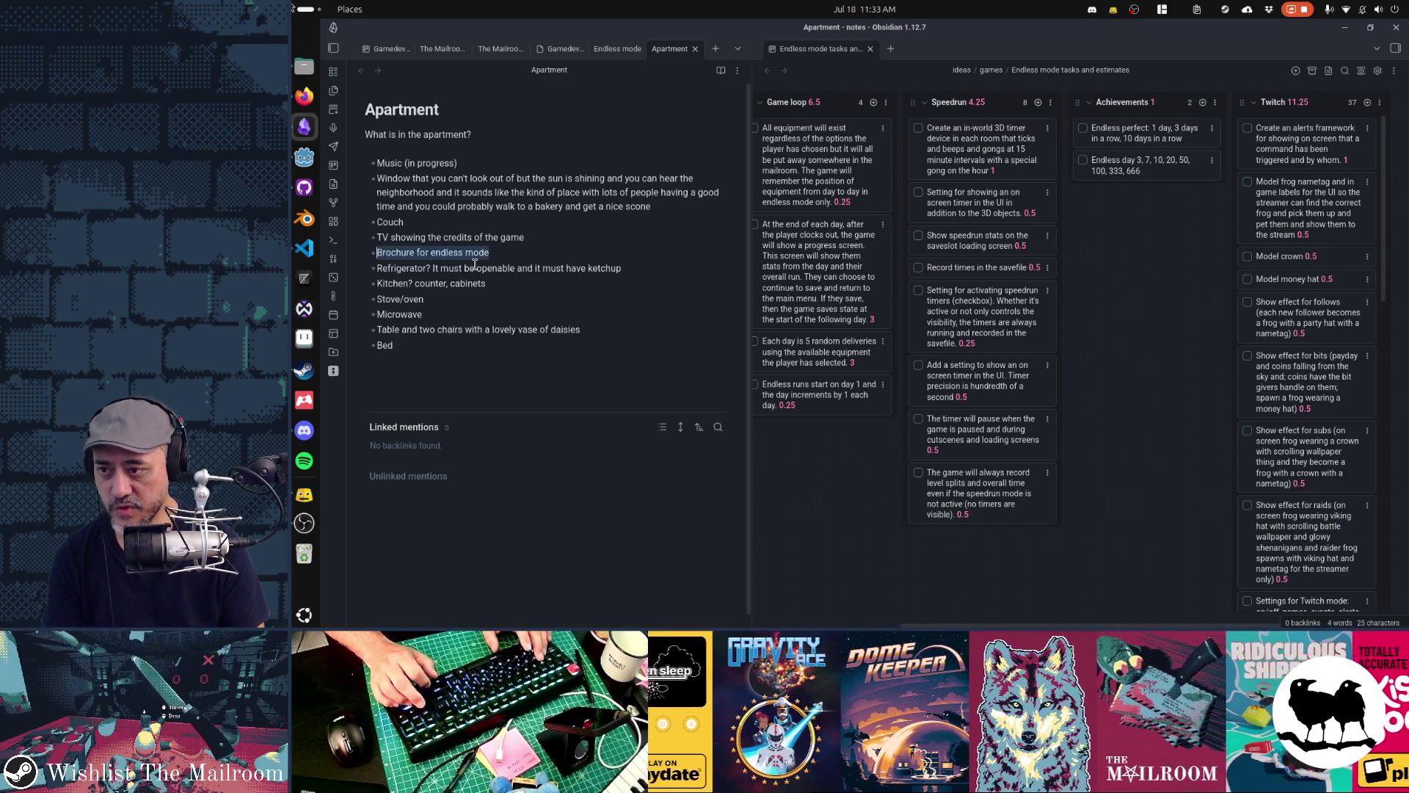
key("Left")
key("Down")
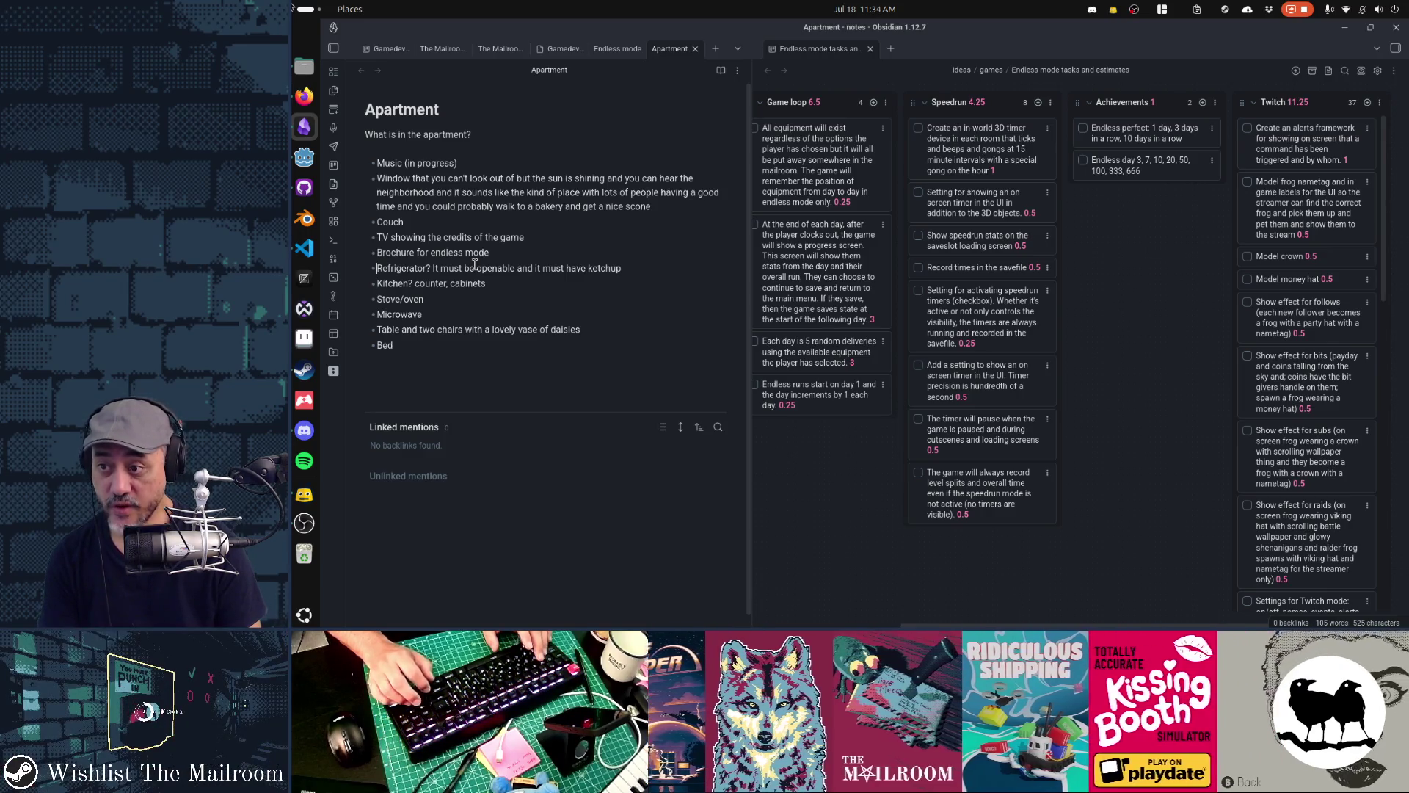
key("shift+End")
key("ctrl+shift+Left")
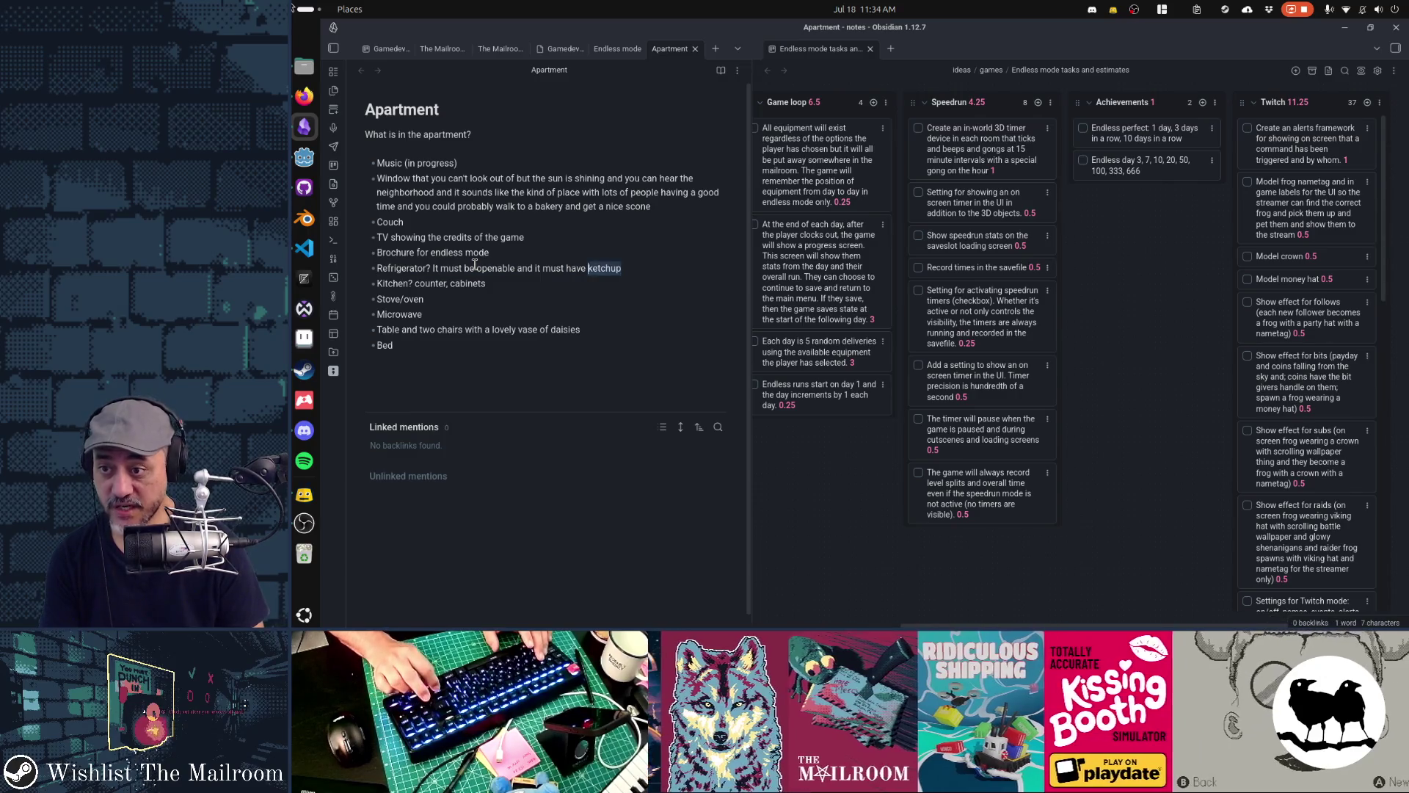
key("Right")
key("Right")
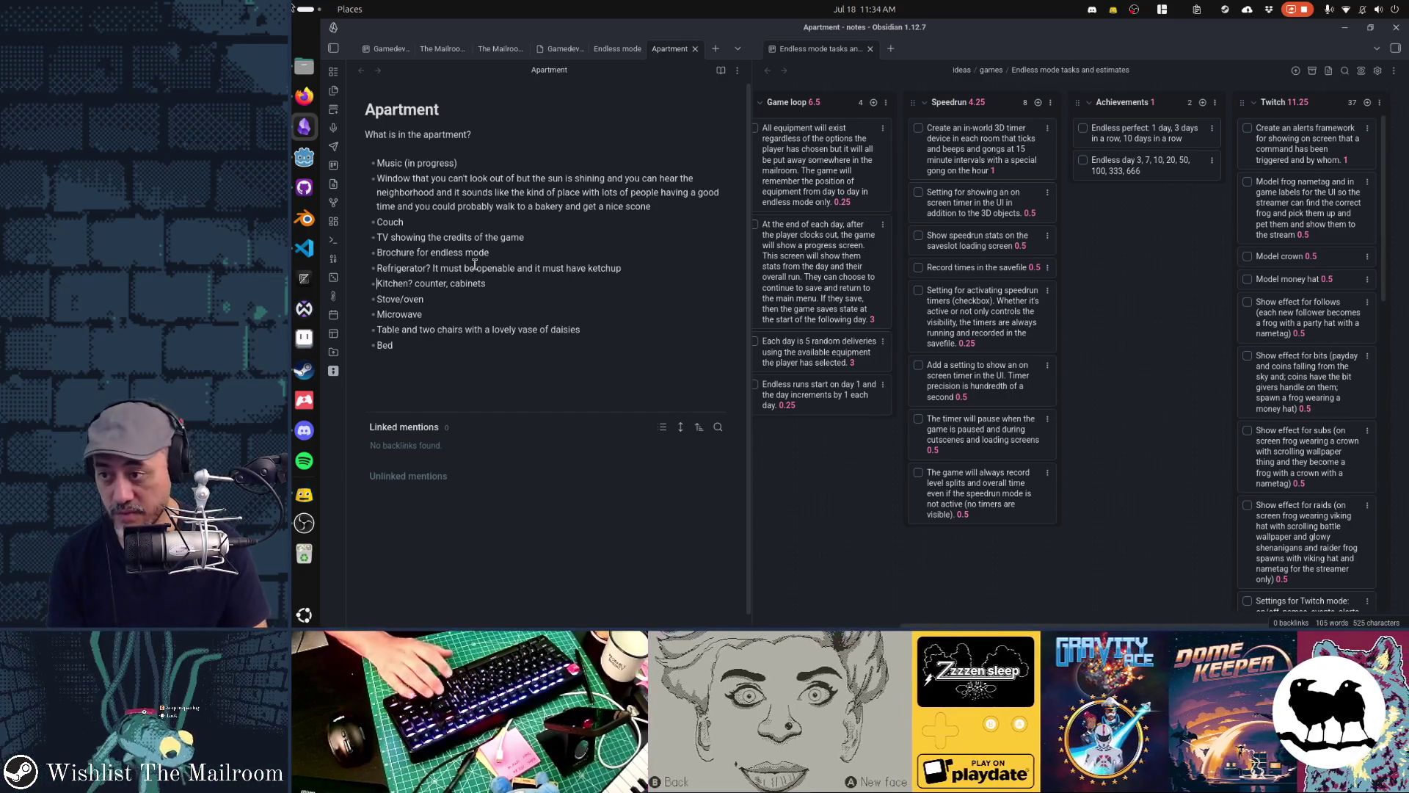
key("Down")
key("Down")
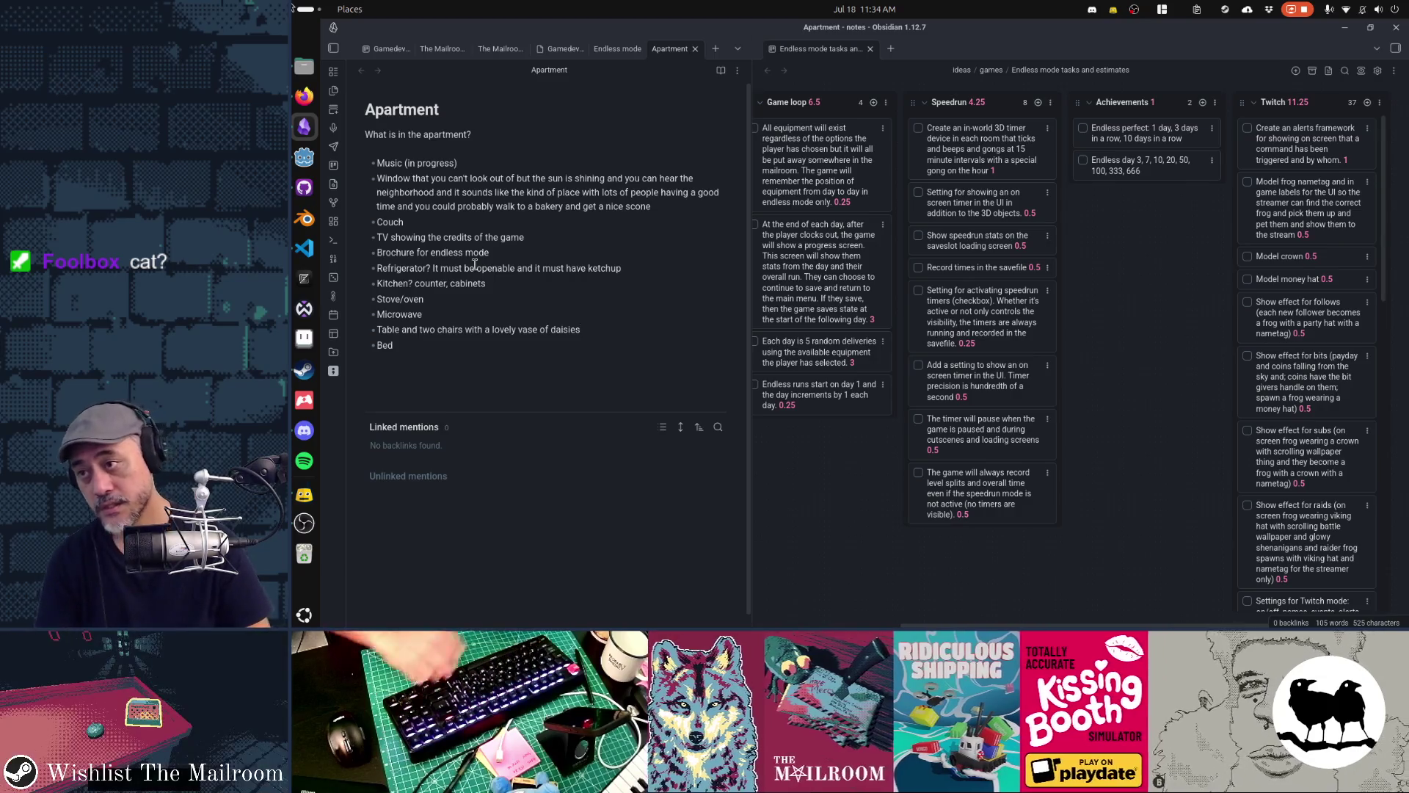
key("shift+Home")
key("BackSpace")
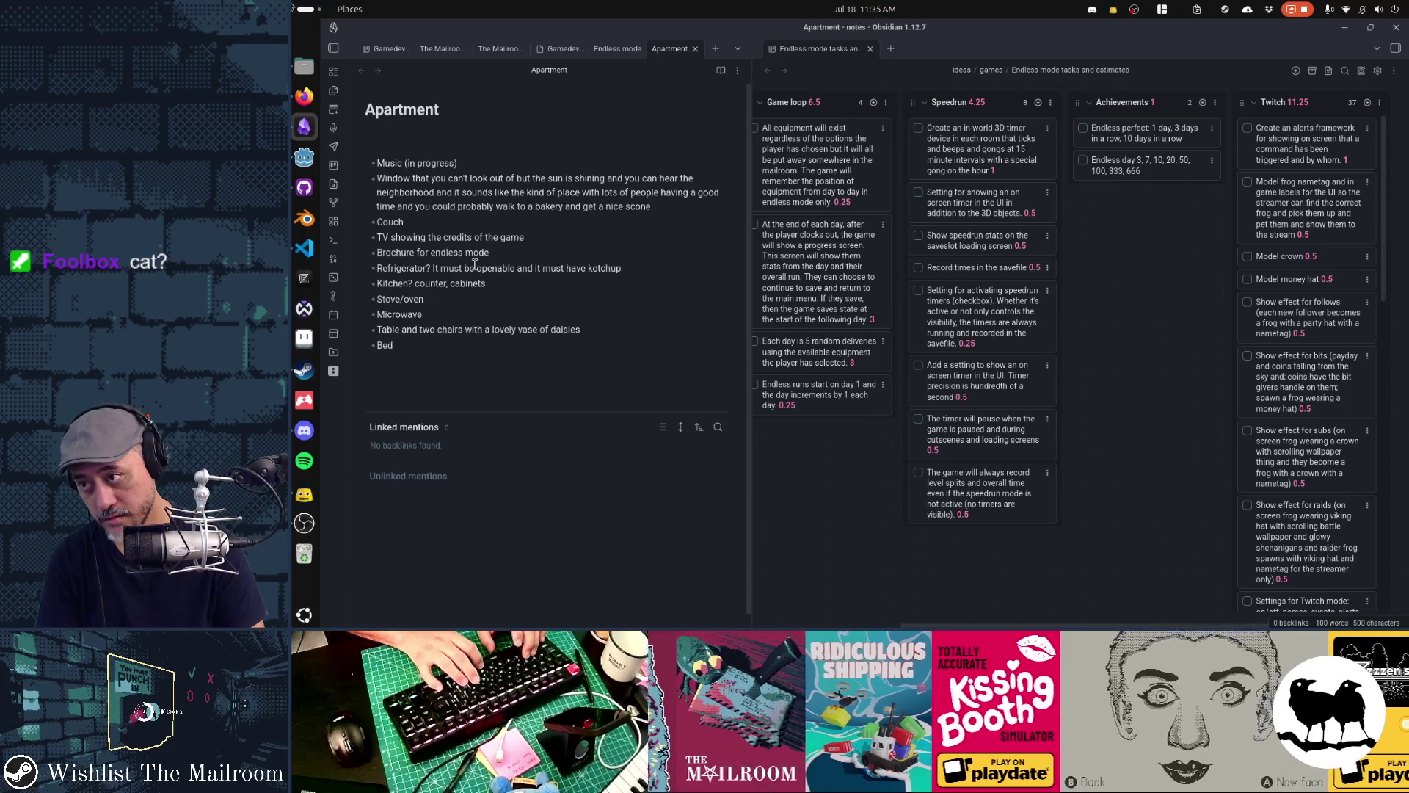
type("- Mos")
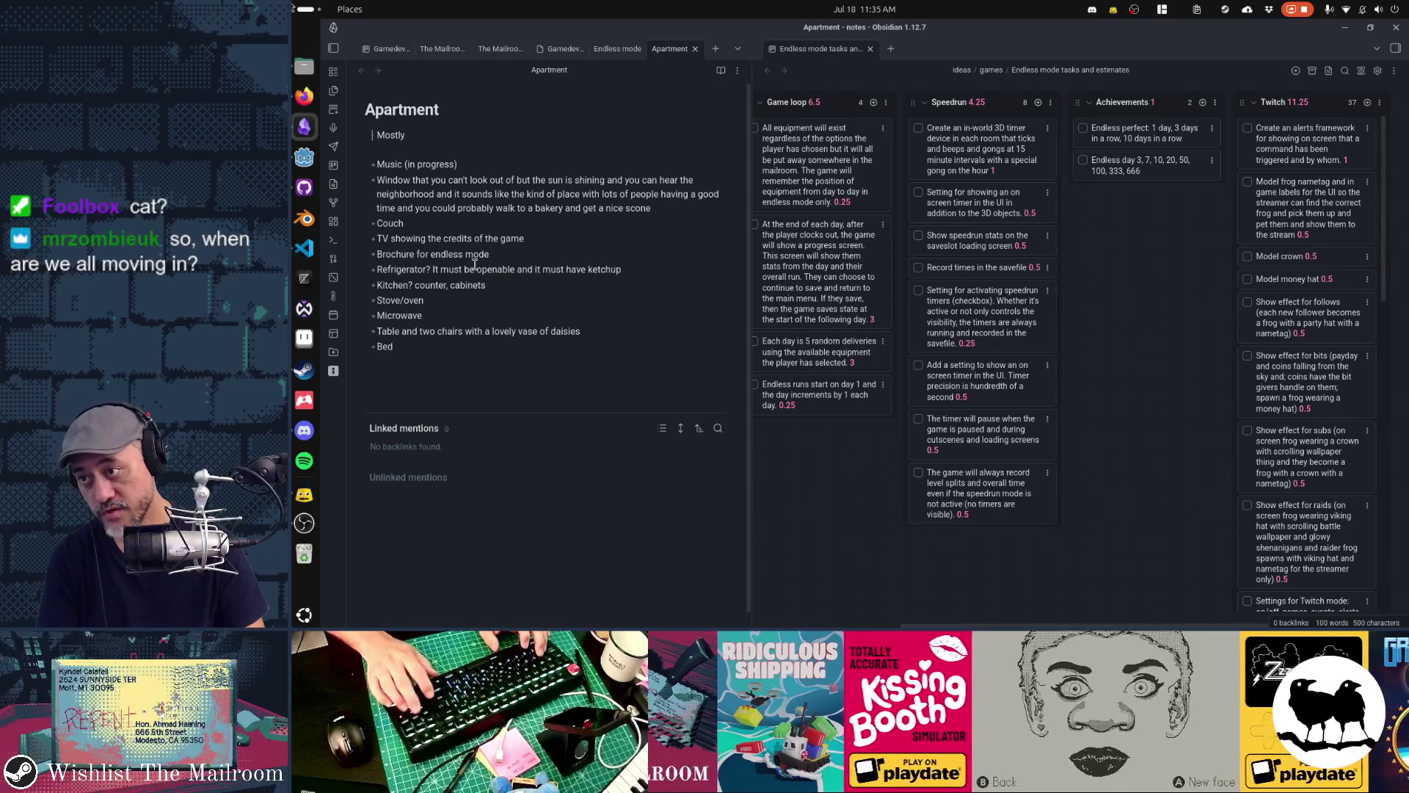
Restore the apartment question, add a Tasks bullet '3D modeling and decorations 7 days', and add 'Button for main menu?' after Bed
key("BackSpace")
key("BackSpace")
key("BackSpace")
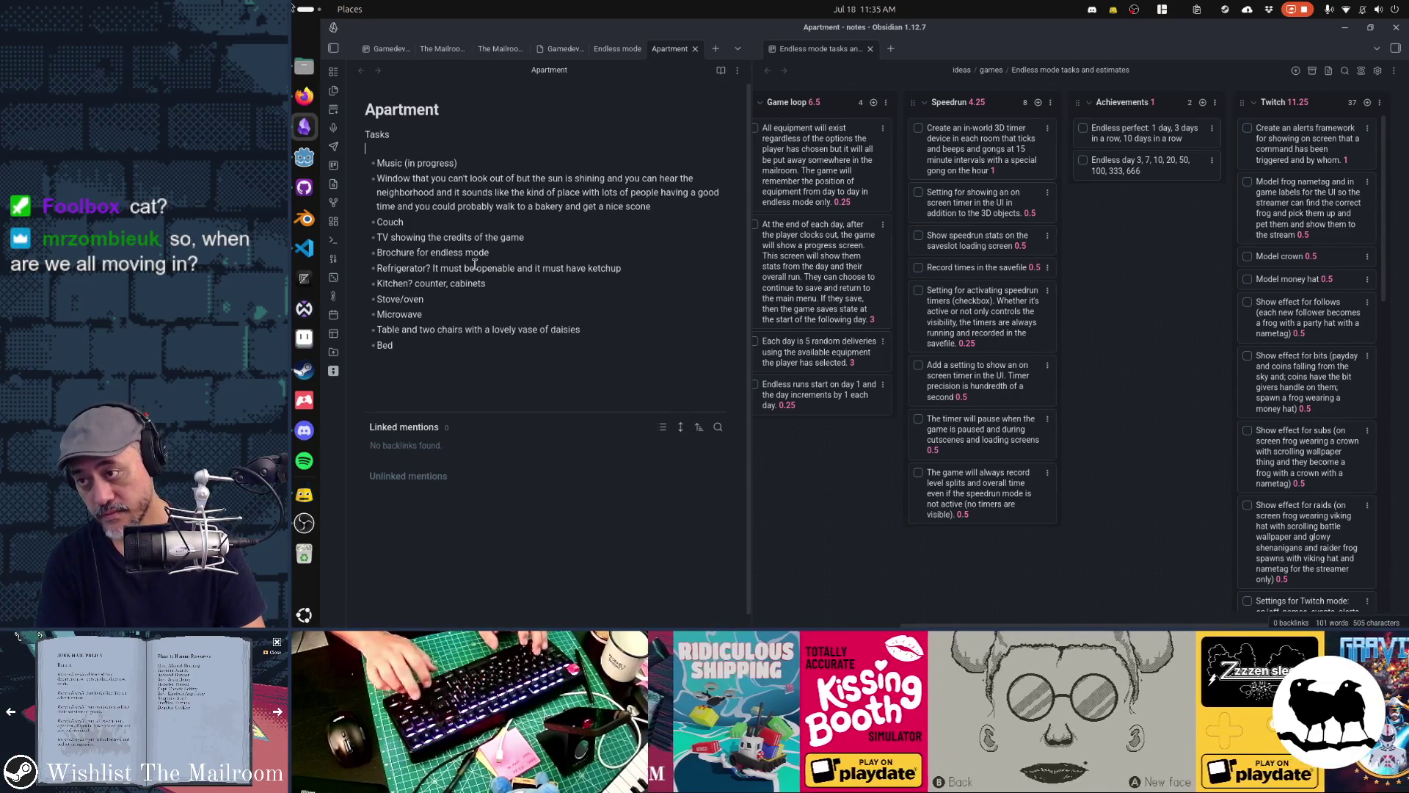
key("BackSpace")
key("BackSpace")
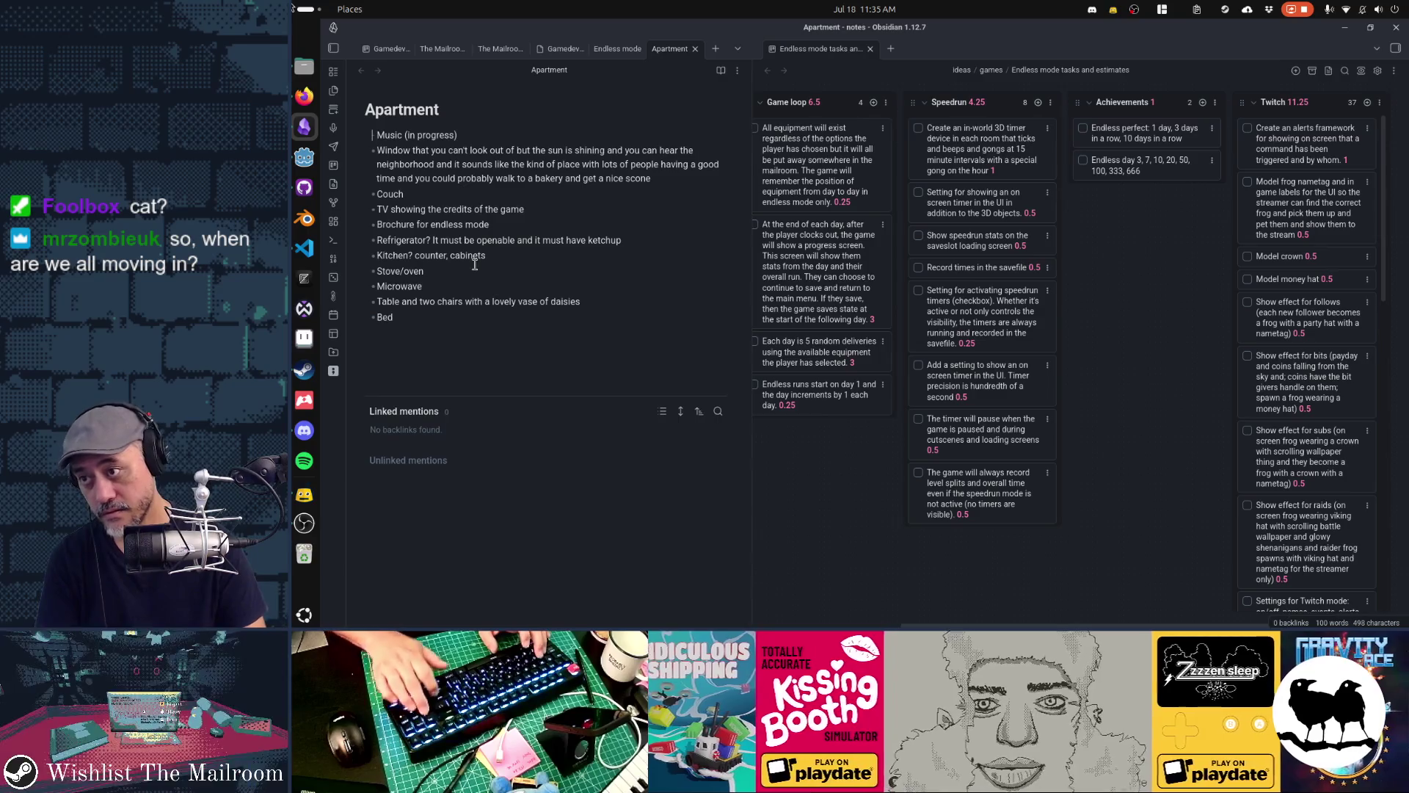
key("Up")
key("Return")
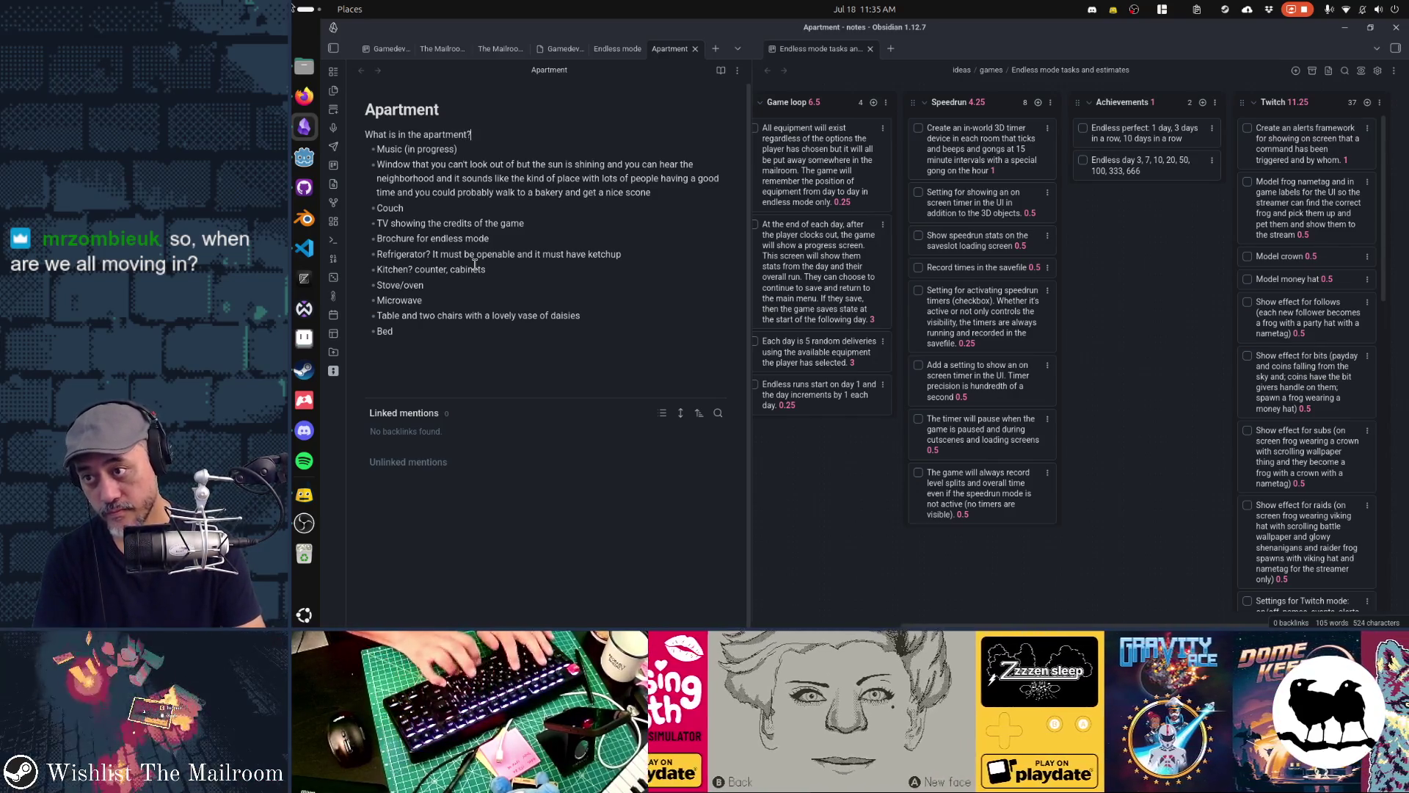
key("Return")
key("Return")
type("Tasks")
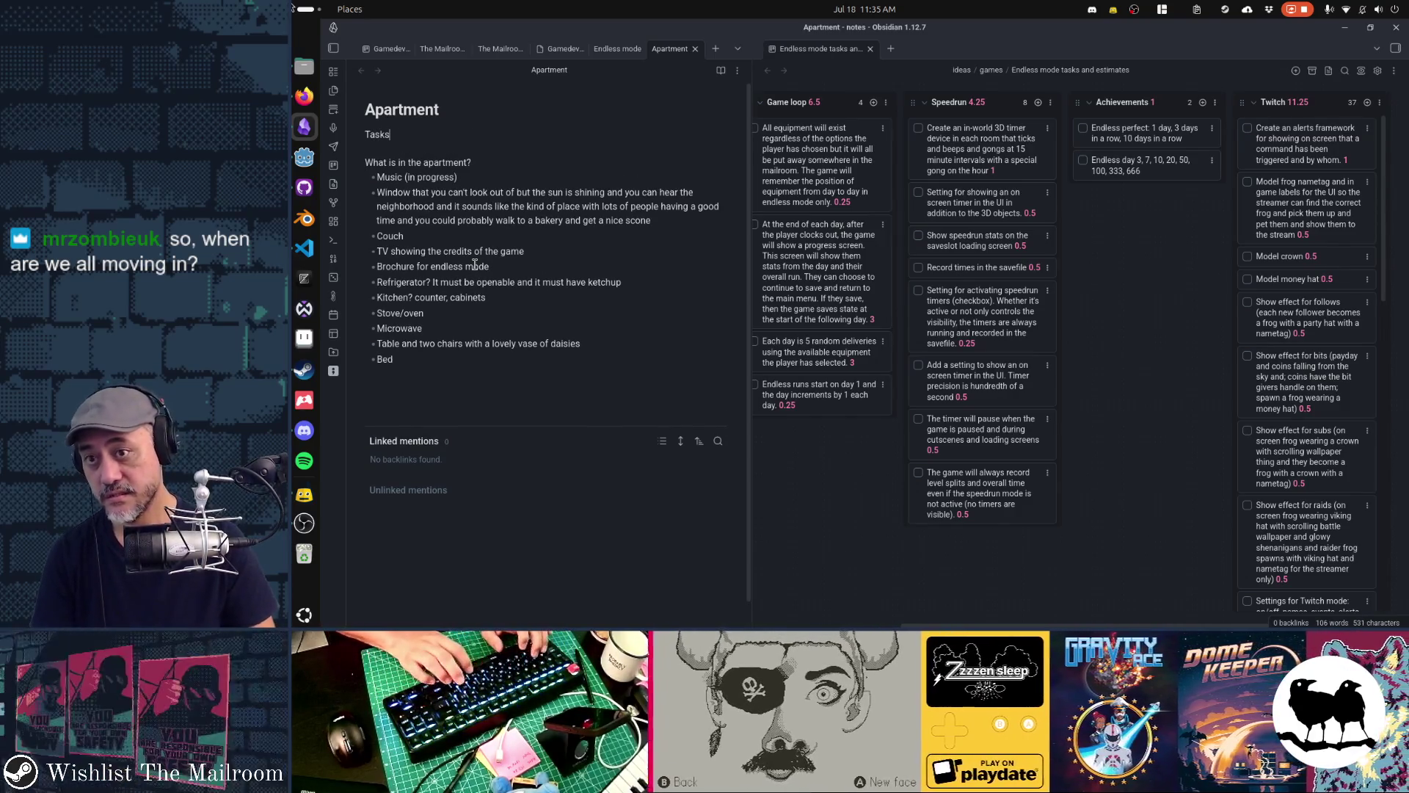
key("Return")
type("-")
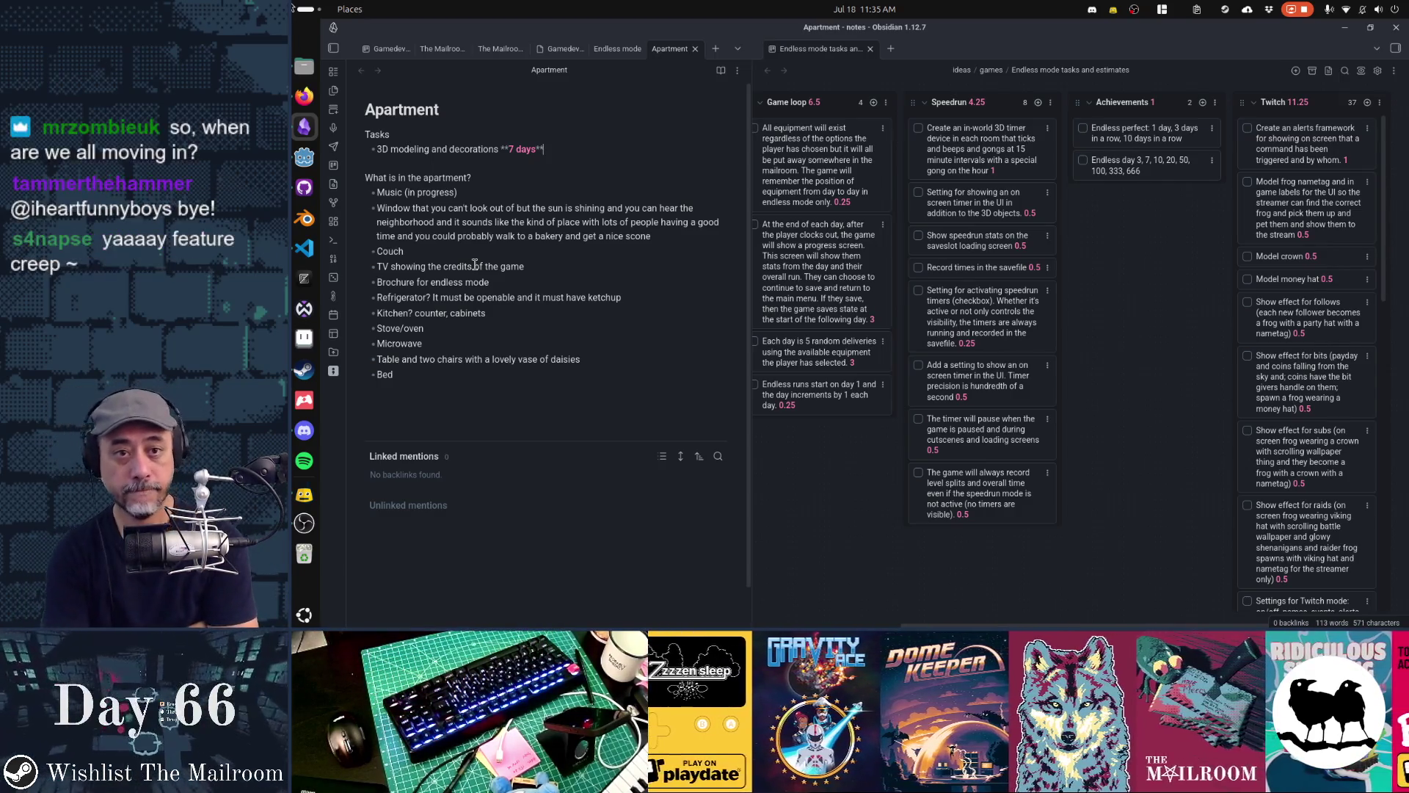
key("Return")
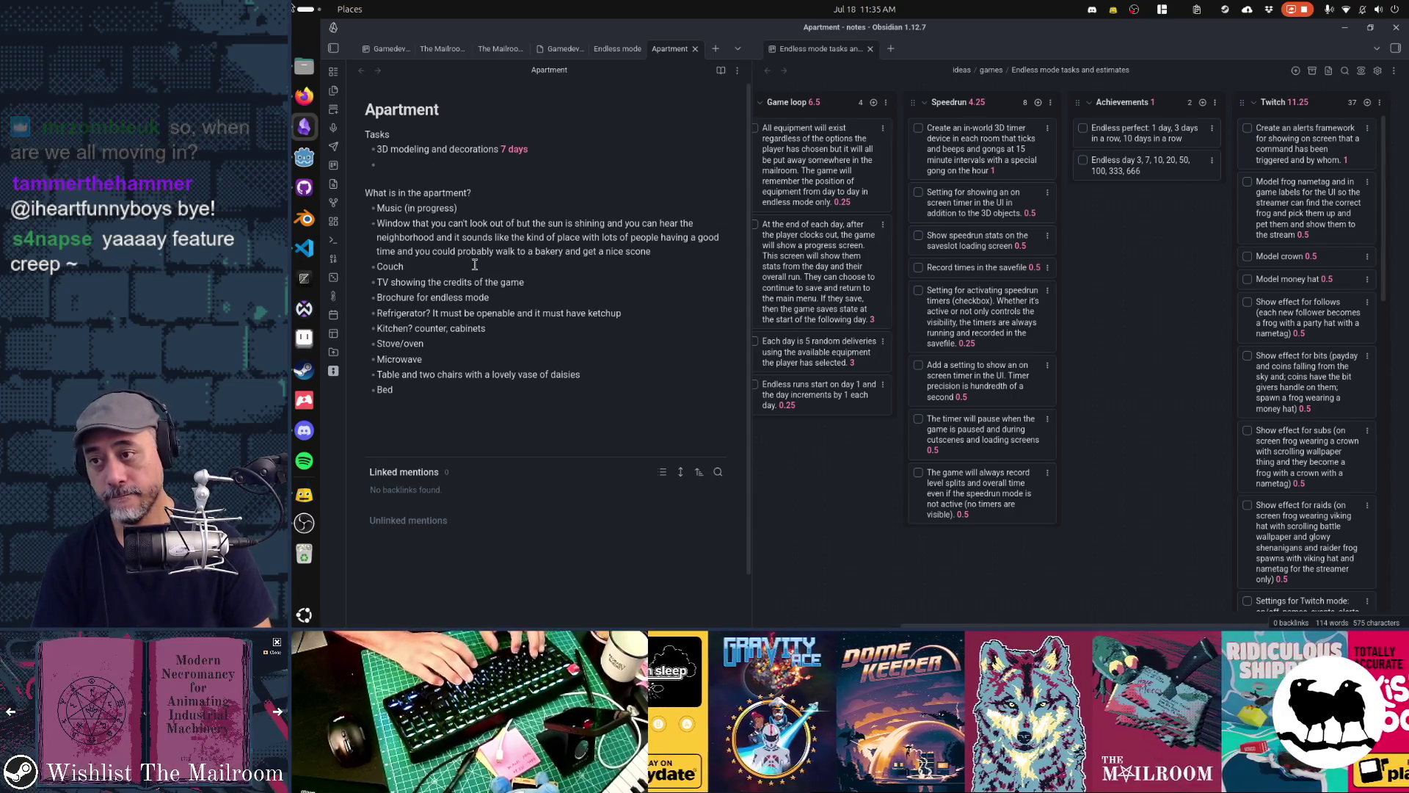
key("BackSpace")
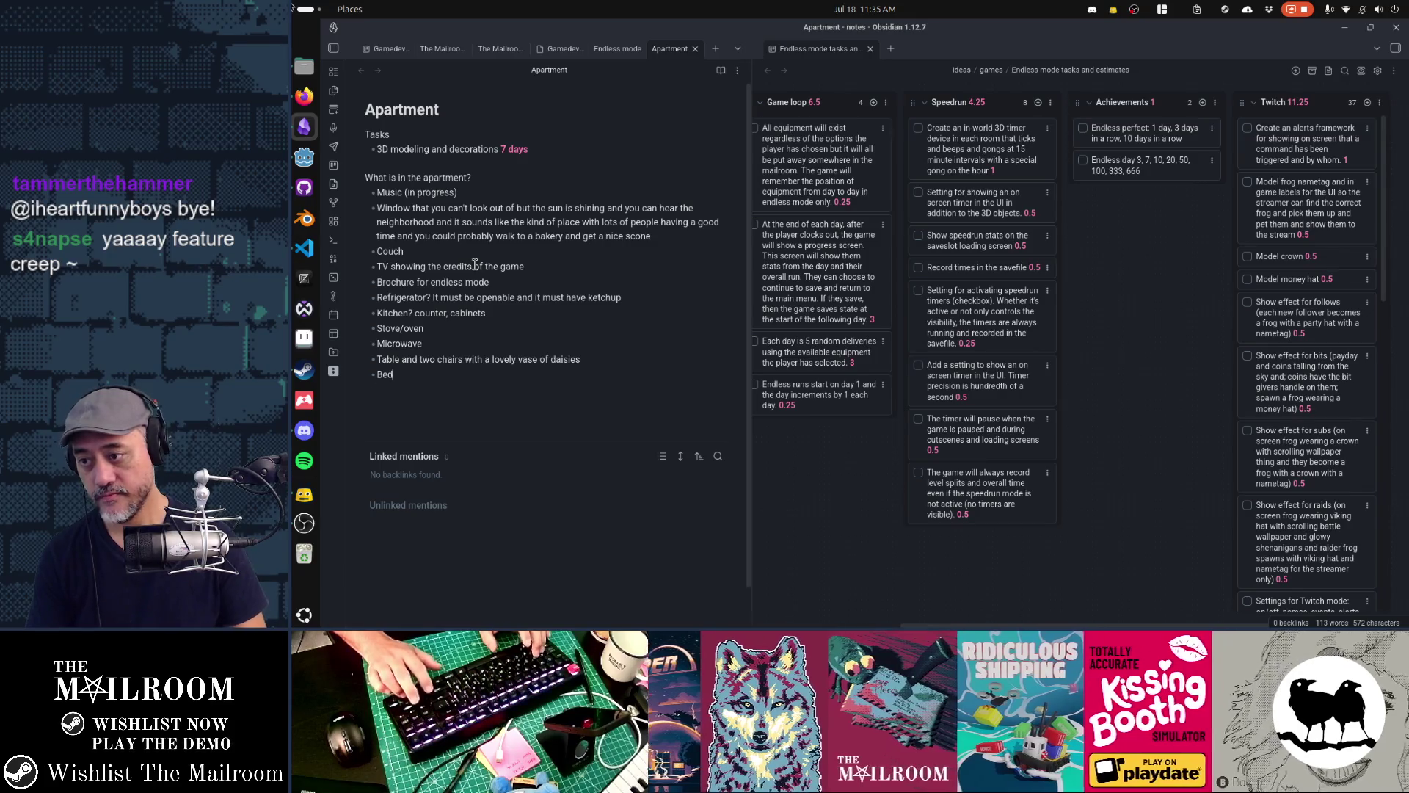
key("Return")
key("Return")
key("Return")
type("Button ")
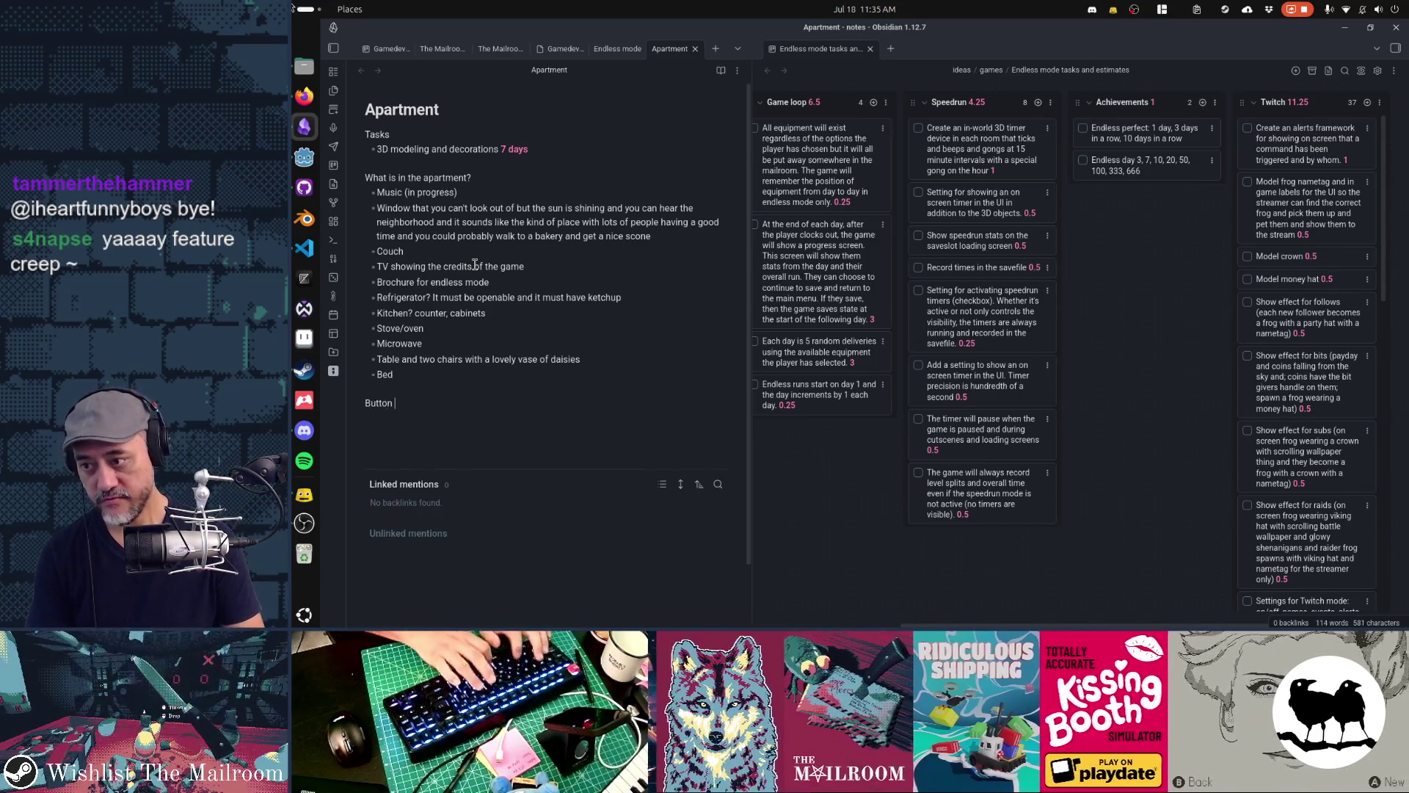
type("for main menu?")
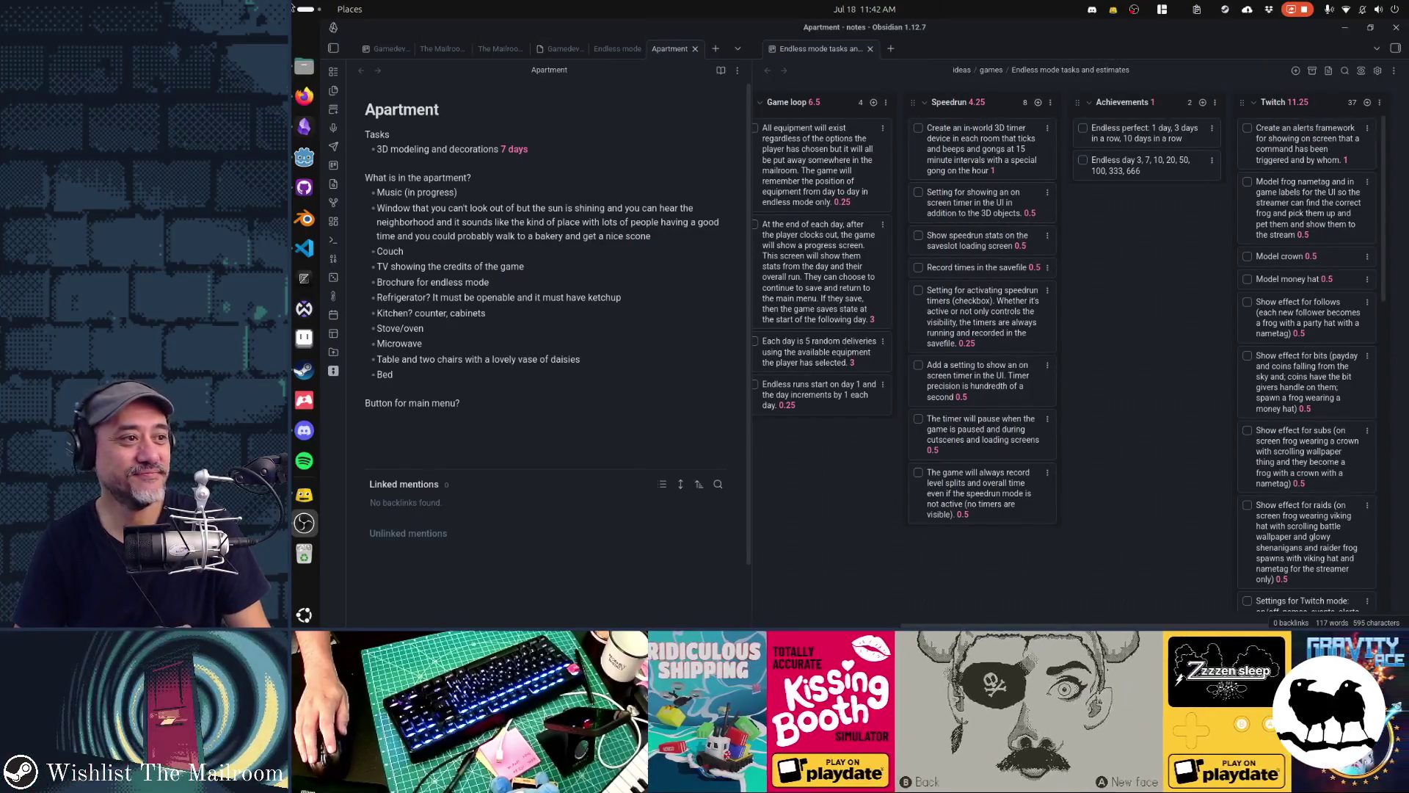
Switch to the Gamedev TODO board showing The Mailroom (2026) column
key("XF86AudioMicMute")
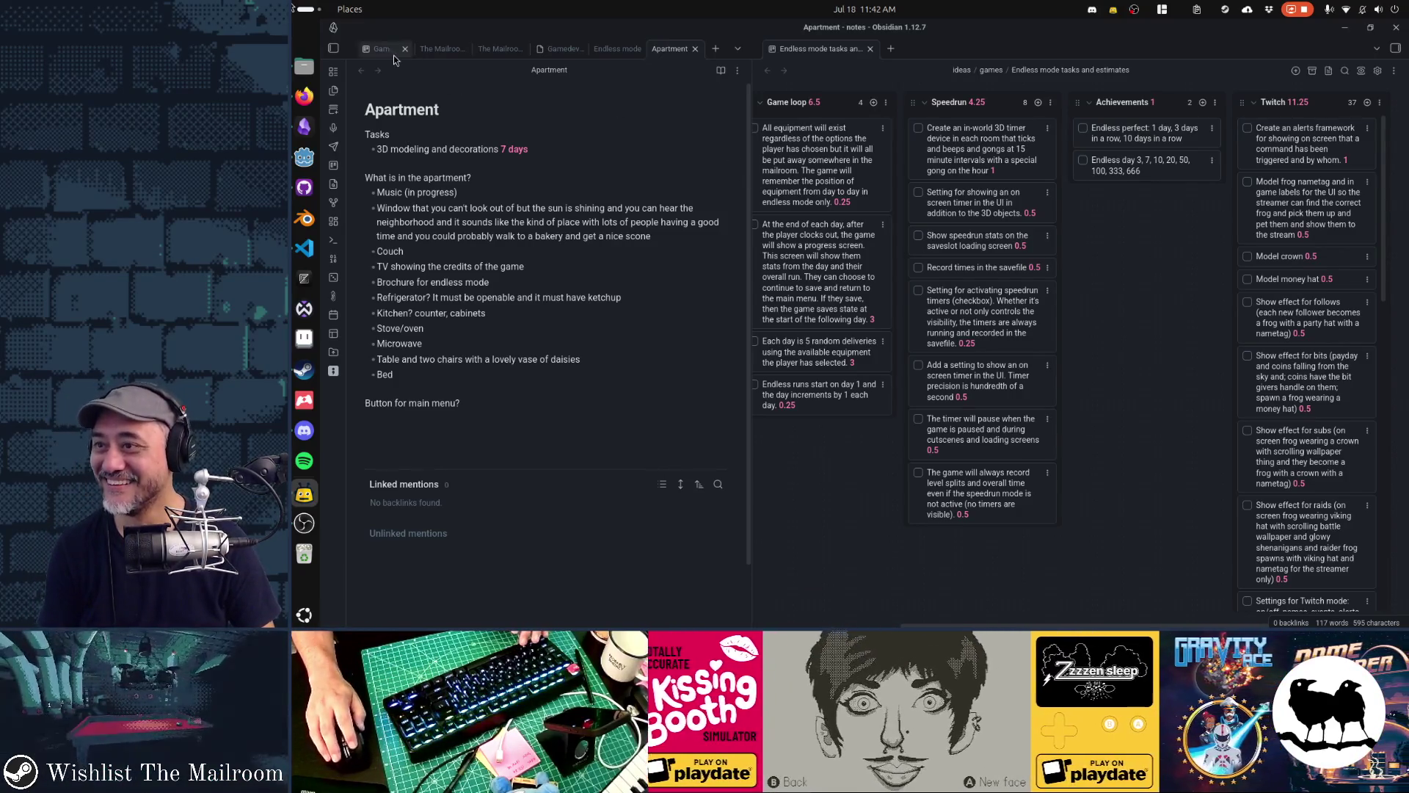
key("ctrl+1")
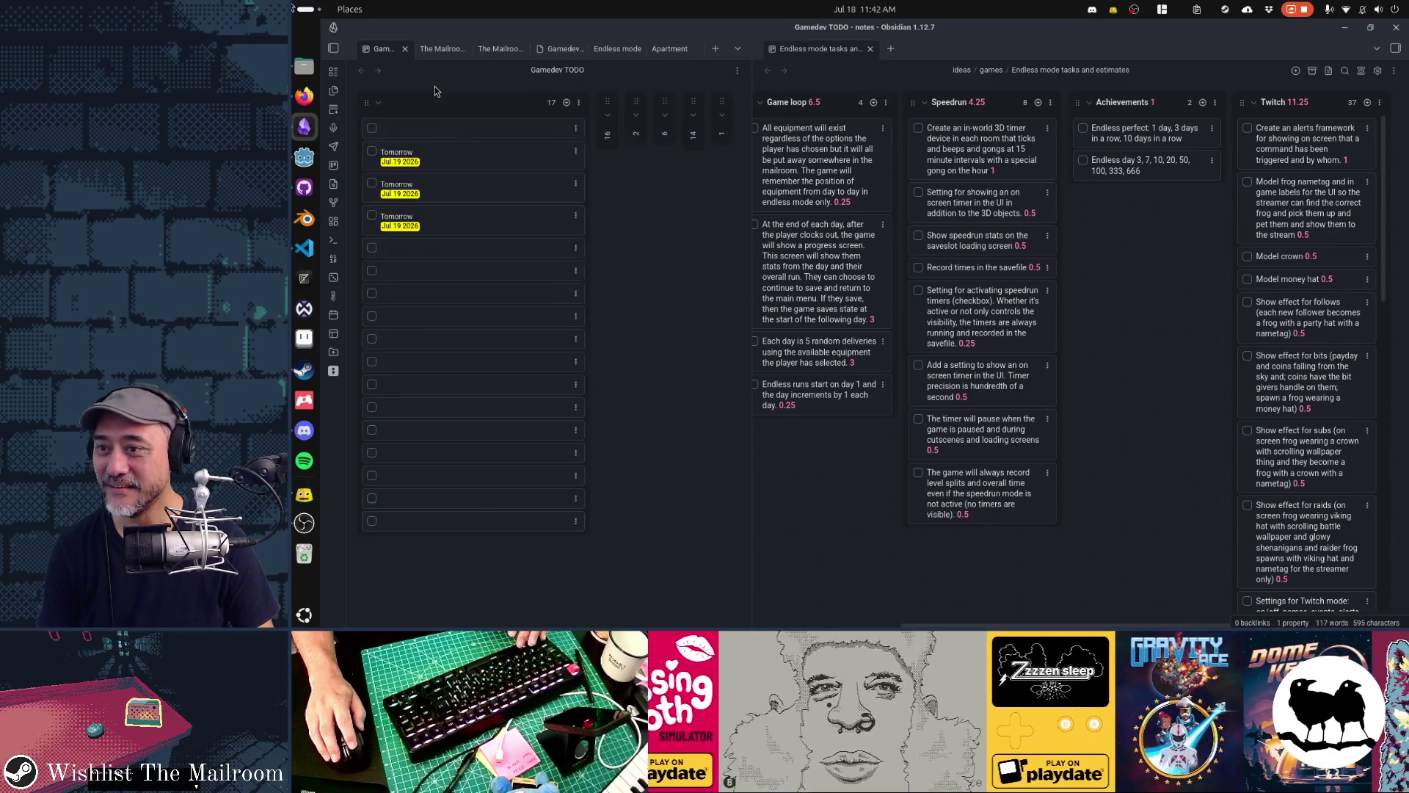
Add a 'Milkman hat' card to The Mailroom (2026) list and return to the Apartment note
left_click(566, 103)
type("MN")
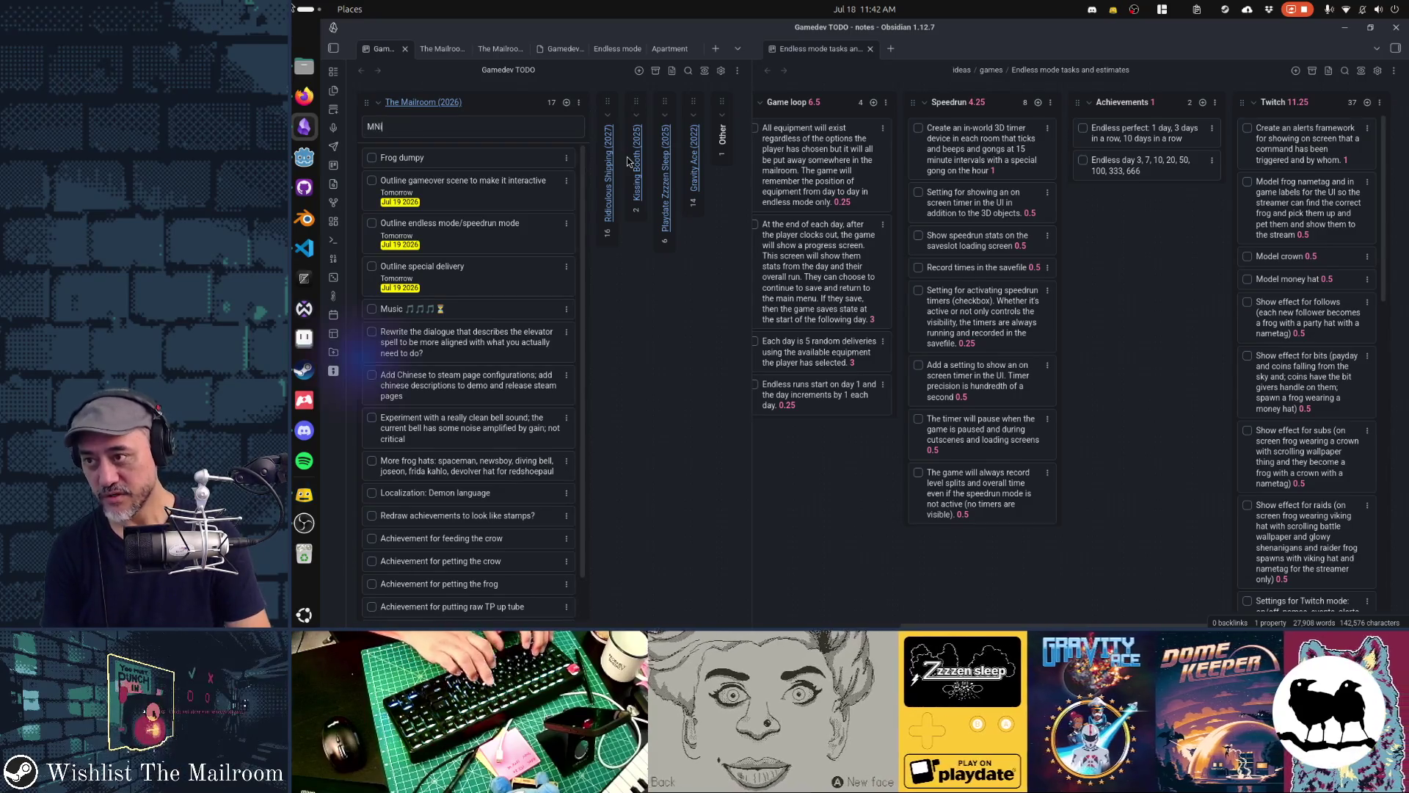
type("ilkm")
type("t")
key("Return")
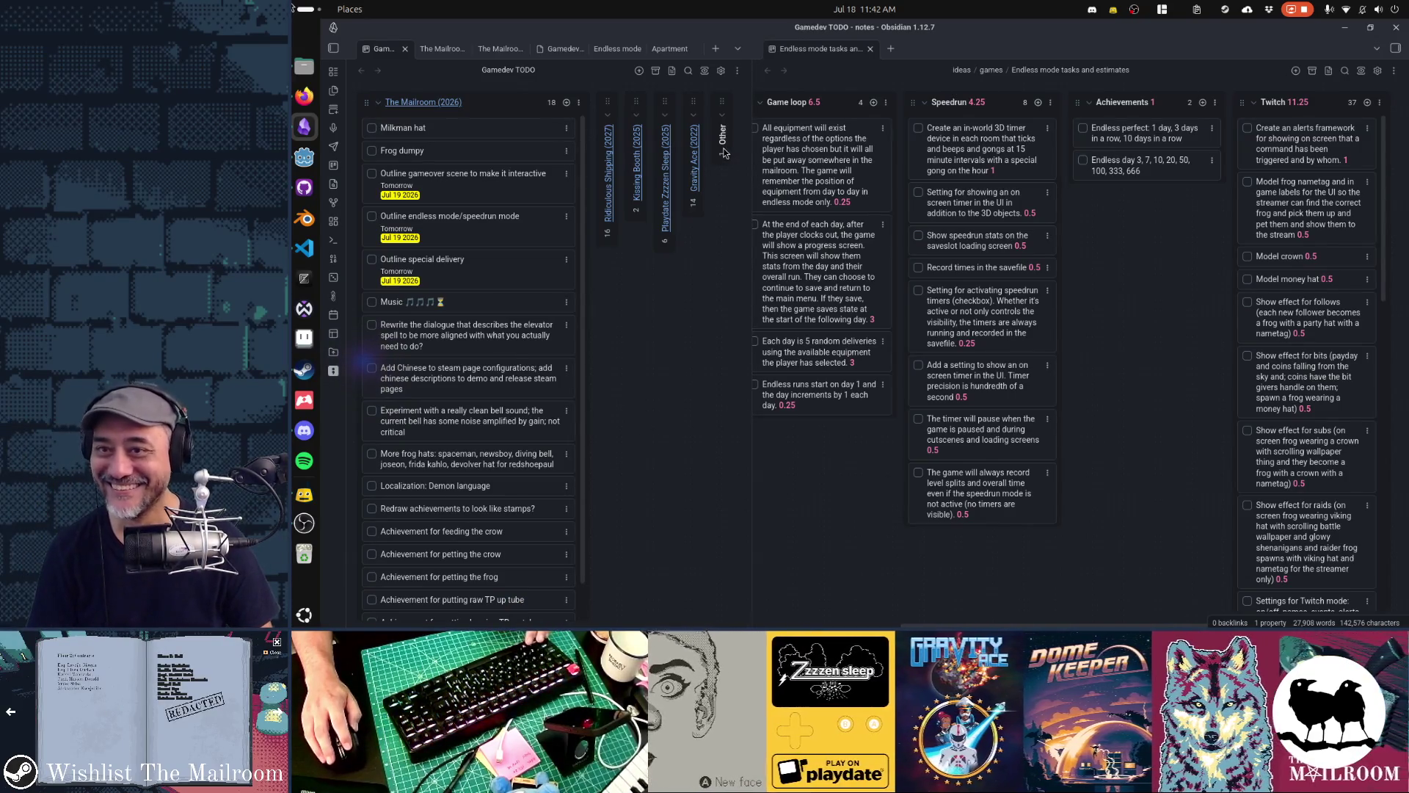
left_click(670, 49)
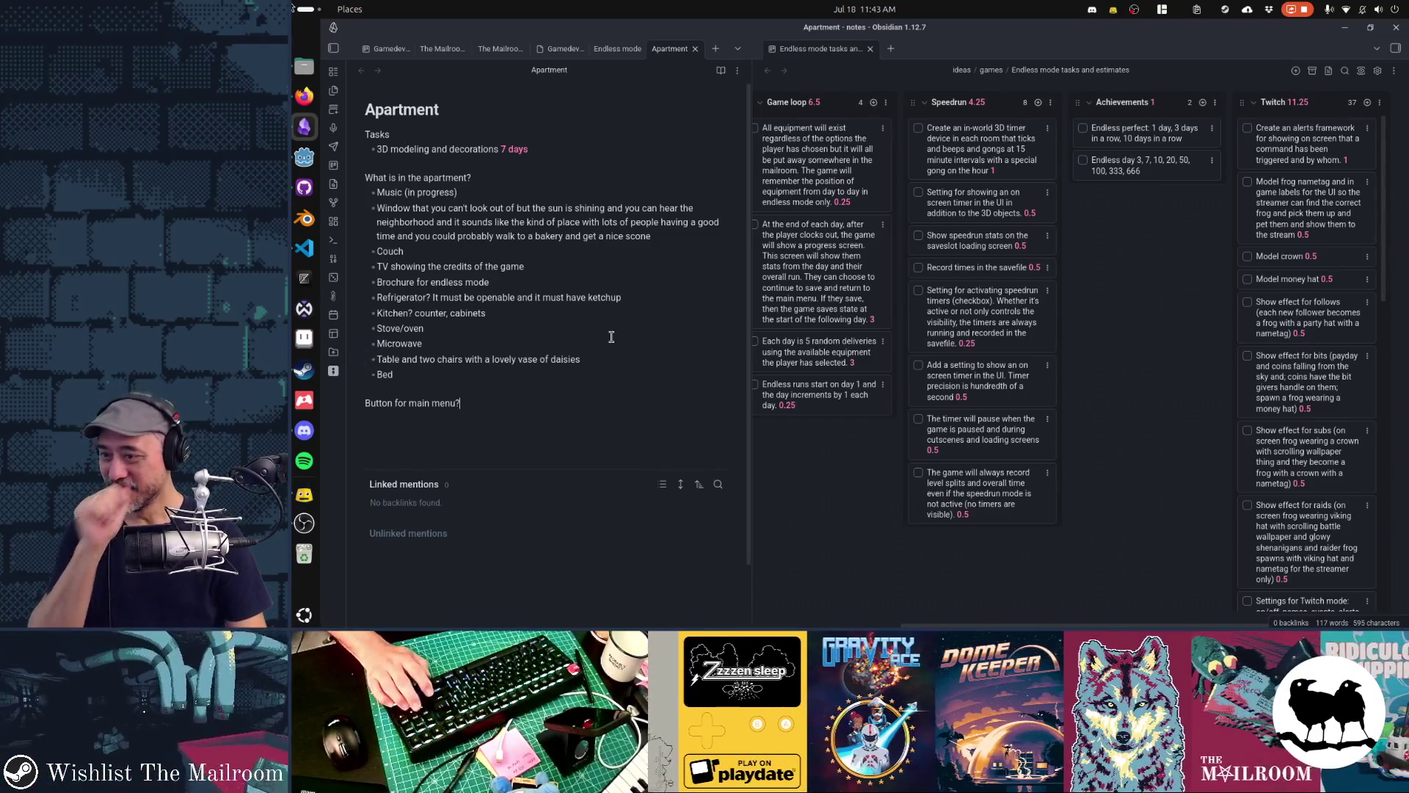
Delete the 'Button for main menu?' line and start a new bullet below Bed
key("ctrl+End")
key("shift+Home")
key("BackSpace")
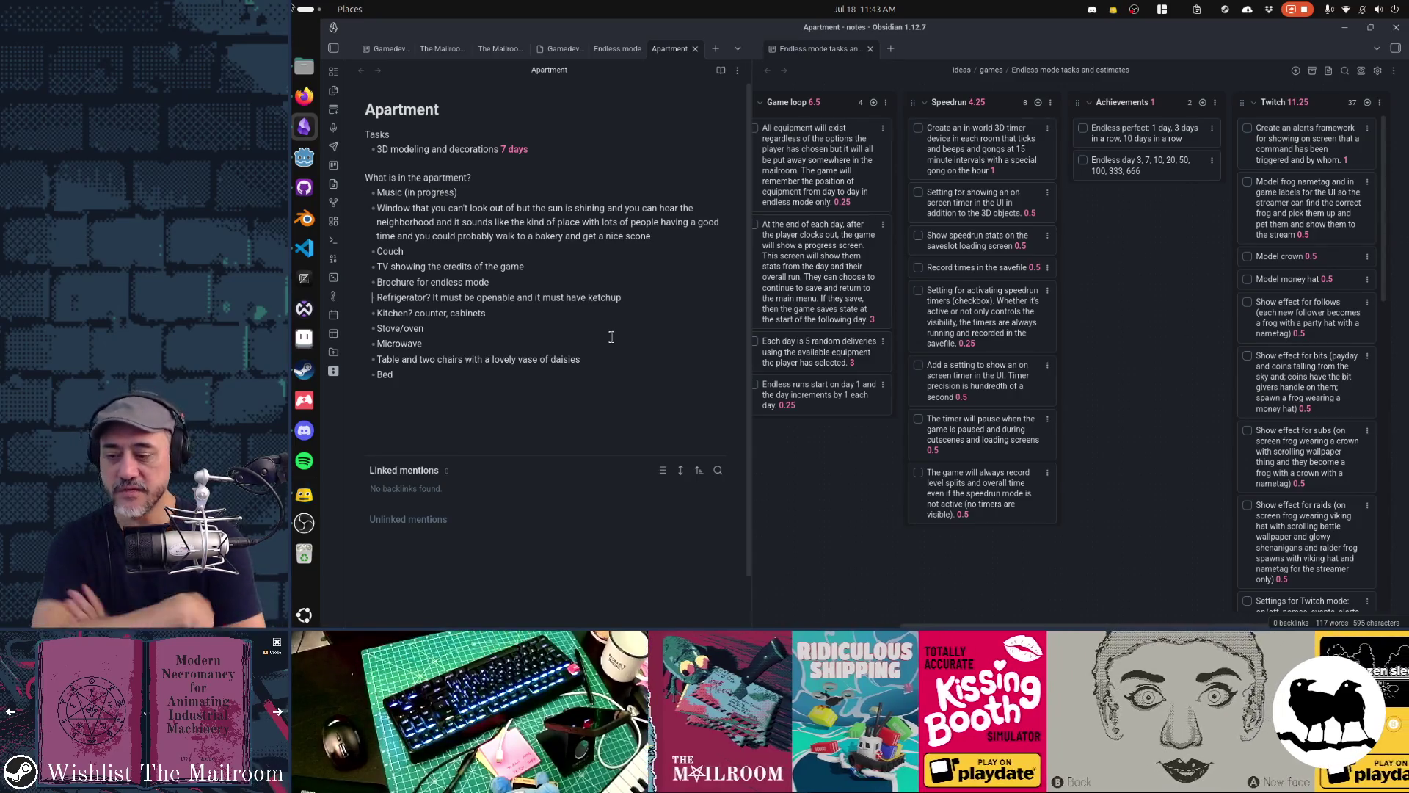
key("Down")
key("Down")
key("Down")
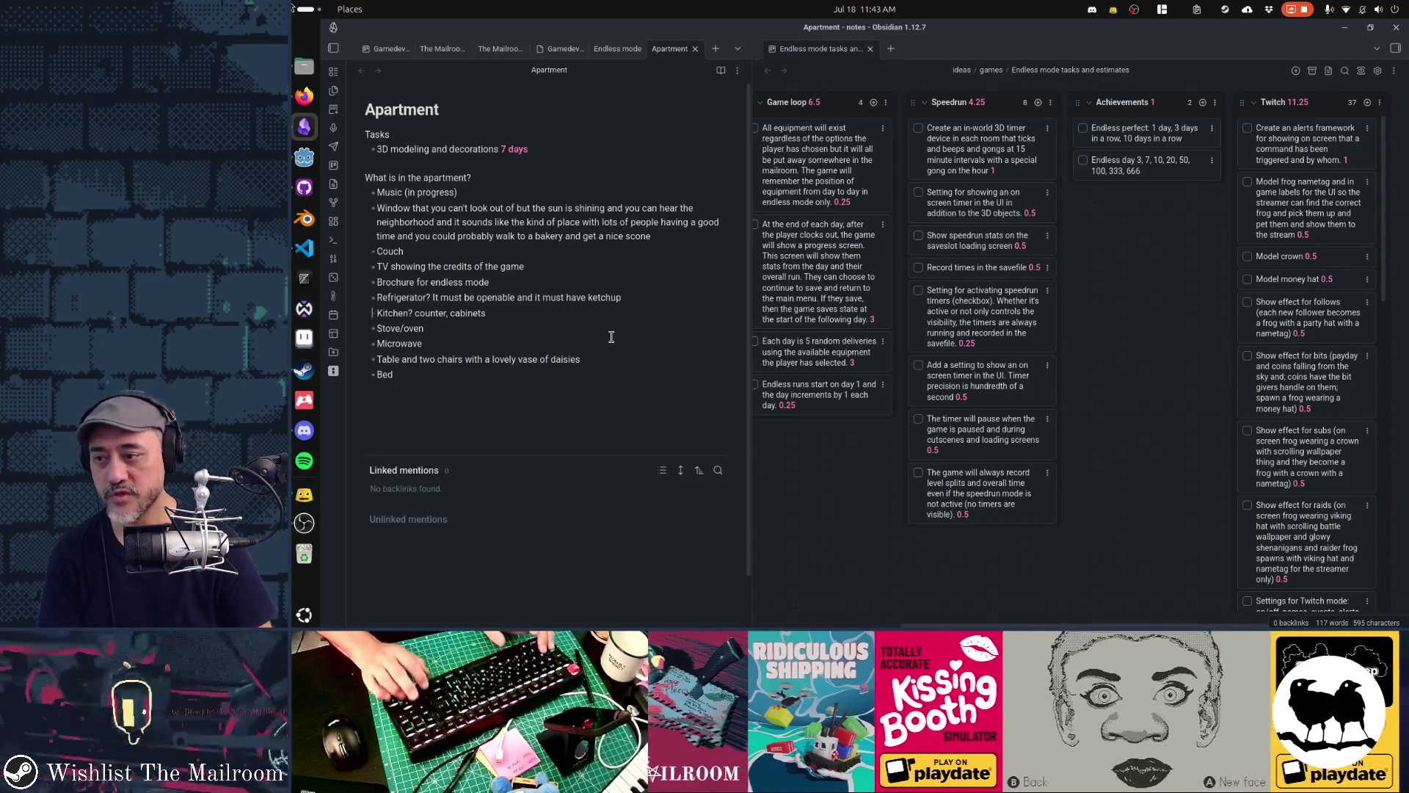
key("ctrl+End")
key("Return")
Write the Brochure action: take you to the main menu if endless mode was just unlocked
type("A")
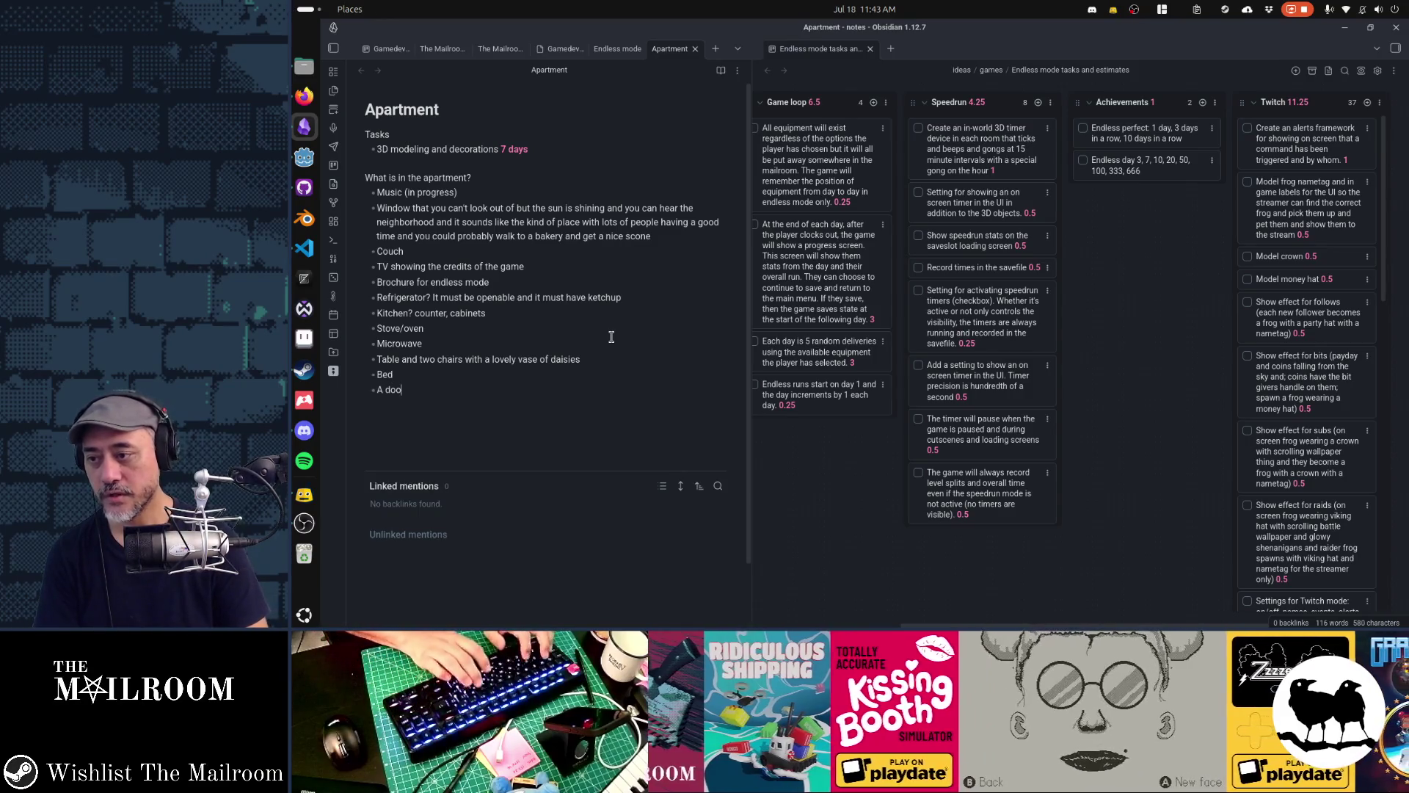
type(" leads to the main menu")
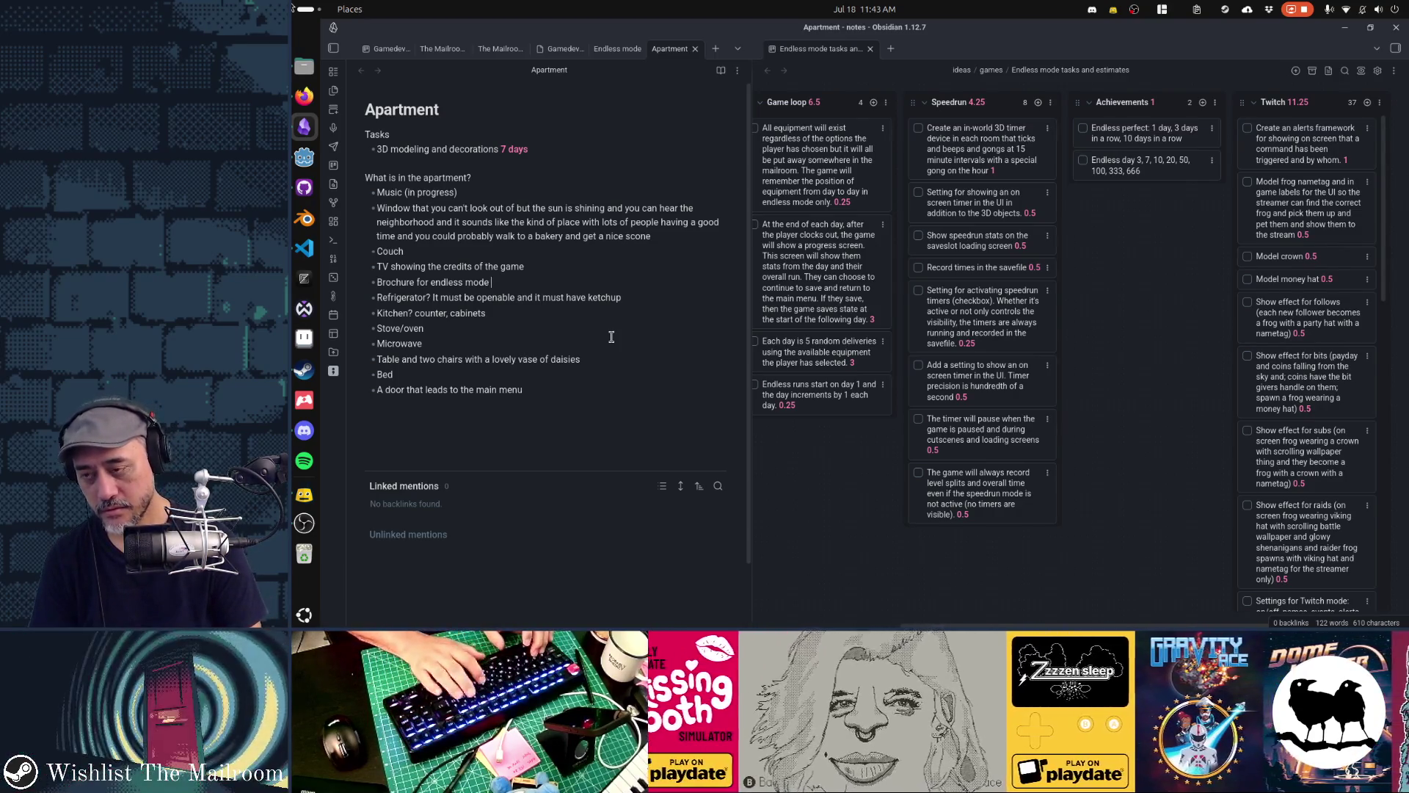
type("-- ")
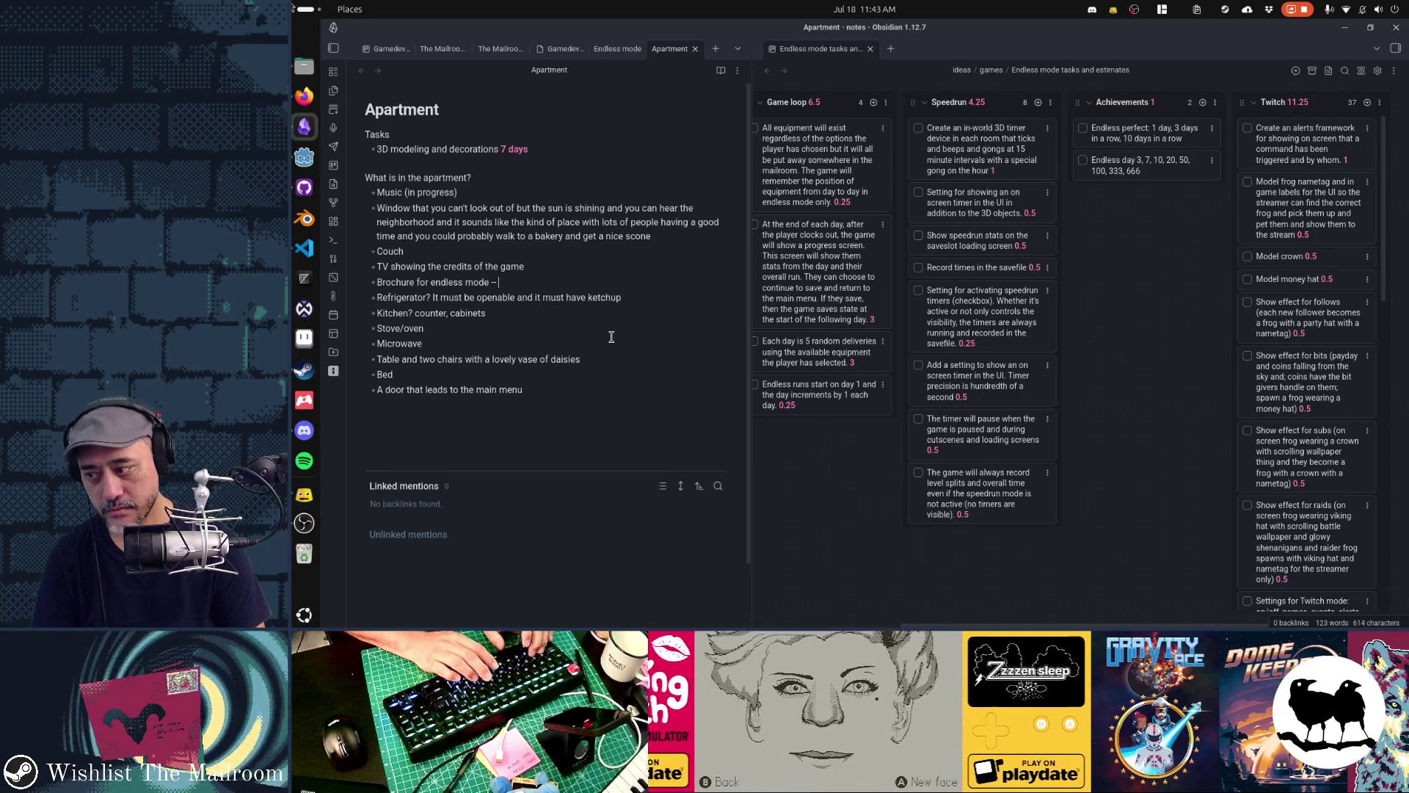
type("has an ad")
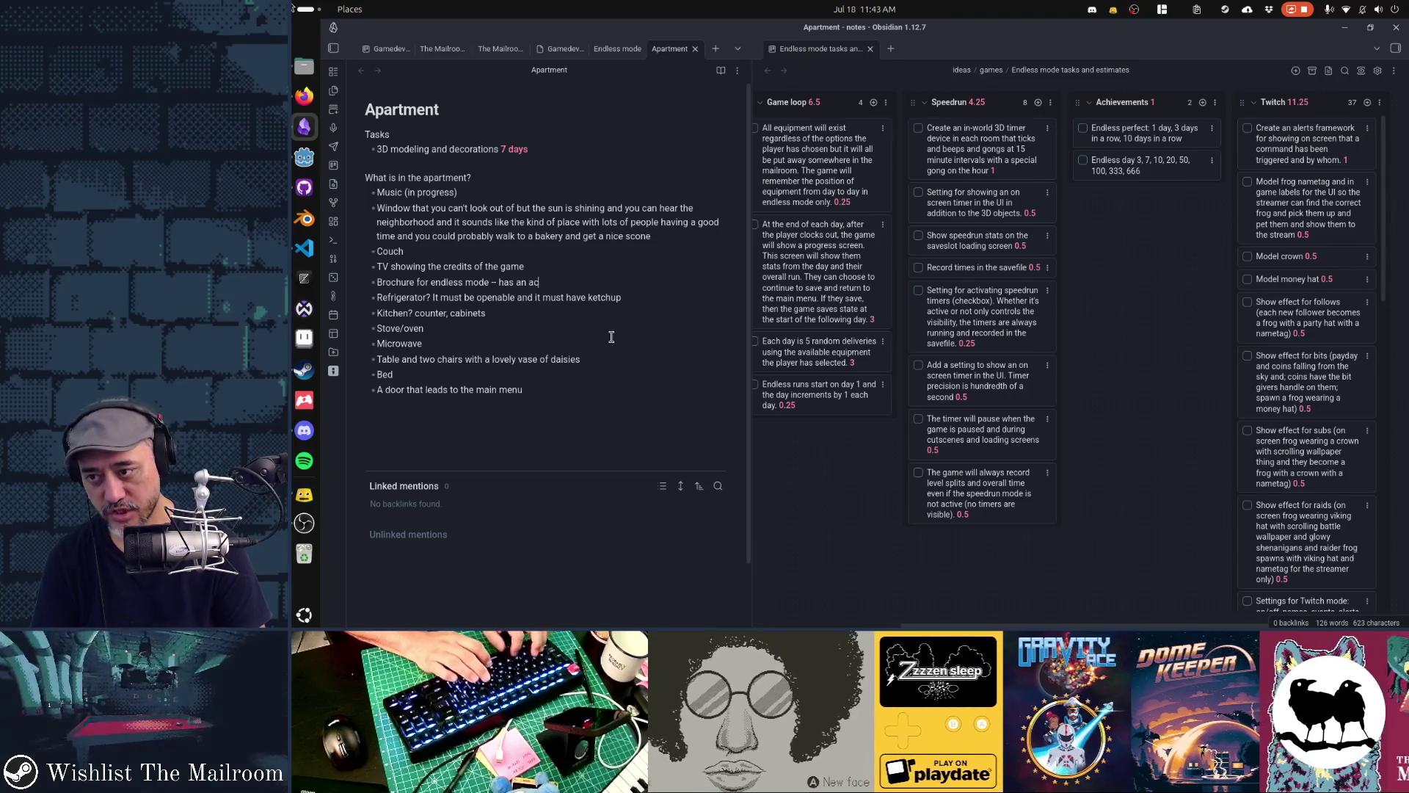
type("tion to ")
type("begin an ")
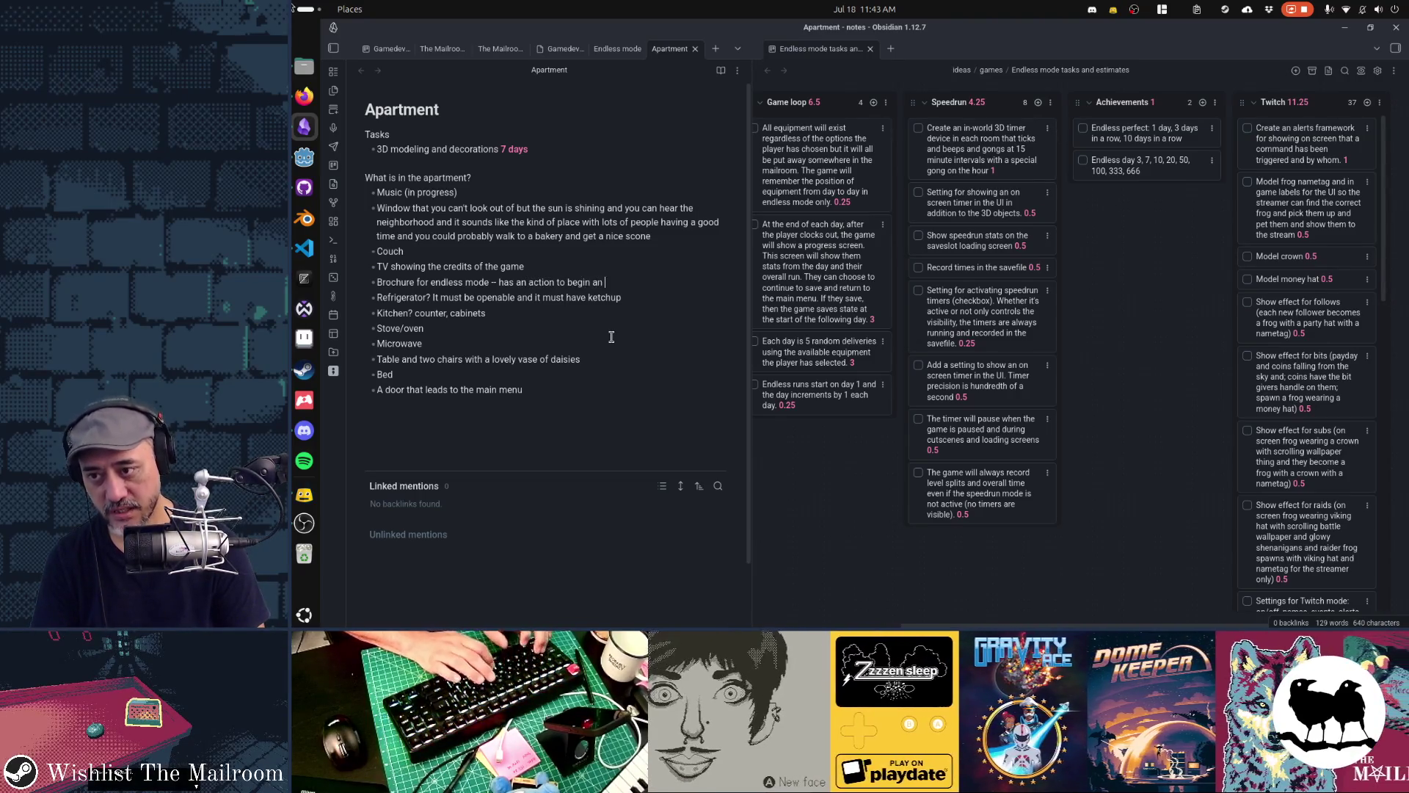
type("less mode run?")
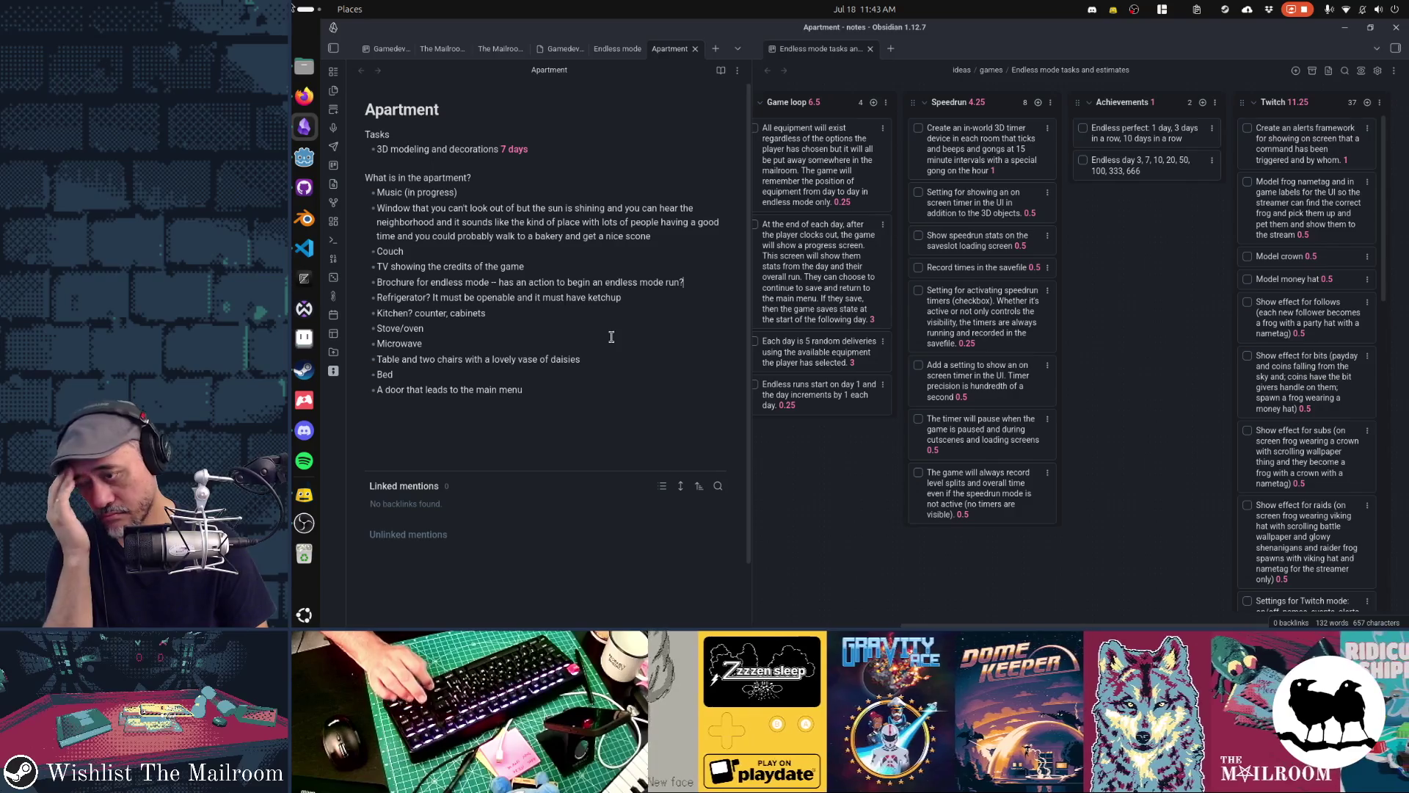
key("ctrl+shift+Left")
key("ctrl+shift+Left")
key("ctrl+shift+Left")
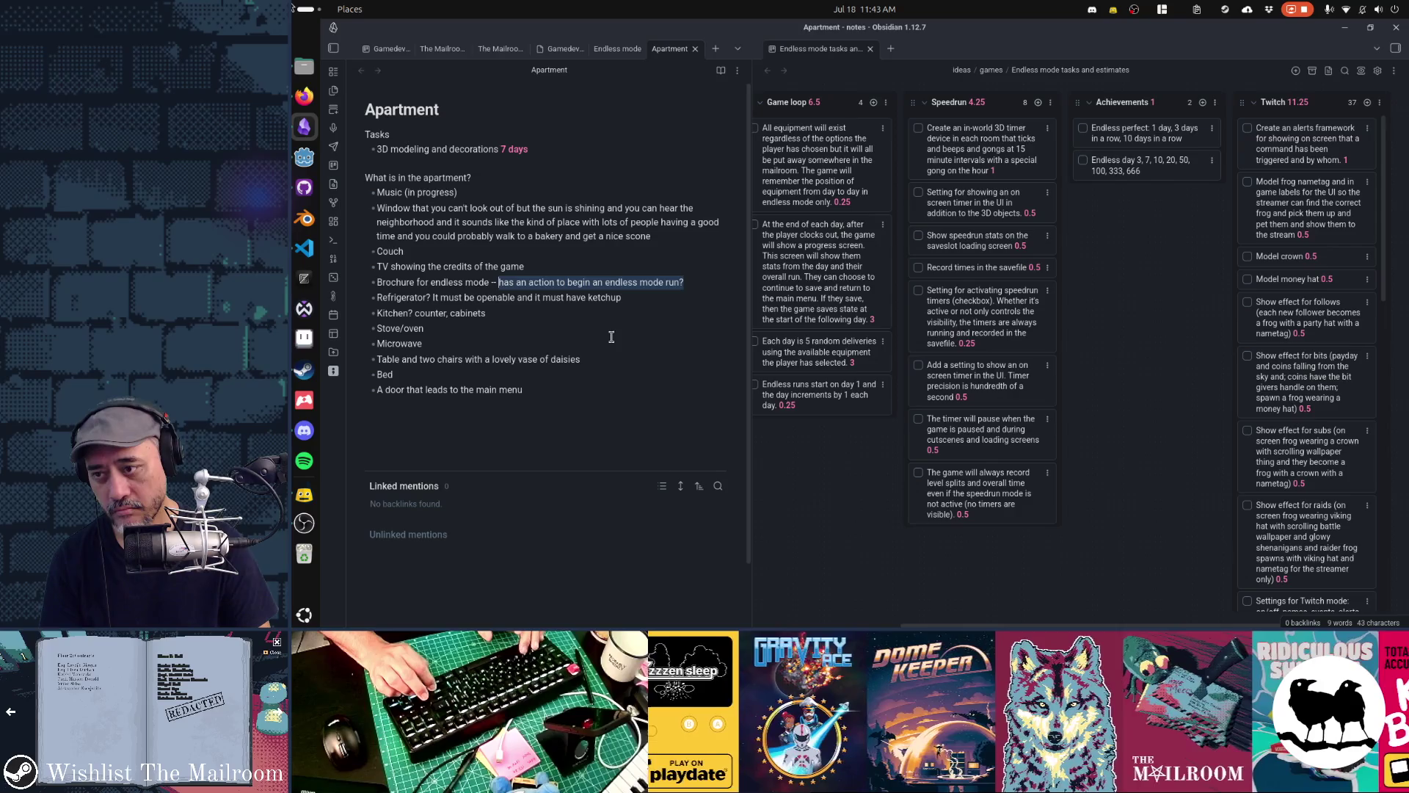
type("ta")
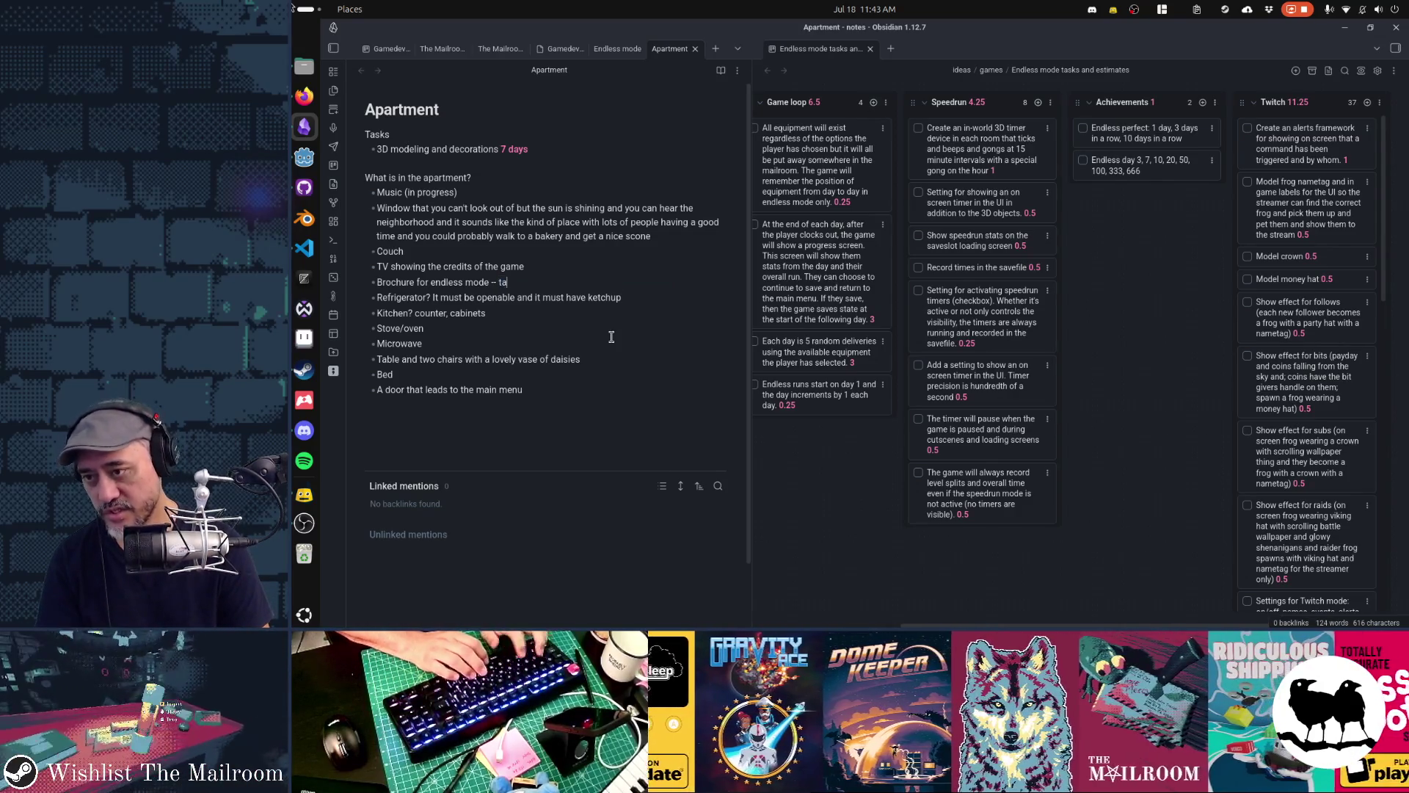
type("ke you to the main menu")
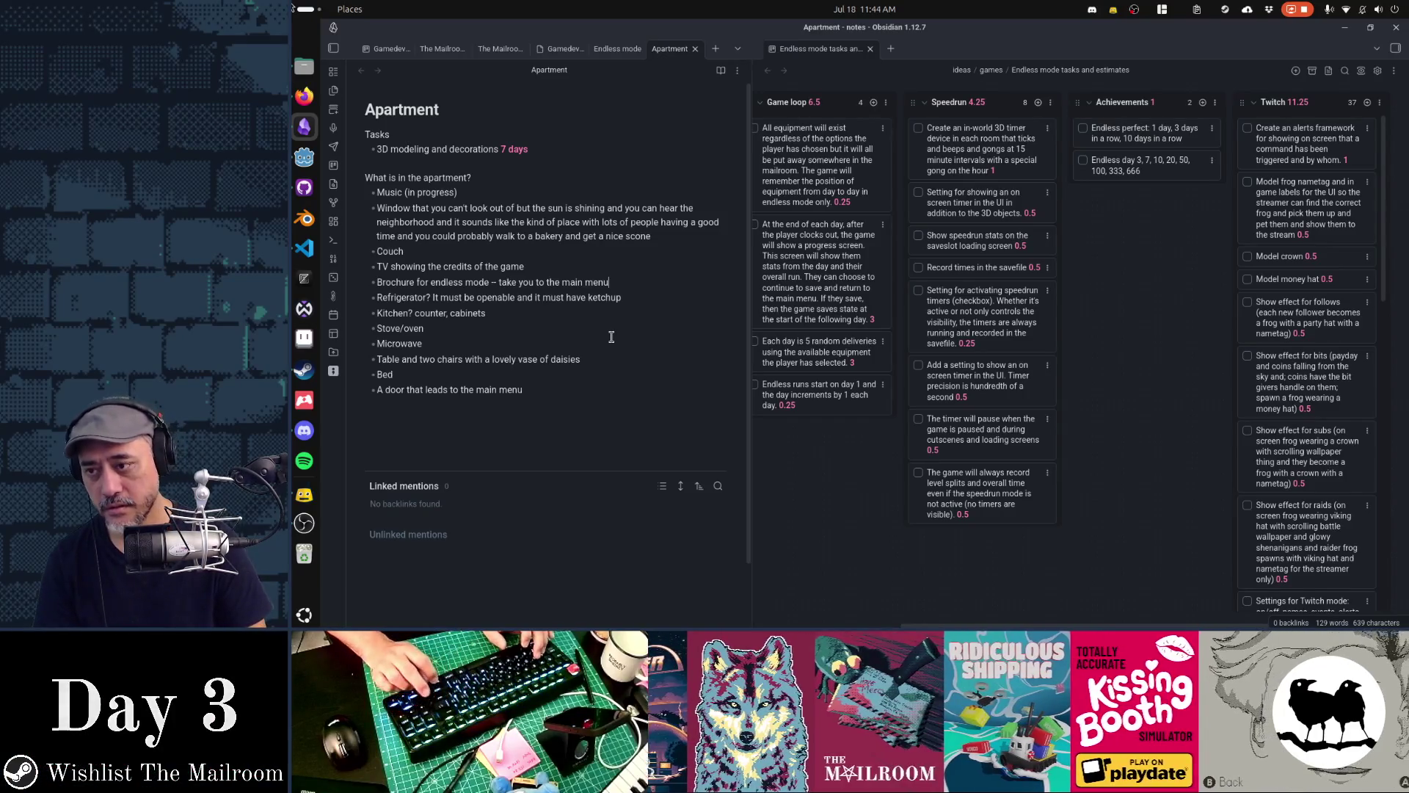
key("ctrl+Left")
key("ctrl+Left")
key("ctrl+Left")
type("with an action ")
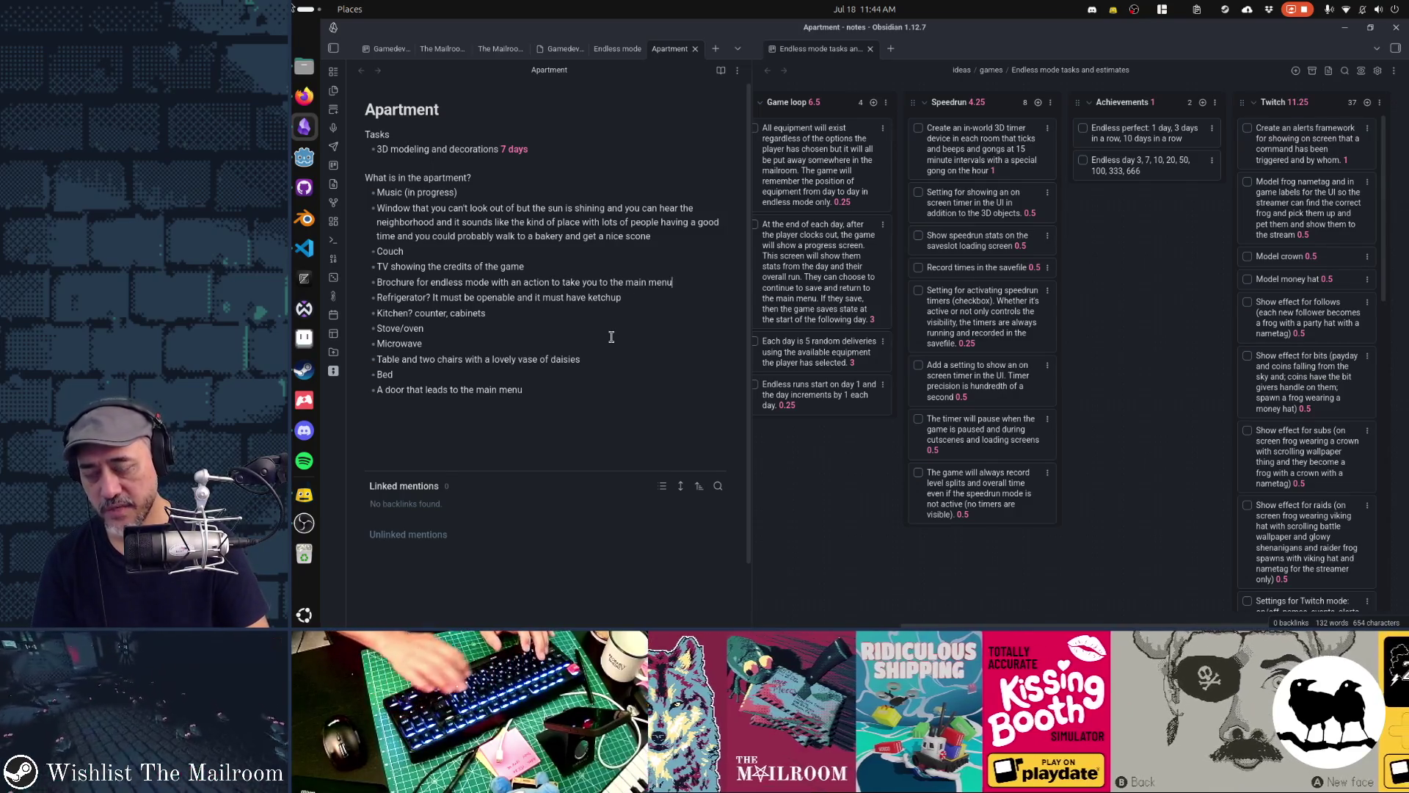
type("  if")
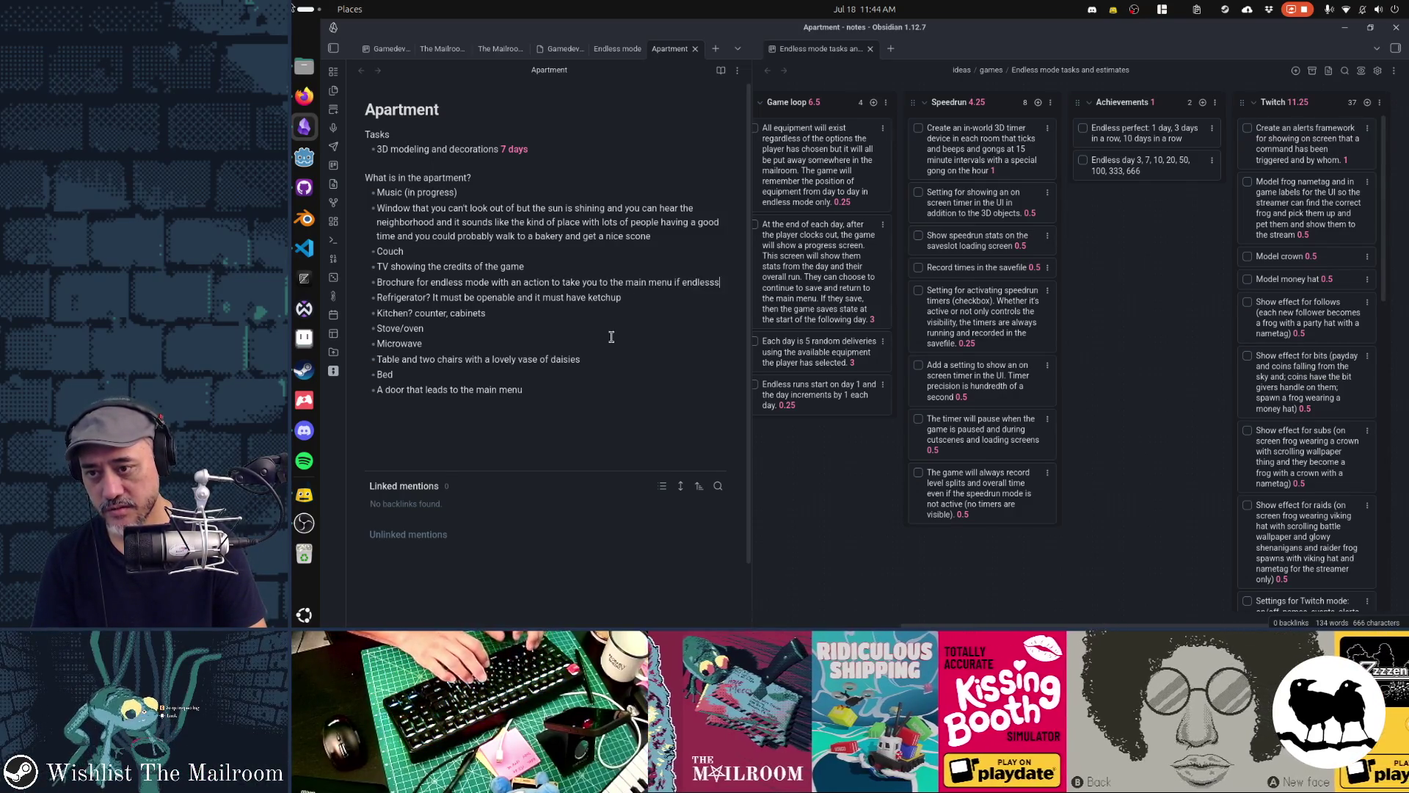
type(" mode was just ")
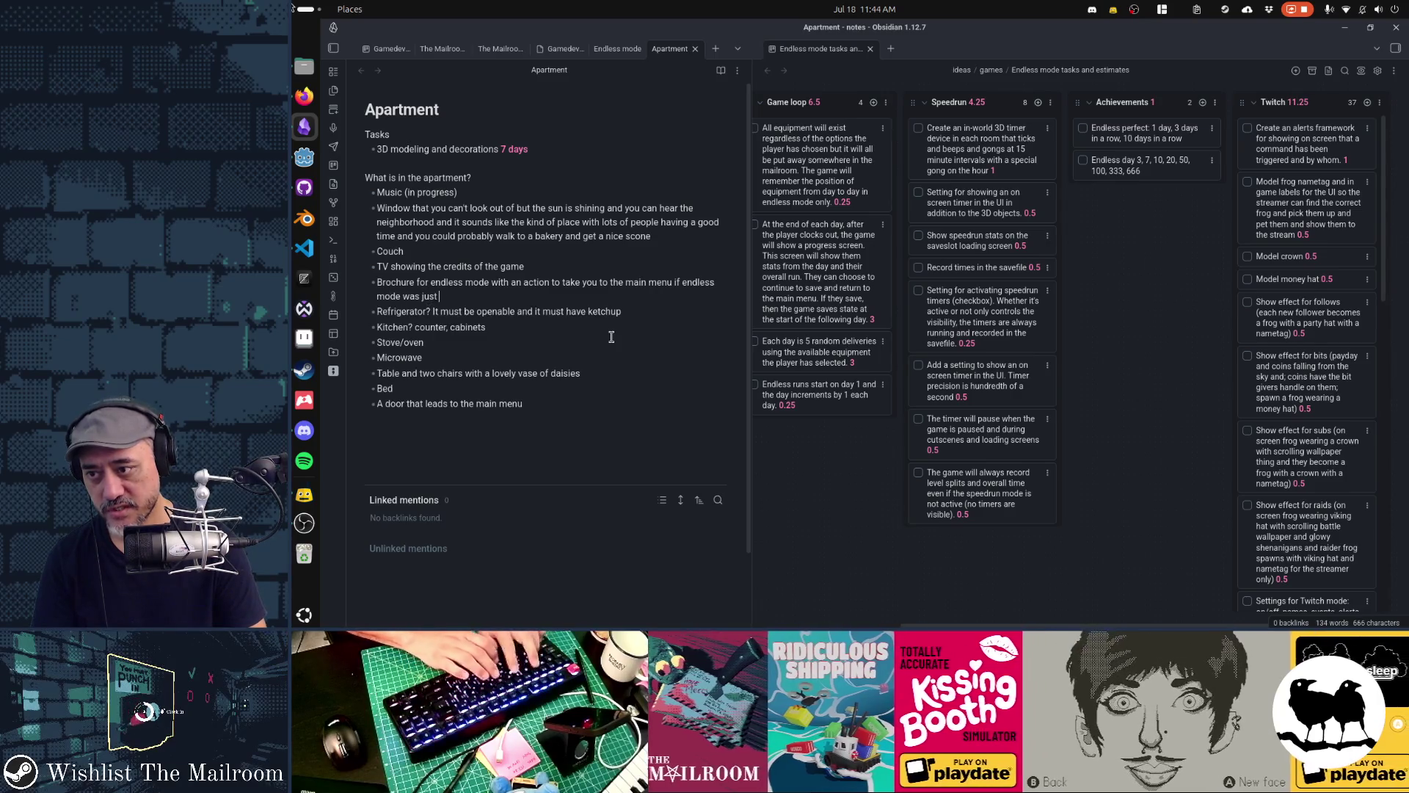
type("unlocked (if ")
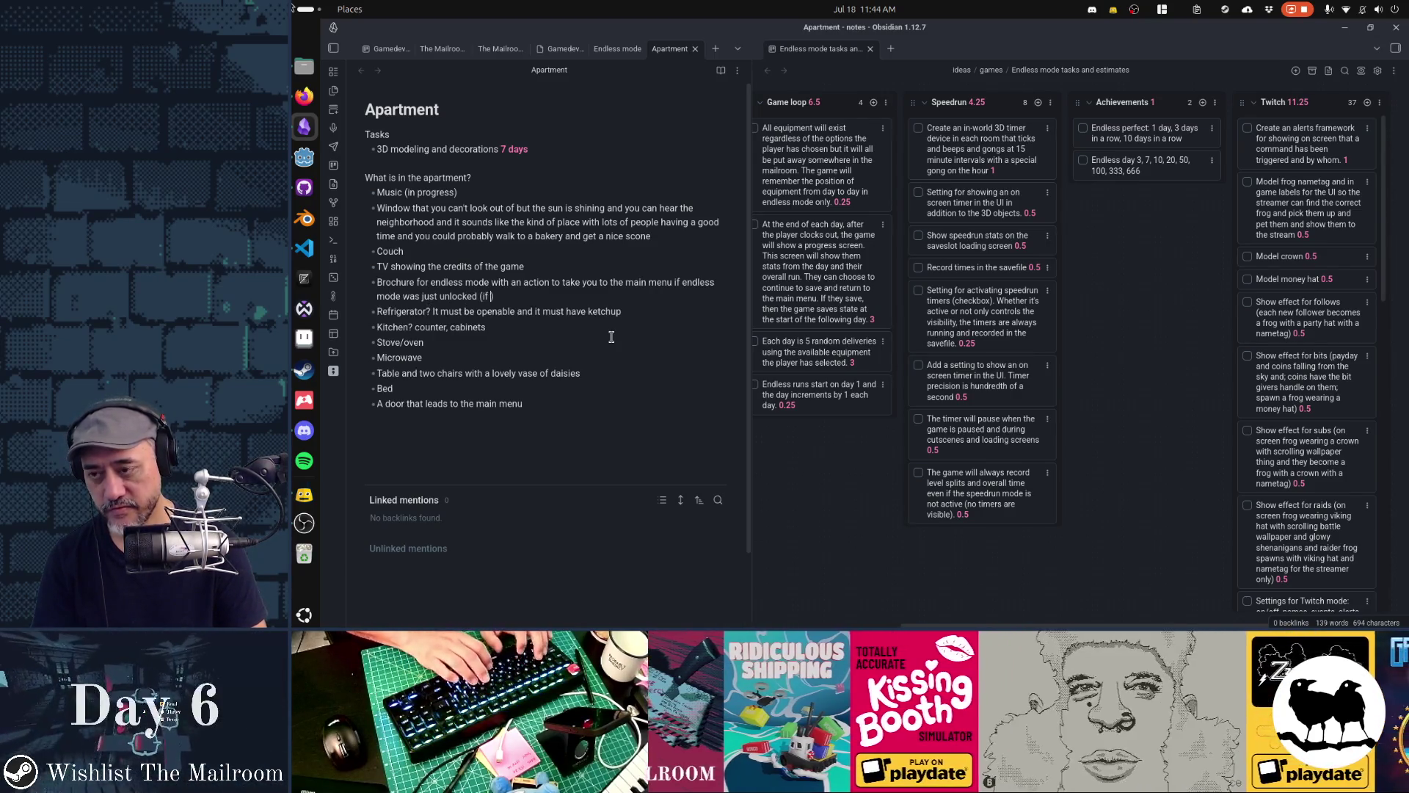
type("it wasn't just unlocked then nothing?")
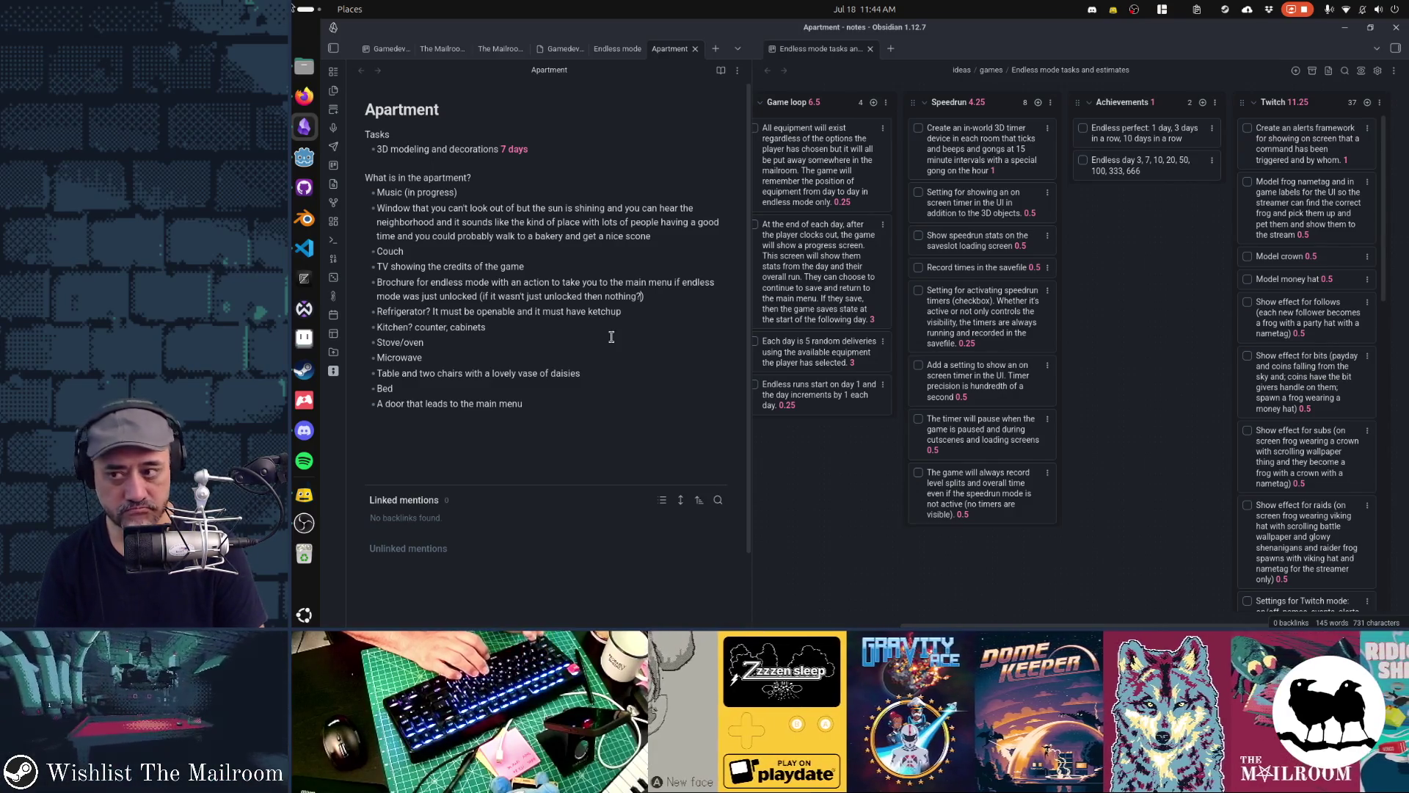
Change the task line under Tasks to 'Make it 7 days'
key("Down")
key("Down")
key("Down")
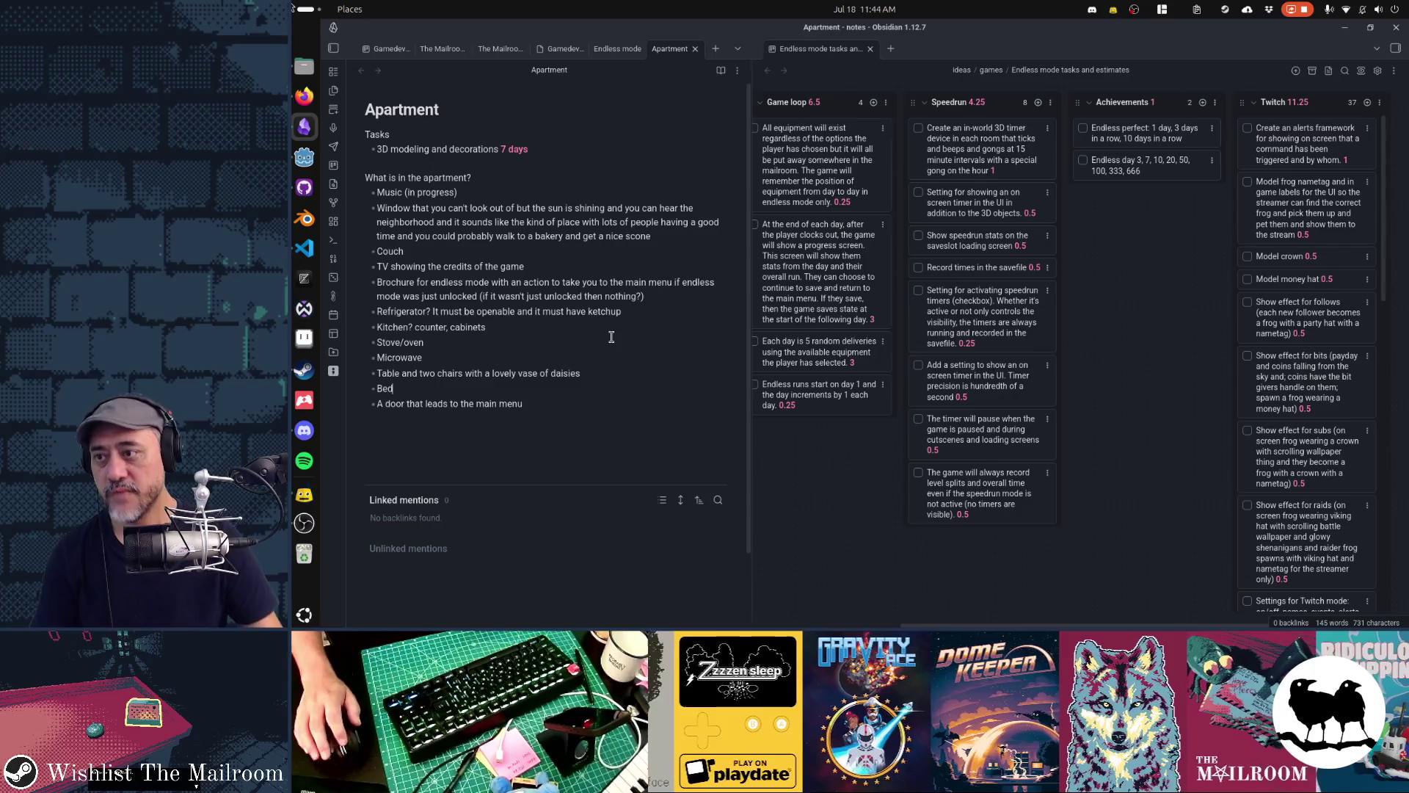
left_click(499, 145)
key("shift+Home")
key("BackSpace")
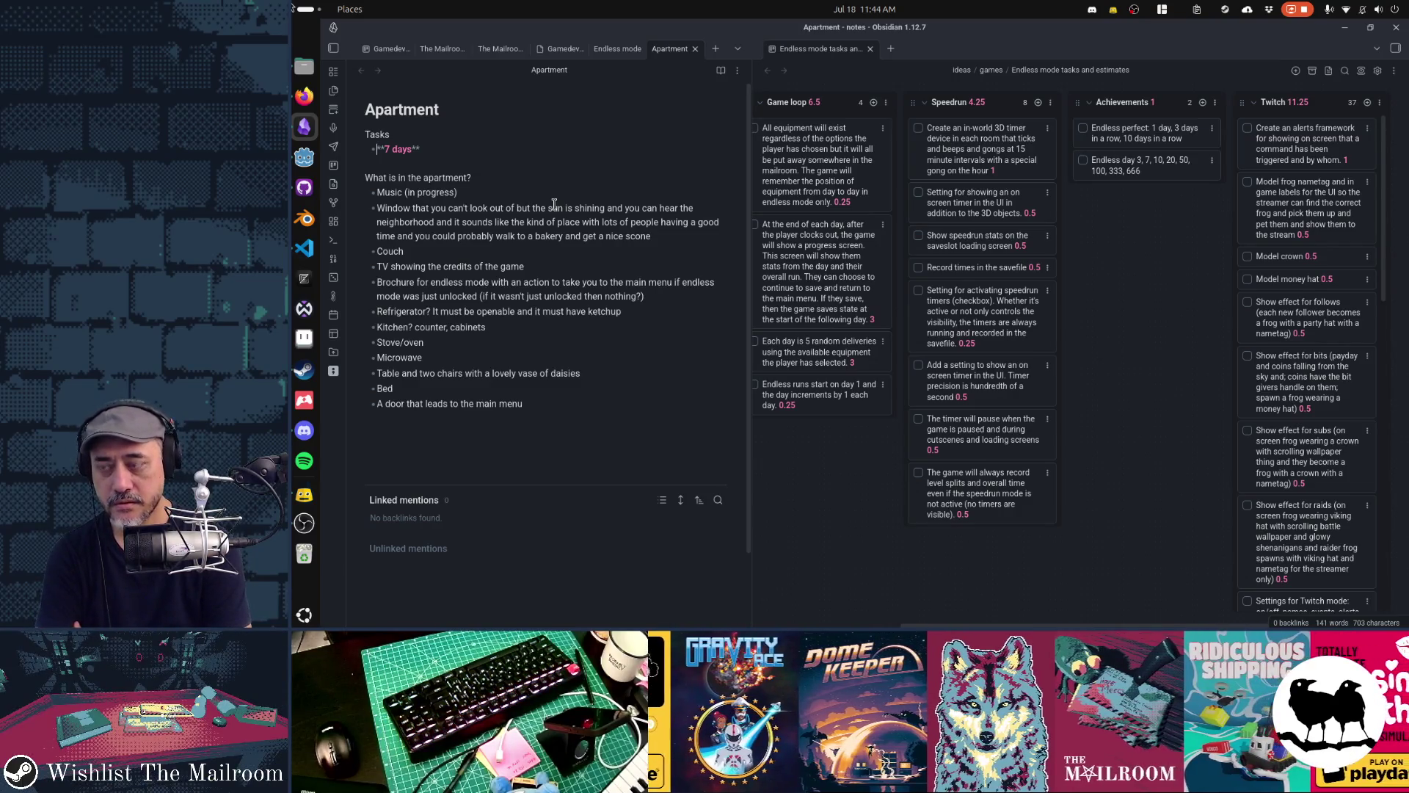
type("Make it")
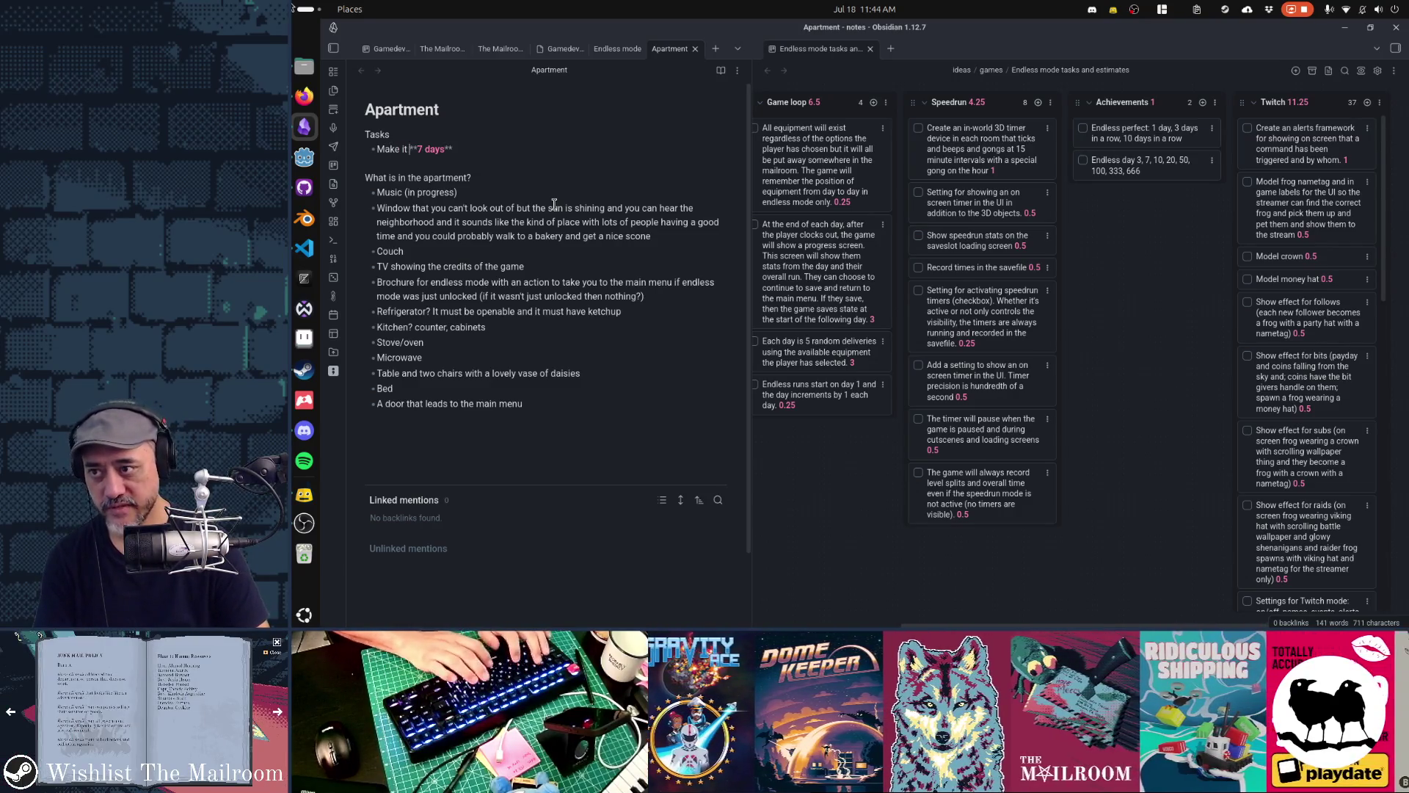
left_click(554, 204)
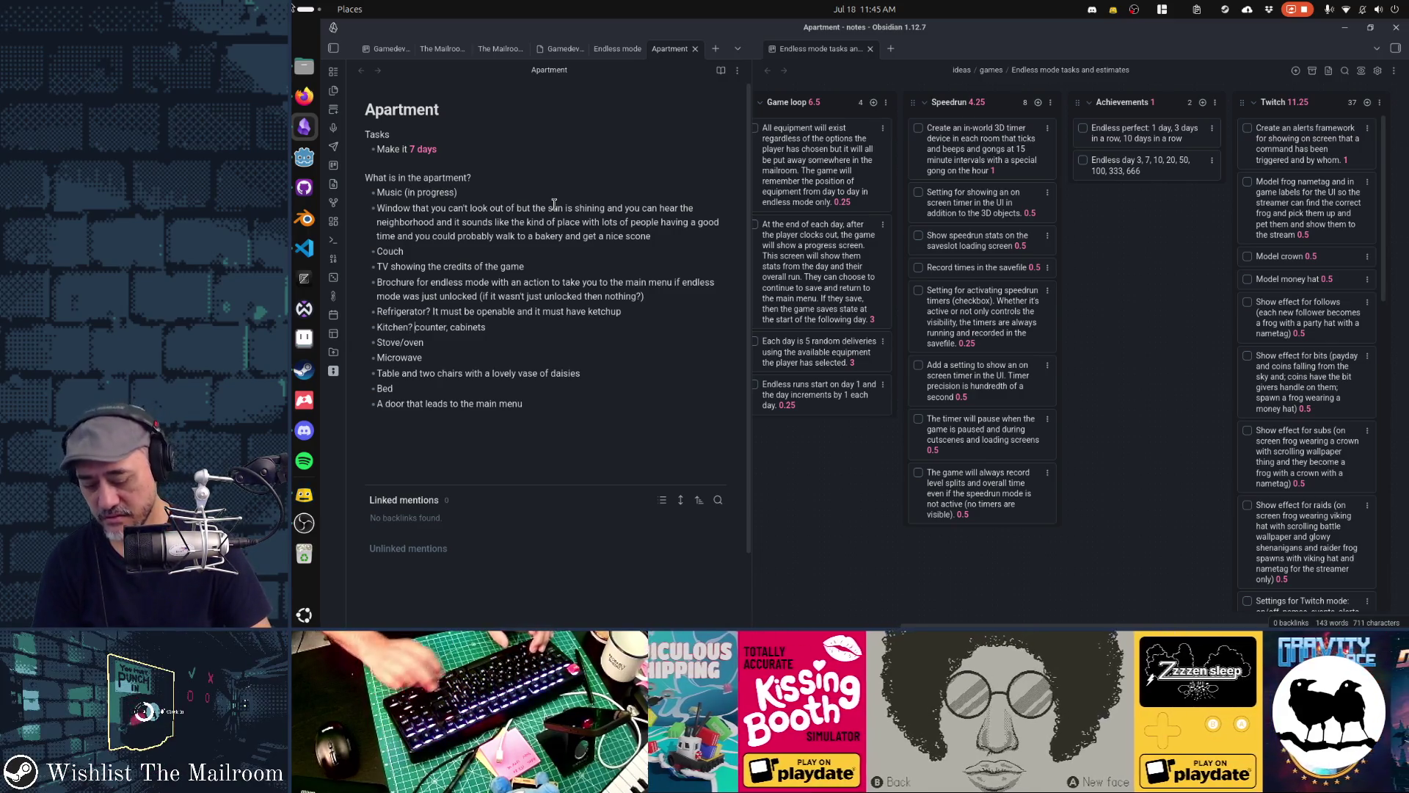
Add 'sink, running water' to the Kitchen item
key("Down")
key("Down")
key("Down")
type("sink, runnin")
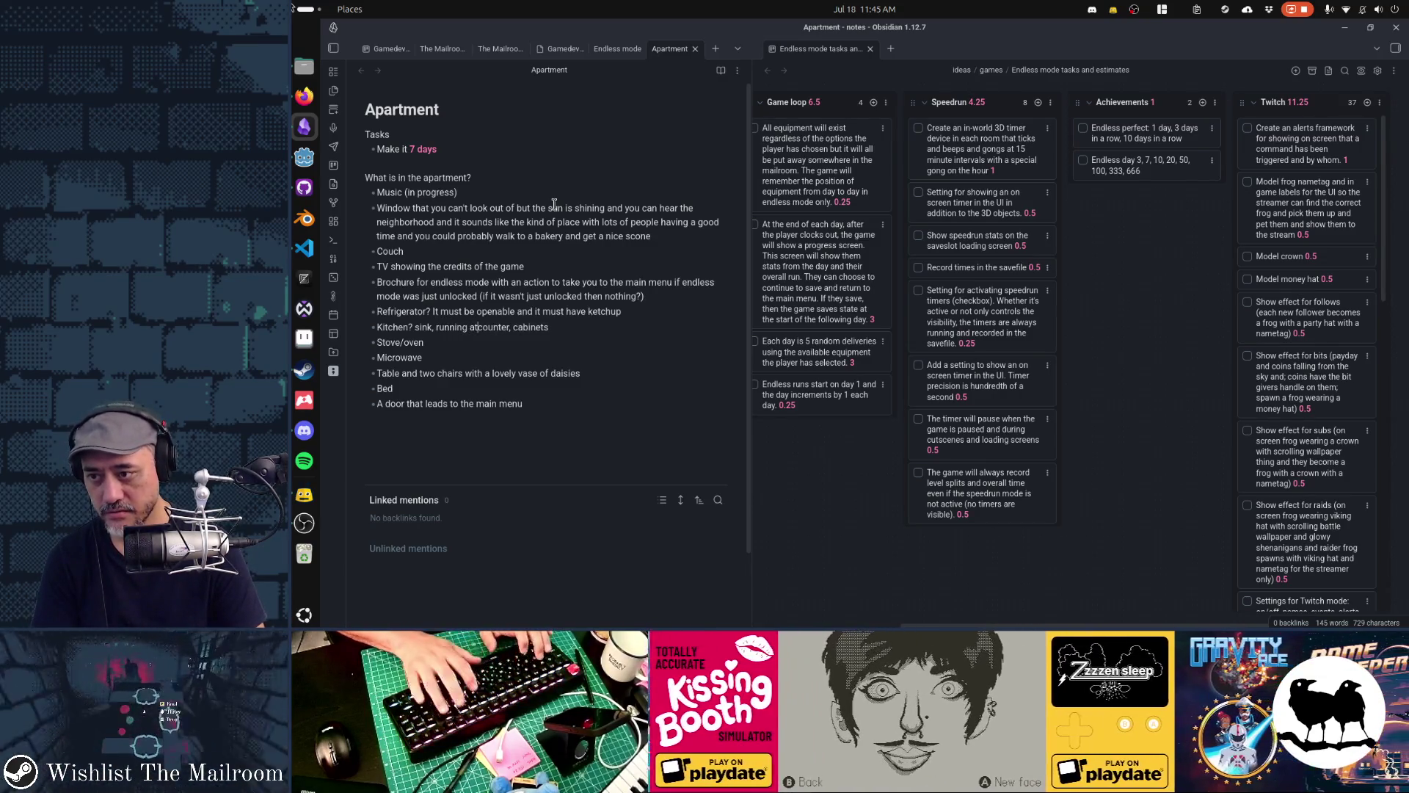
type("g water,")
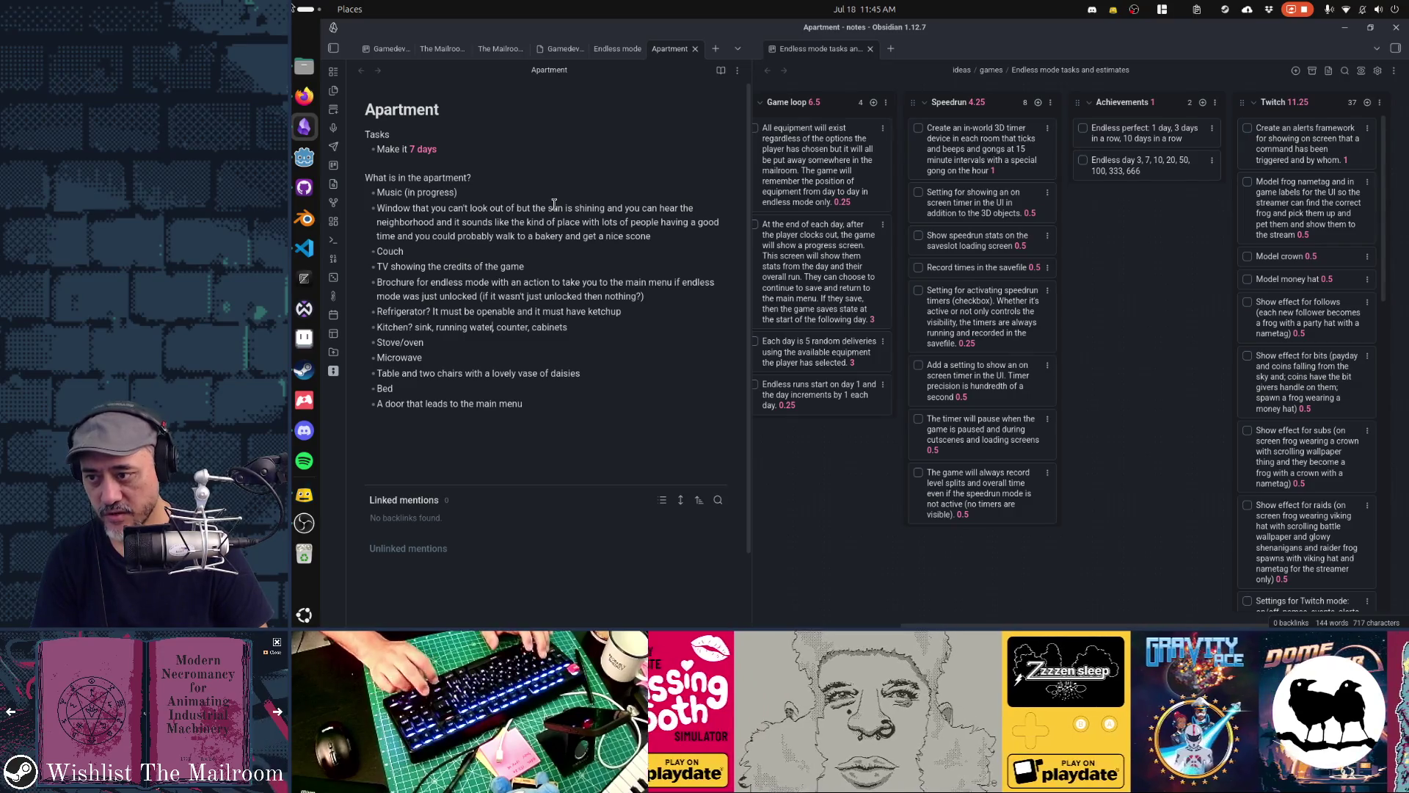
key("Up")
key("End")
key("shift+Home")
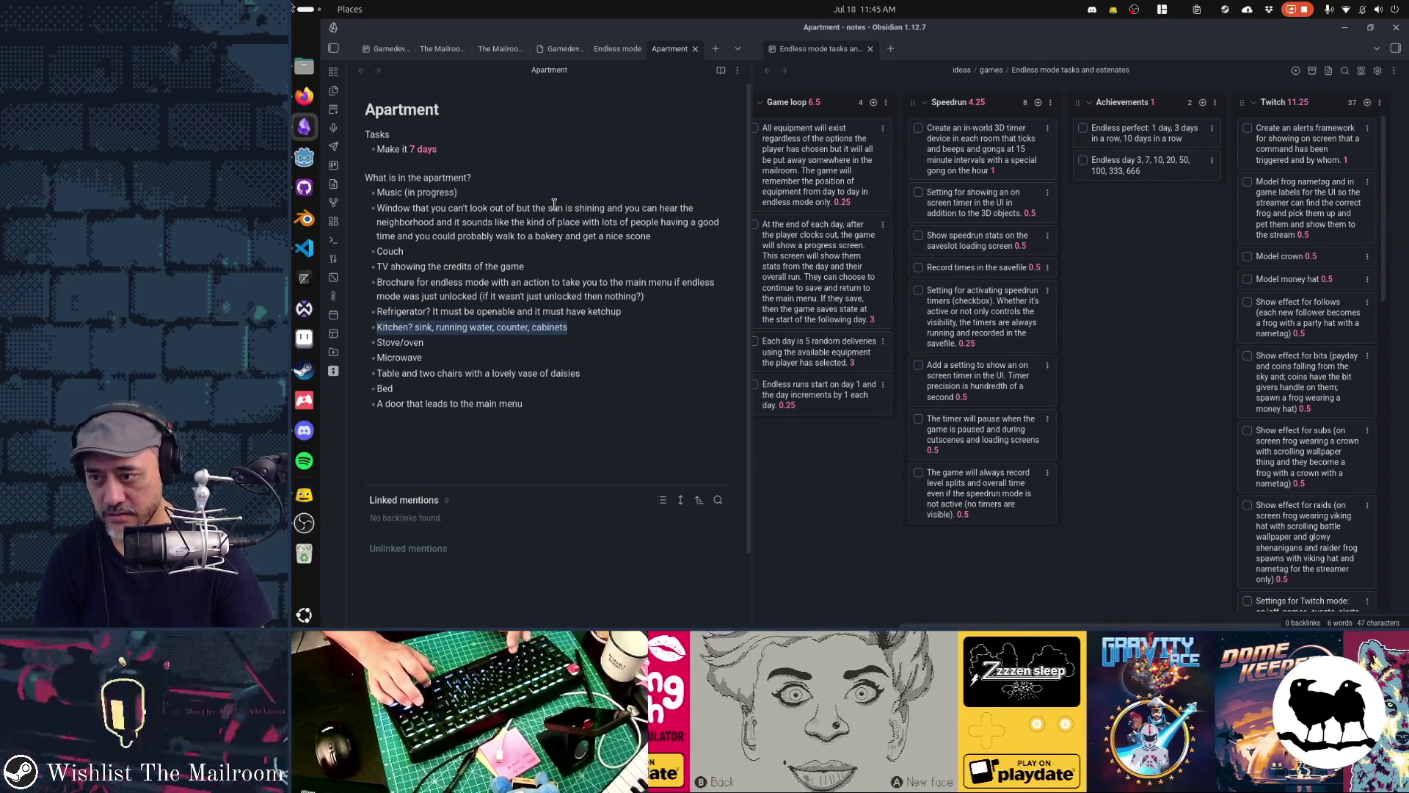
key("End")
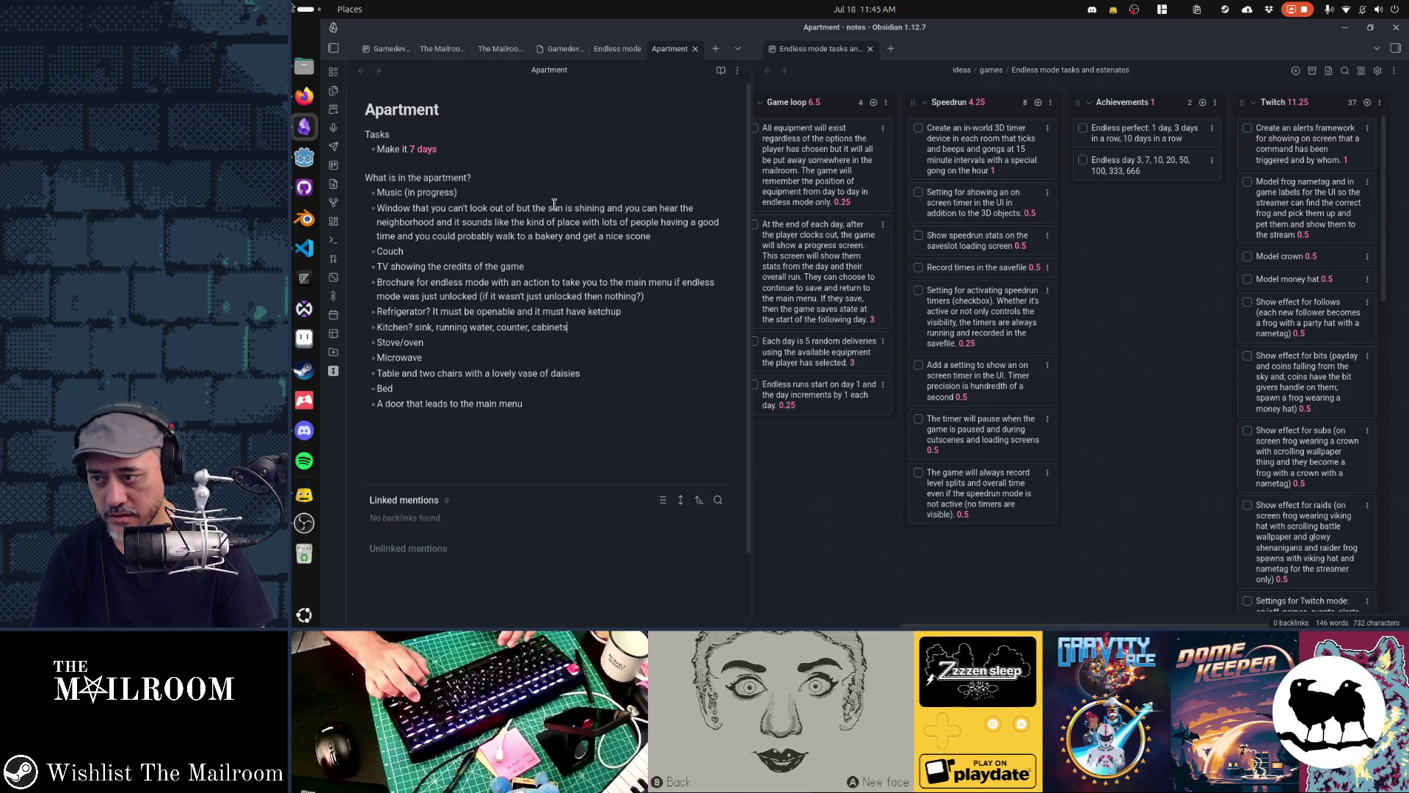
key("shift+Home")
key("Left")
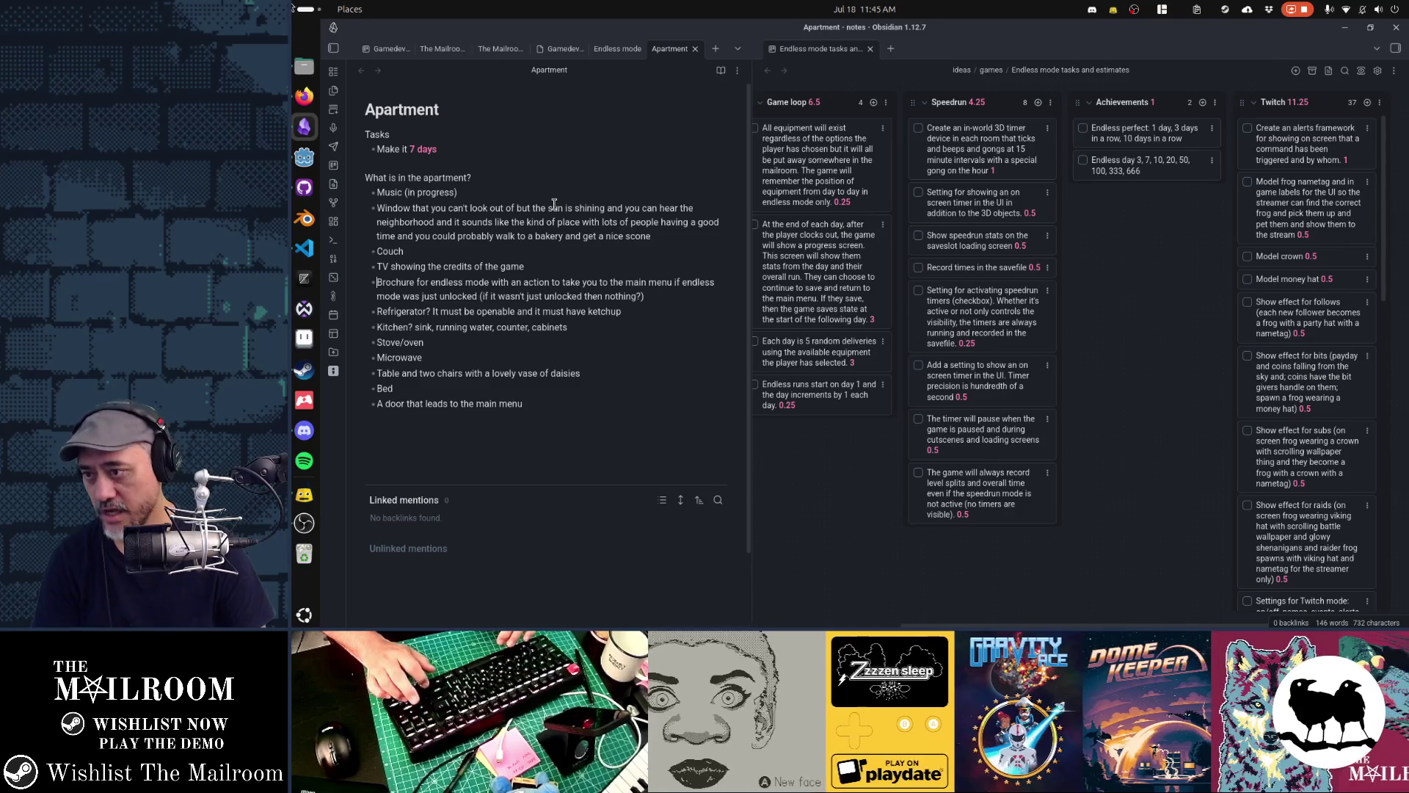
Select the list items from Couch to the last item, then return to the 'Make it 7 days' line
key("Up")
key("Up")
key("Up")
key("shift+Down")
key("shift+Down")
key("shift+Down")
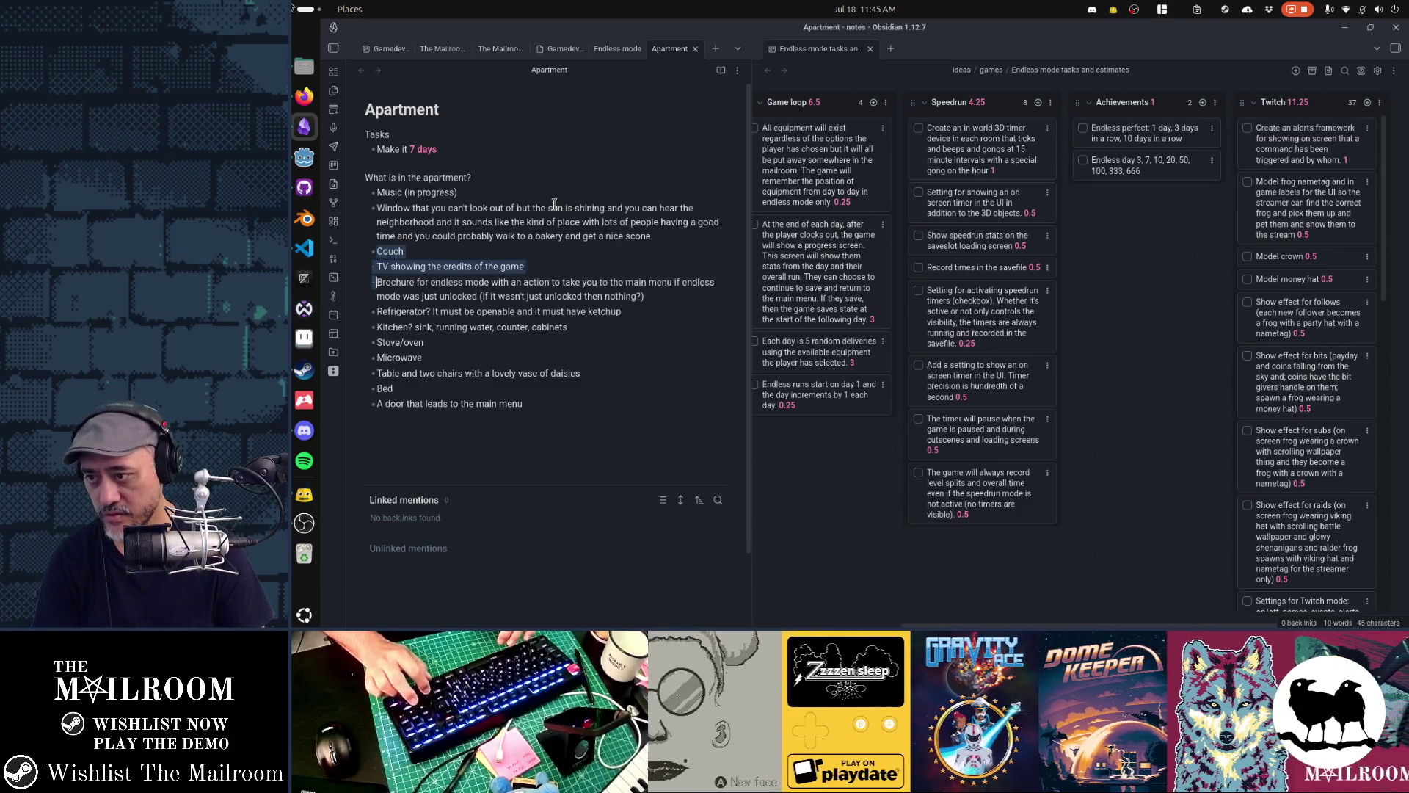
key("shift+Down")
key("shift+Down")
key("shift+Down")
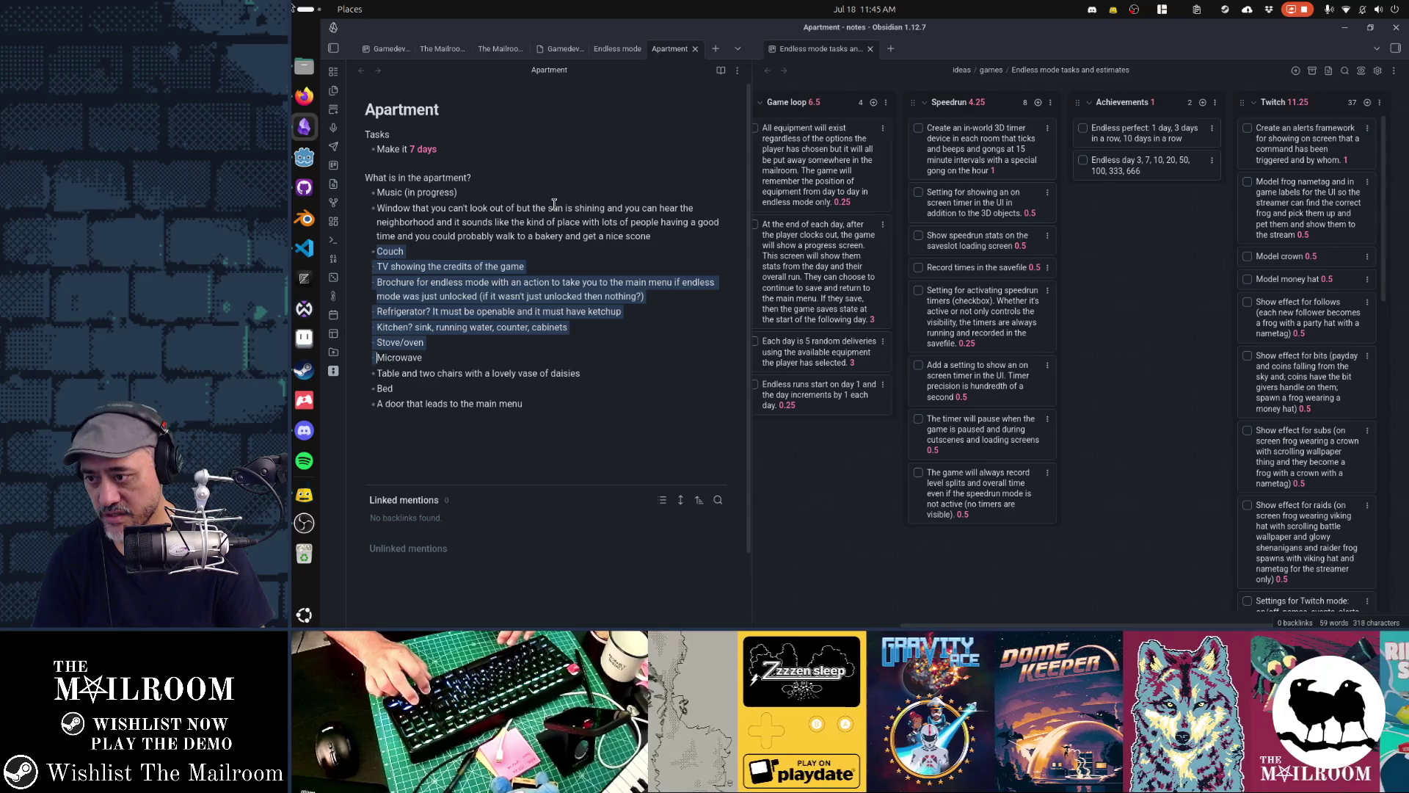
key("shift+Down")
key("shift+Down")
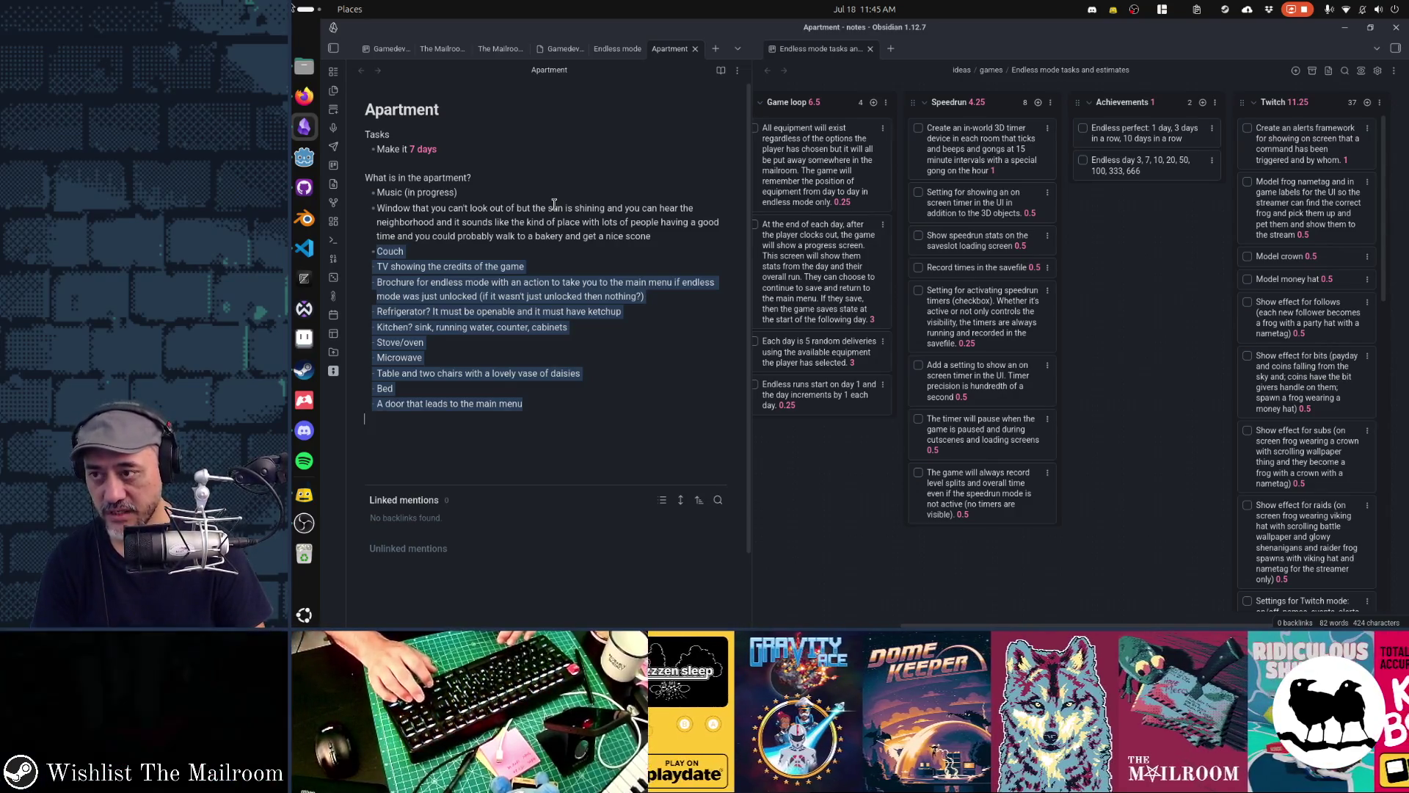
key("ctrl+Home")
key("Down")
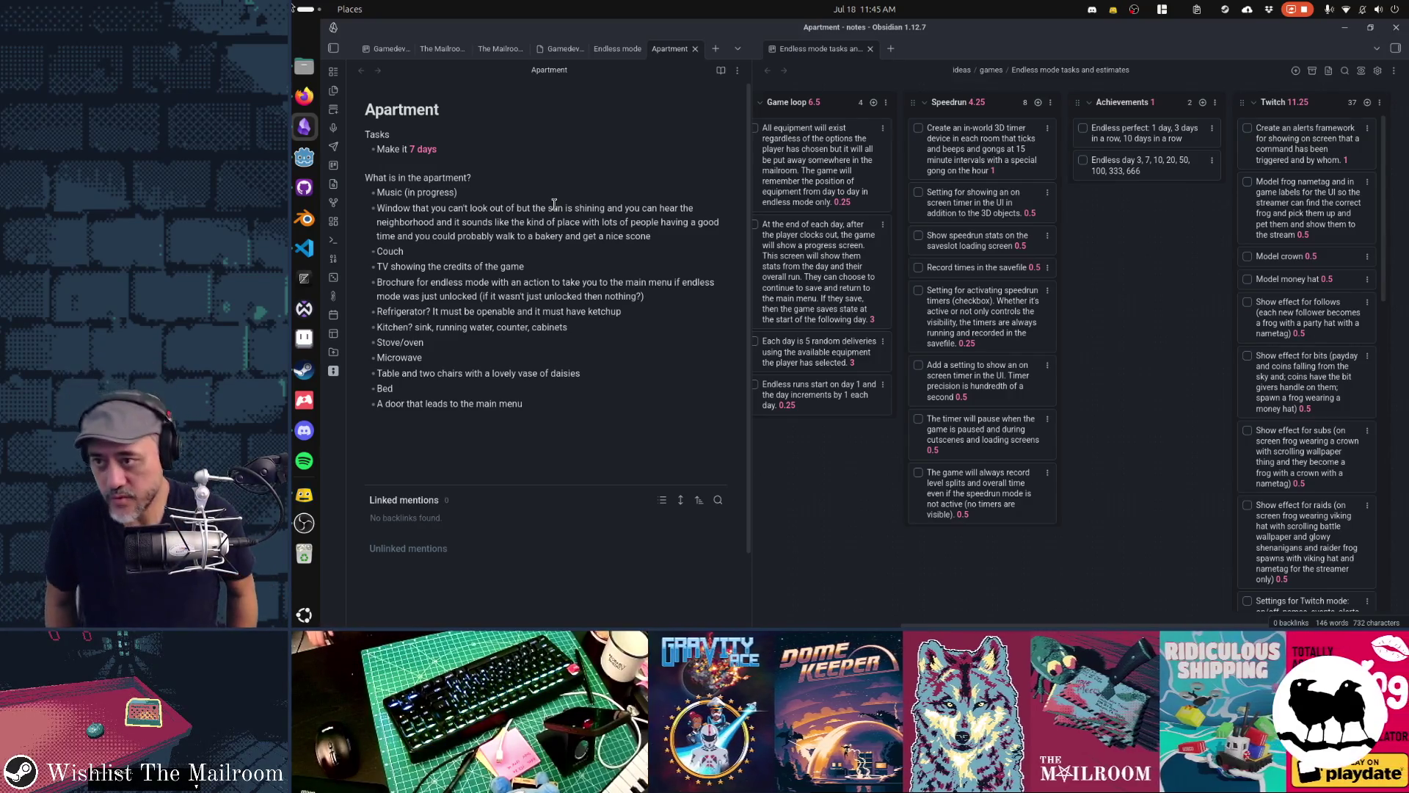
Turn the Tasks heading and bullet into 'Estimate: 7 days' and close the Endless mode board pane
key("shift+Up")
key("shift+Home")
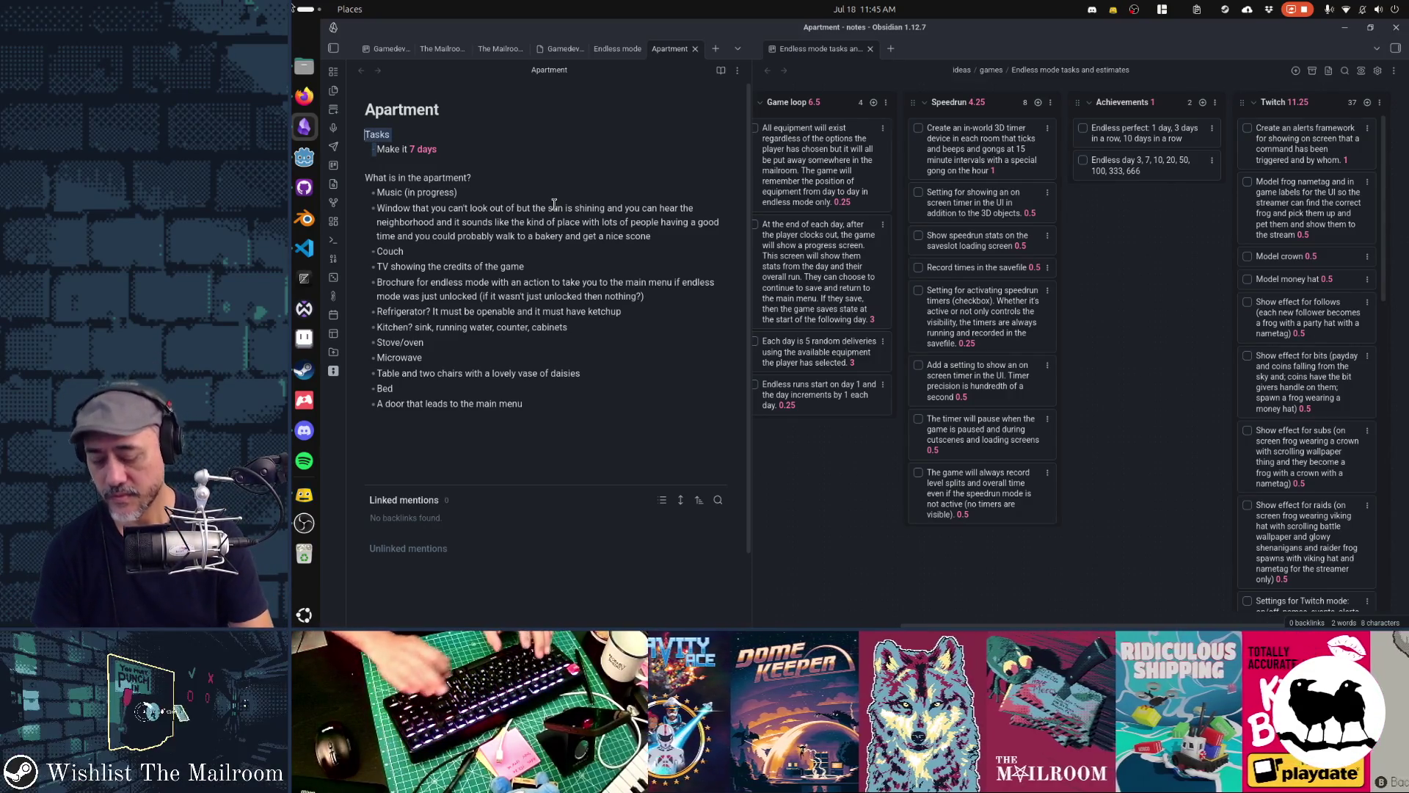
type("Es")
type("timate:")
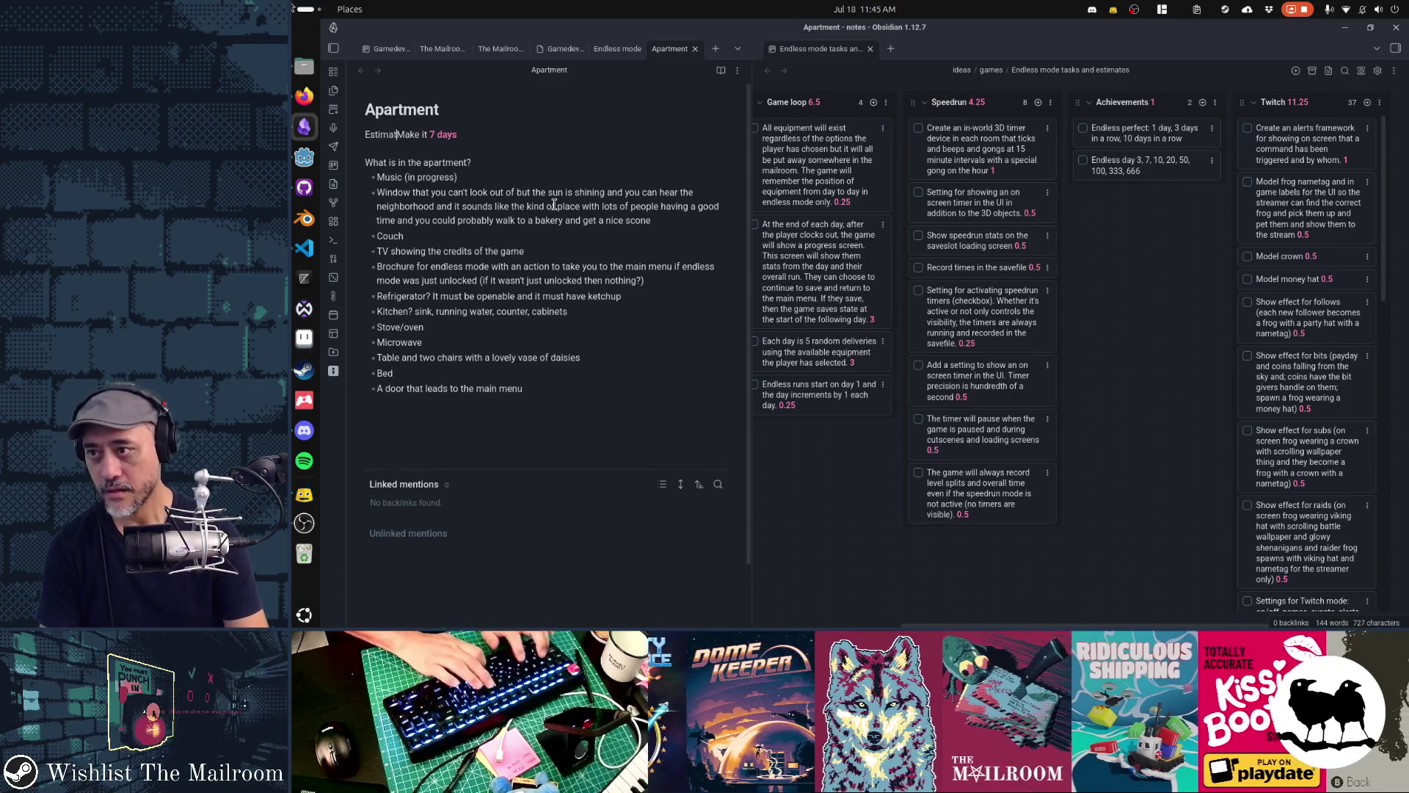
key("shift+Right")
key("shift+Right")
key("shift+Right")
key("shift+Right")
key("shift+Right")
key("BackSpace")
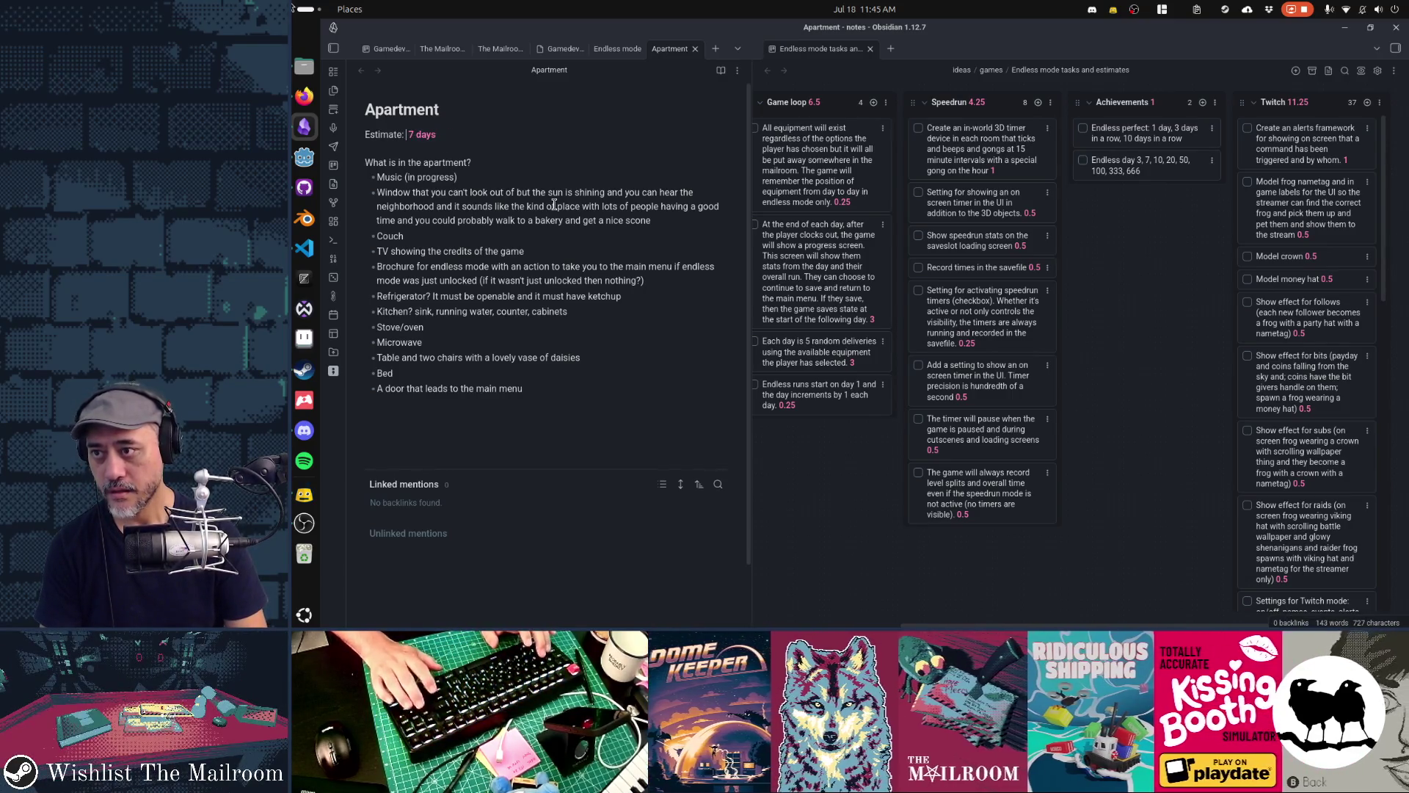
key("Left")
key("BackSpace")
key("Down")
key("Down")
key("Down")
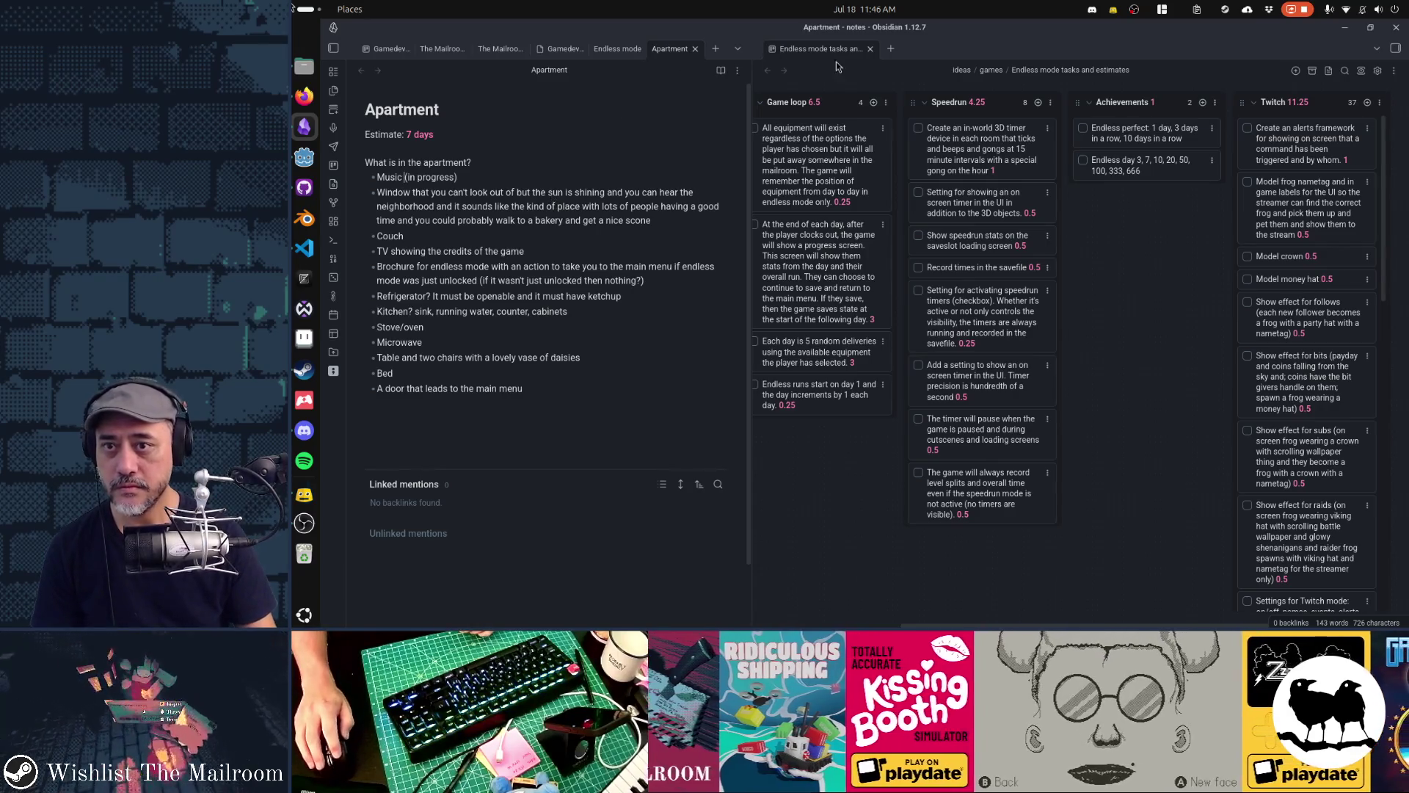
left_click(870, 48)
left_click(852, 51)
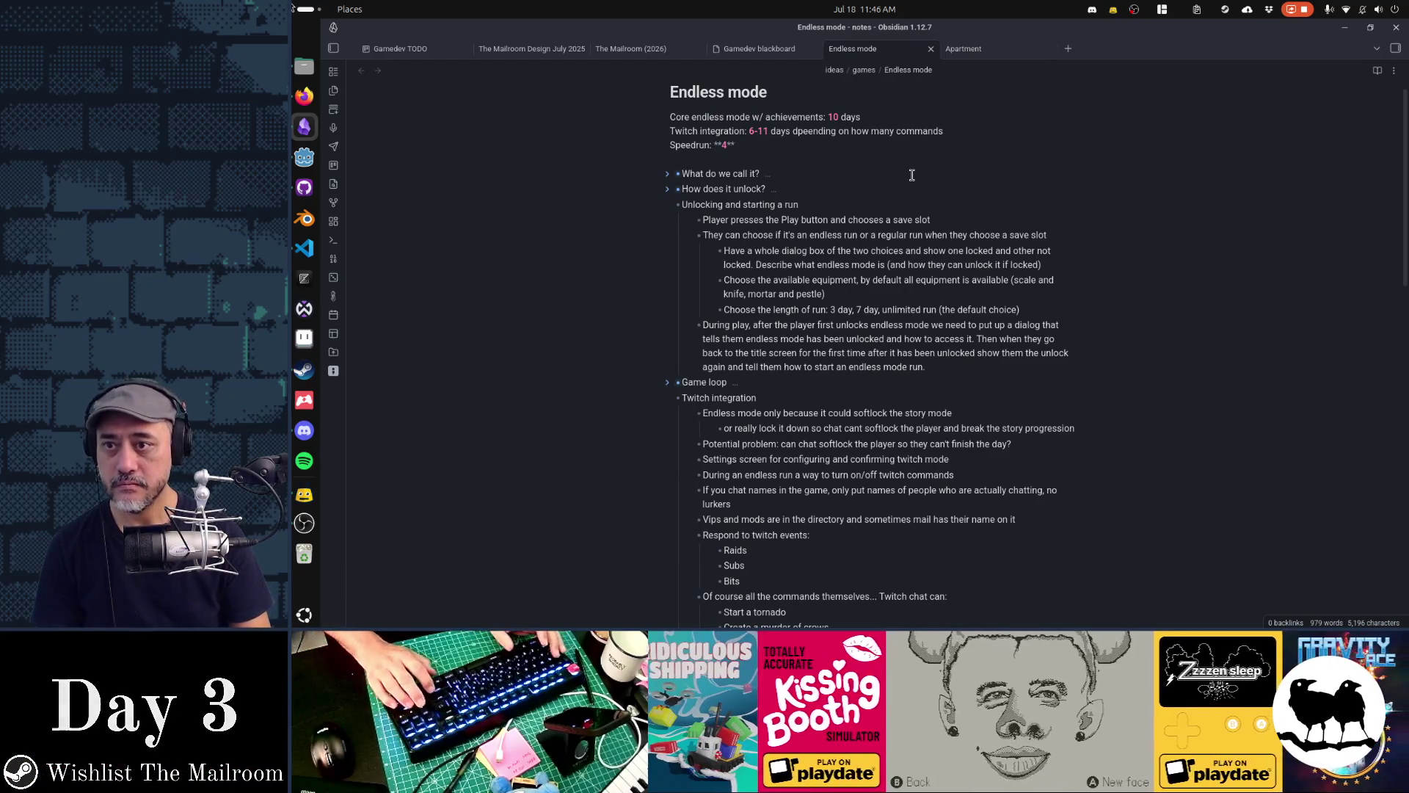
key("Return")
key("Return")
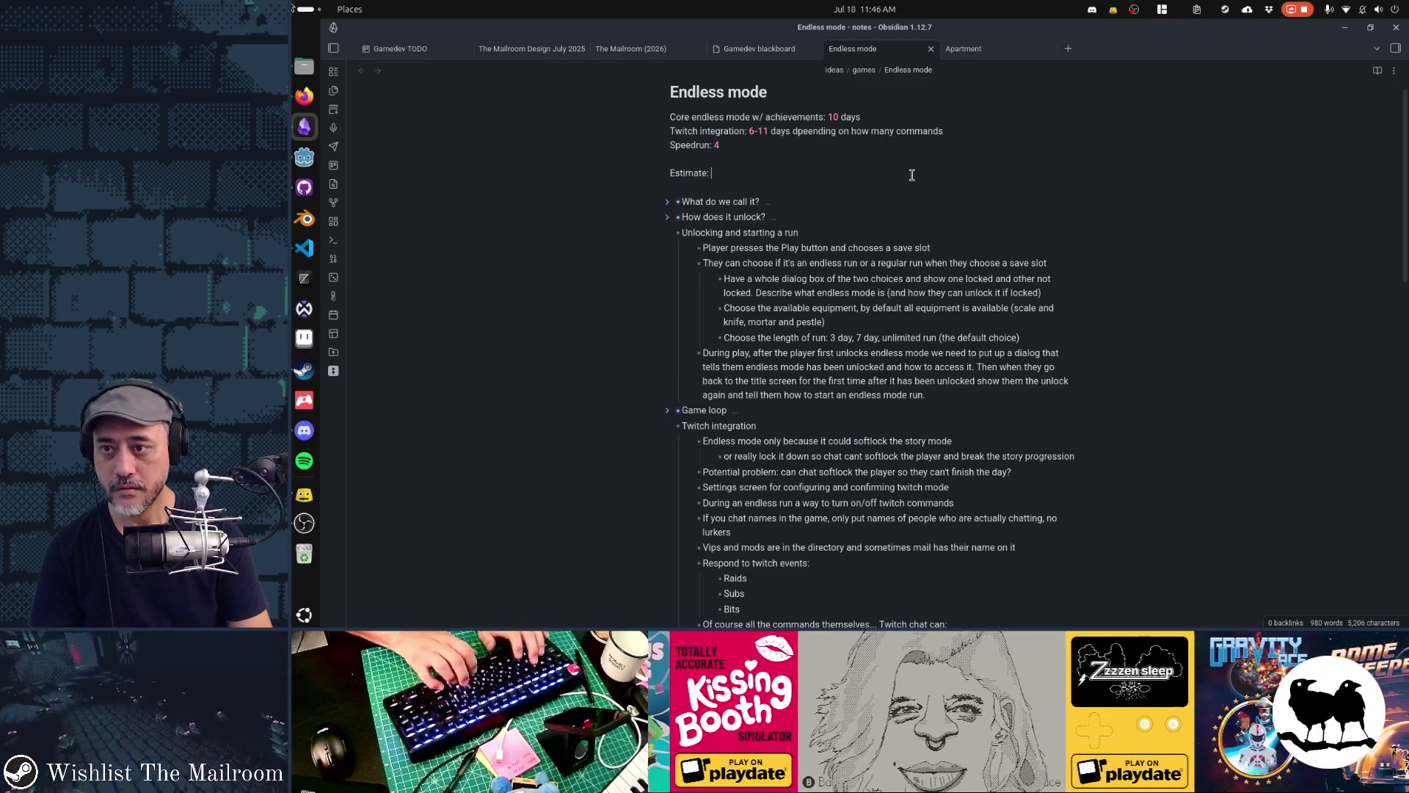
type("**")
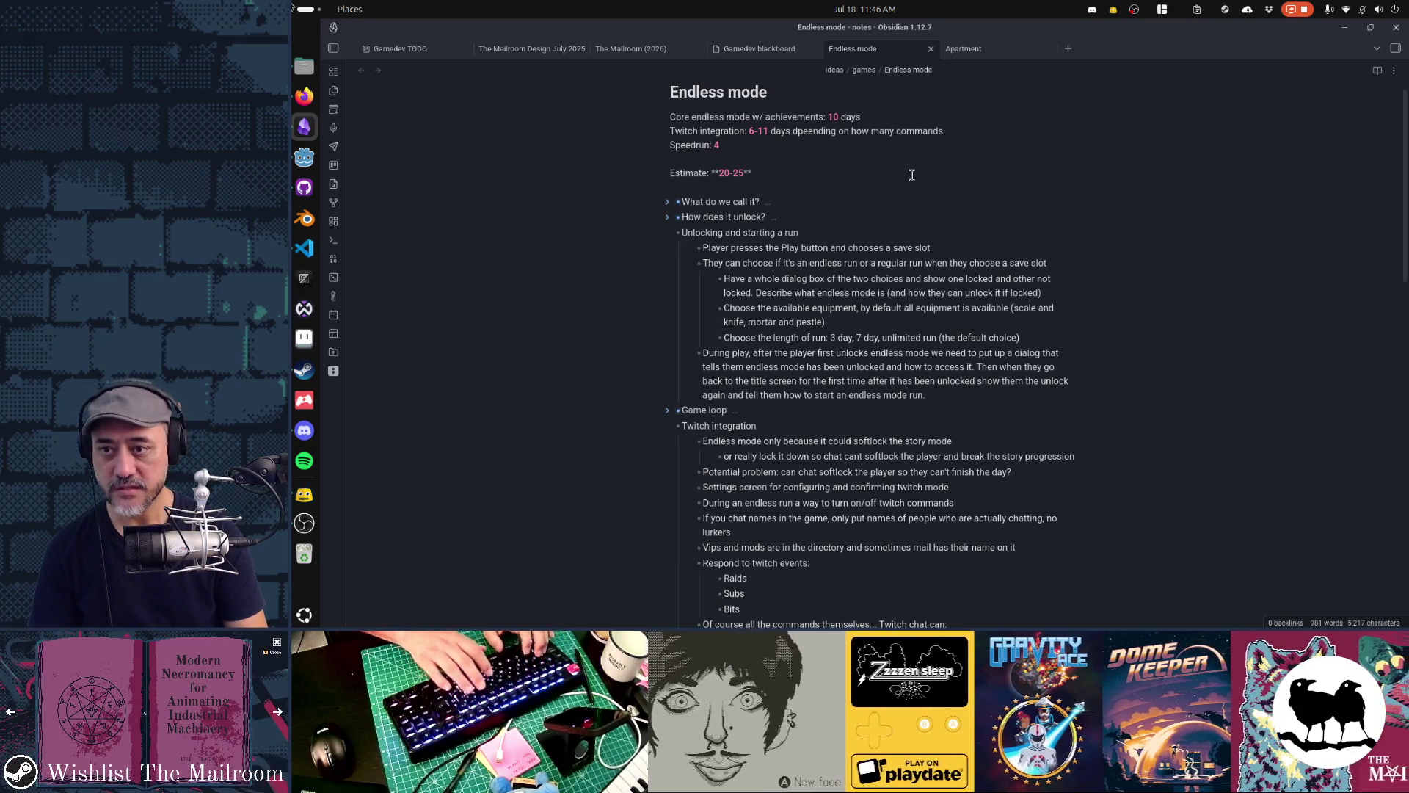
type("days")
key("Down")
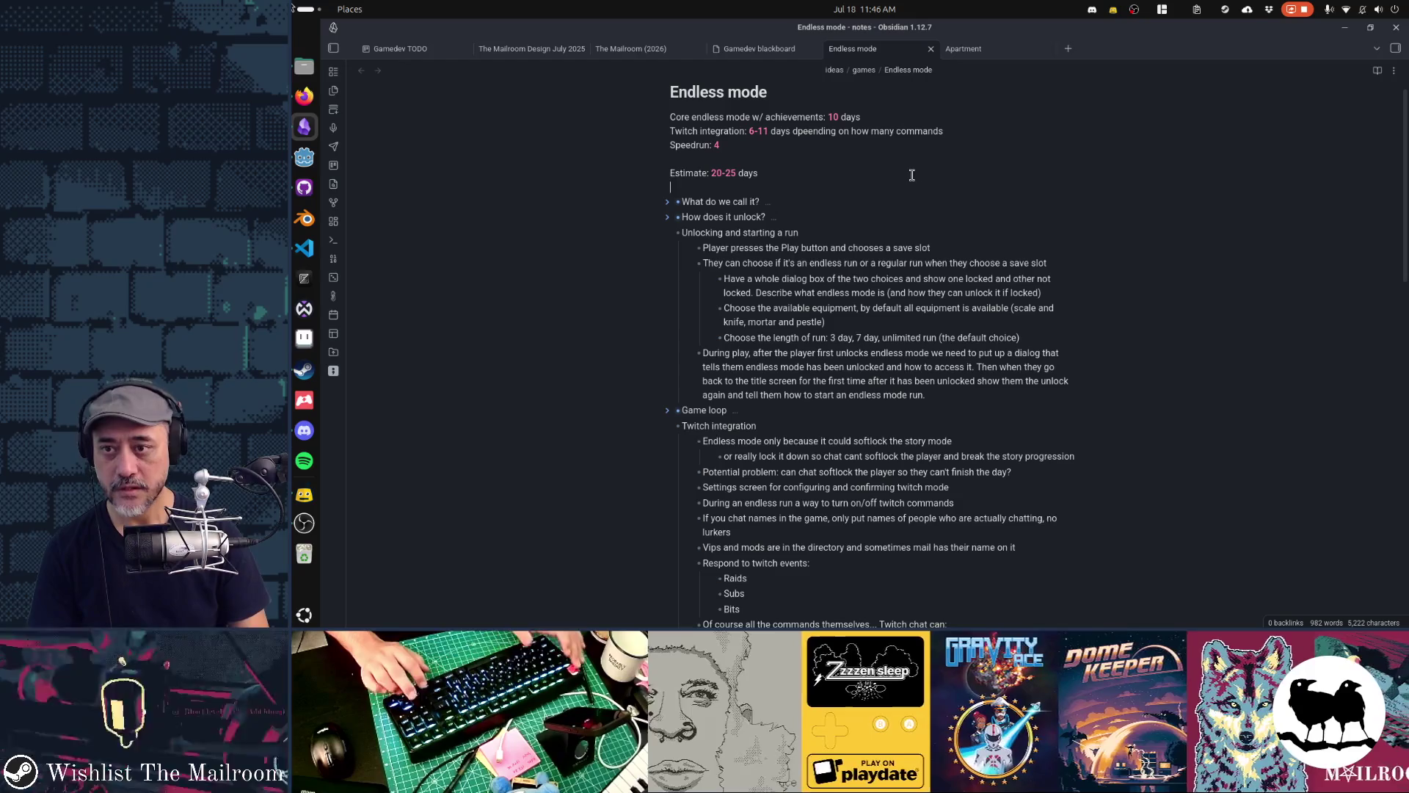
key("BackSpace")
key("Down")
key("Down")
key("ctrl+Tab")
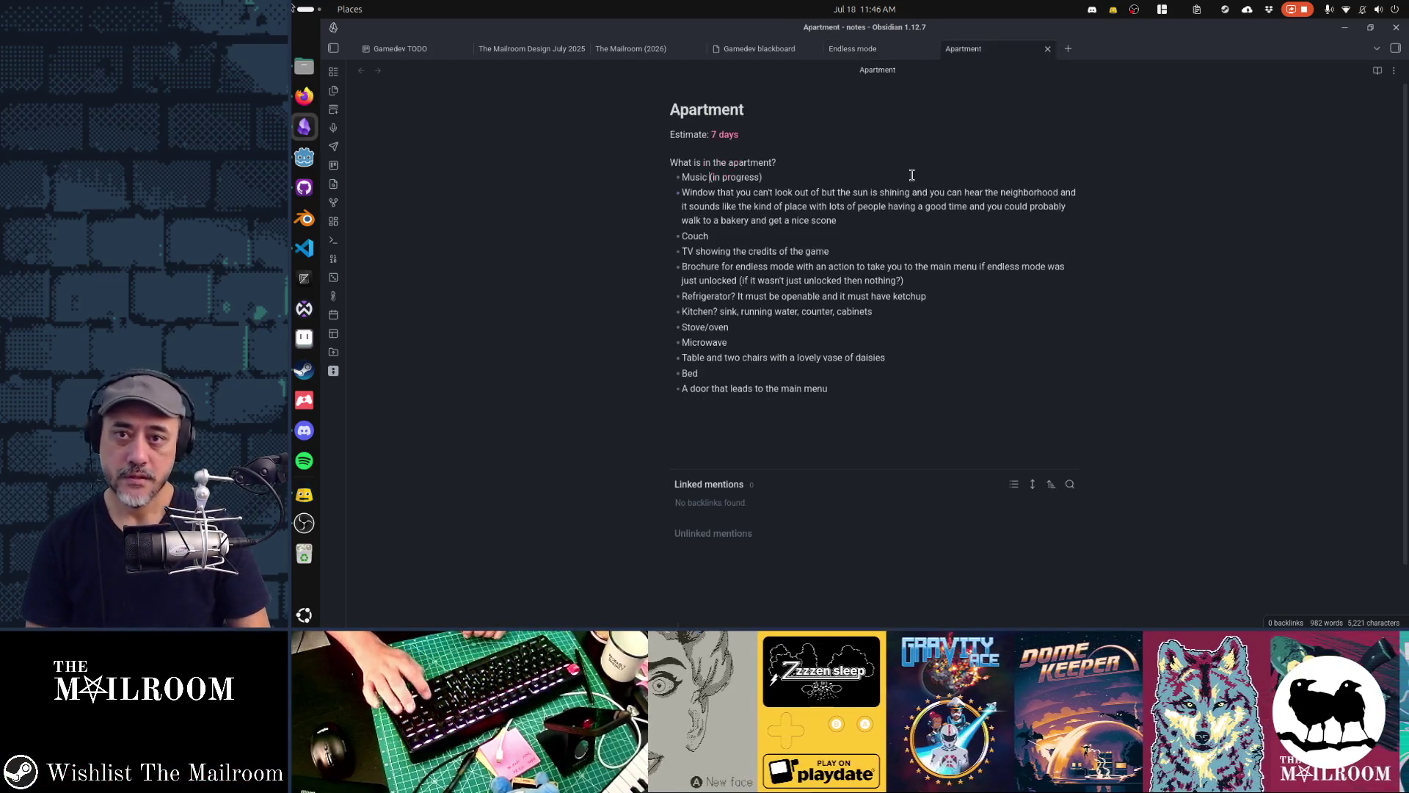
key("ctrl+shift+Tab")
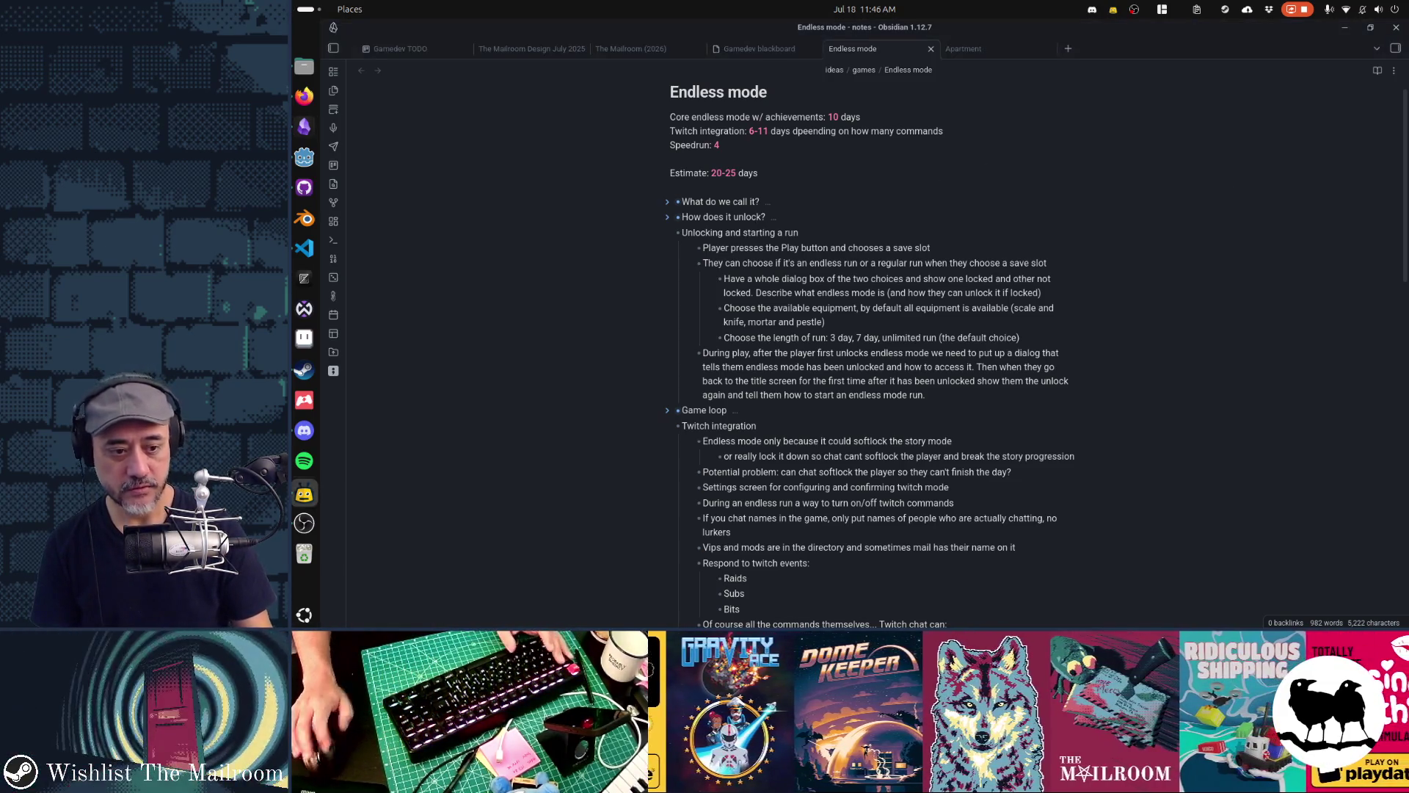
key("alt+Tab")
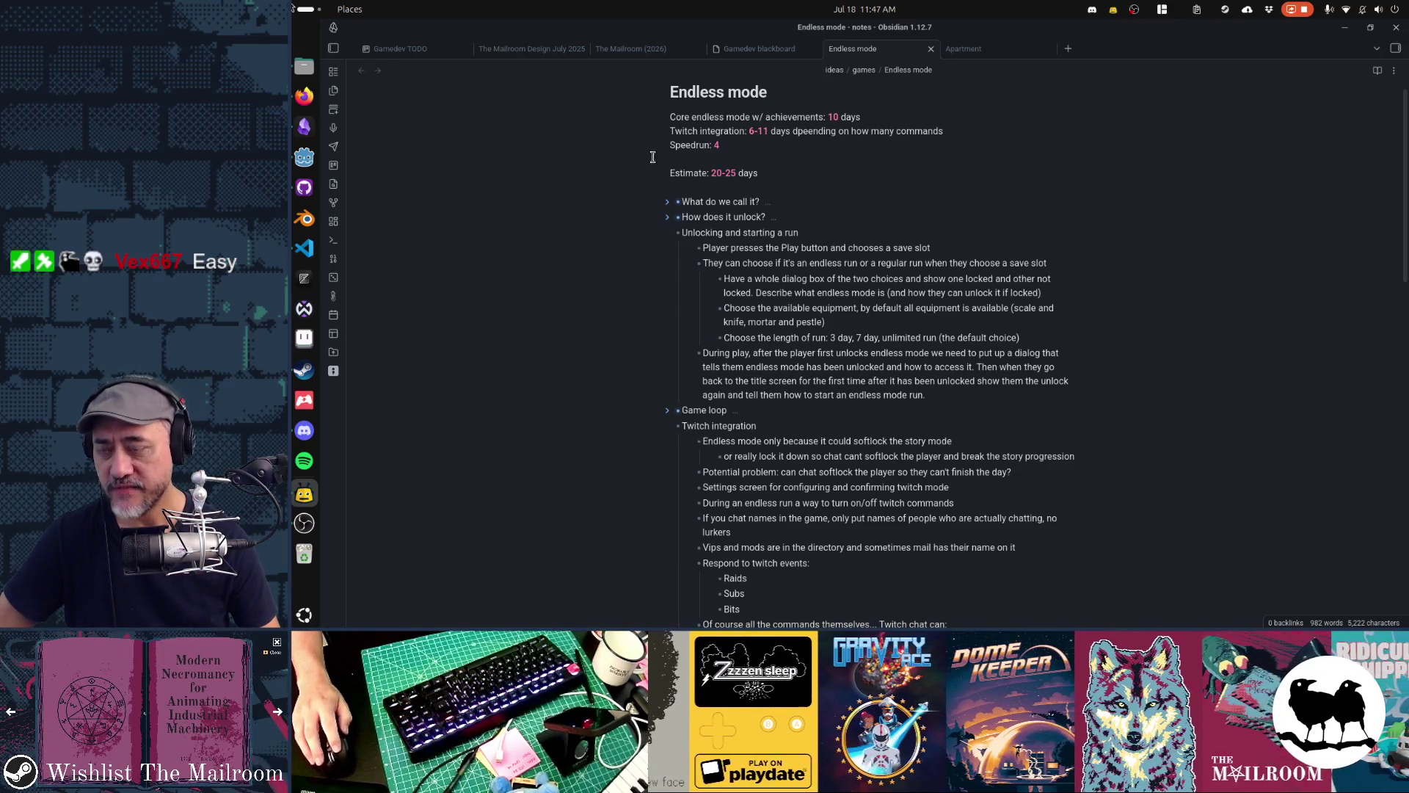
left_click(433, 47)
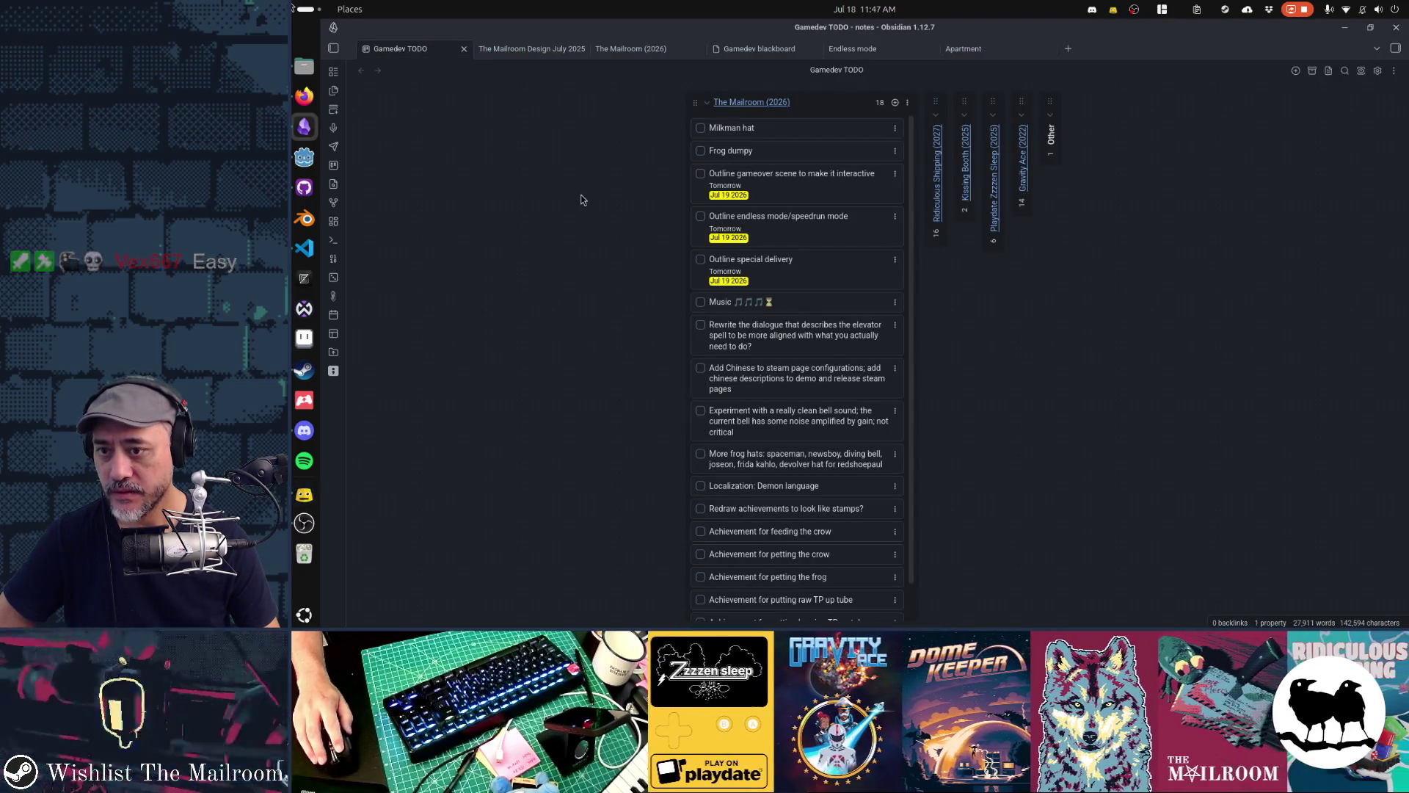
Create a blank note named 'Special delivery', drag the Apartment tab ahead of Endless mode, and select its contents list
left_click(1068, 49)
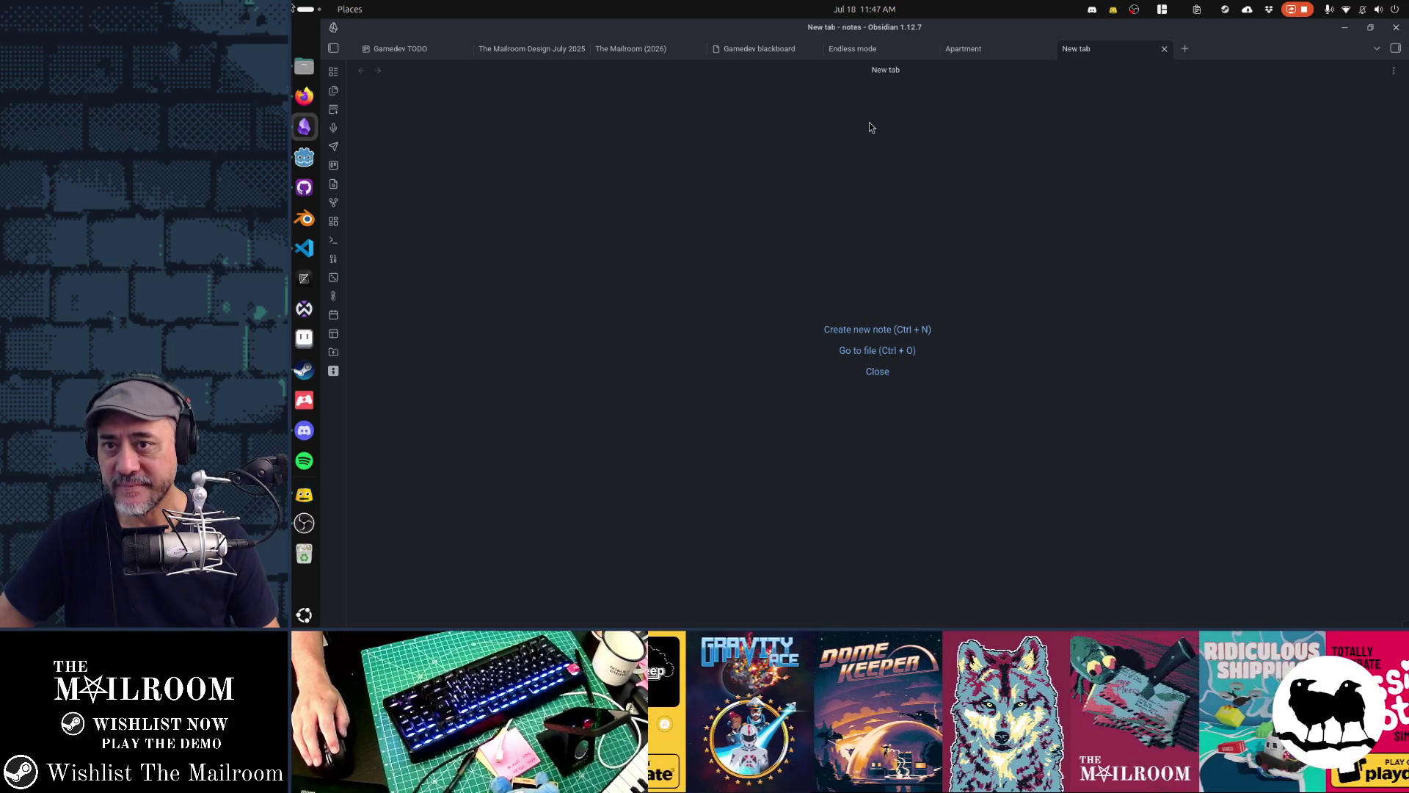
left_click(878, 329)
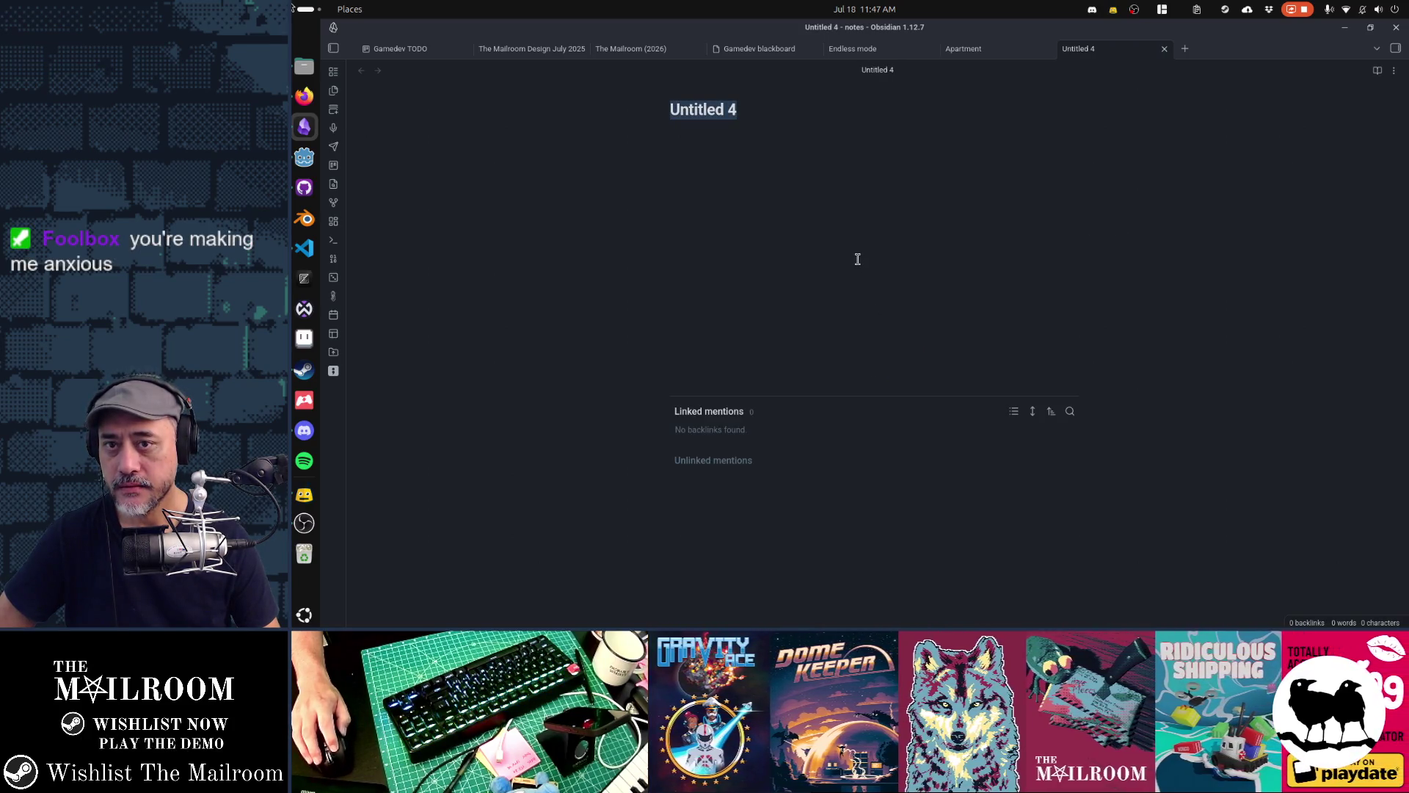
type("Spec")
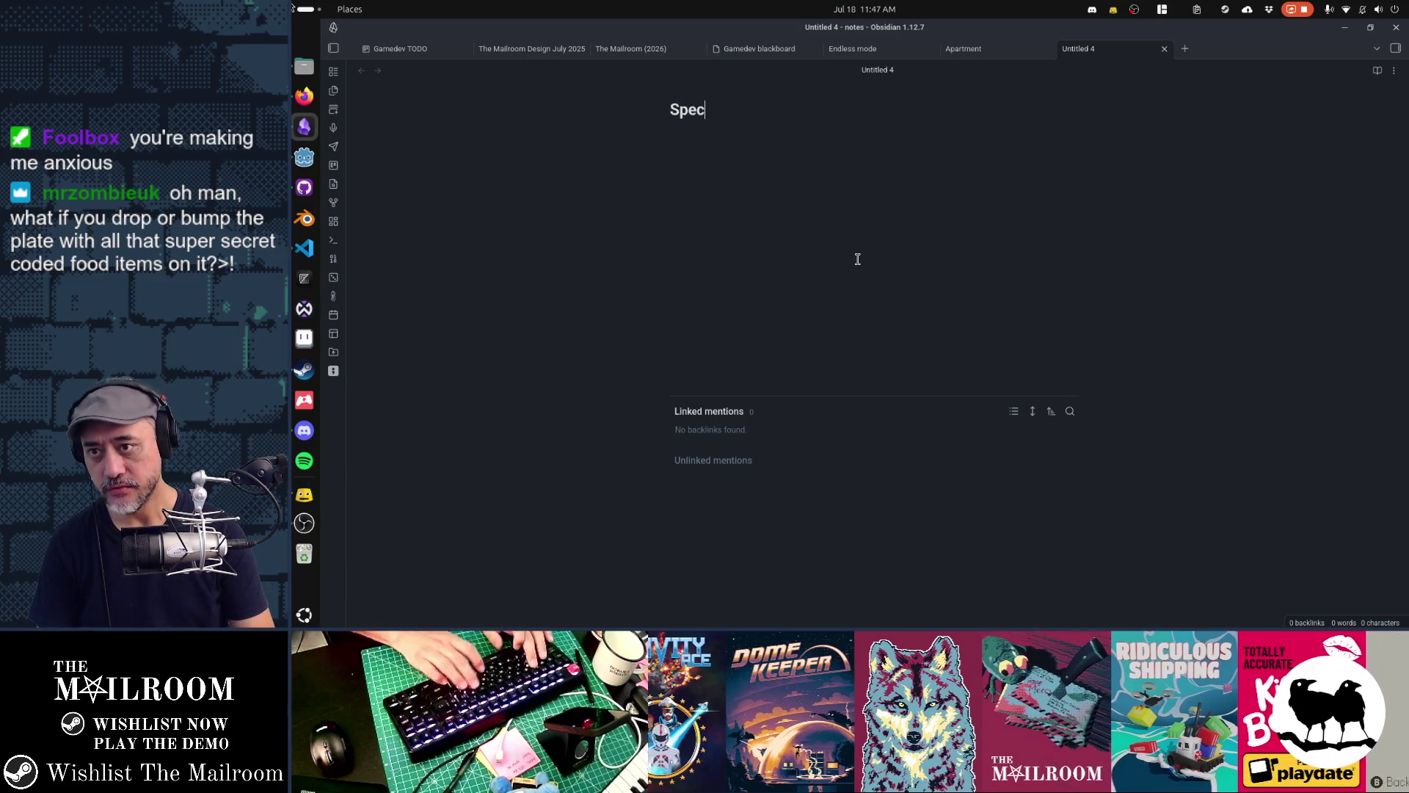
type("ial delivery")
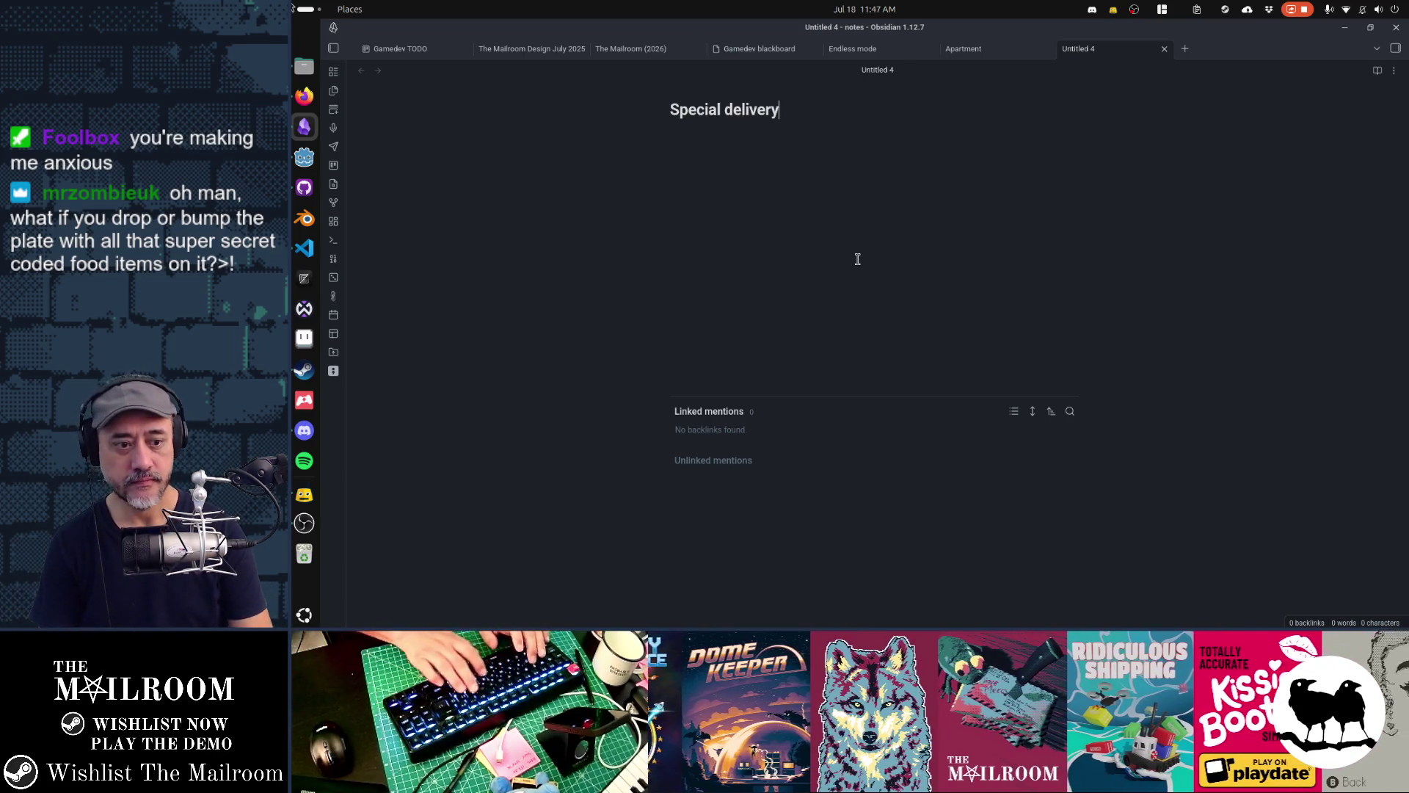
key("Return")
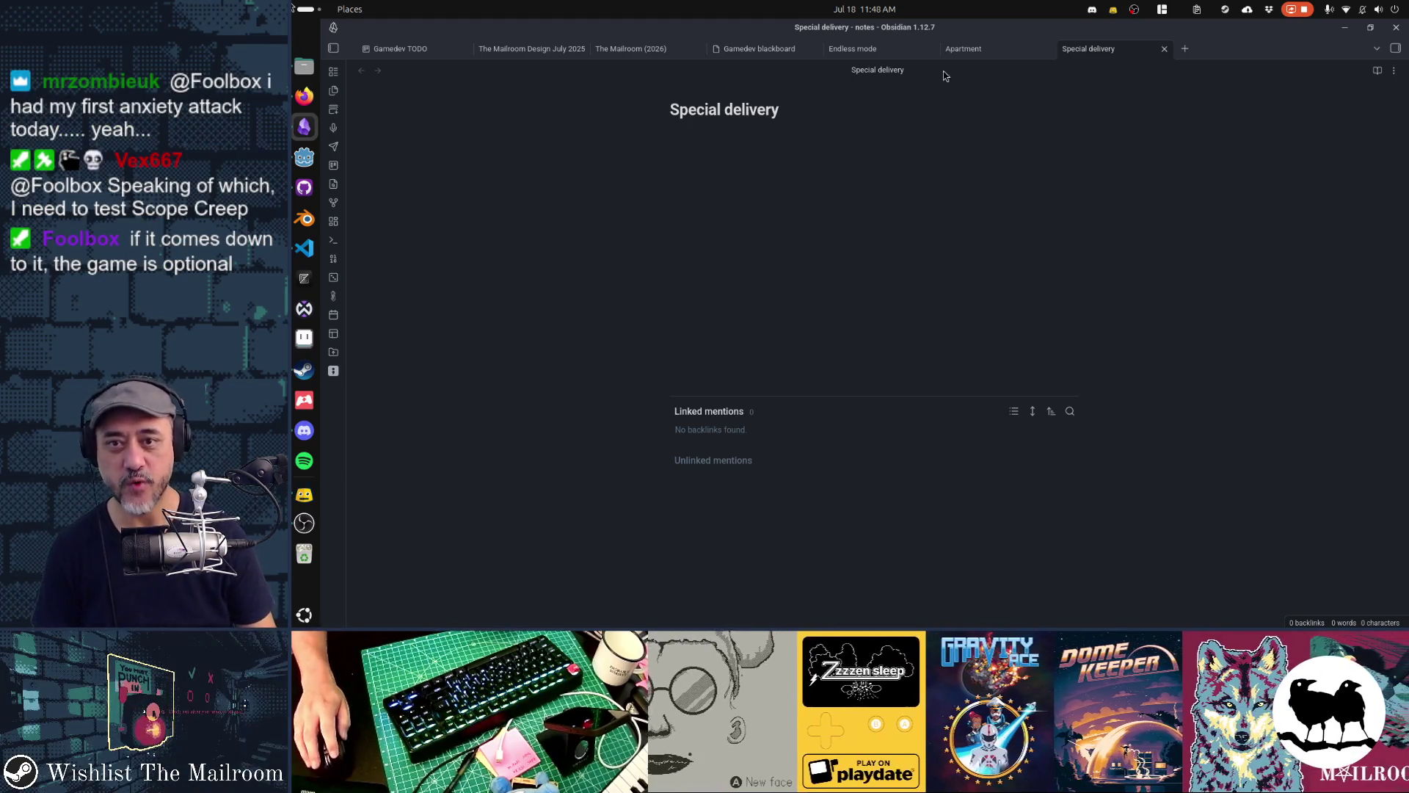
left_click_drag(969, 49, 873, 59)
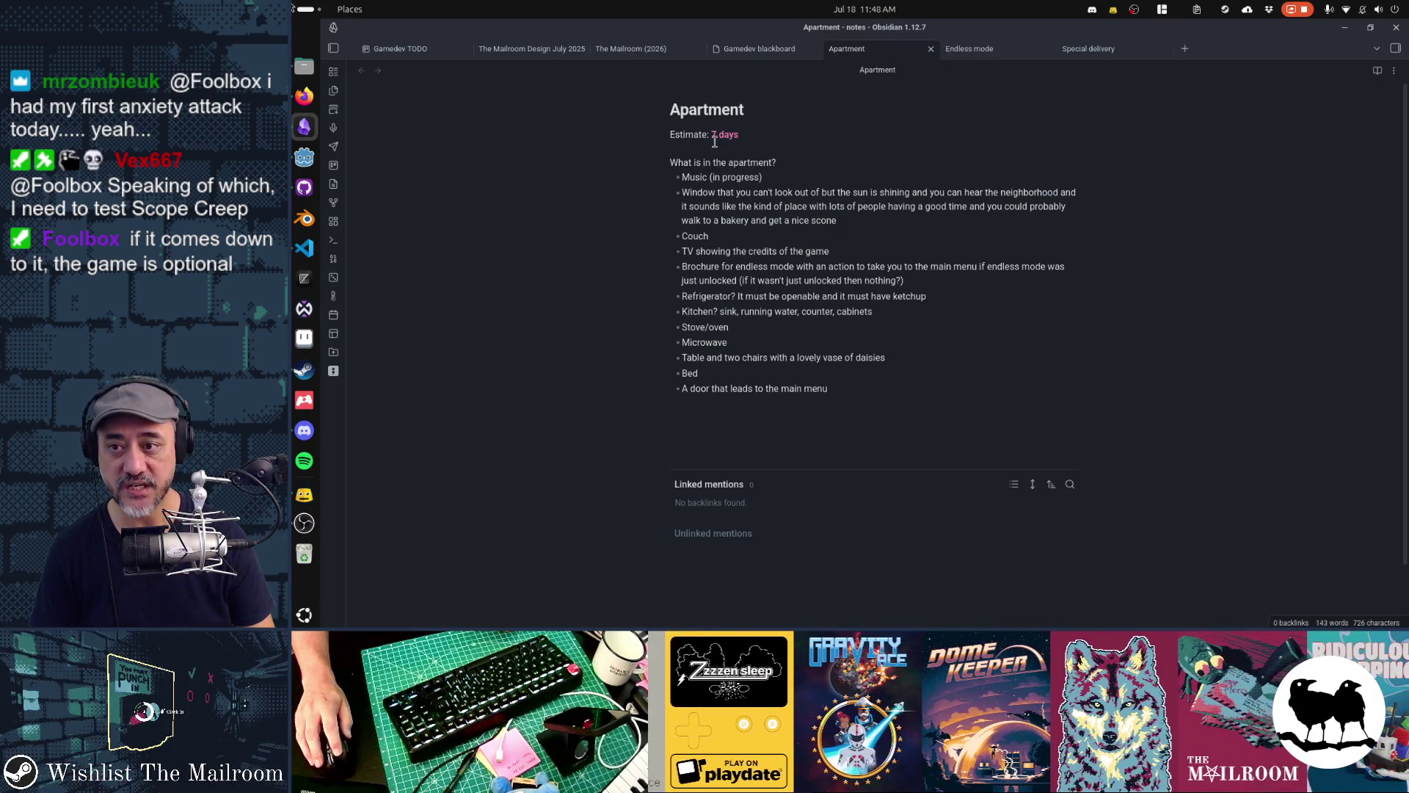
mouse_move(717, 164)
left_mouse_down()
mouse_move(898, 421)
mouse_move(761, 375)
mouse_move(571, 165)
left_mouse_up()
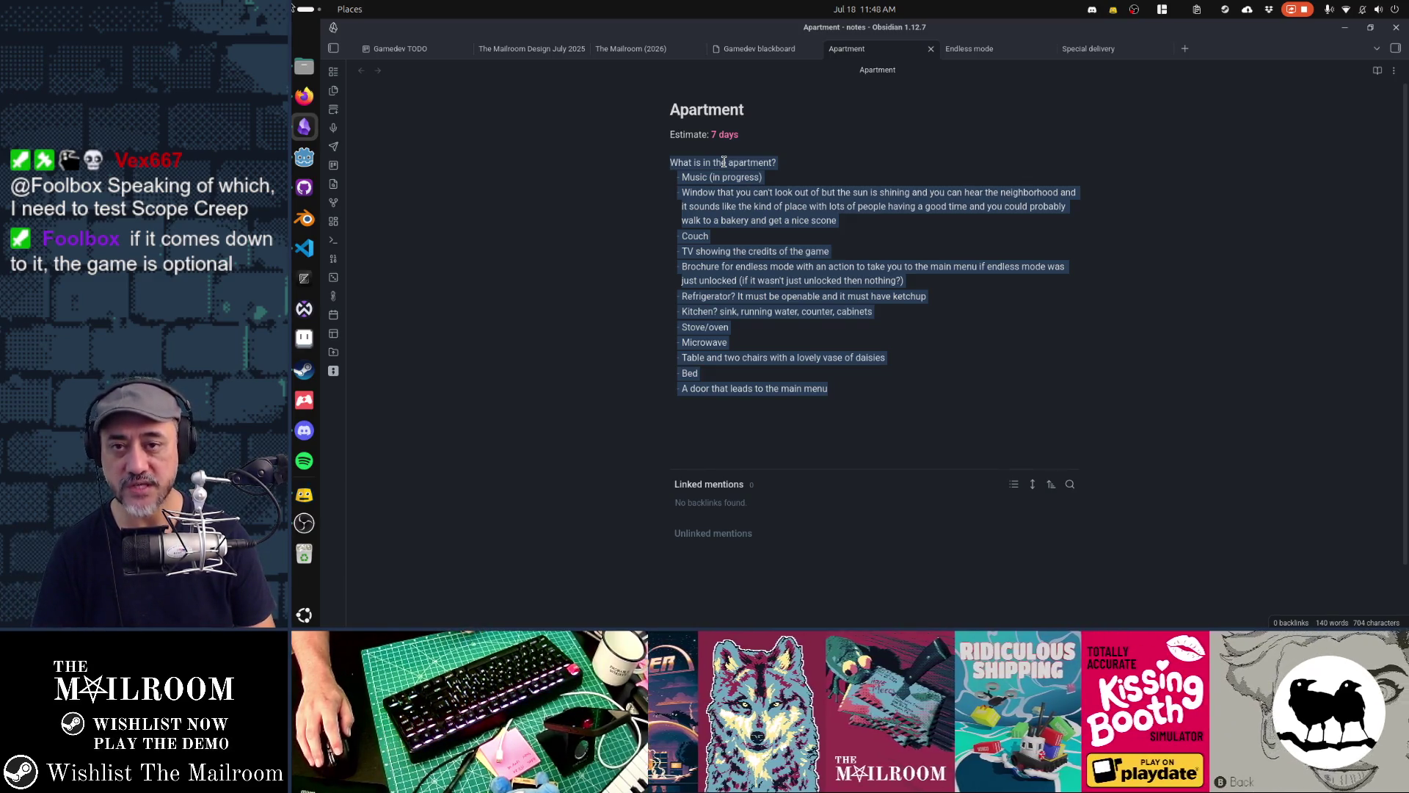
On the Endless mode note, select the three day-estimate lines to view their markdown
left_click(973, 48)
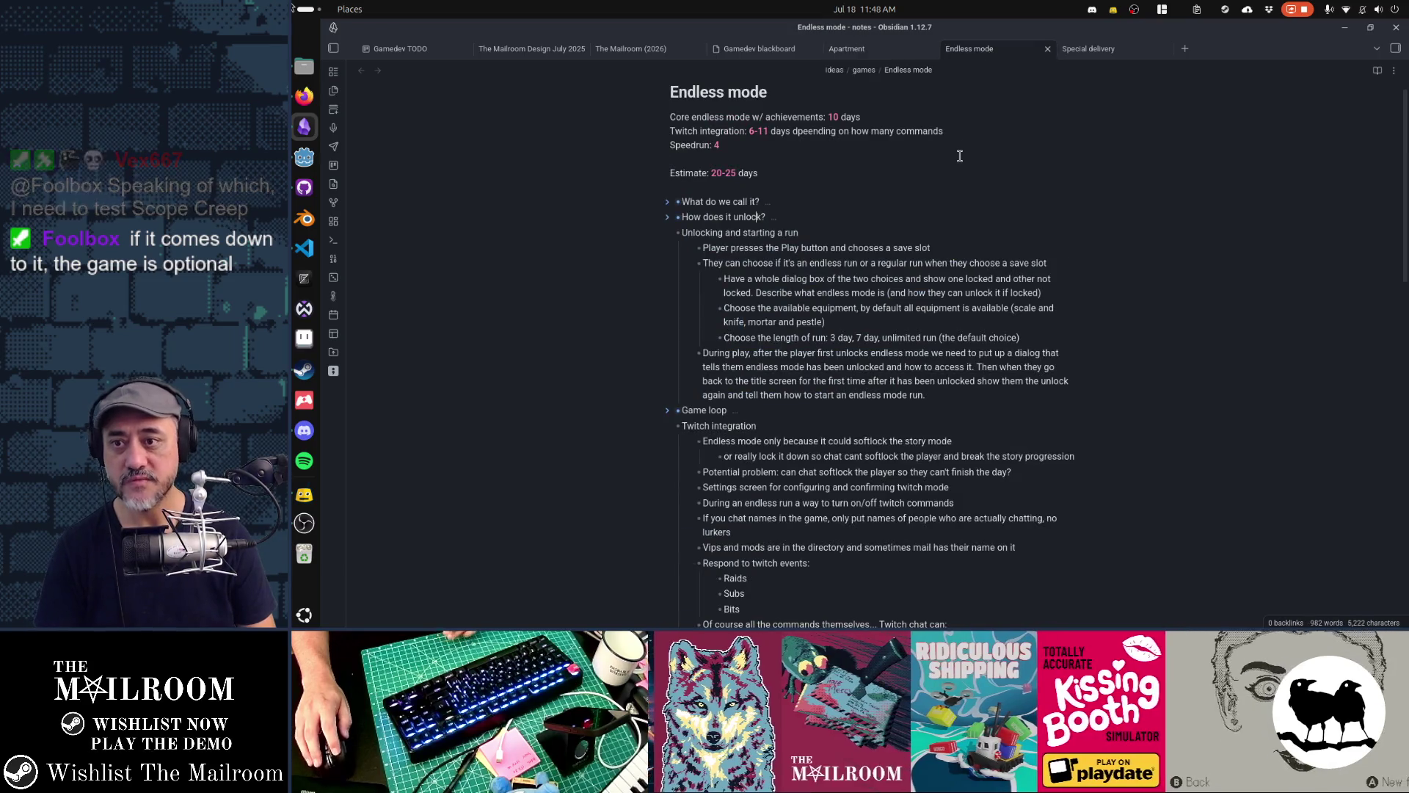
left_click_drag(670, 118, 886, 121)
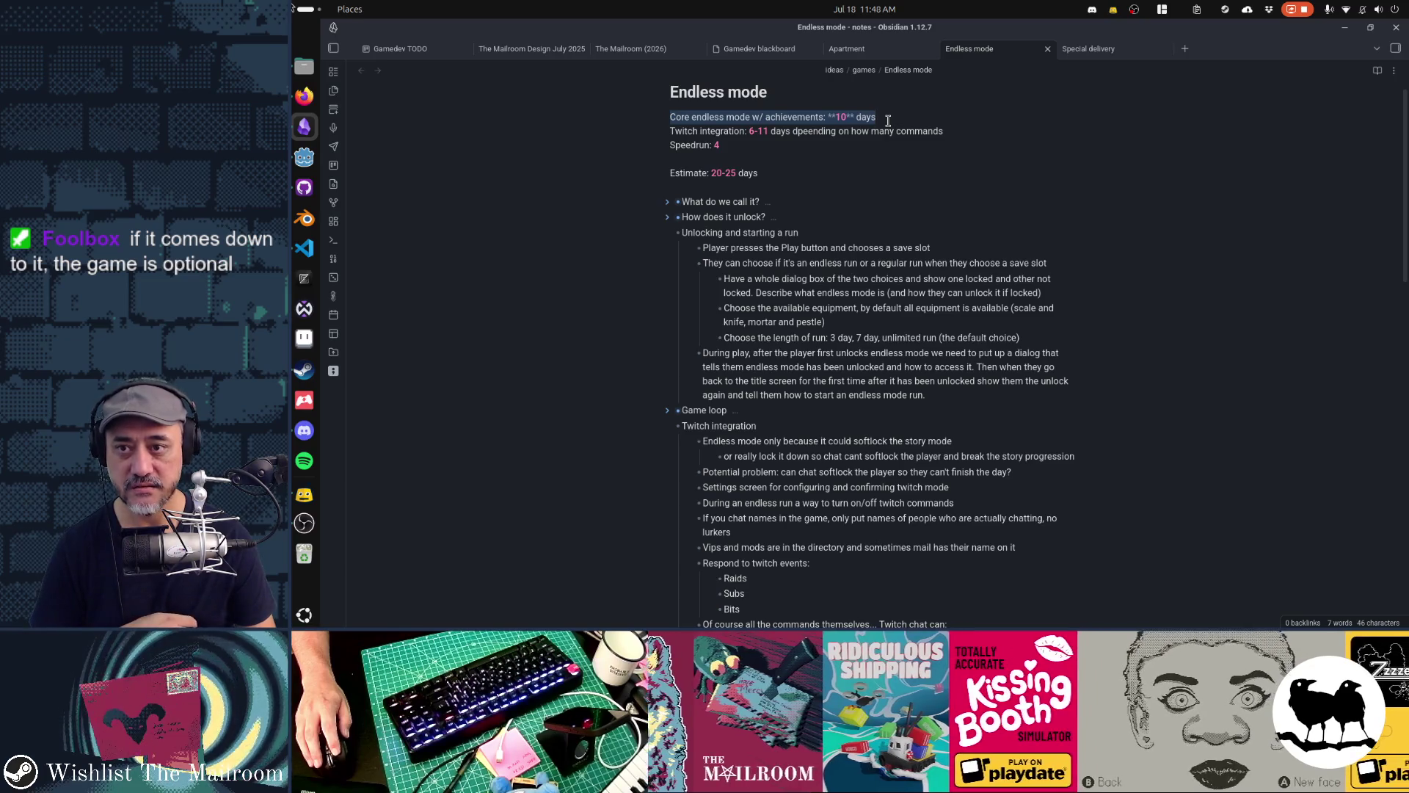
left_click(815, 158)
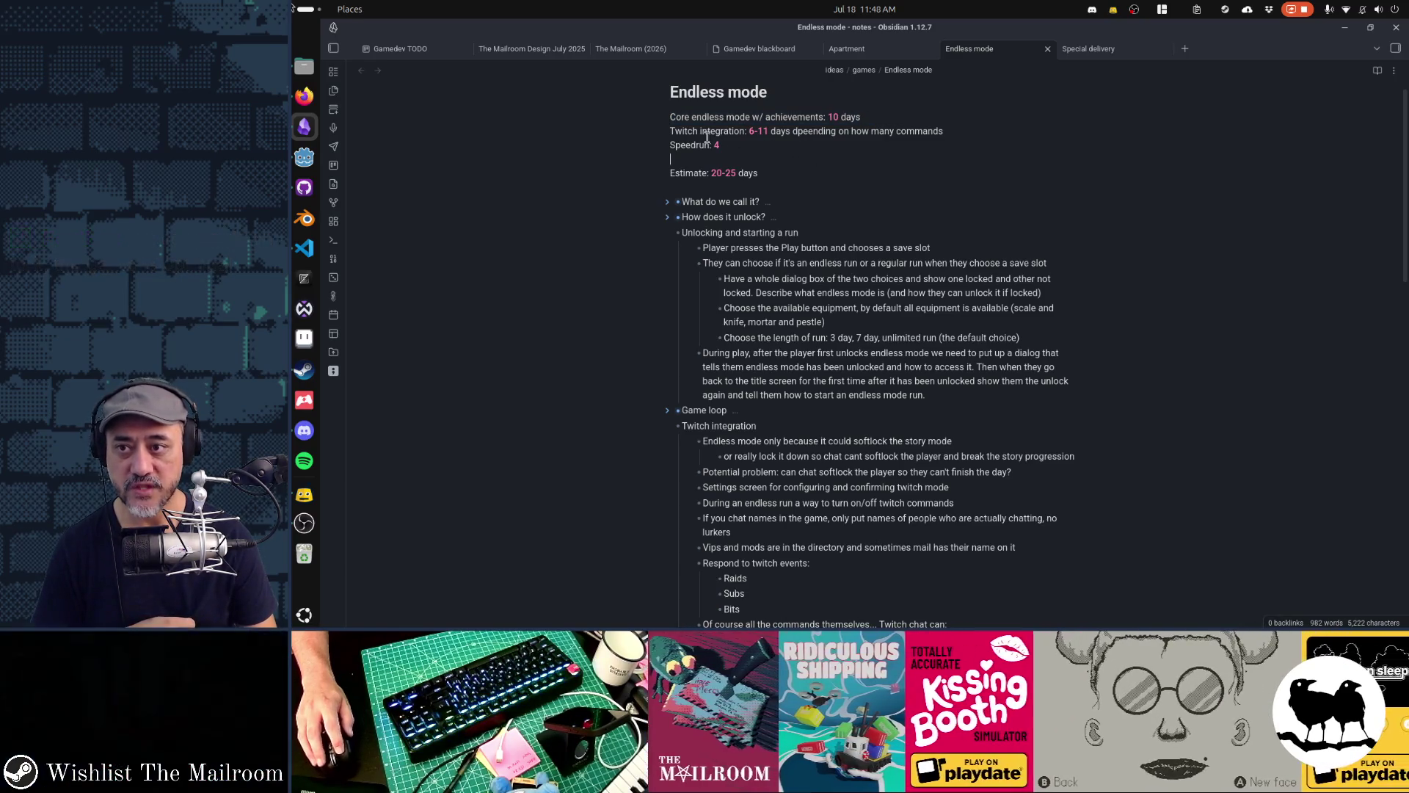
mouse_move(670, 130)
left_mouse_down()
mouse_move(947, 134)
mouse_move(735, 139)
left_mouse_up()
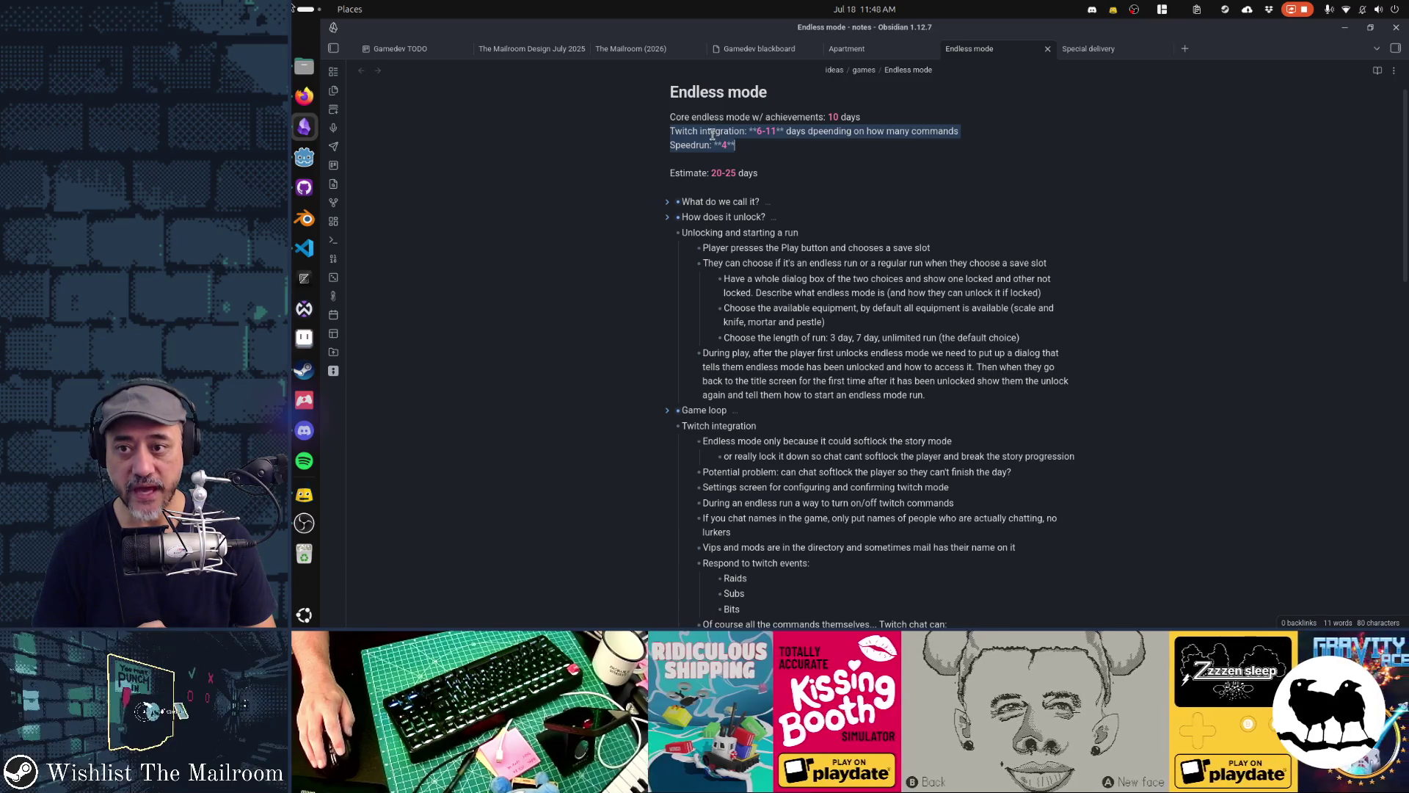
left_click_drag(672, 116, 785, 154)
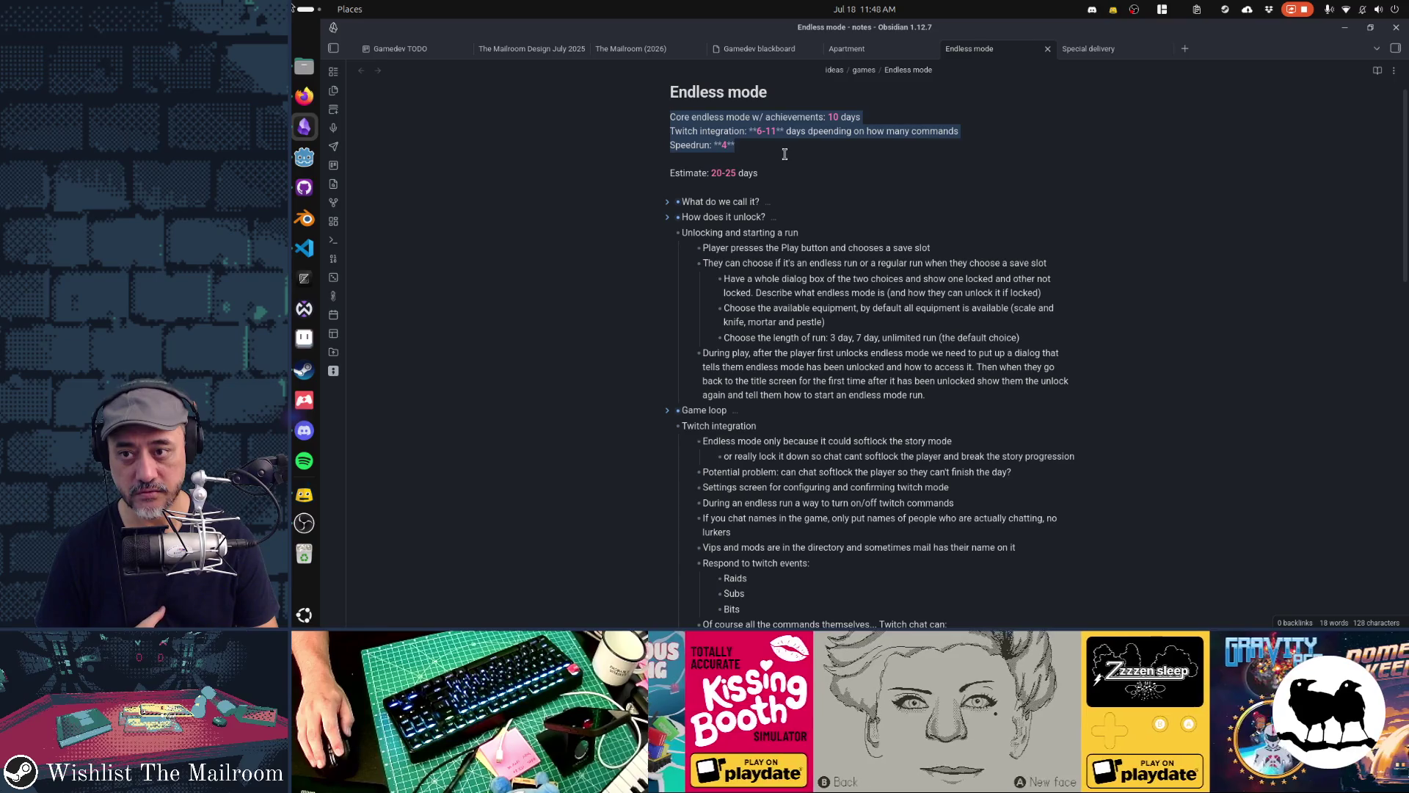
left_click(783, 148)
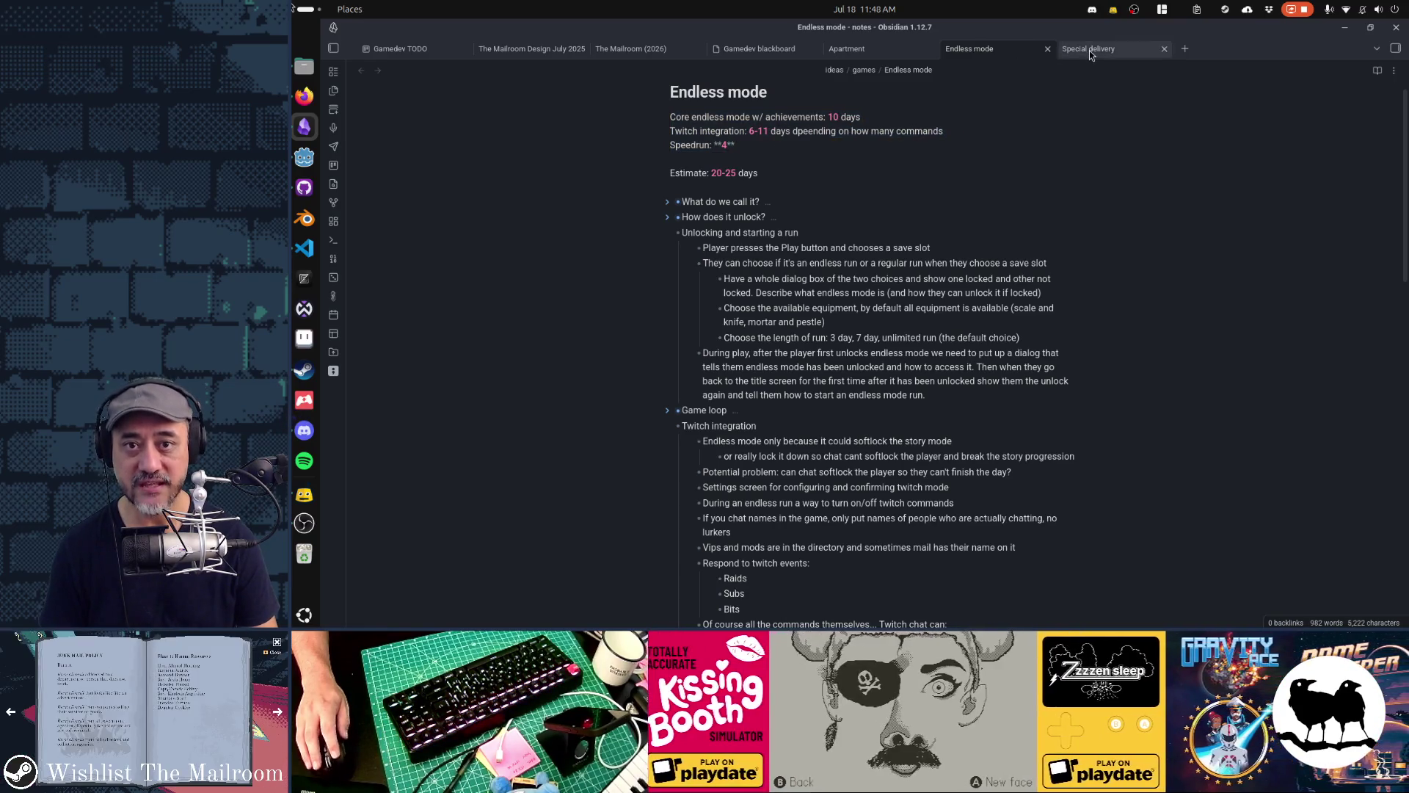
In Special delivery, add the line 'Estimate: **10 days**' followed by an empty line
left_click(1090, 51)
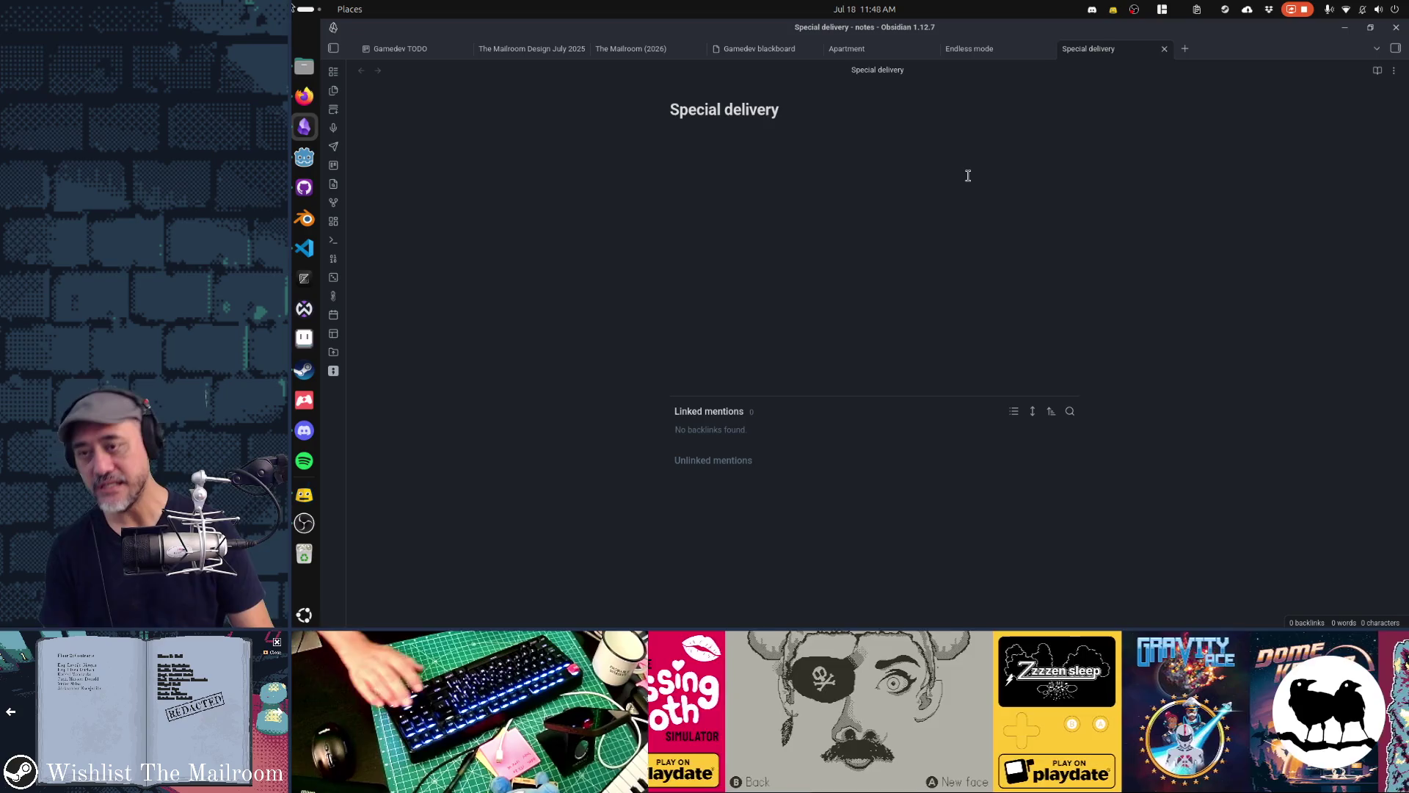
type("Estimate")
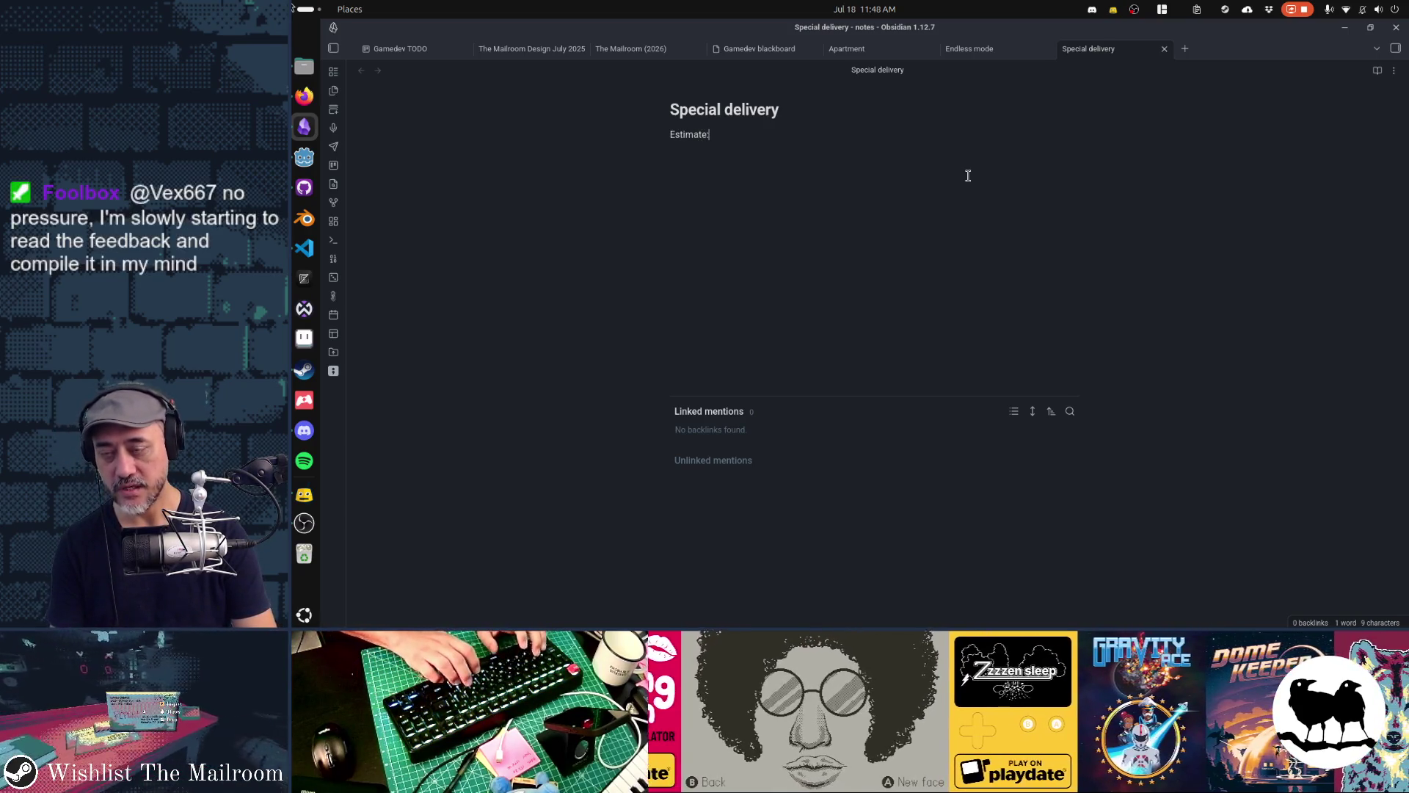
type(": ****")
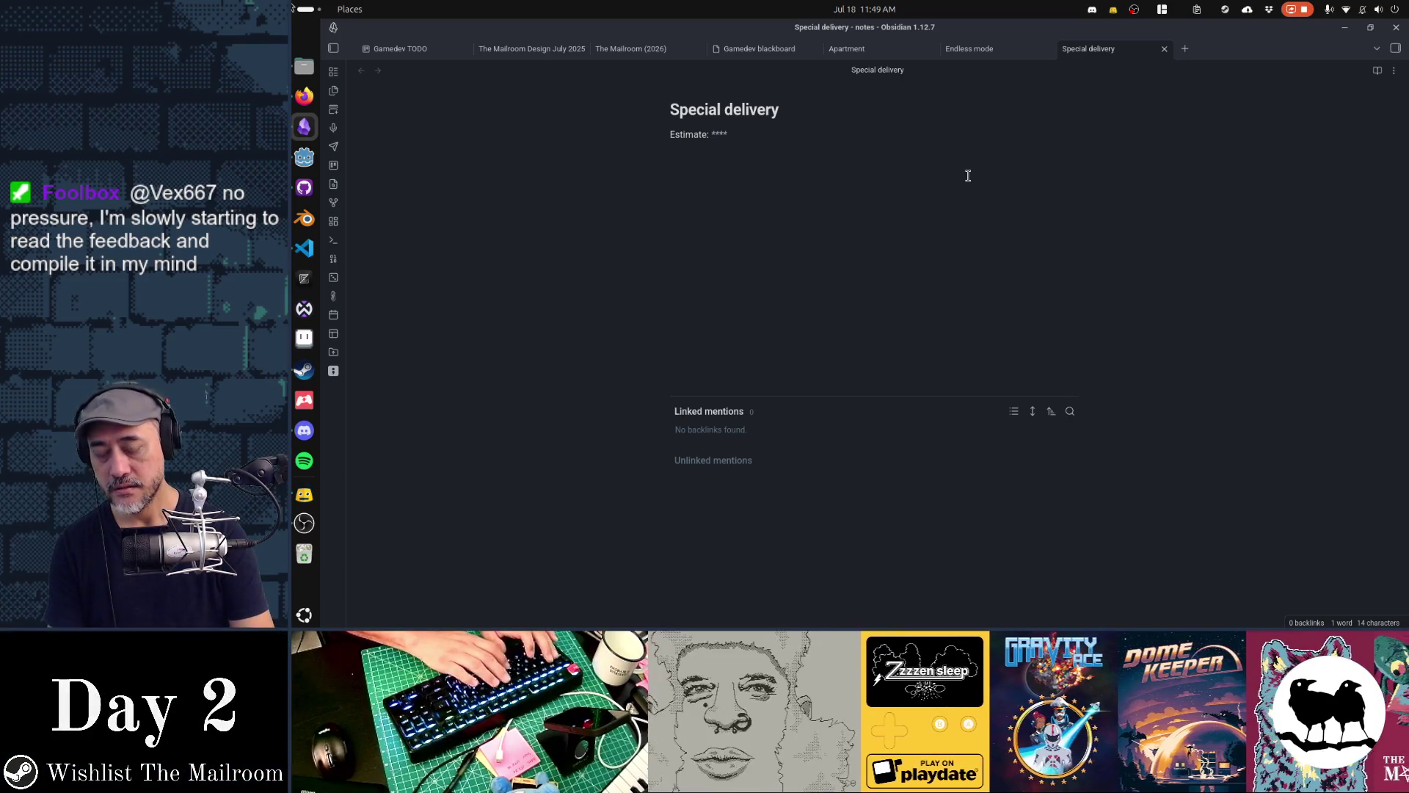
type("10 days")
key("End")
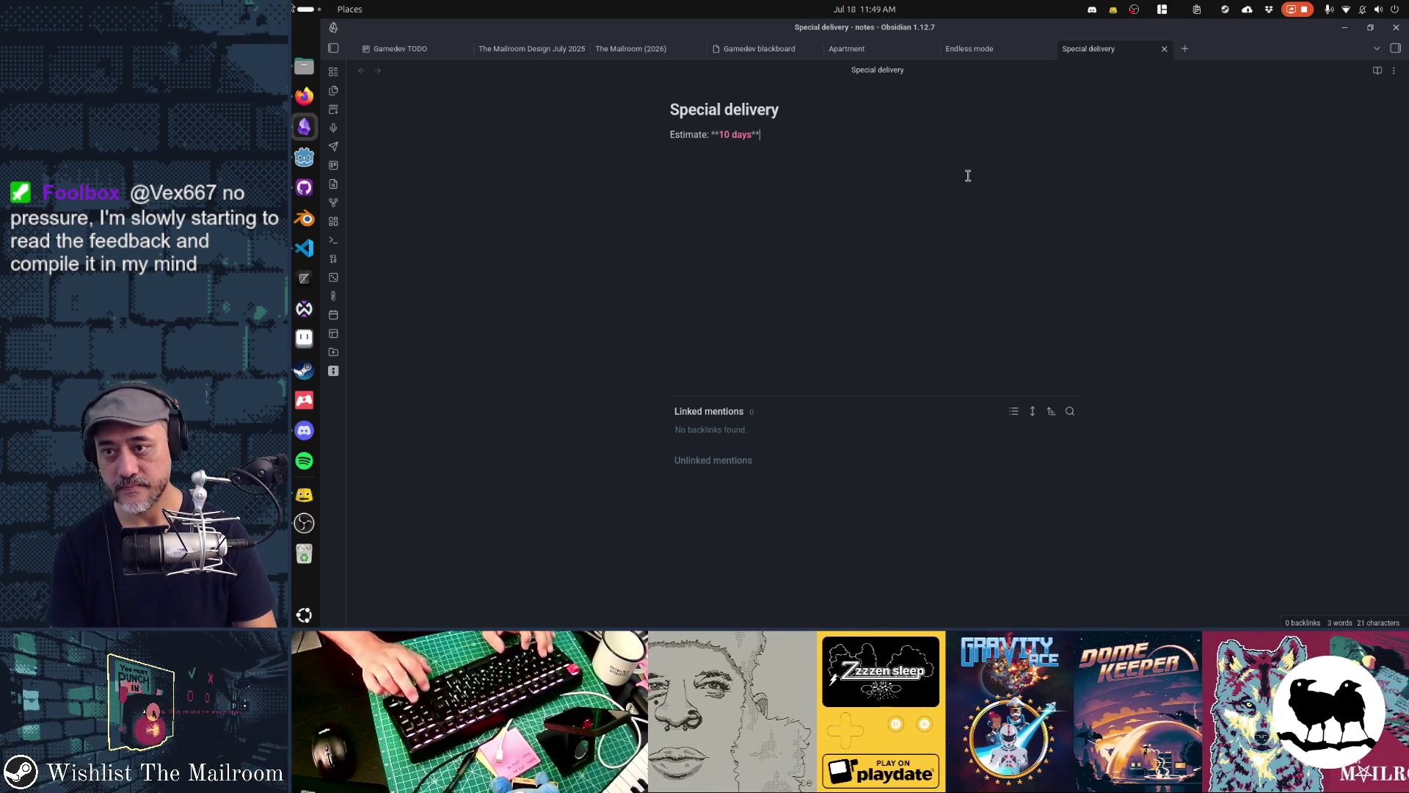
key("Return")
key("Return")
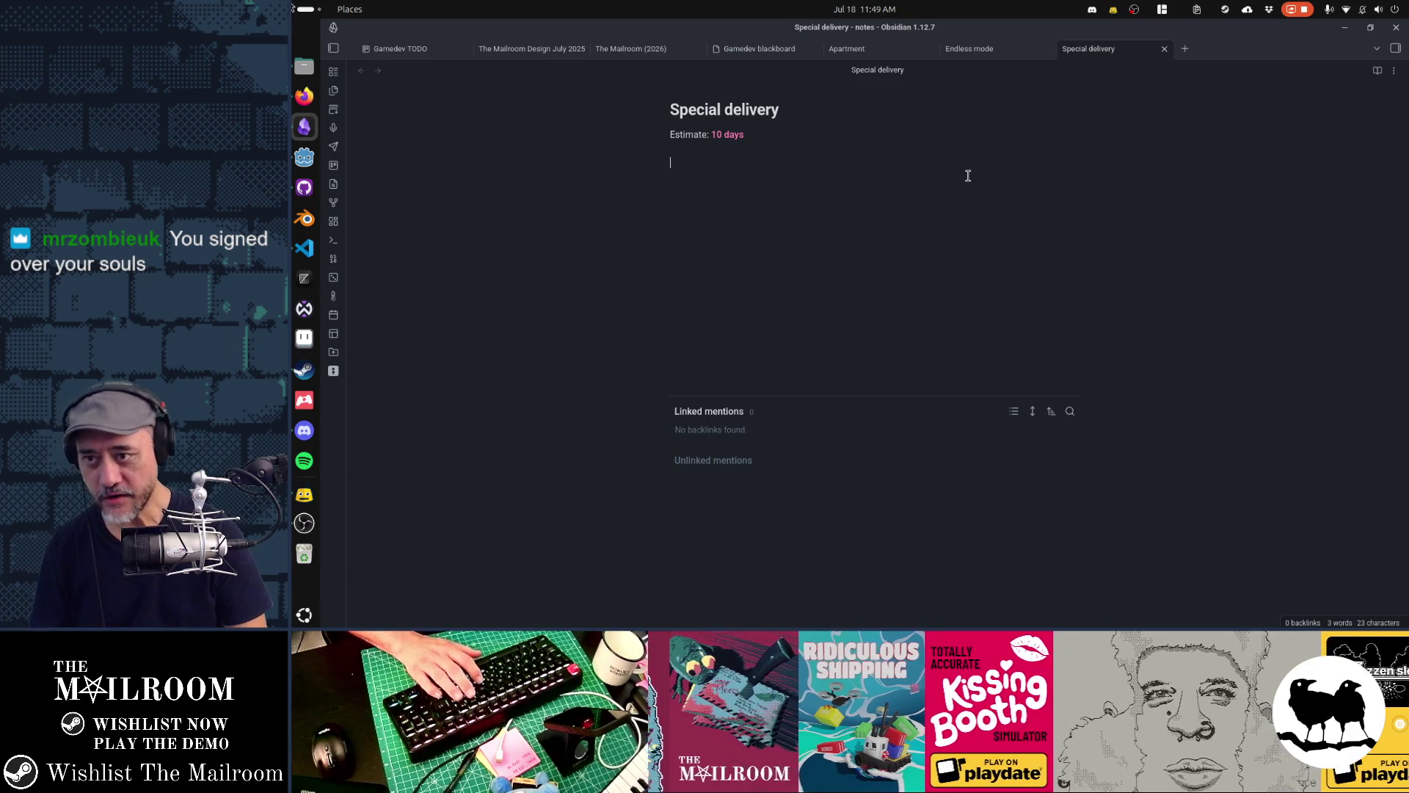
key("ctrl+a")
key("Right")
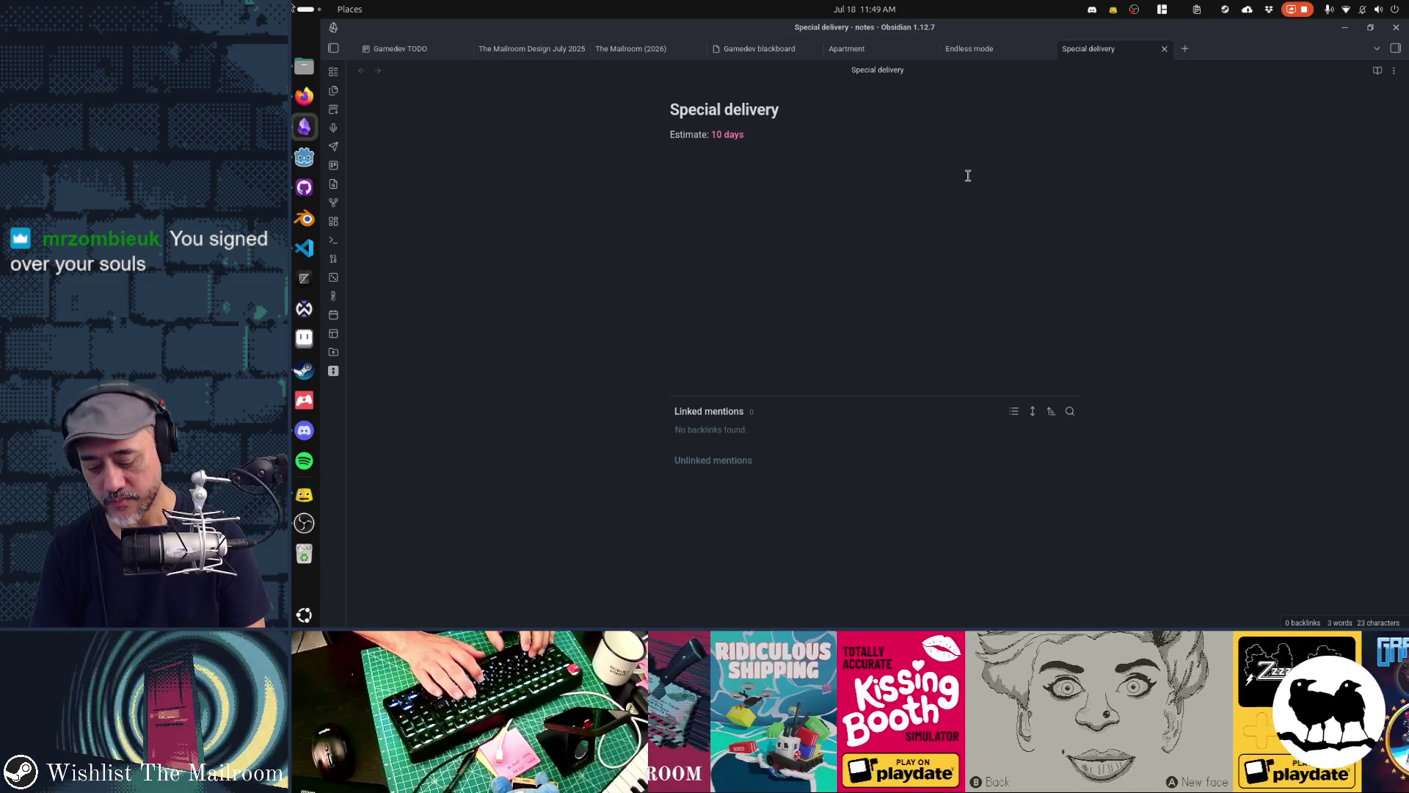
Add 'What is the special delivery?' with a bullet about the package hand delivered to upper floors
type("What is the s")
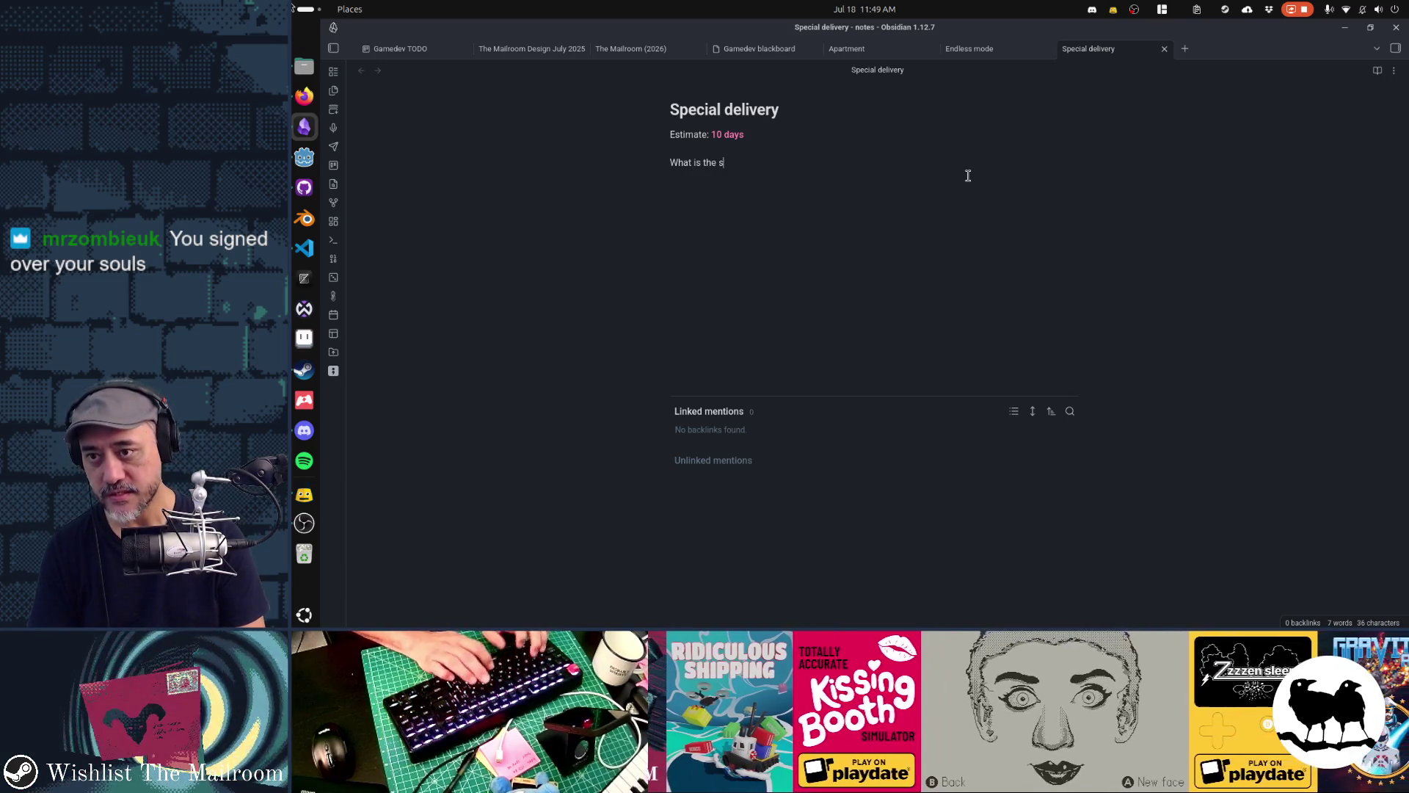
type("pecial delivery?")
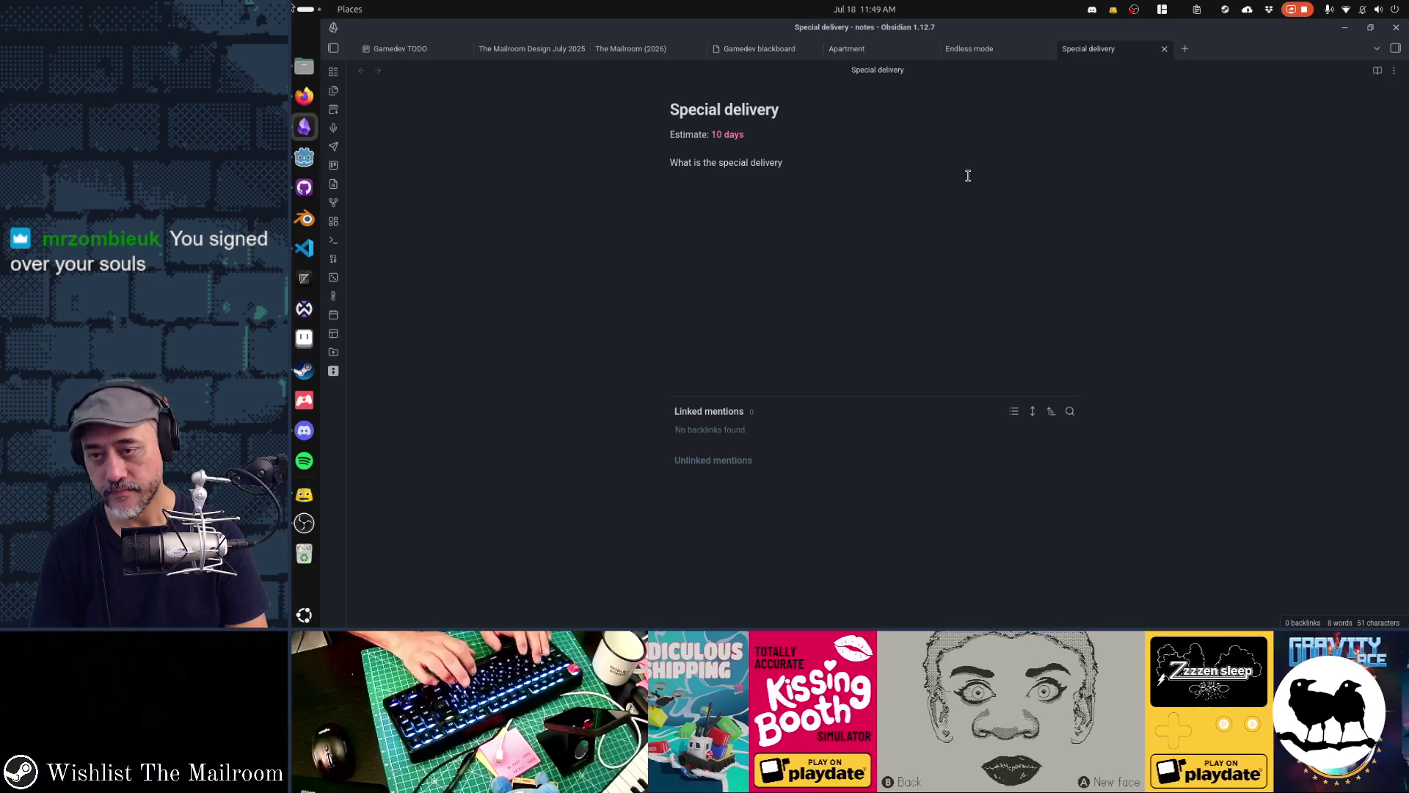
key("Return")
type("- It is a s")
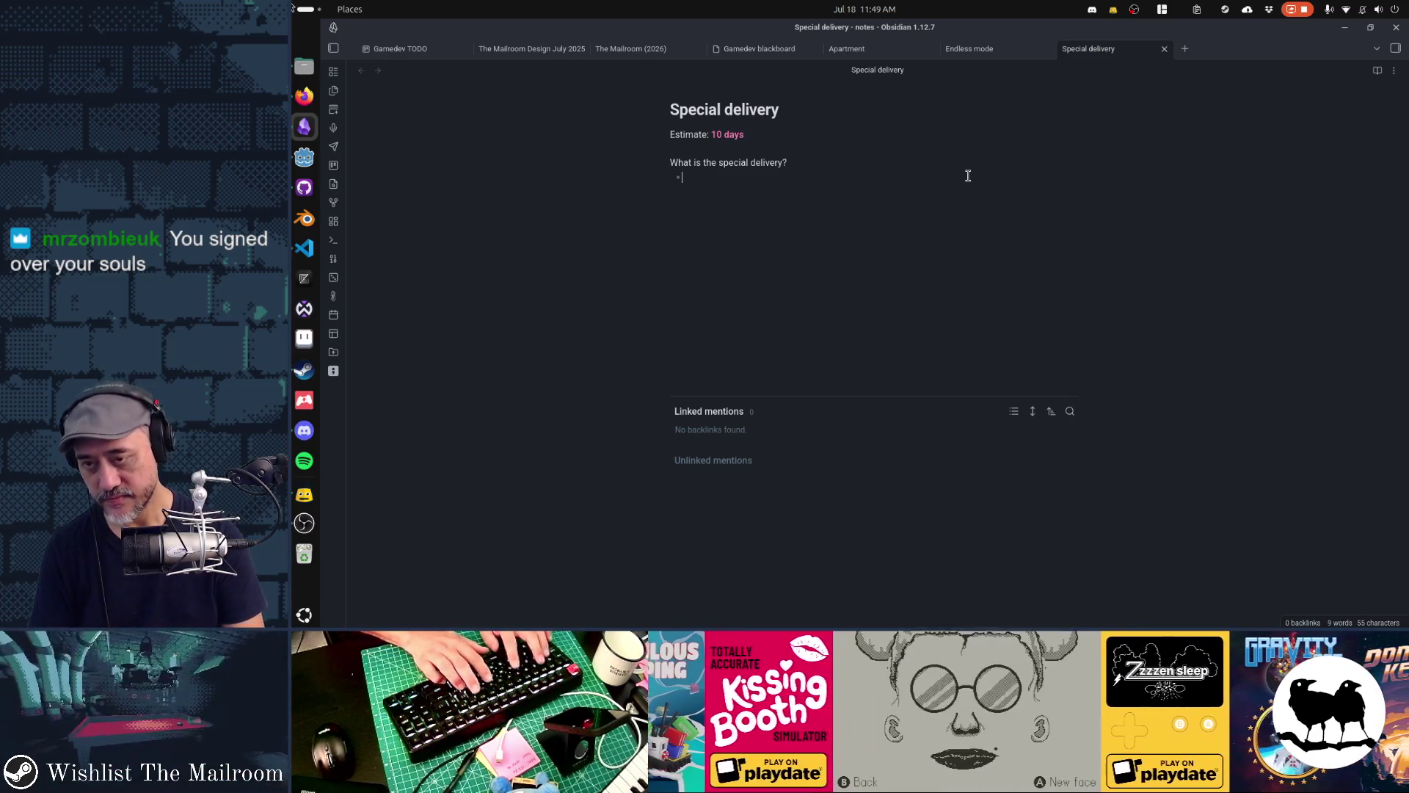
type("al pac")
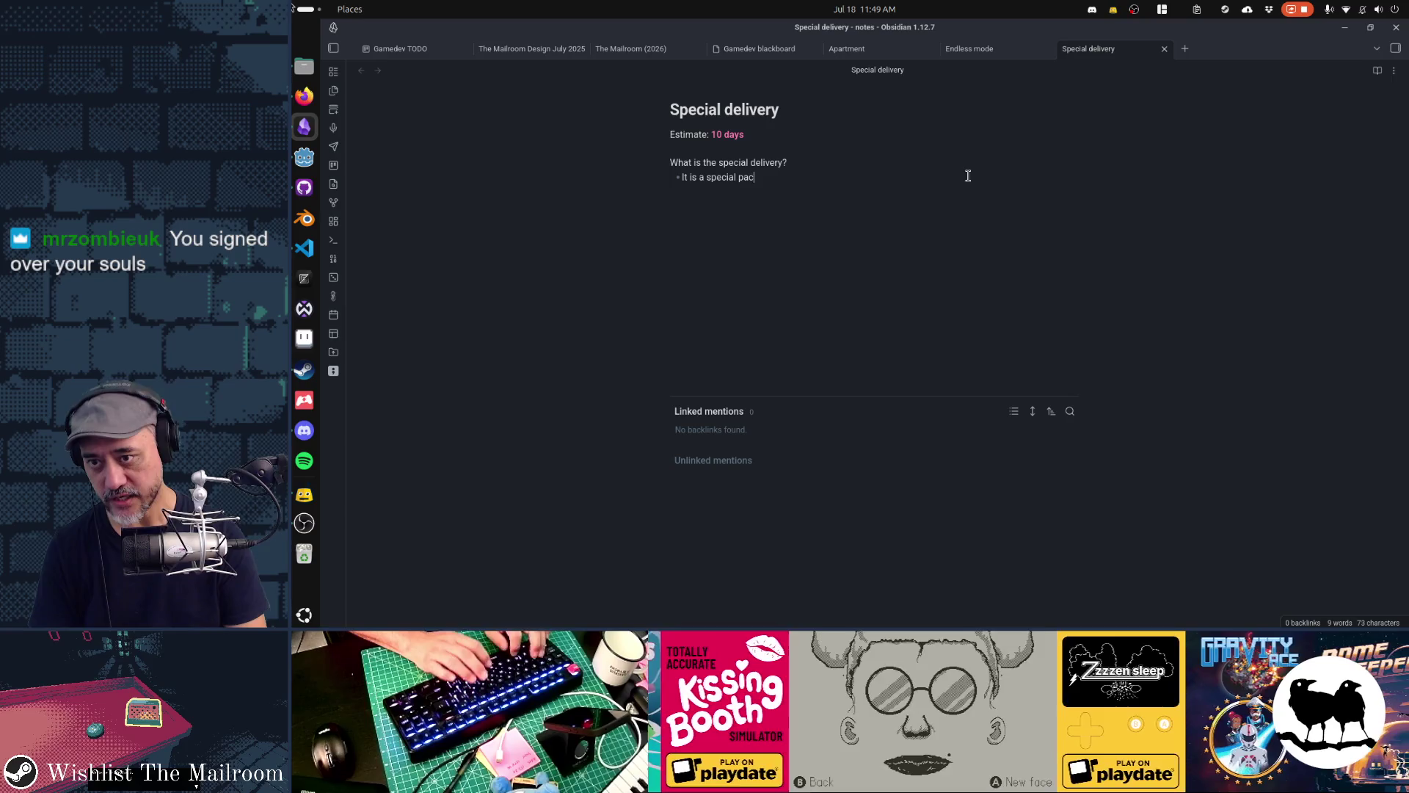
type("kage tha")
type("t arrives from ")
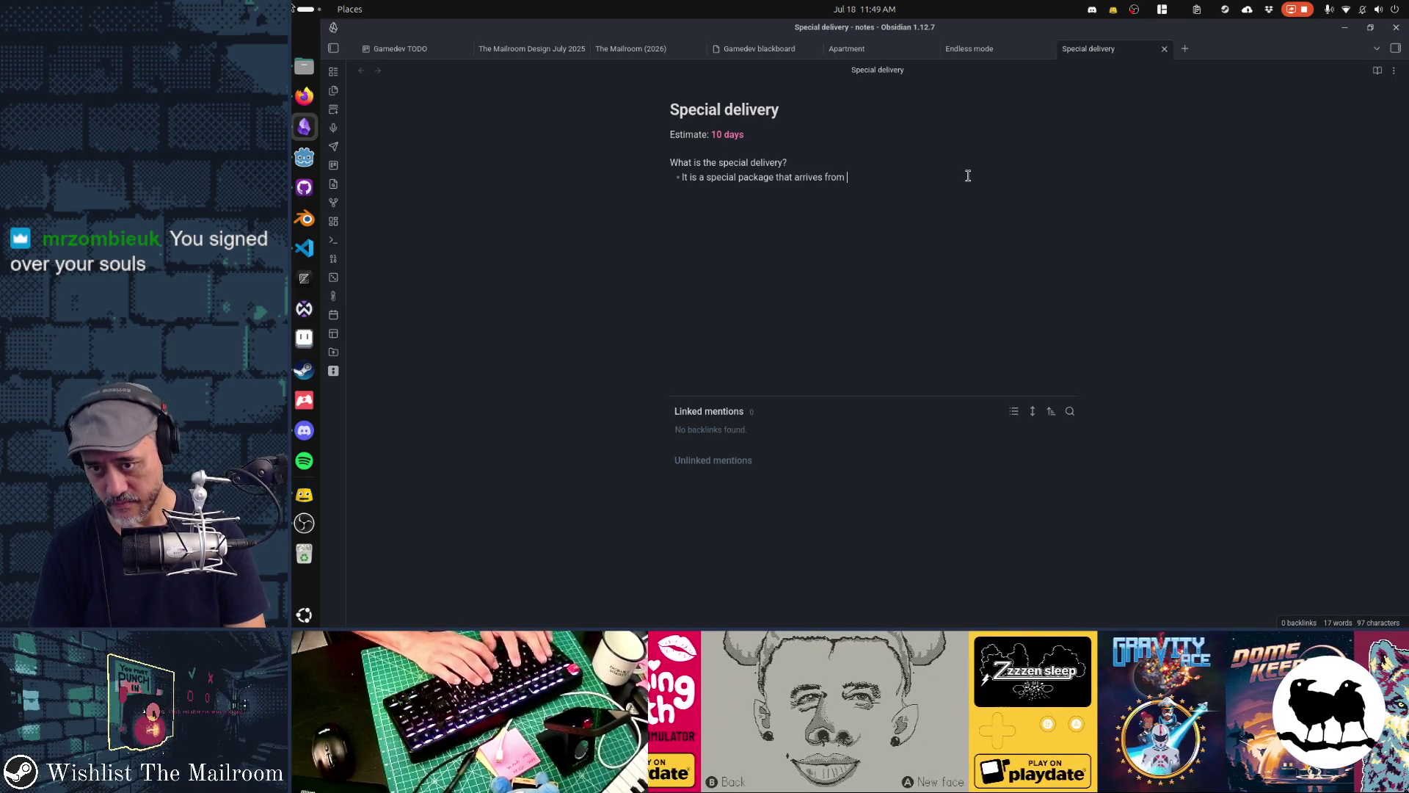
type("the assistant that")
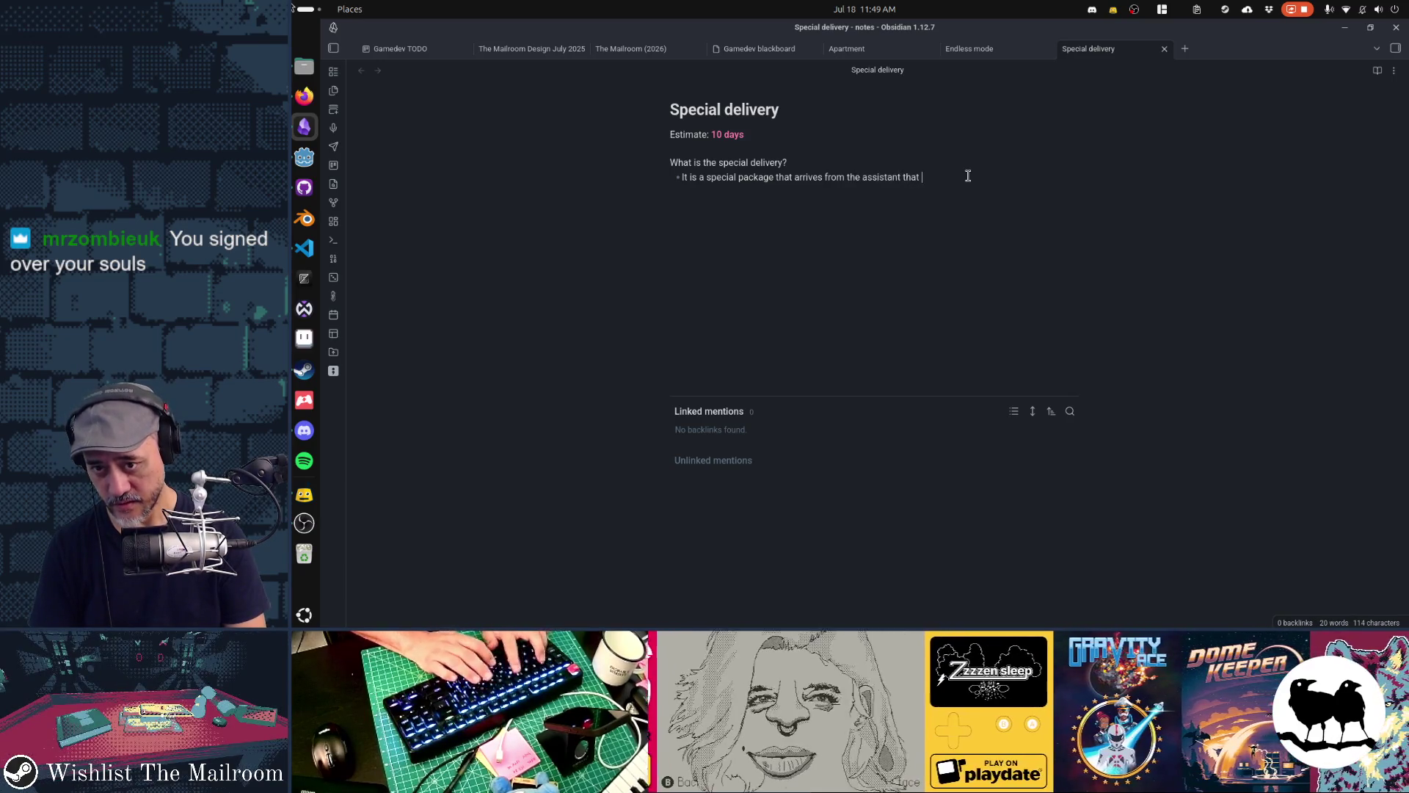
type("req")
type("uires you to han")
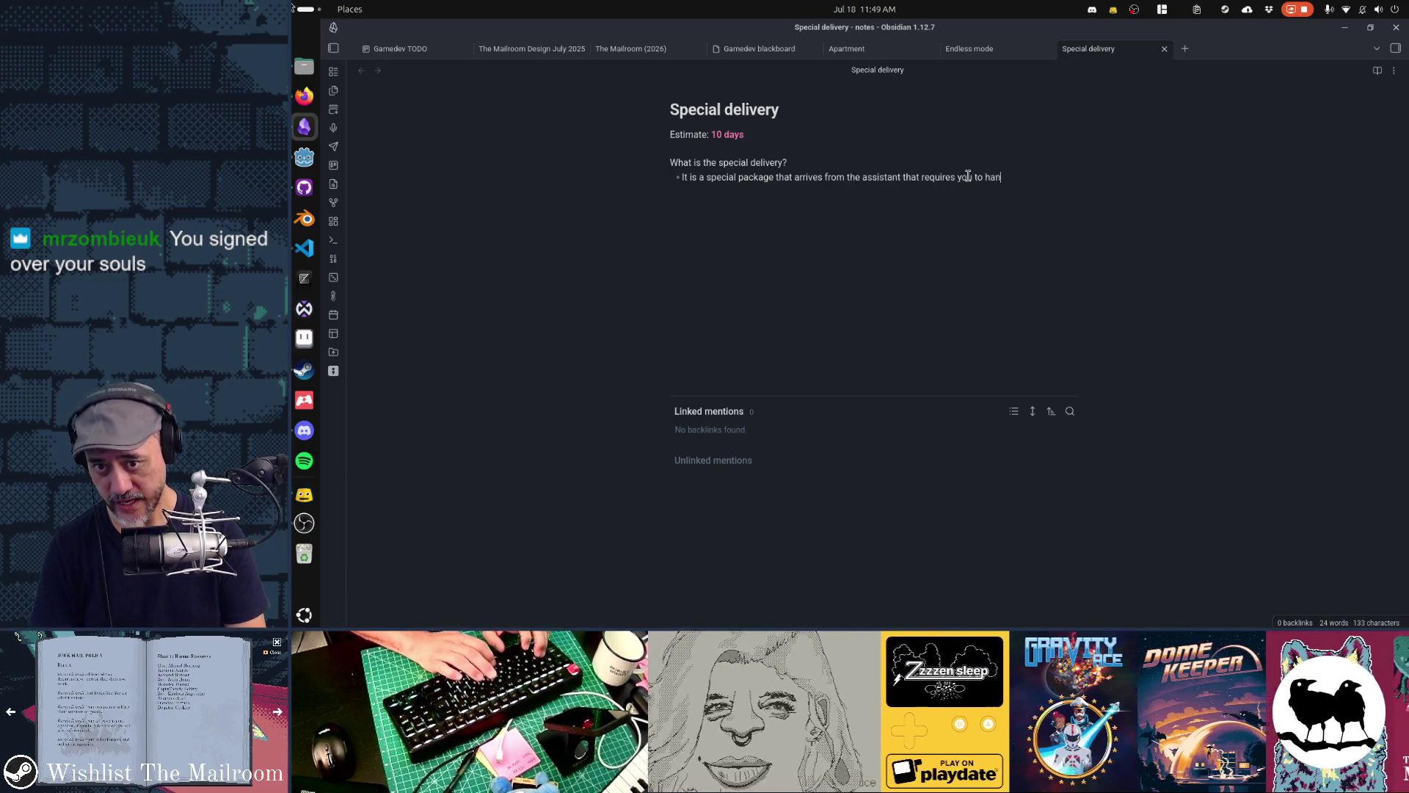
type("upper floors")
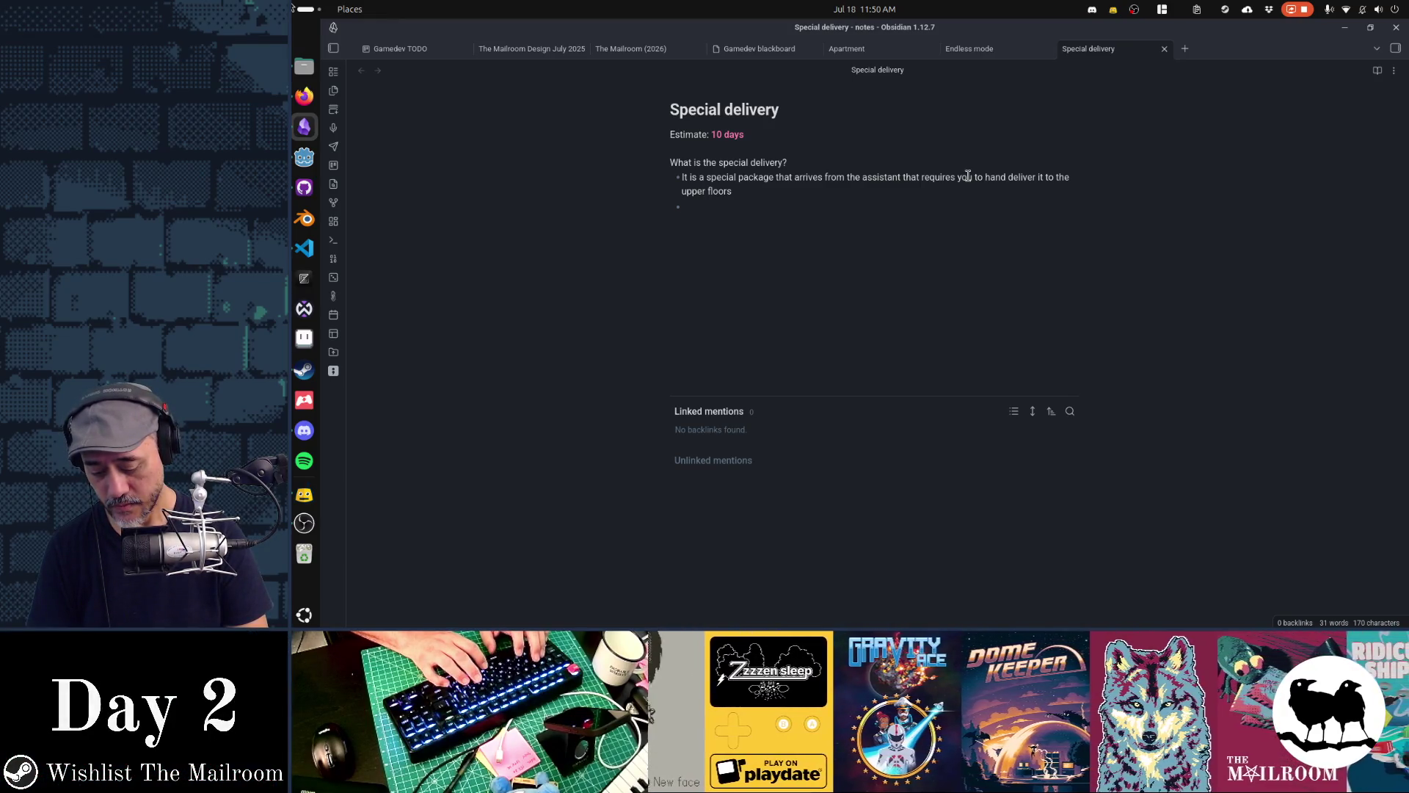
Start the bullet 'A new tube activates (5 or 6)' and select the 'or' between the numbers
type("ube ac")
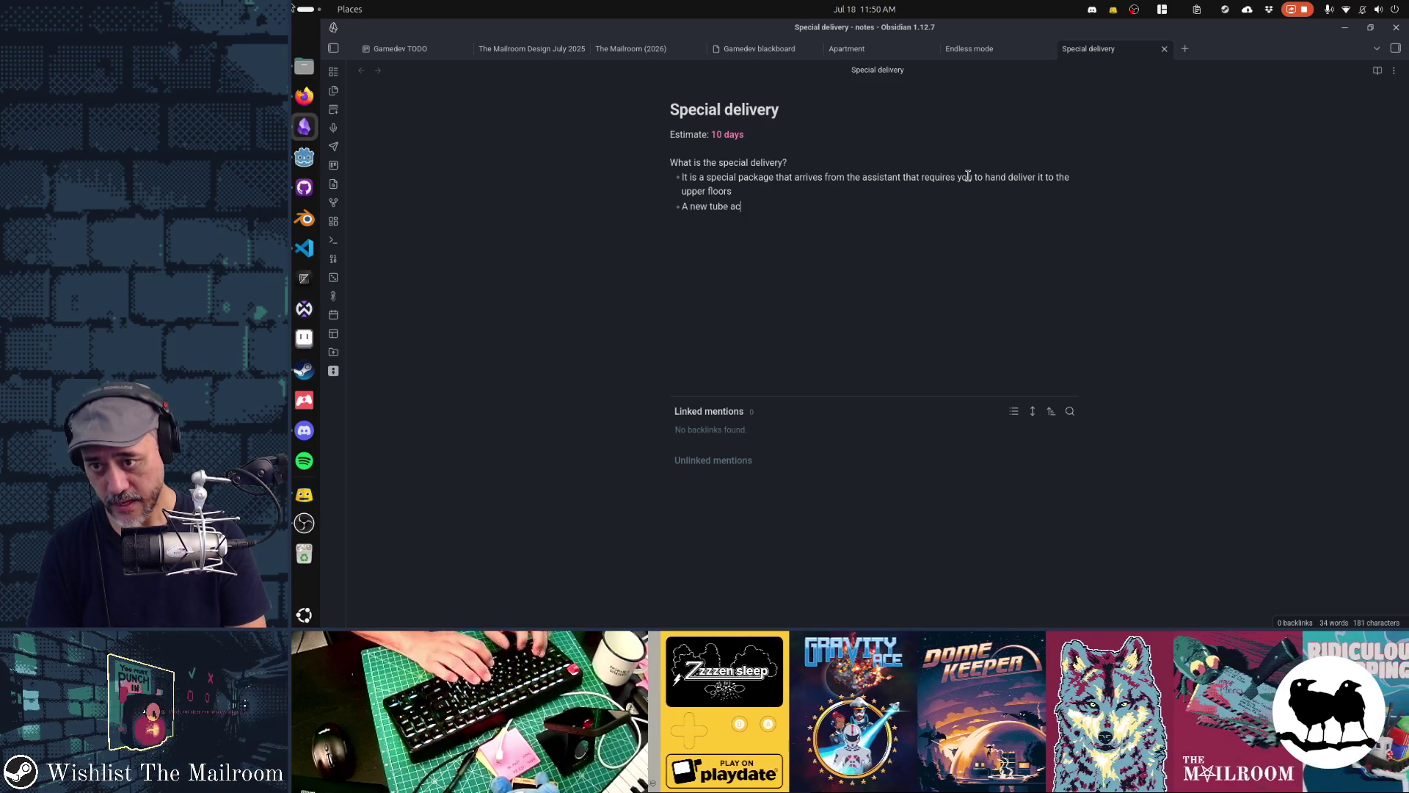
type("tivates (5 or")
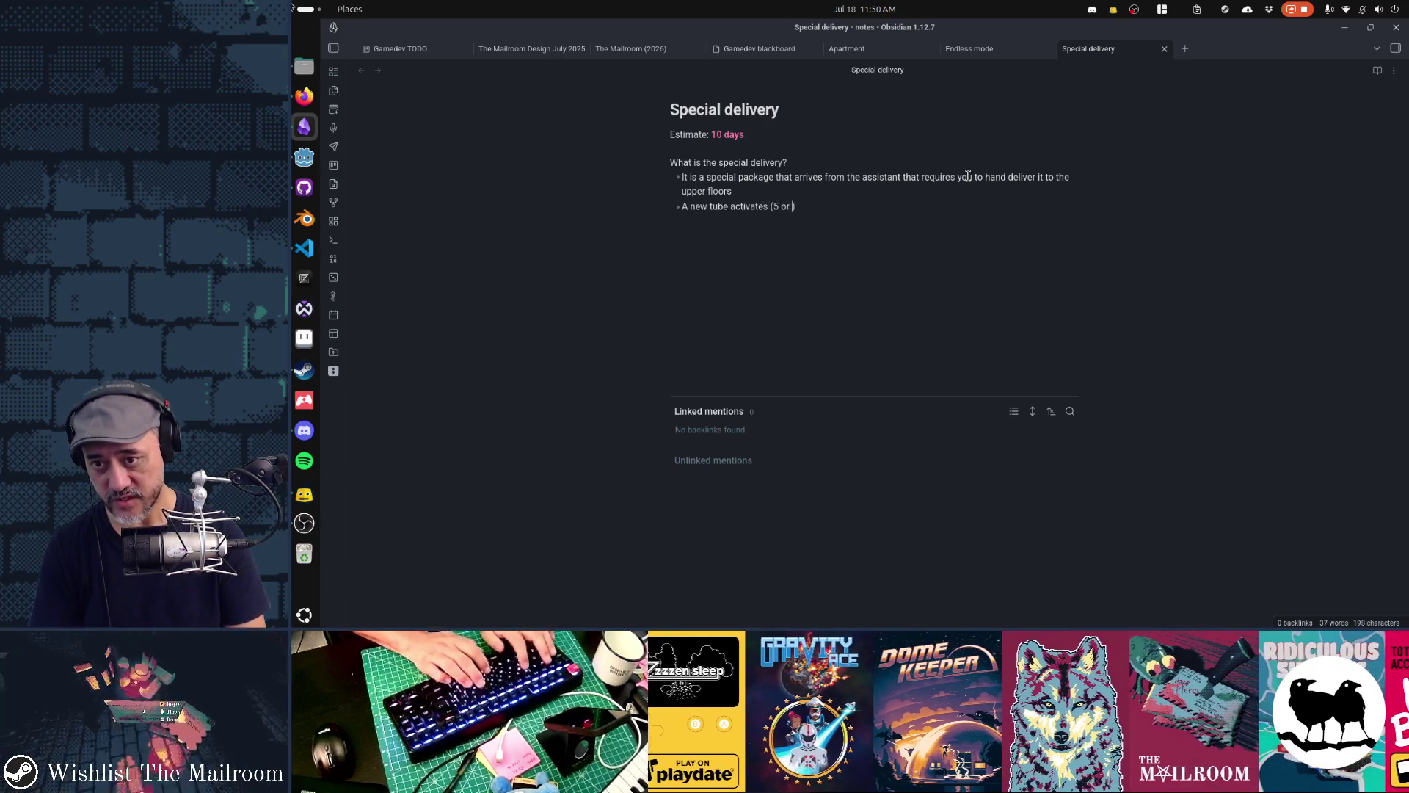
key("Left")
key("ctrl+shift+Left")
key("shift+Left")
Rewrite the tube bullet as 'Tube 6 activates specifically for this package and then deactivates after delivery'
type("|")
key("End")
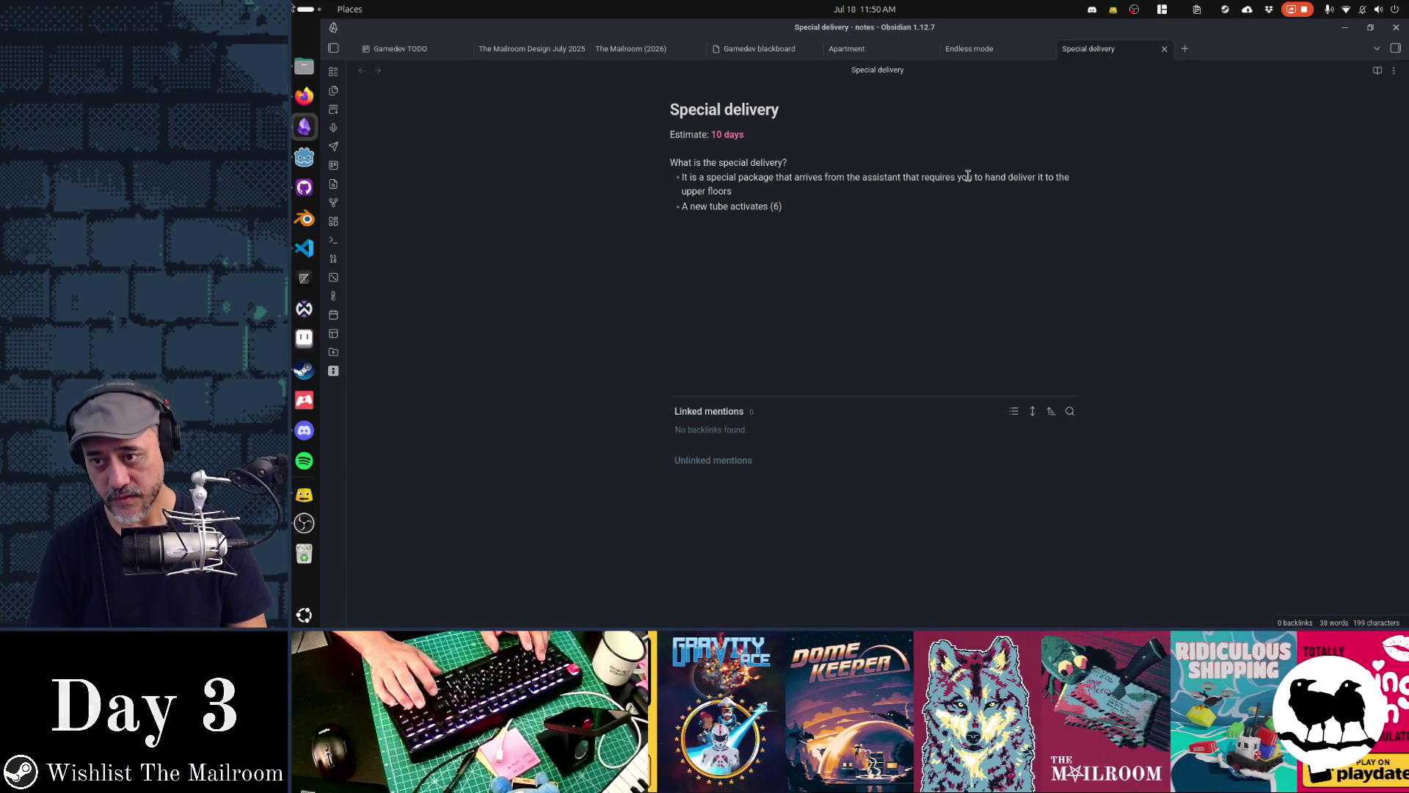
key("shift+Home")
type("Tube 6")
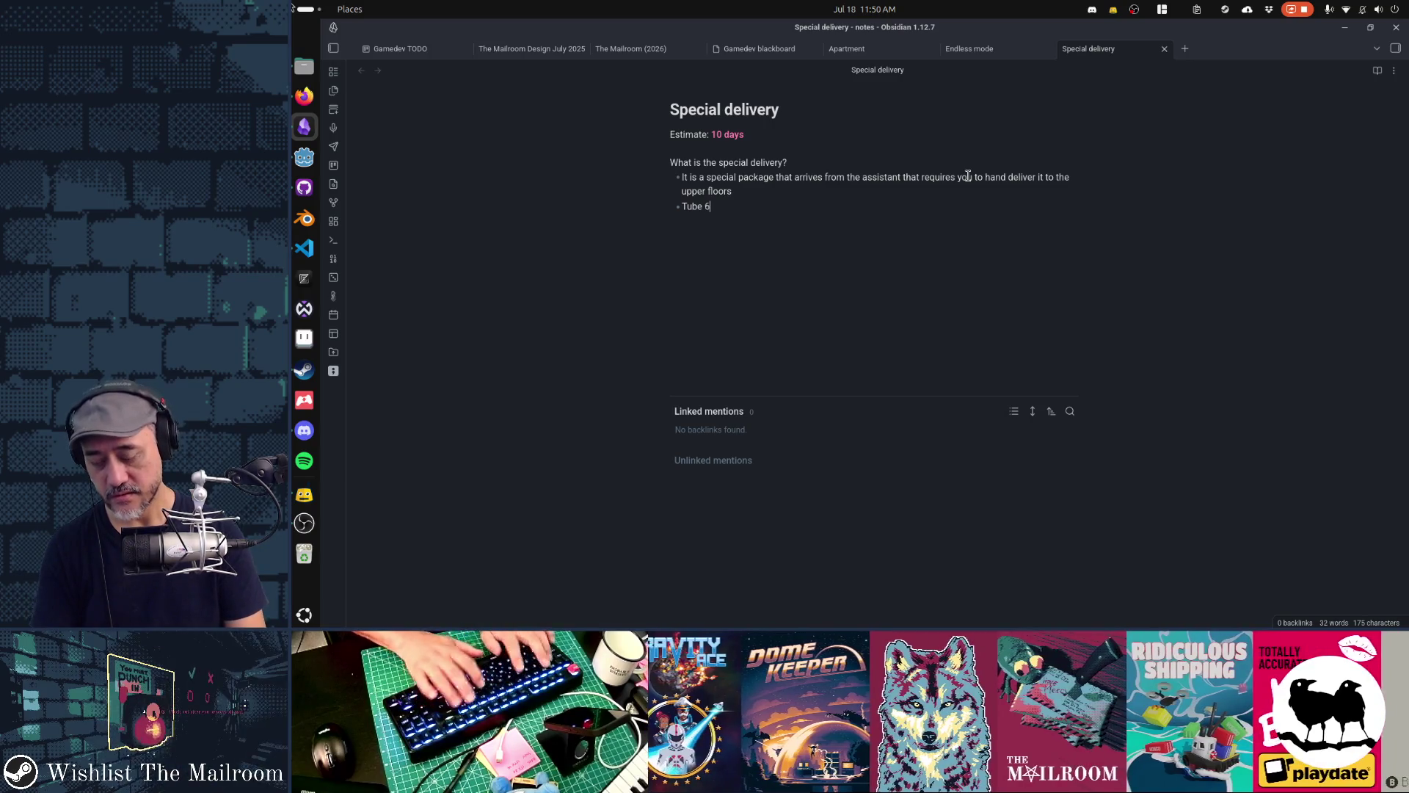
type(" activates s")
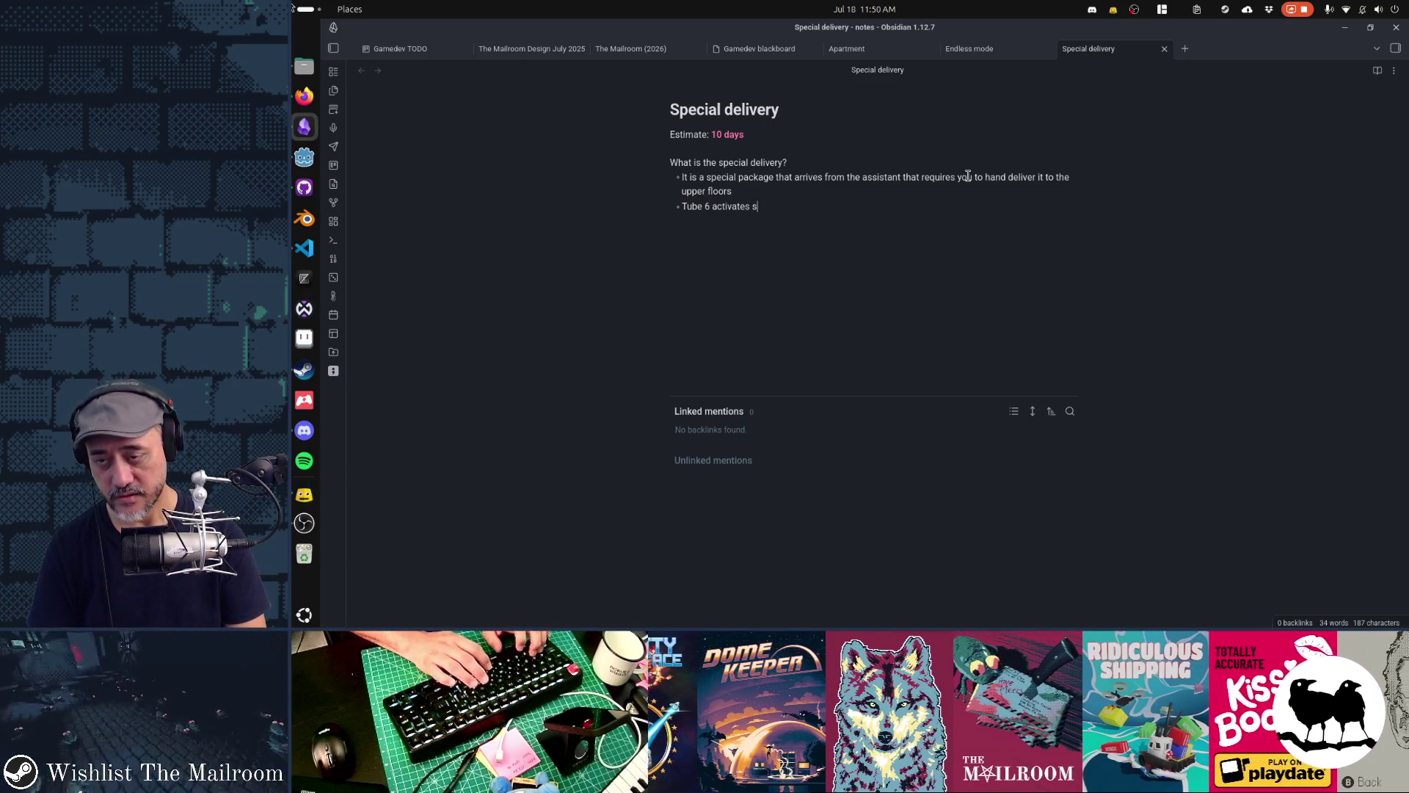
type("pecifically for this ")
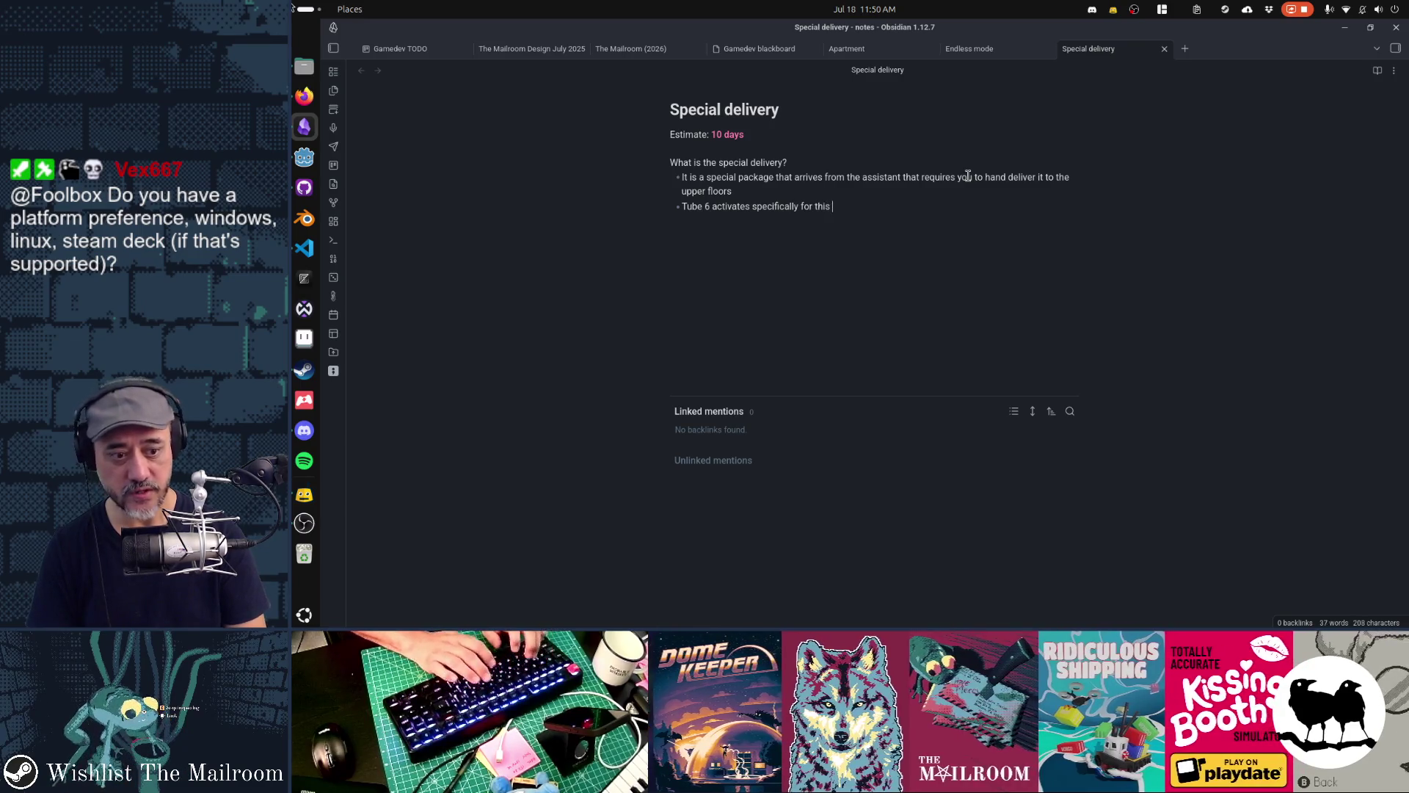
type("package and then deactivates after")
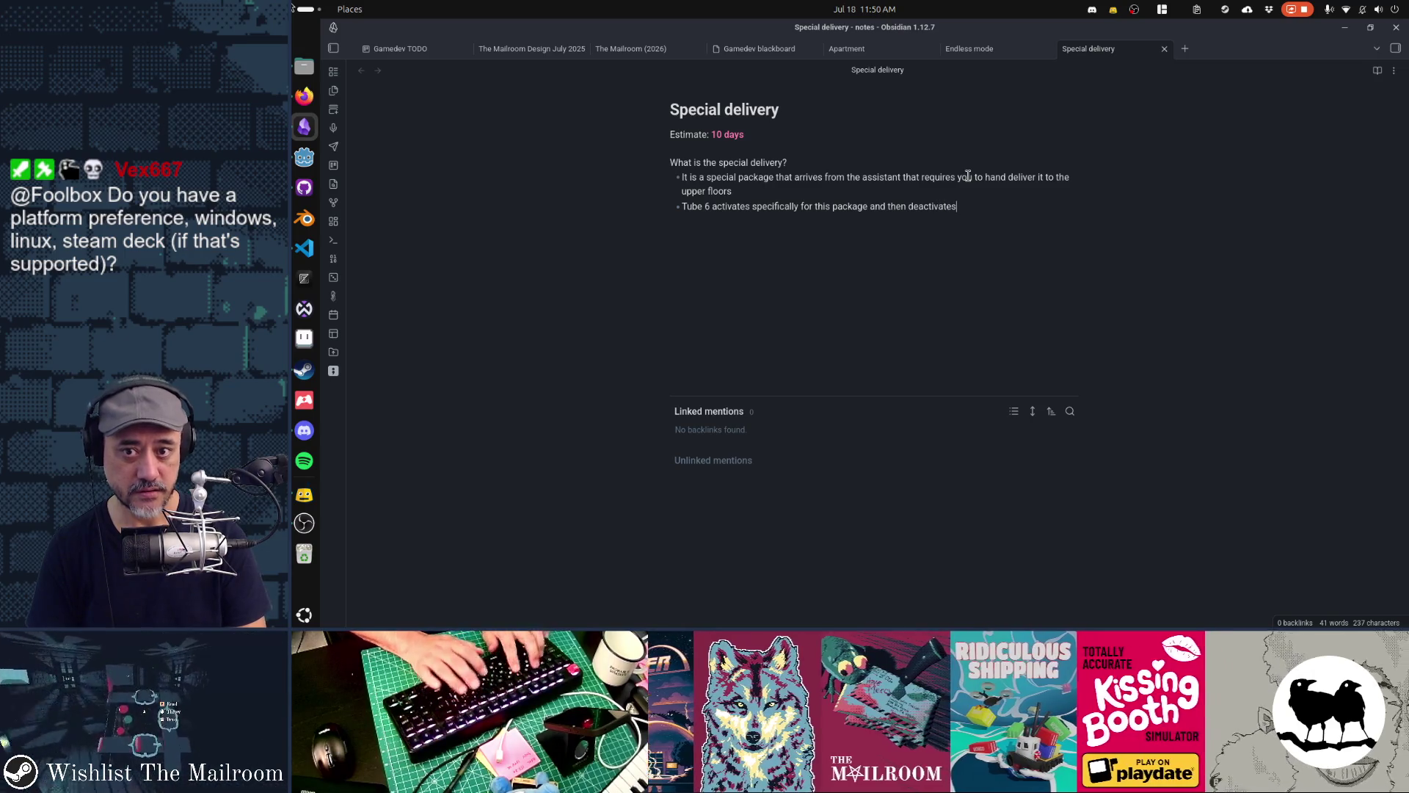
type(" it is")
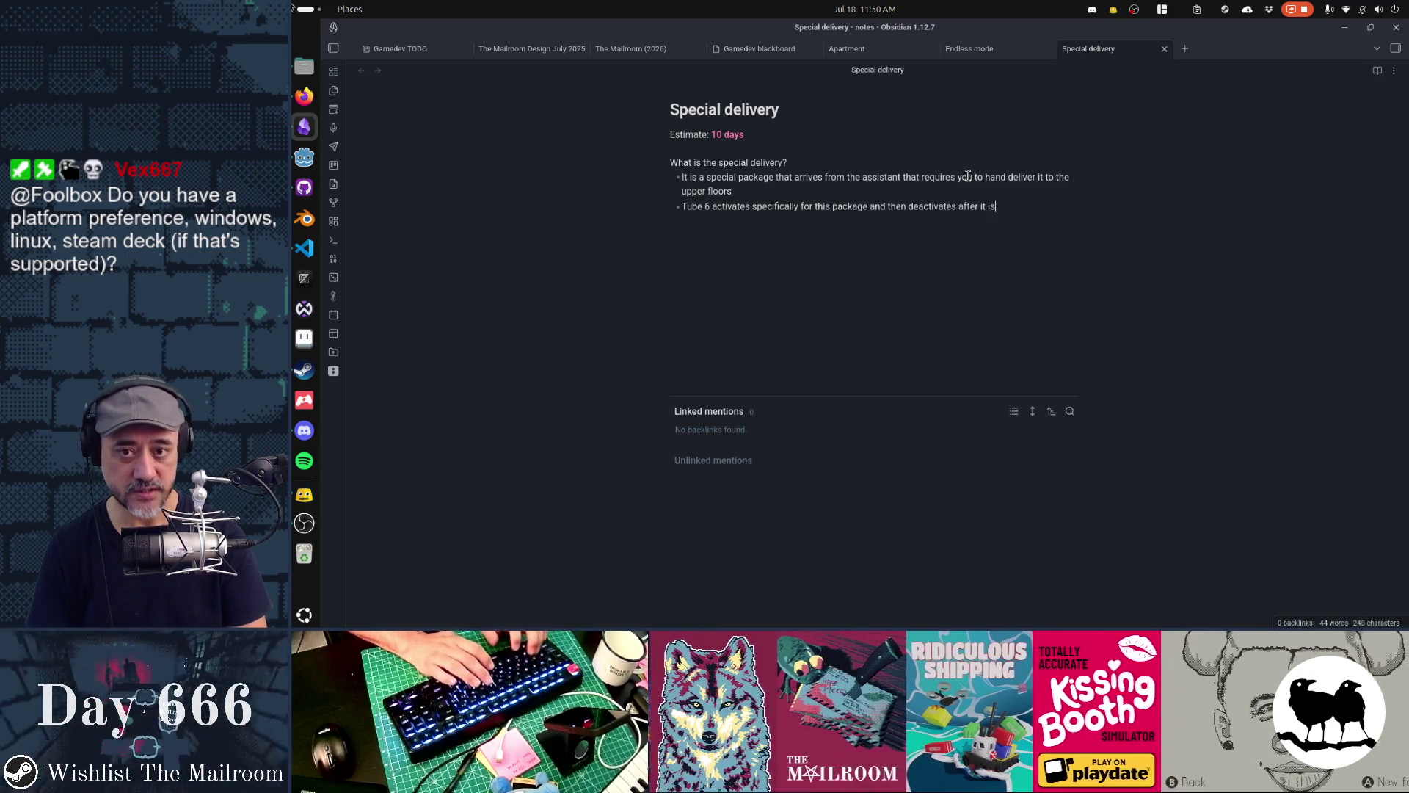
type(" delivered")
Add a bullet saying the player is sucked up into the tube and travels directly to the top floor
key("Return")
type("When the")
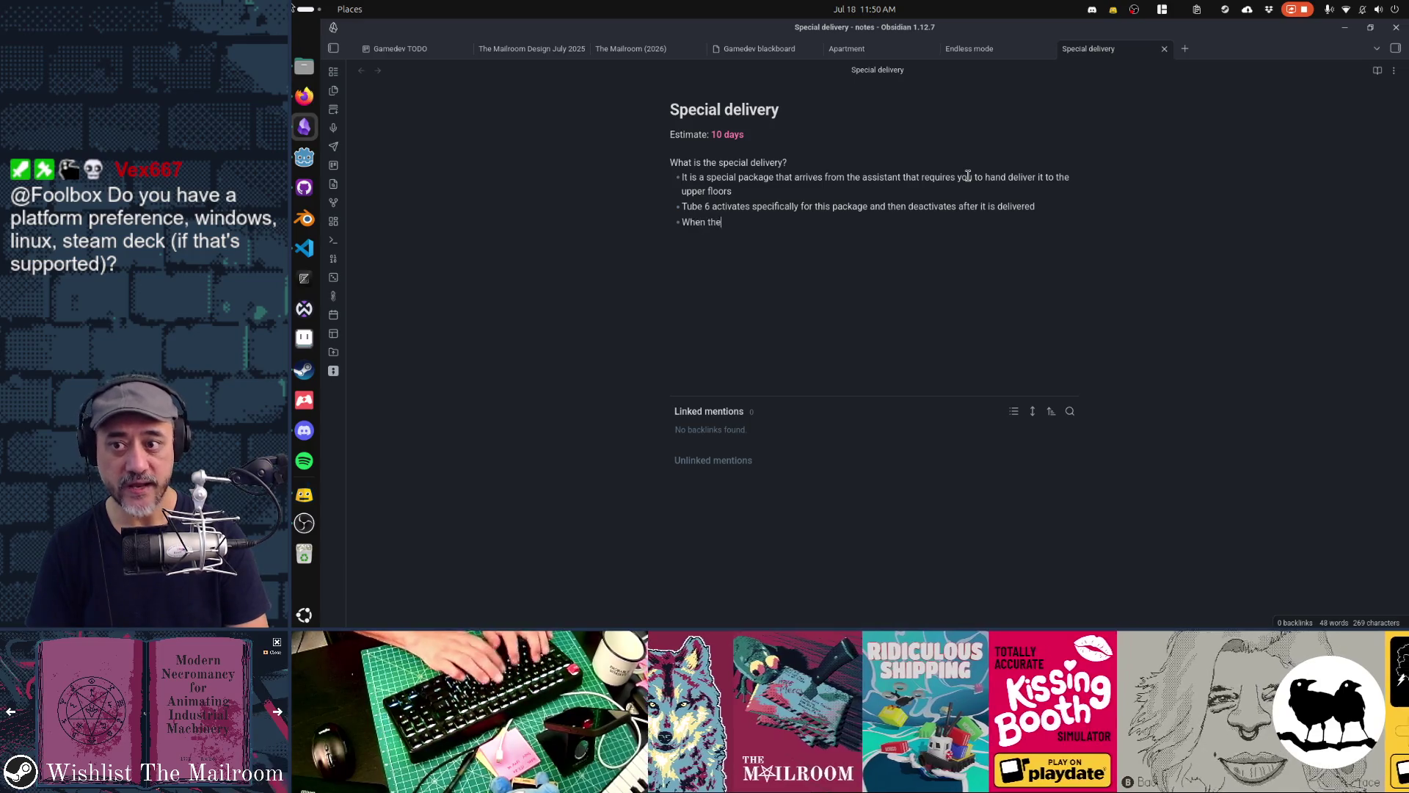
type(" player attempts to put this pa")
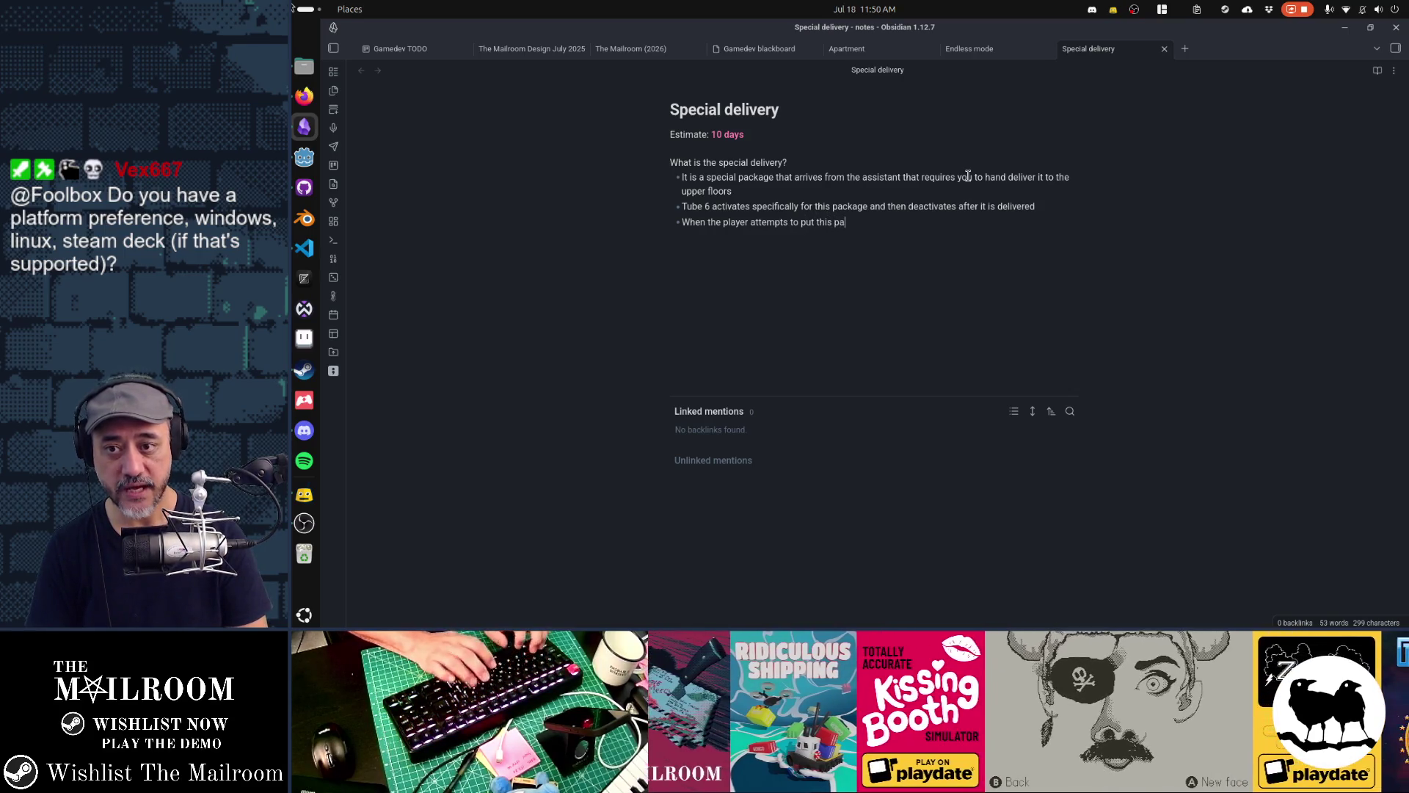
type("ckage up the tube, they player")
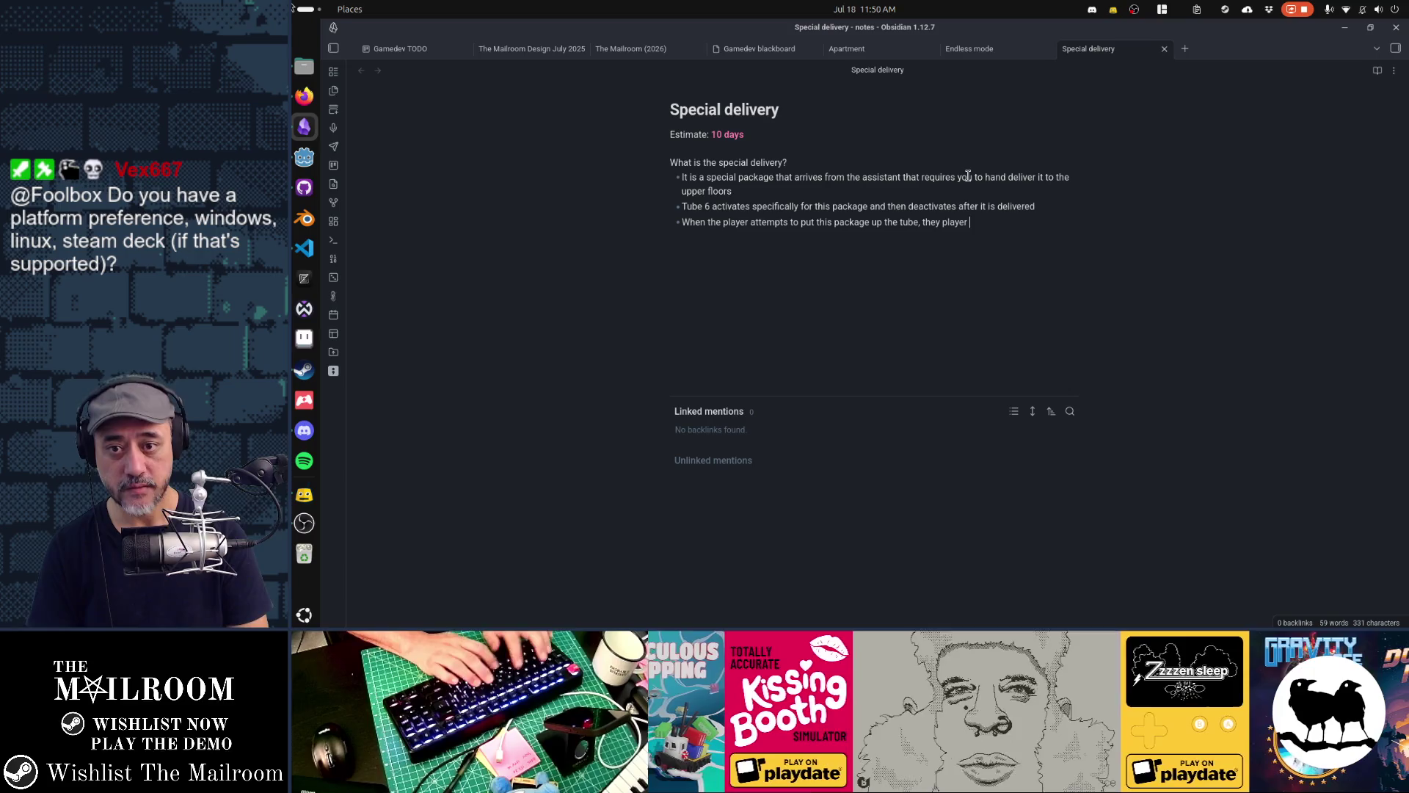
type("and the package")
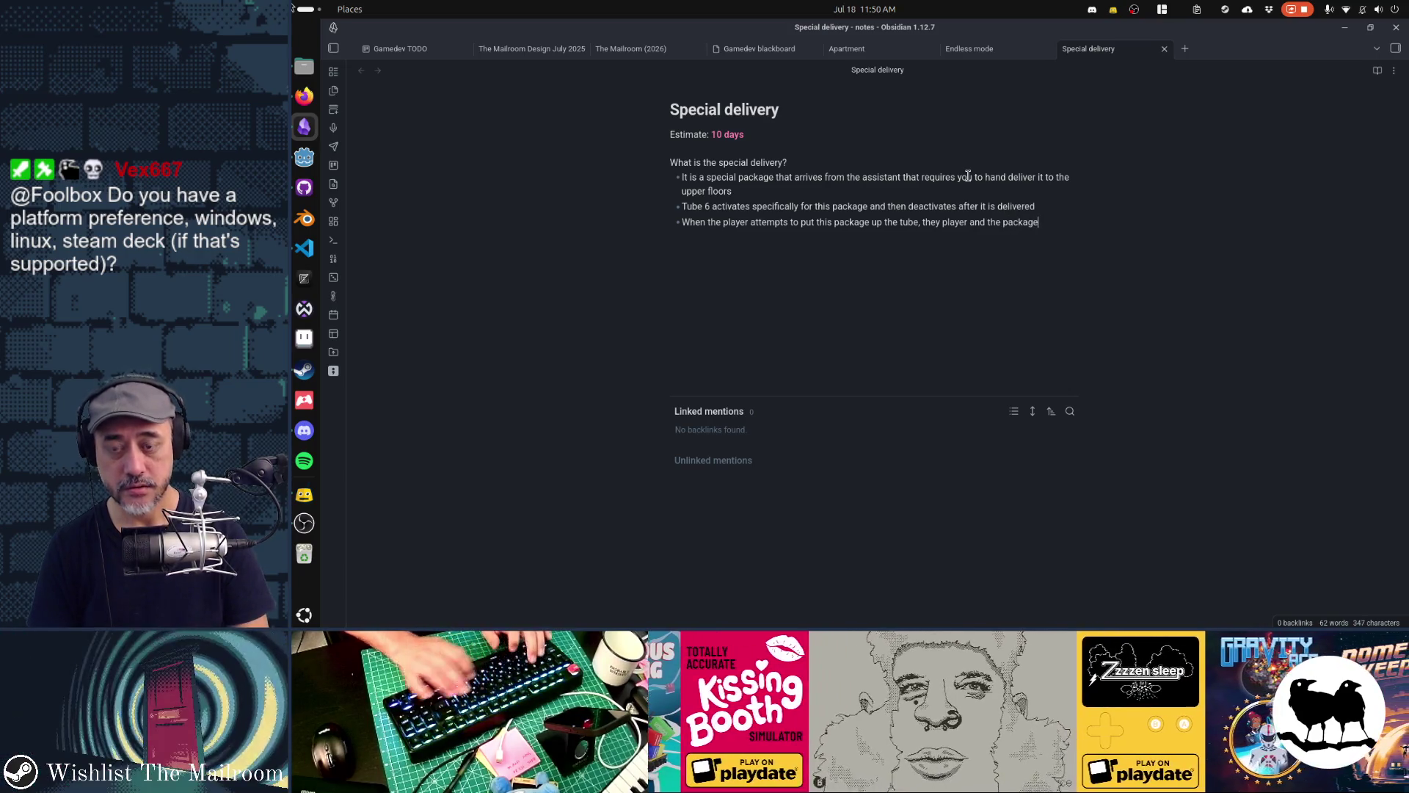
key("ctrl+shift+Left")
key("ctrl+shift+Left")
key("ctrl+shift+Left")
type("is sucked up into the tube and travels directly")
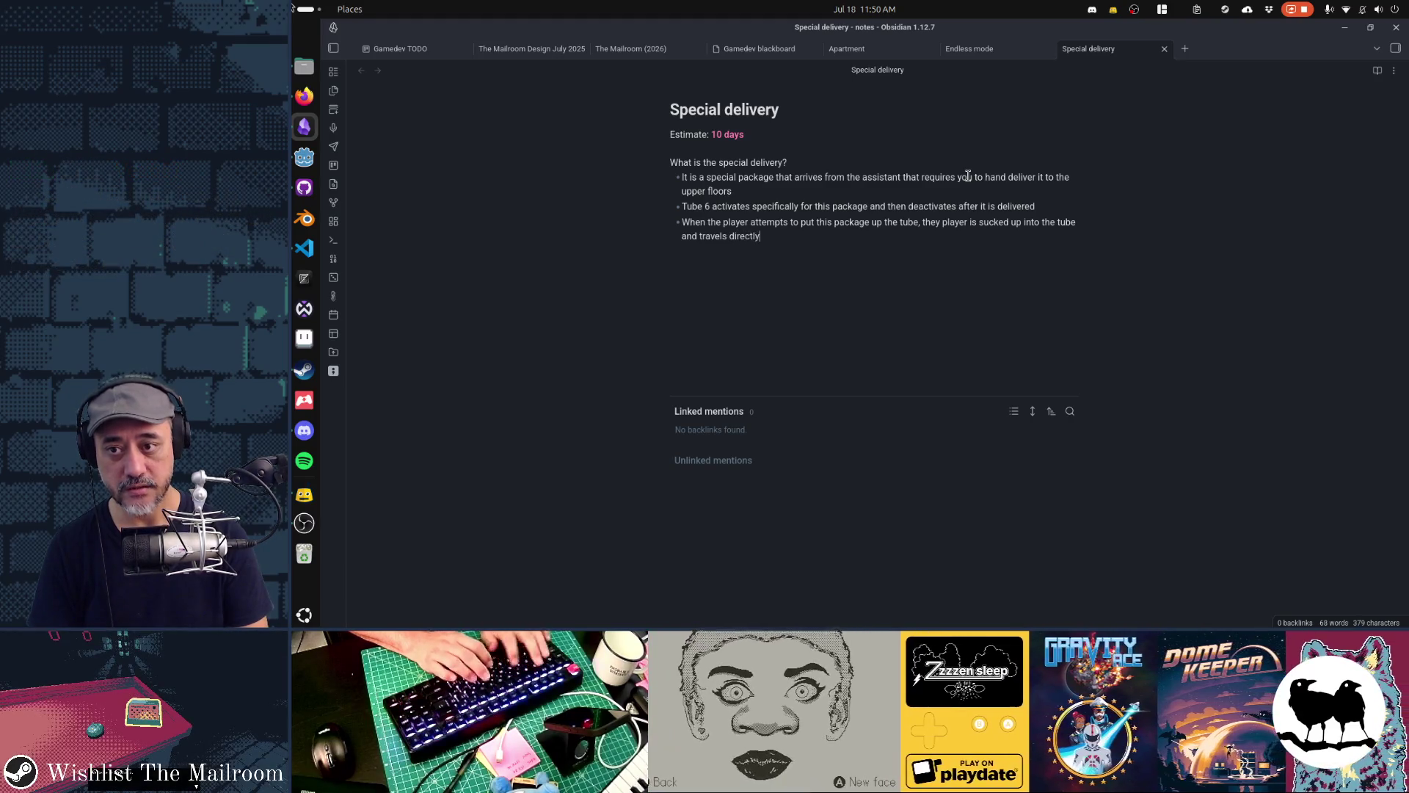
type(" to the upper flo")
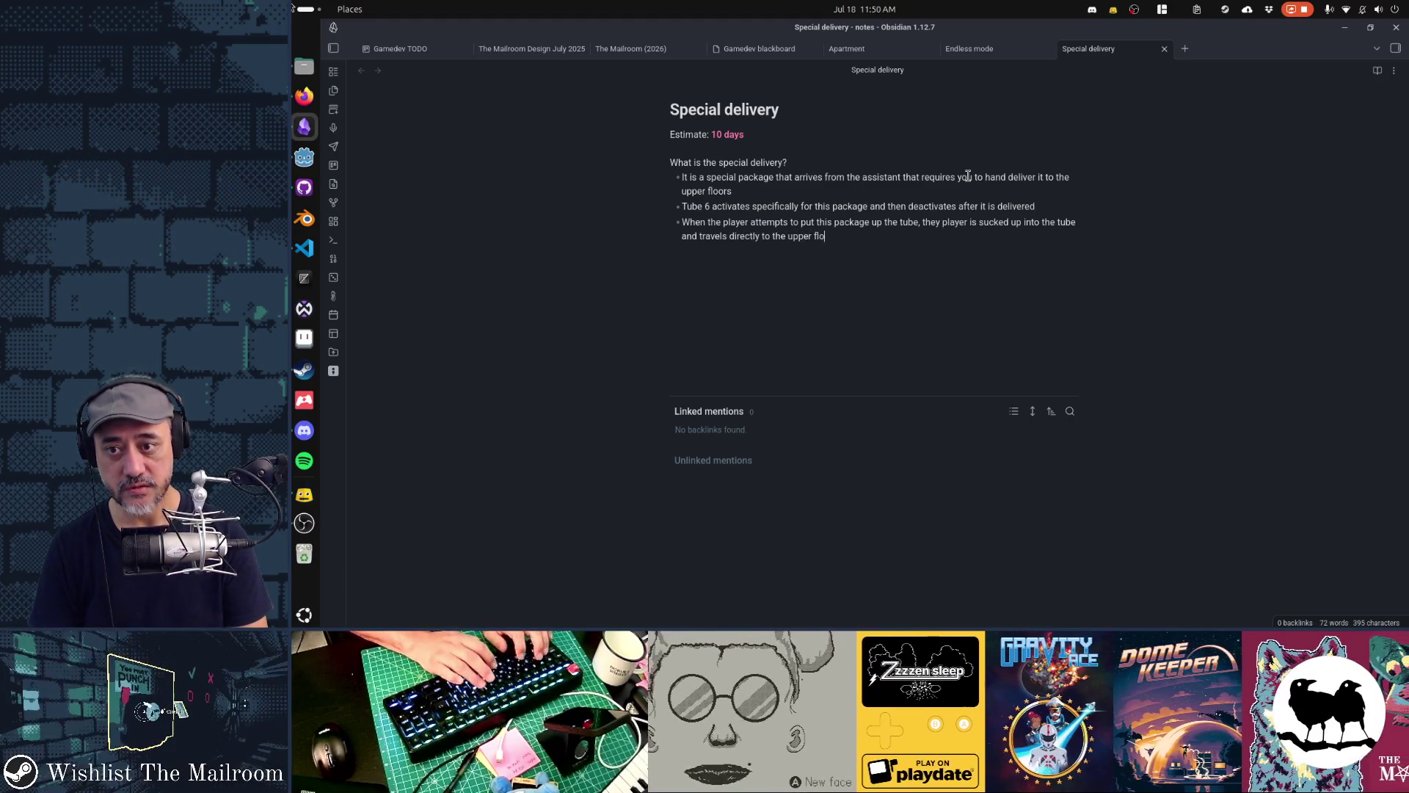
key("ctrl+shift+Left")
key("ctrl+shift+Left")
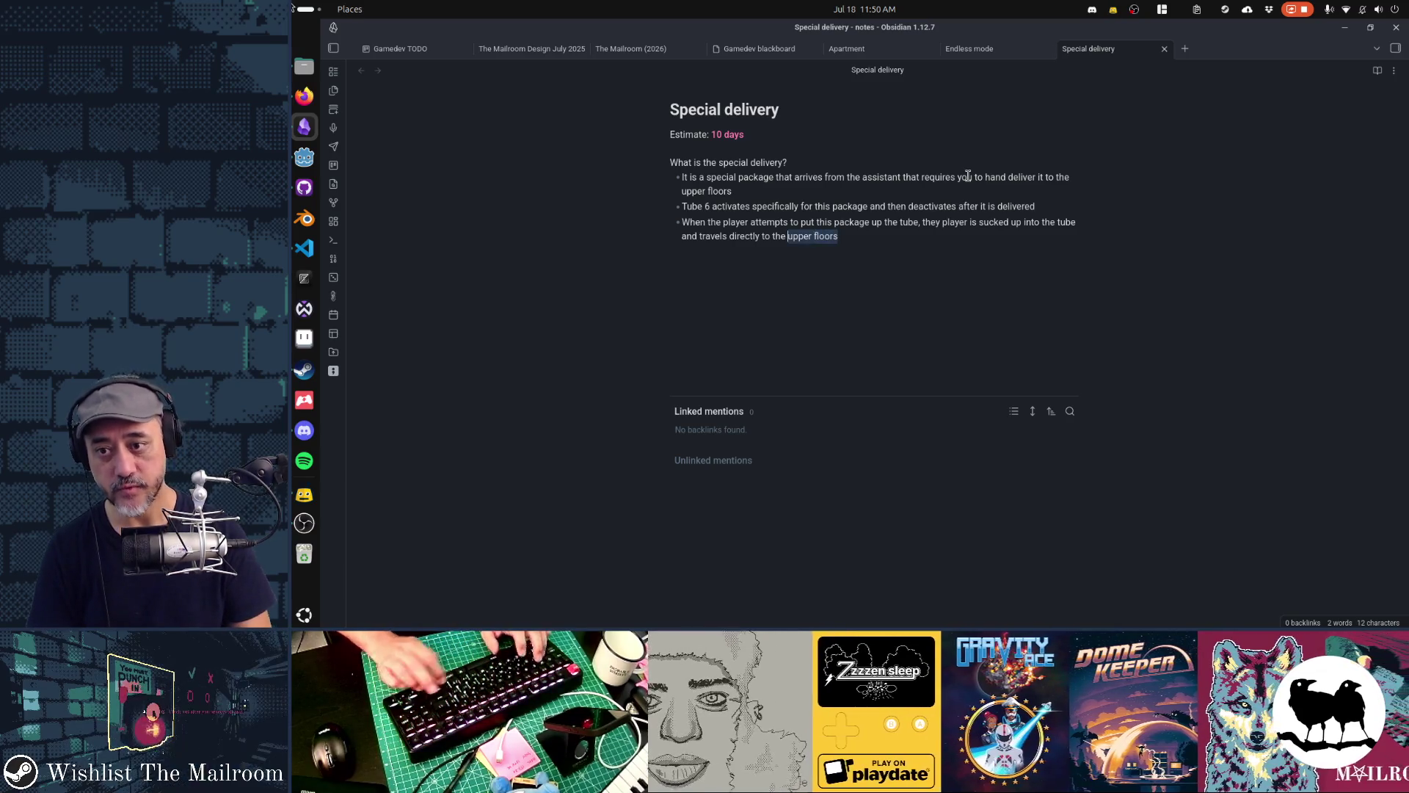
type("top")
key("BackSpace")
type("flo")
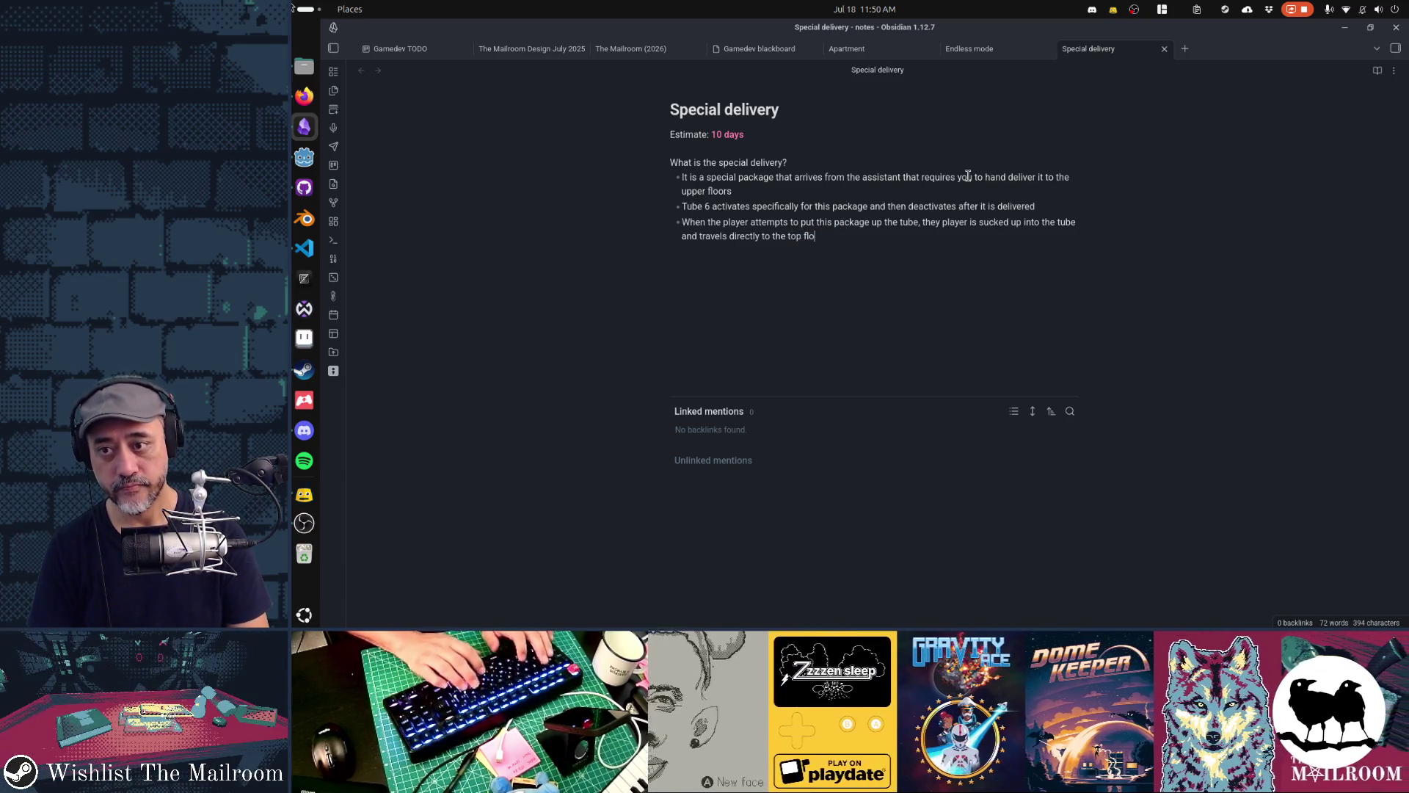
type("or")
key("Return")
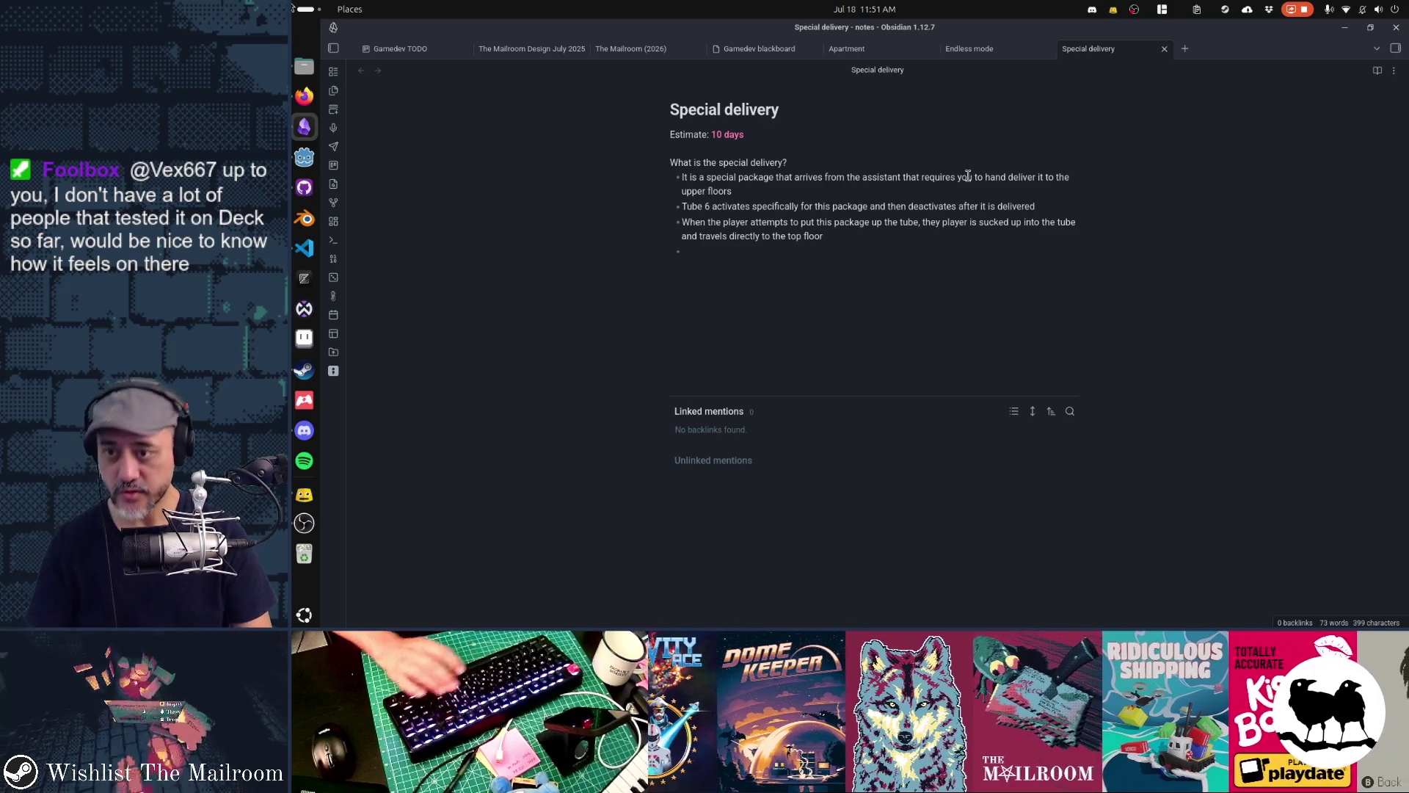
key("shift+End")
key("shift+End")
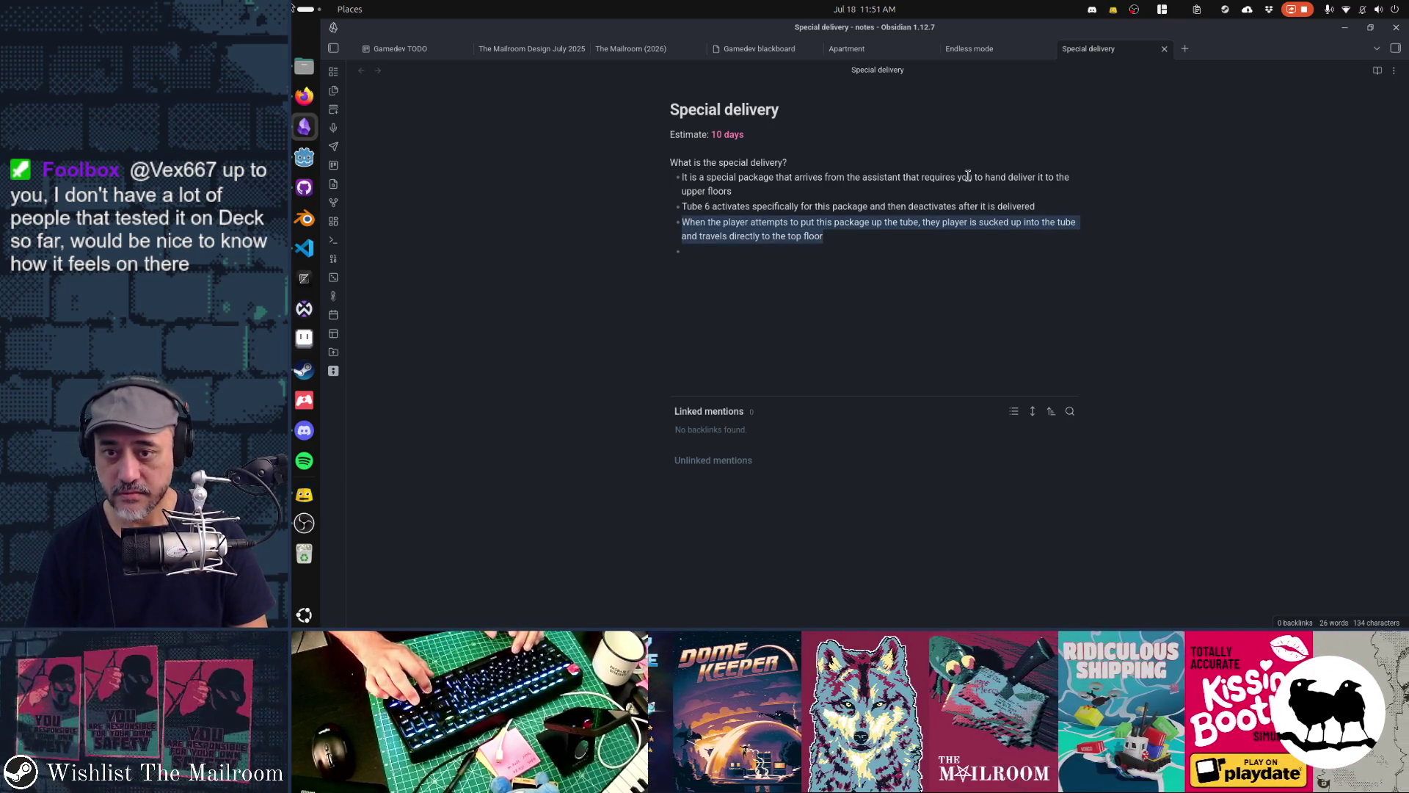
Select the second and then the first bullet's text to review them
key("Up")
key("Home")
key("shift+End")
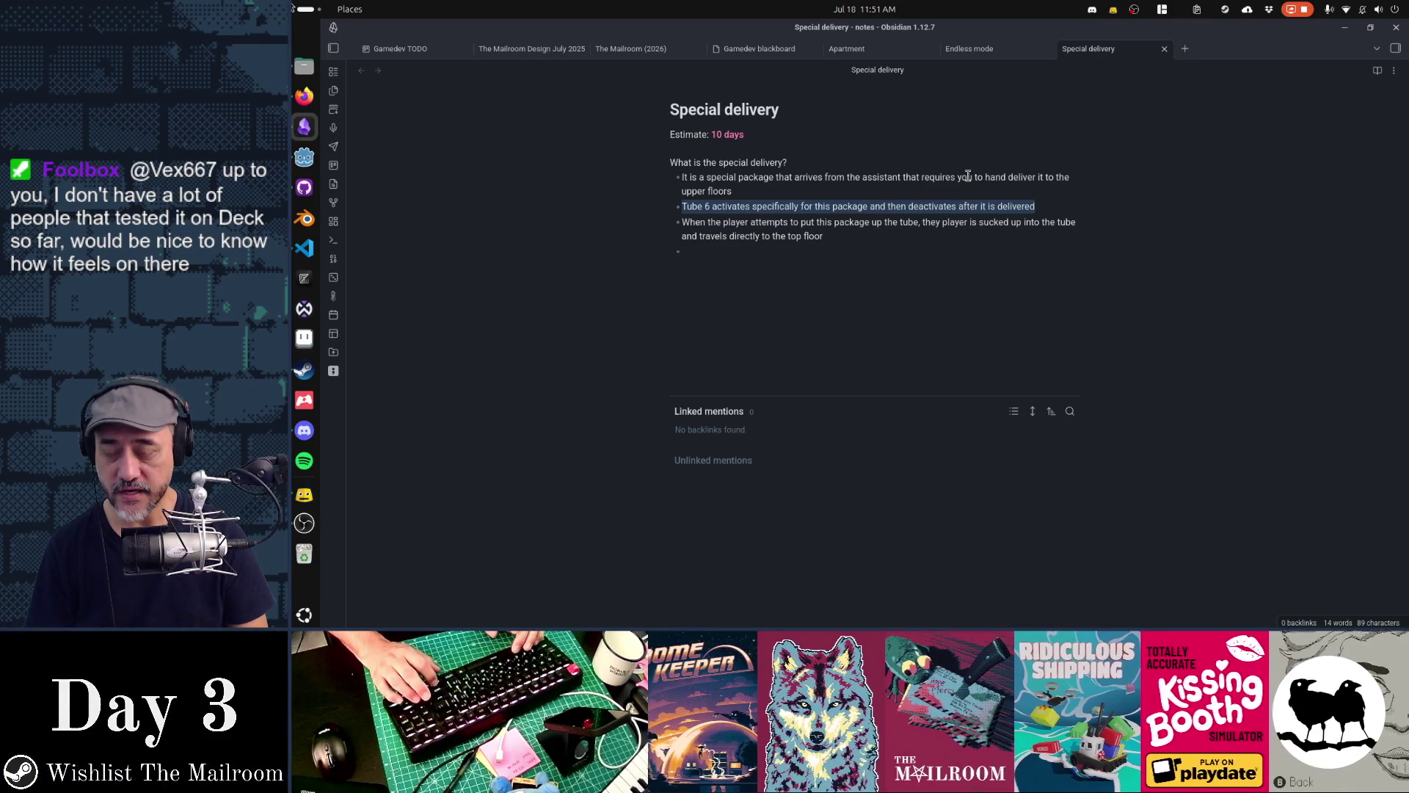
key("Up")
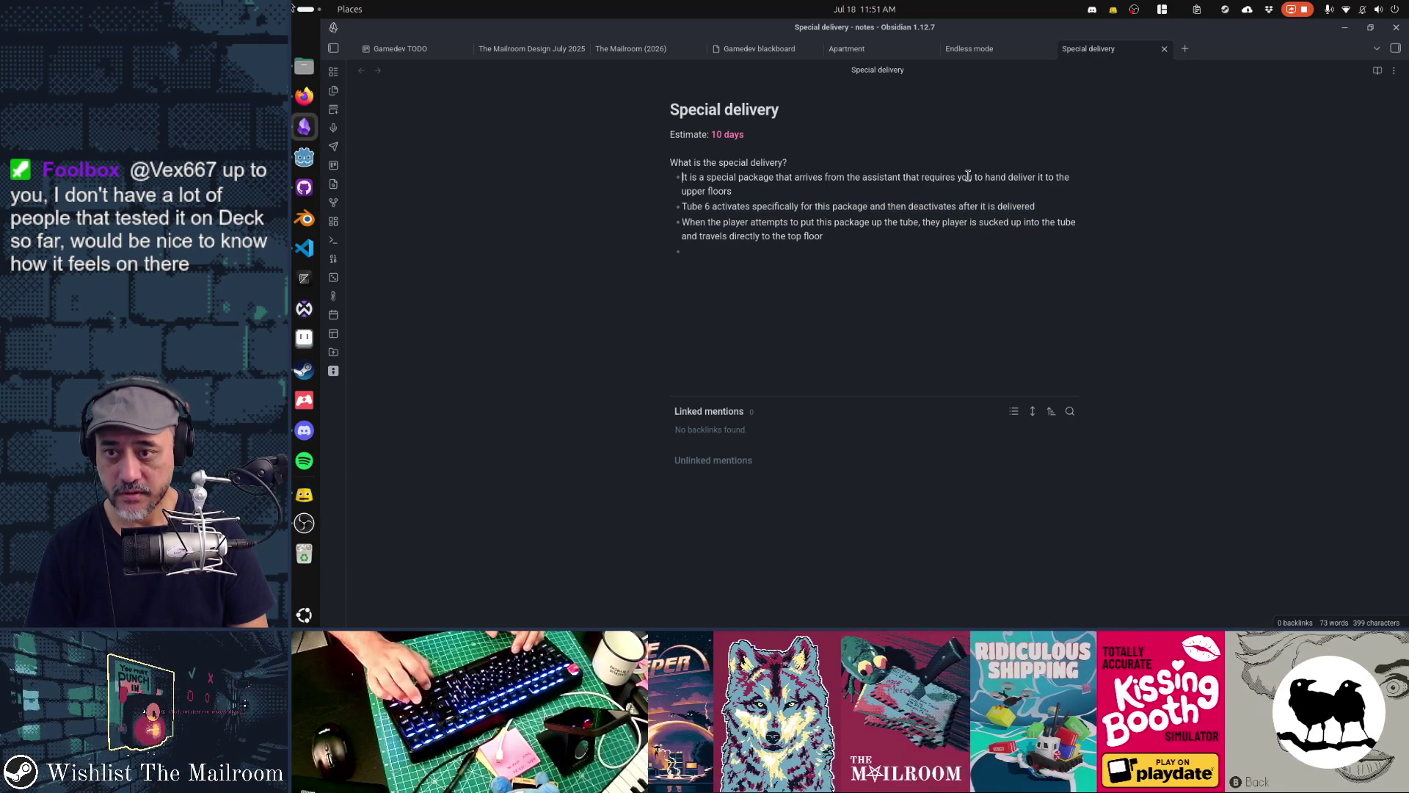
key("Home")
key("shift+End")
key("shift+End")
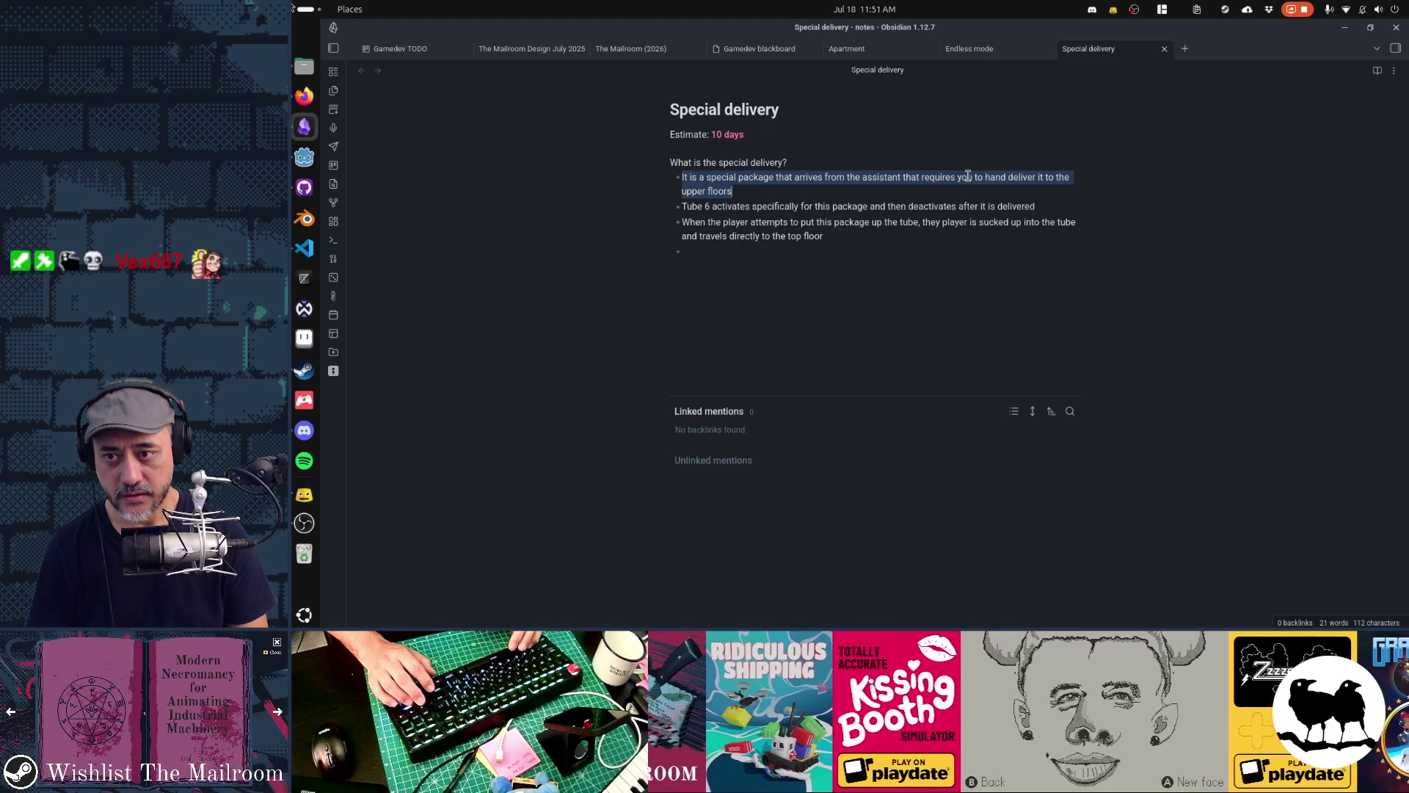
key("Right")
Tag the sucked-up bullet with italic 'new cutscene' and begin the next bullet with '*new environment*'
type("(")
key("BackSpace")
key("ctrl+shift+Right")
type("*")
key("Left")
type("new When*")
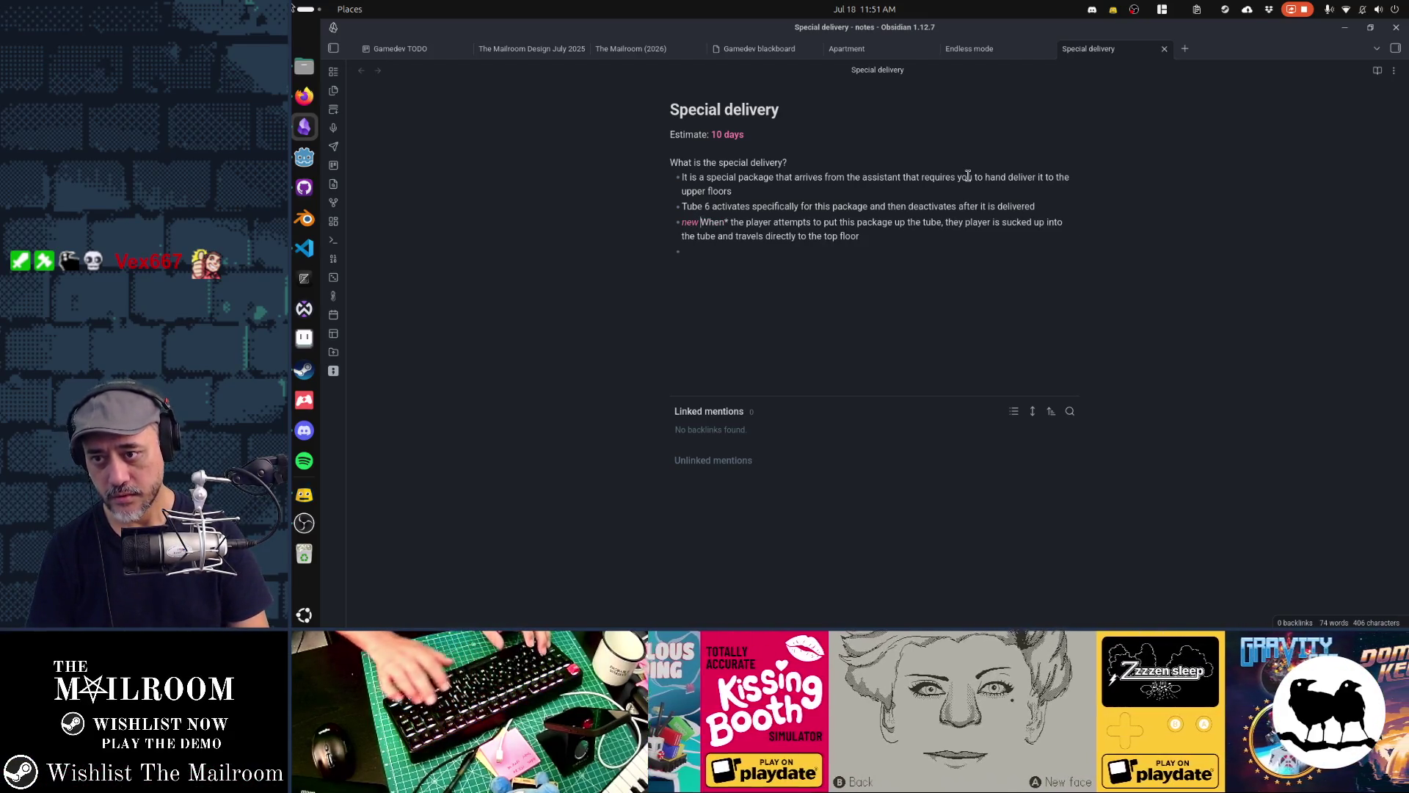
key("BackSpace")
key("Down")
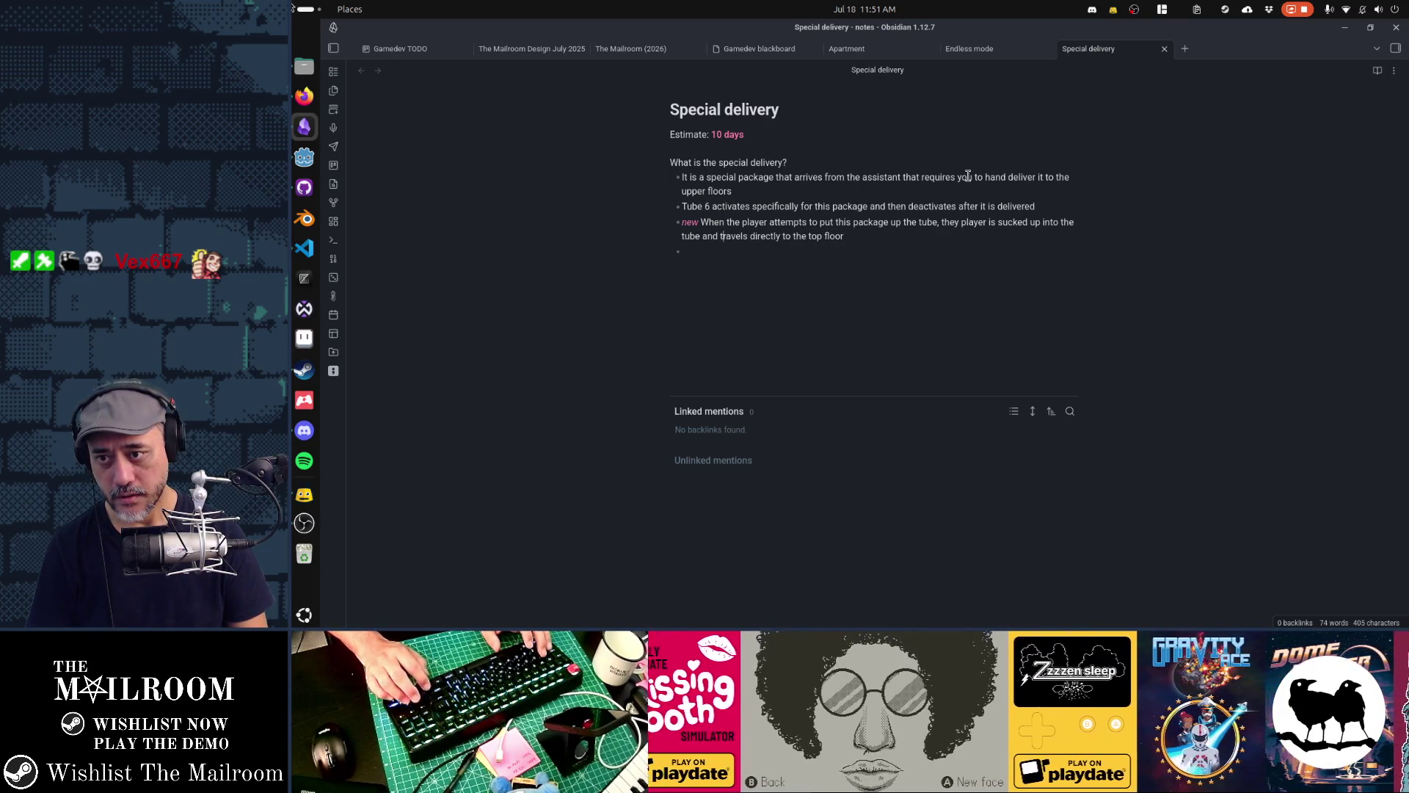
key("Left")
key("Left")
key("Left")
type("cutscene")
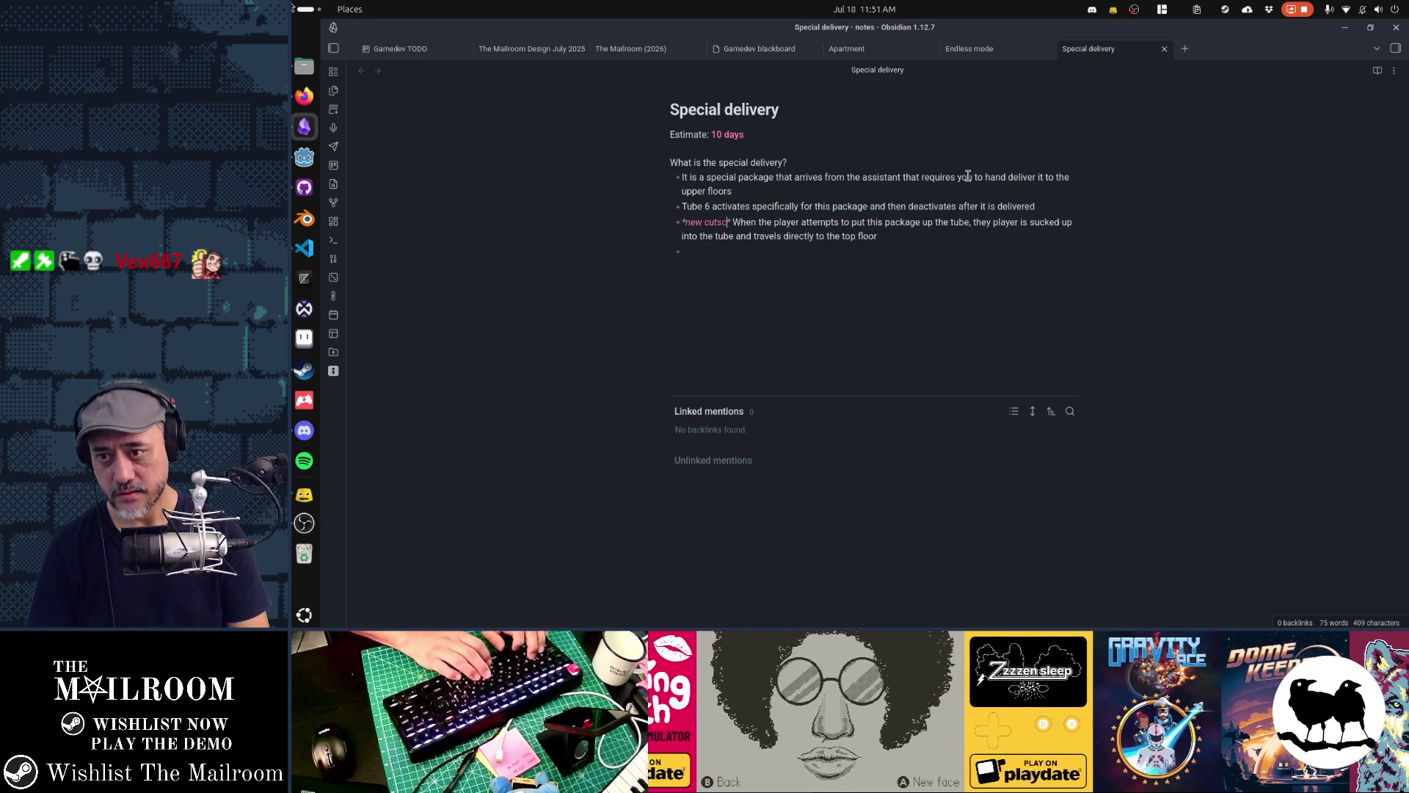
key("Down")
key("Down")
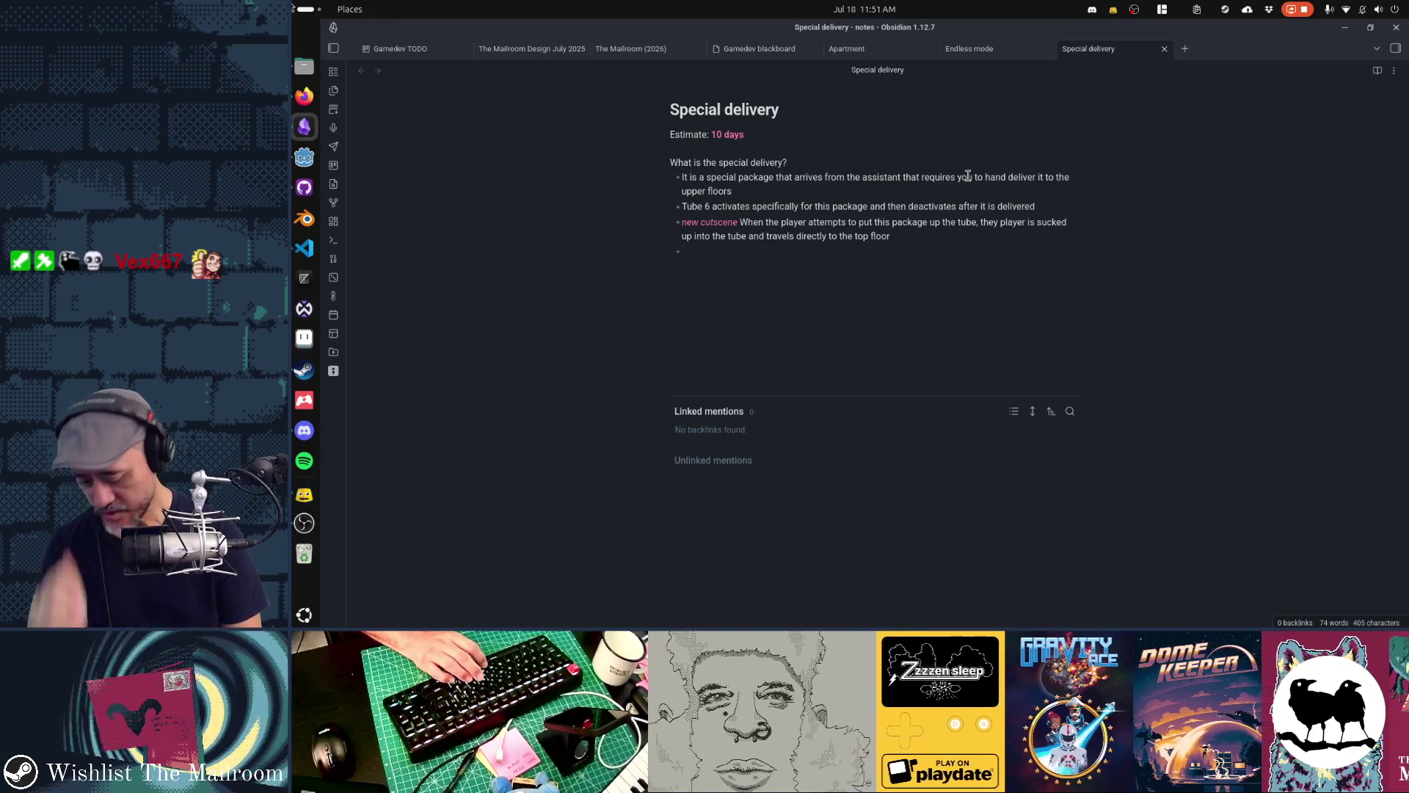
type("*")
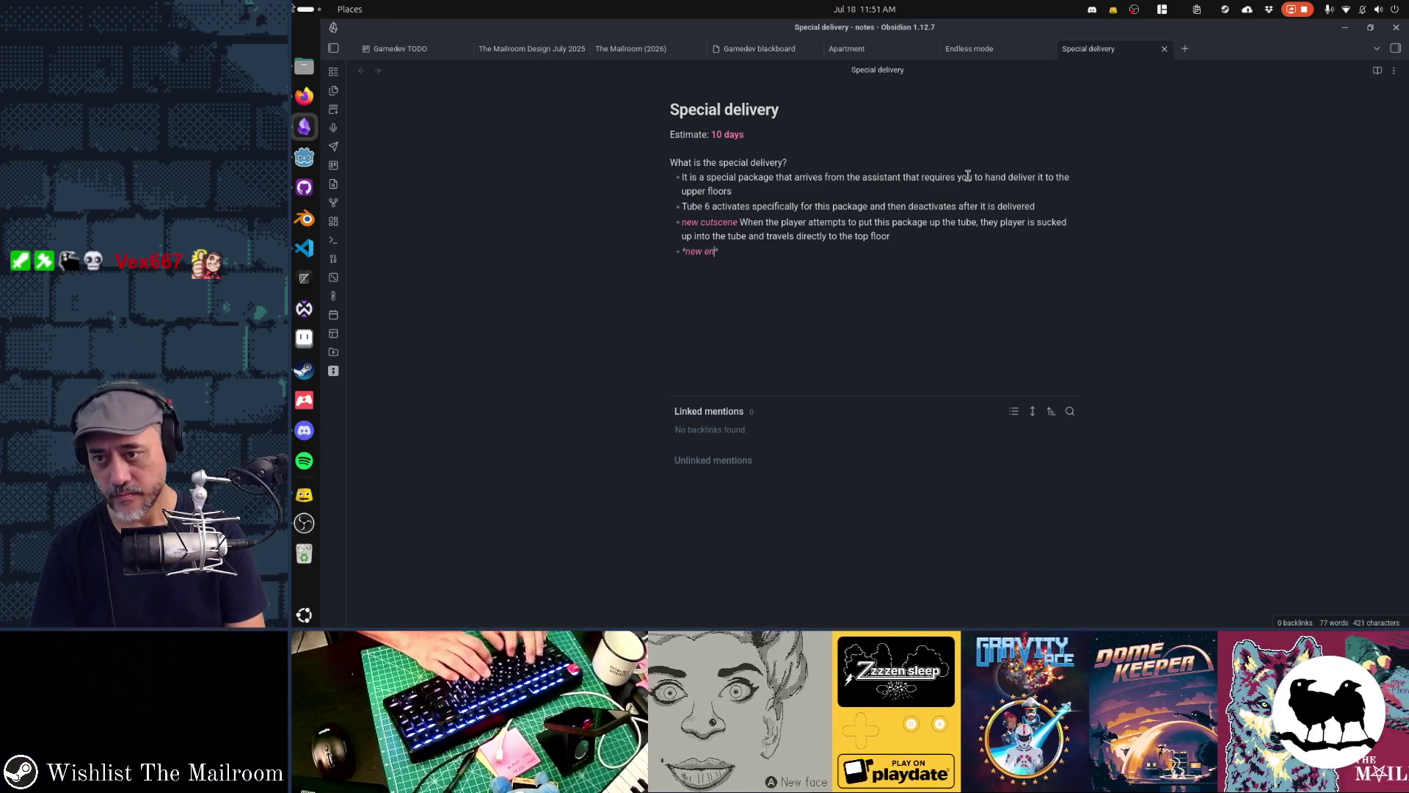
type("new environment* ")
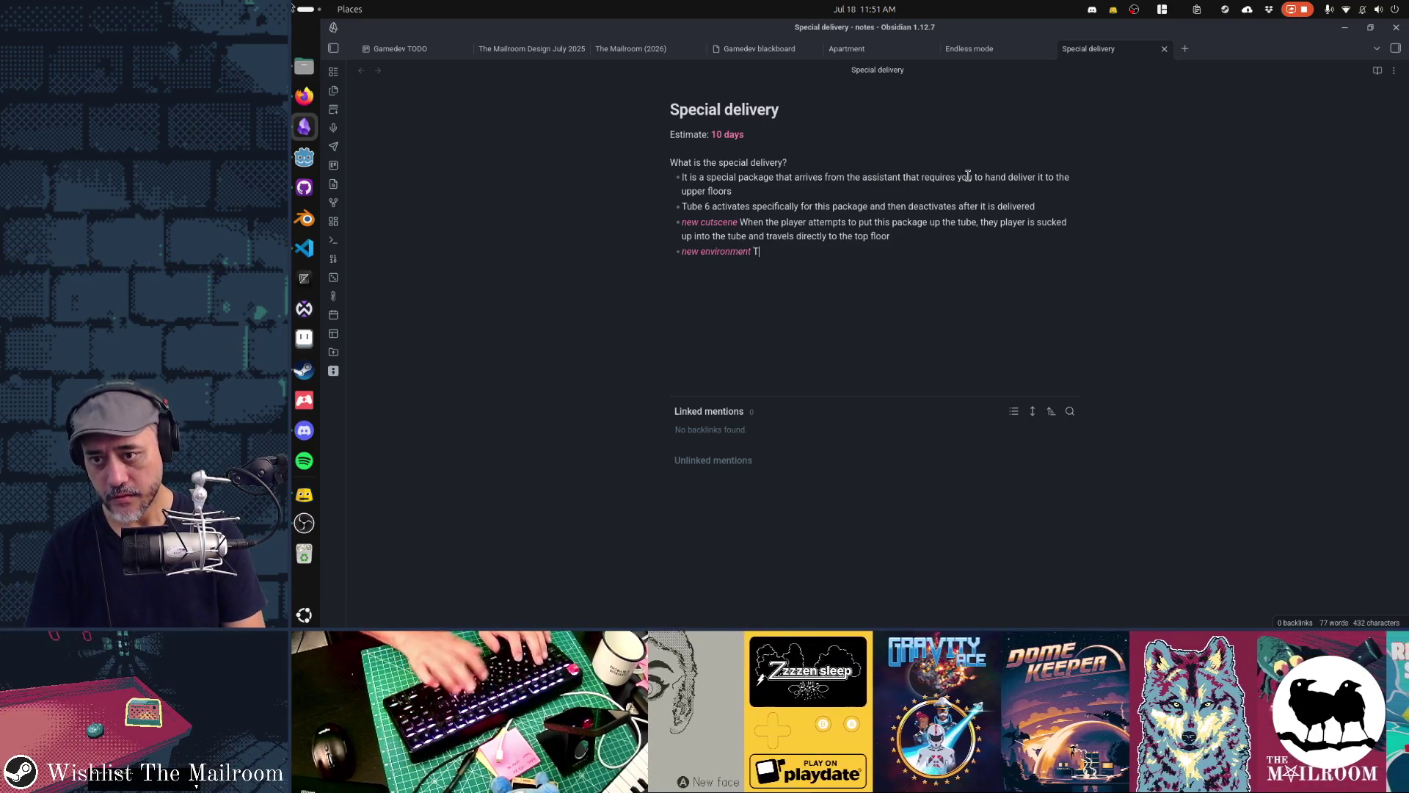
type("ayer a")
type("rrives in Lord Me")
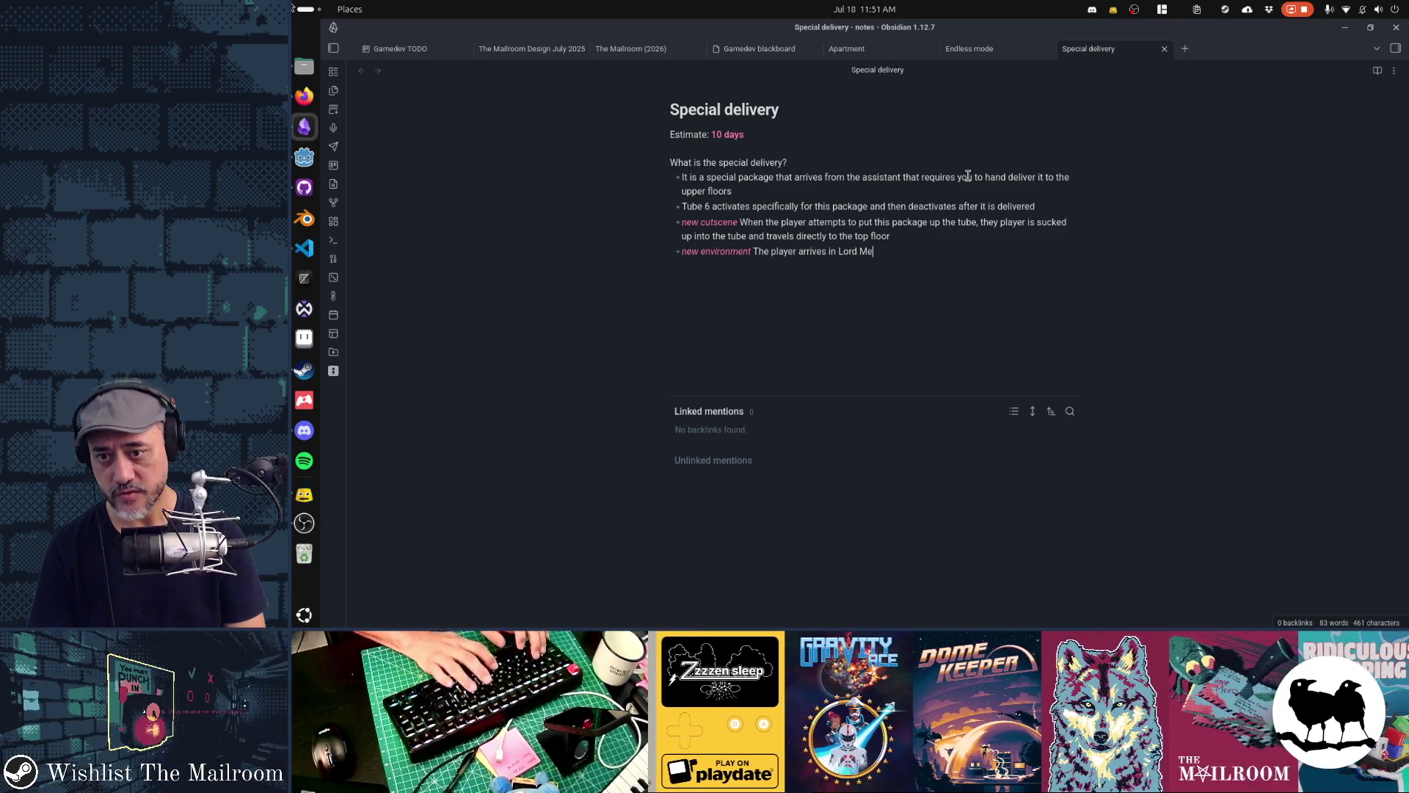
Continue the environment bullet with 'The player arrives in Lord Mephisto's office. The office'
type("phisto's office.")
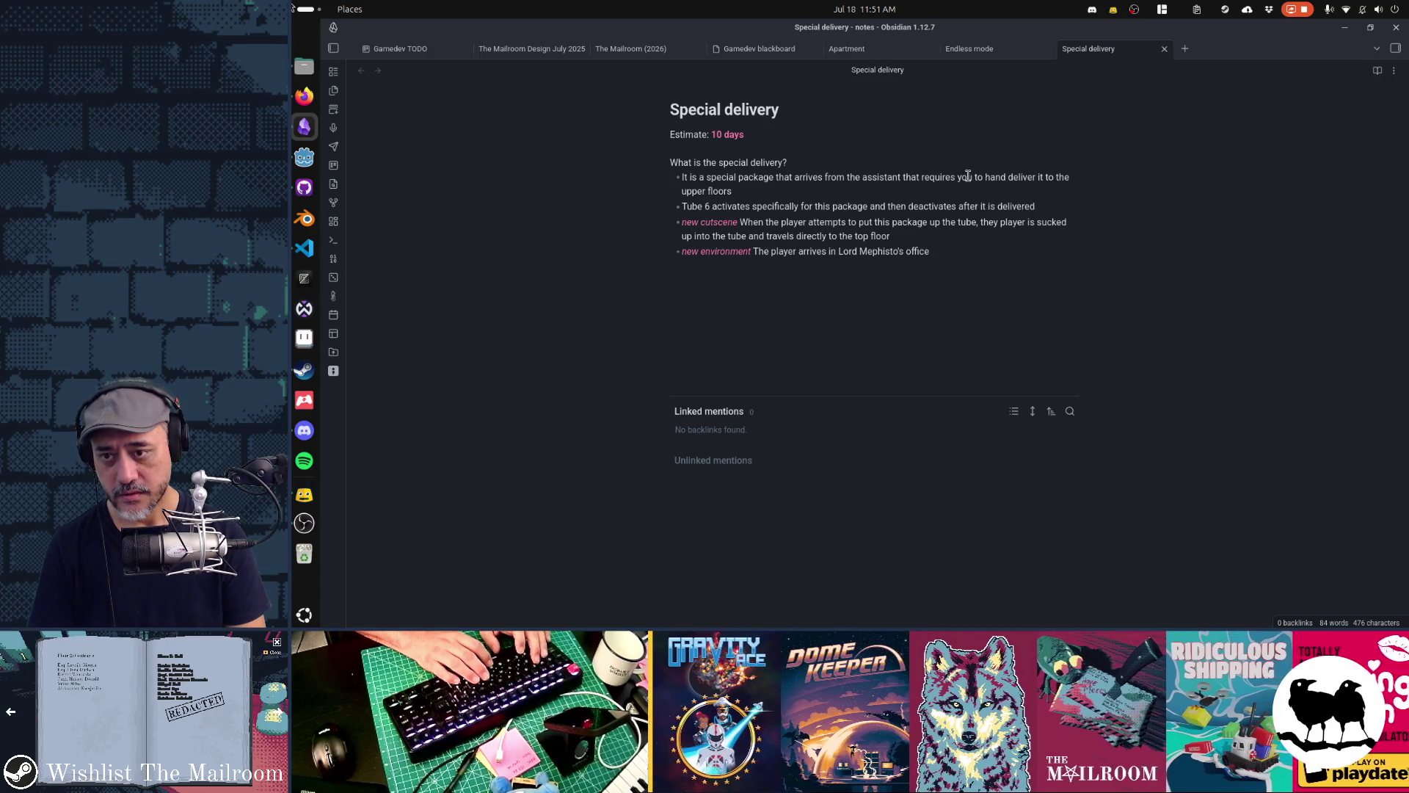
type(" The office")
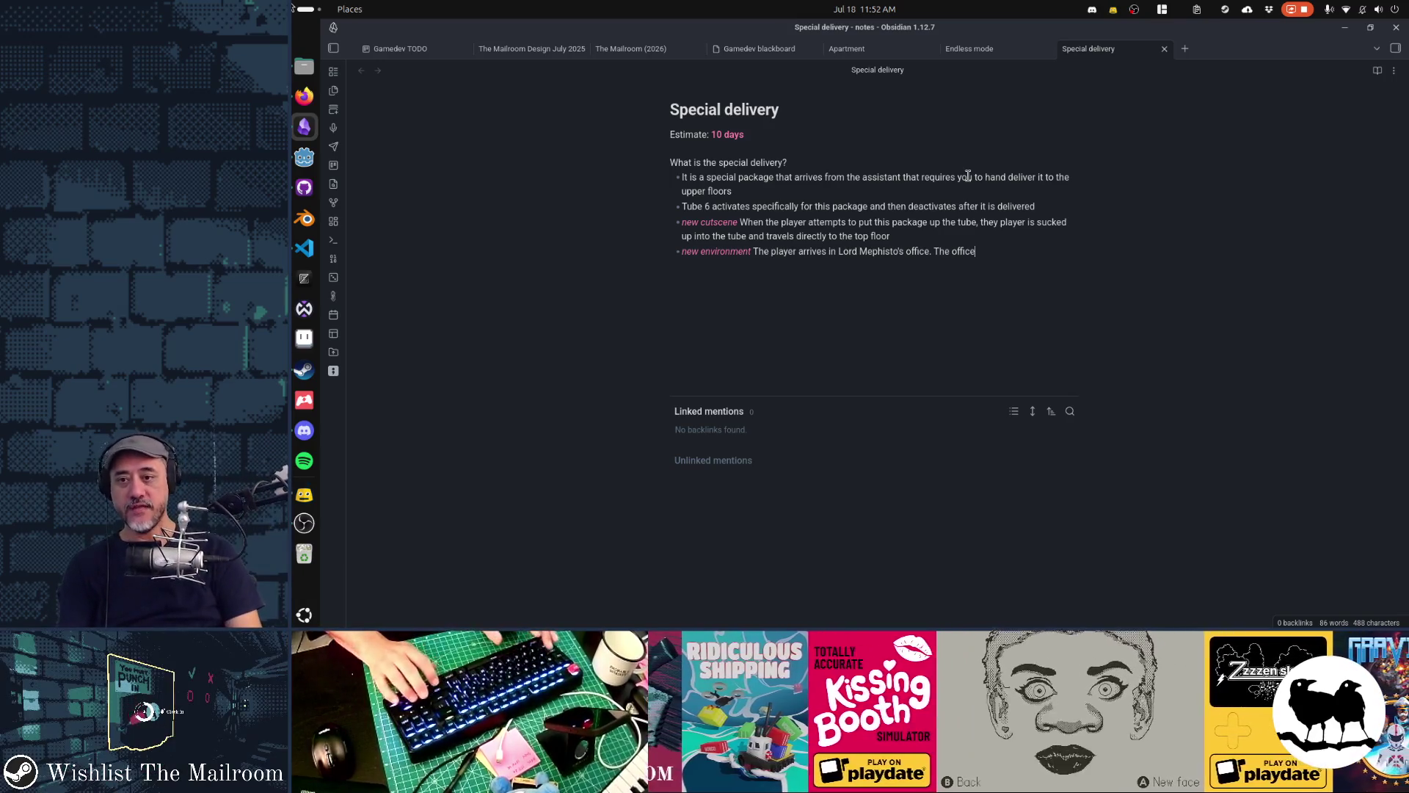
Describe a very long, dark corridor made endless with camera tricks, ending 'it takes about 30 seconds'
key("ctrl+shift+Left")
key("ctrl+shift+Left")
key("ctrl+shift+Left")
key("ctrl+shift+Left")
key("ctrl+shift+Left")
key("ctrl+shift+Left")
type("a")
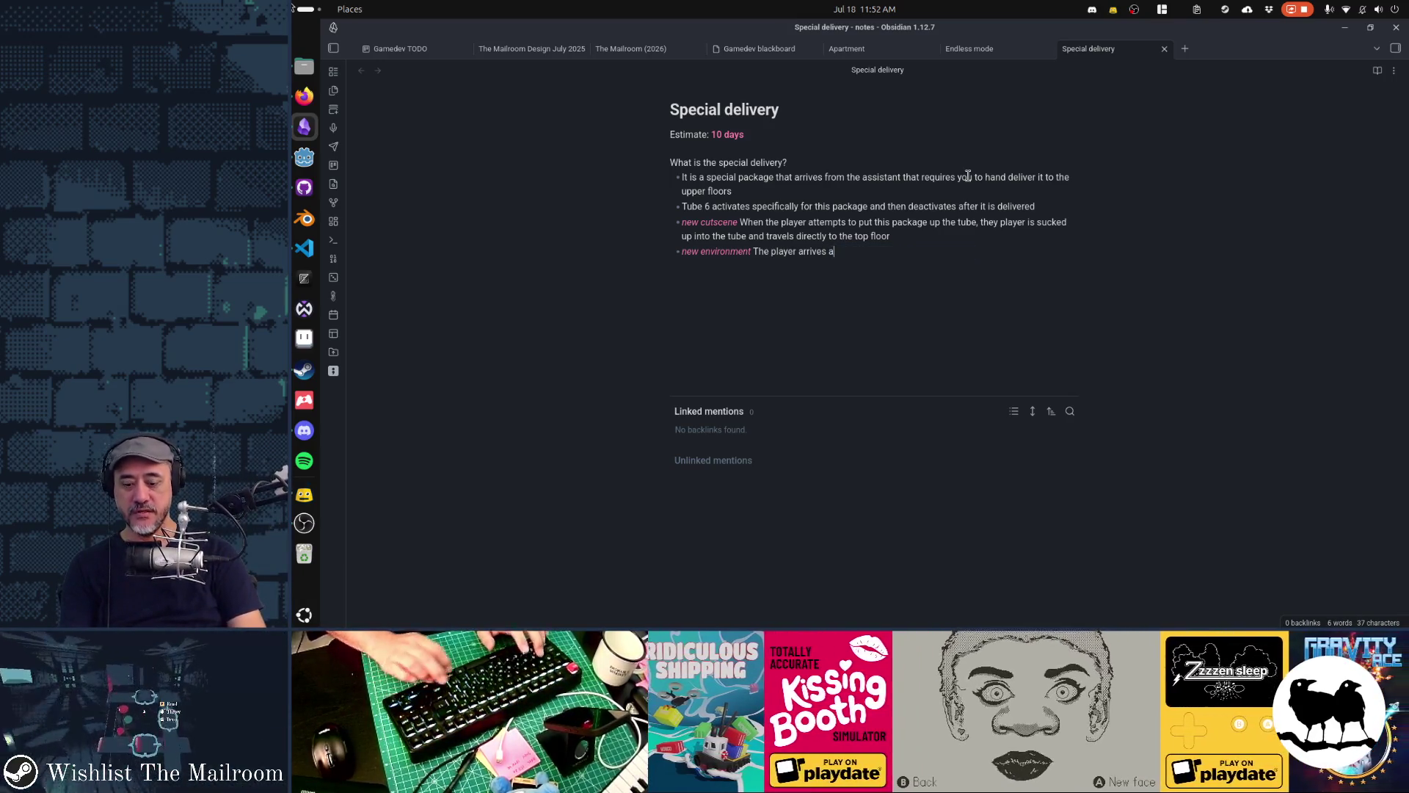
type("t the end of ")
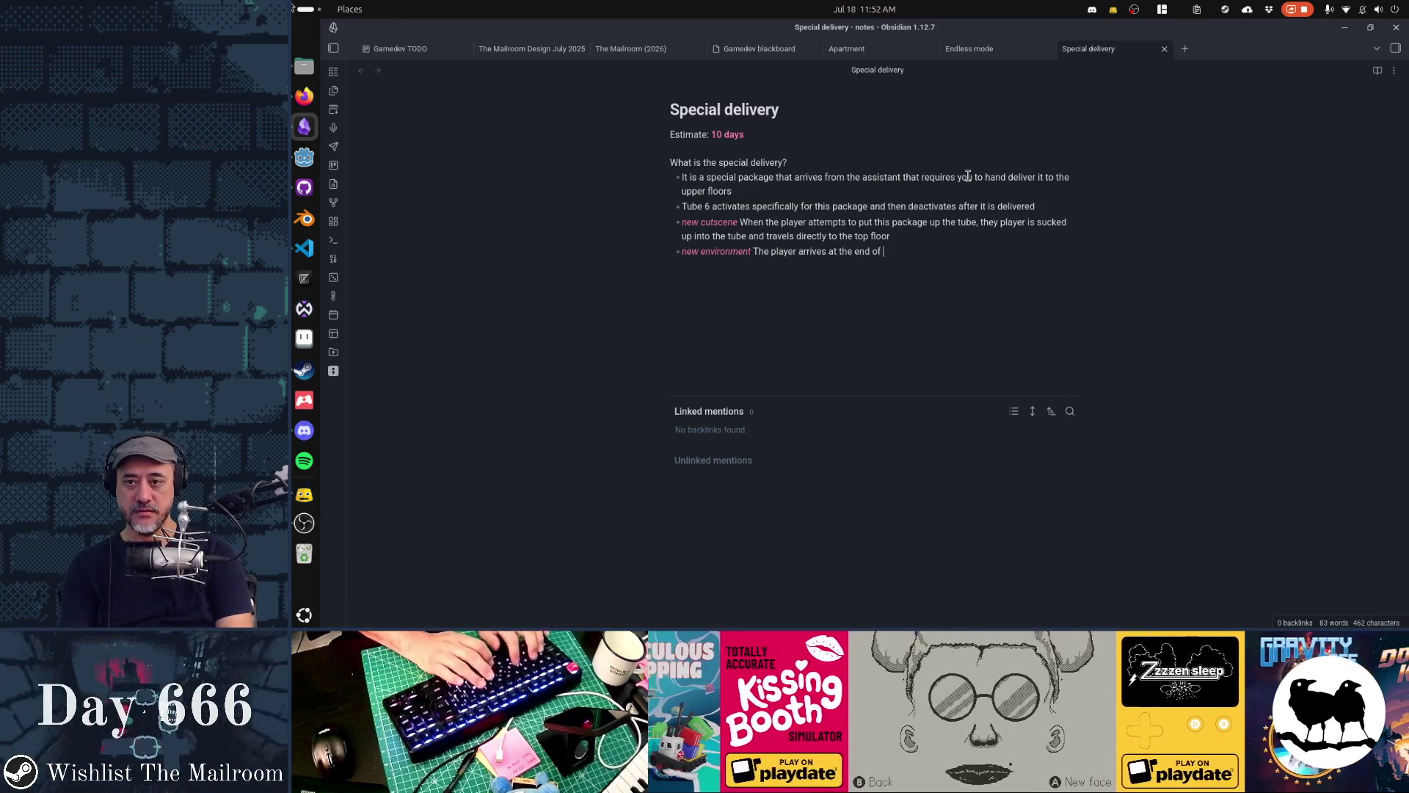
type("a very long, very rdark")
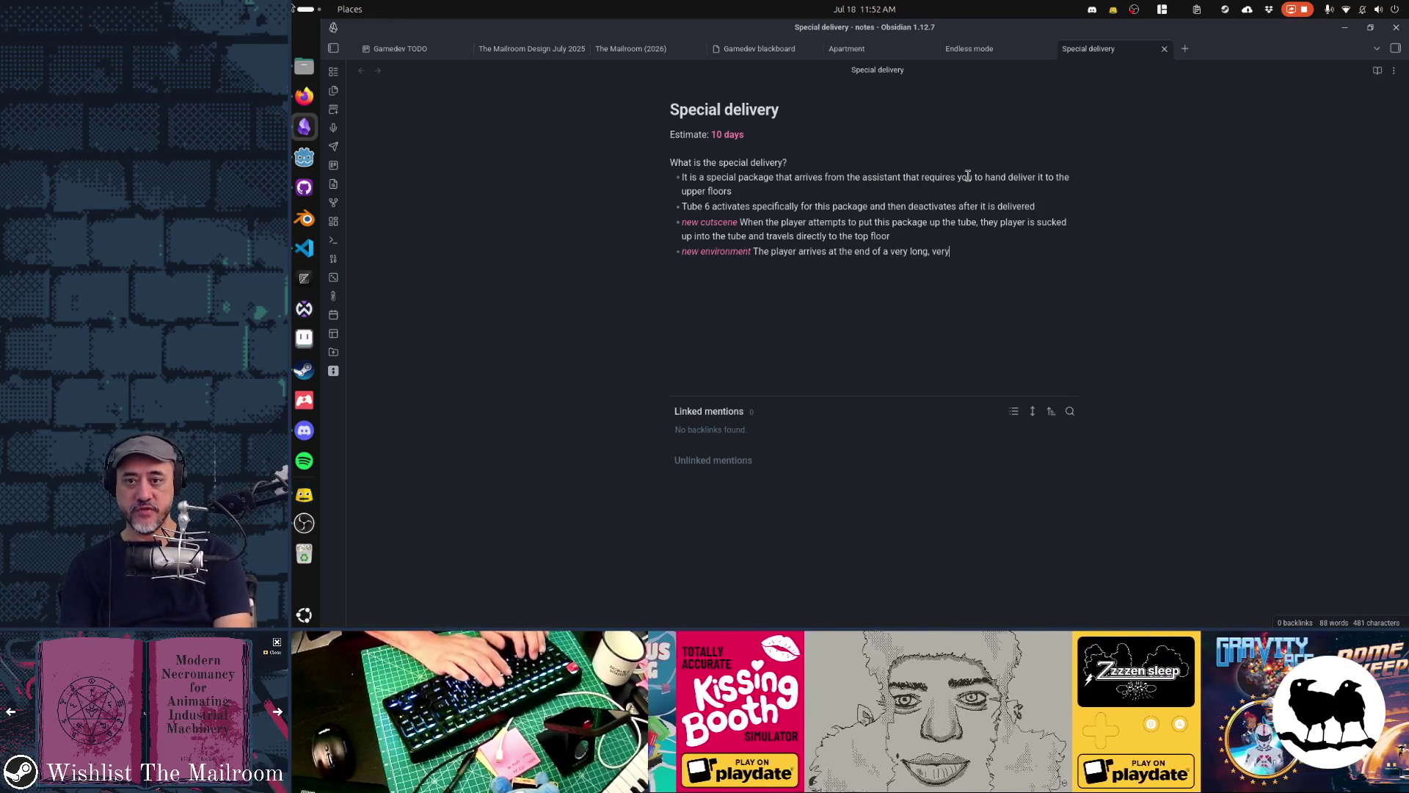
key("BackSpace")
key("BackSpace")
key("BackSpace")
type("dark f")
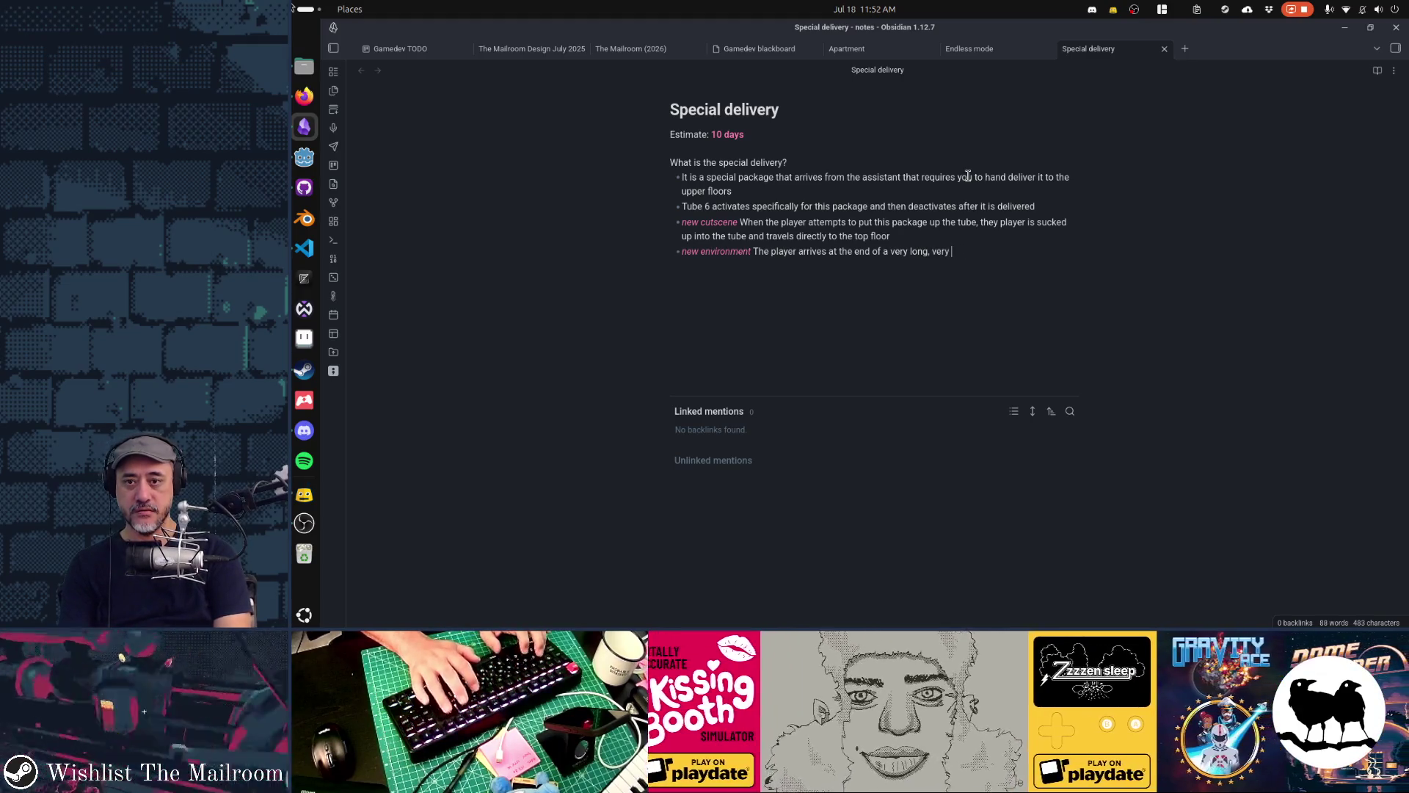
key("BackSpace")
type("co")
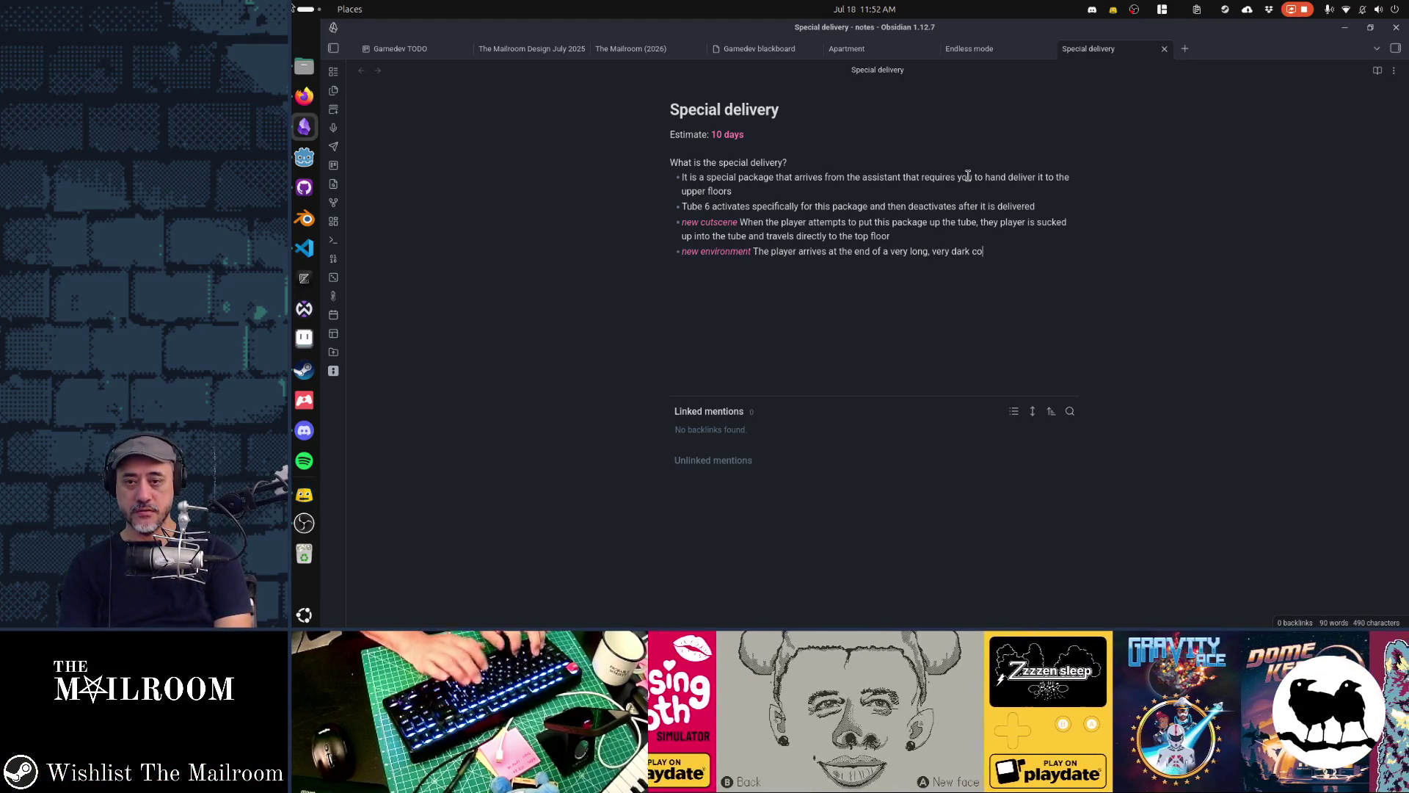
type("rridor buthey can'tsee the walls")
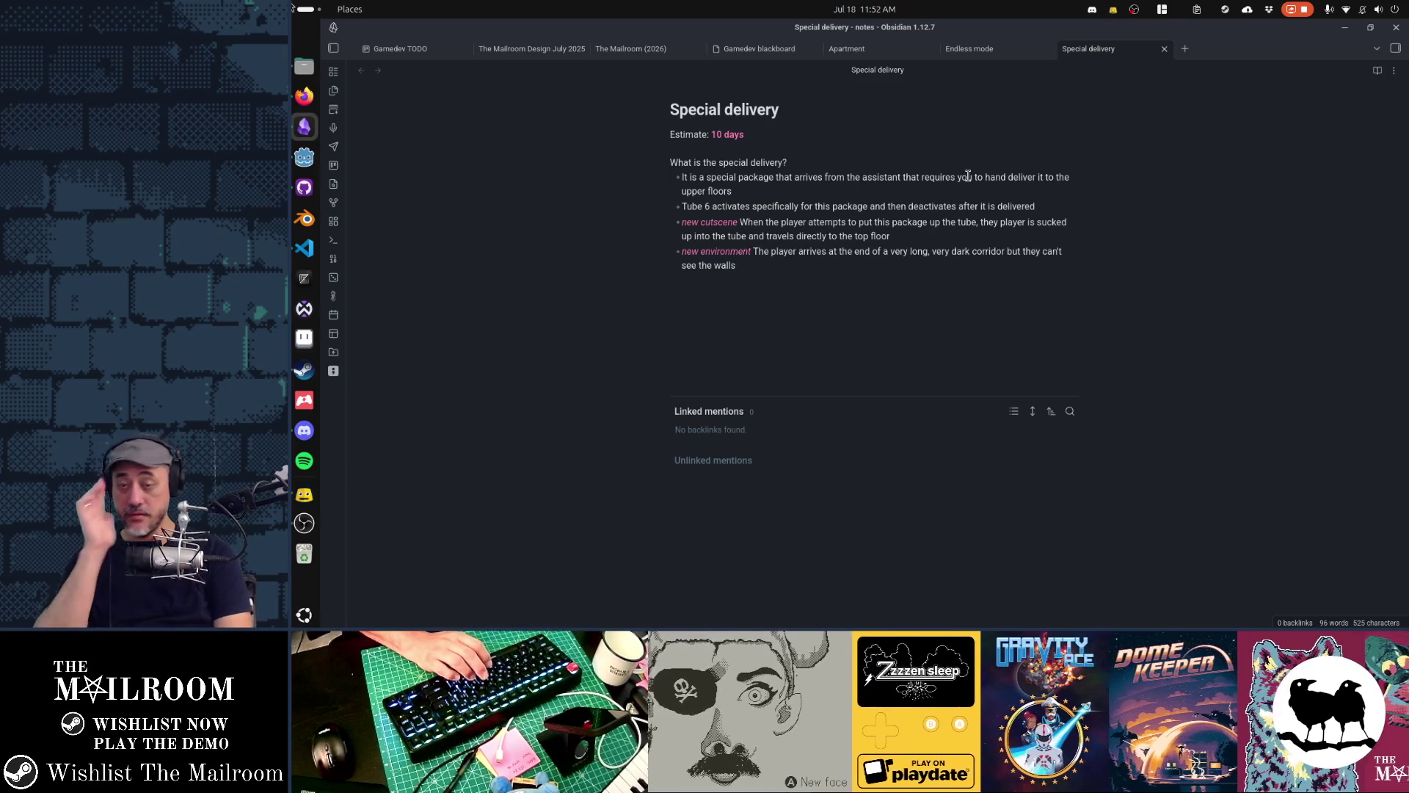
type(", just t")
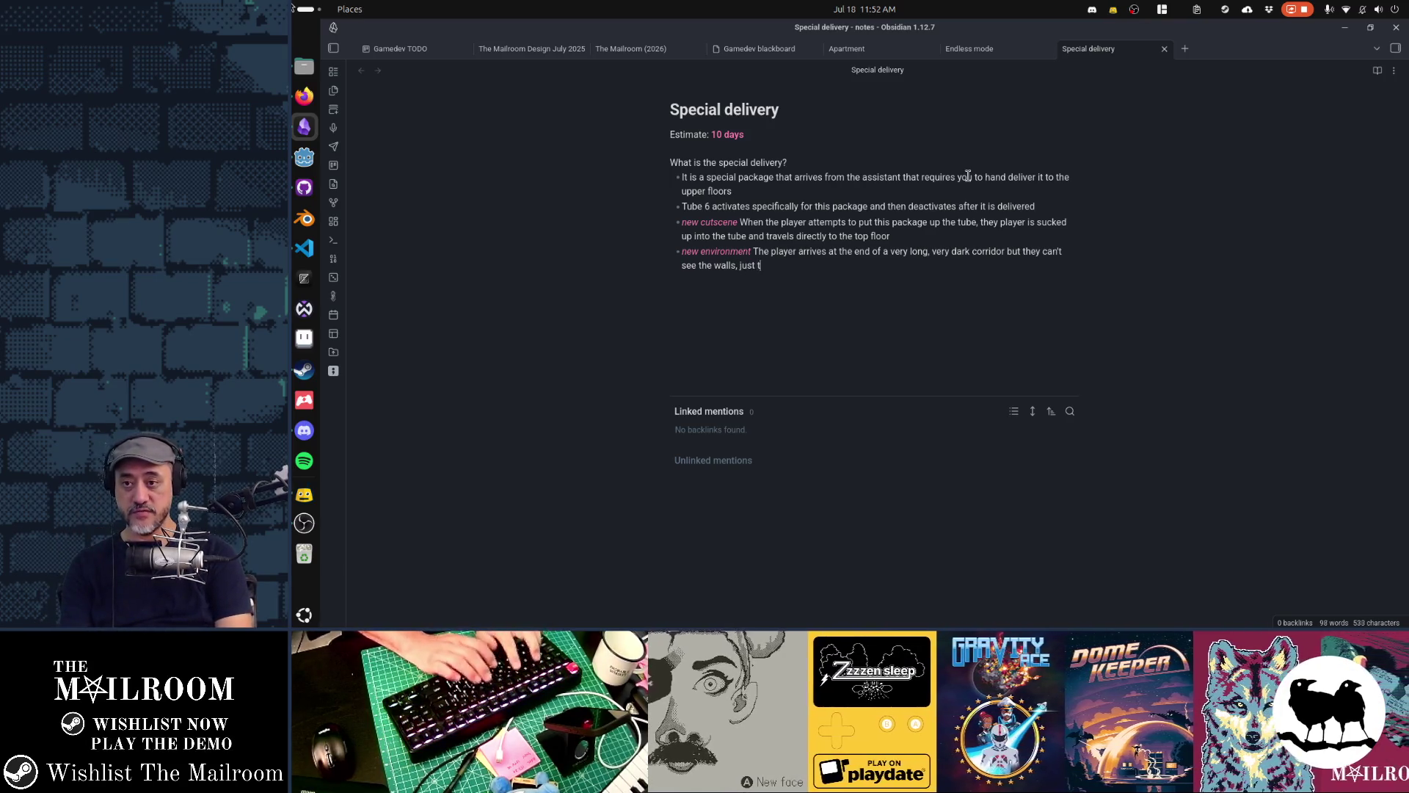
type("he floor ahead")
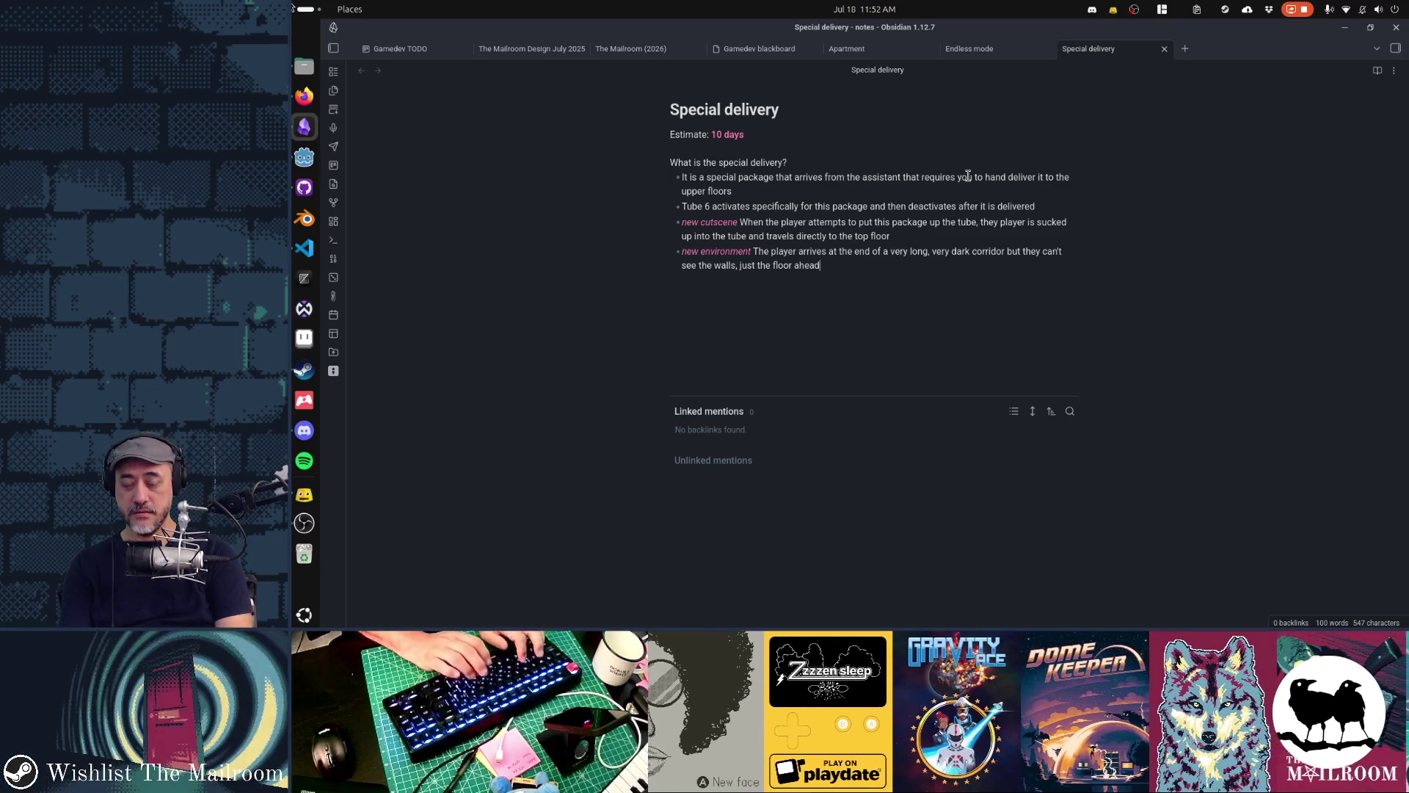
type(", and we most")
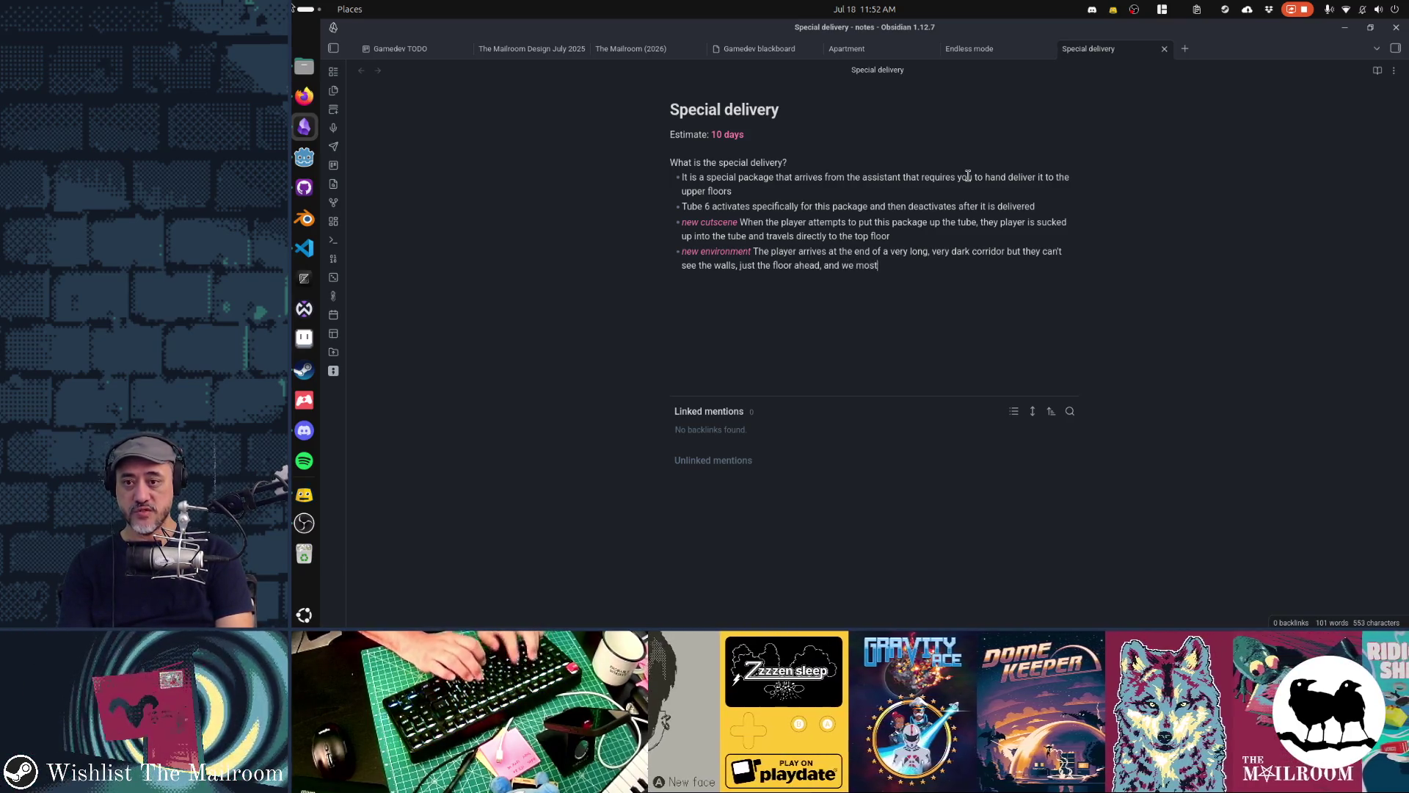
type("ly use camera")
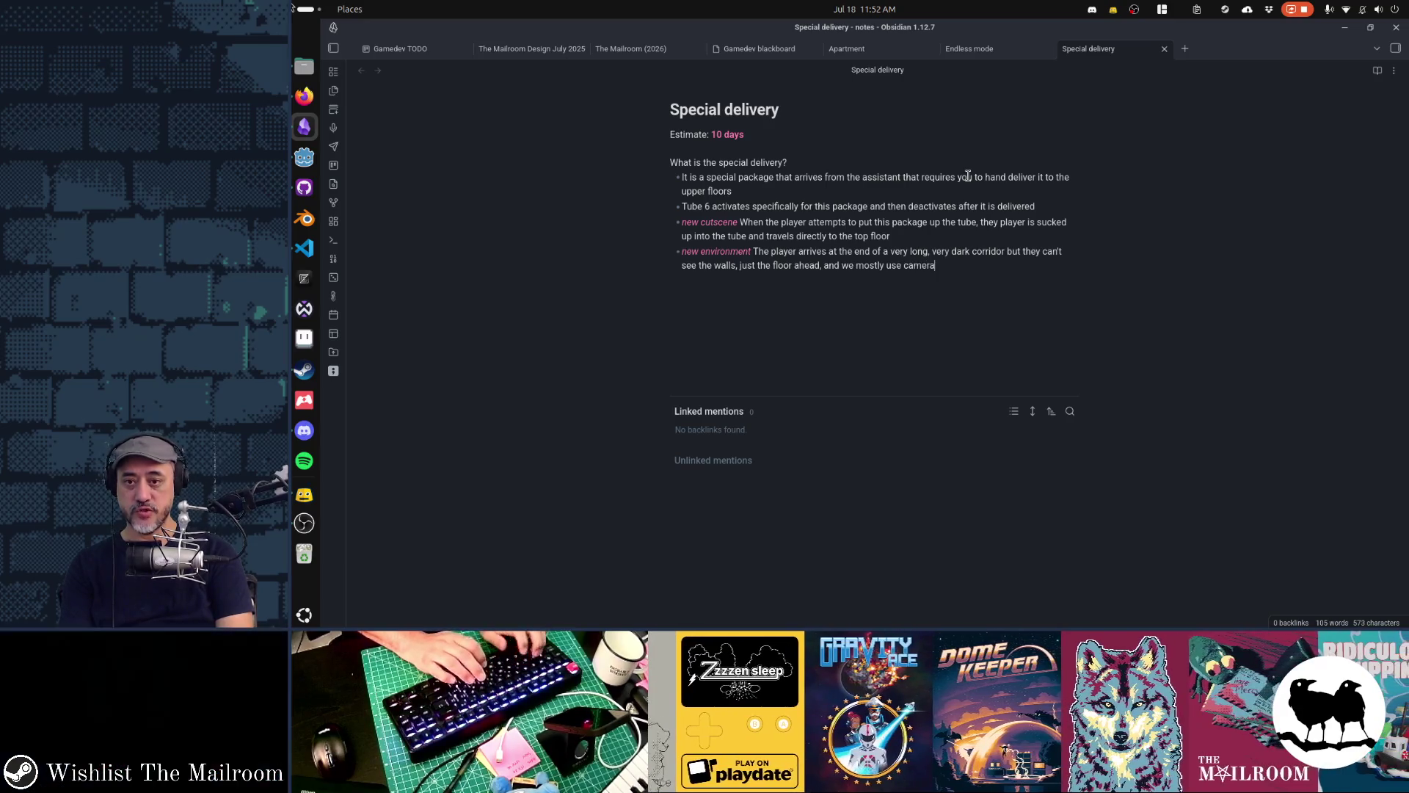
type(" tricks like")
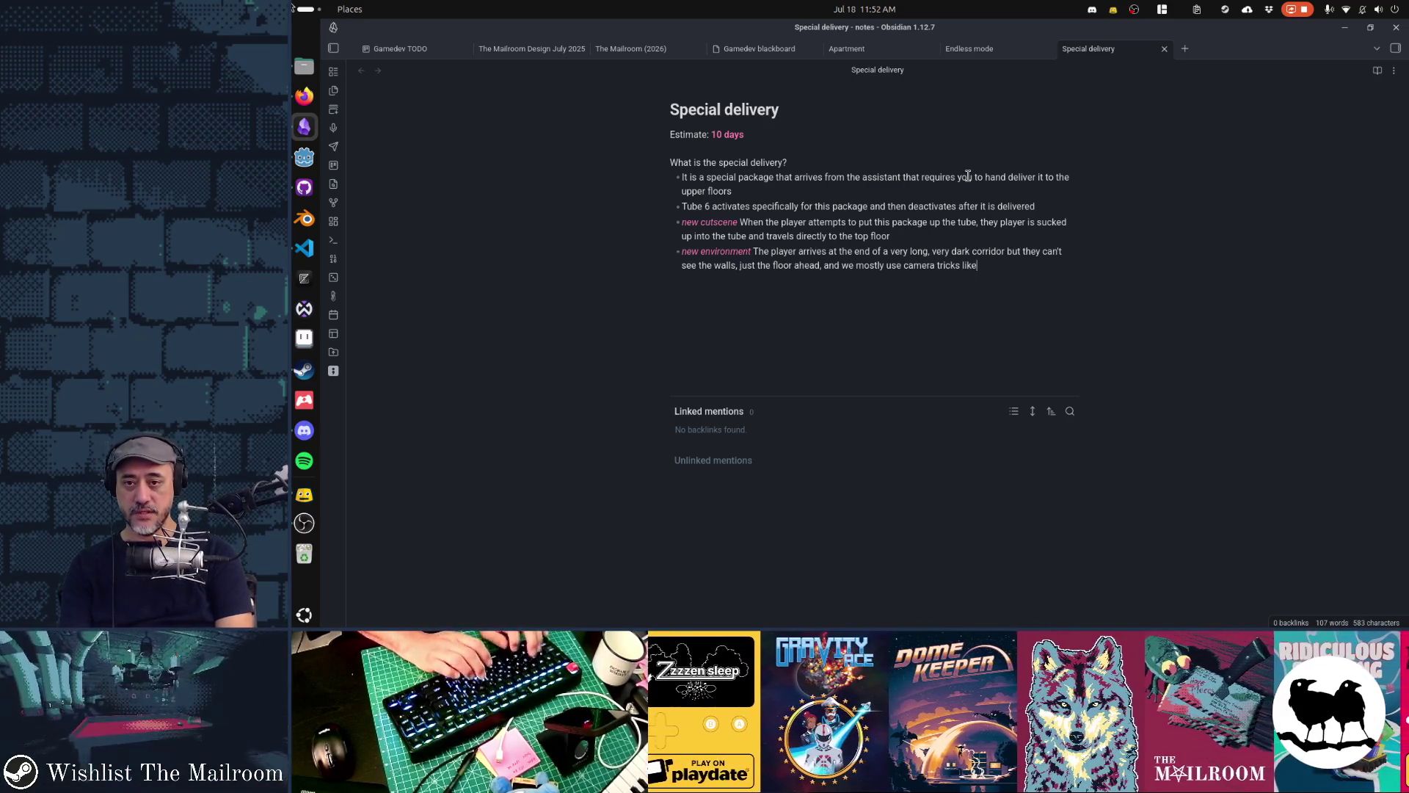
type(" changeing the fov to make the end of the h")
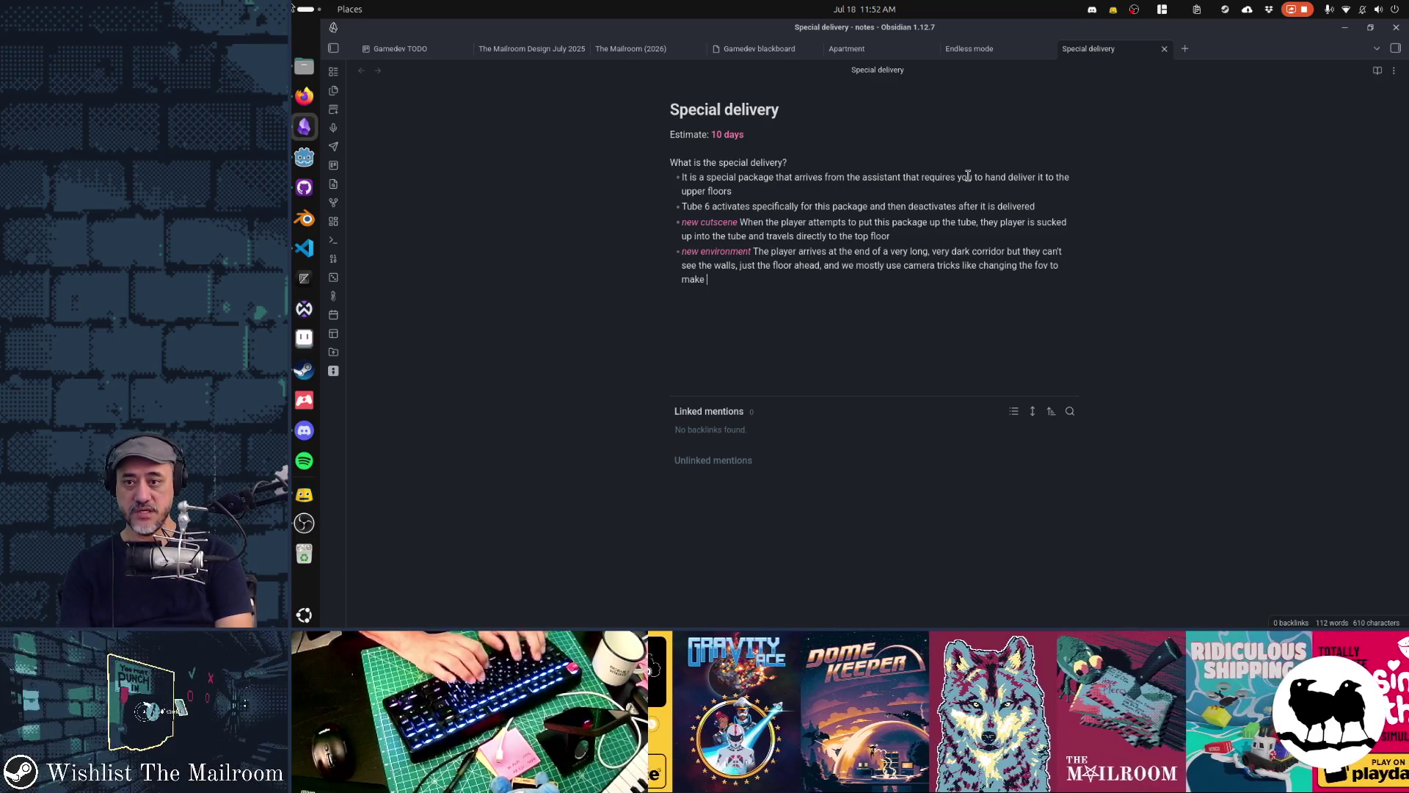
type("allway ")
type("appear very")
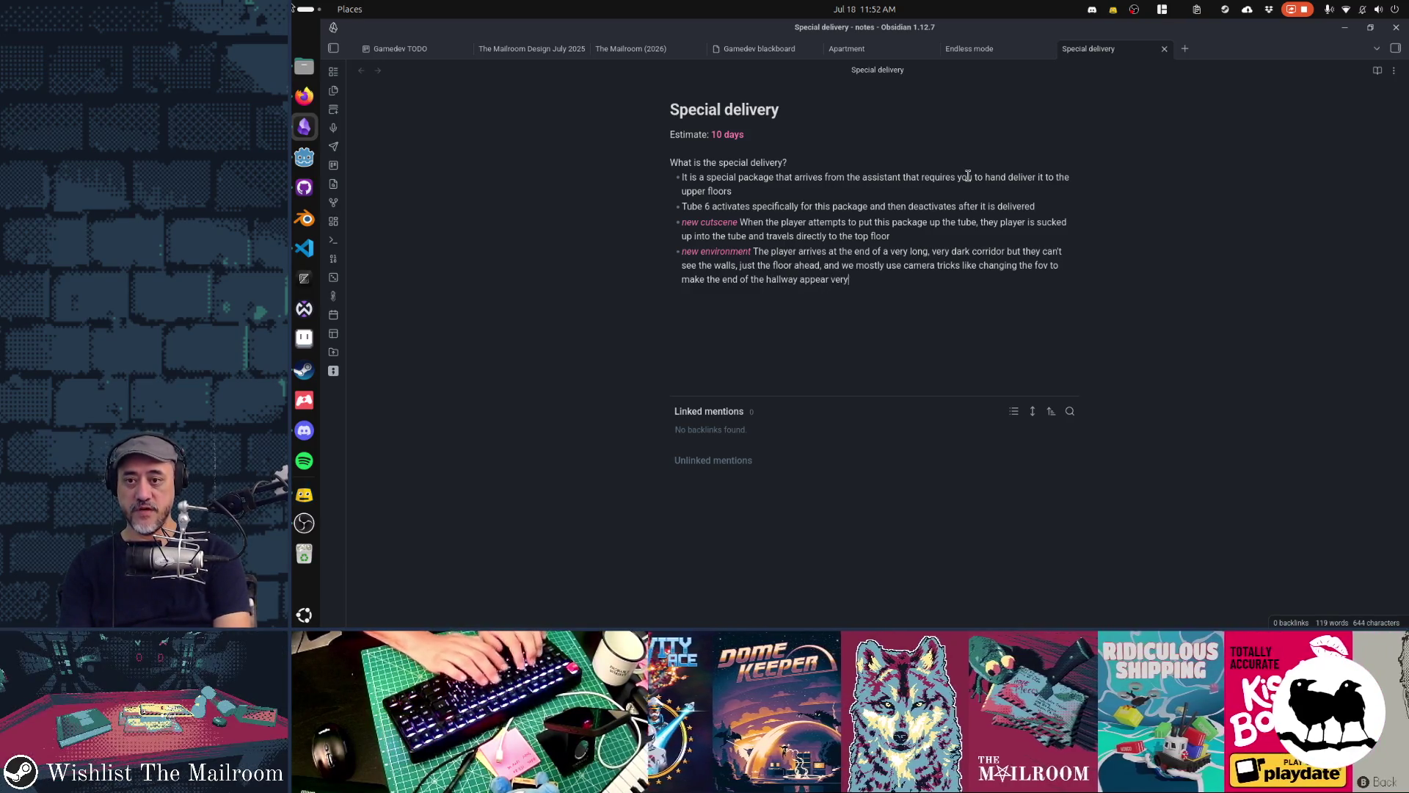
type(" very far away")
type("and the")
key("BackSpace")
key("BackSpace")
key("BackSpace")
type("it ta")
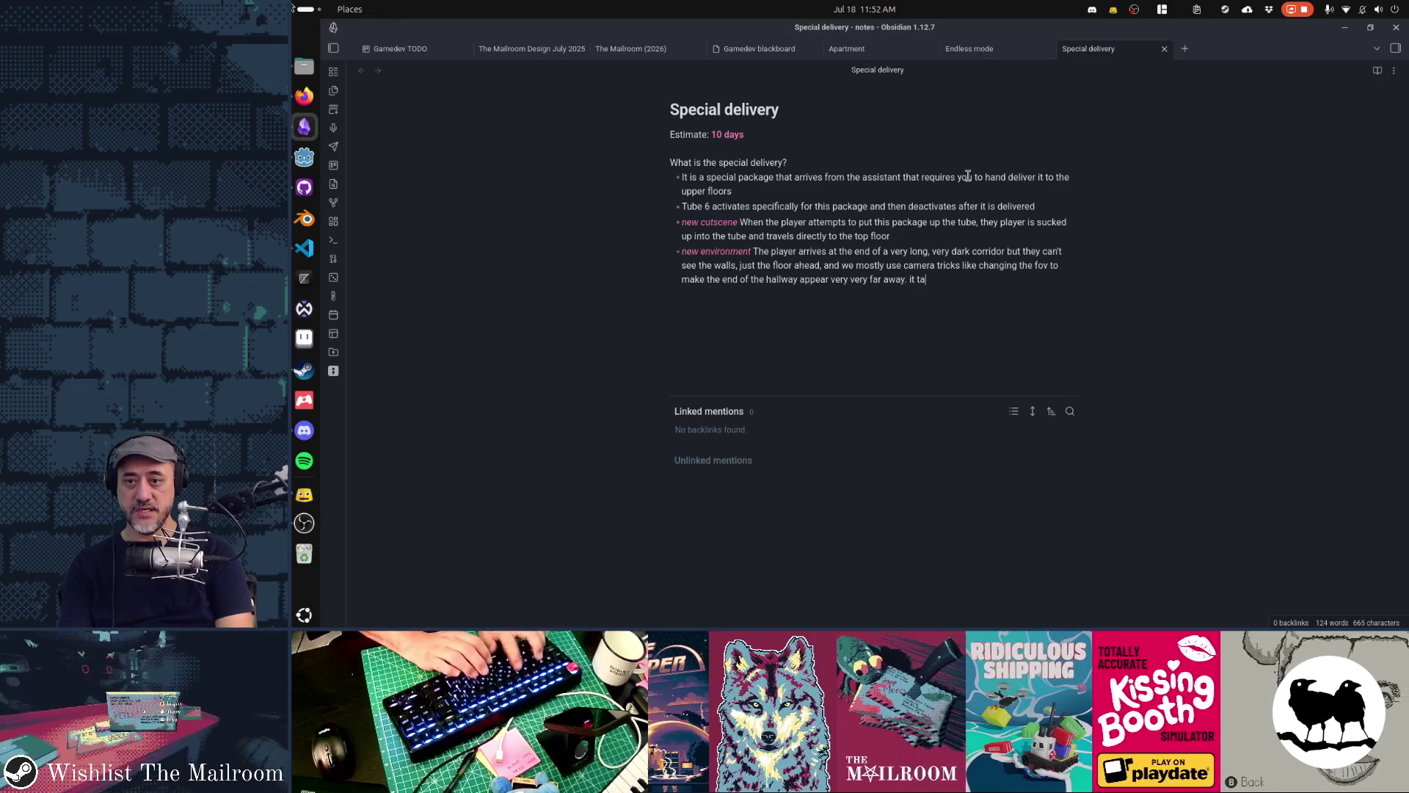
type("kes about 30 seconds")
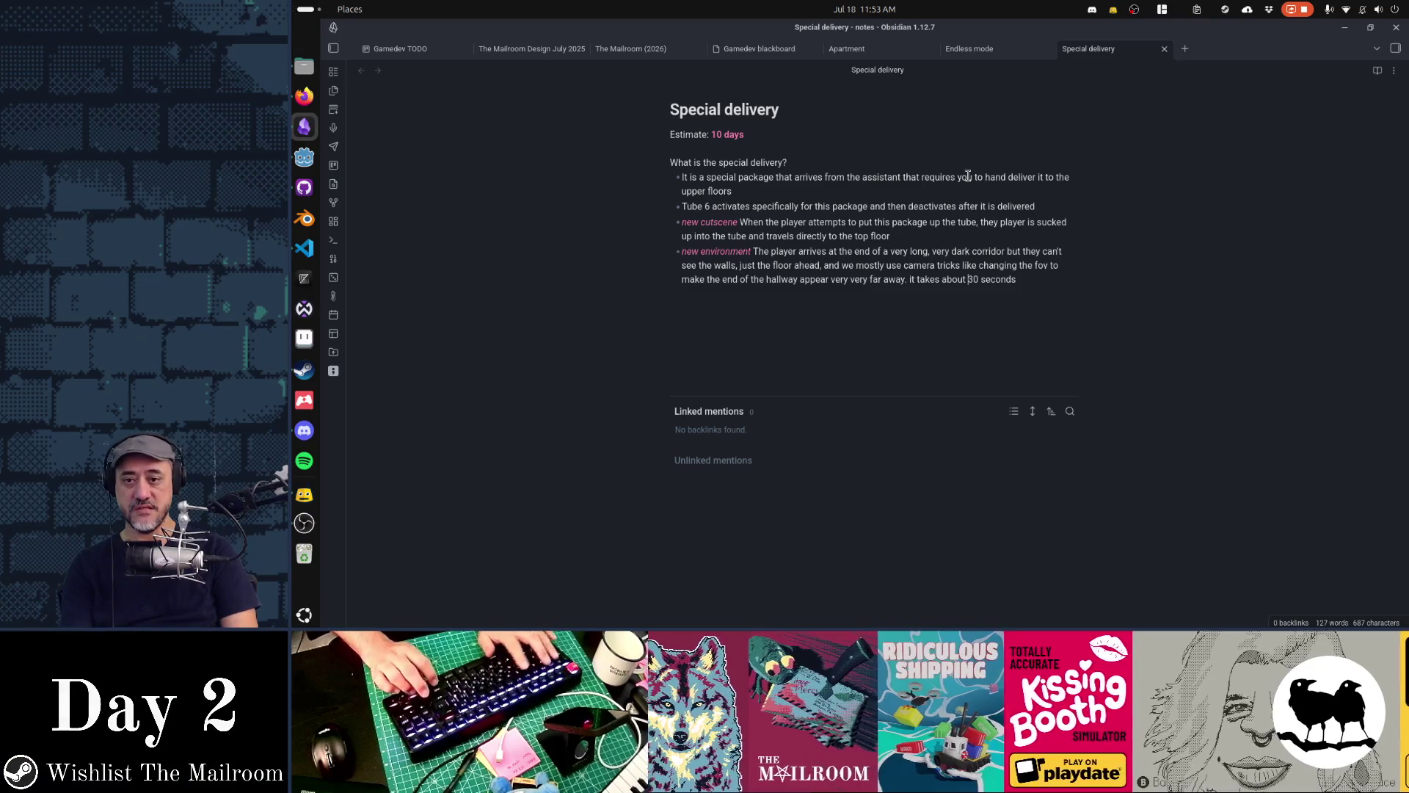
key("Left")
key("Left")
key("Left")
Change the duration to 'a long time to walk to the end of the hallway where they find Lord Mephisto's office'
type("-60")
key("ctrl+shift+Left")
key("ctrl+shift+Left")
key("ctrl+shift+Left")
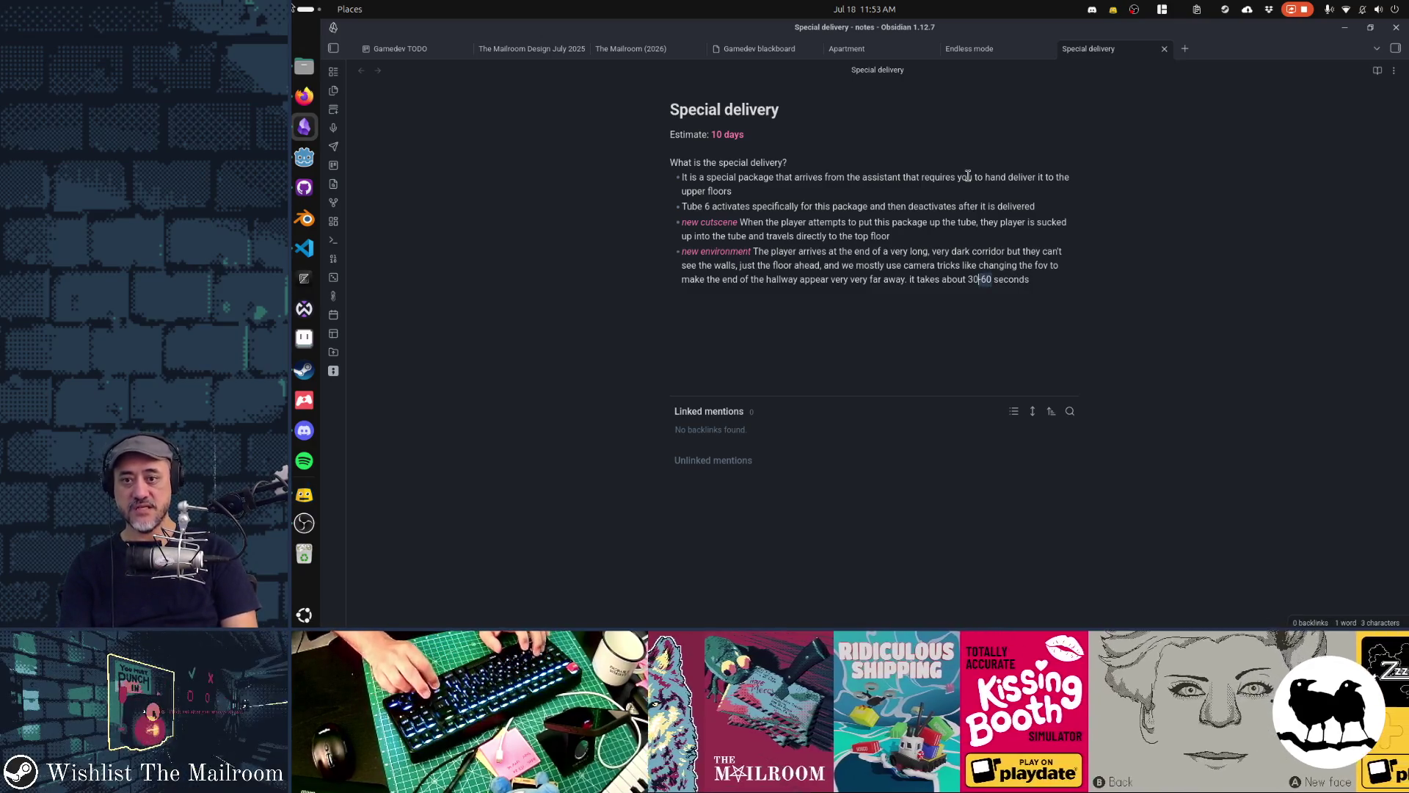
type("a long time")
key("shift+End")
key("Delete")
type("to walk")
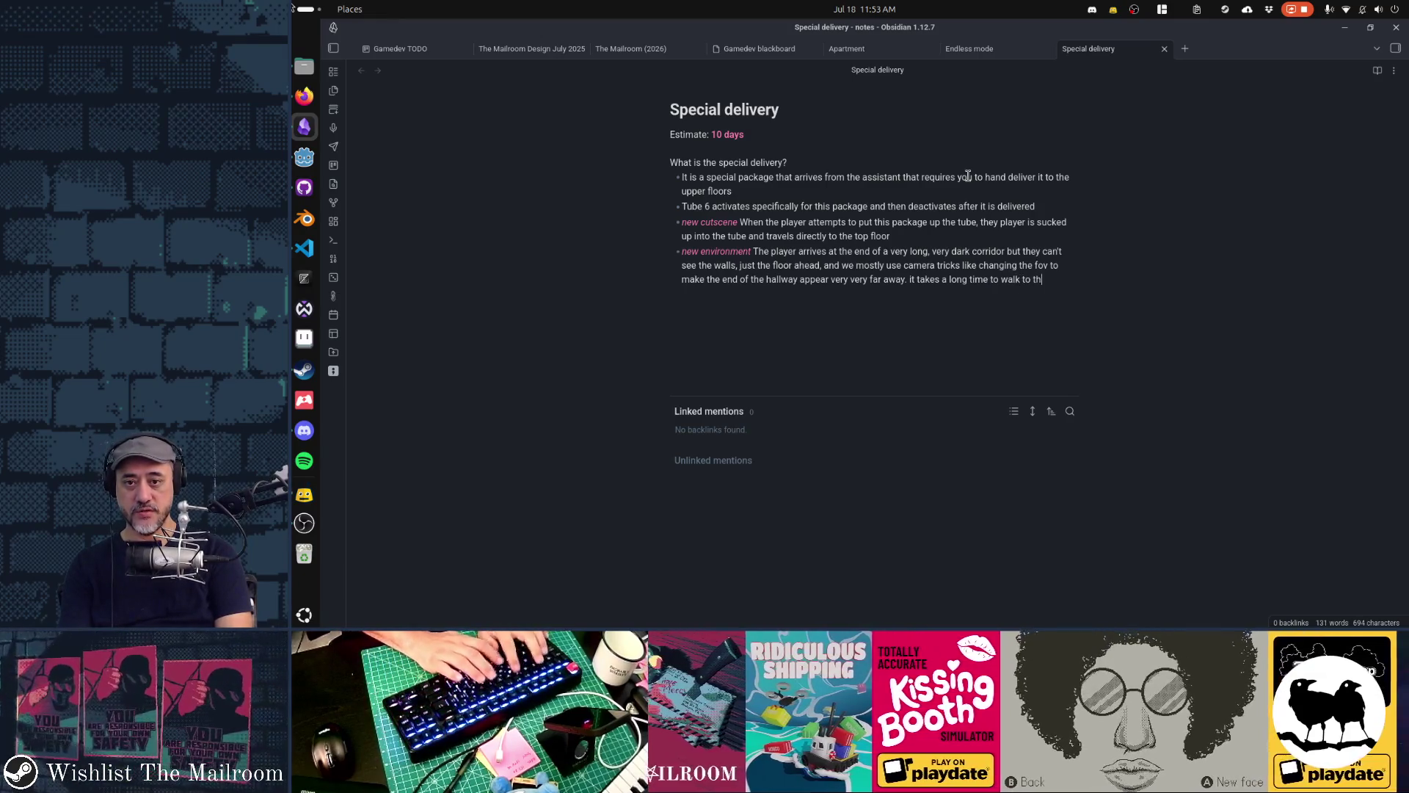
type(" to the end of the hallway.")
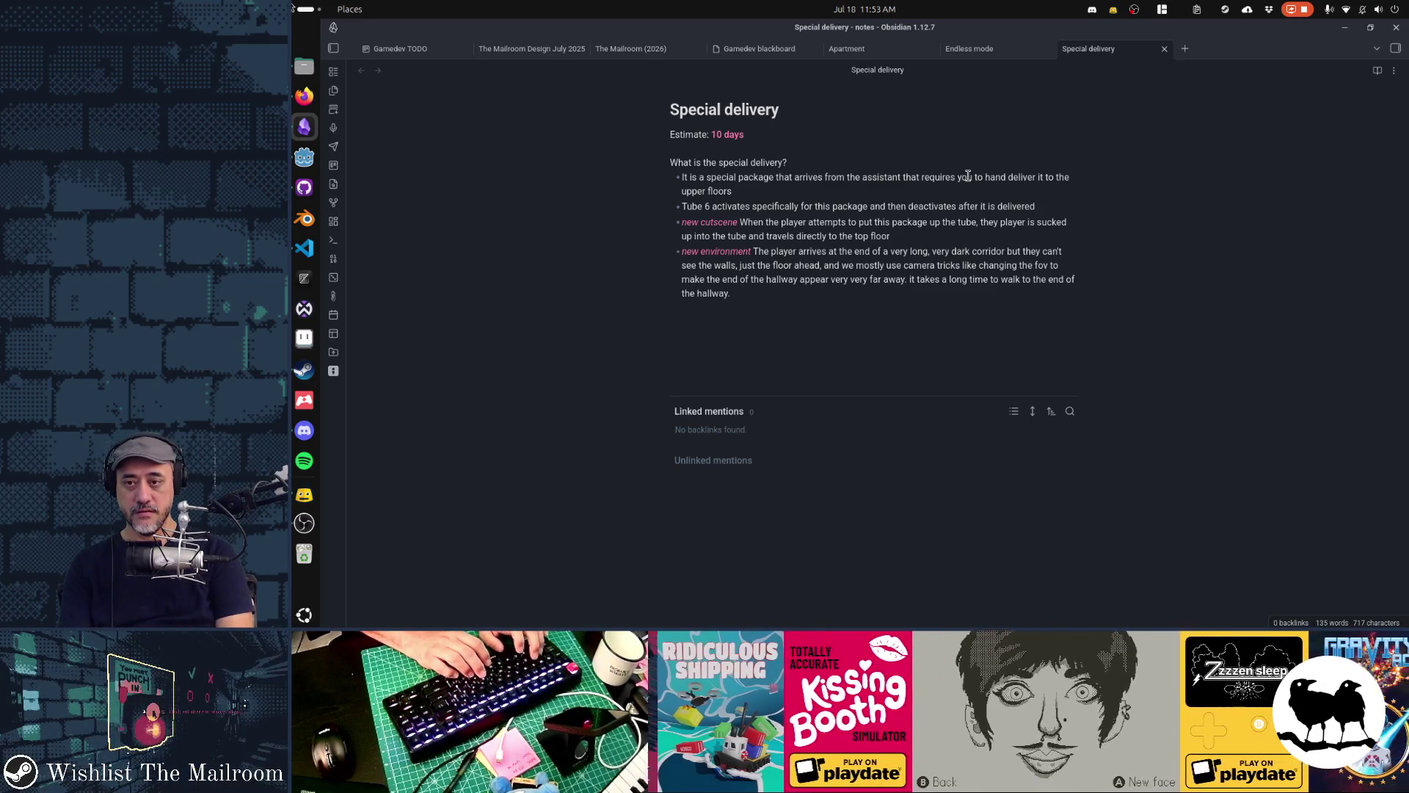
key("BackSpace")
type("where the")
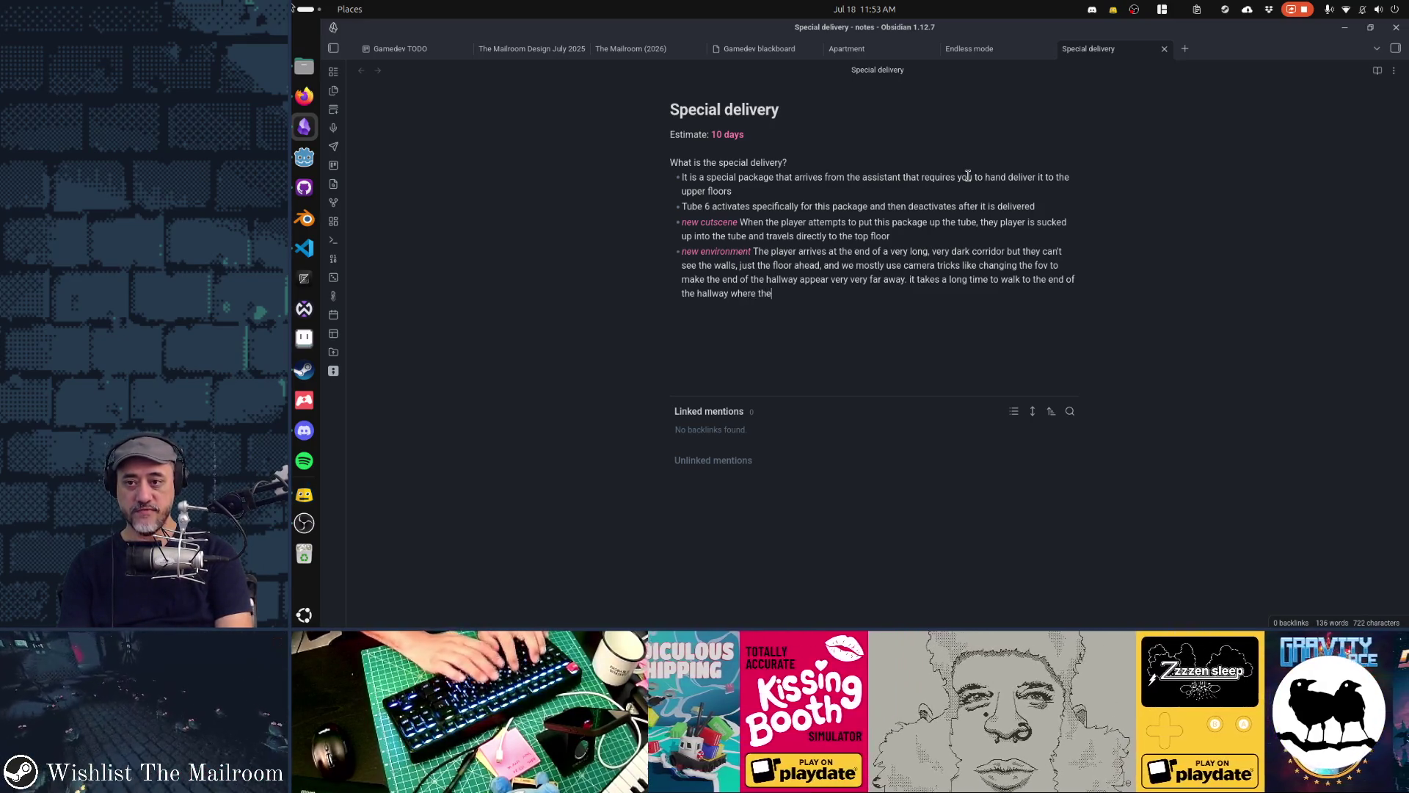
type("y find Lord Me")
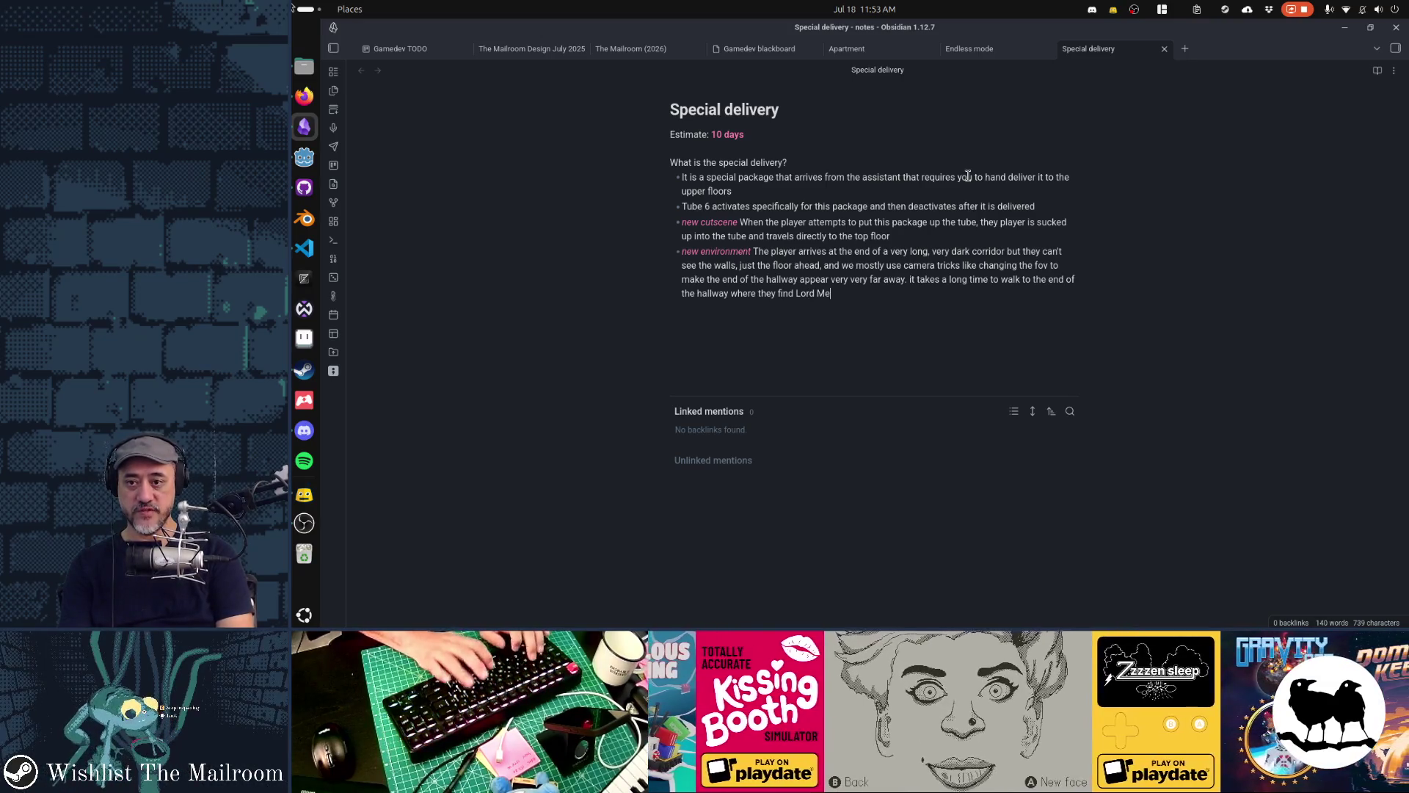
type("phisto's office")
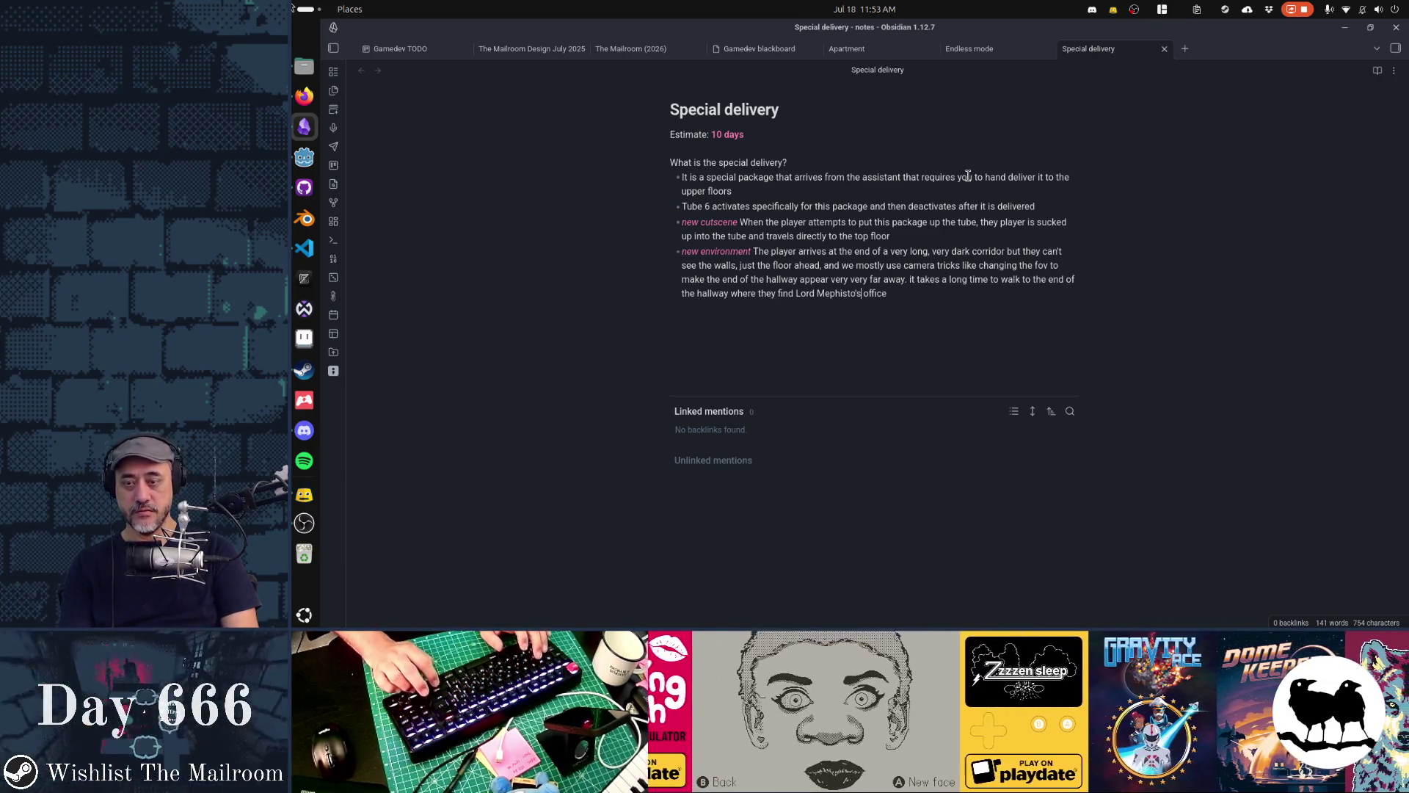
After Mephisto's, insert ', lord of the ninth circle, outer reaches, currently assigned to the modesto field office'
key("ctrl+Left")
key("Left")
type(", ")
type("lo")
type("rd of the nint")
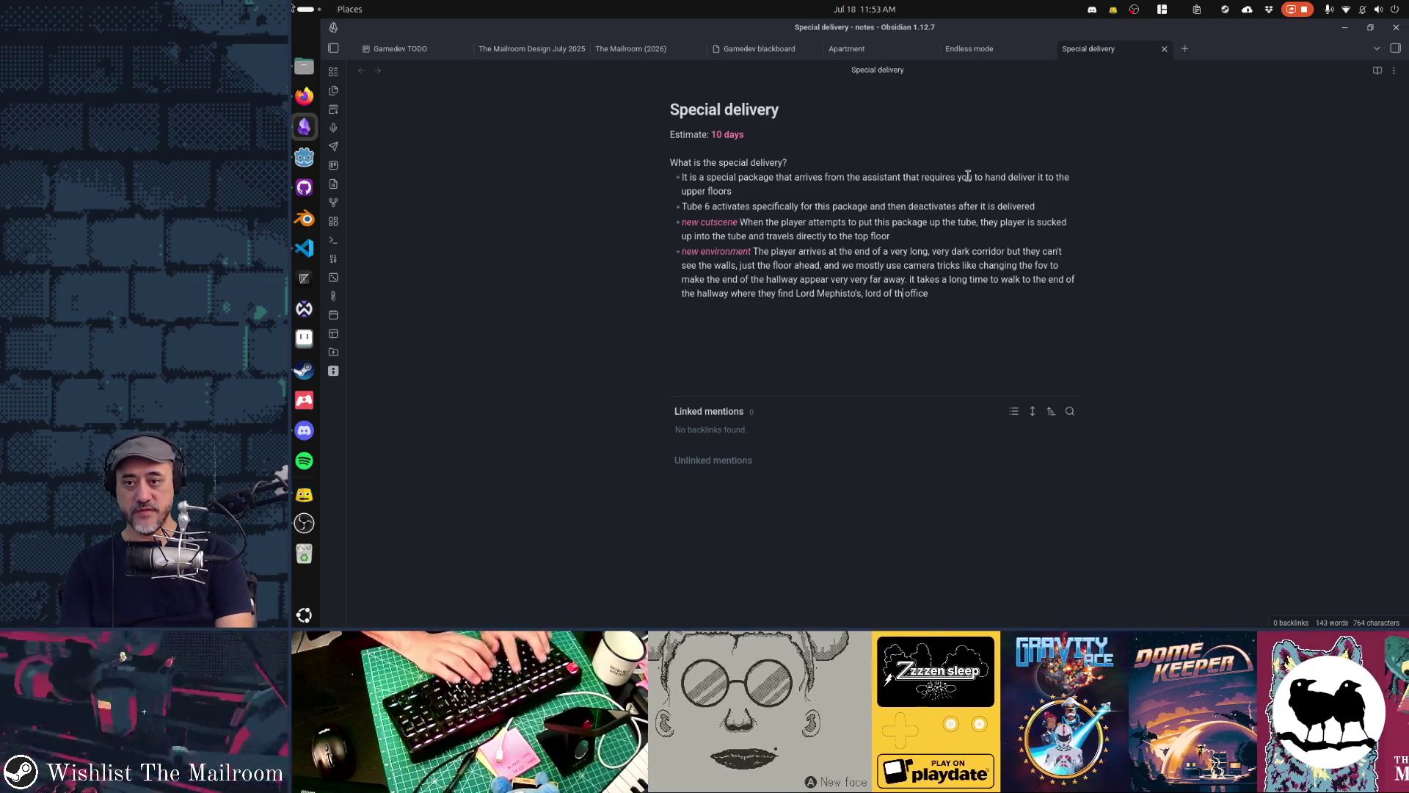
type("h circle, out re")
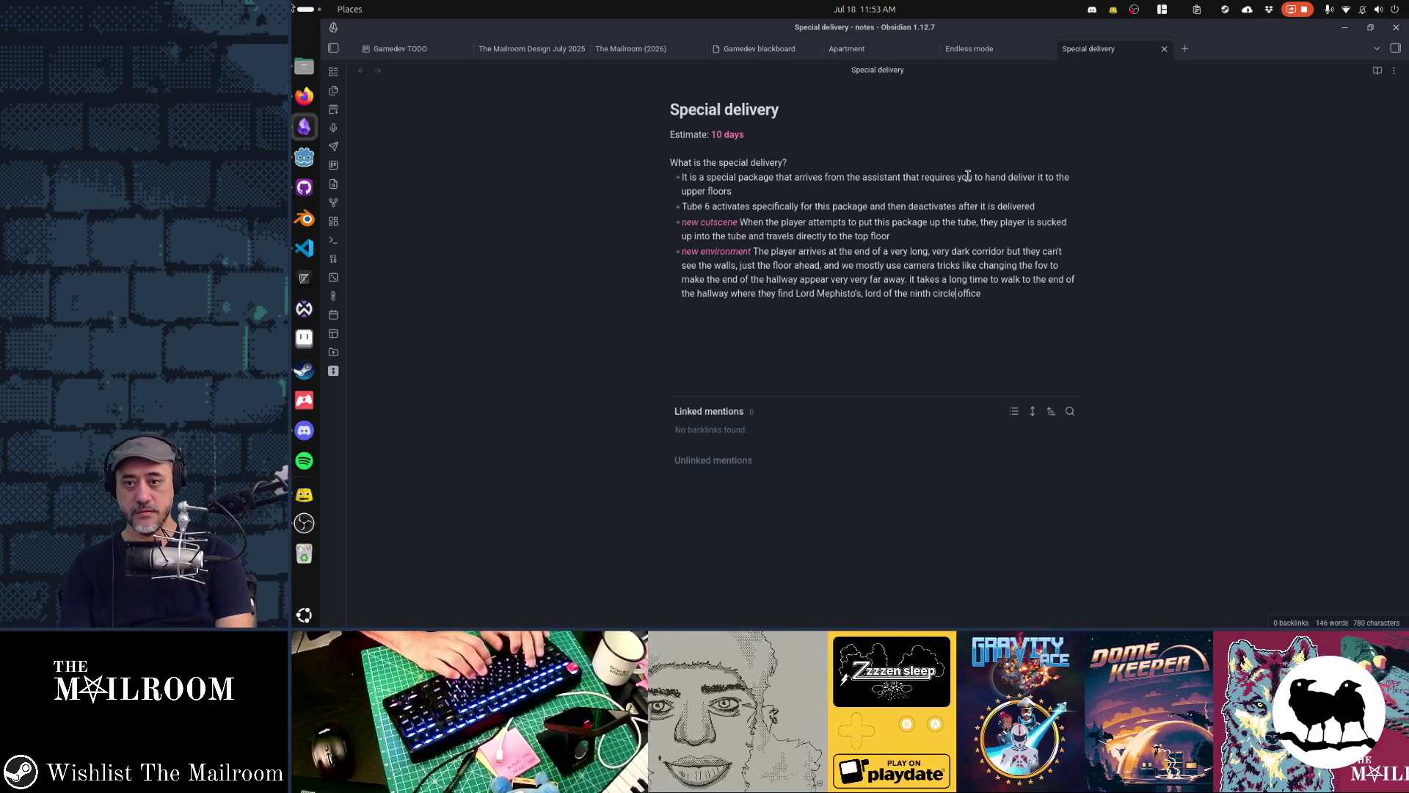
key("BackSpace")
key("BackSpace")
key("BackSpace")
type("er r")
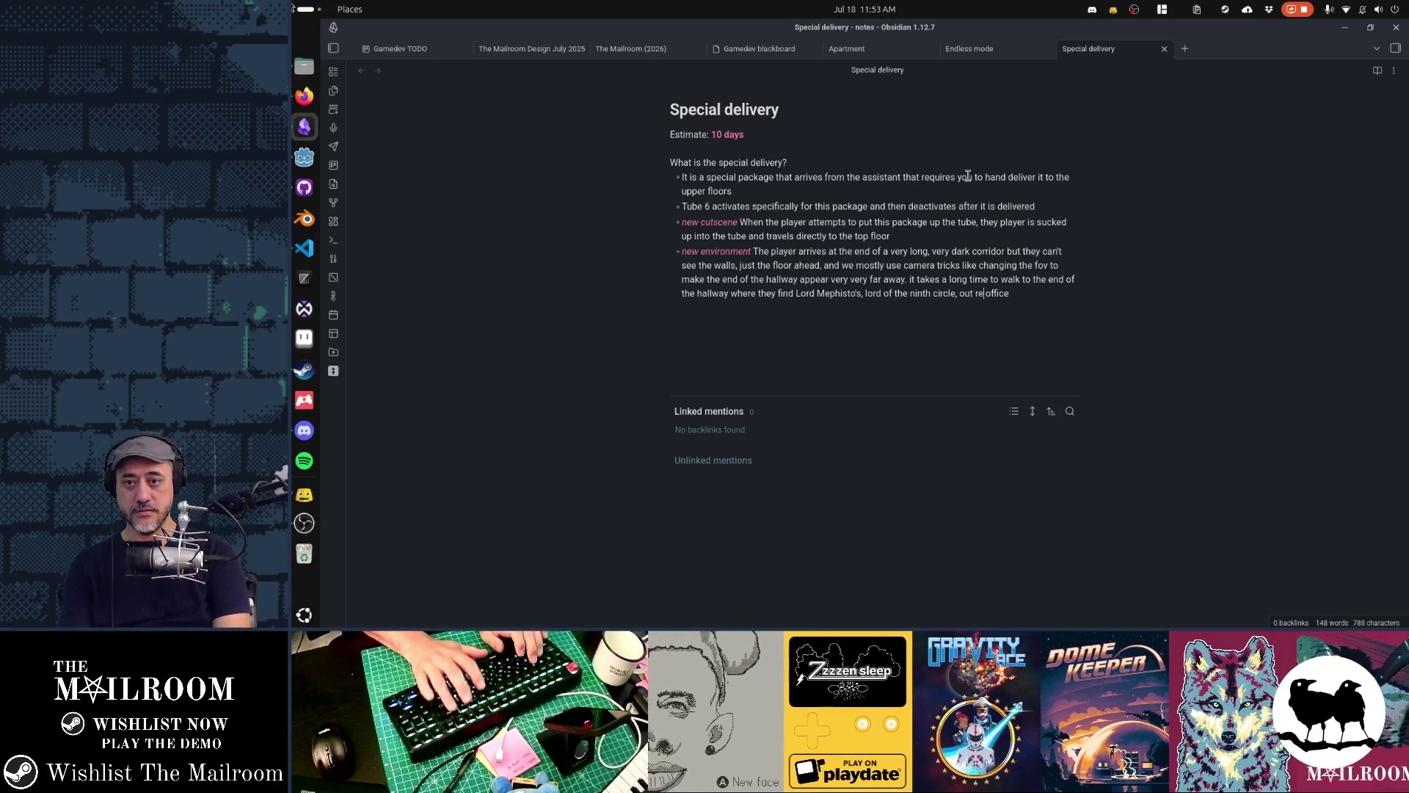
type("each es, currently asi")
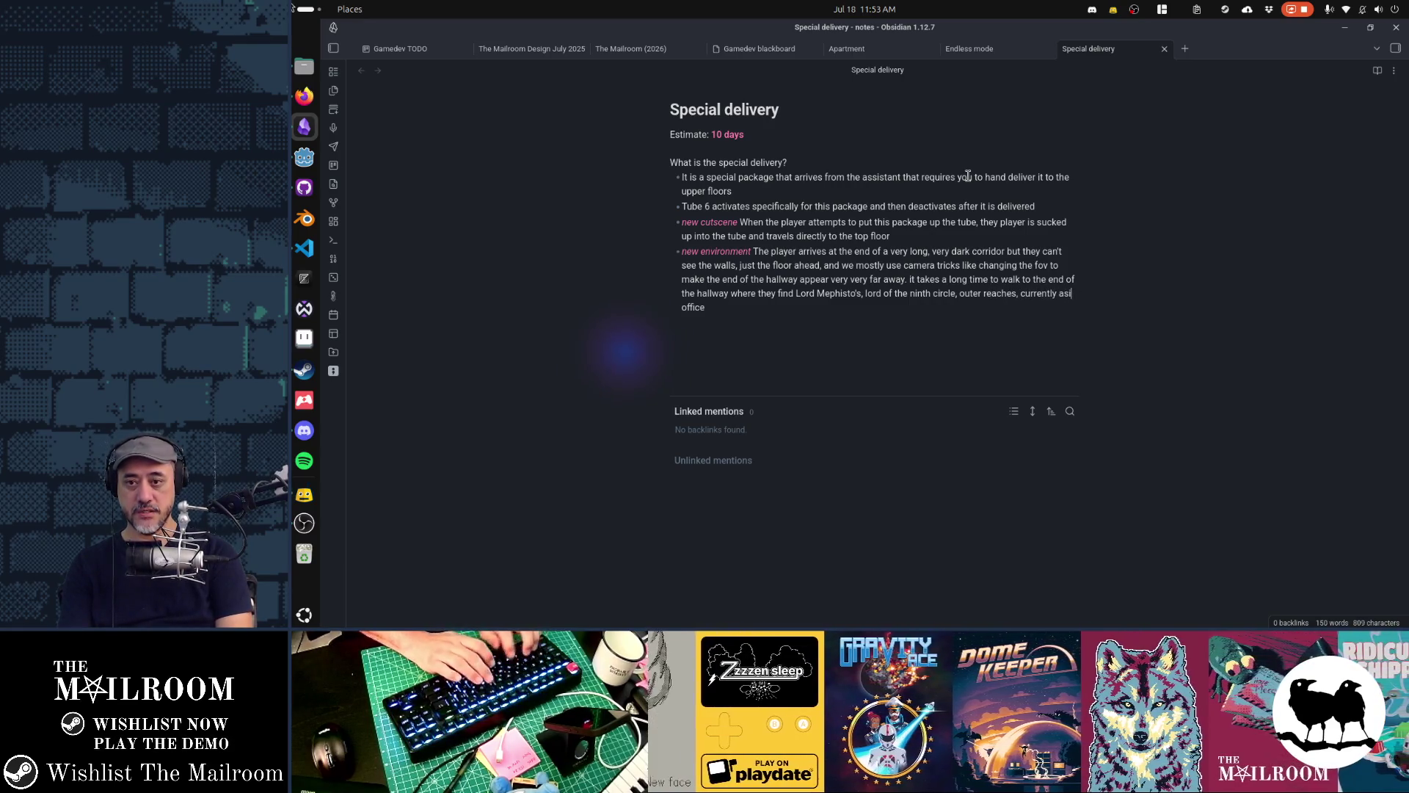
type("gned")
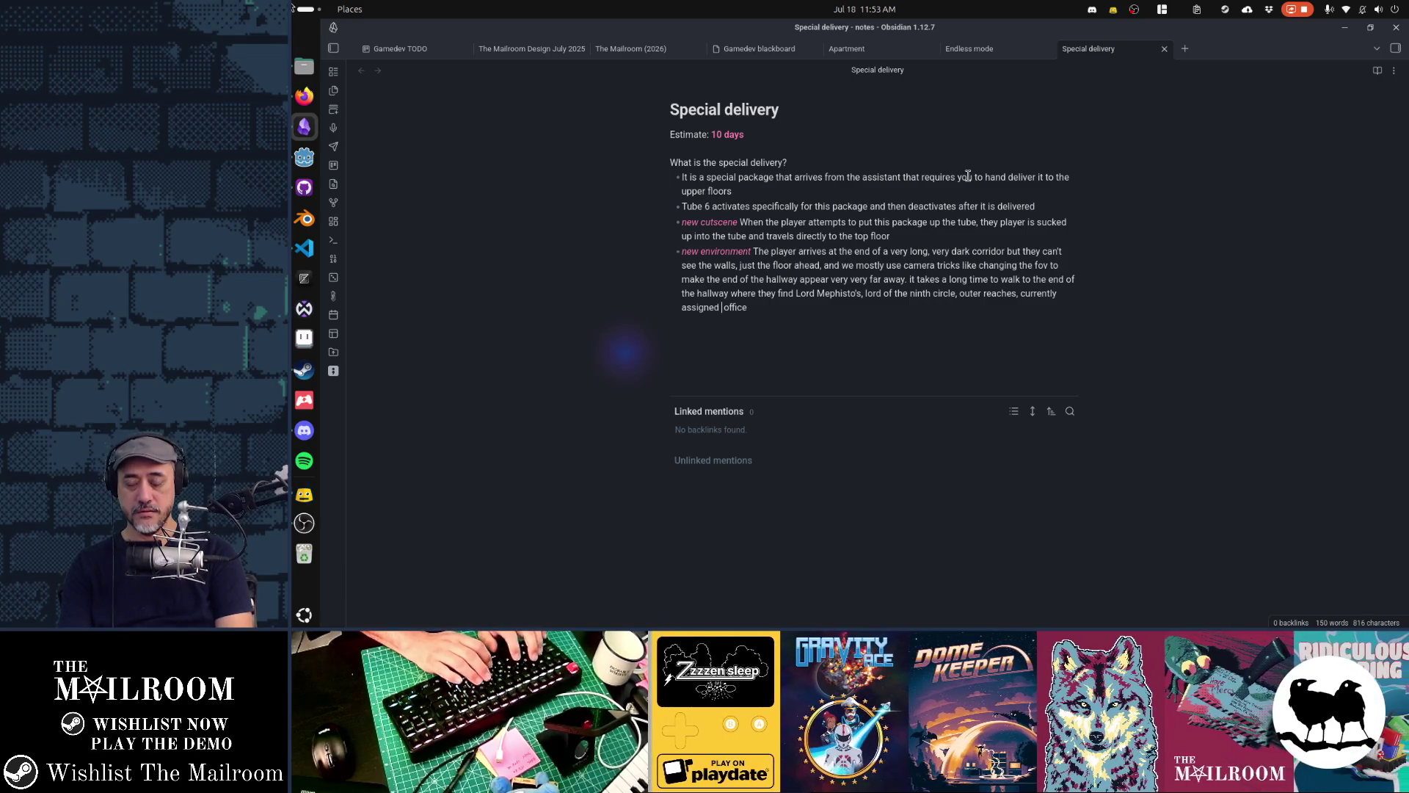
type("to the modesto field office,")
key("BackSpace")
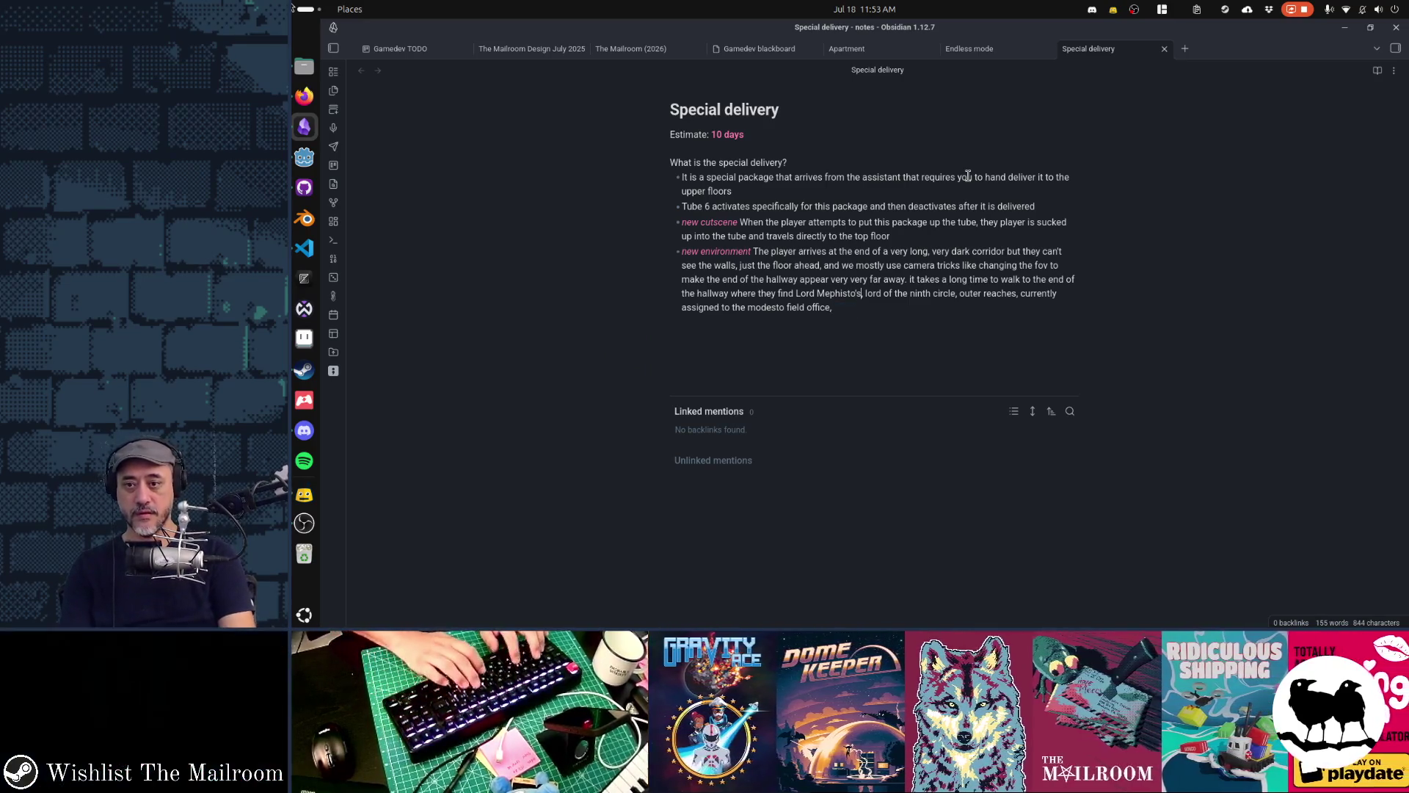
Add 'office 6A' after the field office and select the stray trailing 'office' for removal
key("ctrl+End")
type("o")
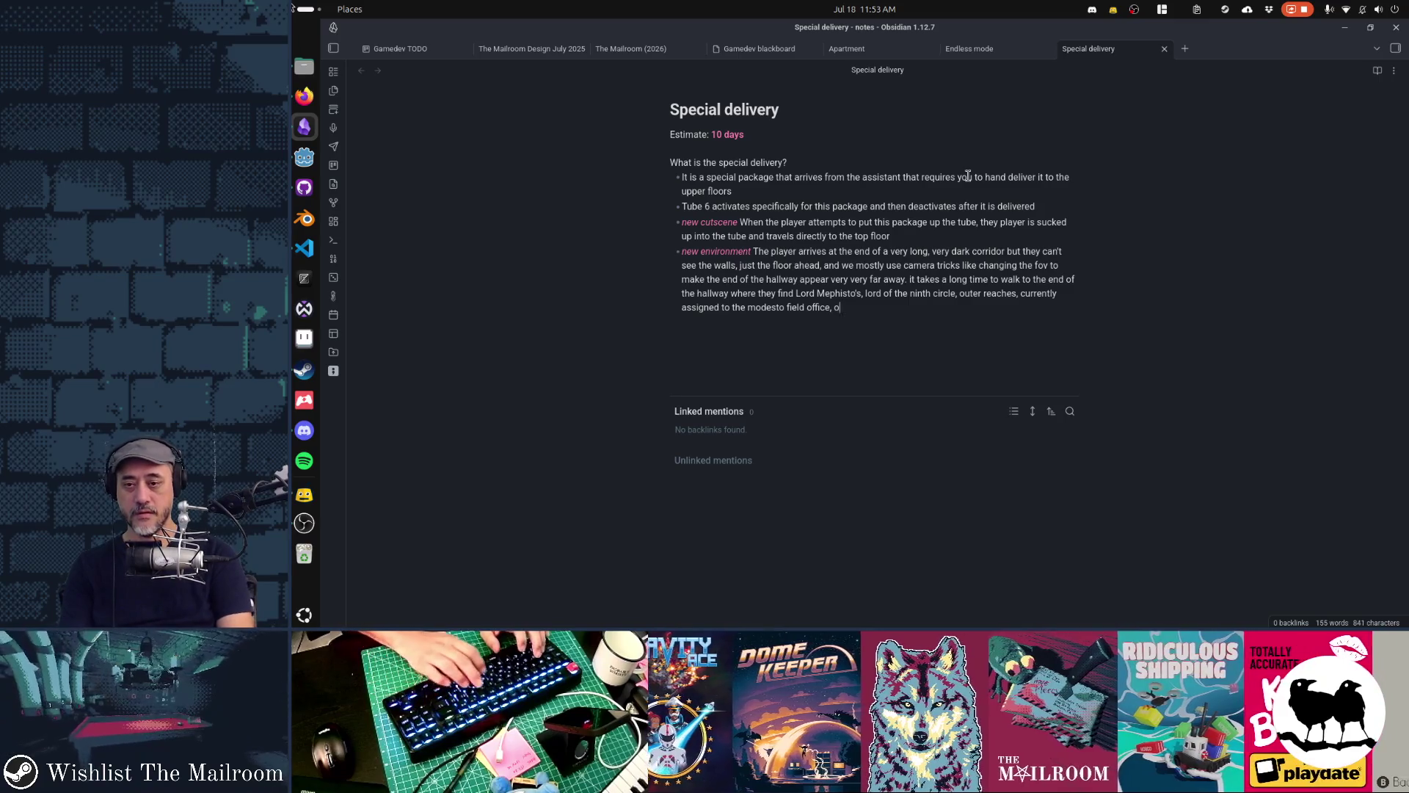
type("ffice")
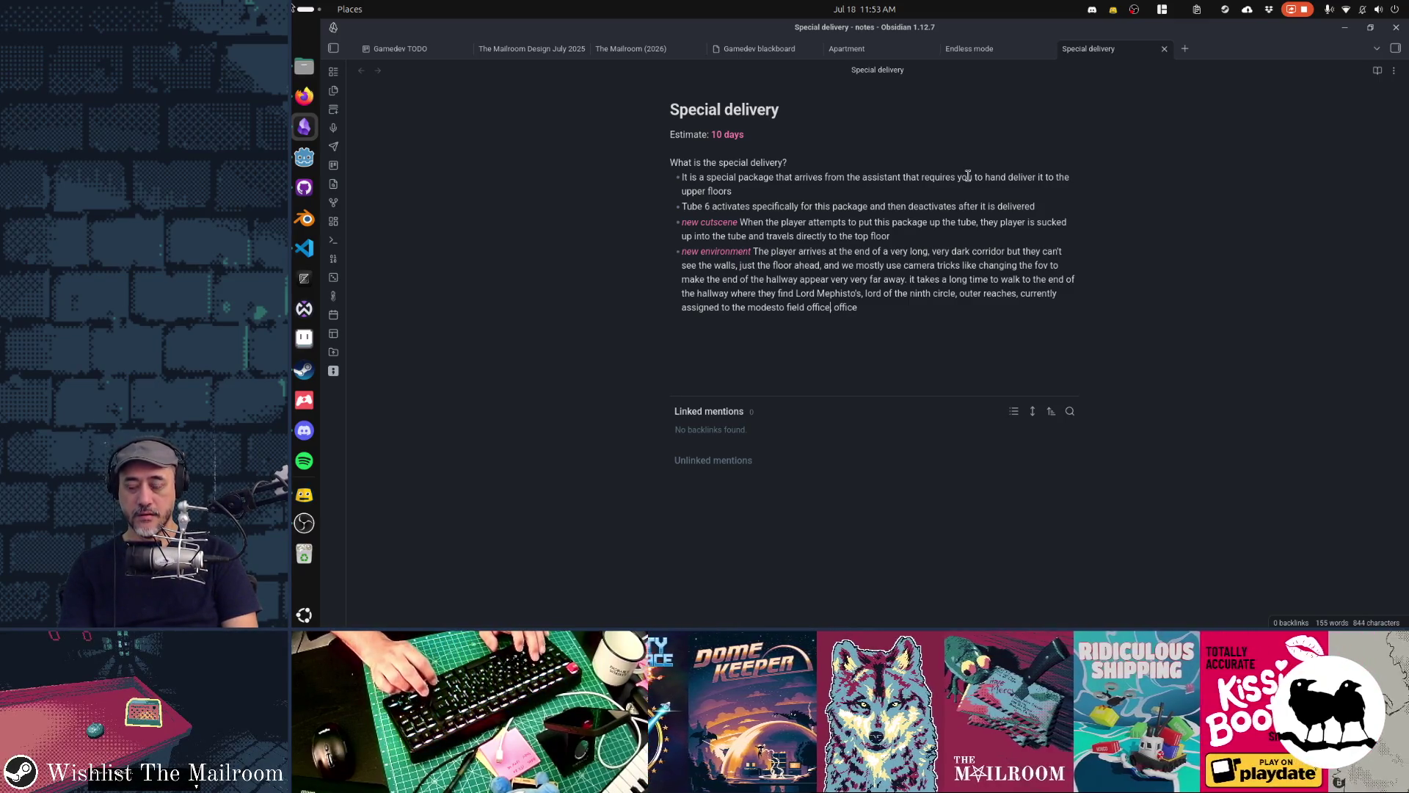
key("ctrl+Left")
key("ctrl+Left")
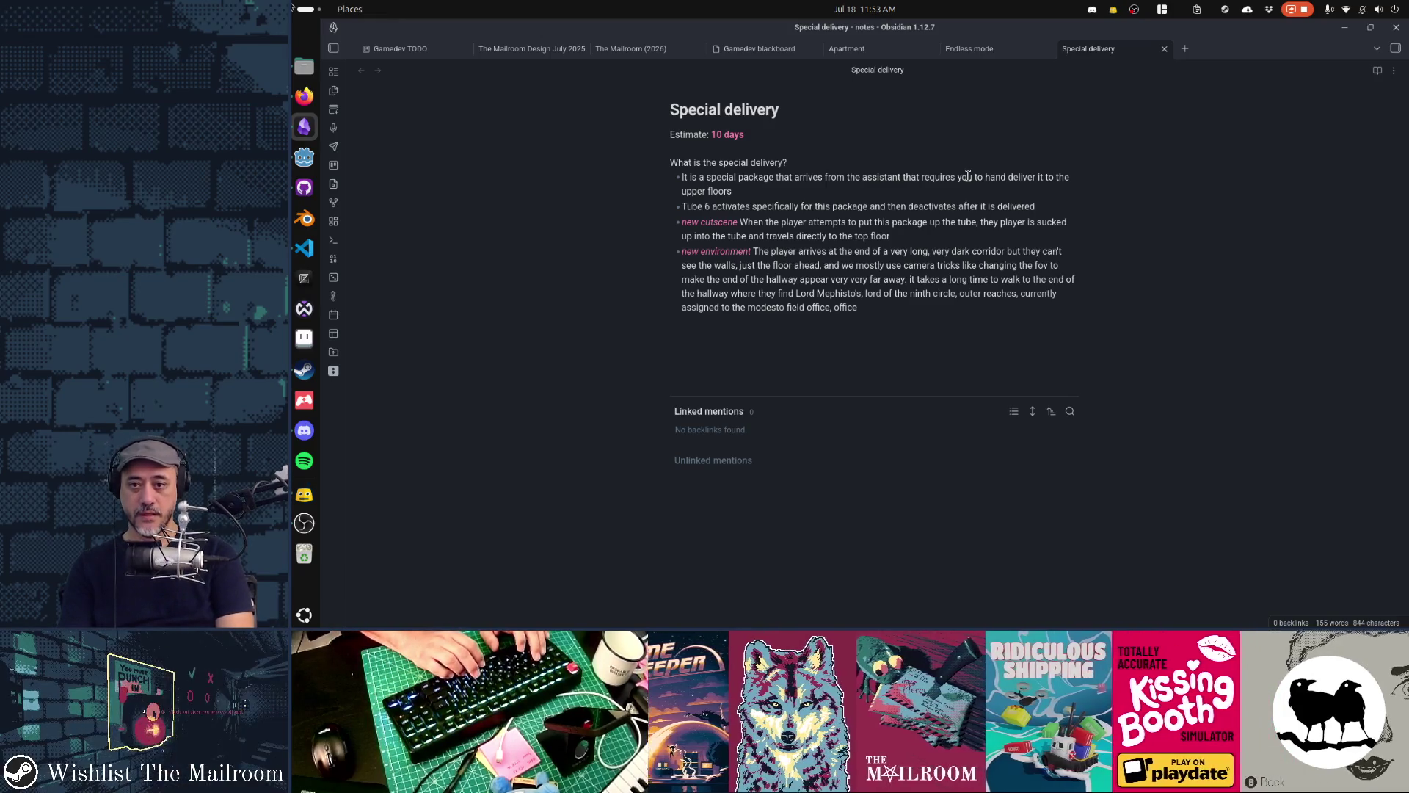
type("'")
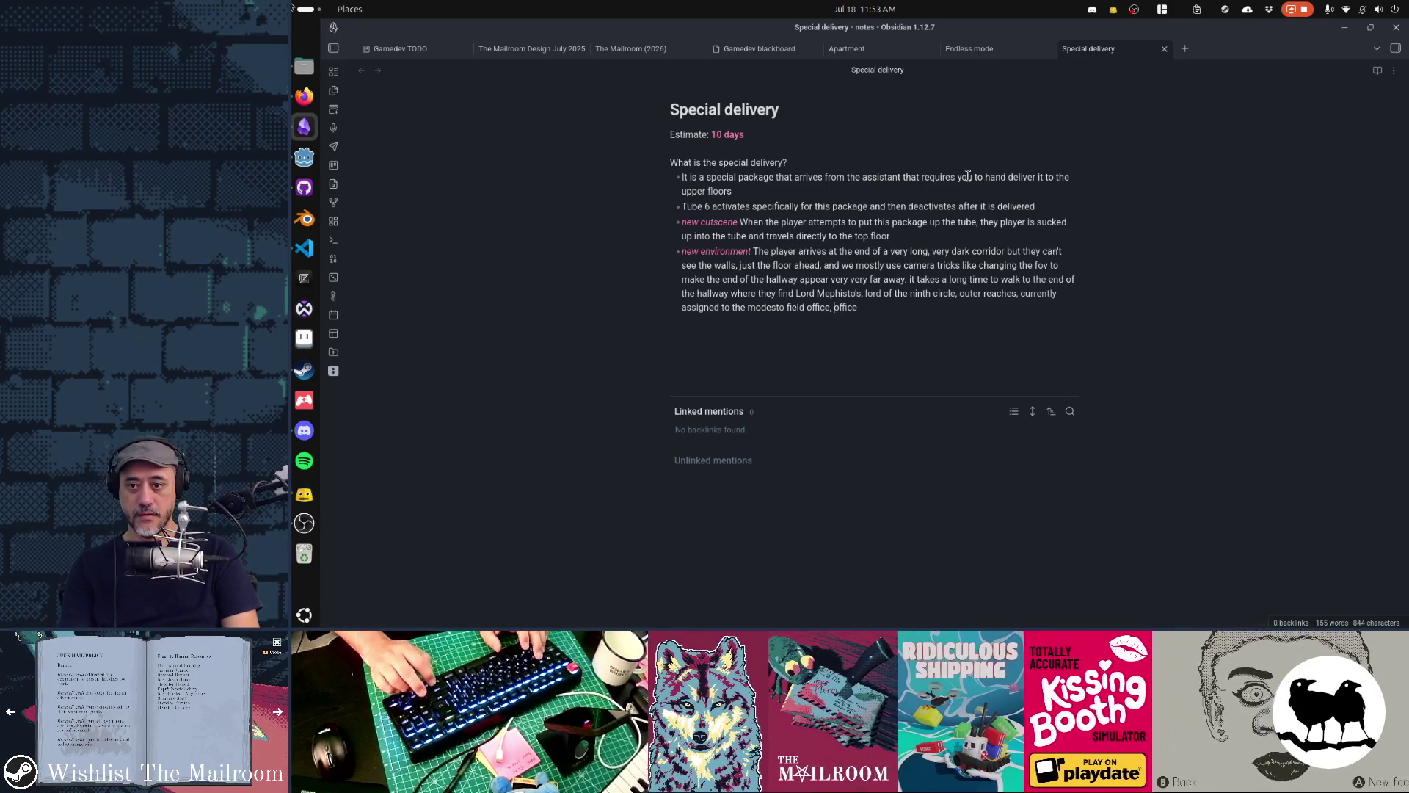
type("office 6A, office")
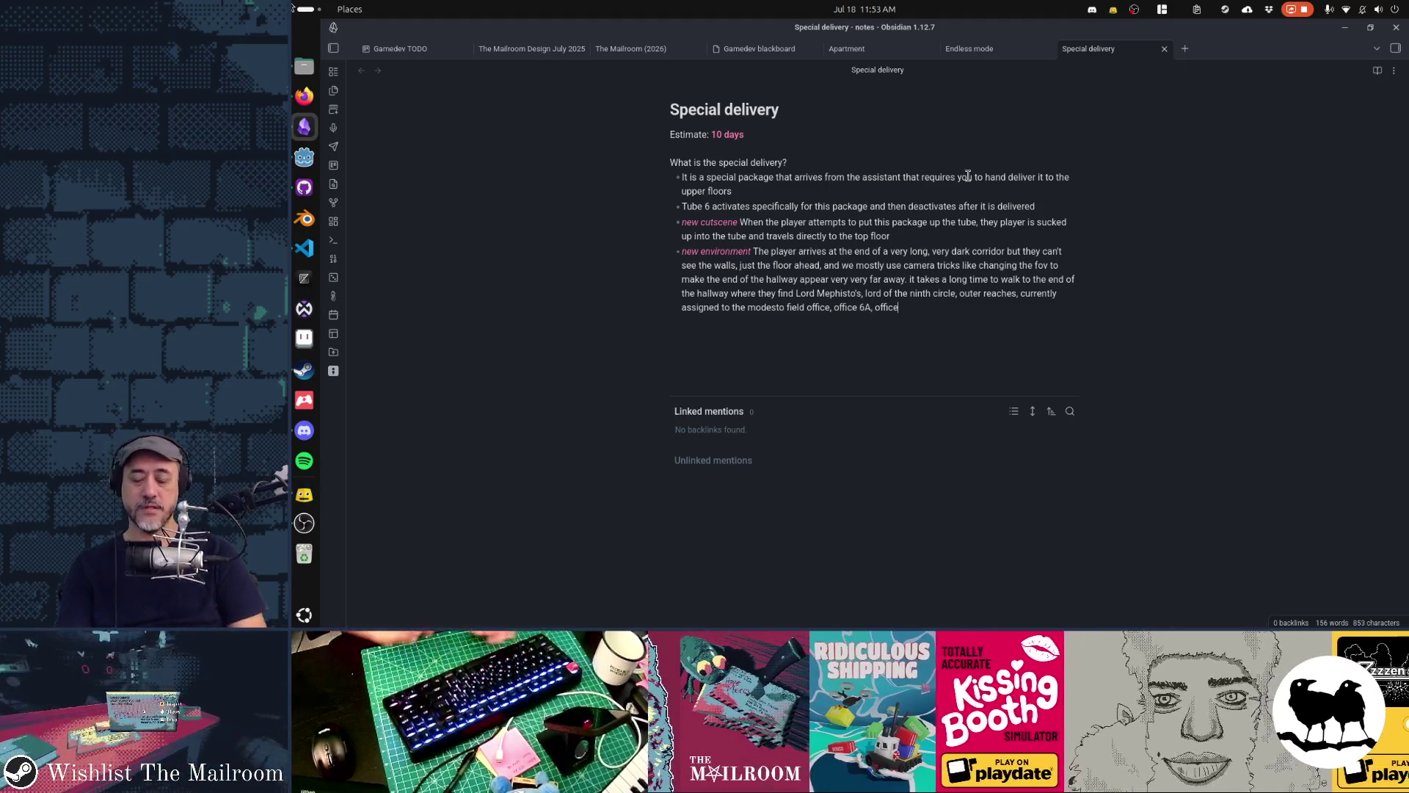
key("End")
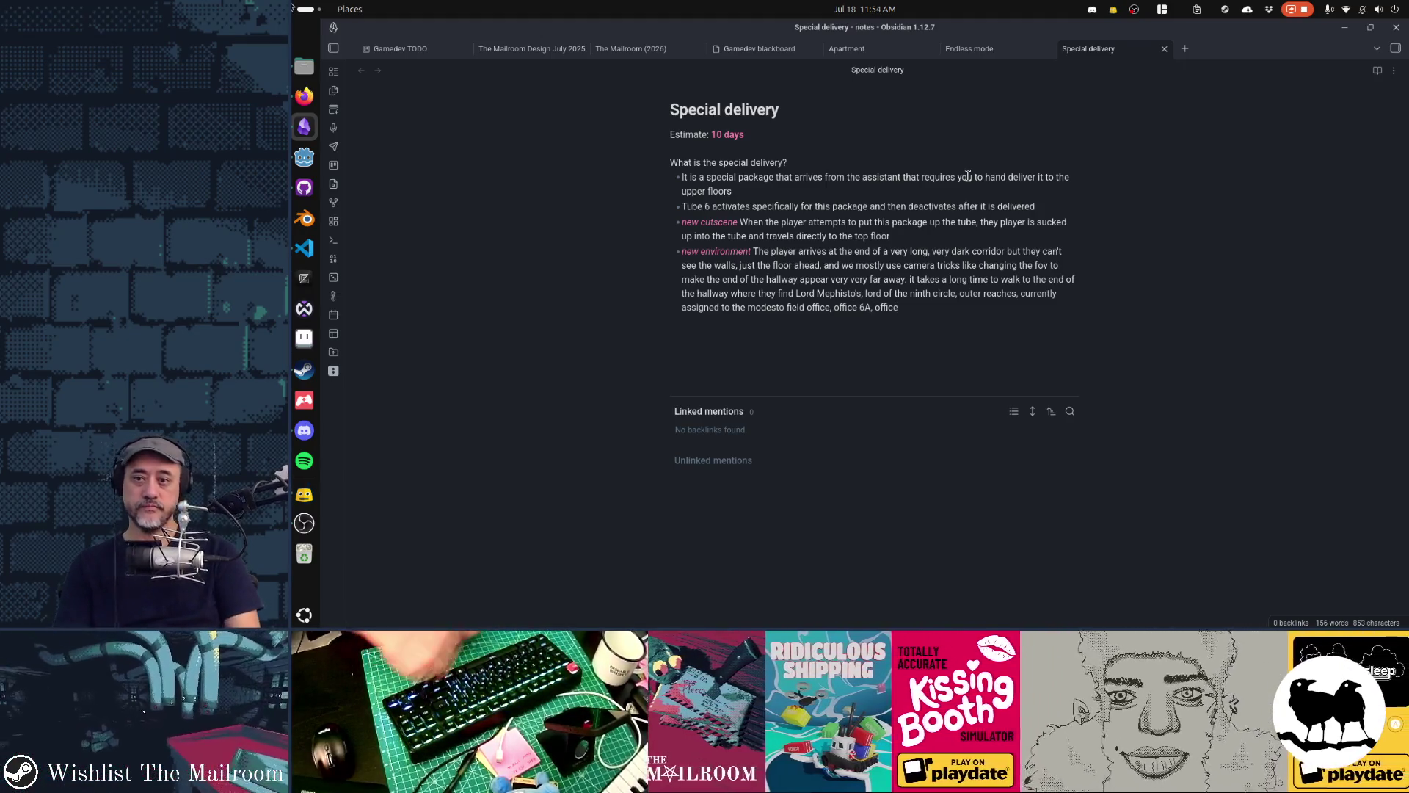
key("ctrl+shift+Left")
key("ctrl+shift+Left")
key("ctrl+shift+Left")
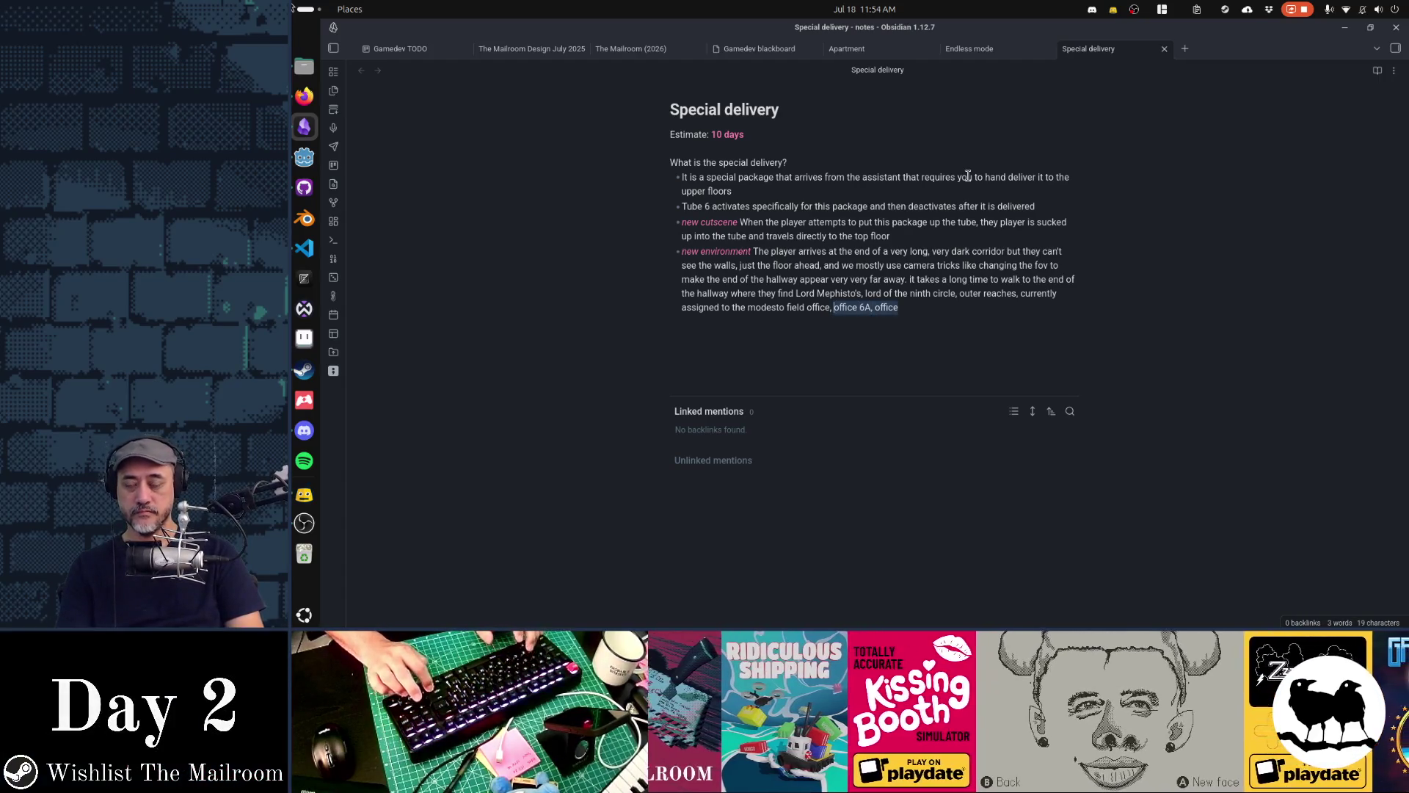
key("End")
key("ctrl+shift+Left")
key("shift+Left")
Describe the cramped office: infinite bookshelves, a desk, a pen and parchment dripping blood, an empty high-backed chair
type(". ")
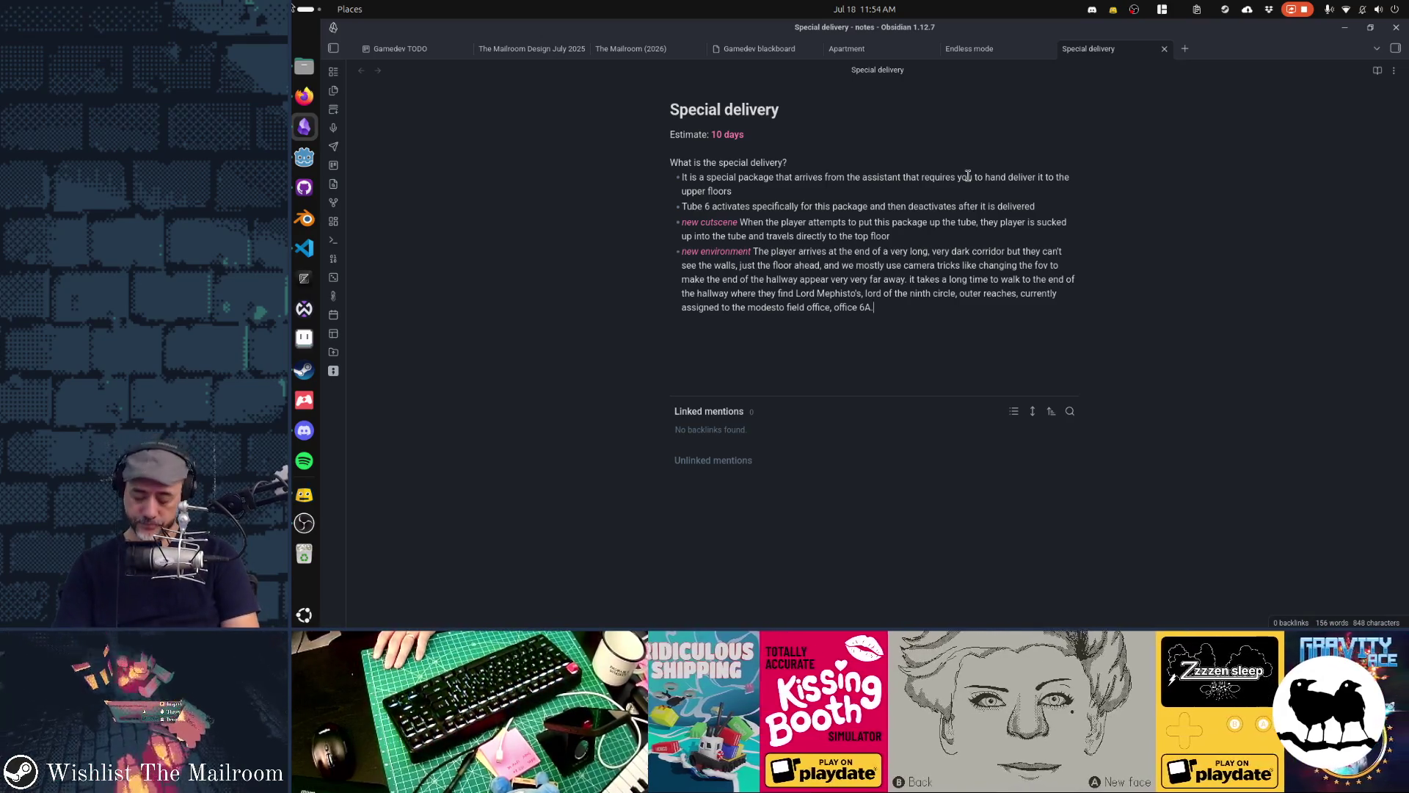
type("The player opens the ")
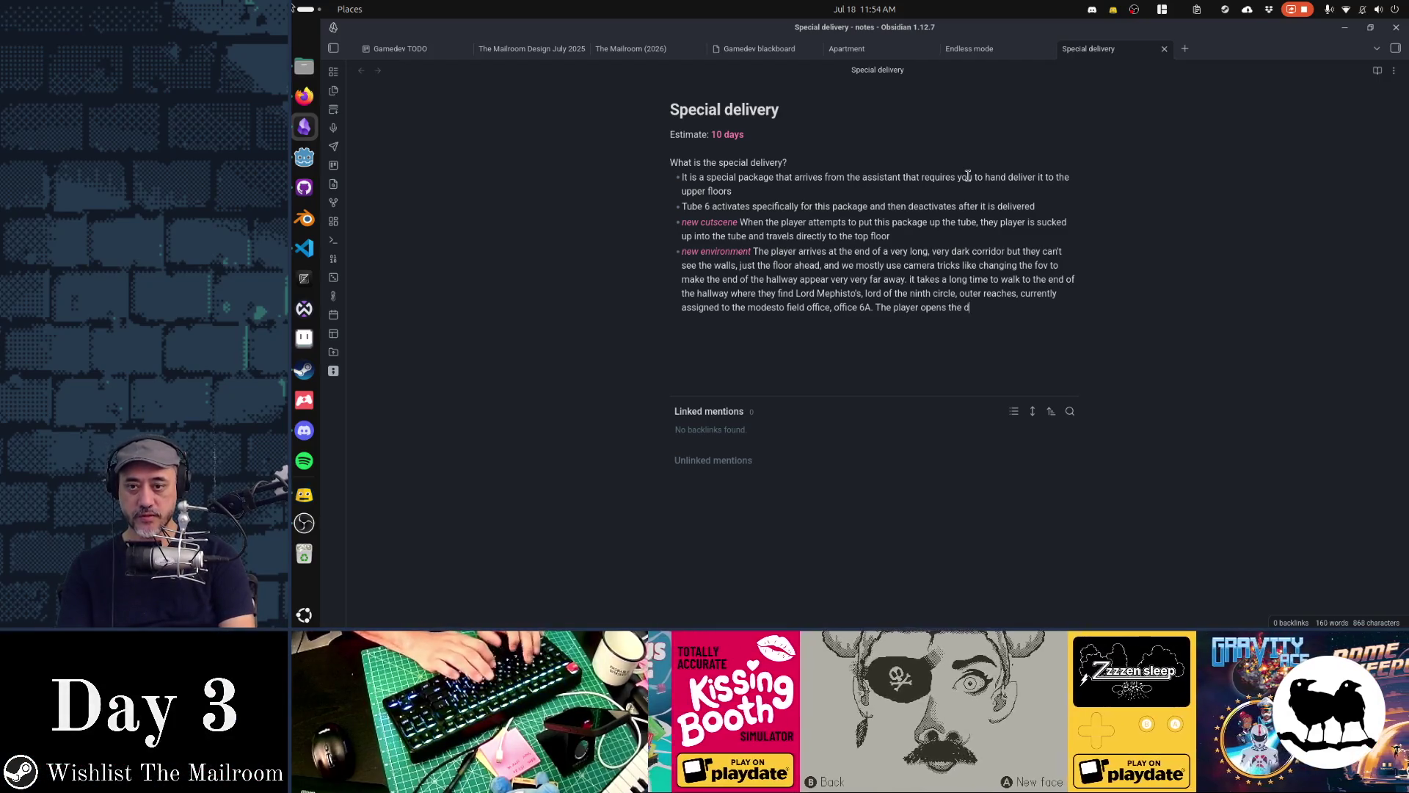
type("door ")
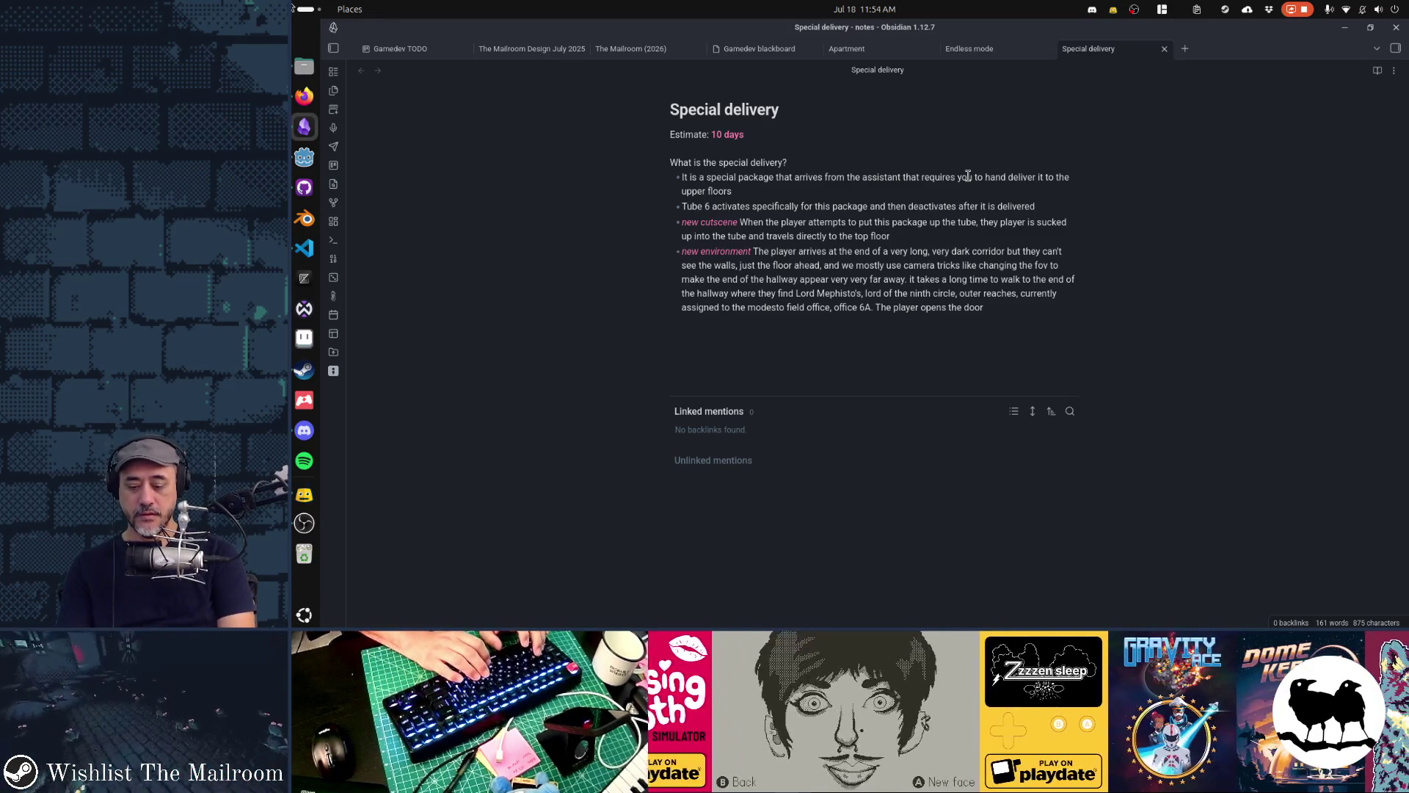
type("which reveal")
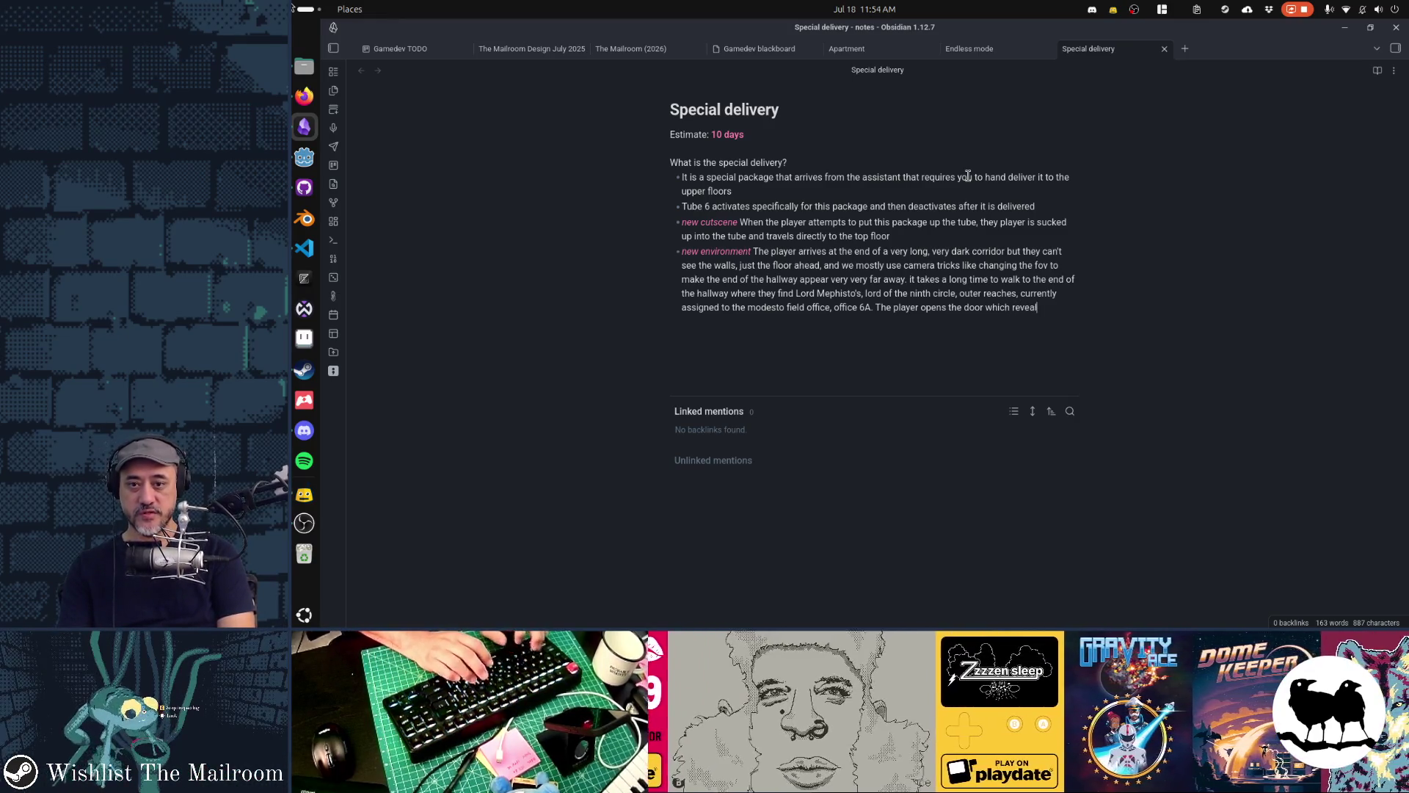
type("s an extremely cra")
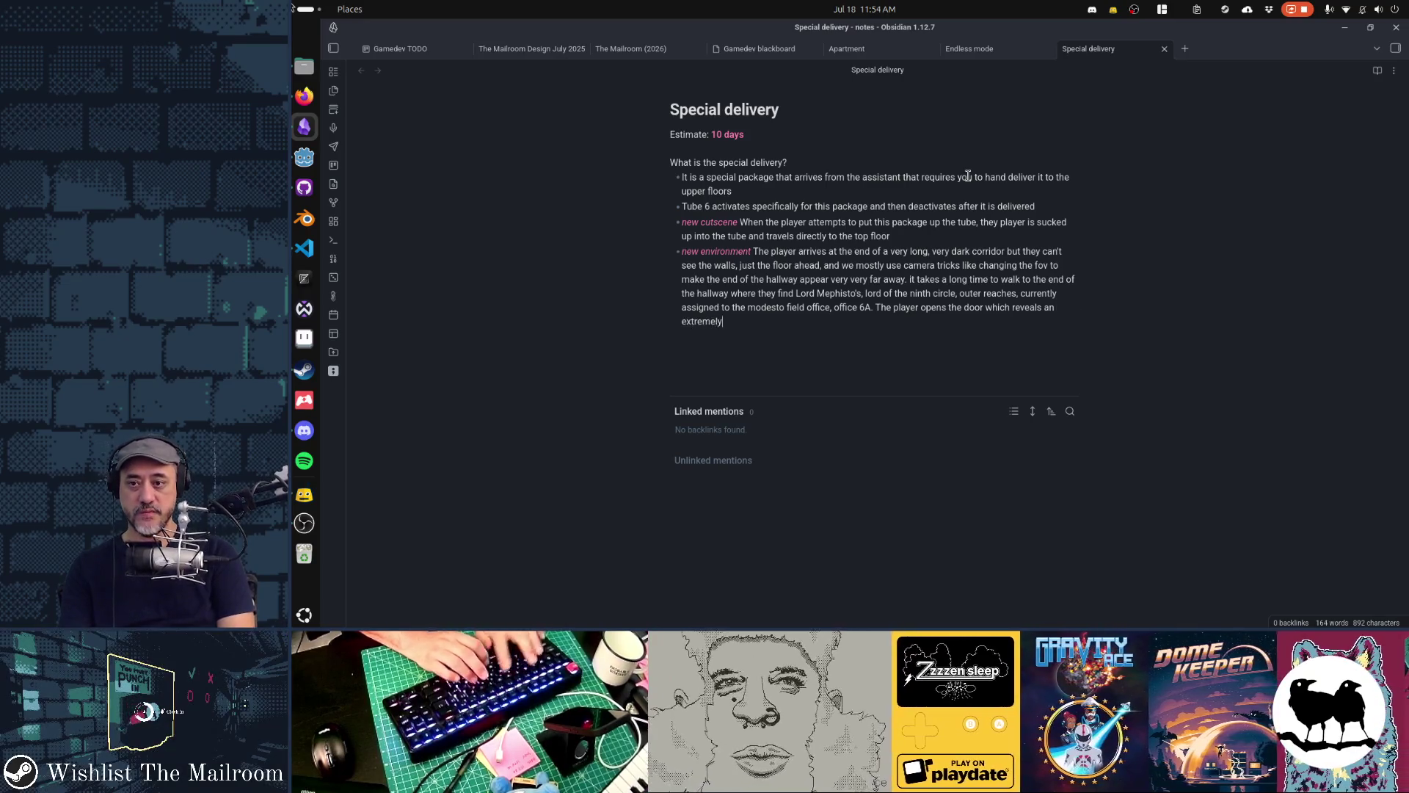
type("mped offic")
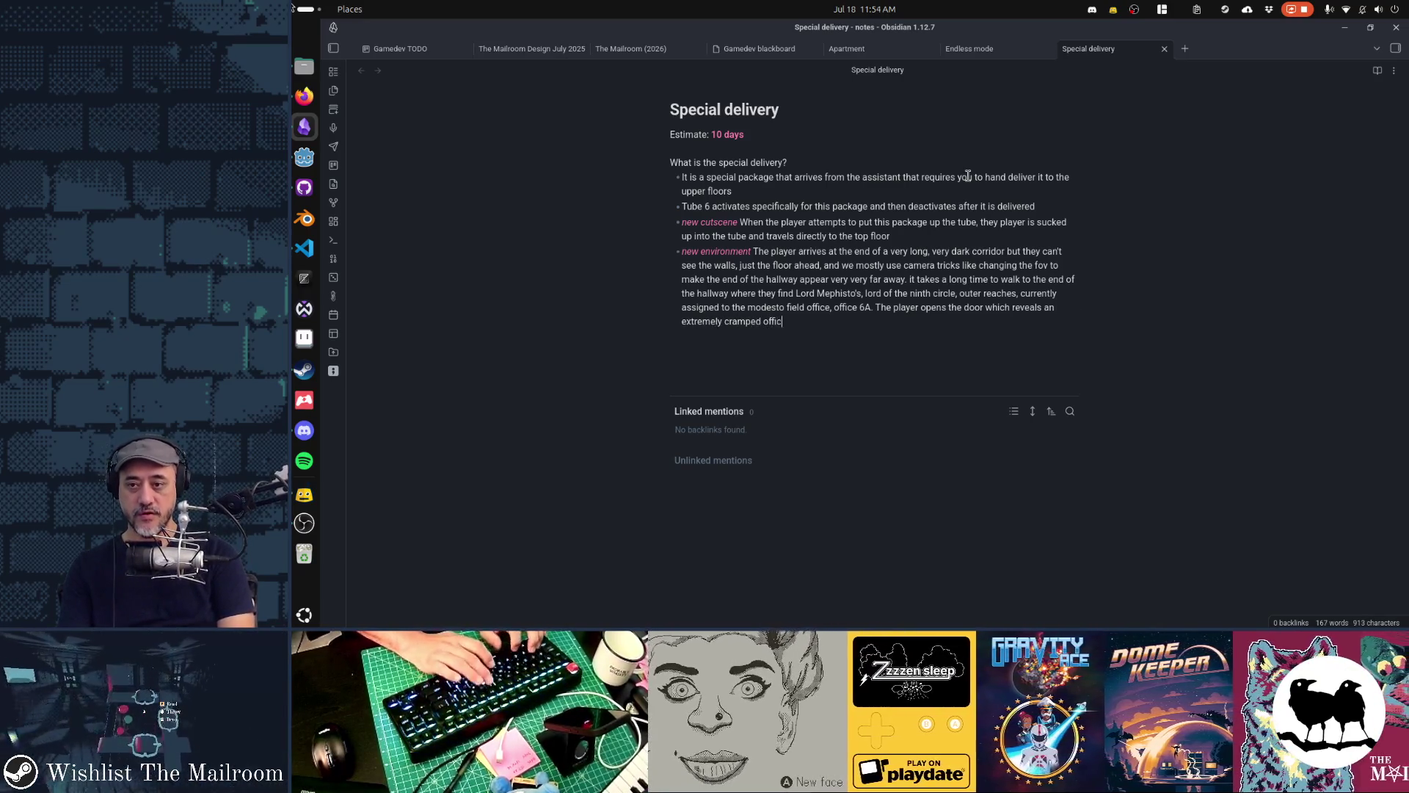
type("e with no walking ro")
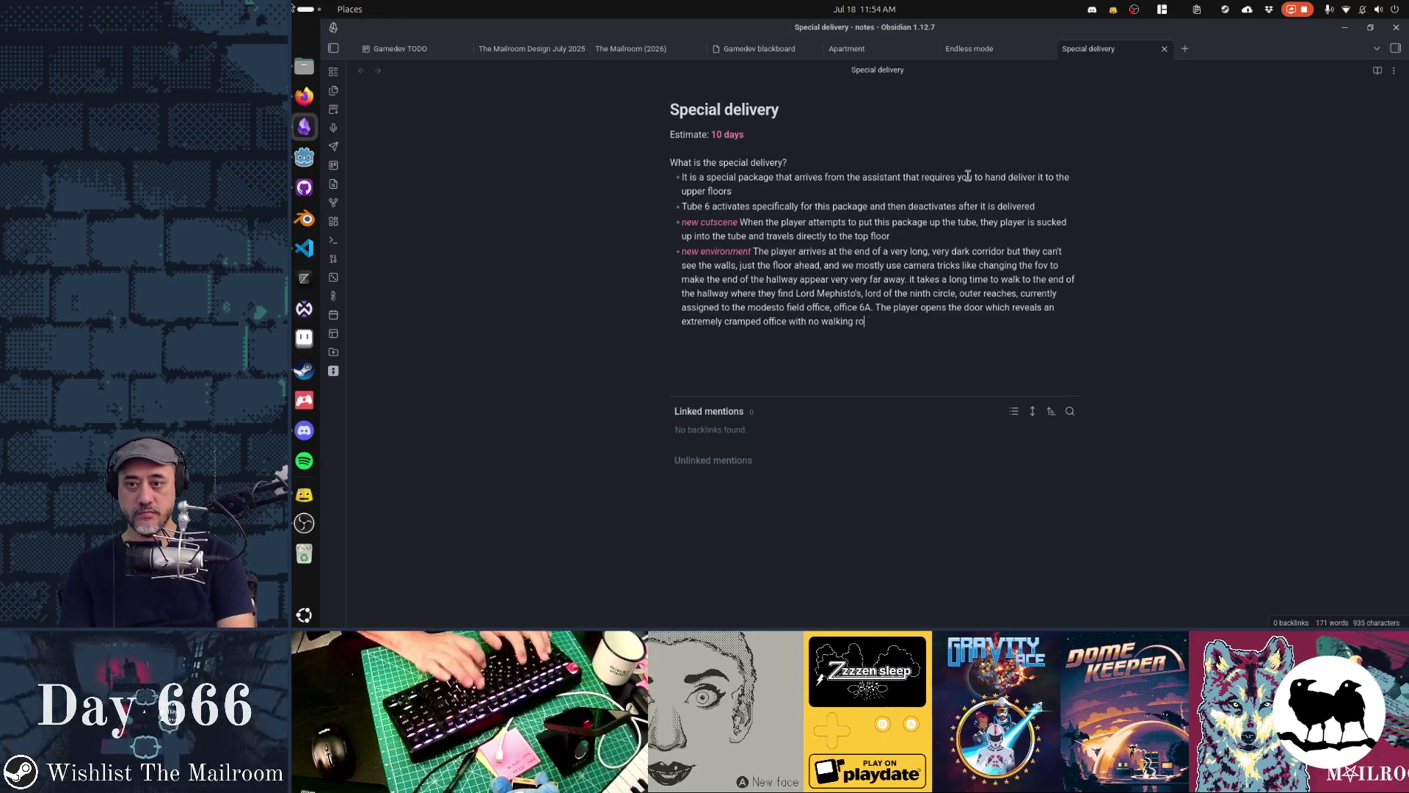
type("om, no windows, ")
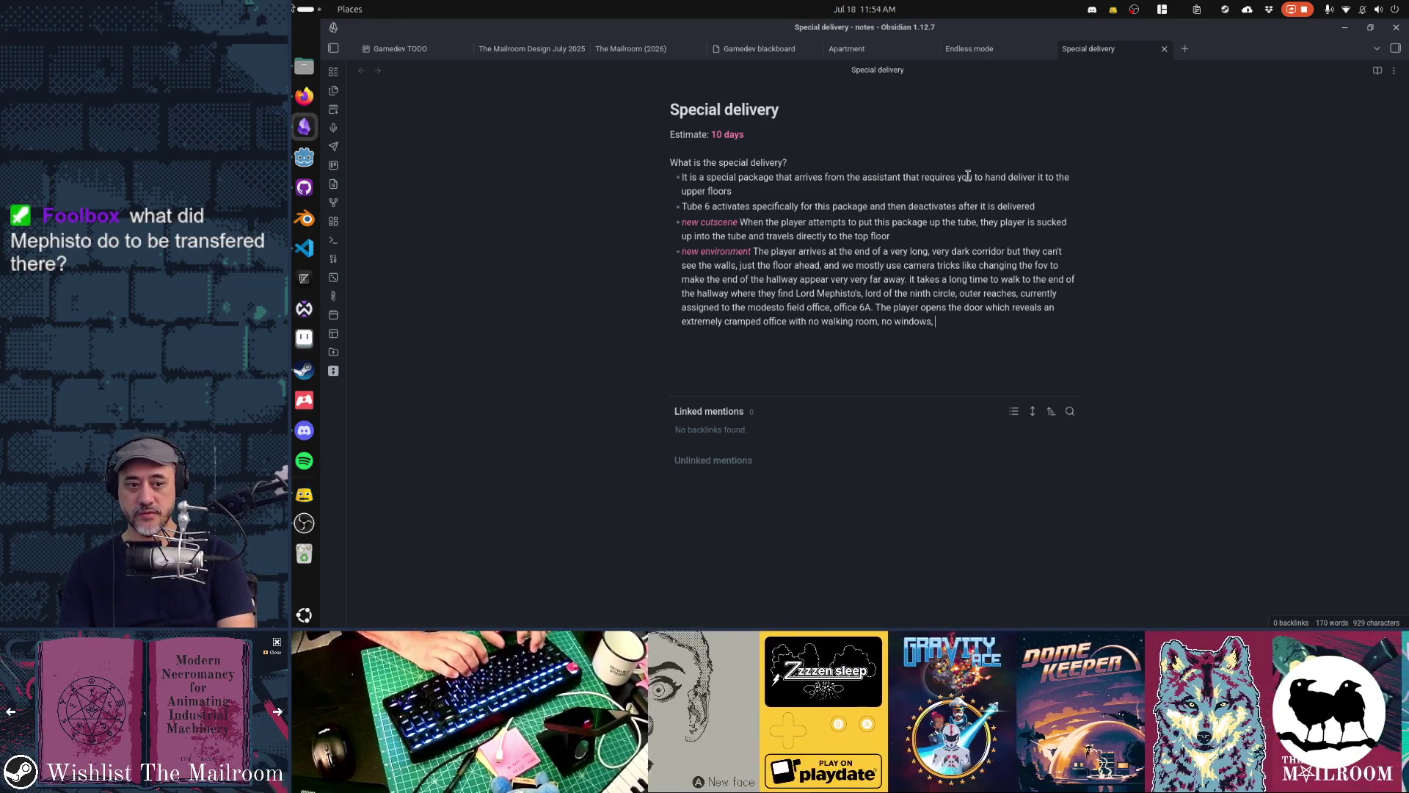
type("books exten")
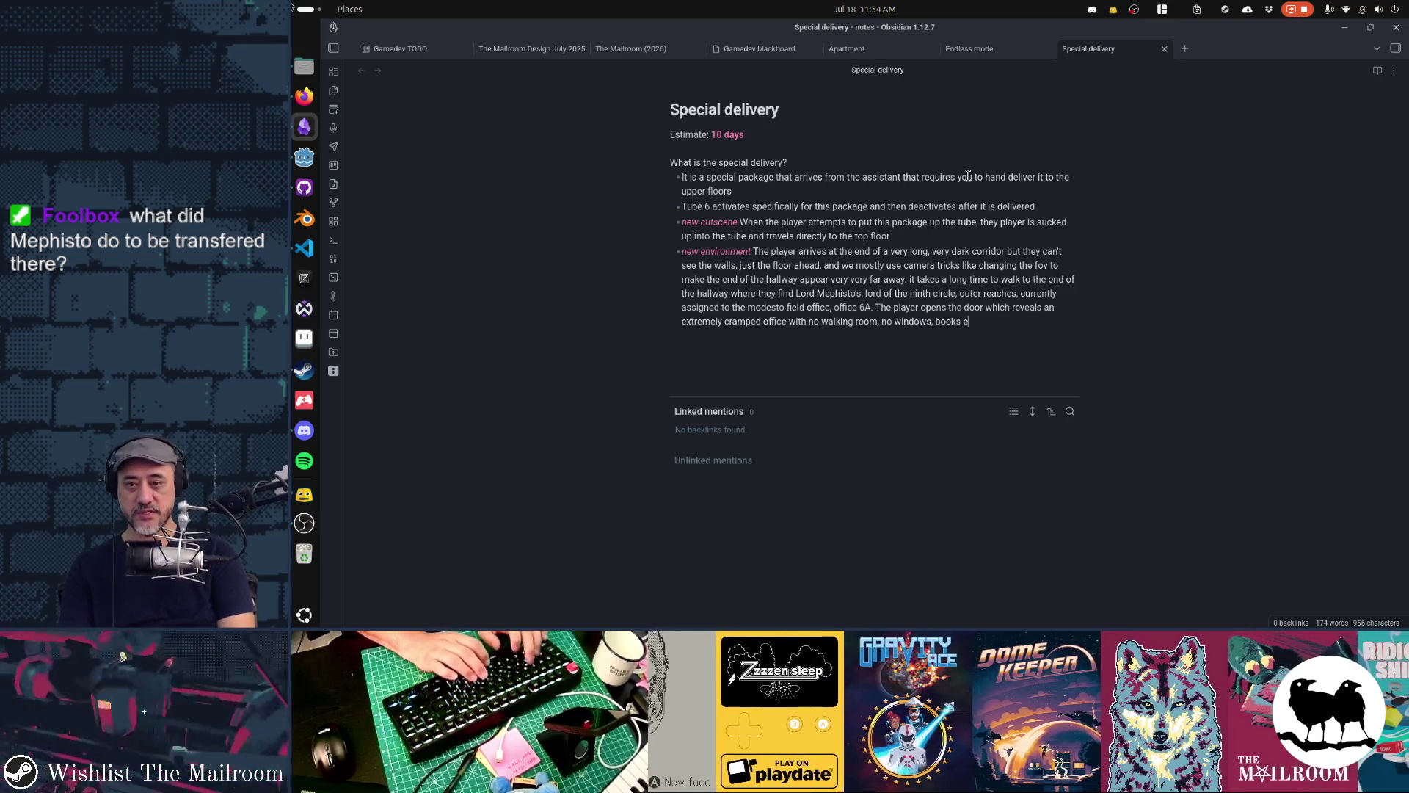
key("BackSpace")
key("BackSpace")
key("BackSpace")
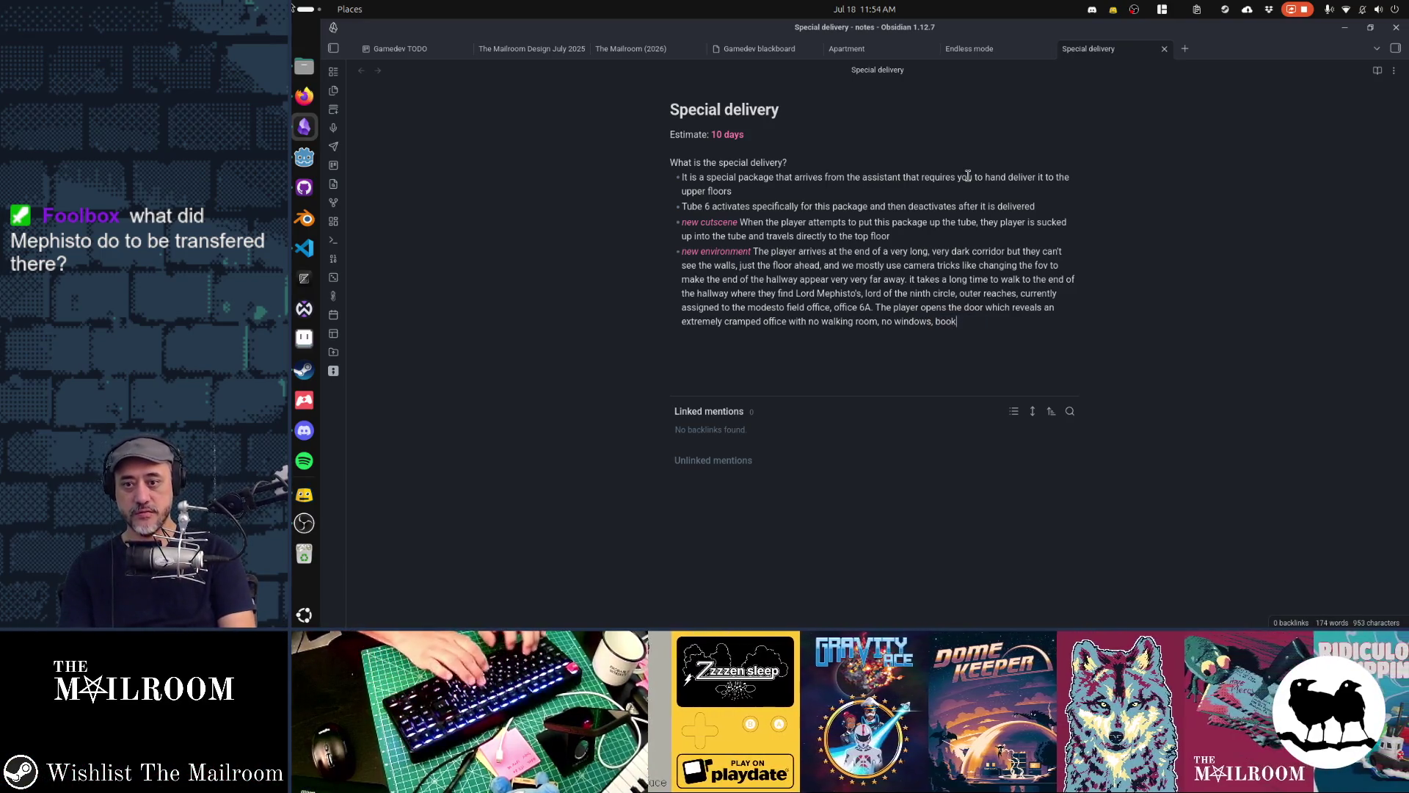
type("helves ")
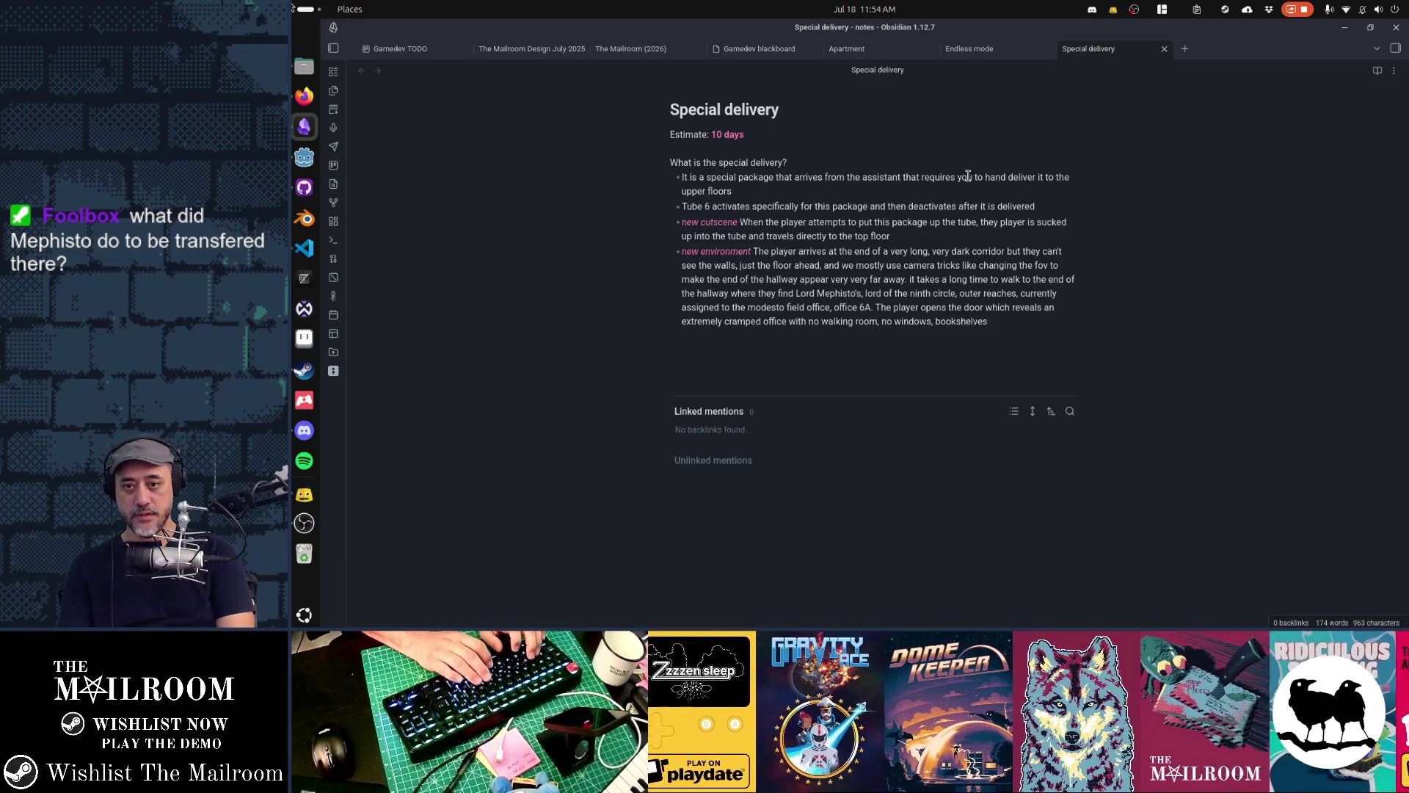
type("extend")
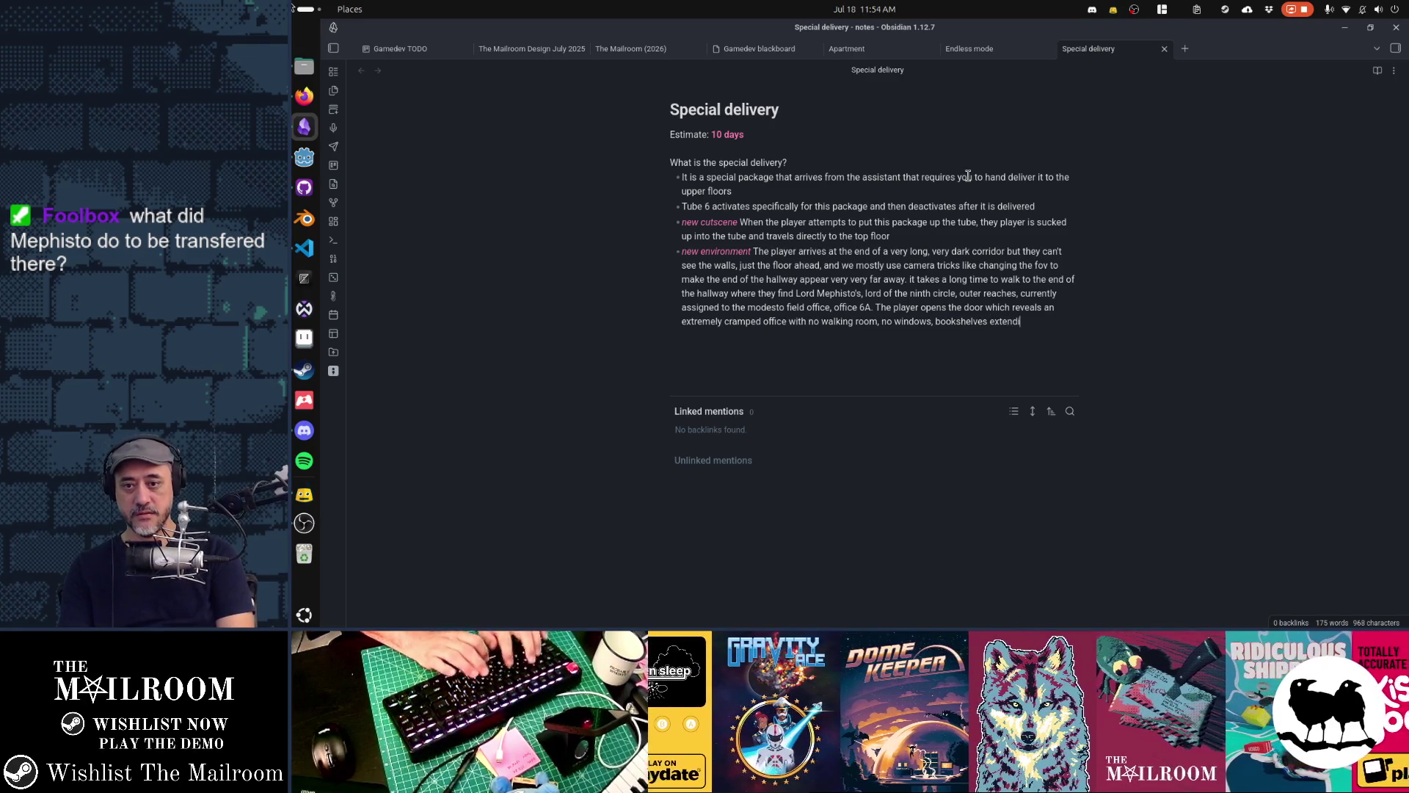
type("ing upwards to infinity, ")
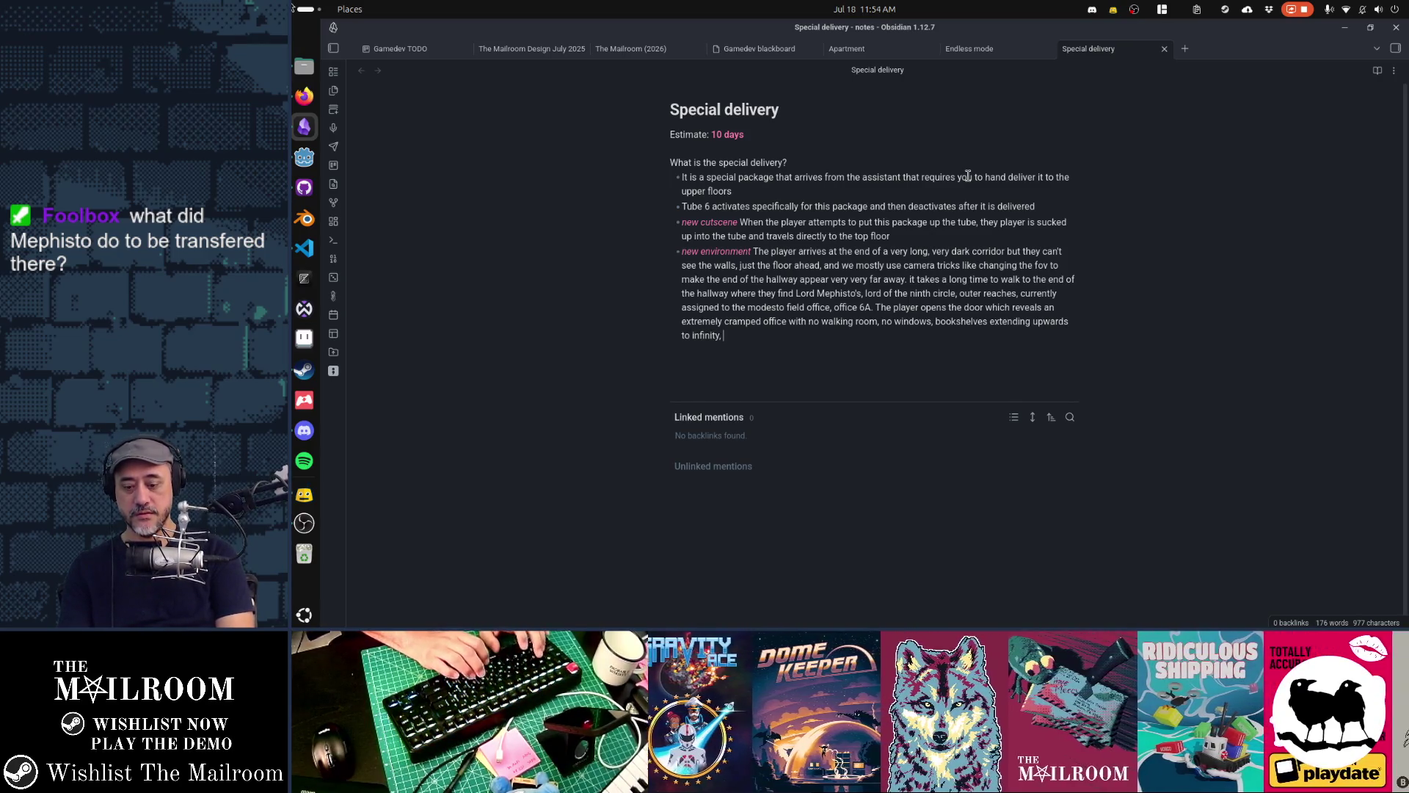
type("a desk, a pen with par")
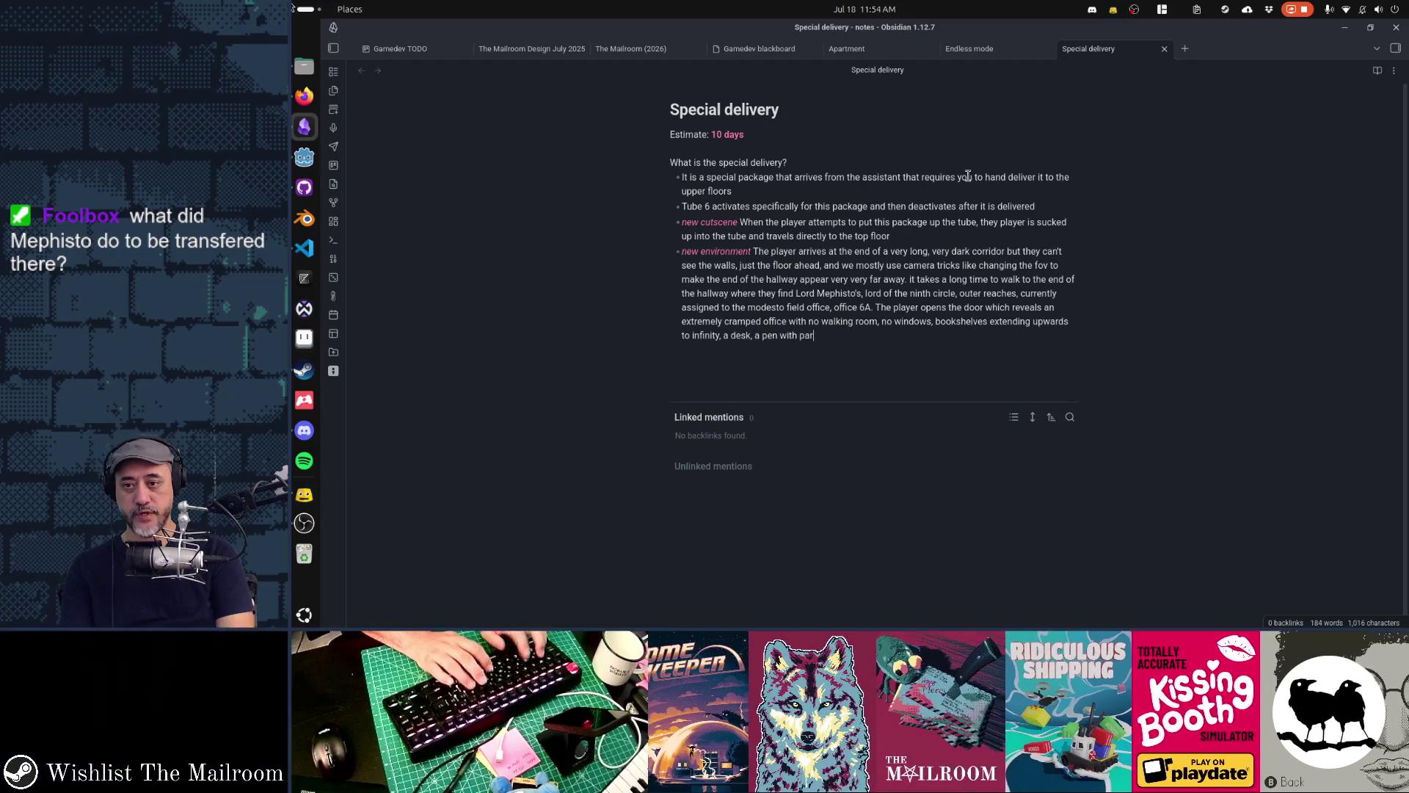
type("chment")
key("ctrl+shift+Left")
key("ctrl+shift+Left")
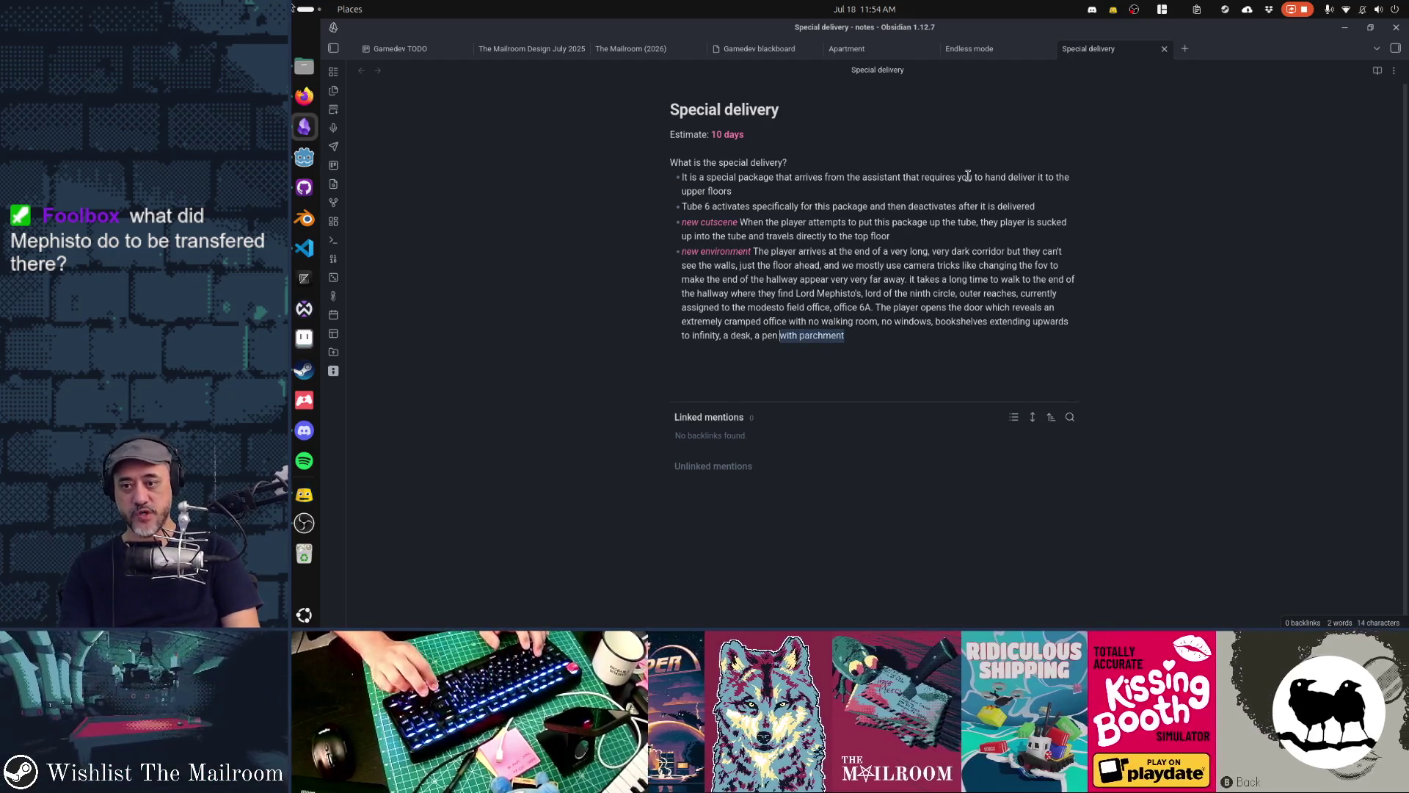
type("and parchment")
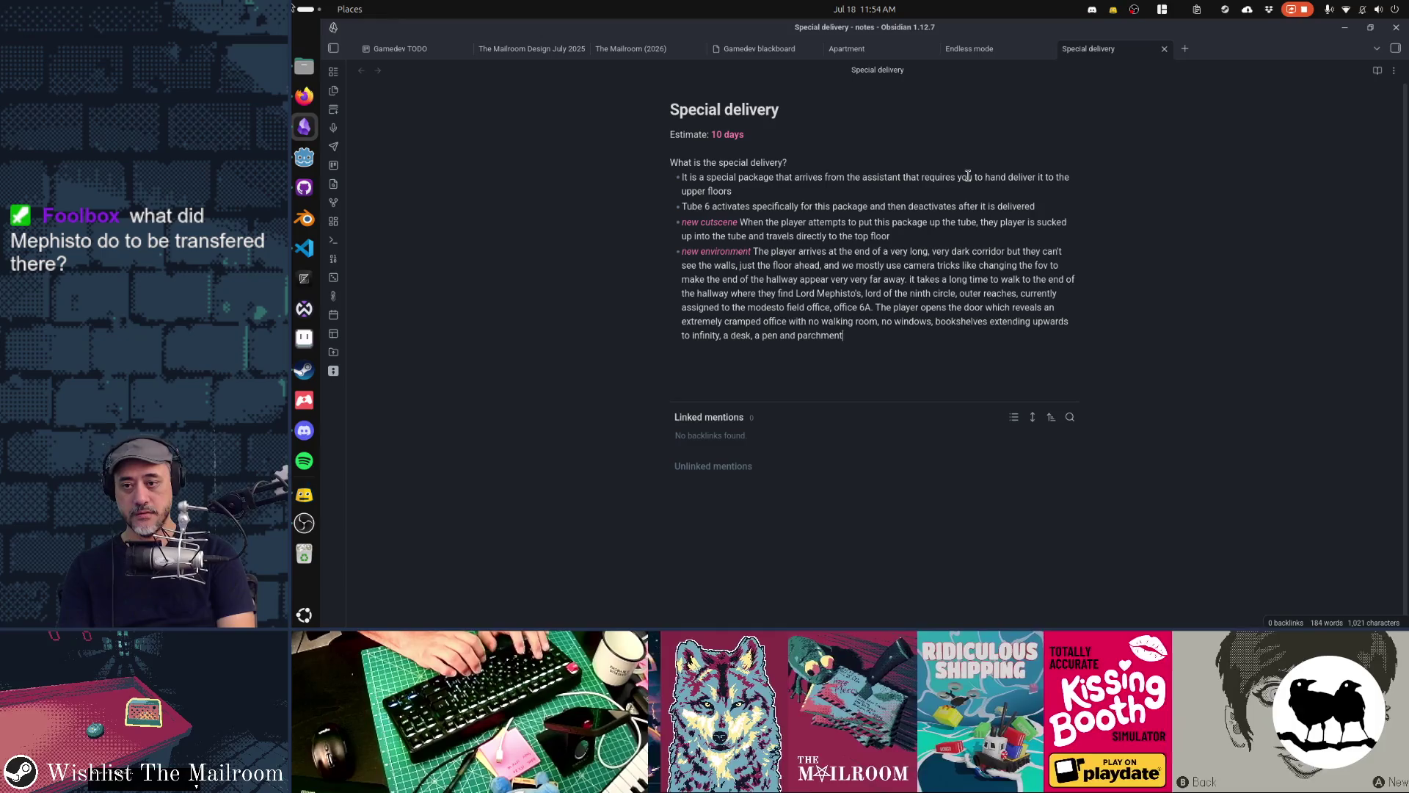
type(" dripping bloo")
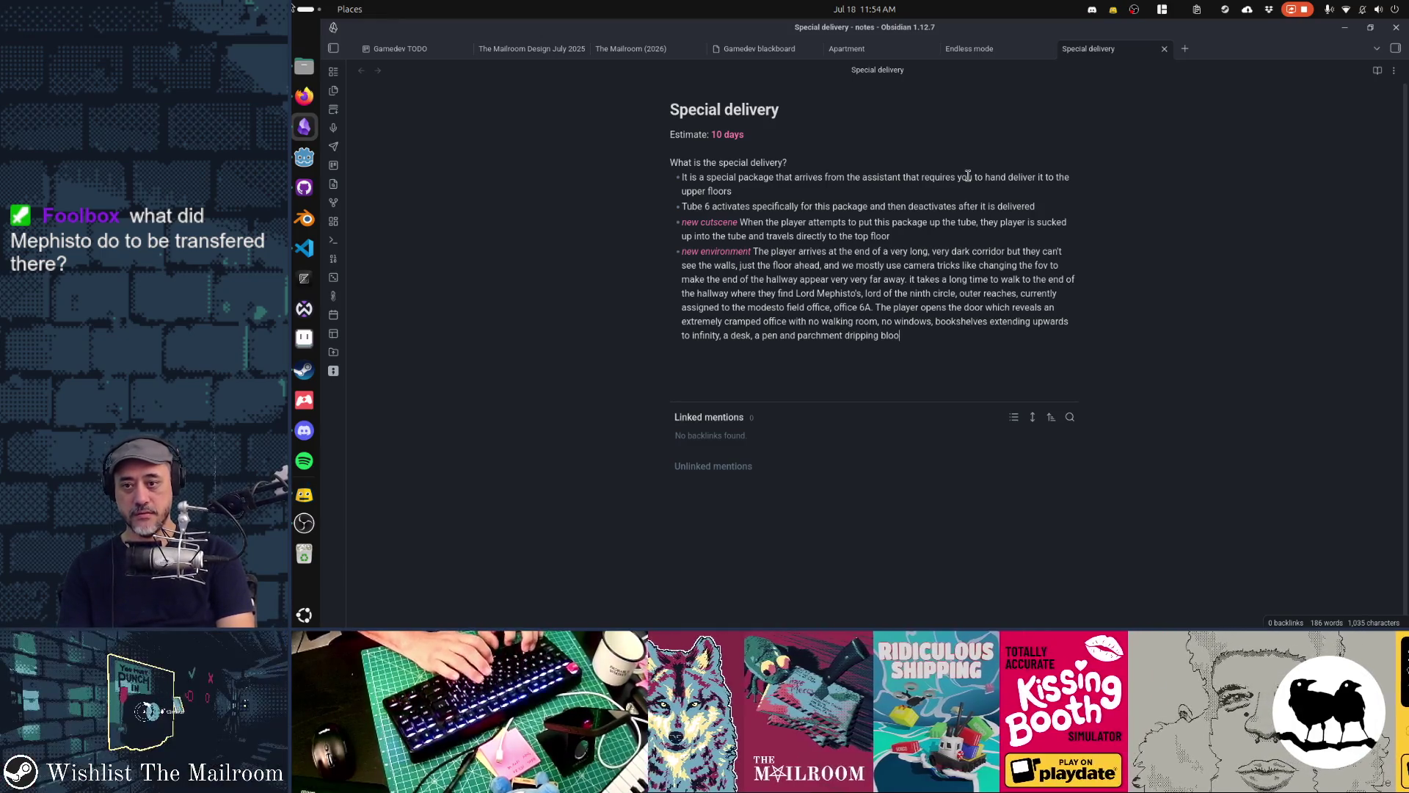
type("d, and e")
key("BackSpace")
type("an ")
type("empty high backe")
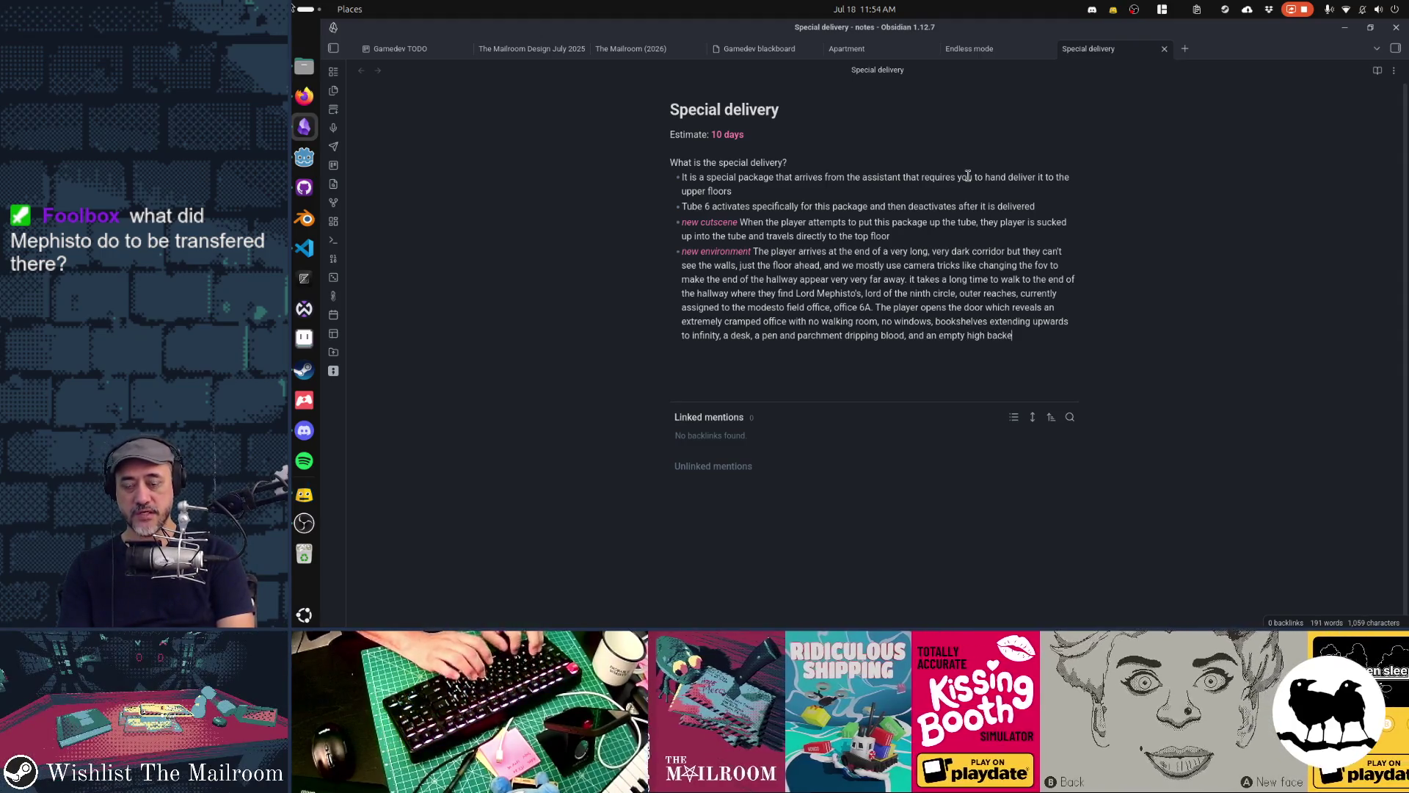
type("d chair.")
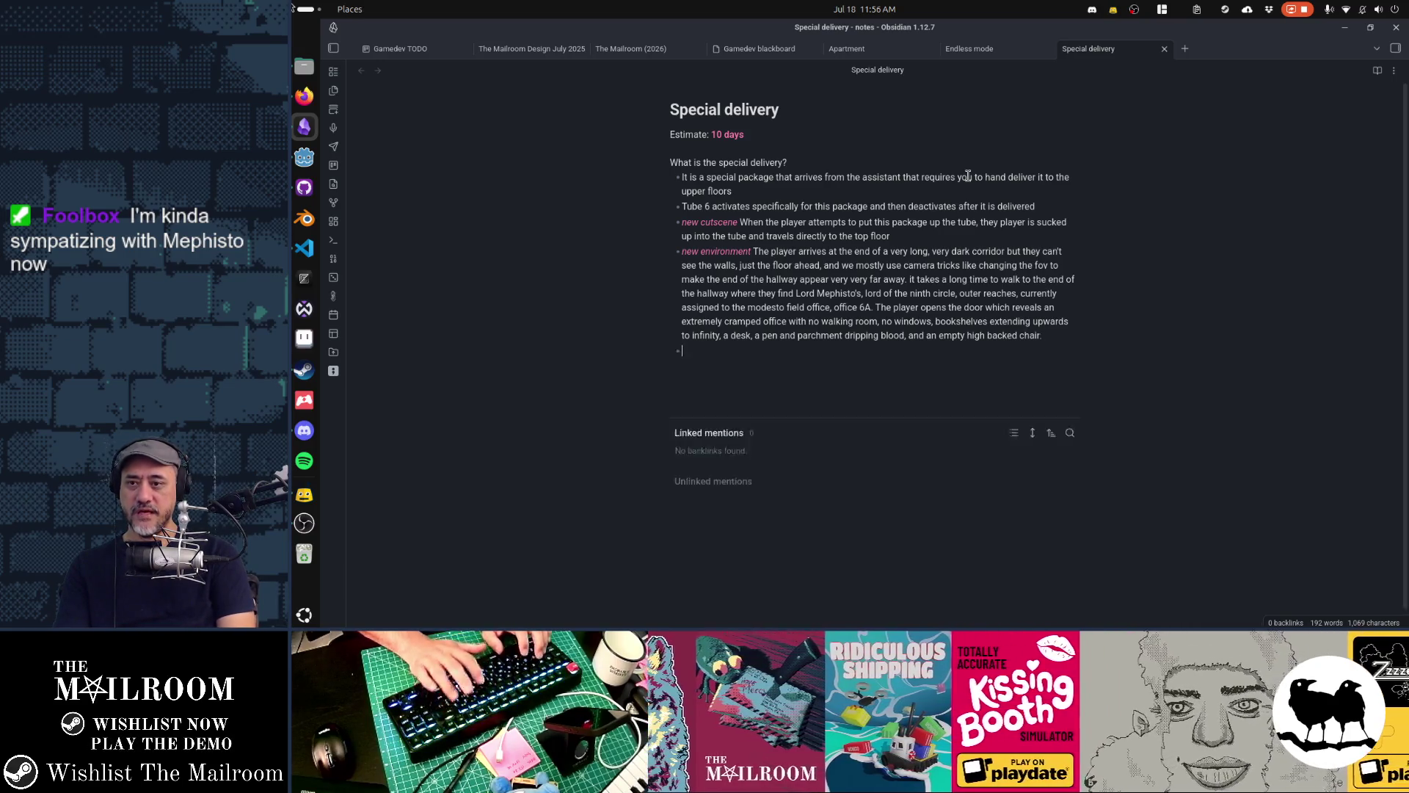
Add a bullet: dropping the package on the desk earns the achievement, then return to the elevator at the hall's end
key("Return")
type("when the player drops the ")
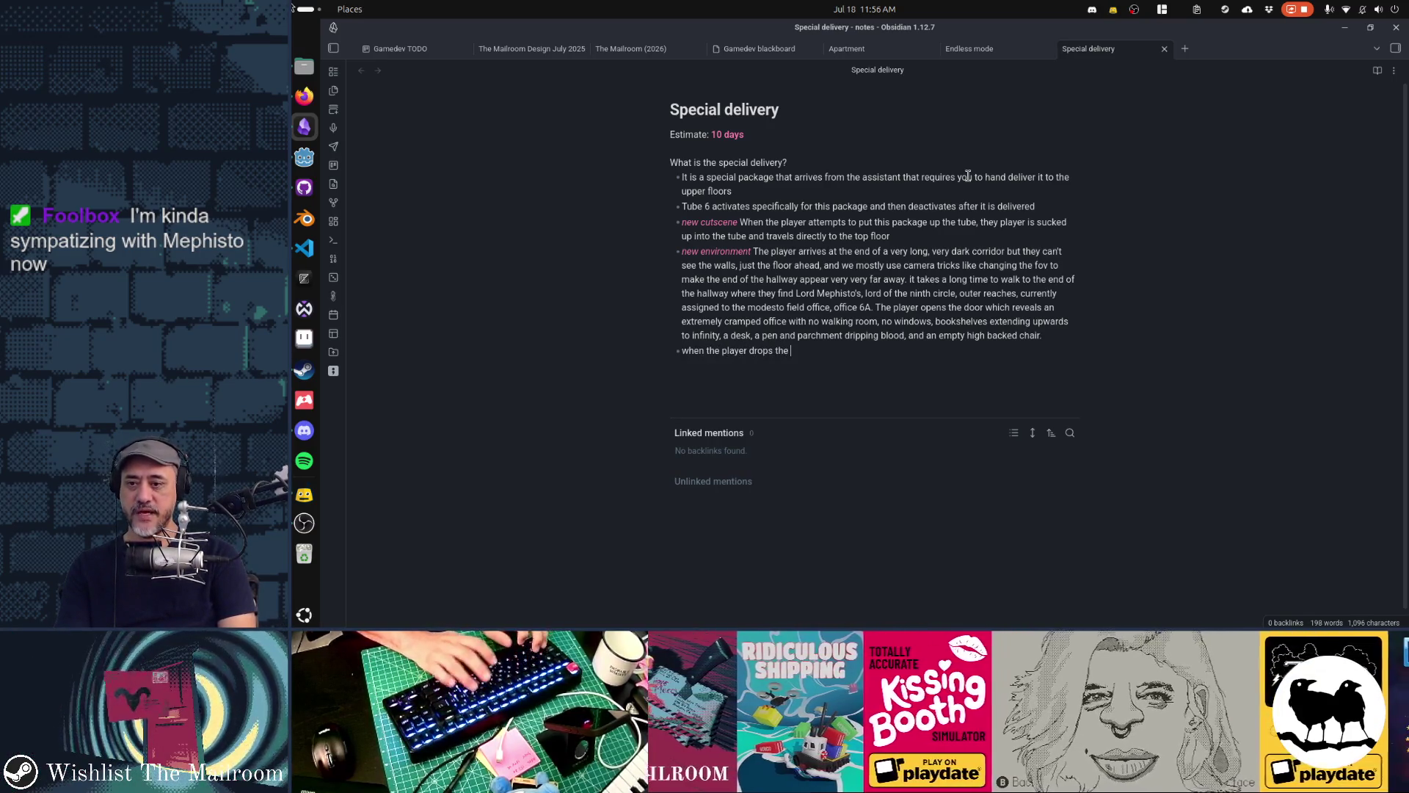
type("package on the desk they get the achiveme")
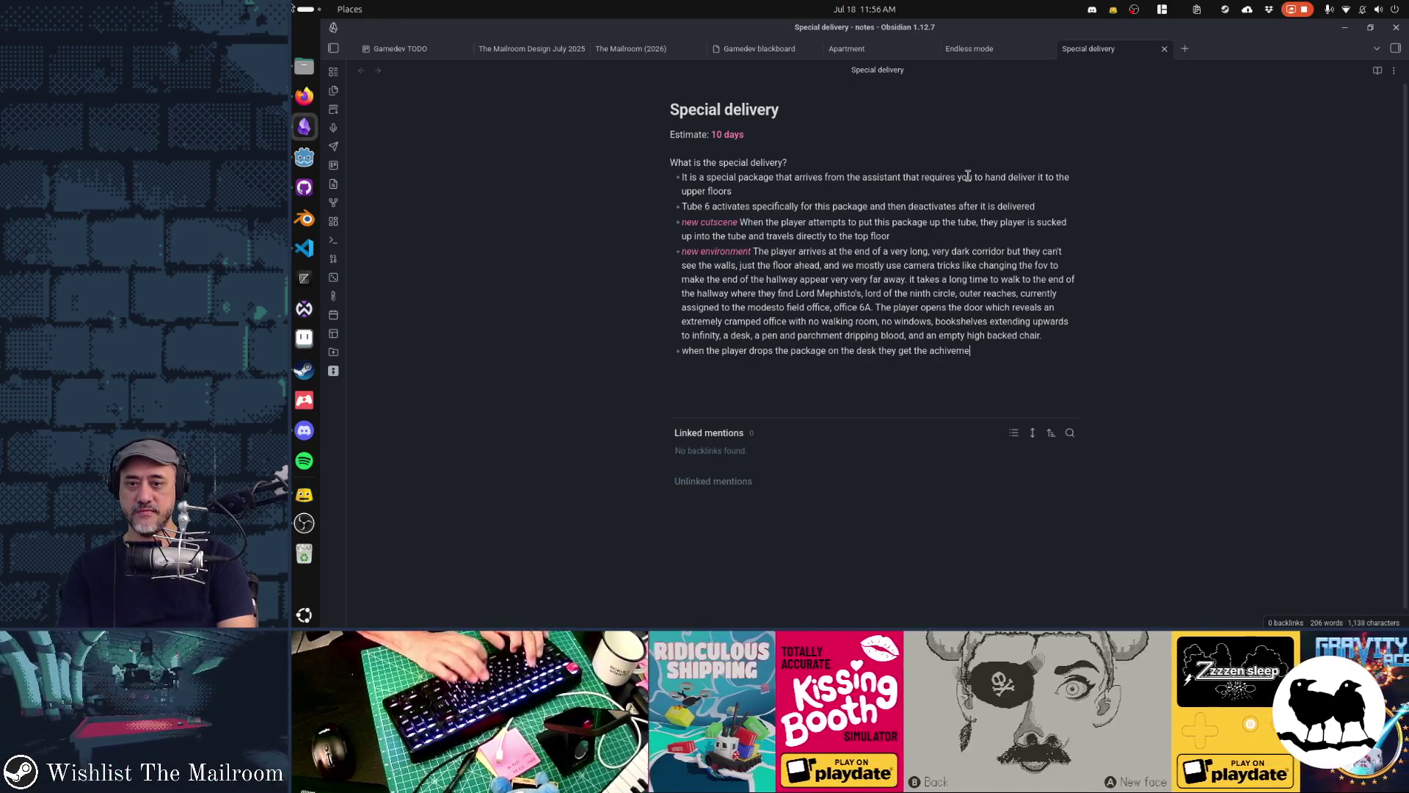
key("BackSpace")
key("BackSpace")
key("BackSpace")
key("BackSpace")
type("evement ")
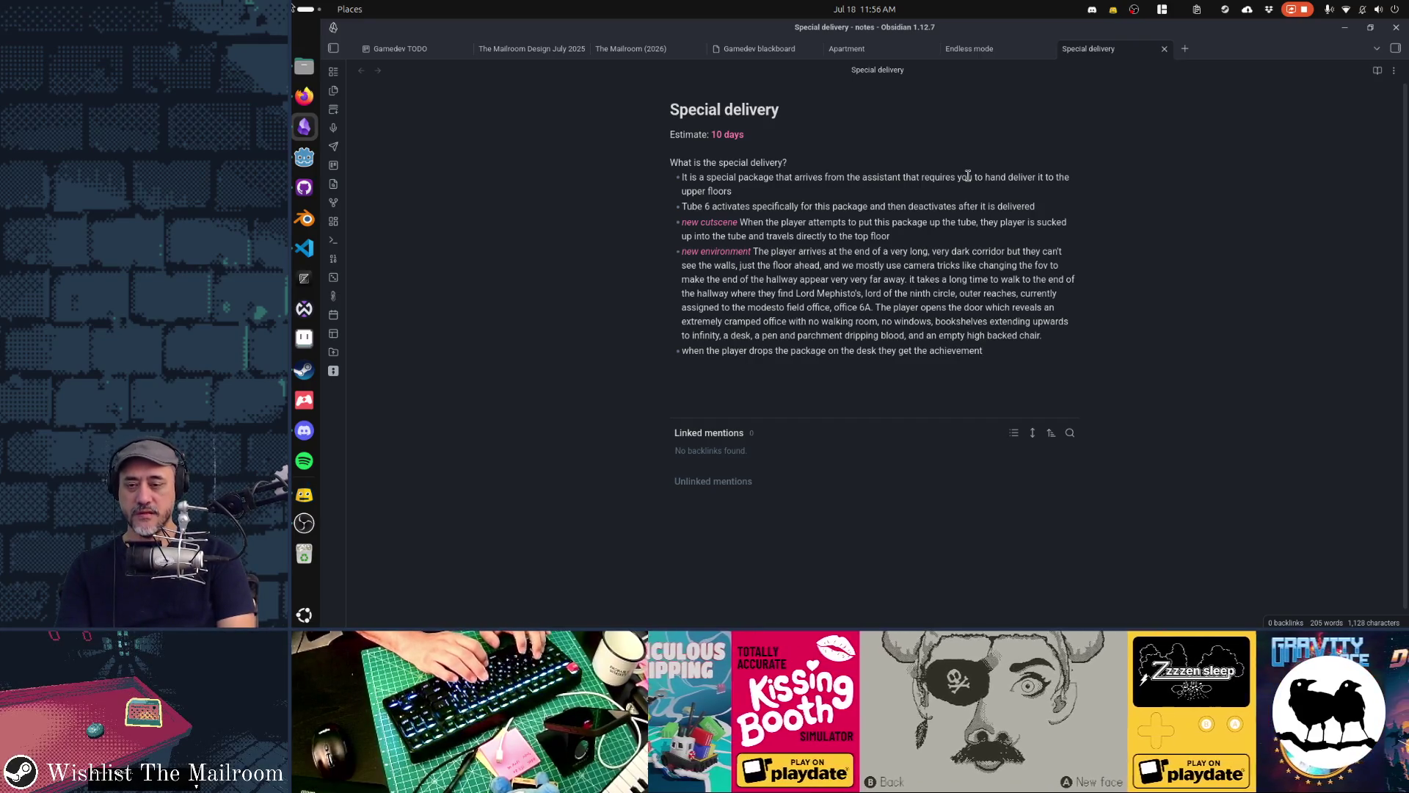
type("and then ne")
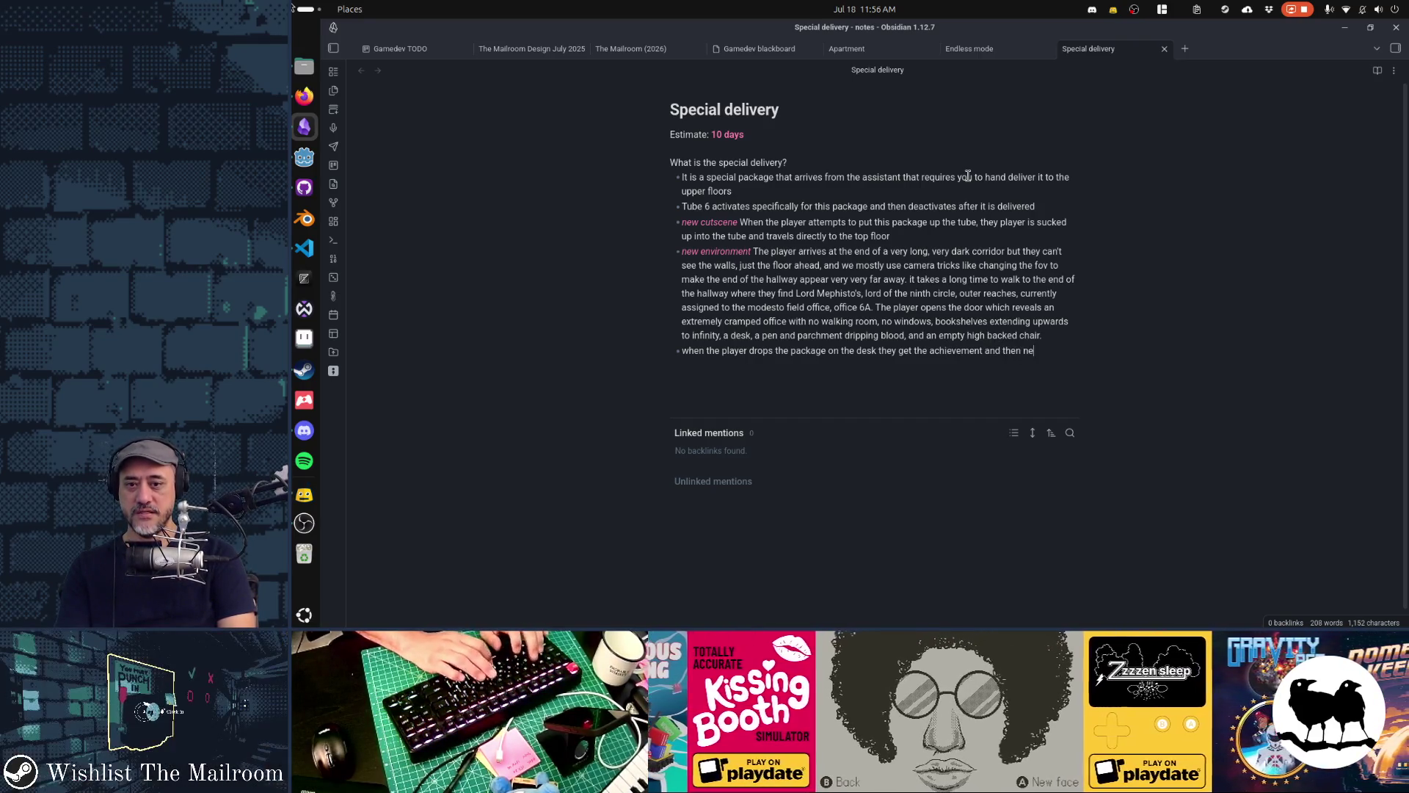
type("ed to reeturn")
key("BackSpace")
key("BackSpace")
key("BackSpace")
type("return ")
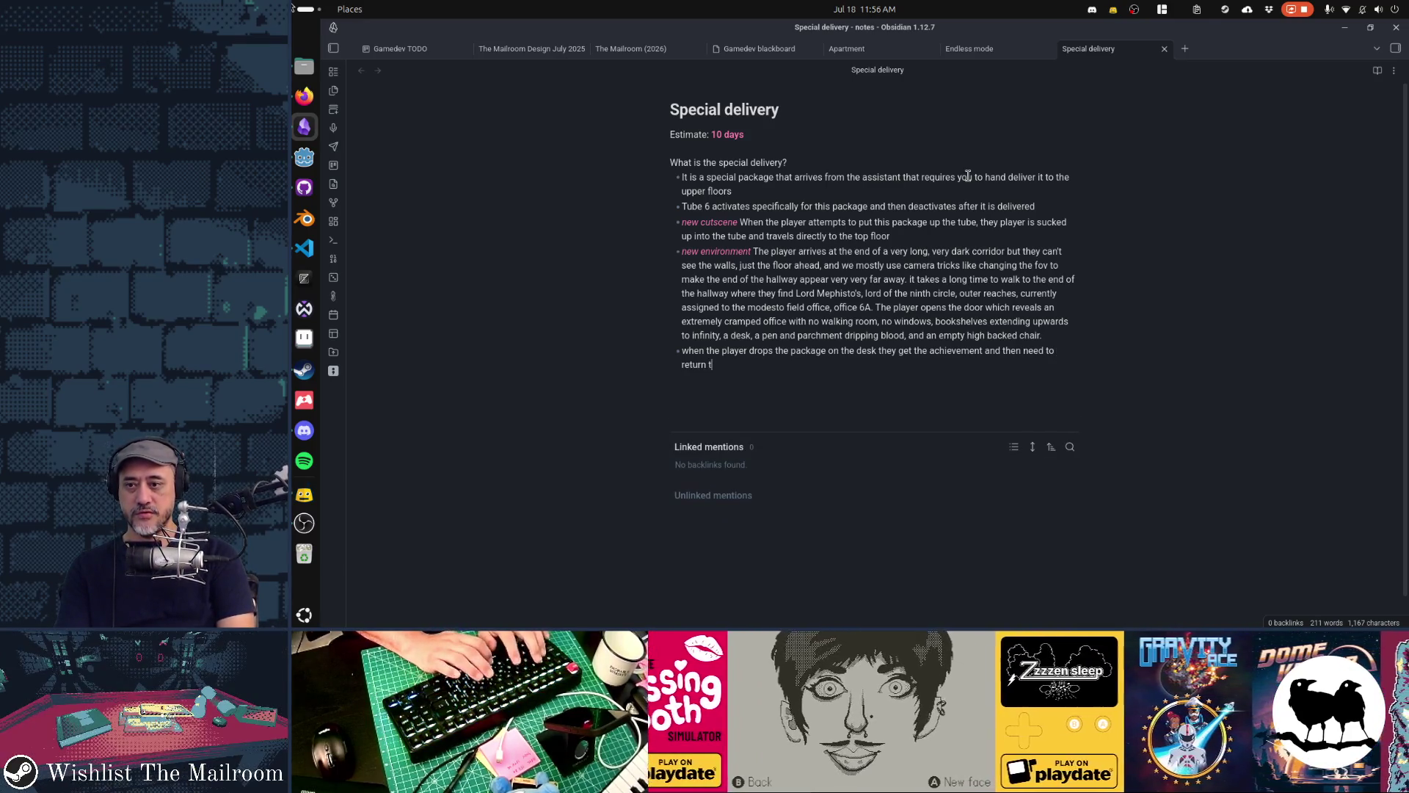
type("to the elevator at the end of the hall.")
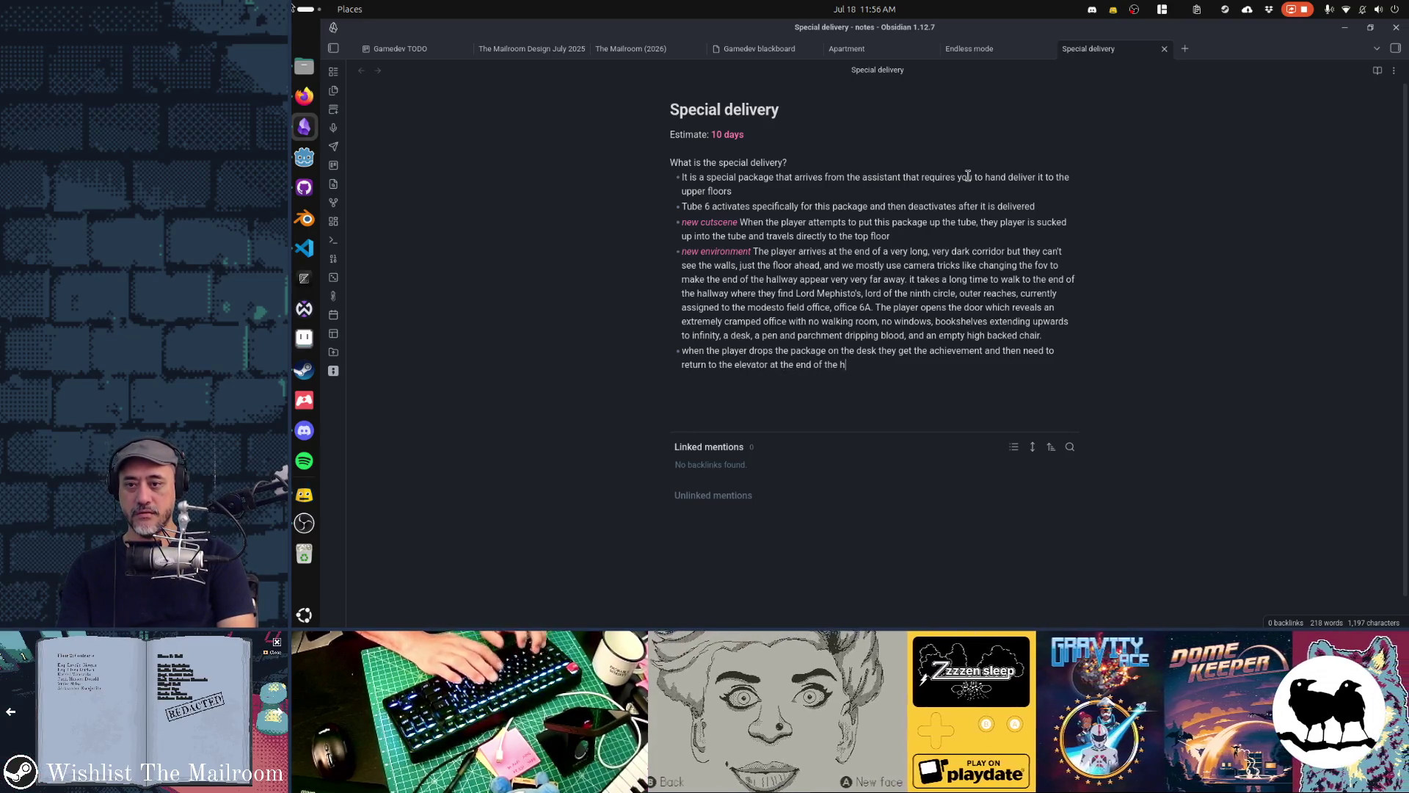
Add a bullet: a brief cutscene of two demon silhouettes talking, the door handle jiggles, then they move away
key("Return")
type("before ")
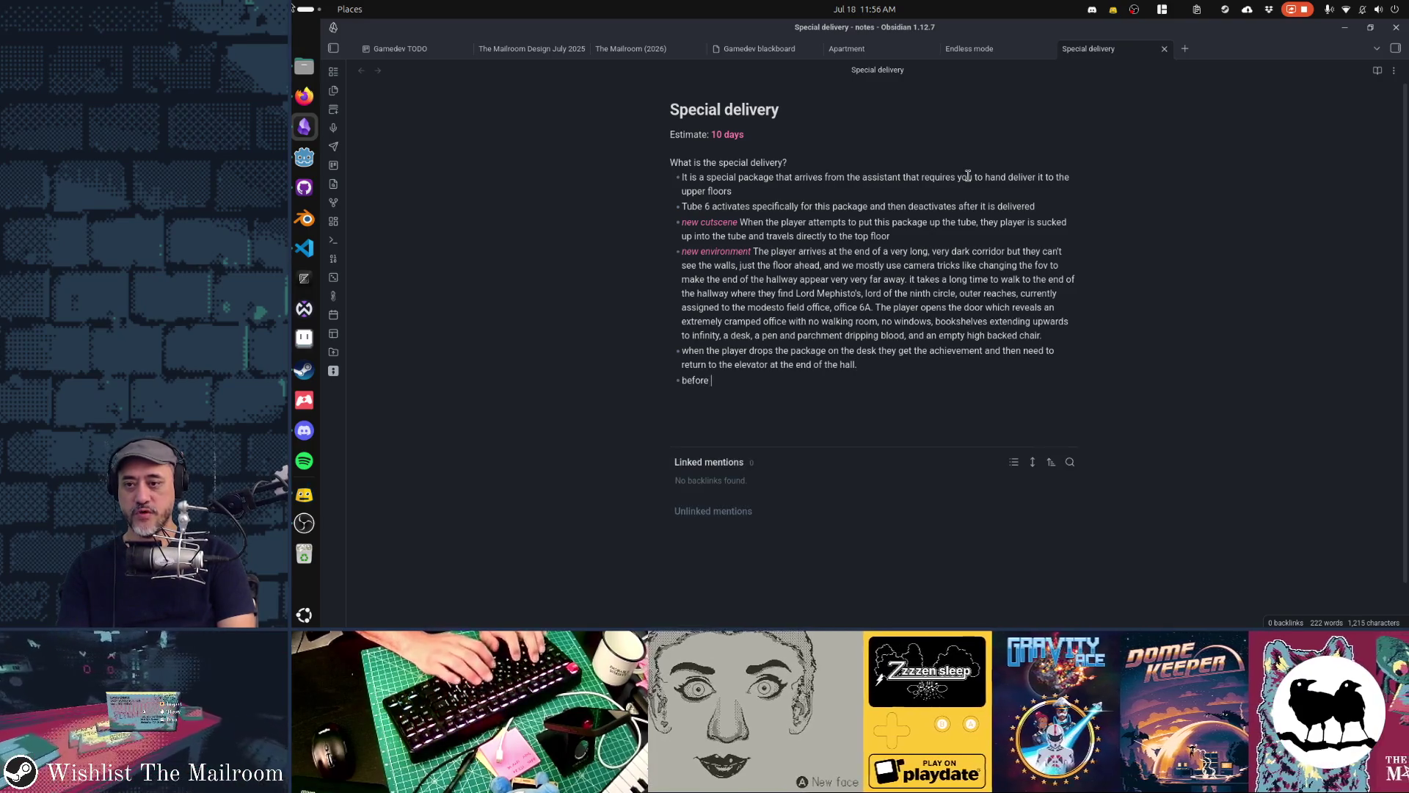
type("they open the doo")
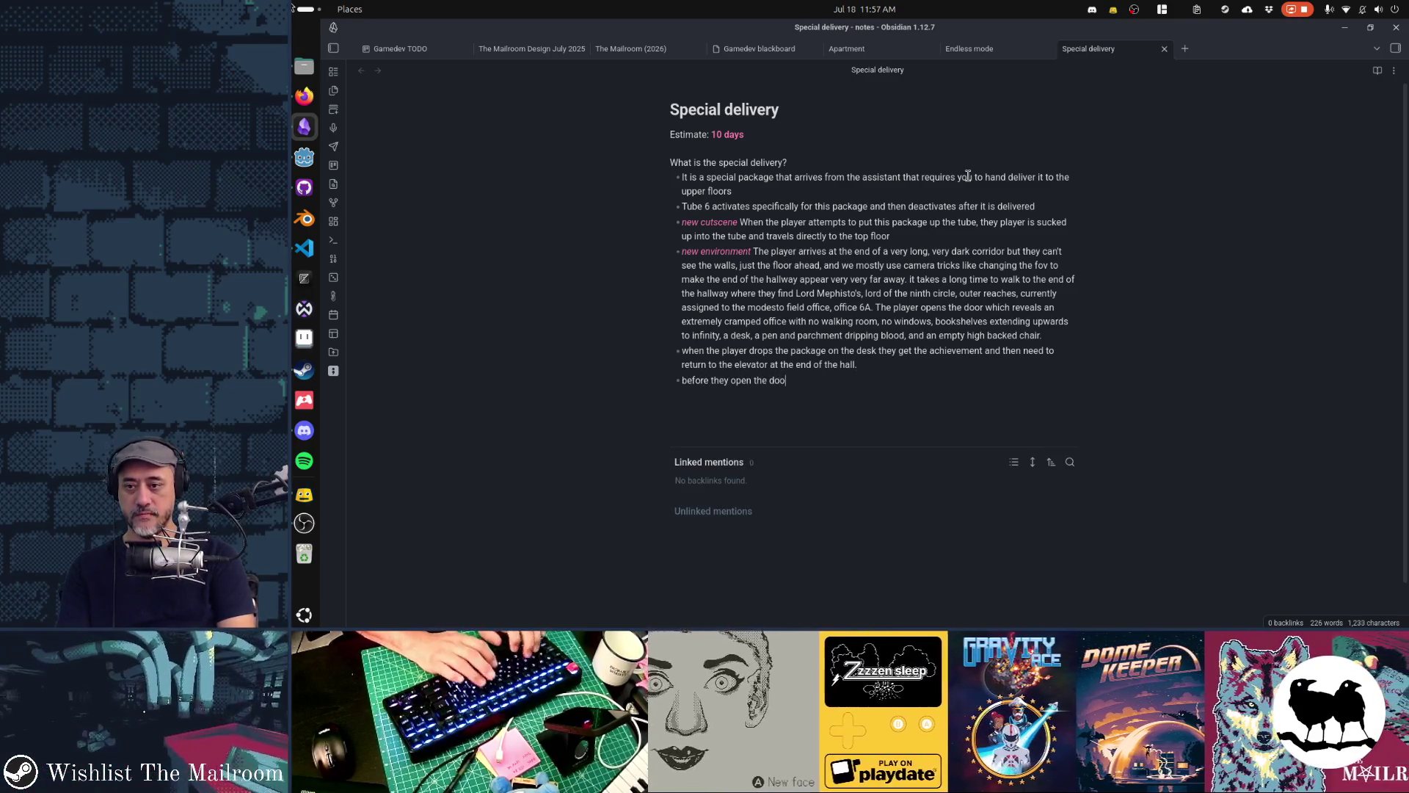
type("r, a brief cutscene showing silhous")
key("BackSpace")
type("ettts of")
key("BackSpace")
type("es of ")
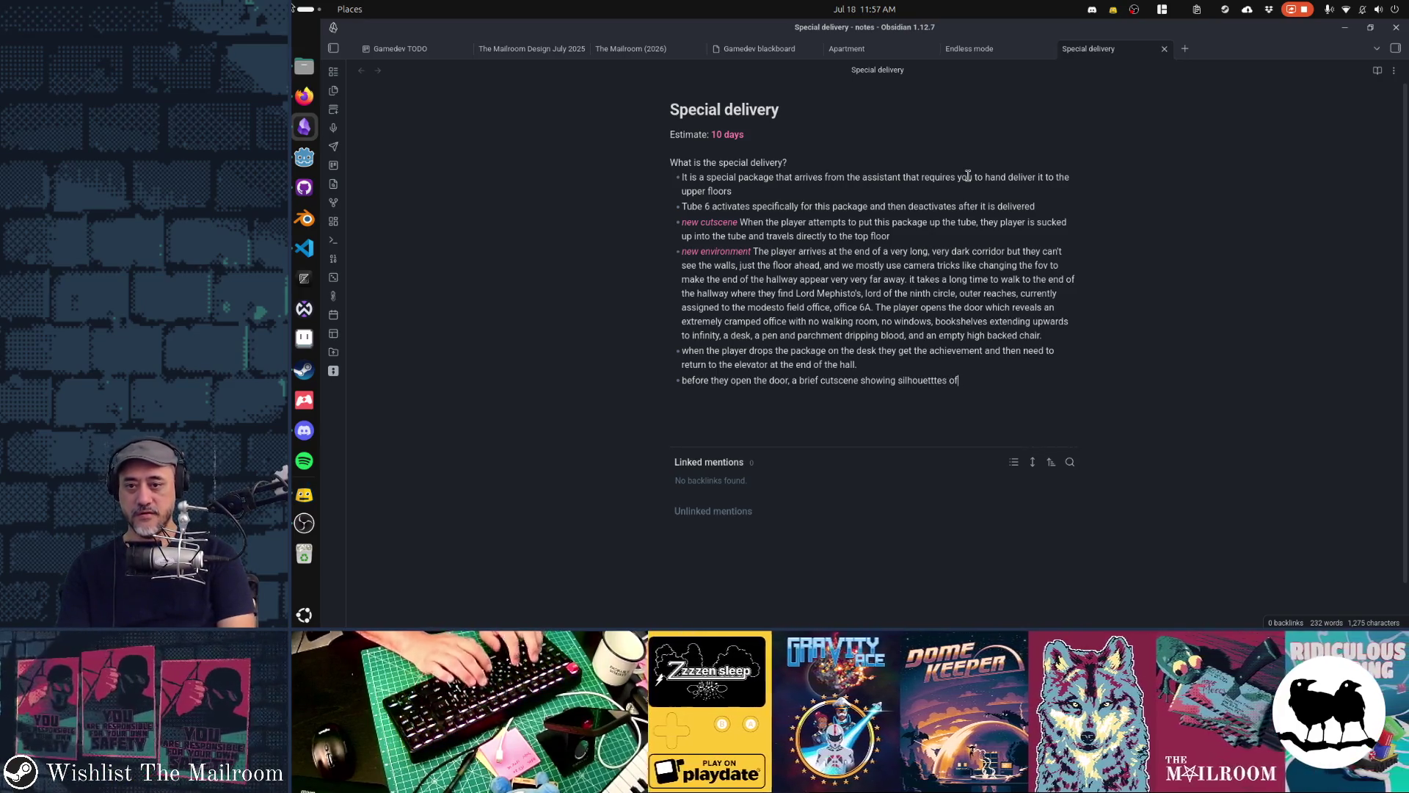
type("two demons talking i")
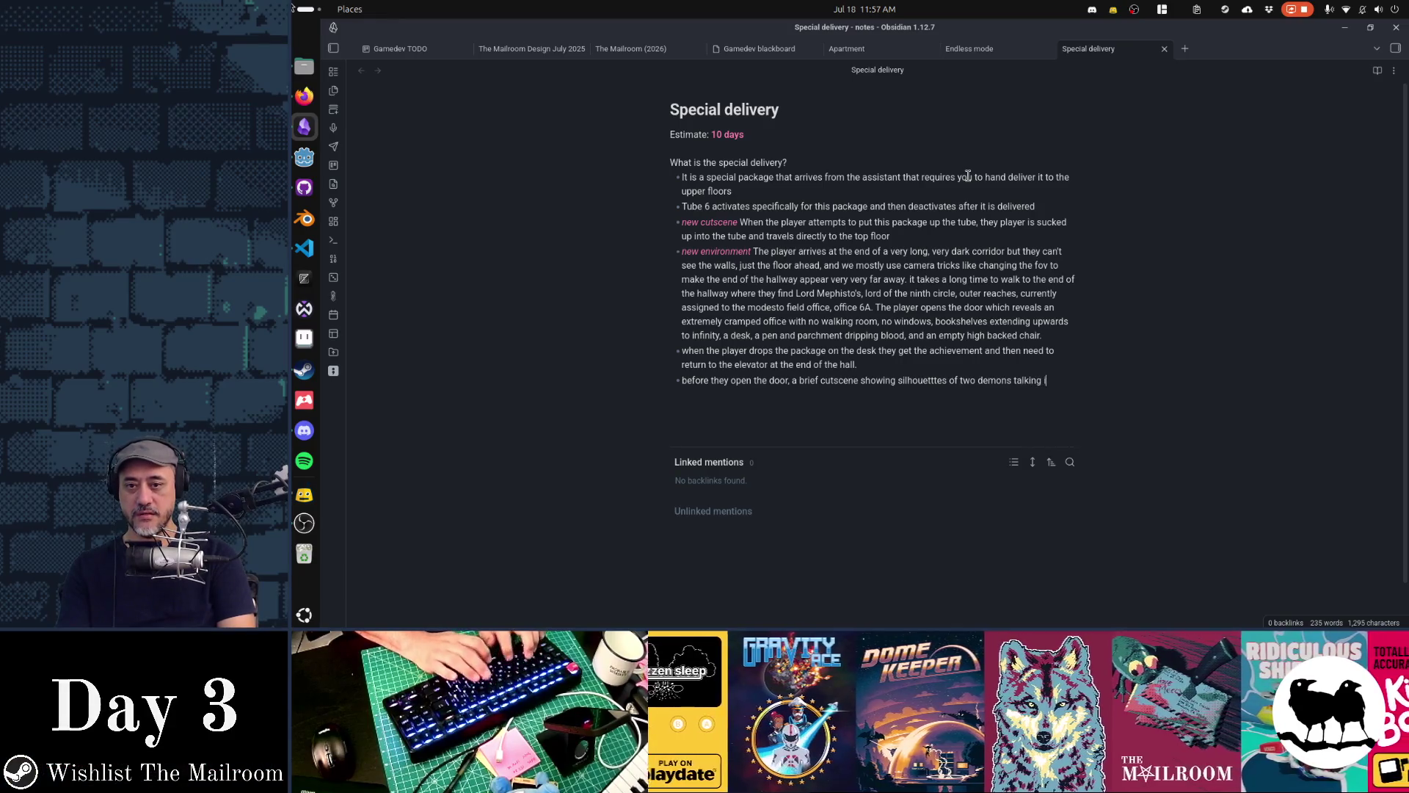
type("n the hallway")
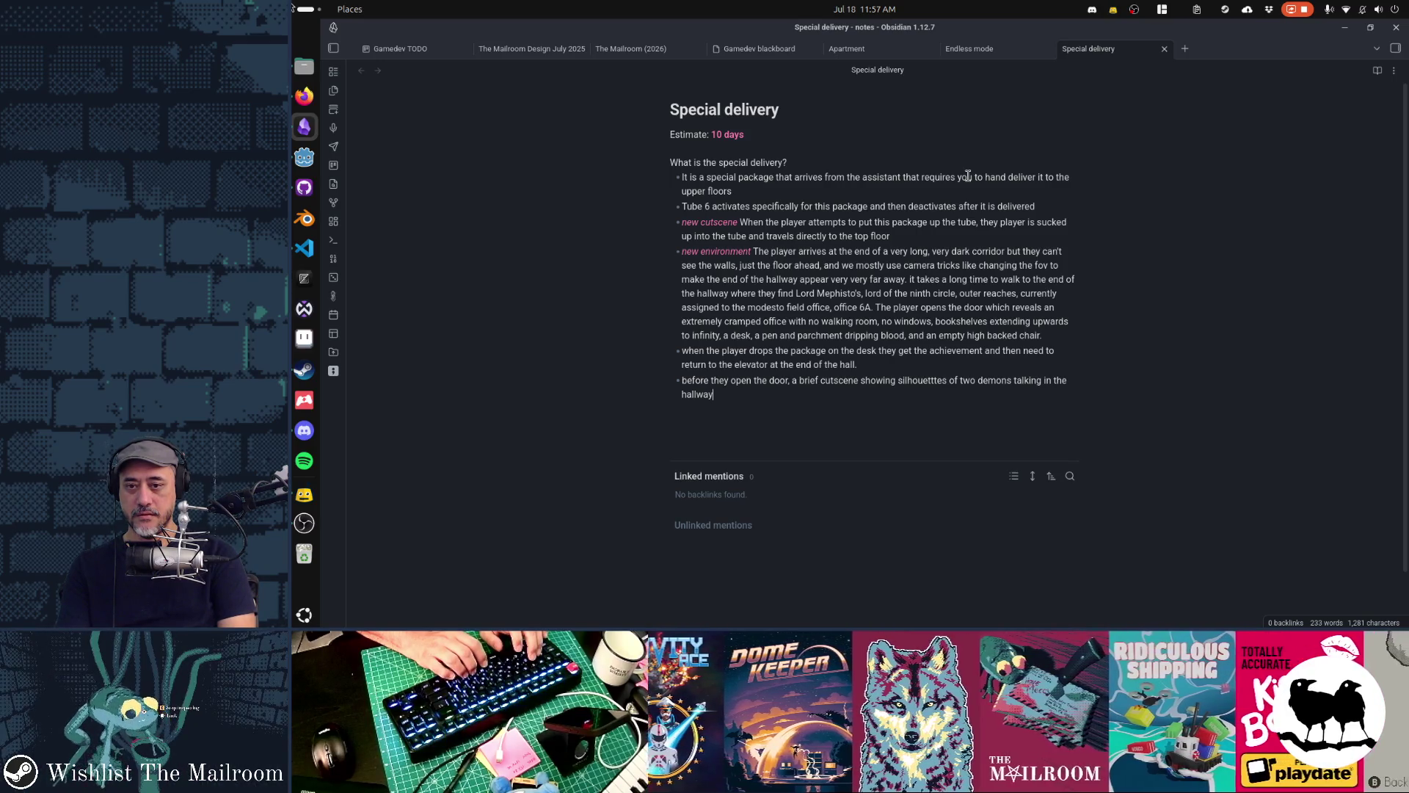
type(", the do")
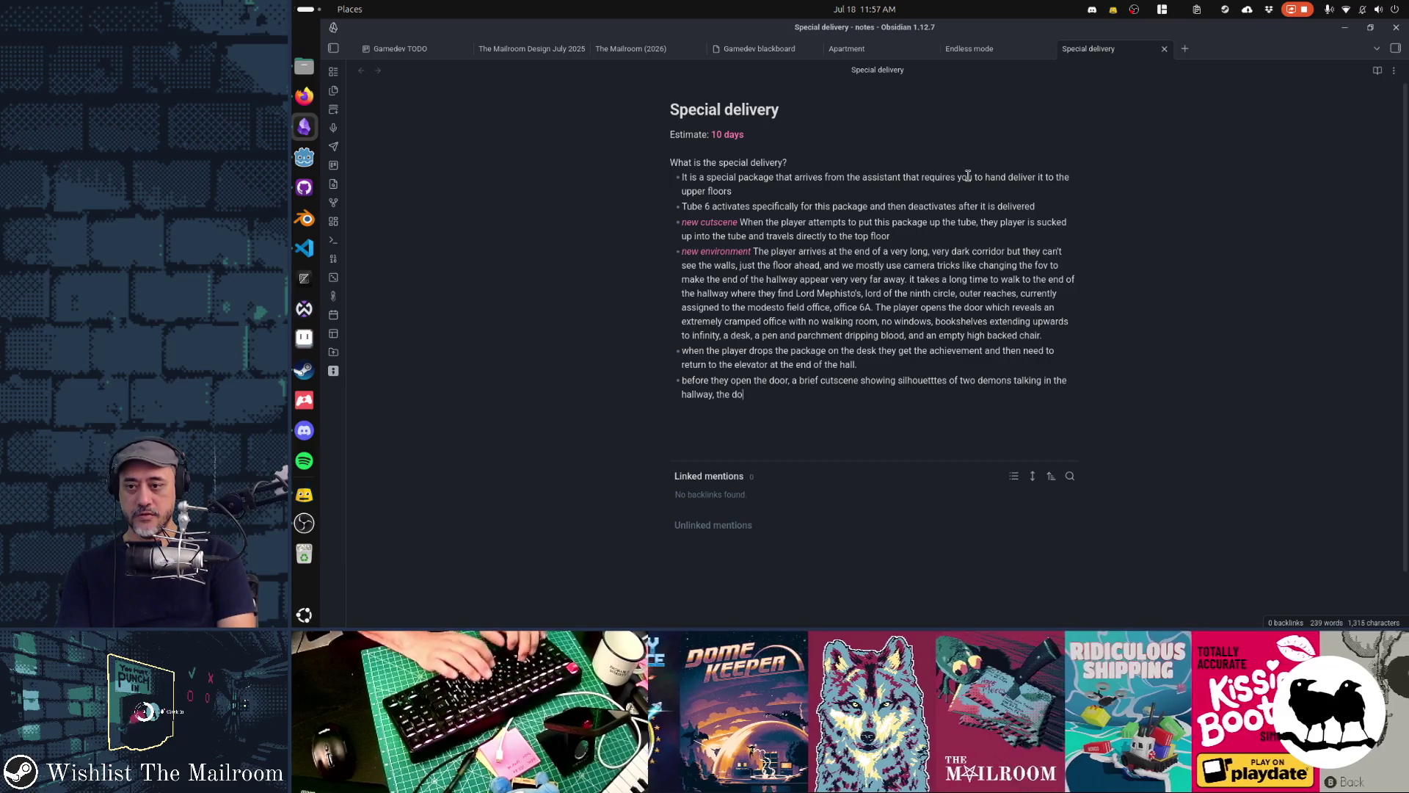
type("or handle jigg")
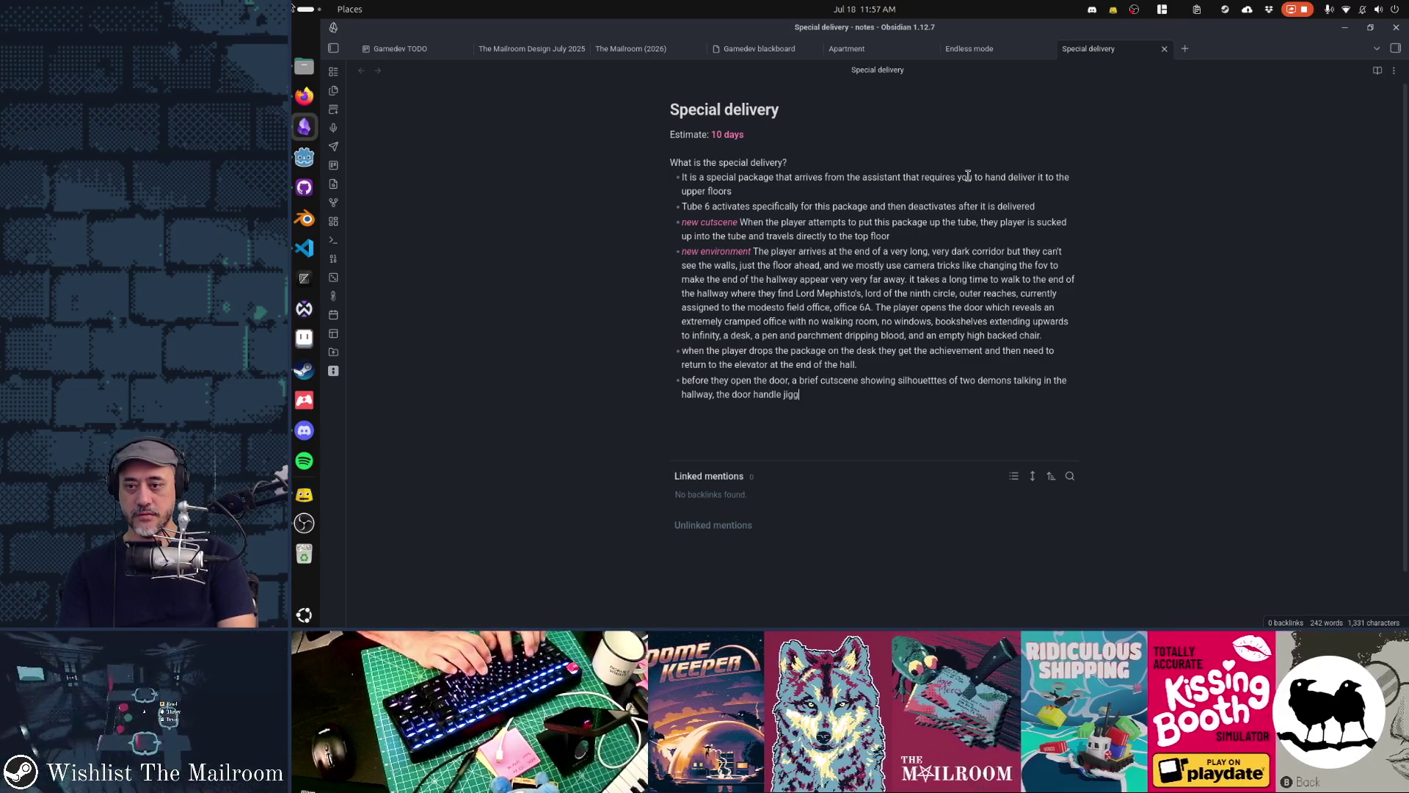
type("les, but then they")
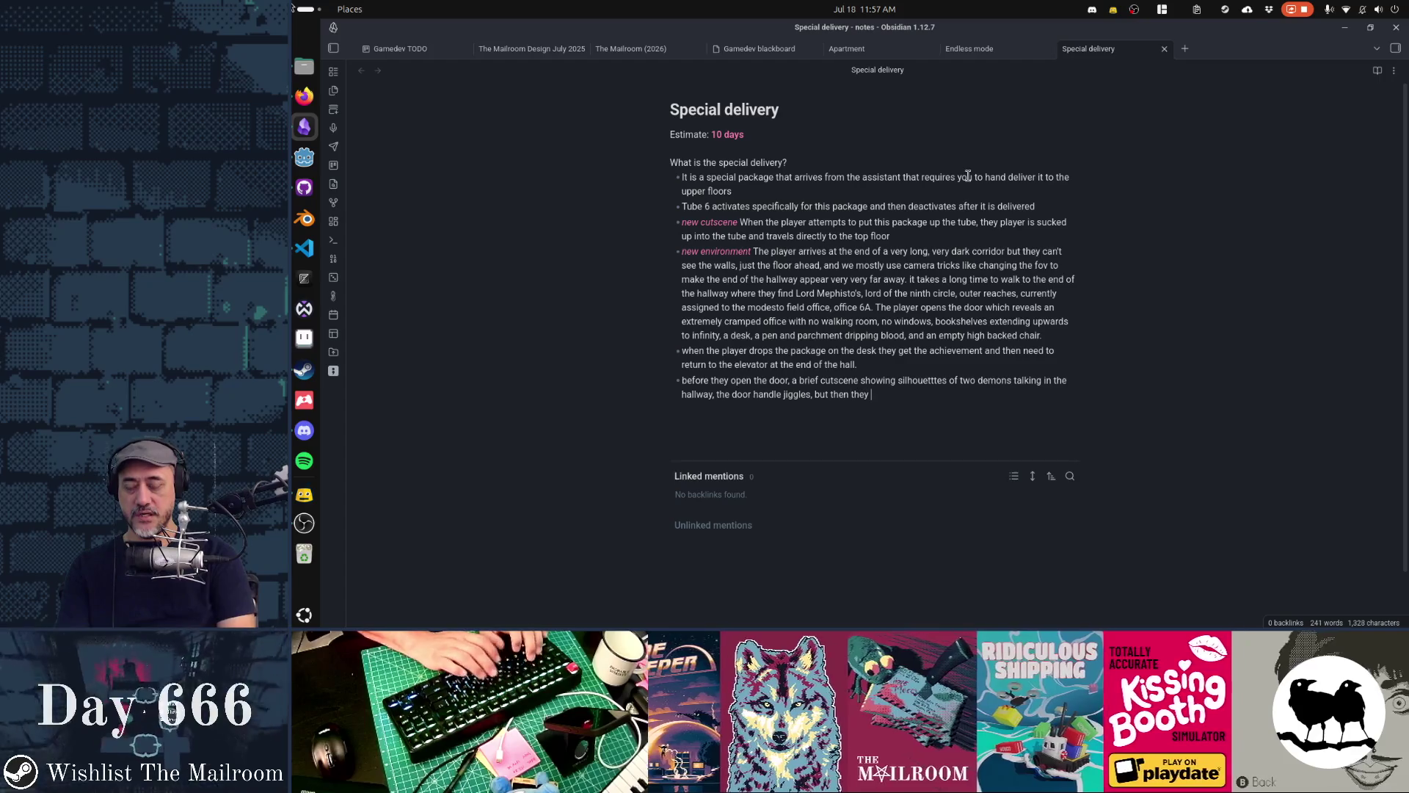
type(" mov")
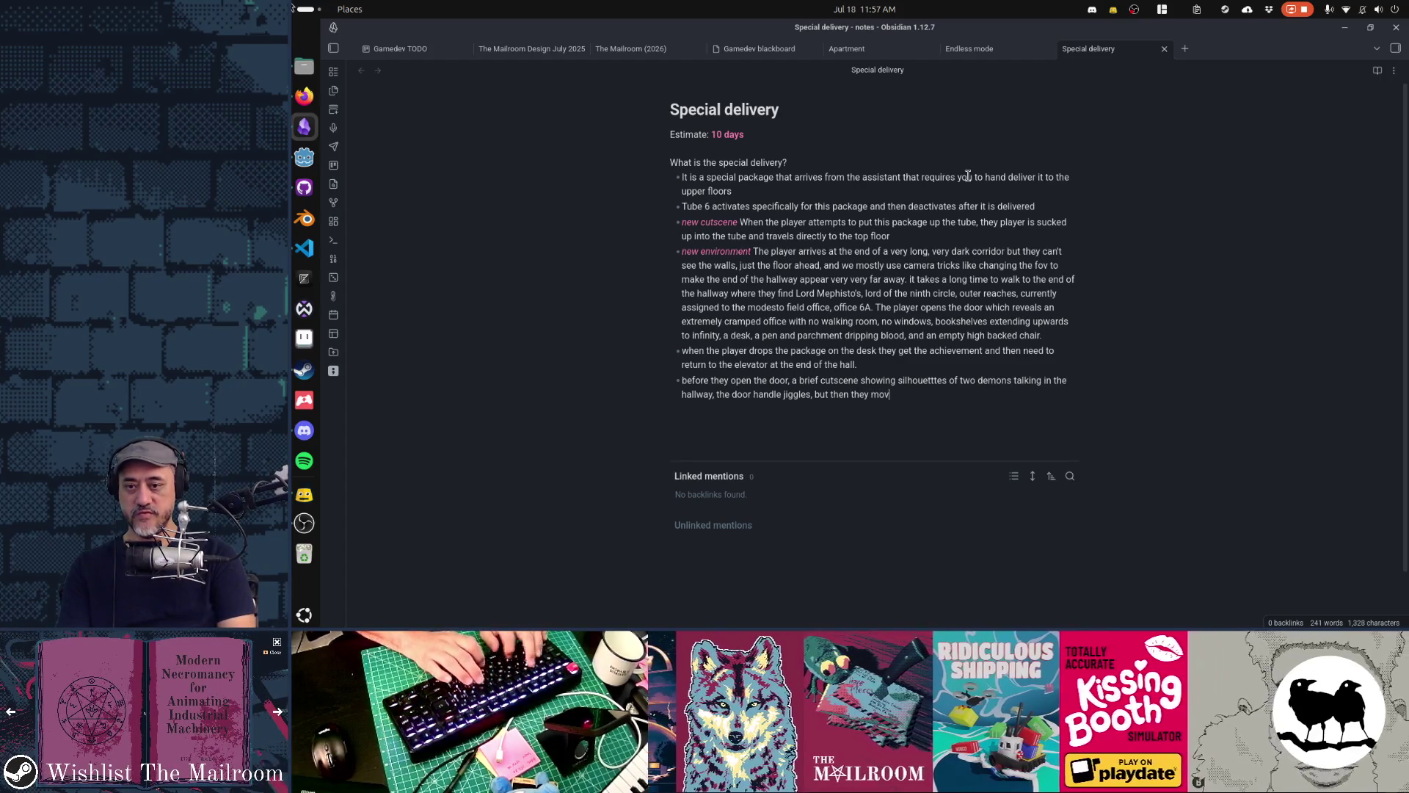
type("e away and the ")
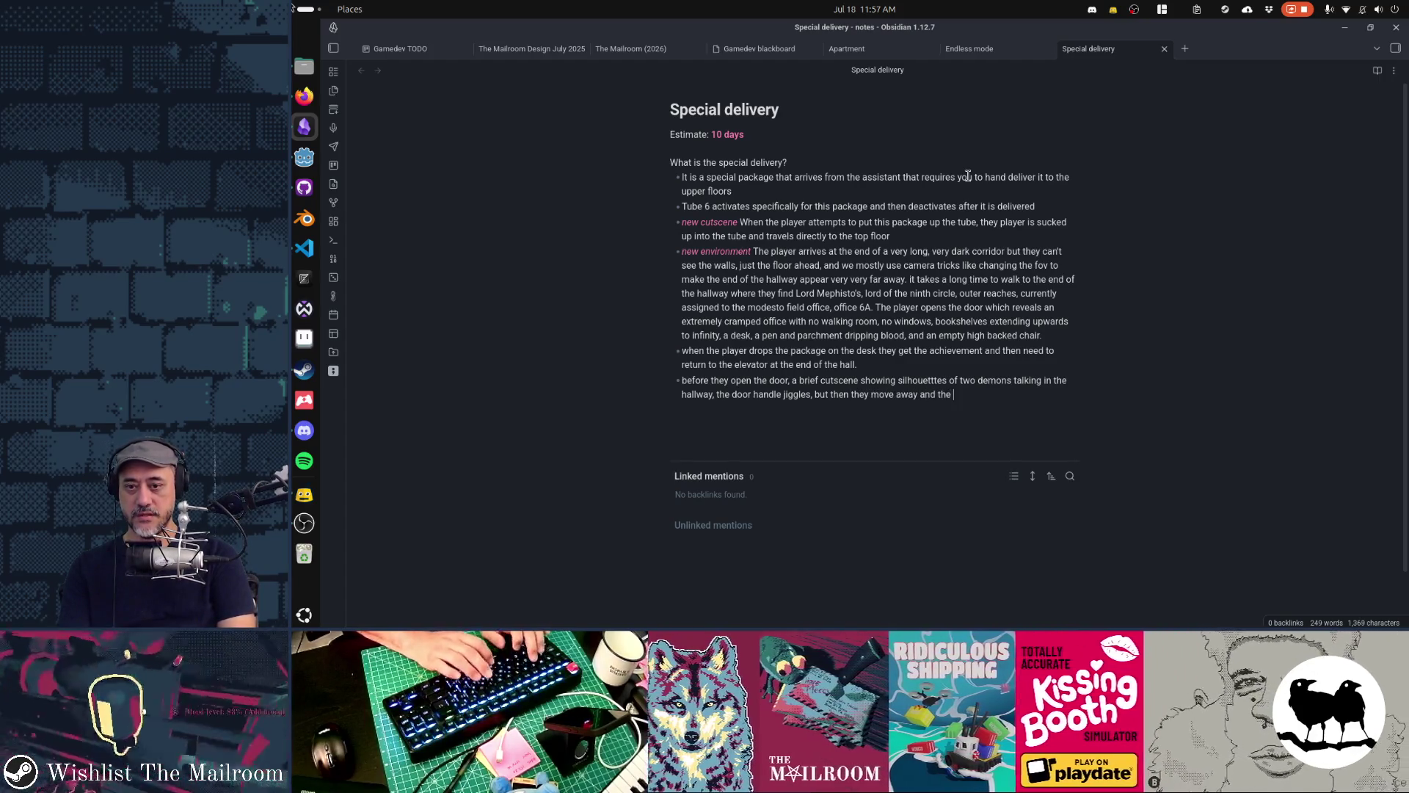
type("cutscene ends")
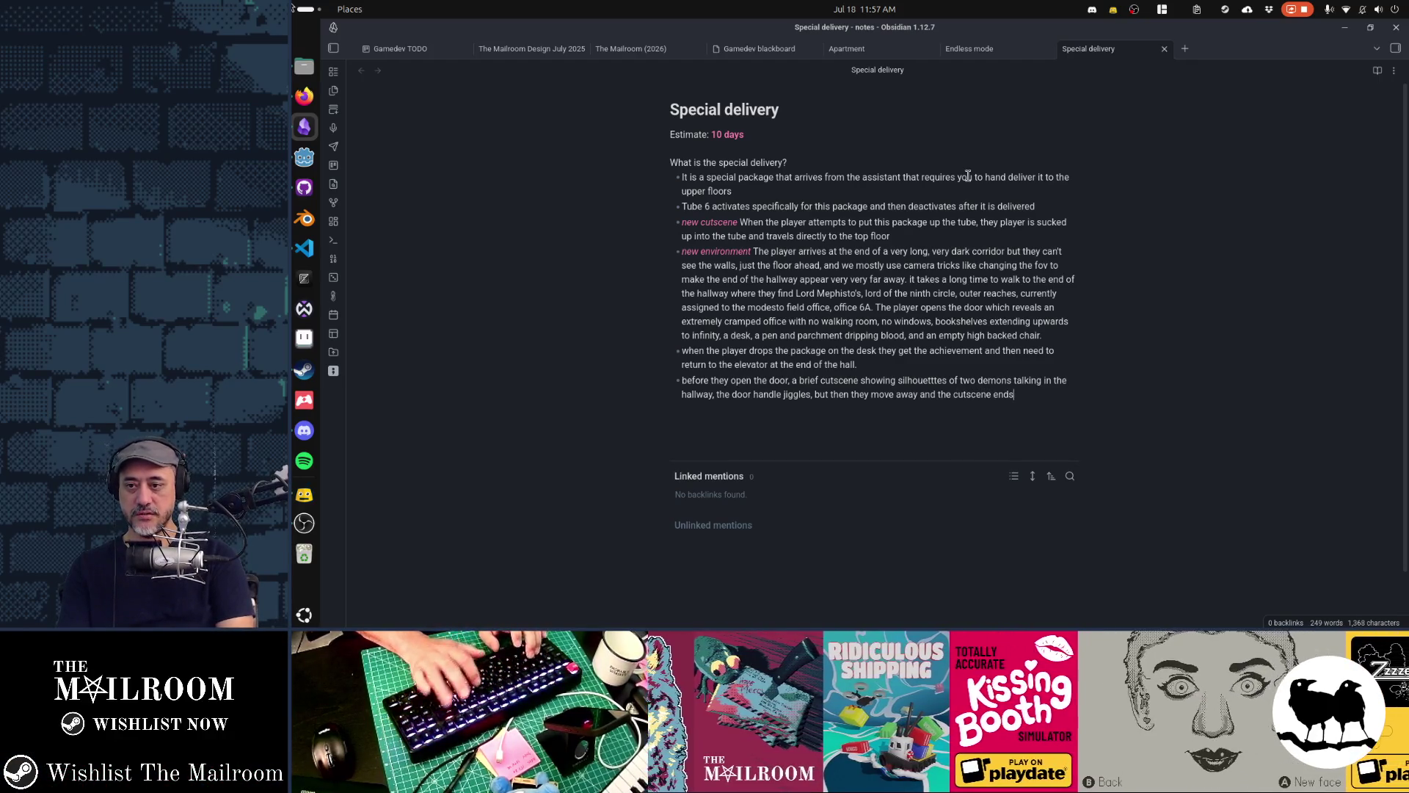
Add a bullet: the player runs back to the elevator and mailroom, tube 6 is off, special delivery achievement earned
key("Return")
type("the player open")
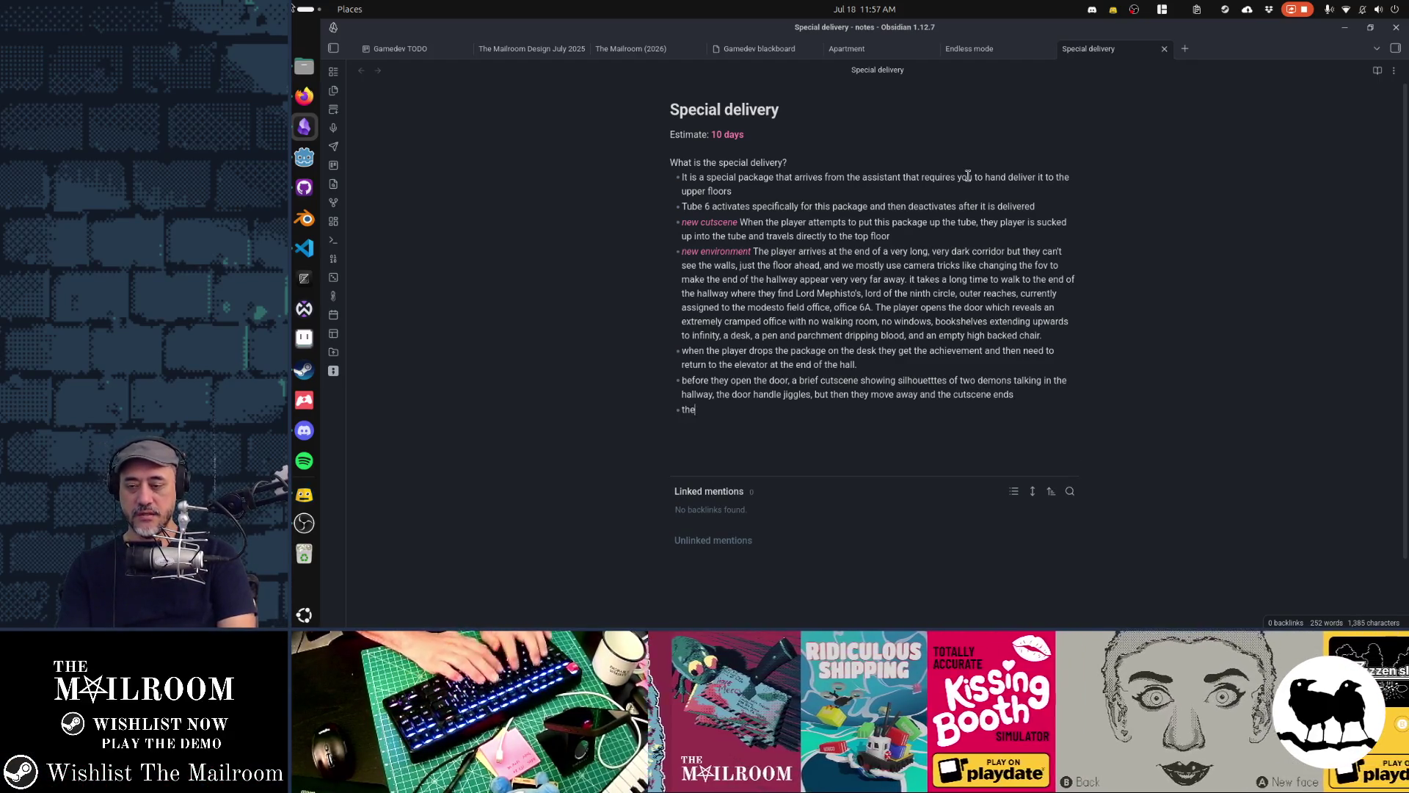
type("s the door ")
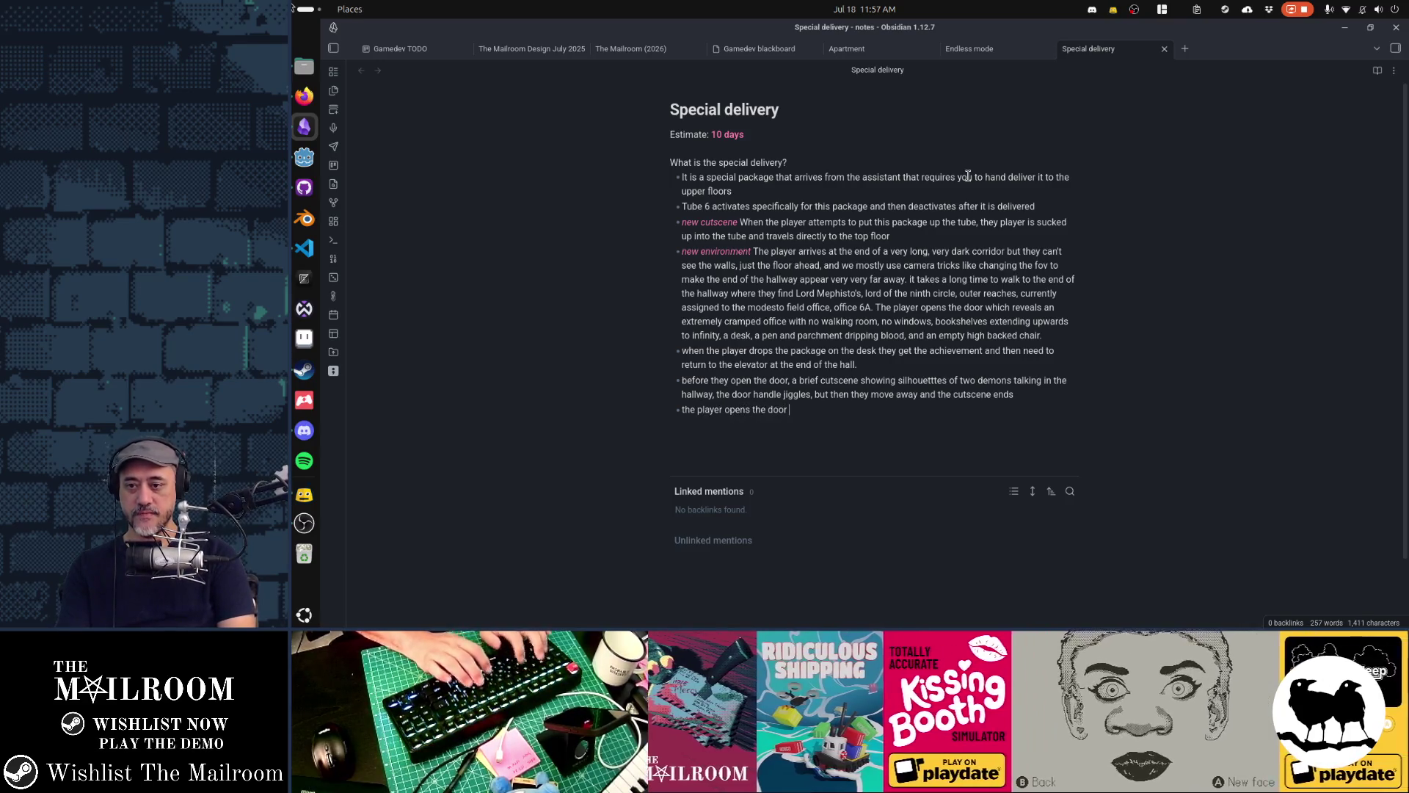
type("runs back ")
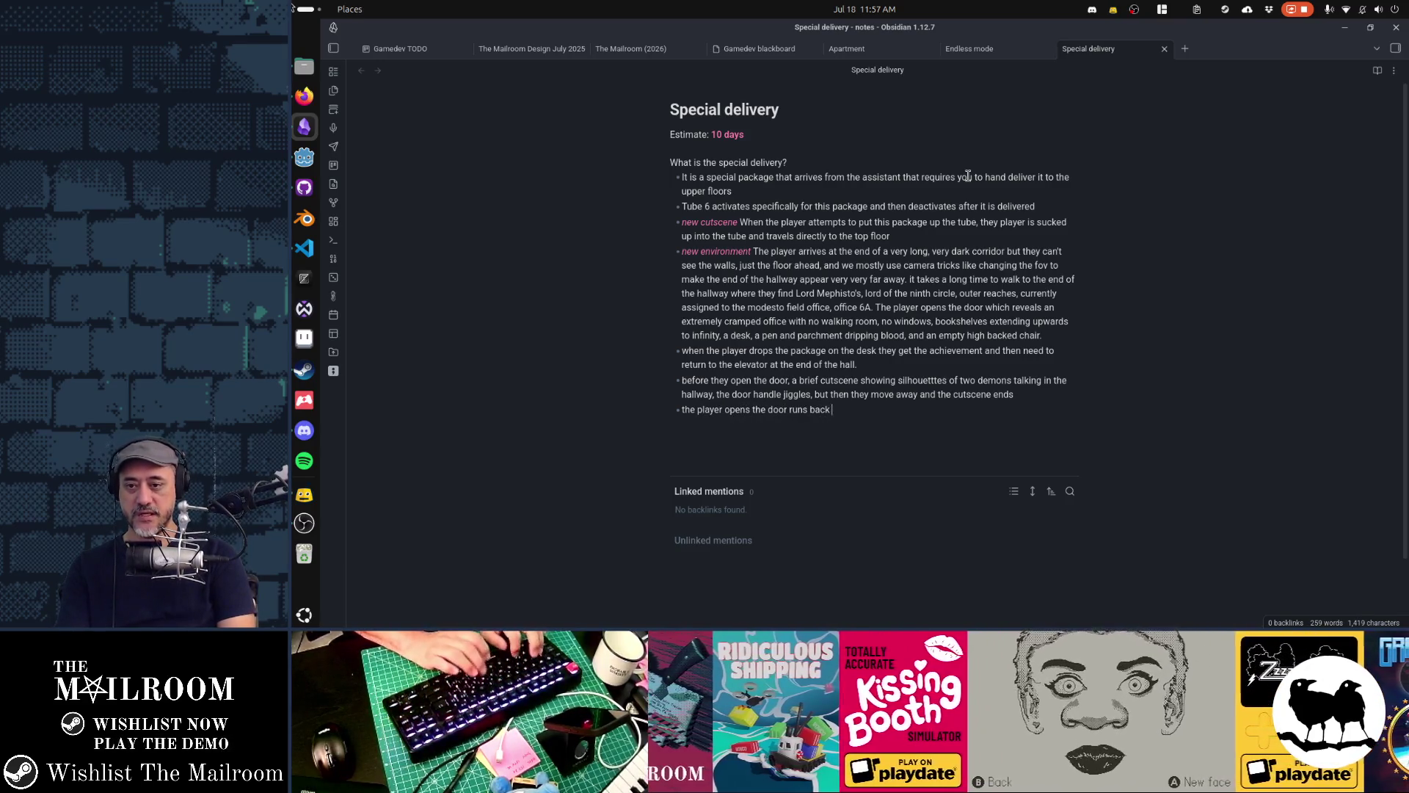
type("down the hallway ")
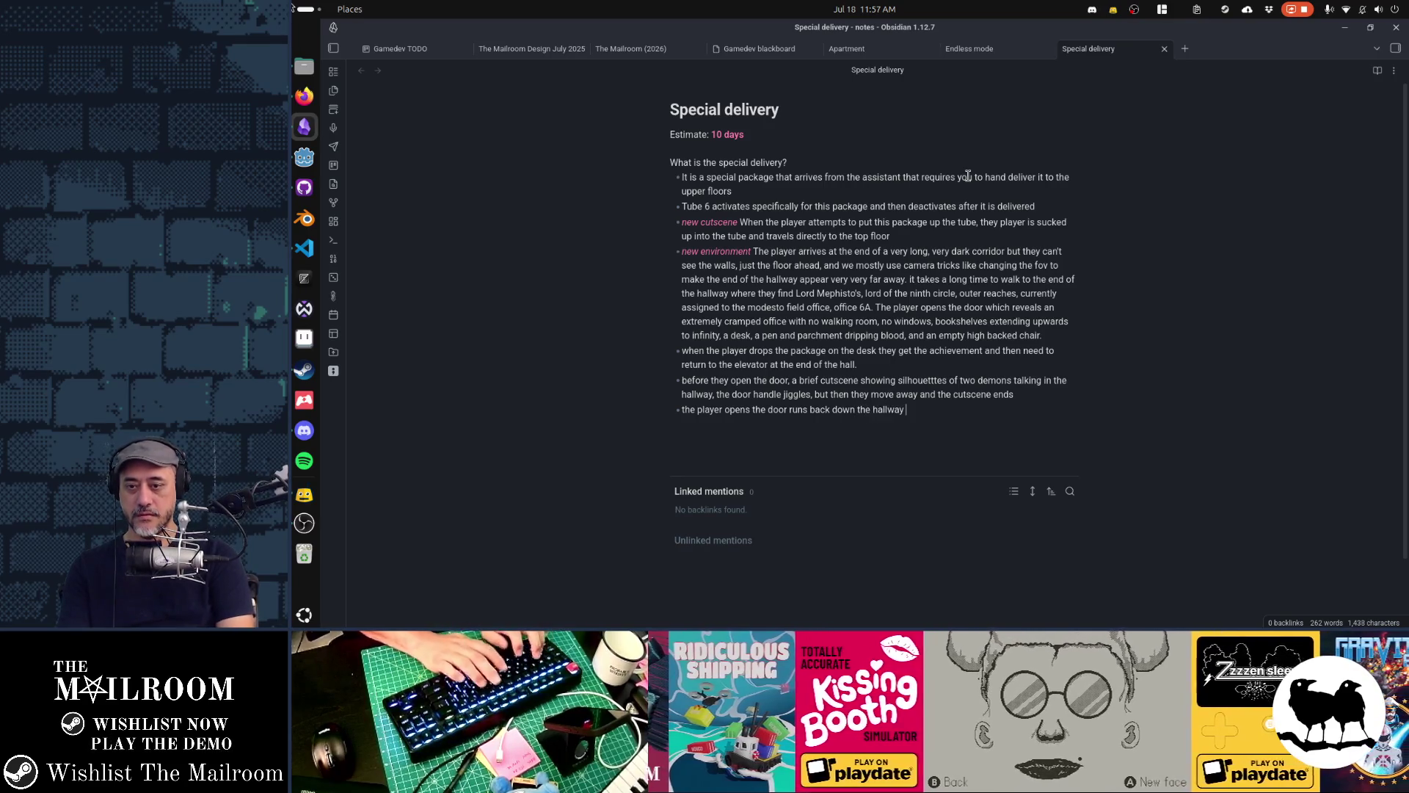
type("to the elevator an")
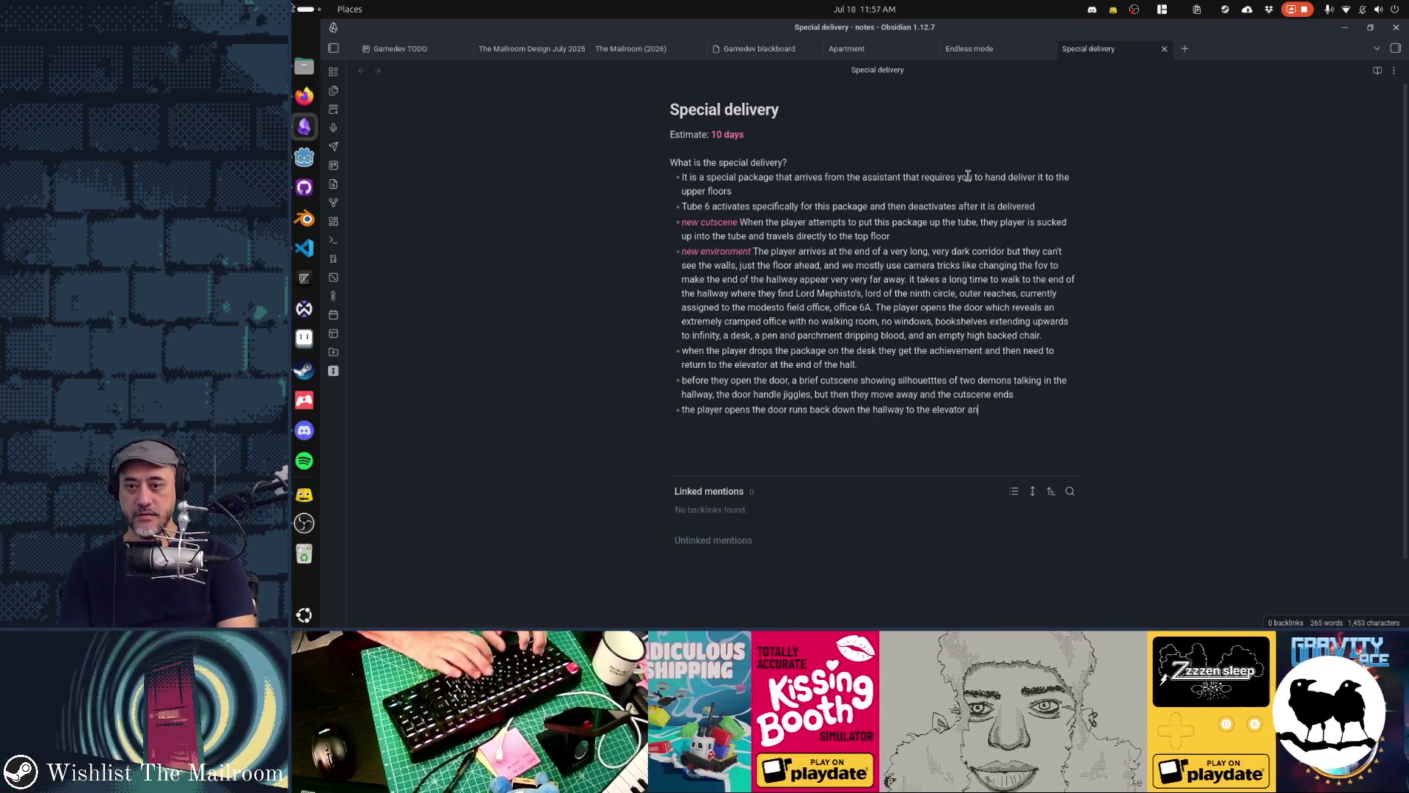
type("d returns to the mailro")
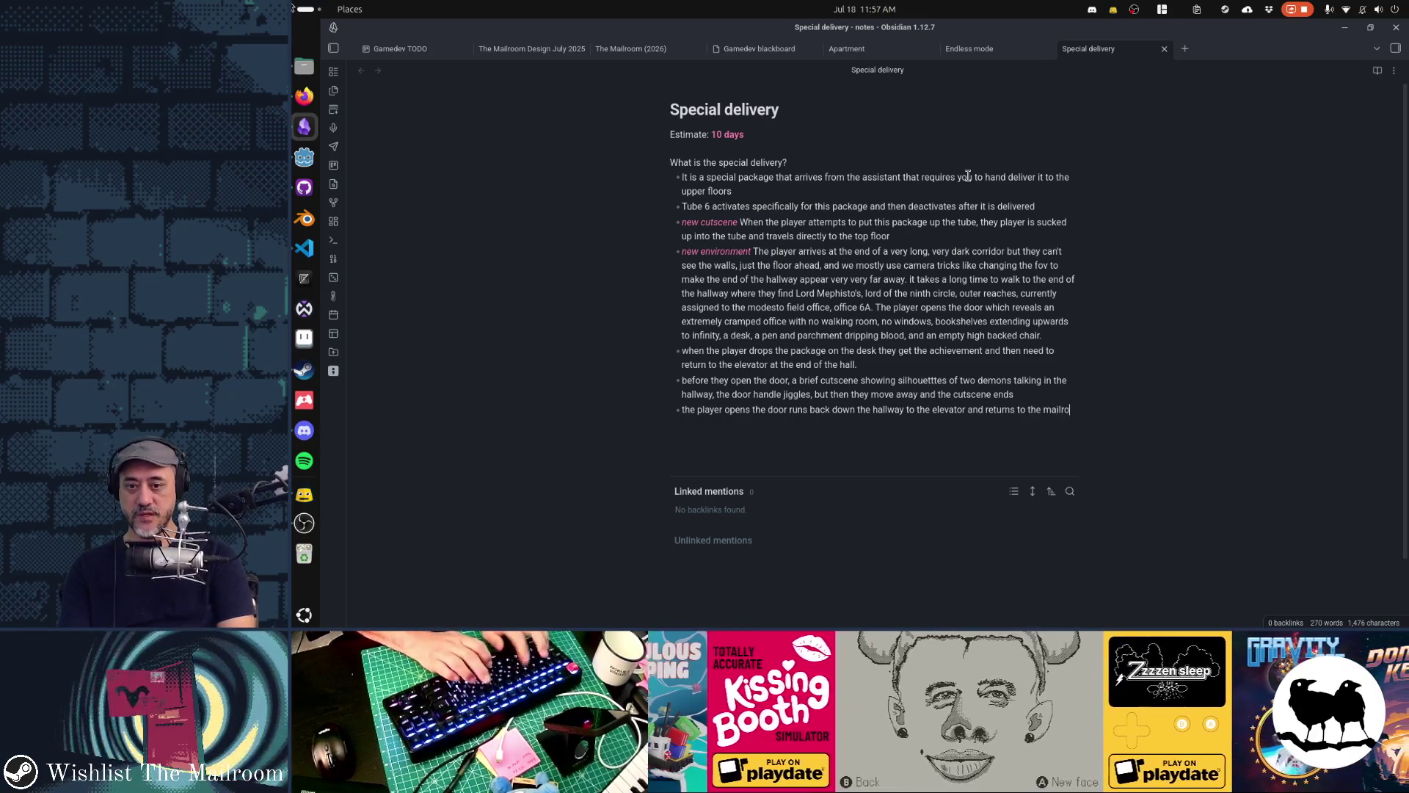
type("om")
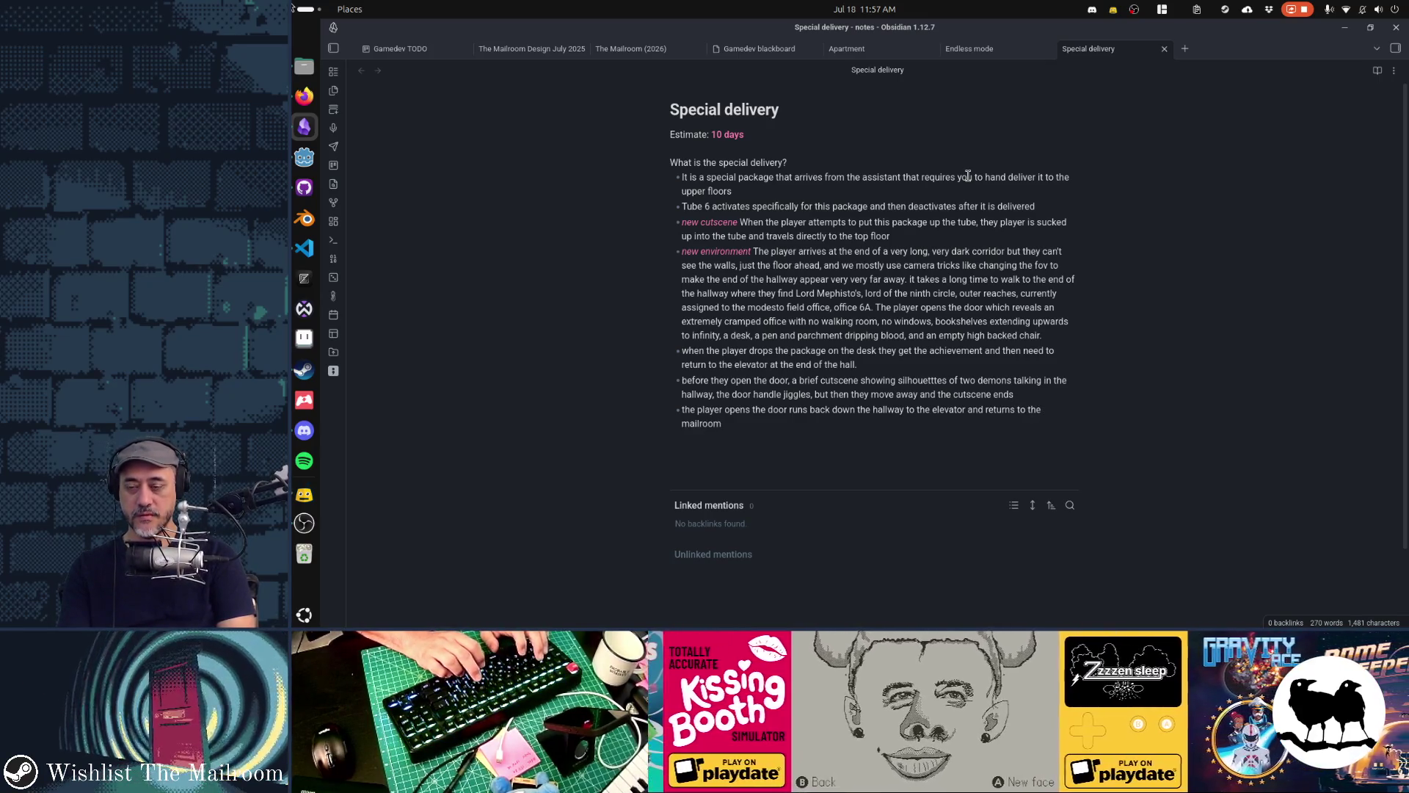
type(" where the tube is")
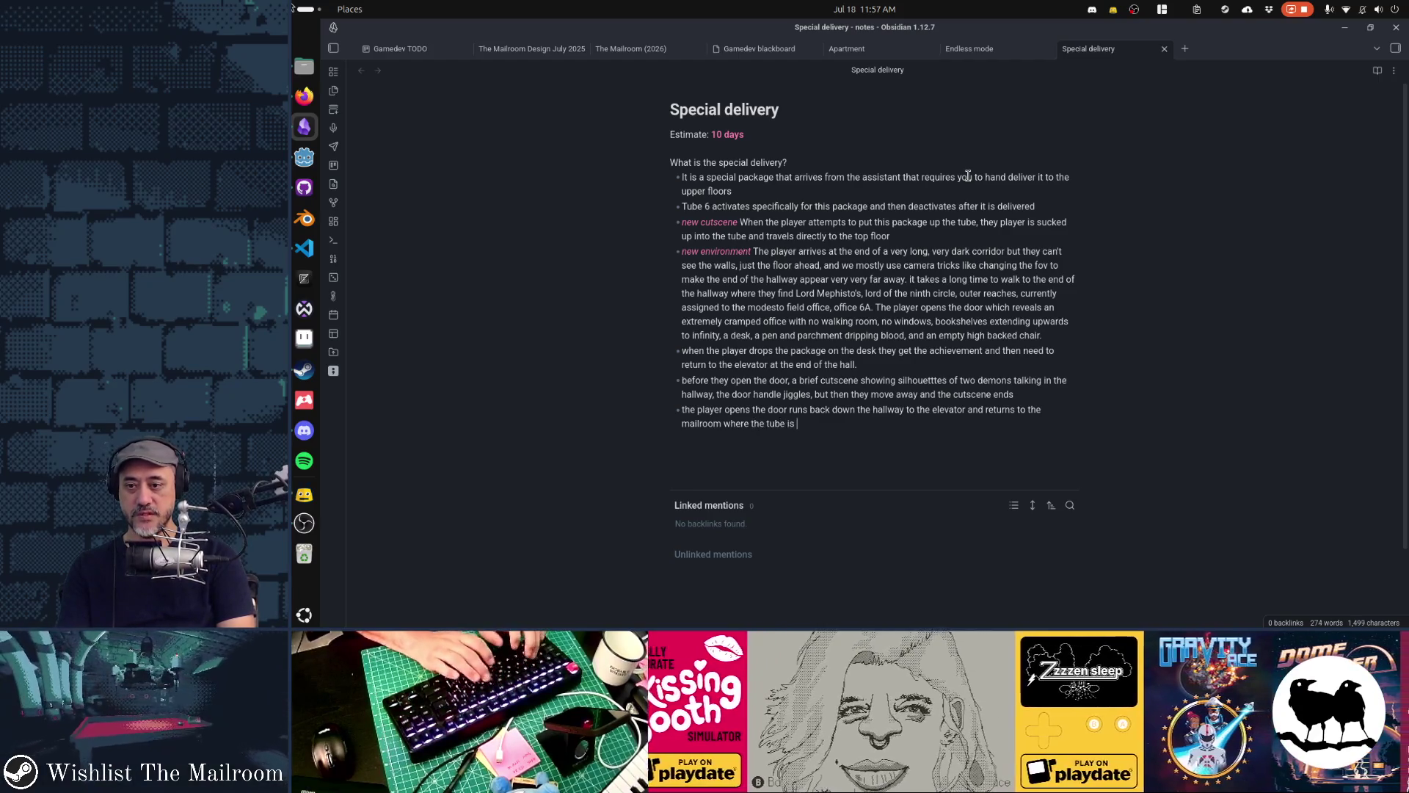
key("ctrl+shift+Left")
key("ctrl+shift+Left")
key("ctrl+shift+Left")
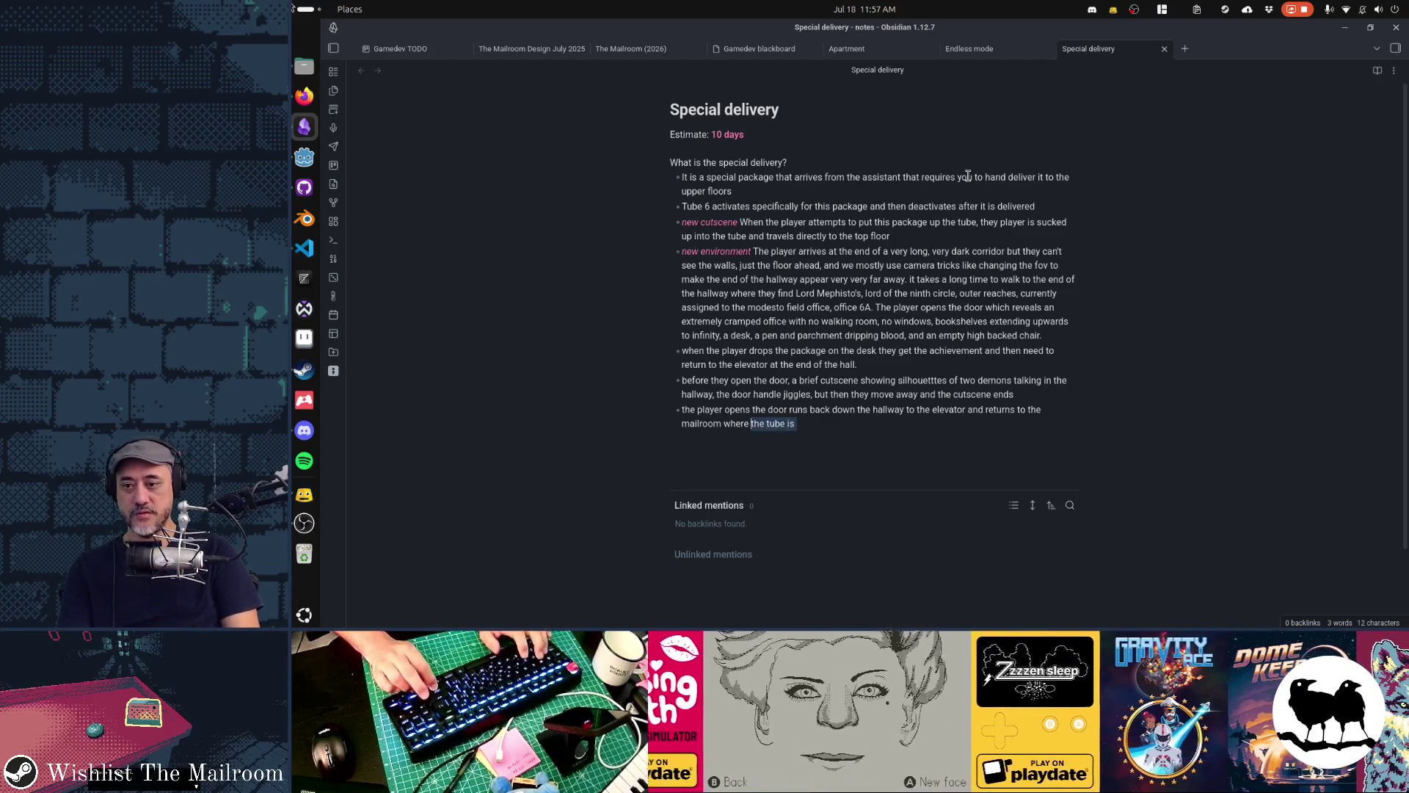
type("tube 6 is off again and they ")
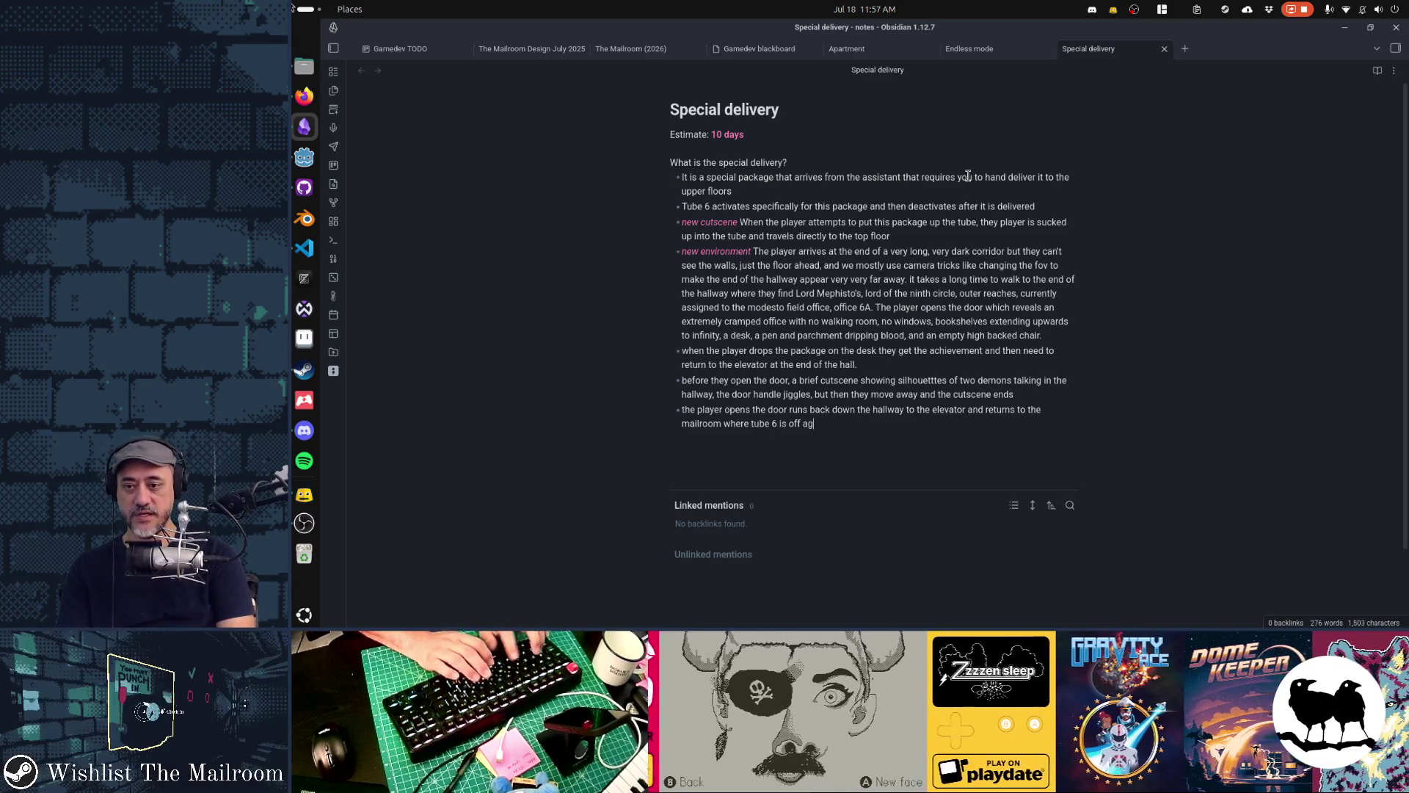
type("get th")
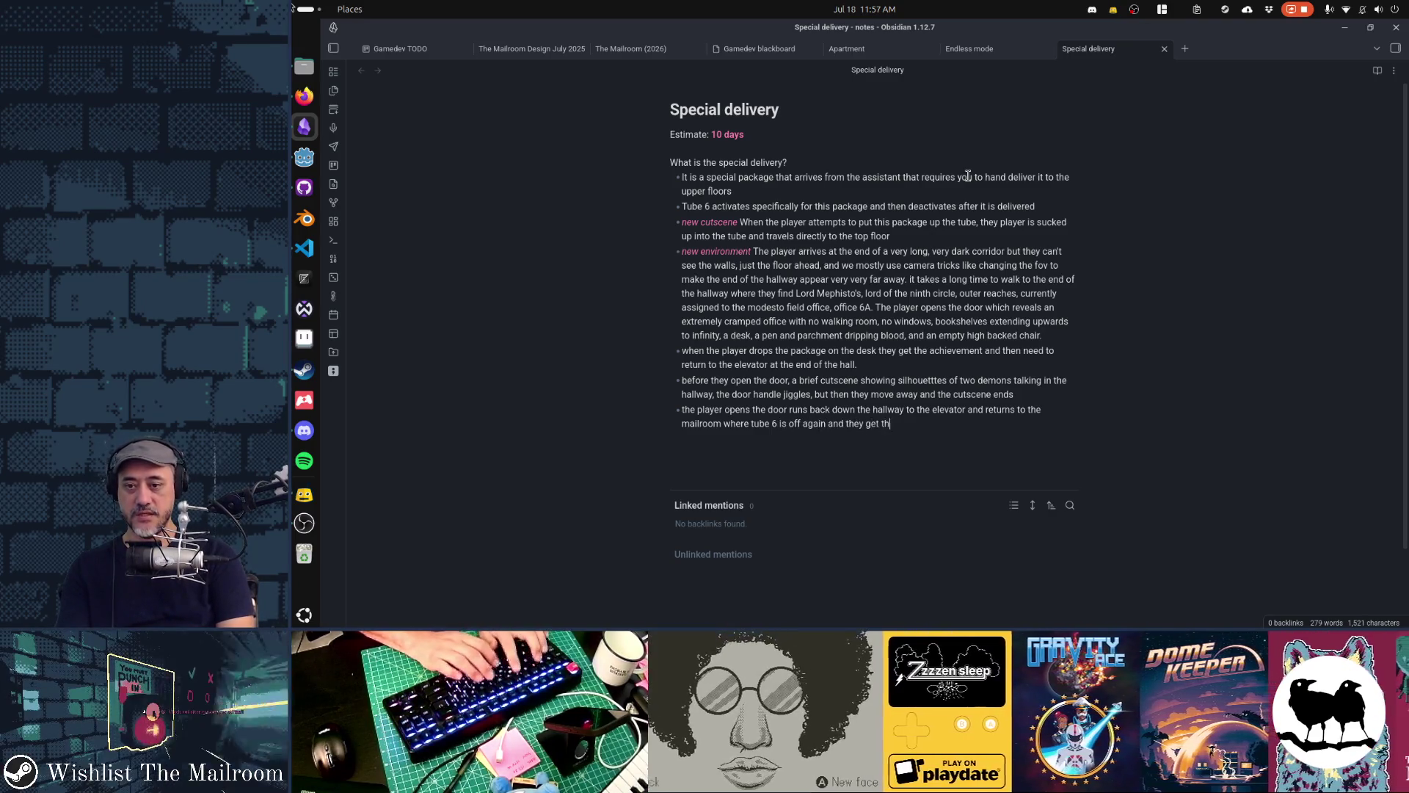
type("e special delivery ")
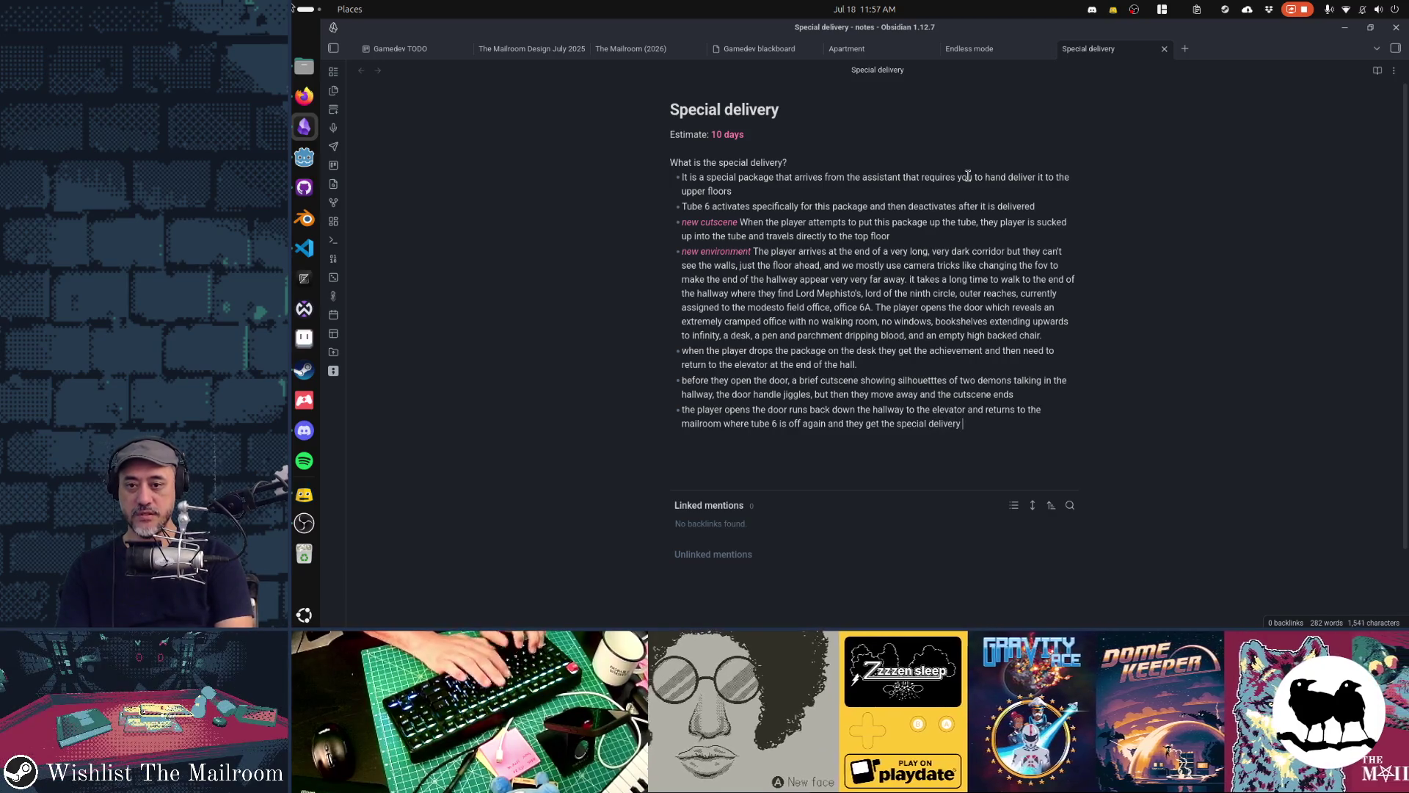
type("achievement")
key("Home")
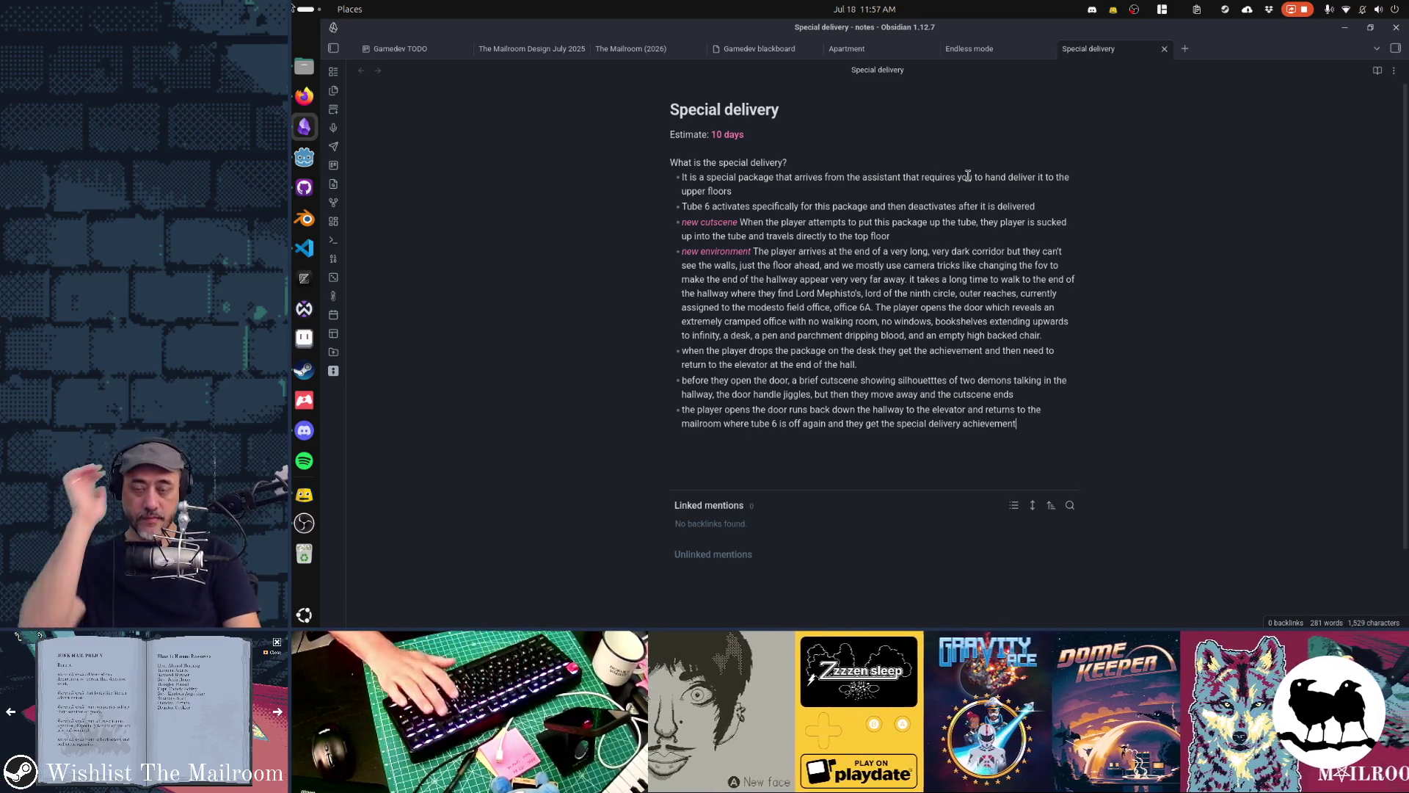
Review the new environment and package drop-off bullets by stepping through and selecting them
key("Up")
key("Up")
key("Up")
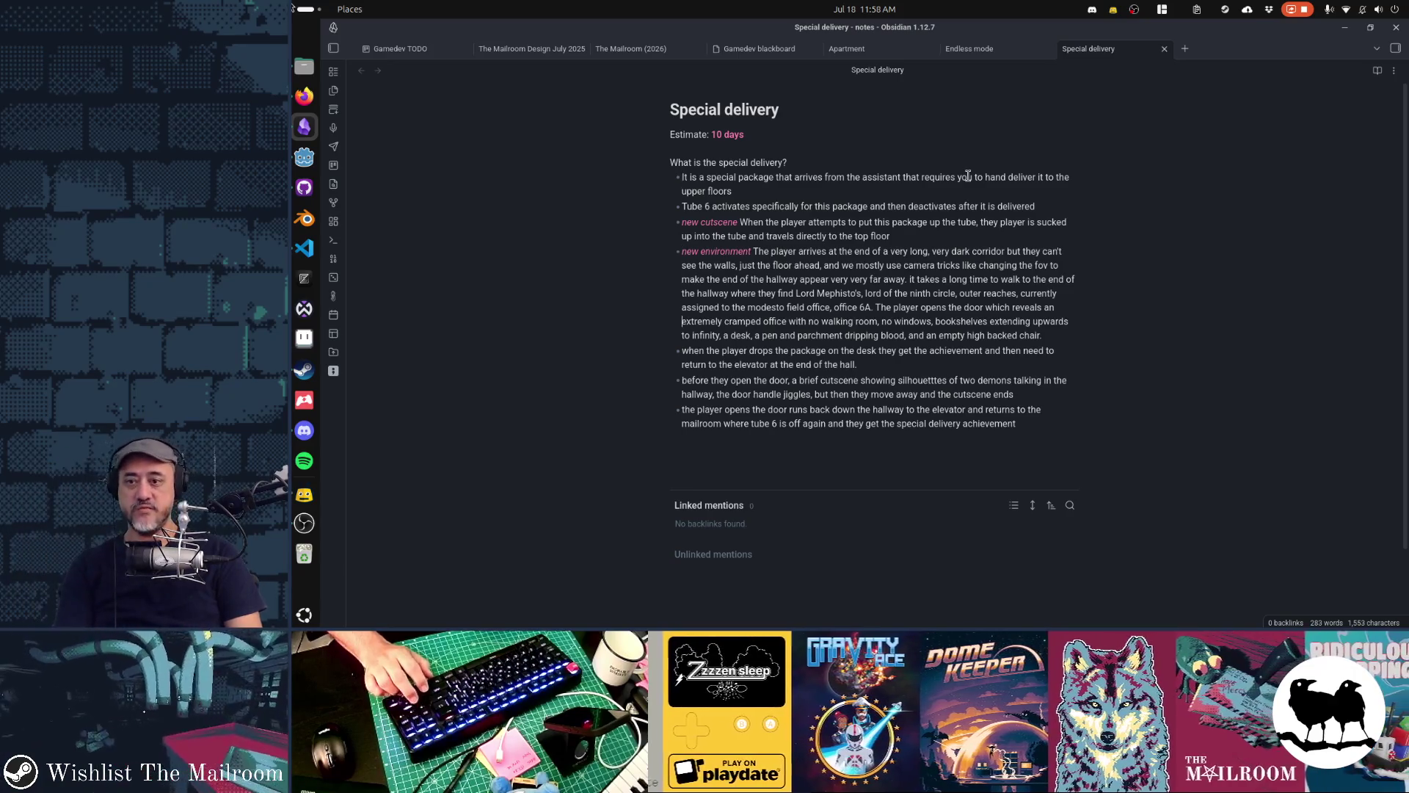
key("Down")
key("Down")
key("Down")
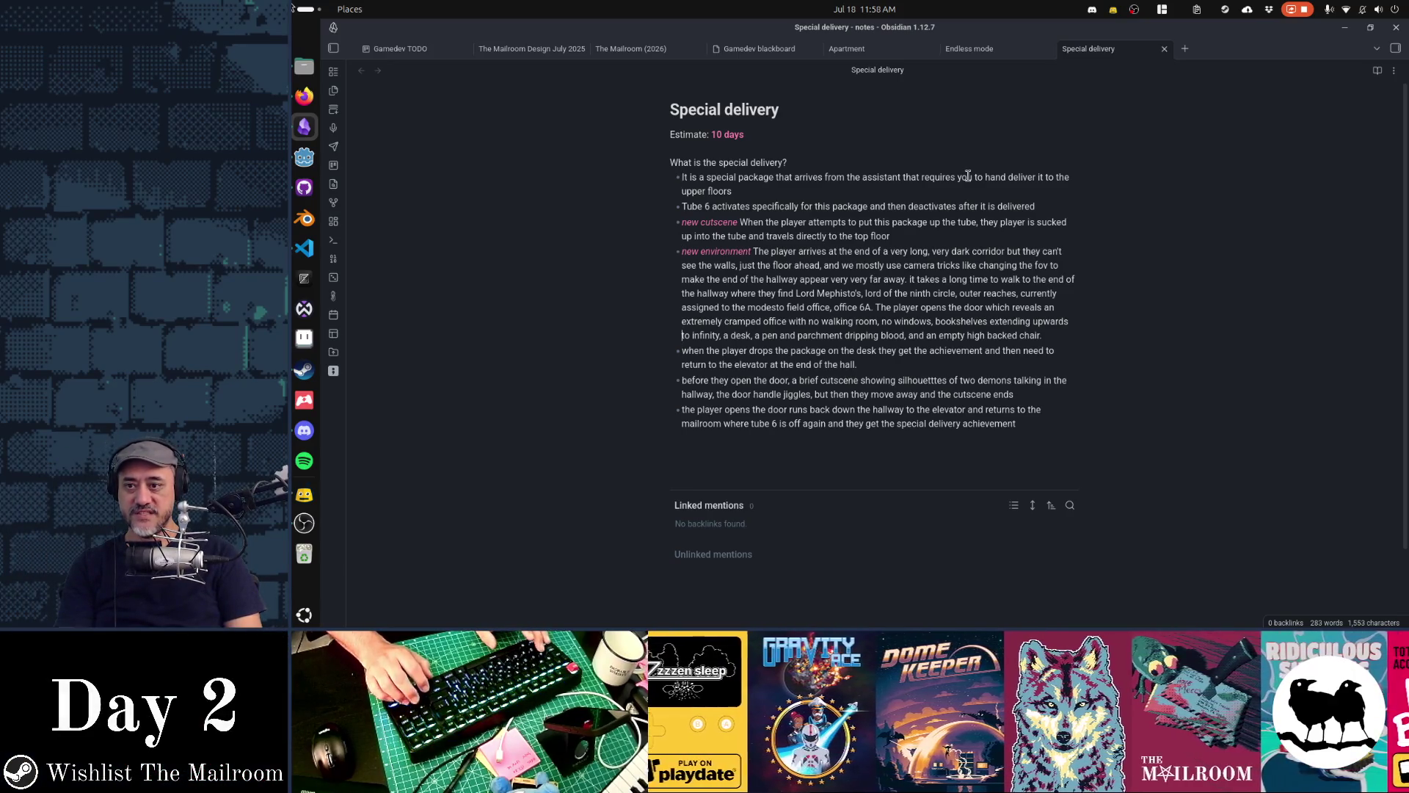
key("Up")
key("Up")
key("Up")
key("shift+Down")
key("shift+Down")
key("shift+Down")
key("shift+End")
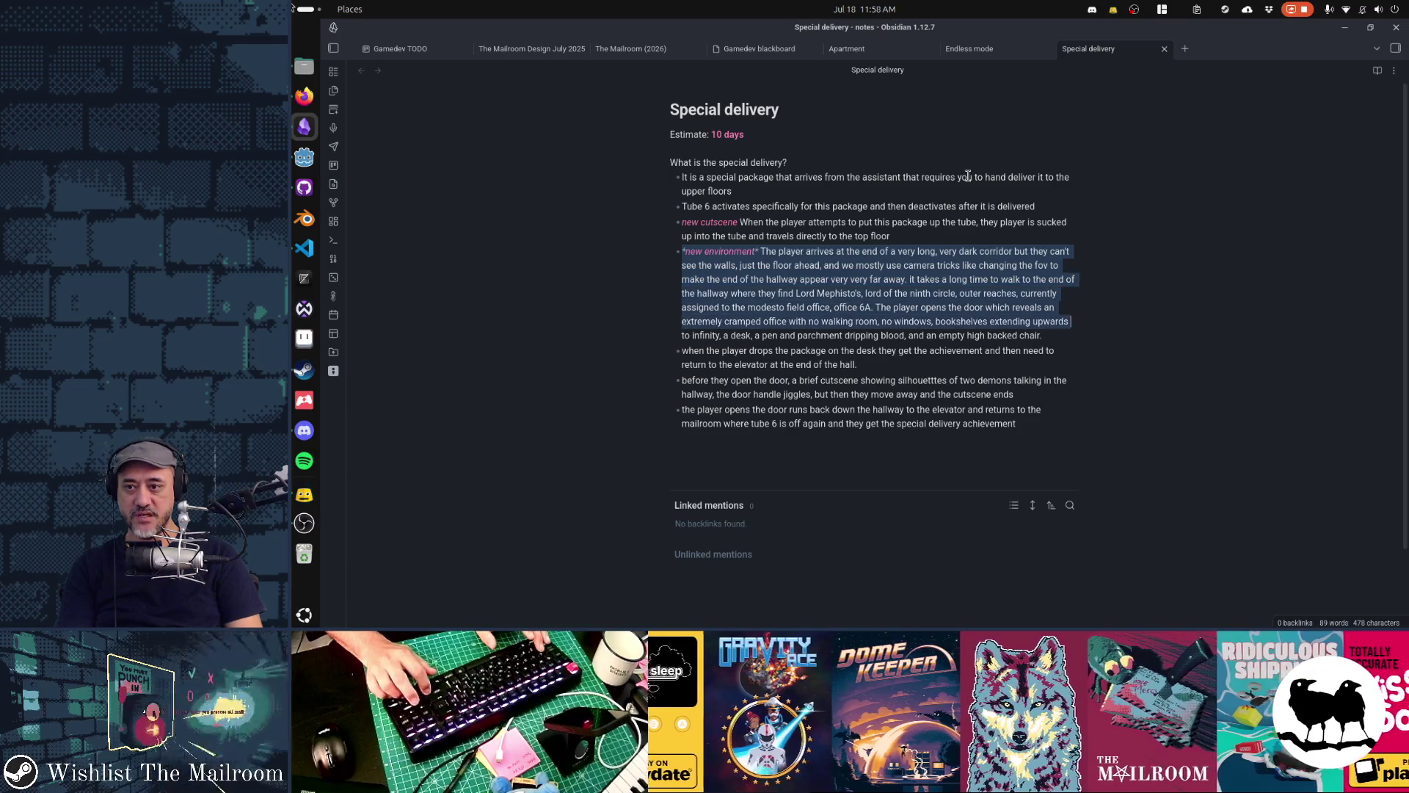
key("Down")
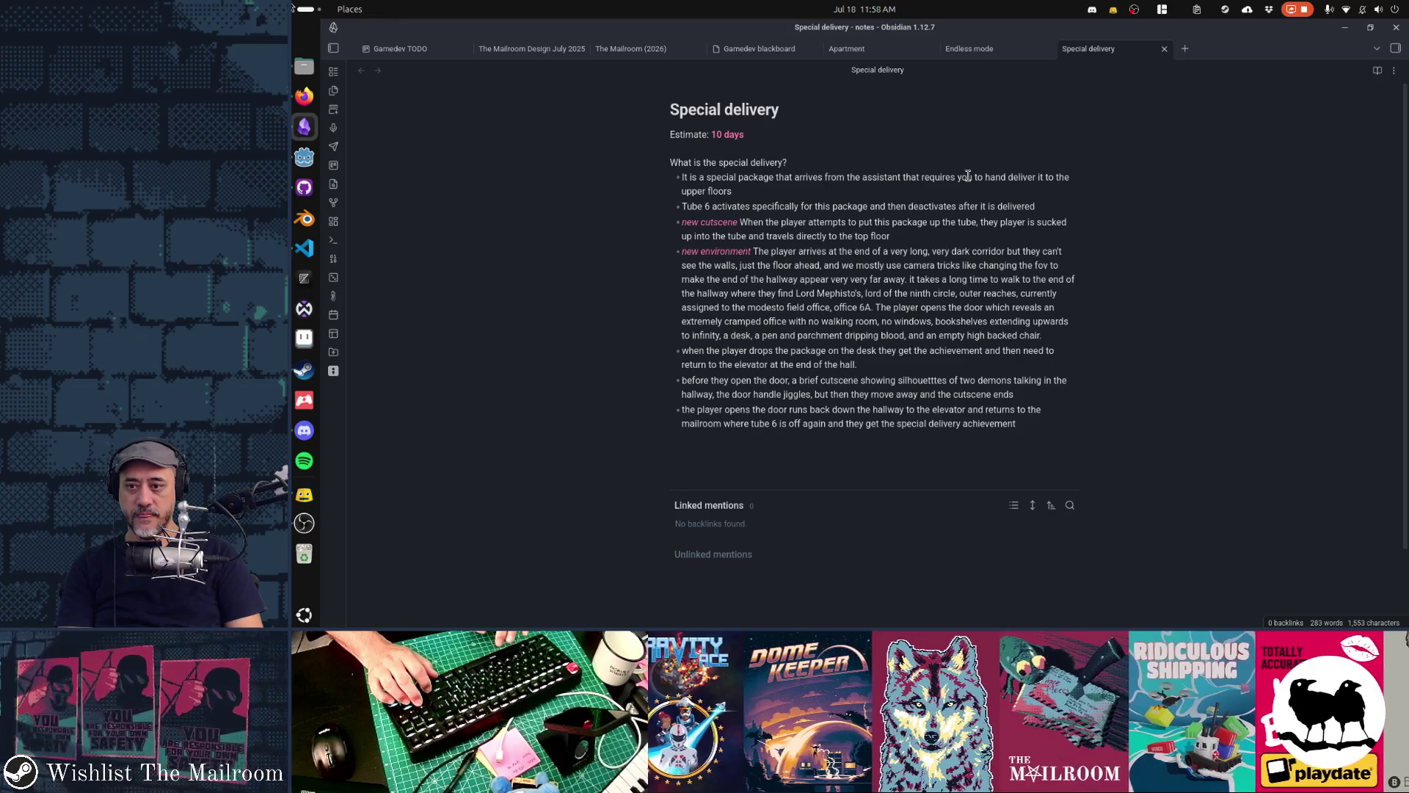
key("Up")
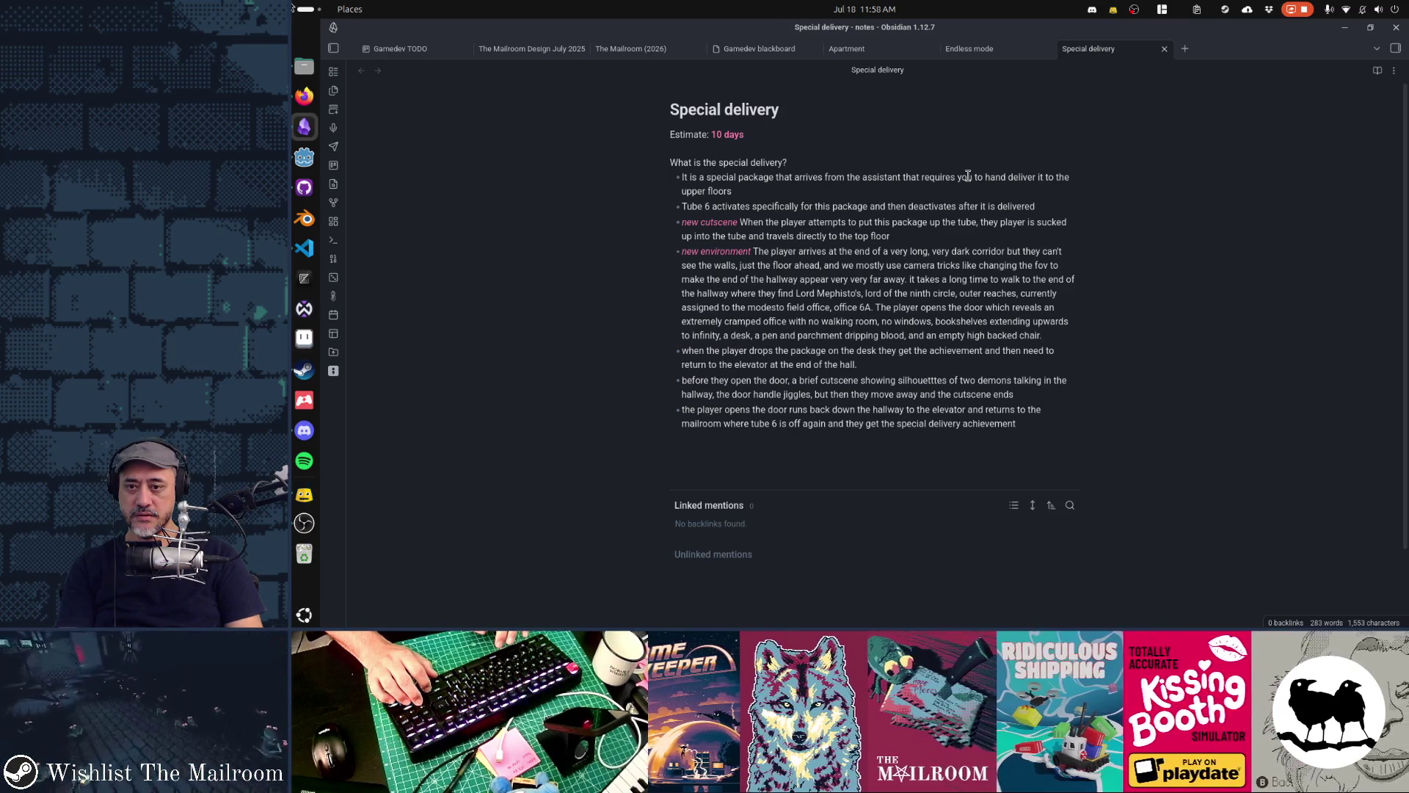
key("ctrl+Left")
key("ctrl+Left")
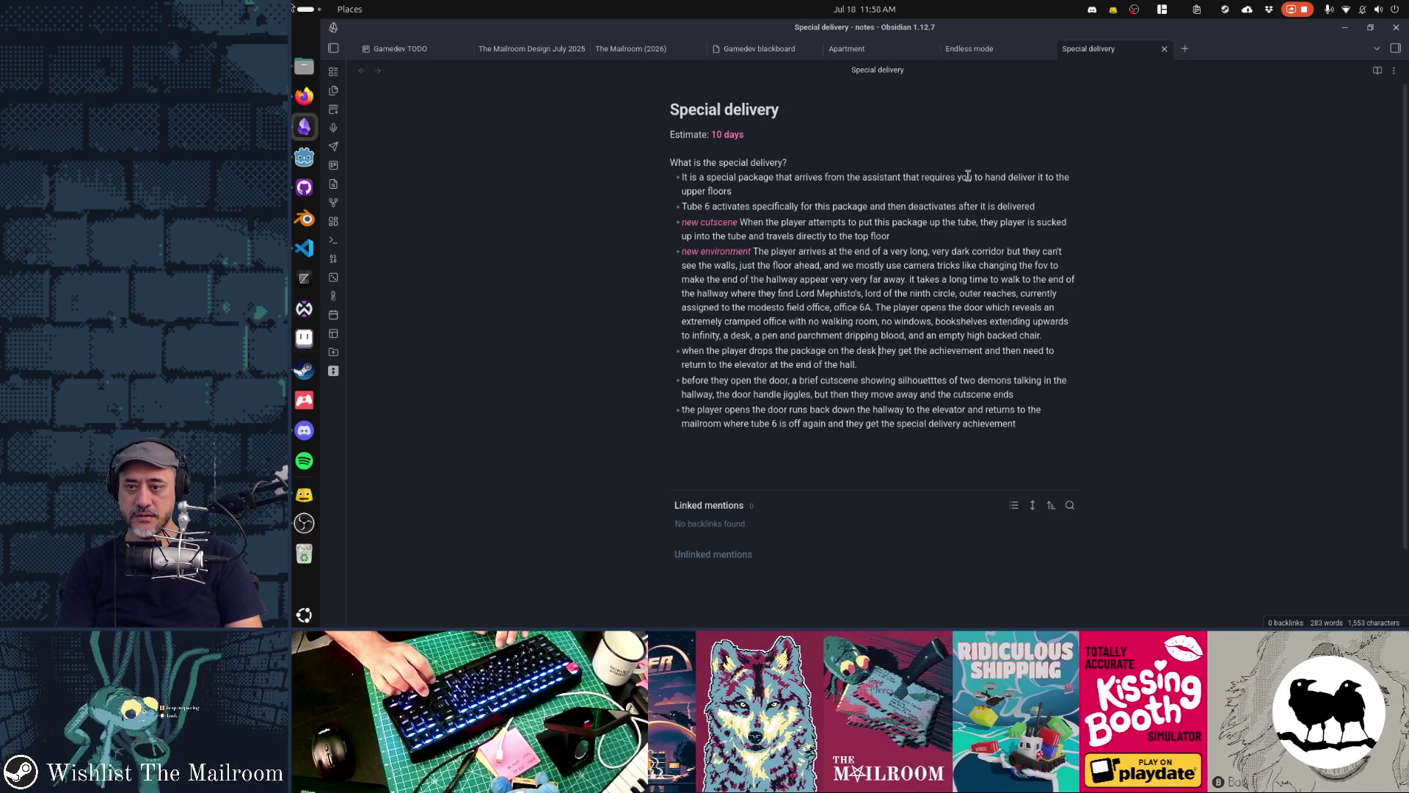
key("ctrl+a")
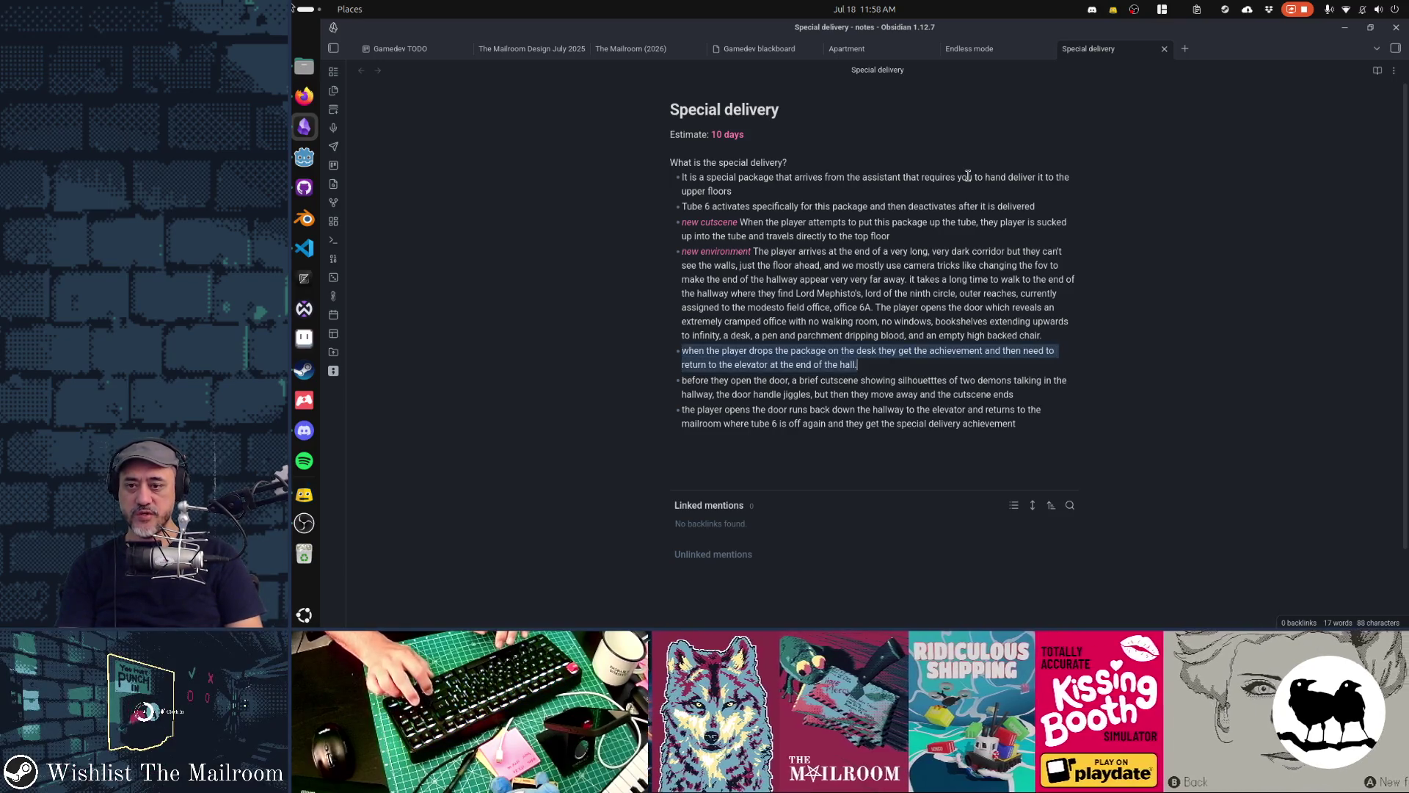
key("Down")
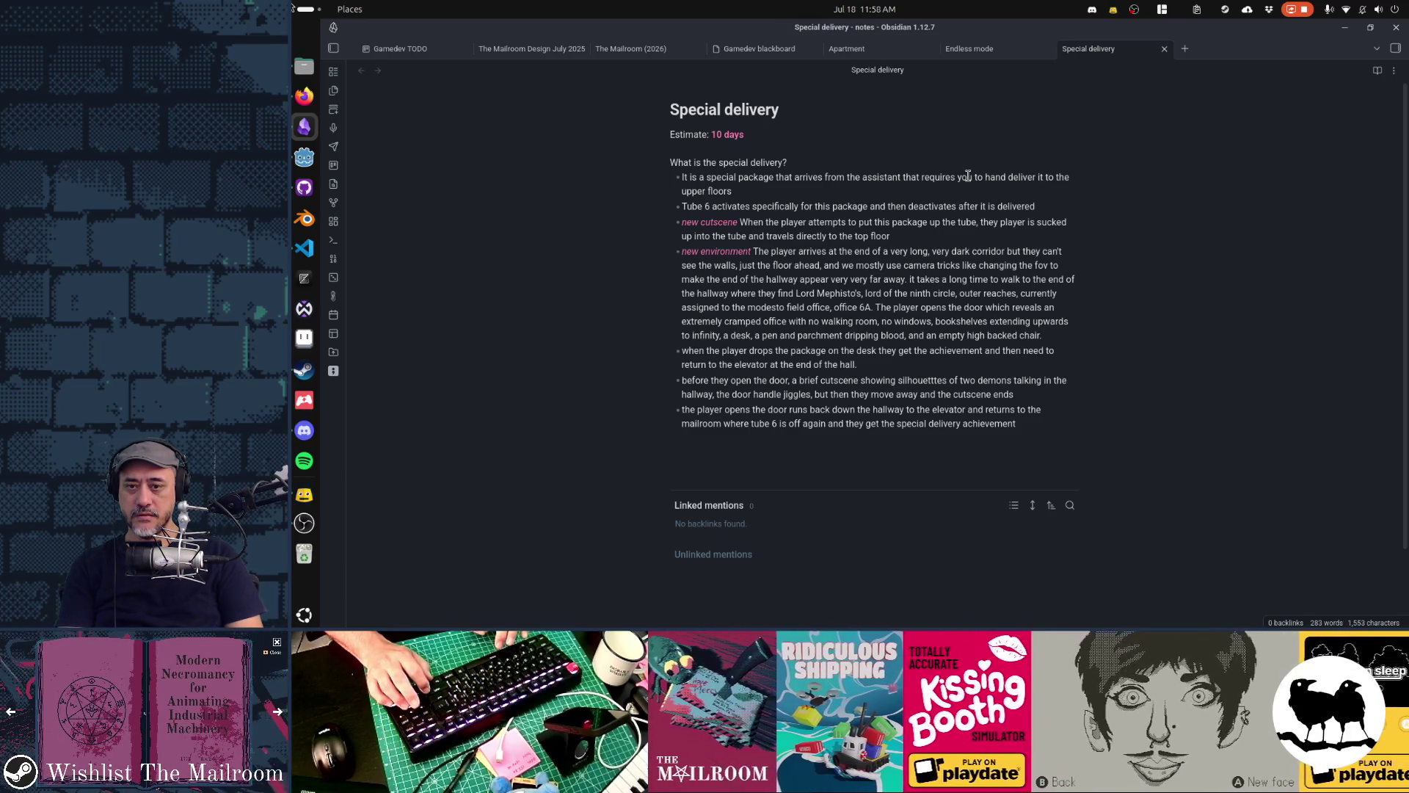
key("Up")
key("Up")
key("Up")
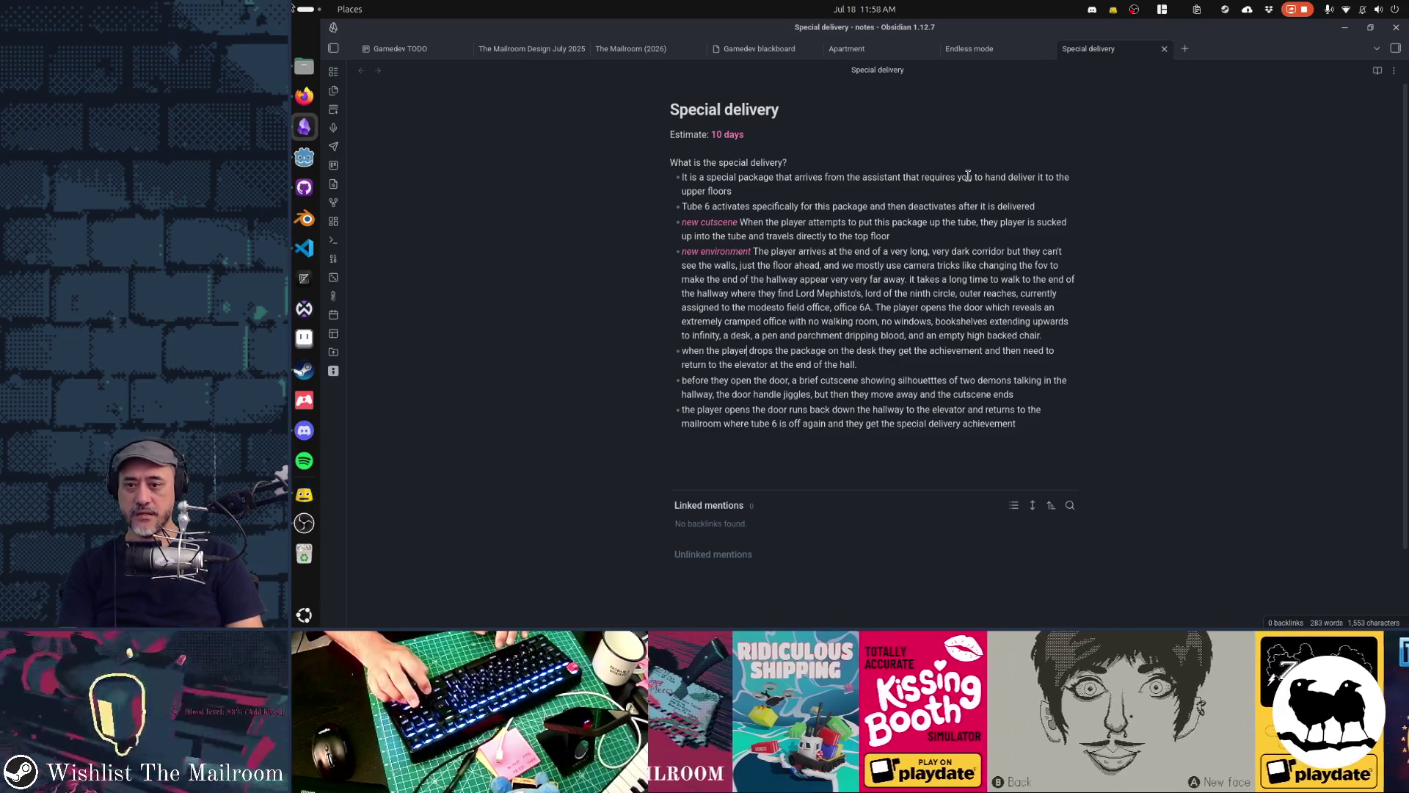
key("ctrl+Right")
key("ctrl+Right")
key("ctrl+Right")
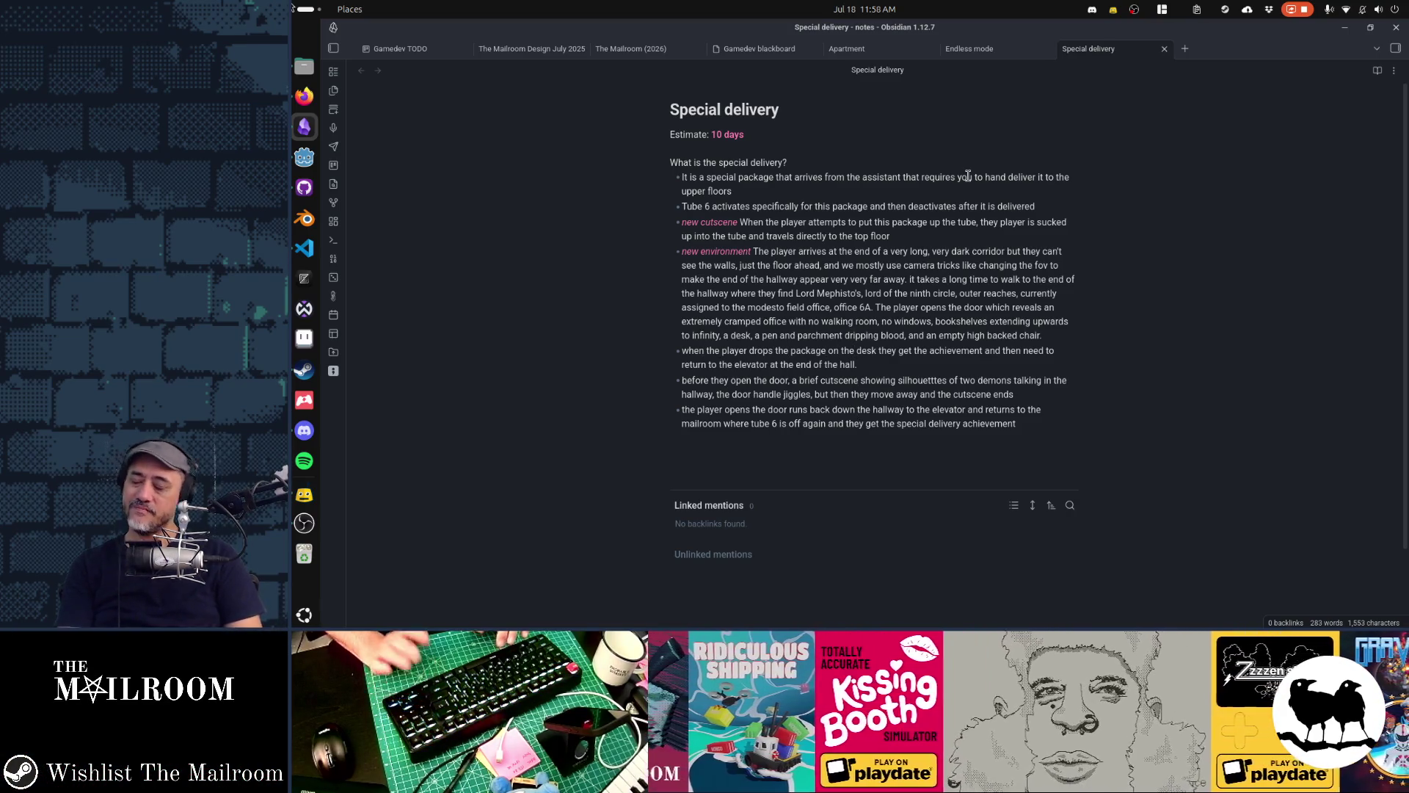
key("Down")
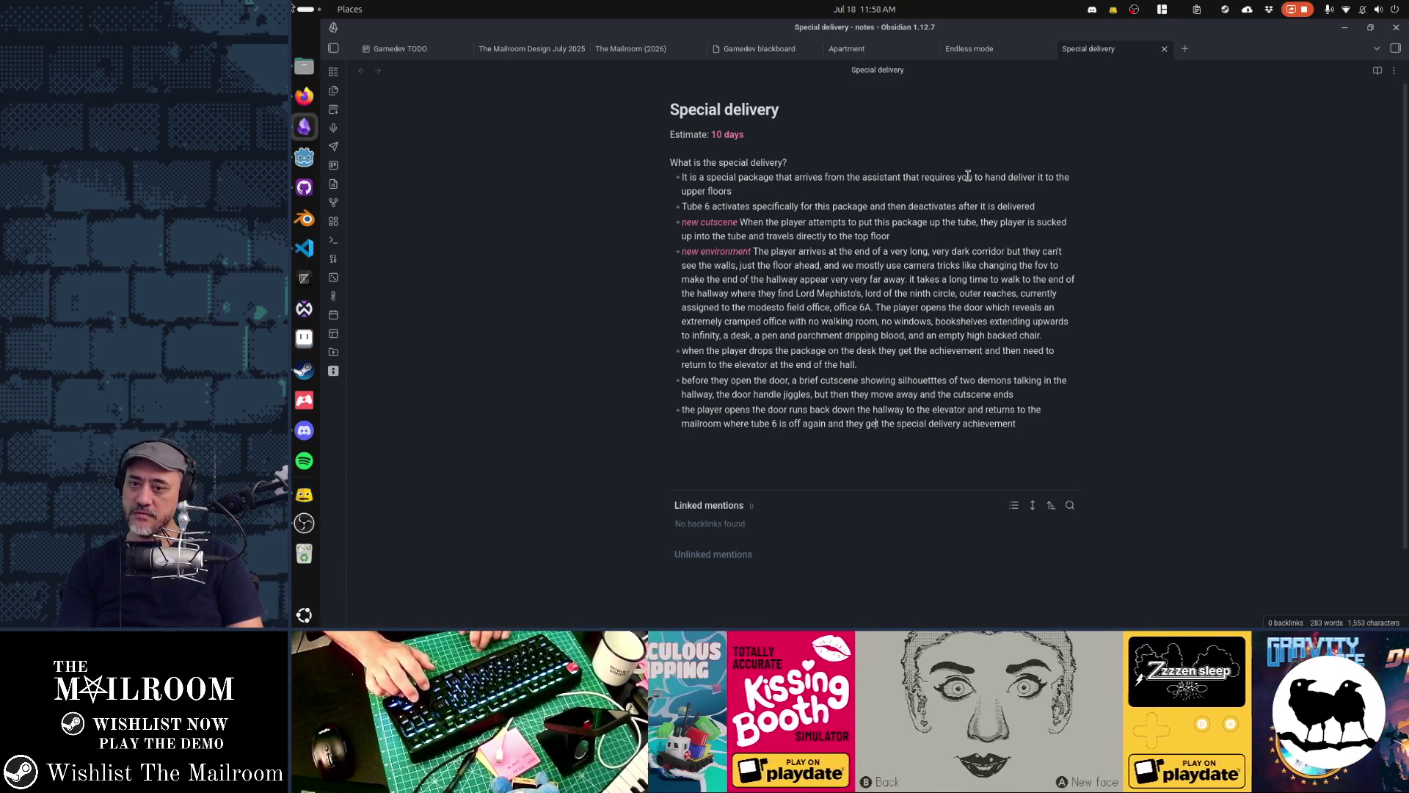
Select the 'and they get the special delivery achievement' clause in the final bullet and type over it
key("shift+Home")
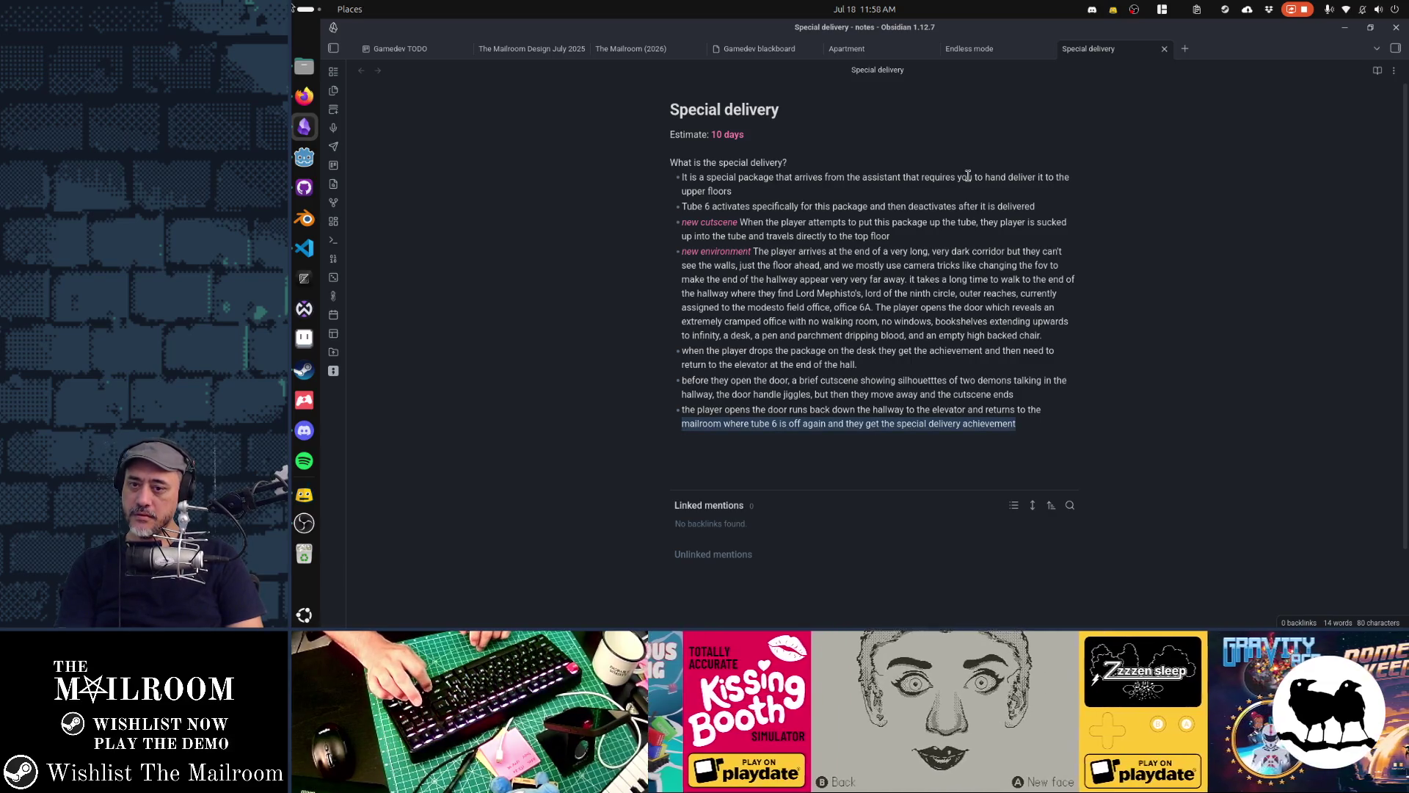
key("shift+Home")
key("ctrl+shift+Right")
key("ctrl+shift+Right")
key("ctrl+shift+Right")
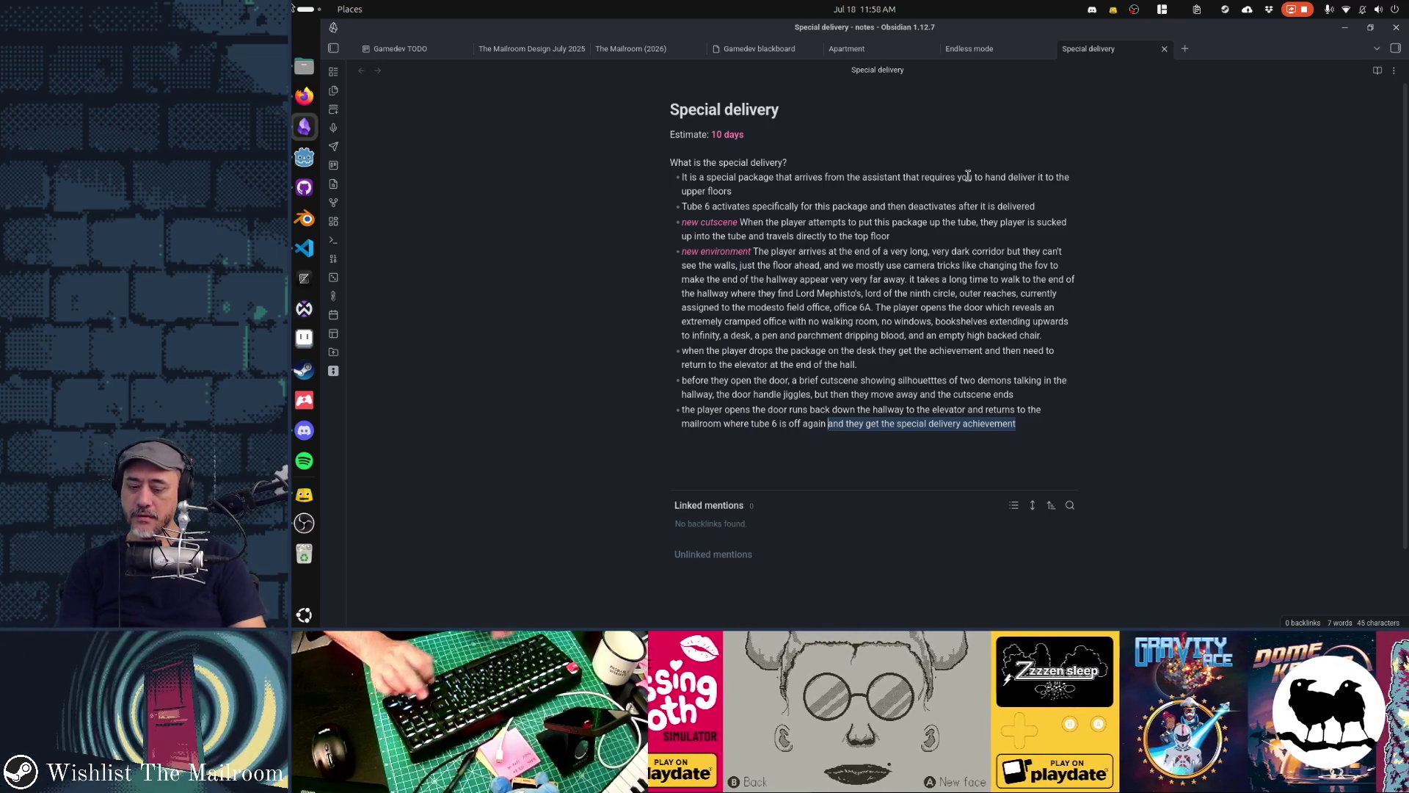
type("asn")
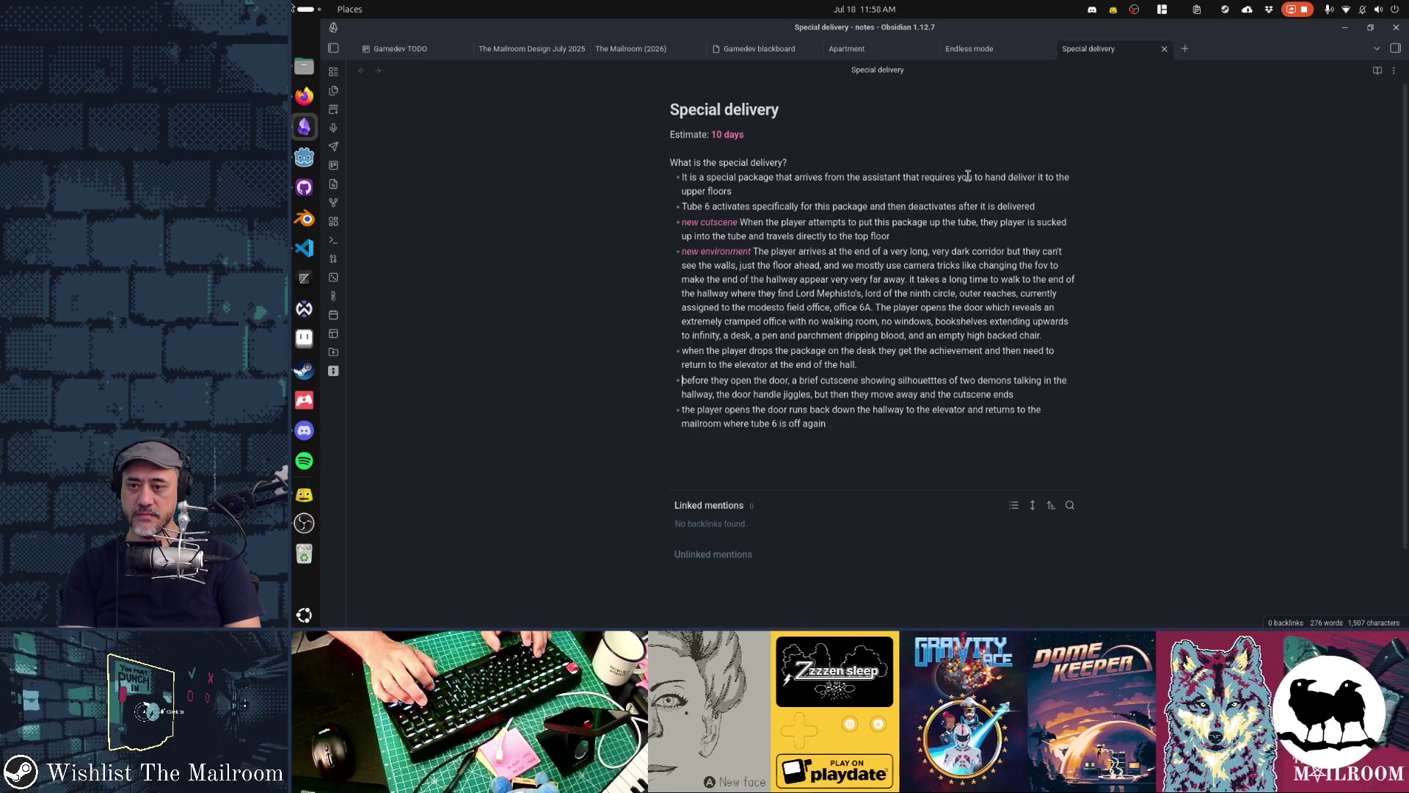
Tag the cutscene bullet with an italic 'new cutscene' tag and the drop-off bullet with 'achievement'
key("ctrl+i")
type("new cutscen")
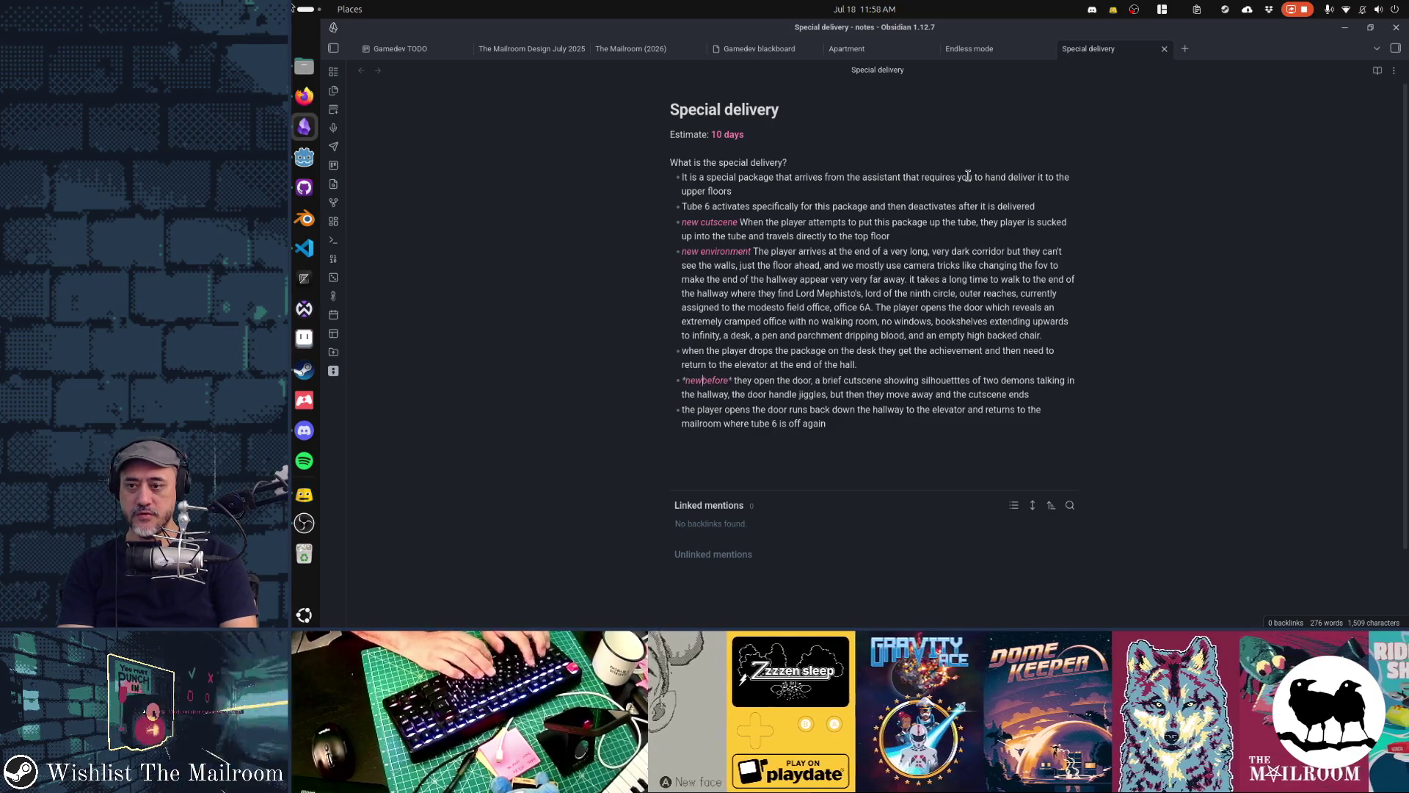
type("e*")
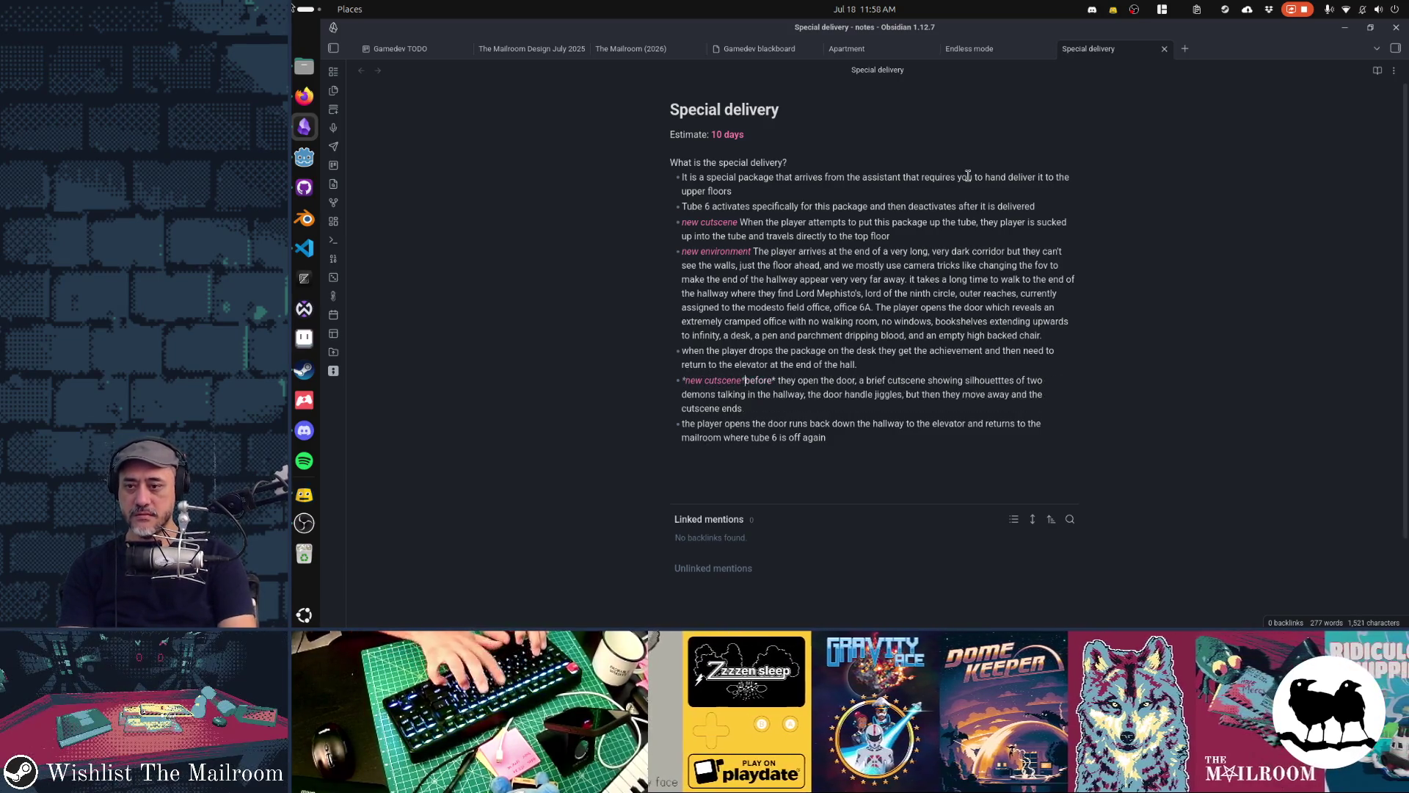
key("ctrl+Right")
key("Delete")
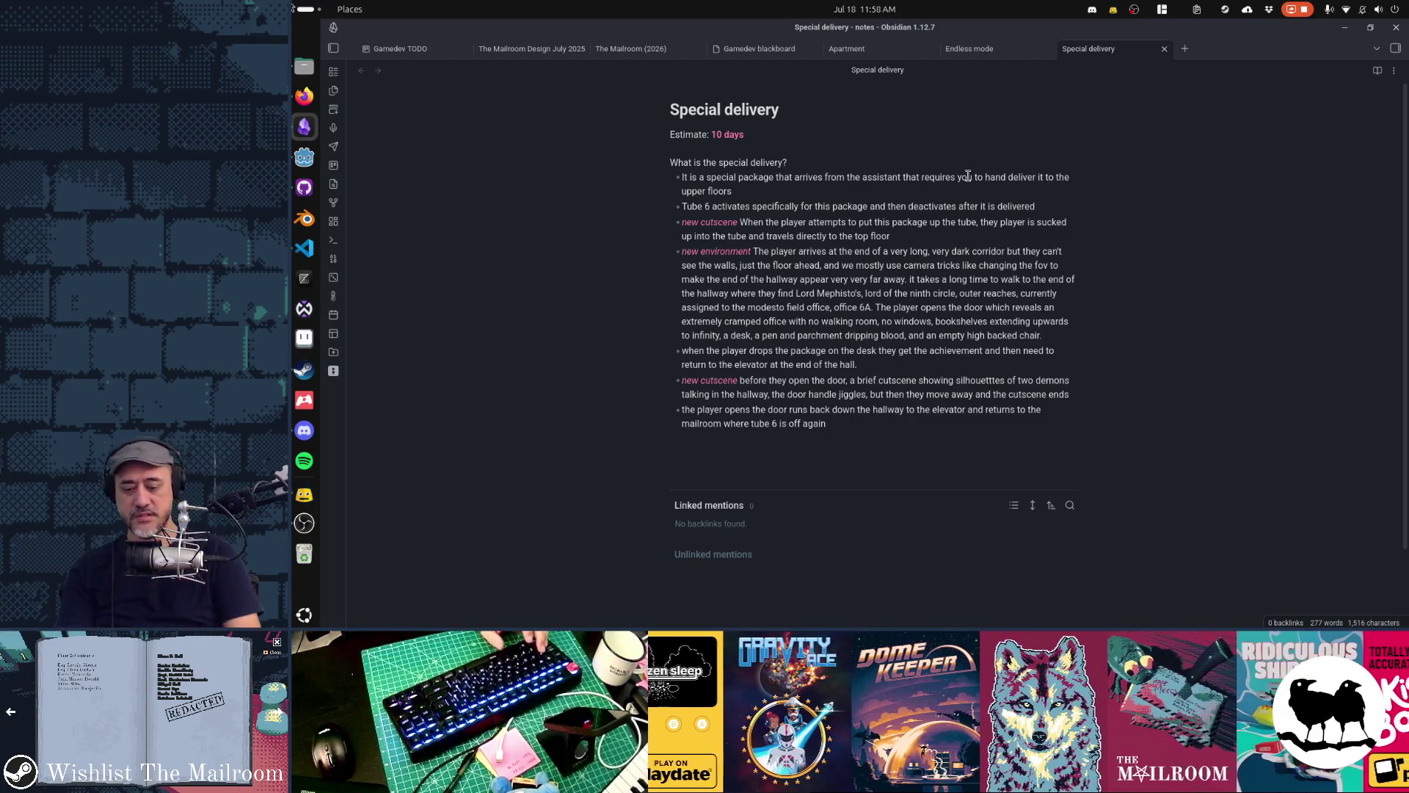
type("achieve")
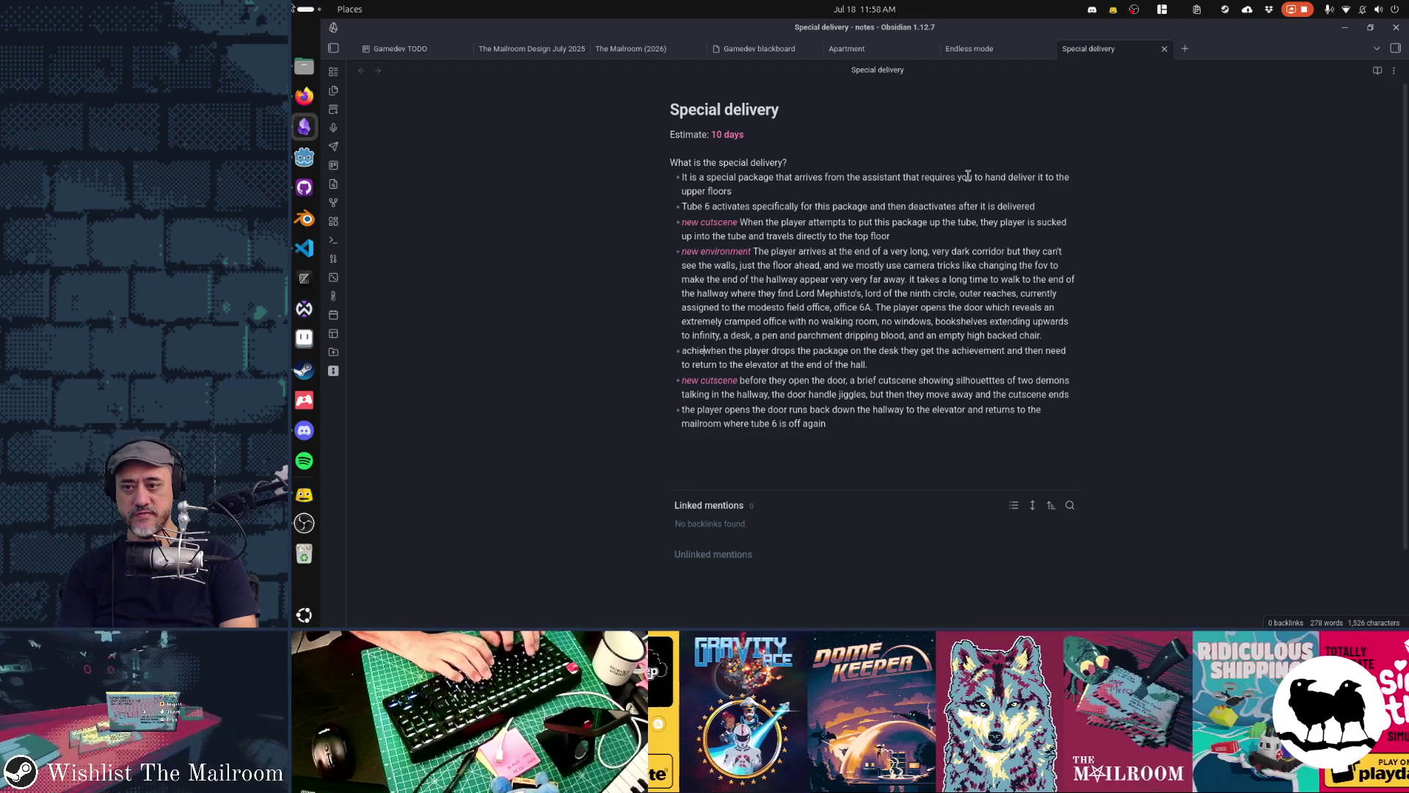
type("ment")
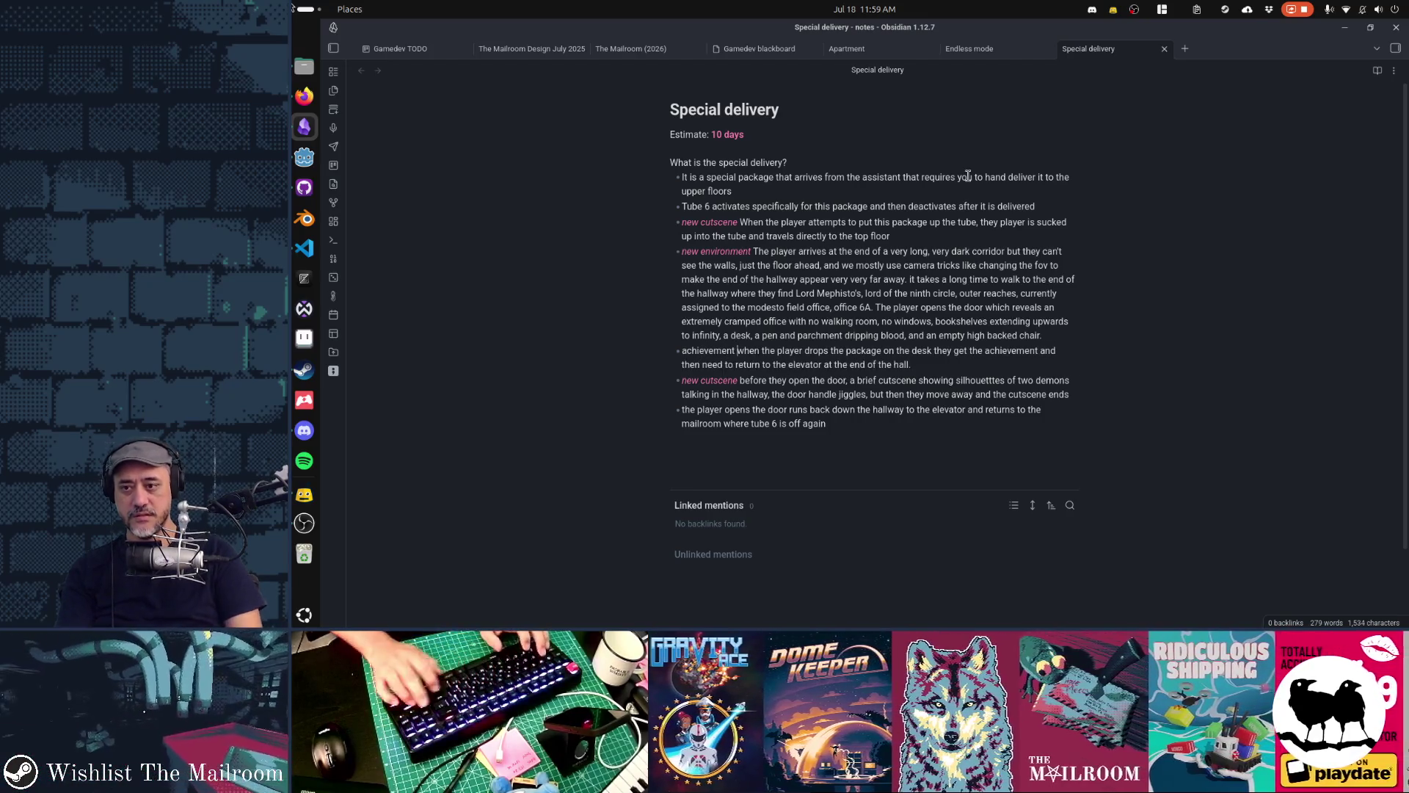
key("ctrl+shift+Left")
type("*")
Add an italic 'new package with special instructions' tag at the start of the first bullet
key("Up")
key("Up")
key("Up")
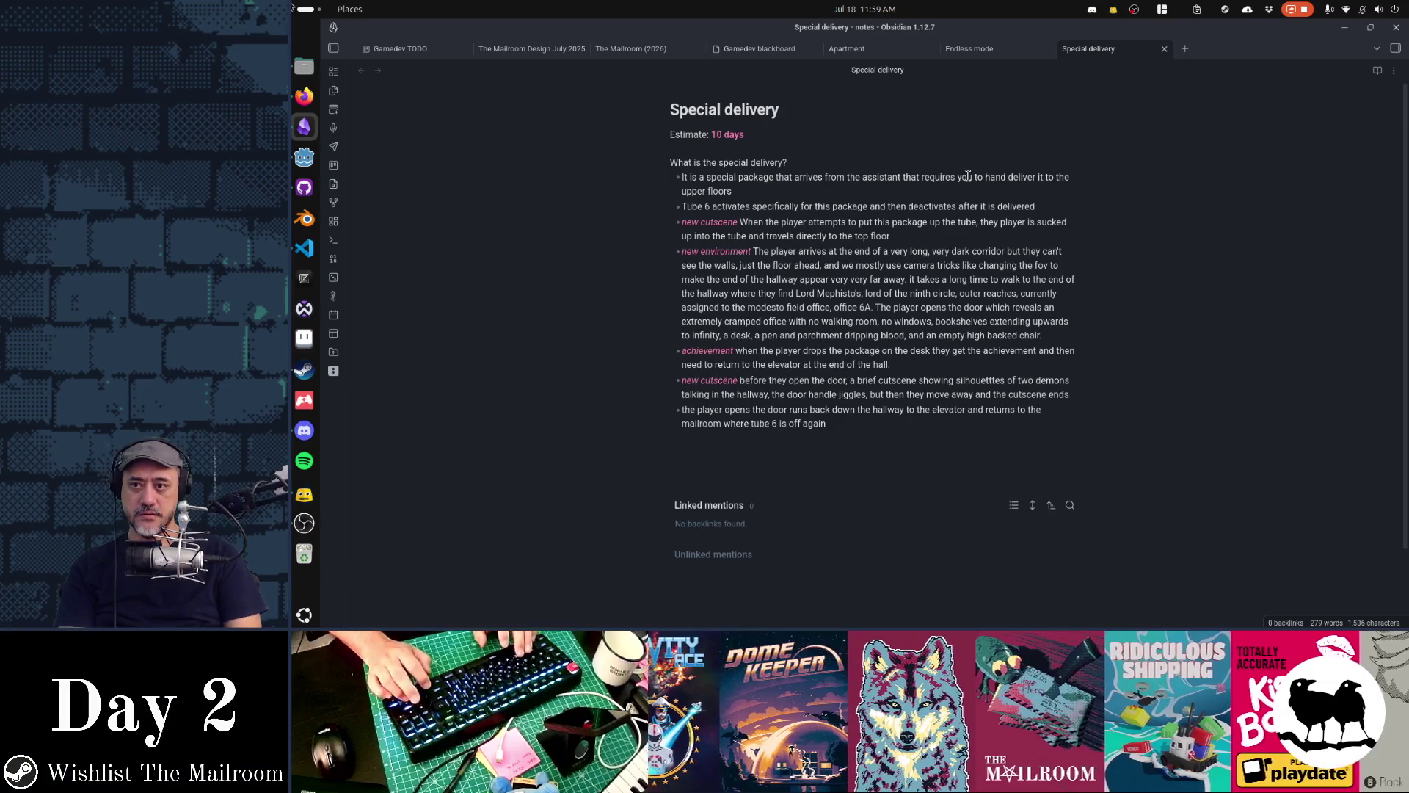
key("Up")
key("Up")
key("Up")
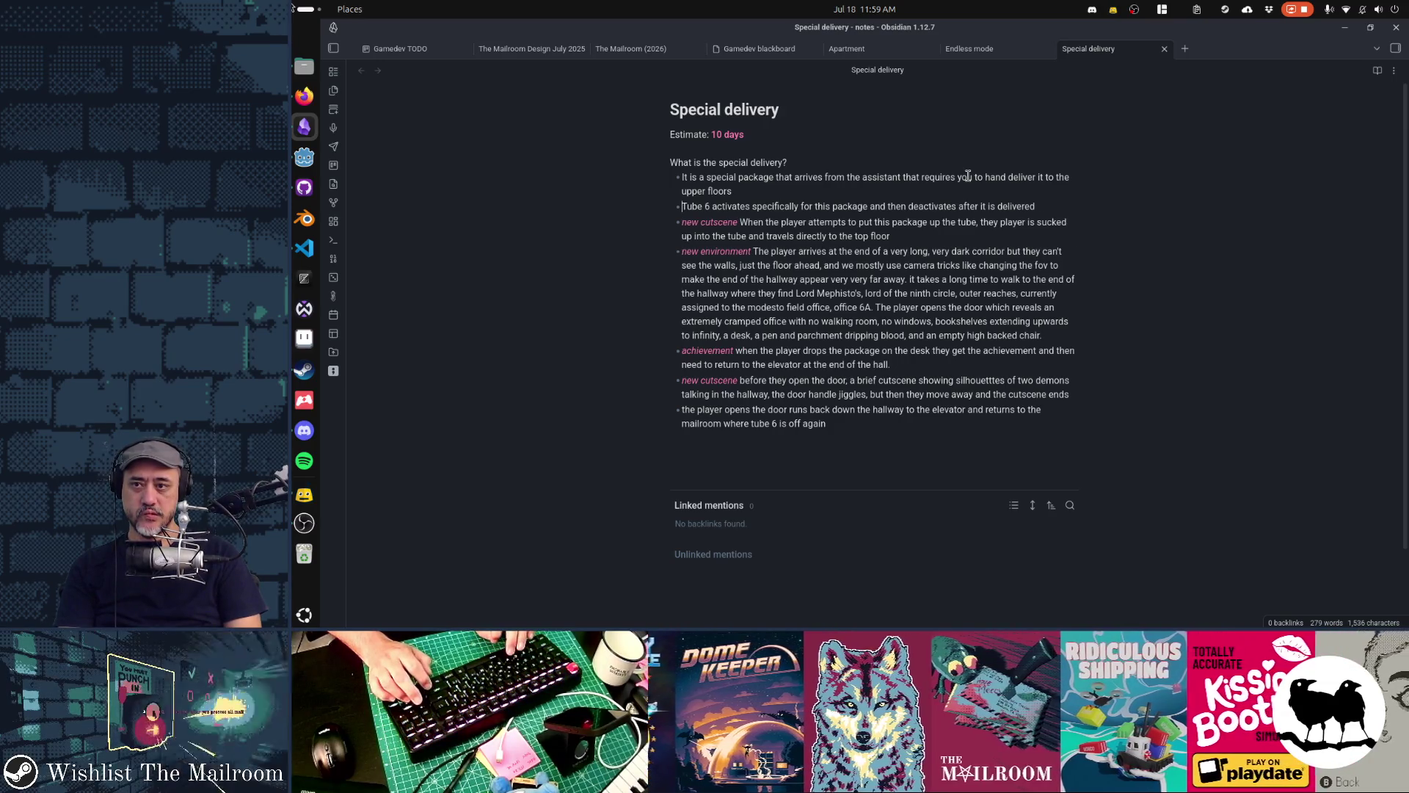
key("Up")
type("** ")
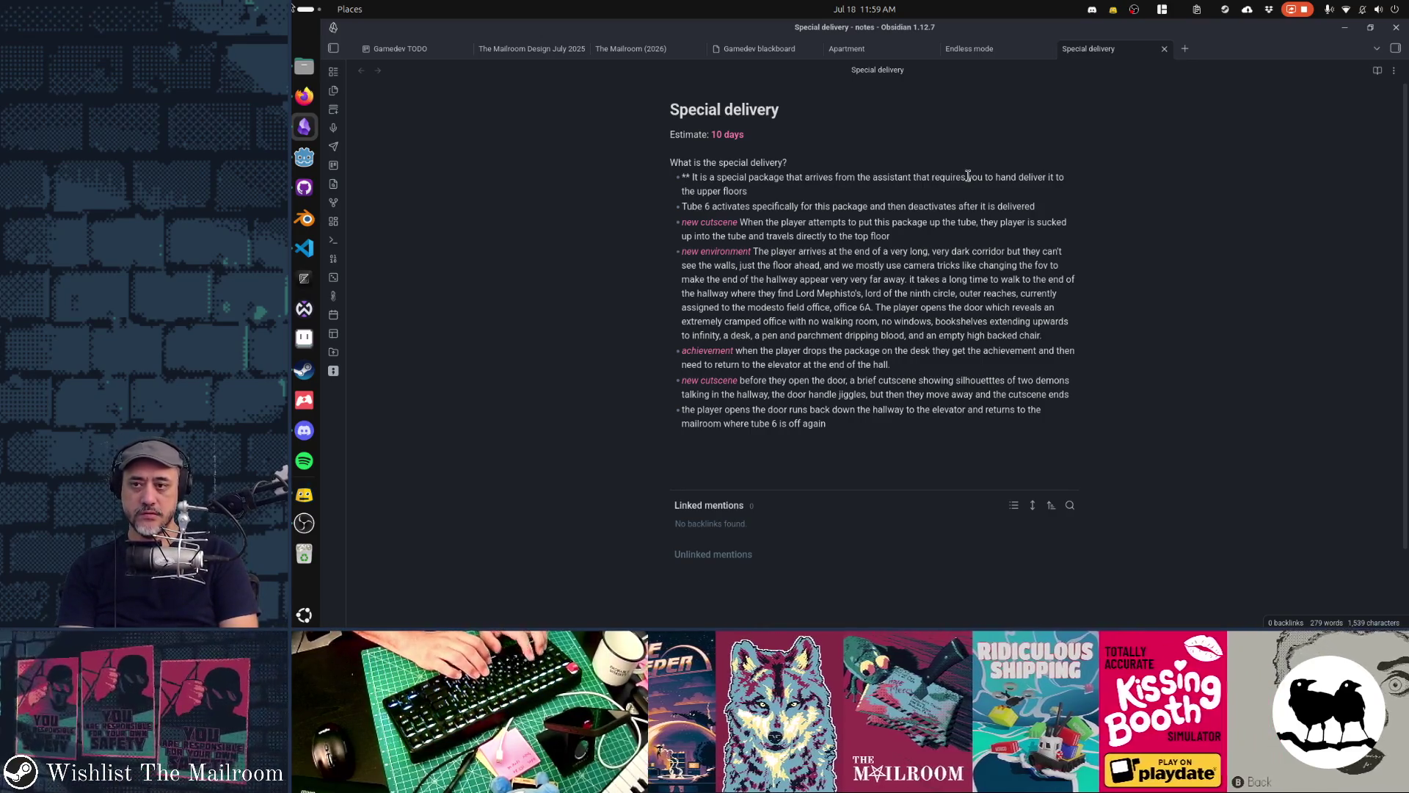
type("new package")
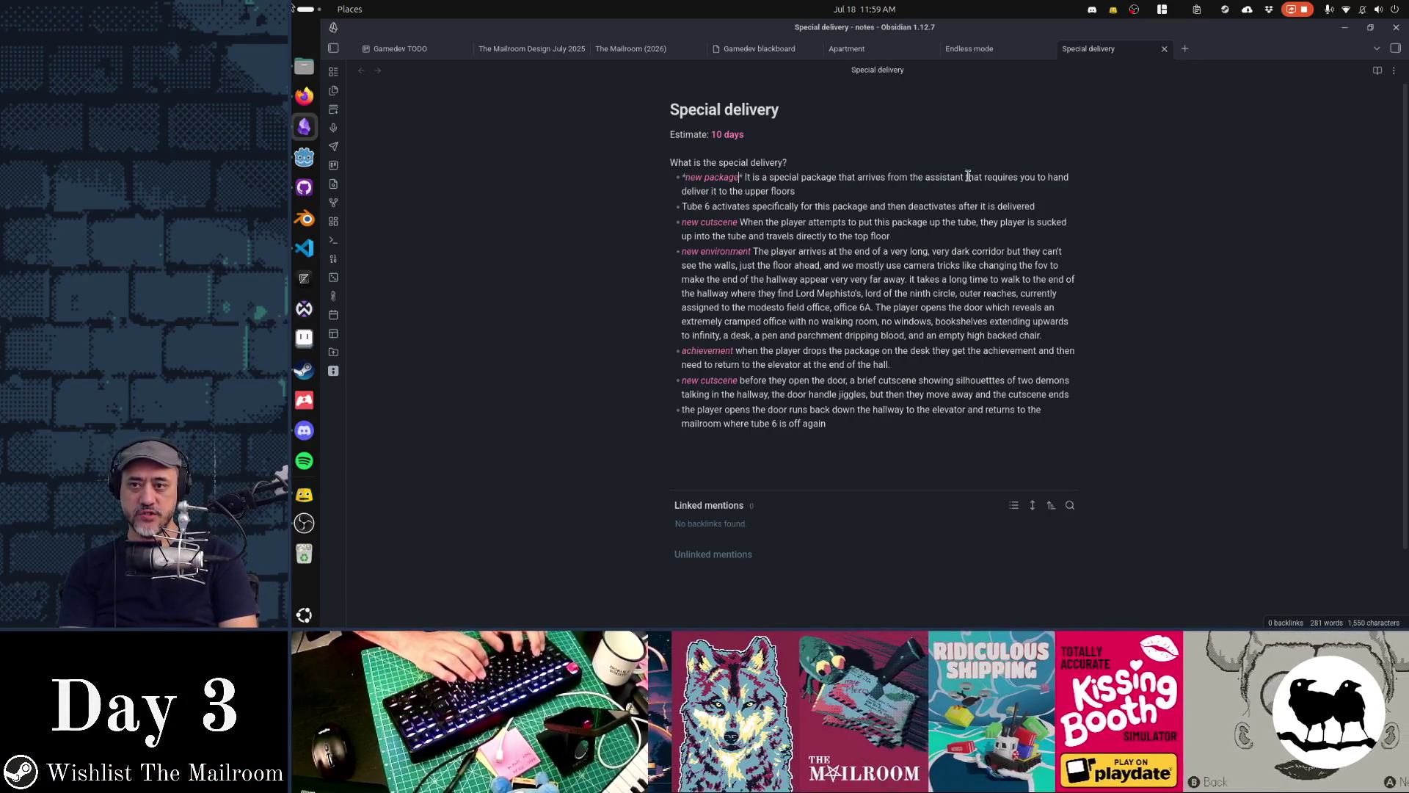
type(" with special")
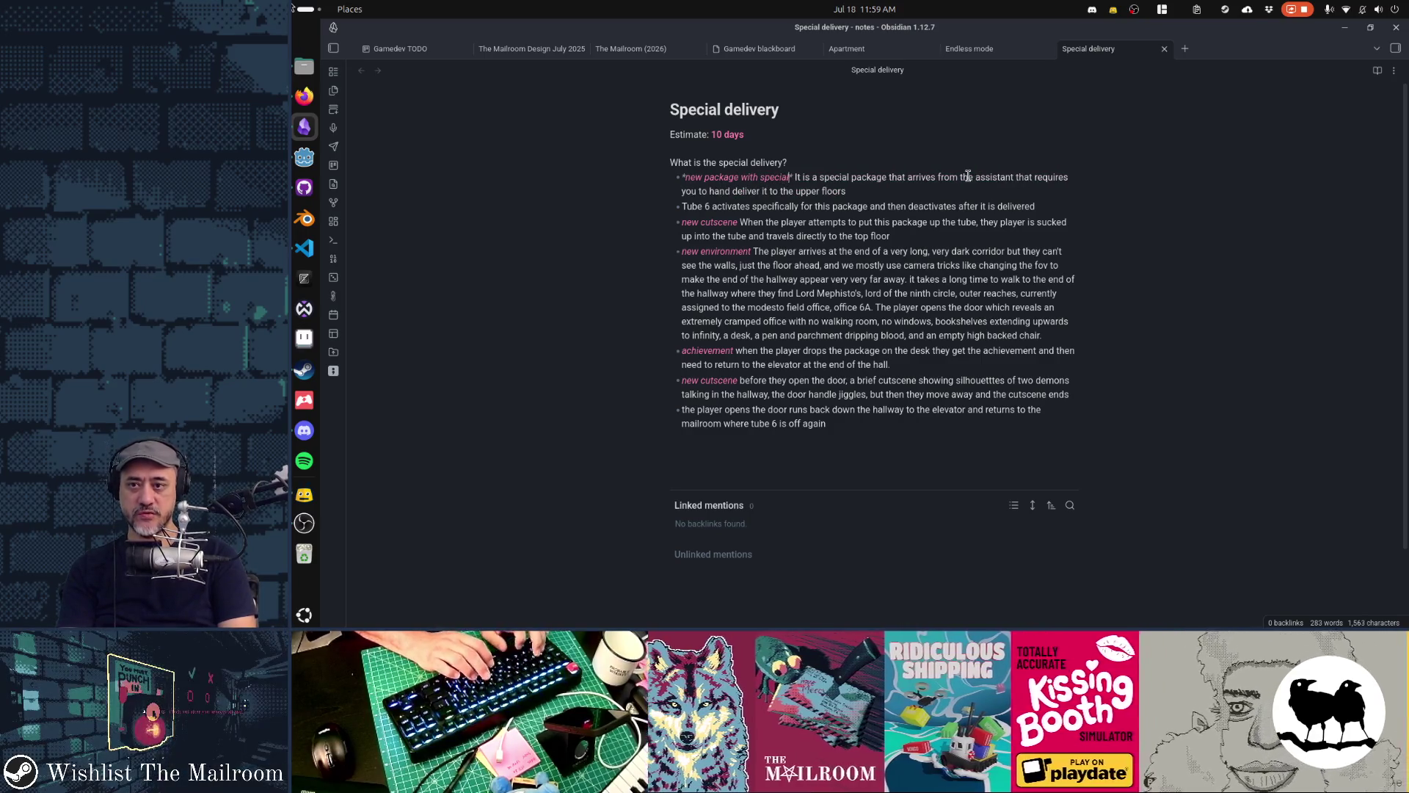
type(" instructions")
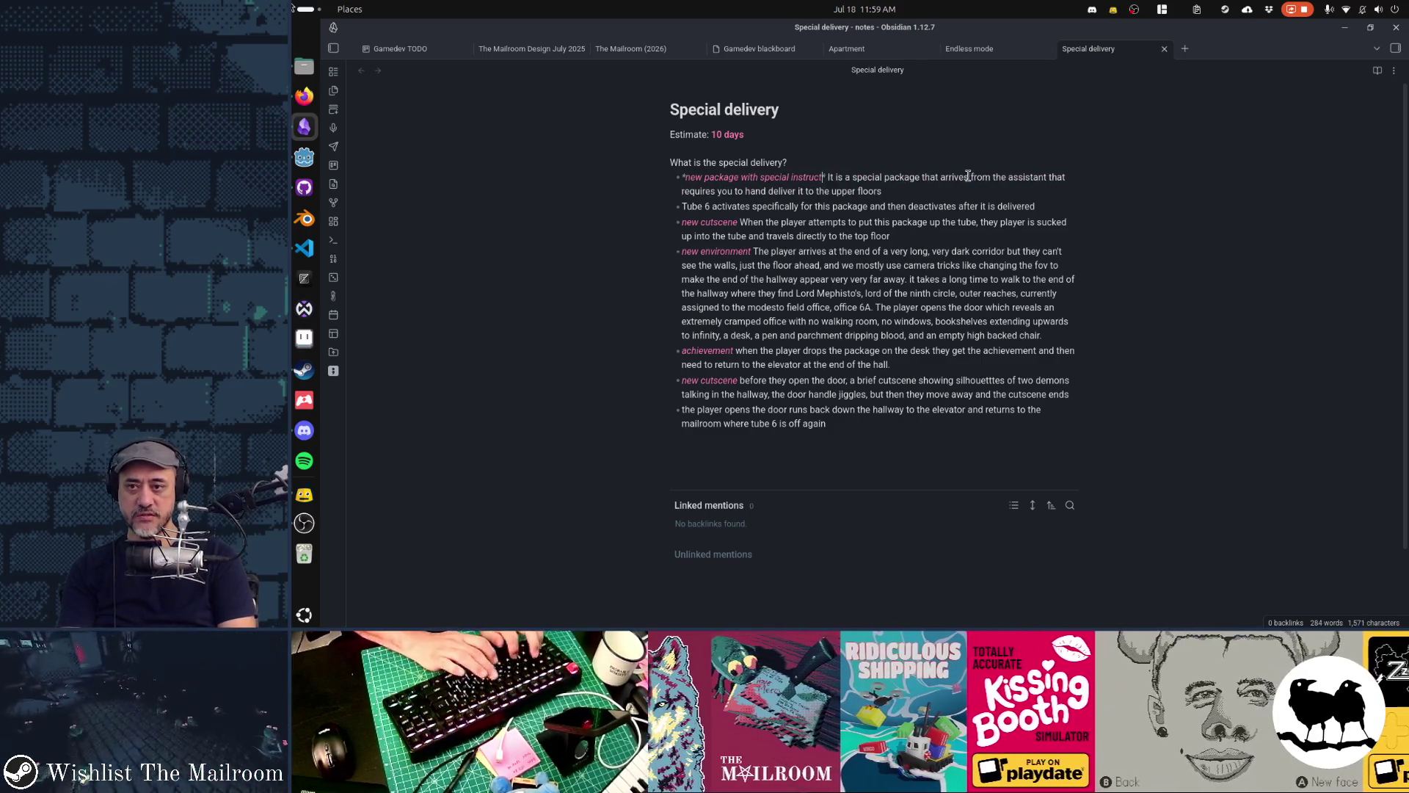
Cut the Tube 6 bullet and paste it after the first bullet's text, following a period
left_click(968, 176)
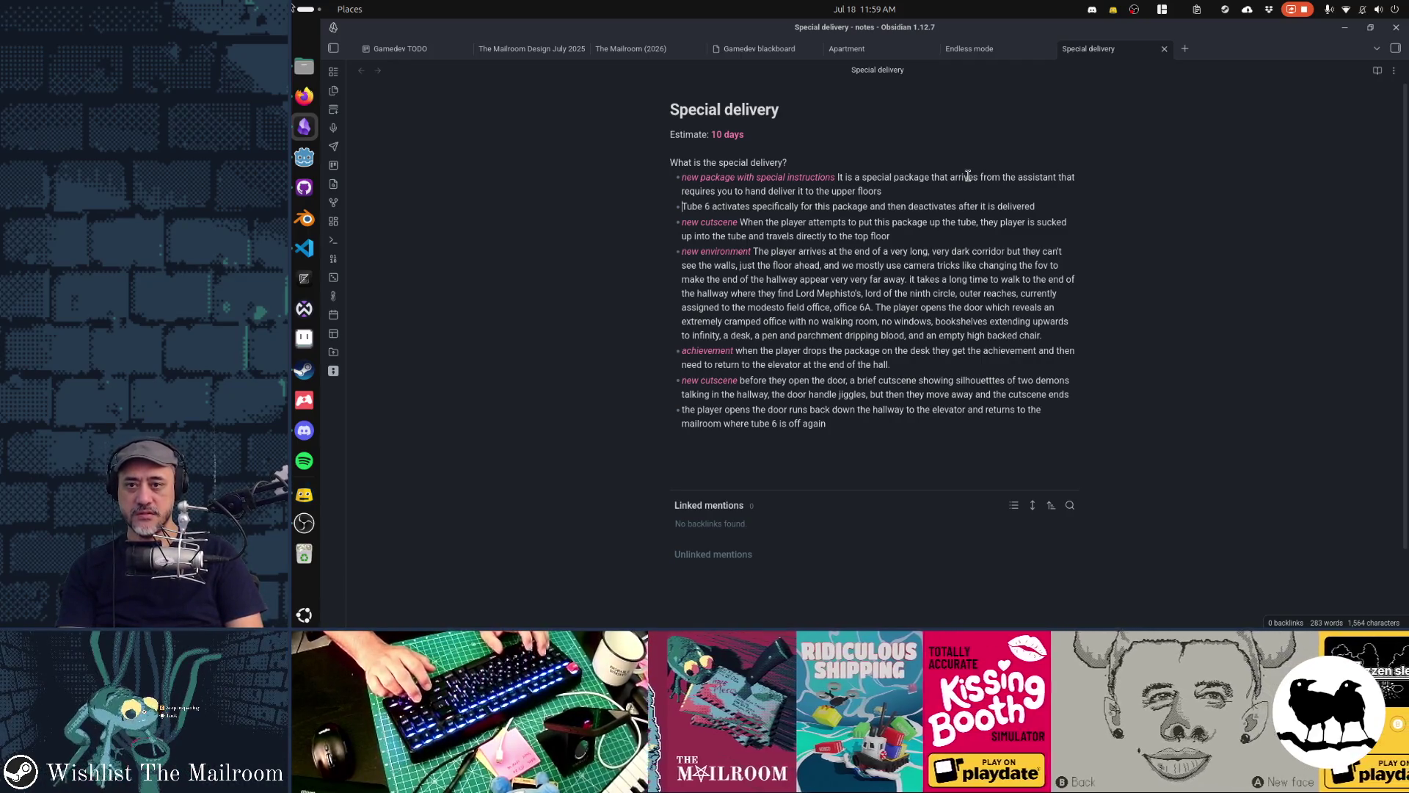
key("Down")
key("shift+Down")
key("ctrl+c")
key("BackSpace")
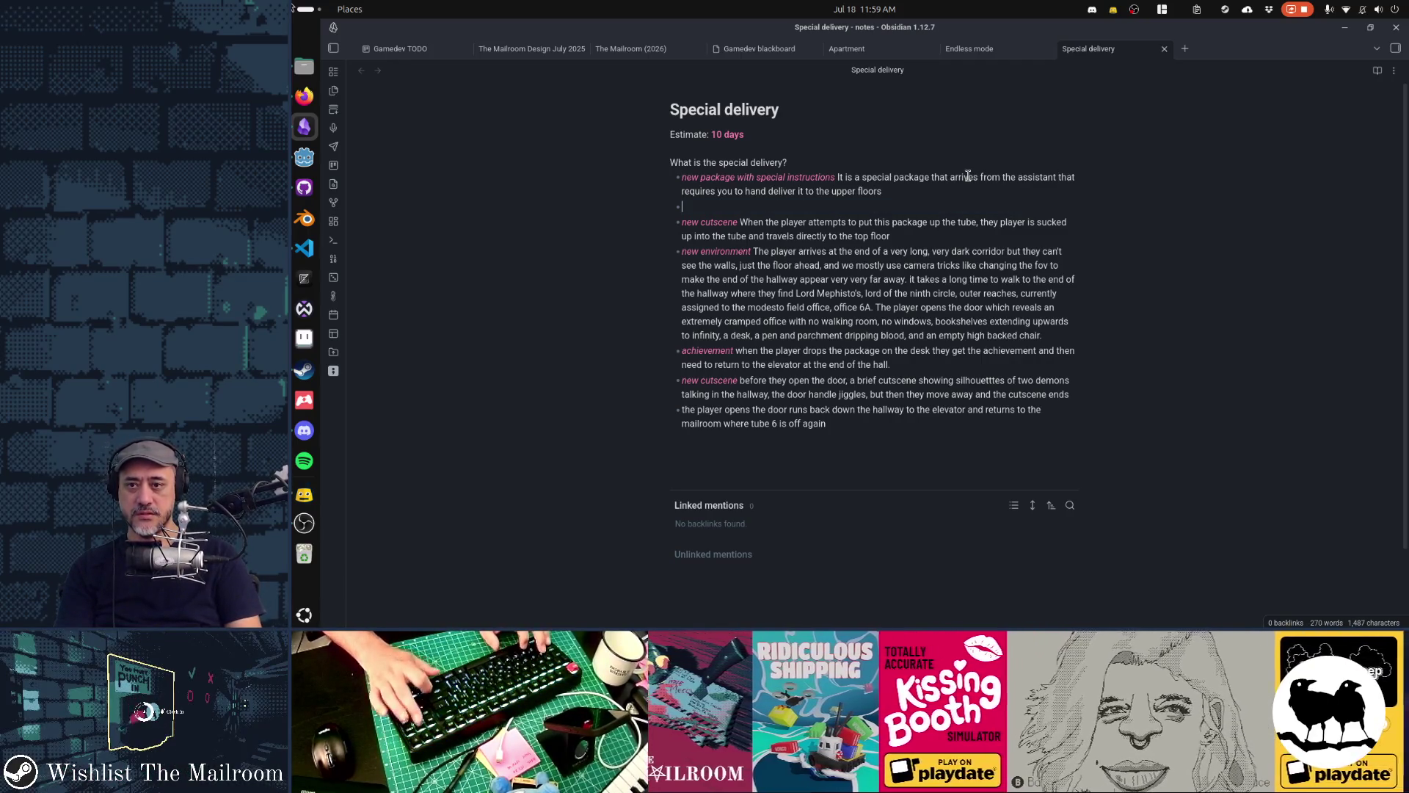
type(".")
key("ctrl+v")
key("ctrl+End")
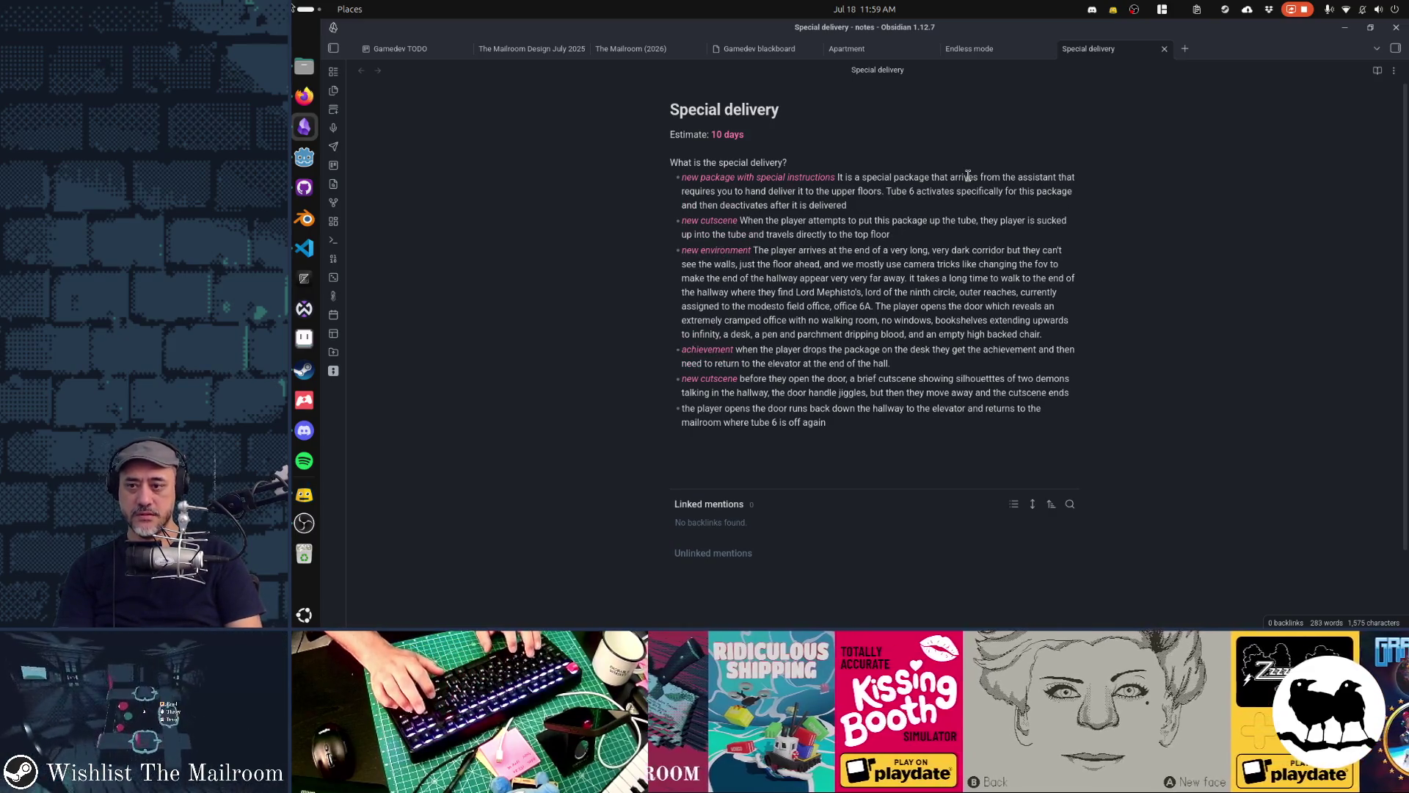
key("shift+Up")
key("shift+Up")
key("shift+Up")
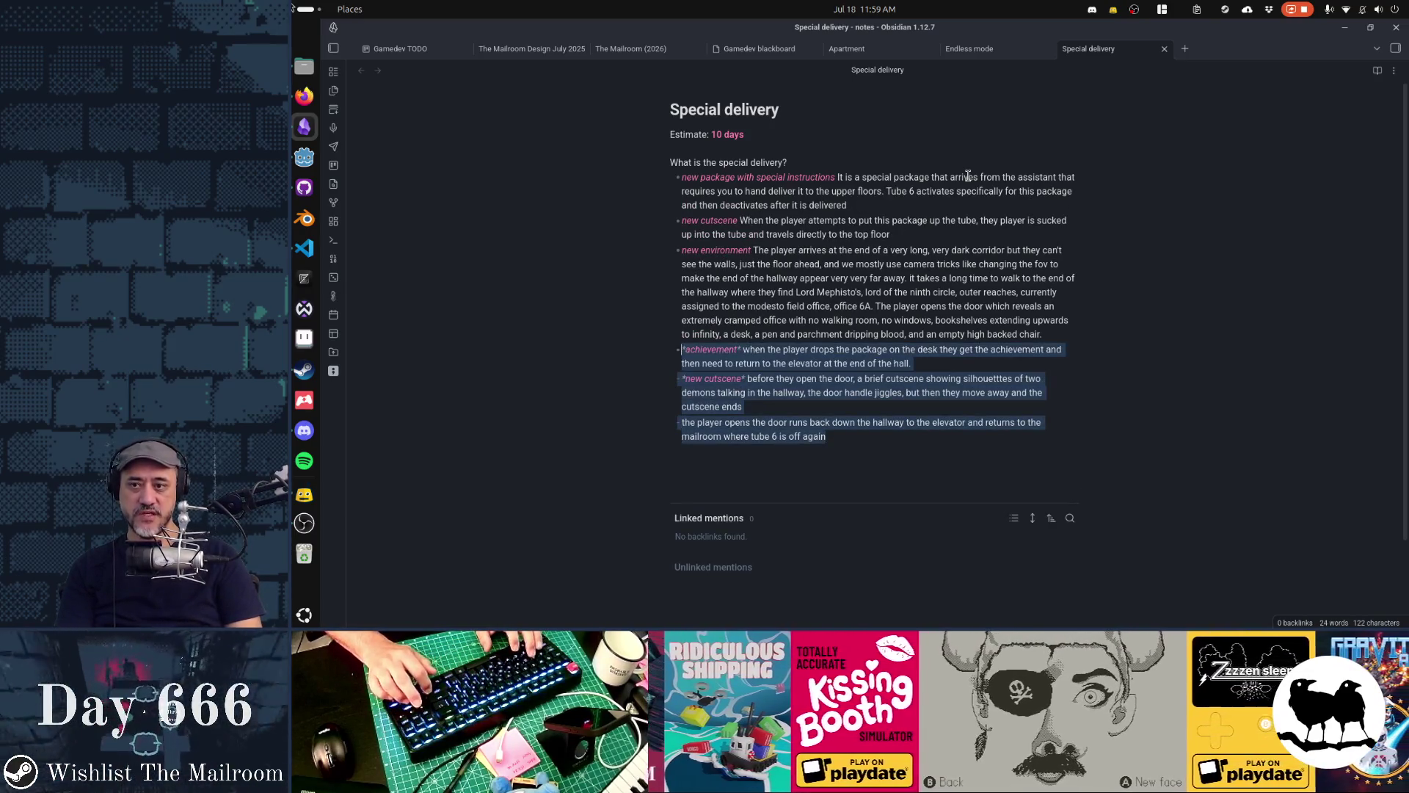
Review the first, new cutscene and new environment bullets by selecting each in turn
key("shift+Up")
key("shift+Up")
key("shift+Up")
key("Left")
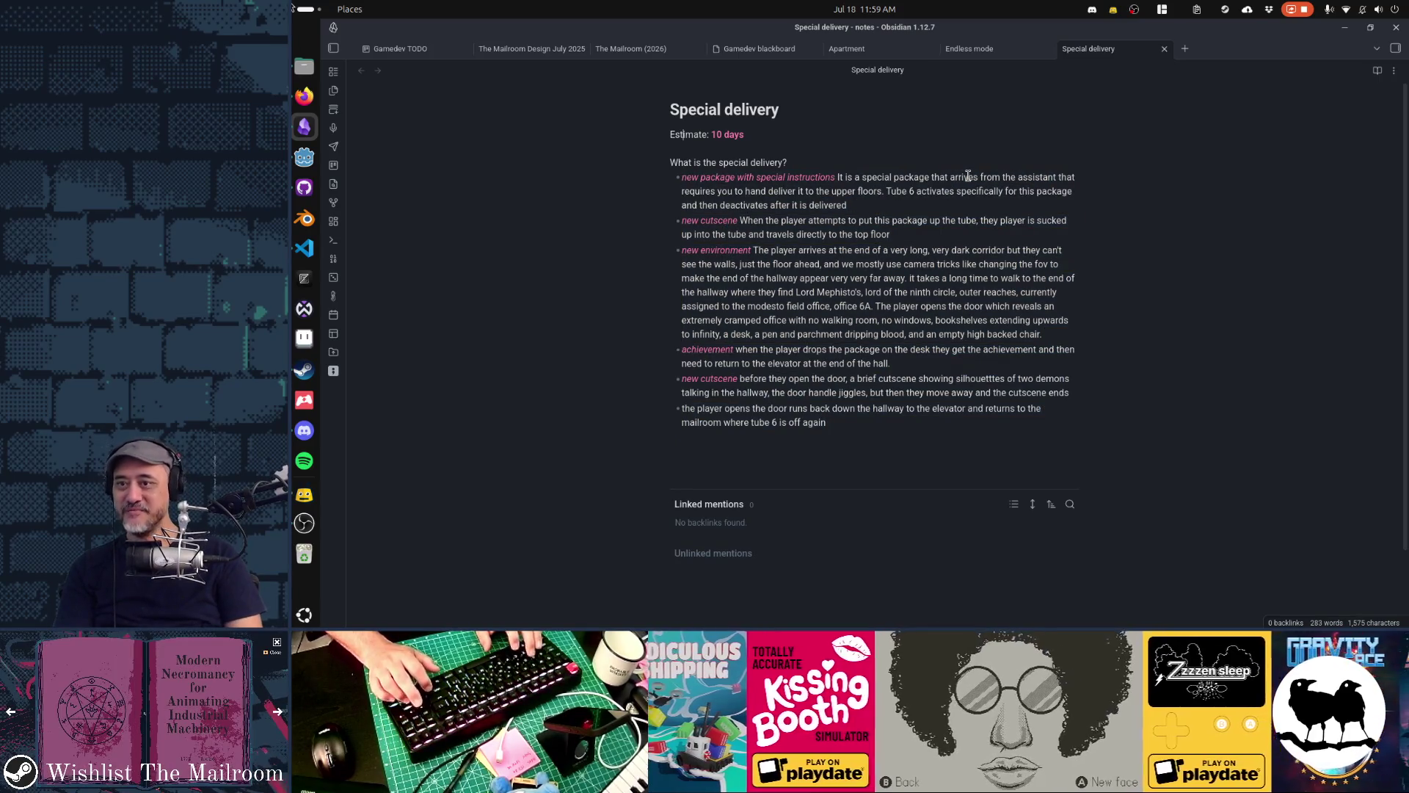
key("Down")
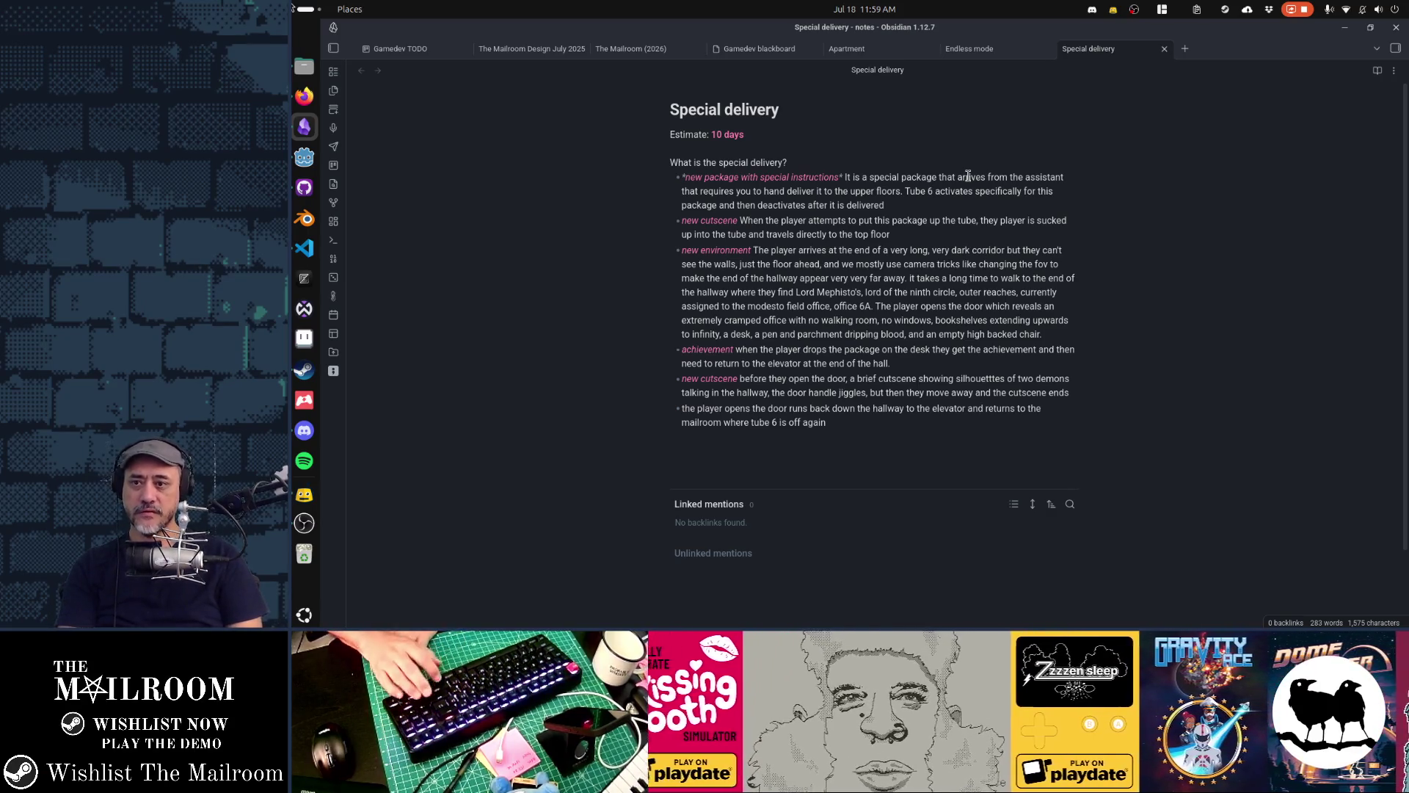
key("Down")
key("Down")
key("Down")
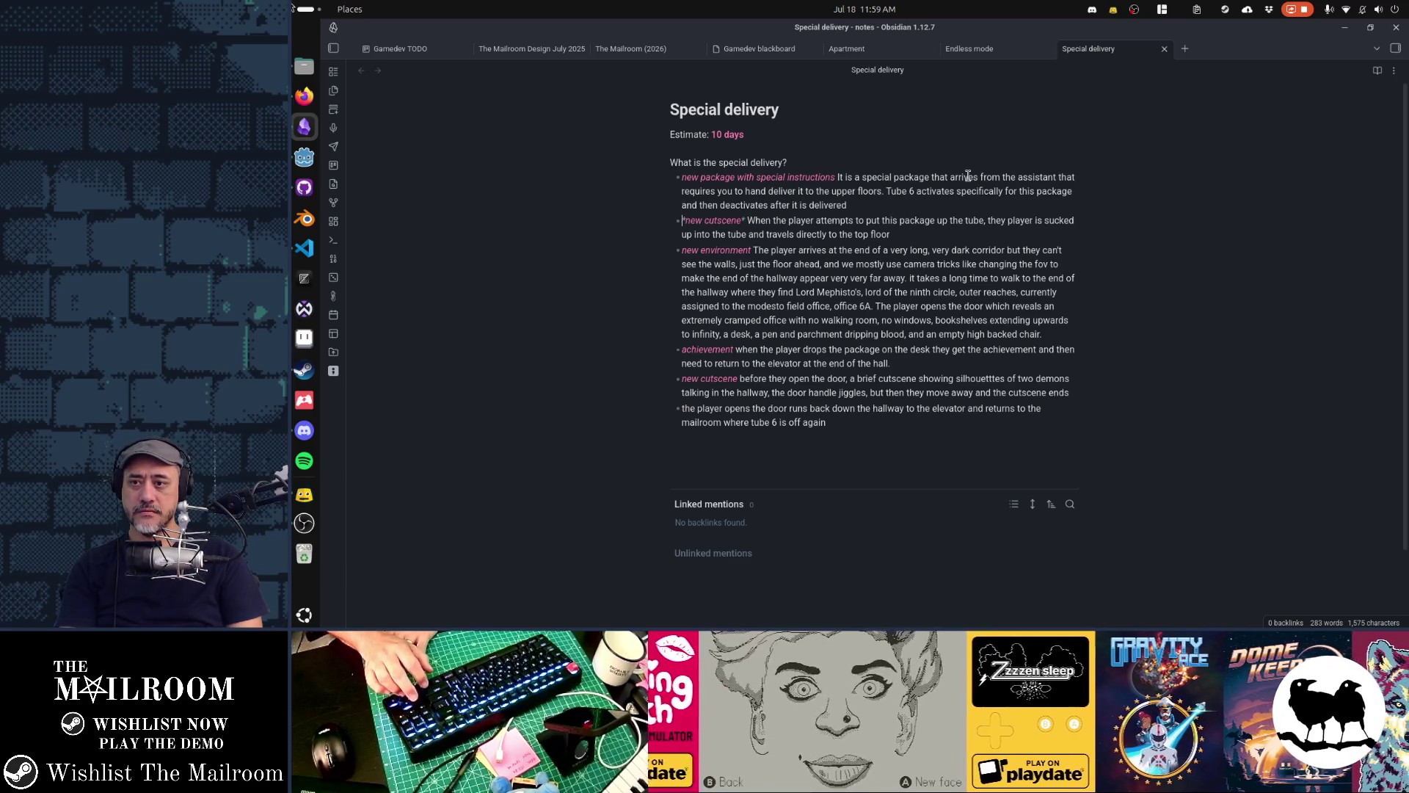
key("shift+End")
key("shift+End")
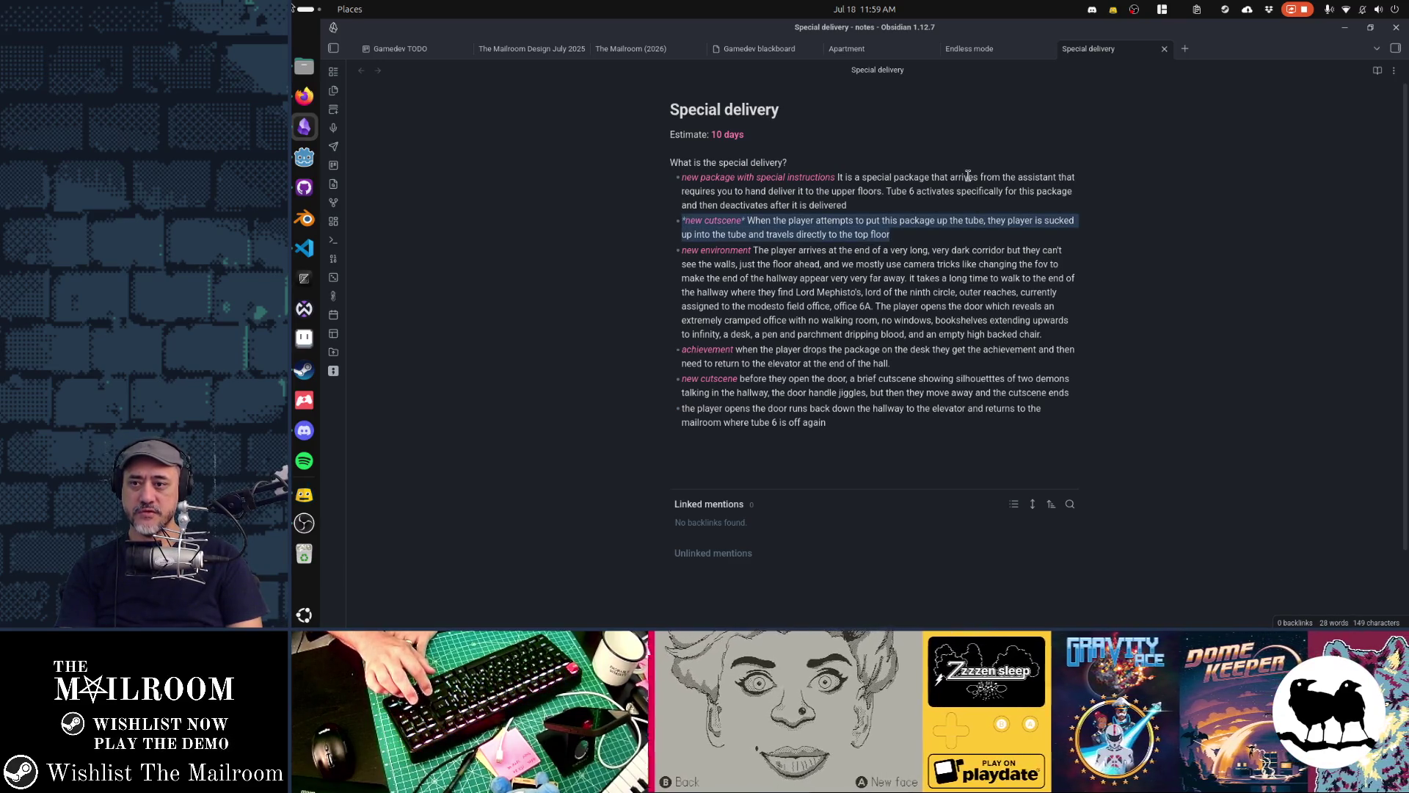
key("End")
key("Down")
key("Home")
key("shift+End")
key("shift+End")
key("shift+End")
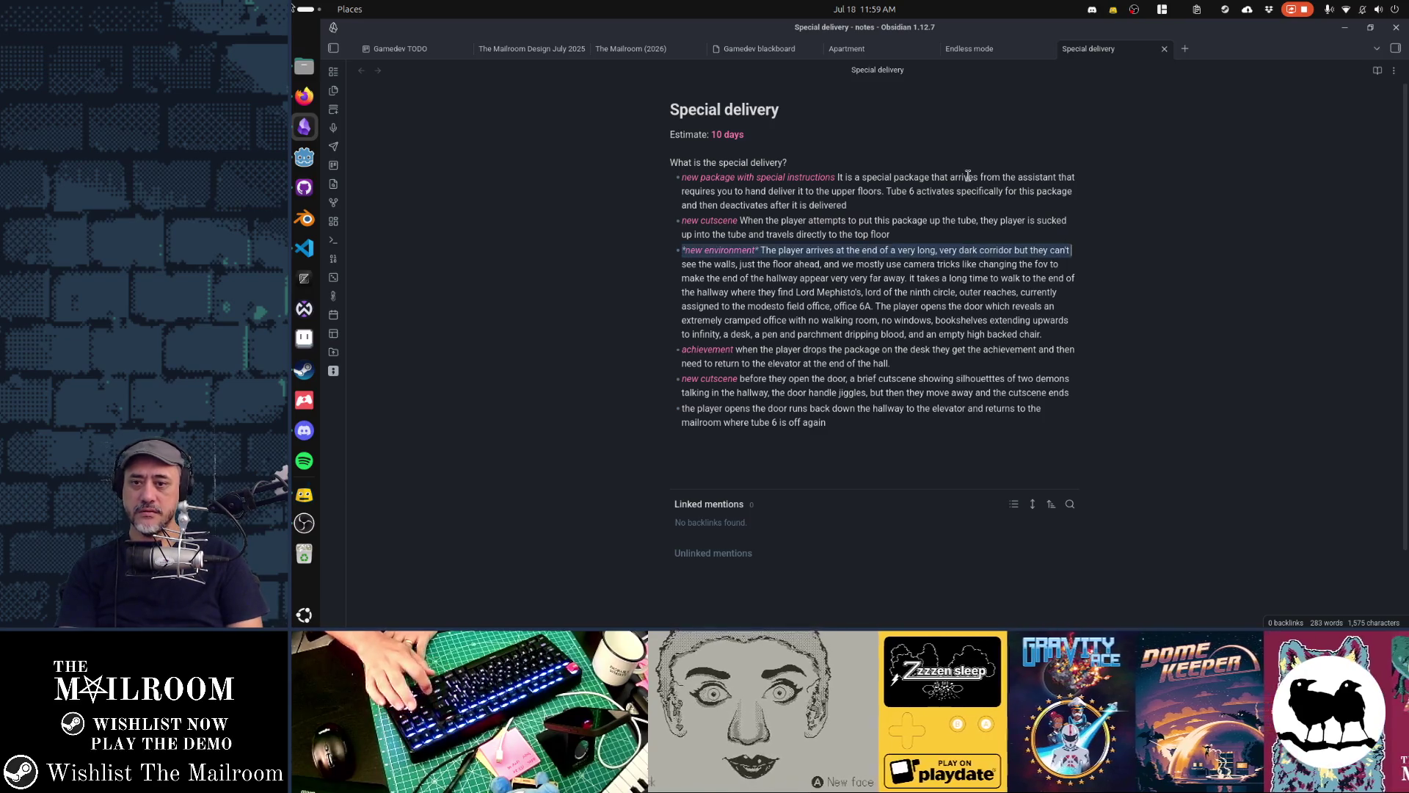
key("End")
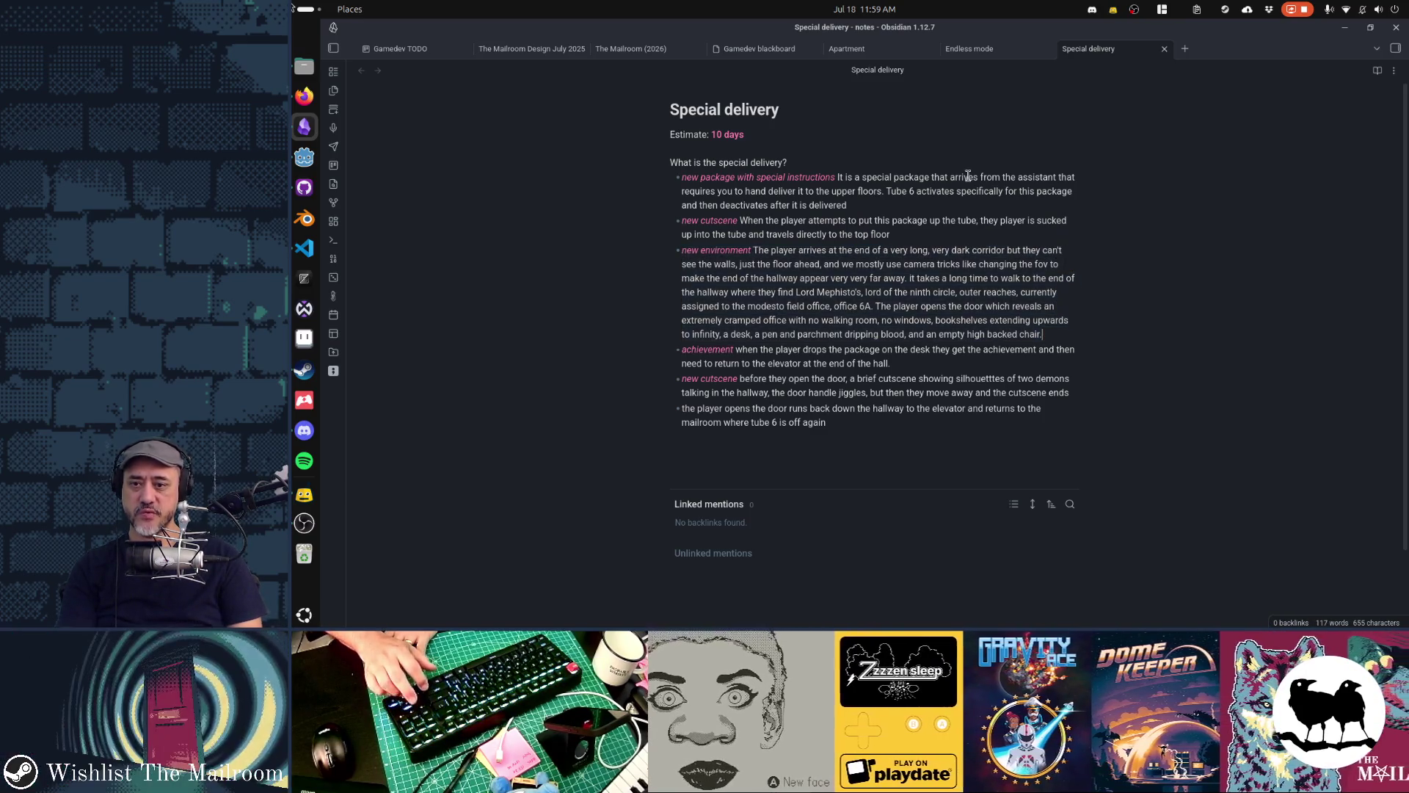
key("Down")
key("Home")
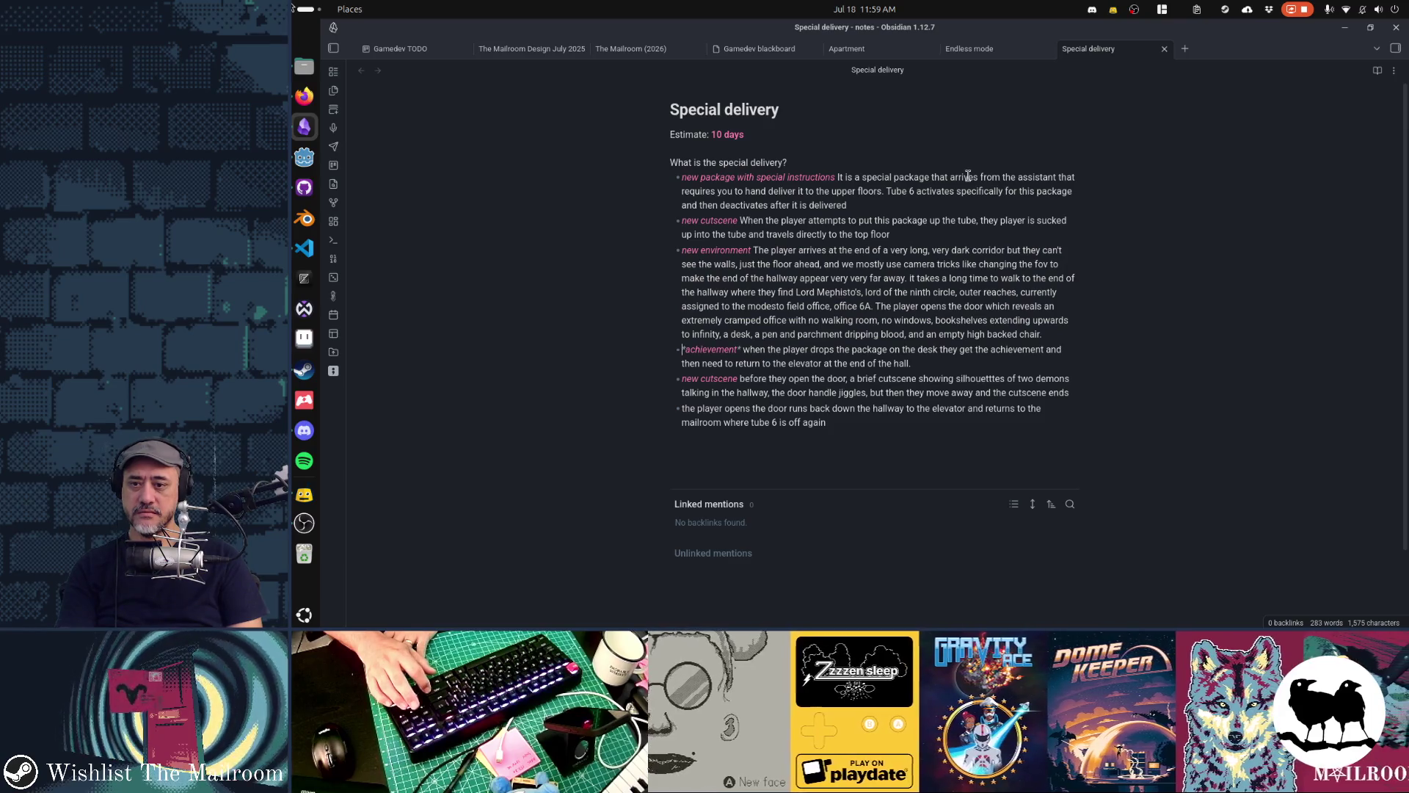
Join the loose 'the player opens the door' line onto the second cutscene bullet with a period
key("Down")
key("Down")
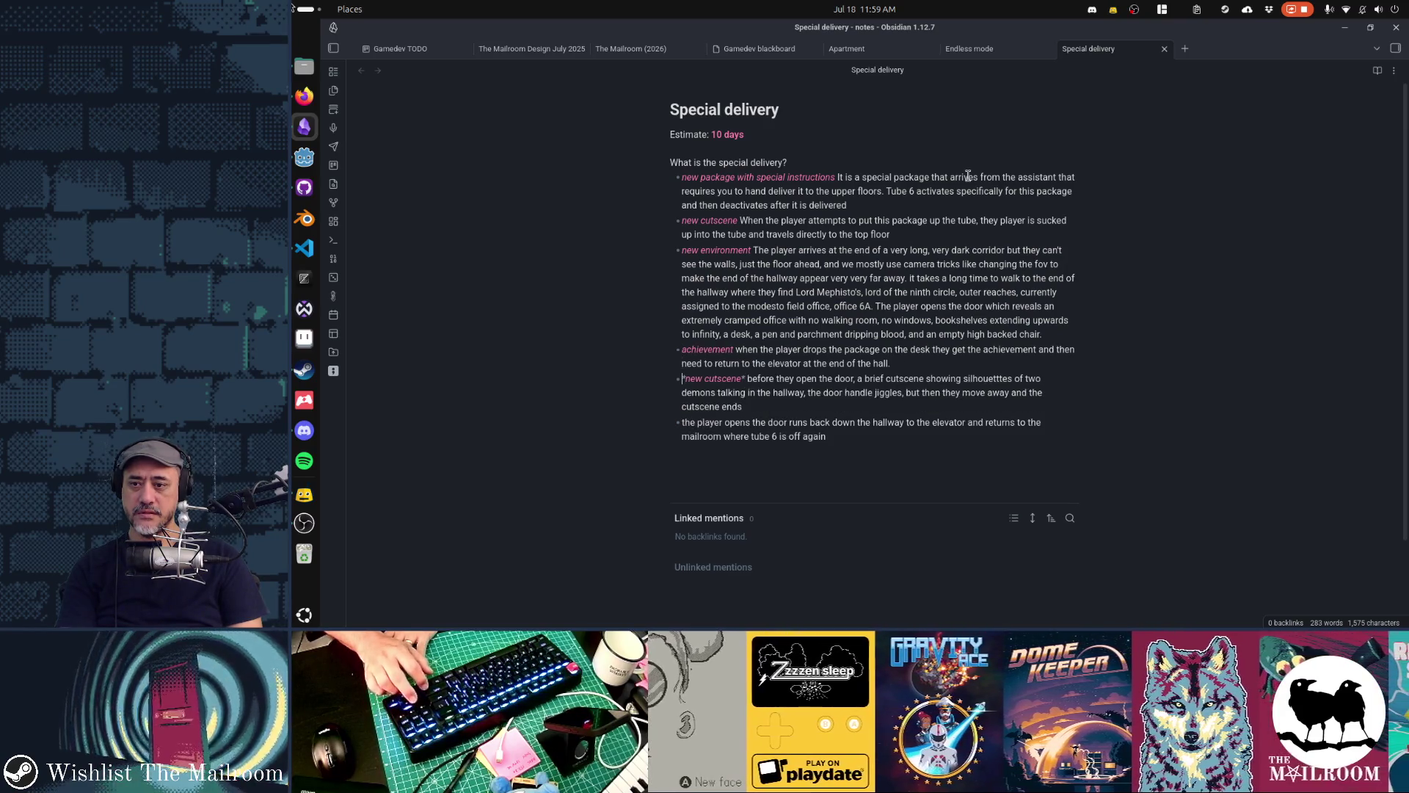
key("Down")
key("Down")
key("Down")
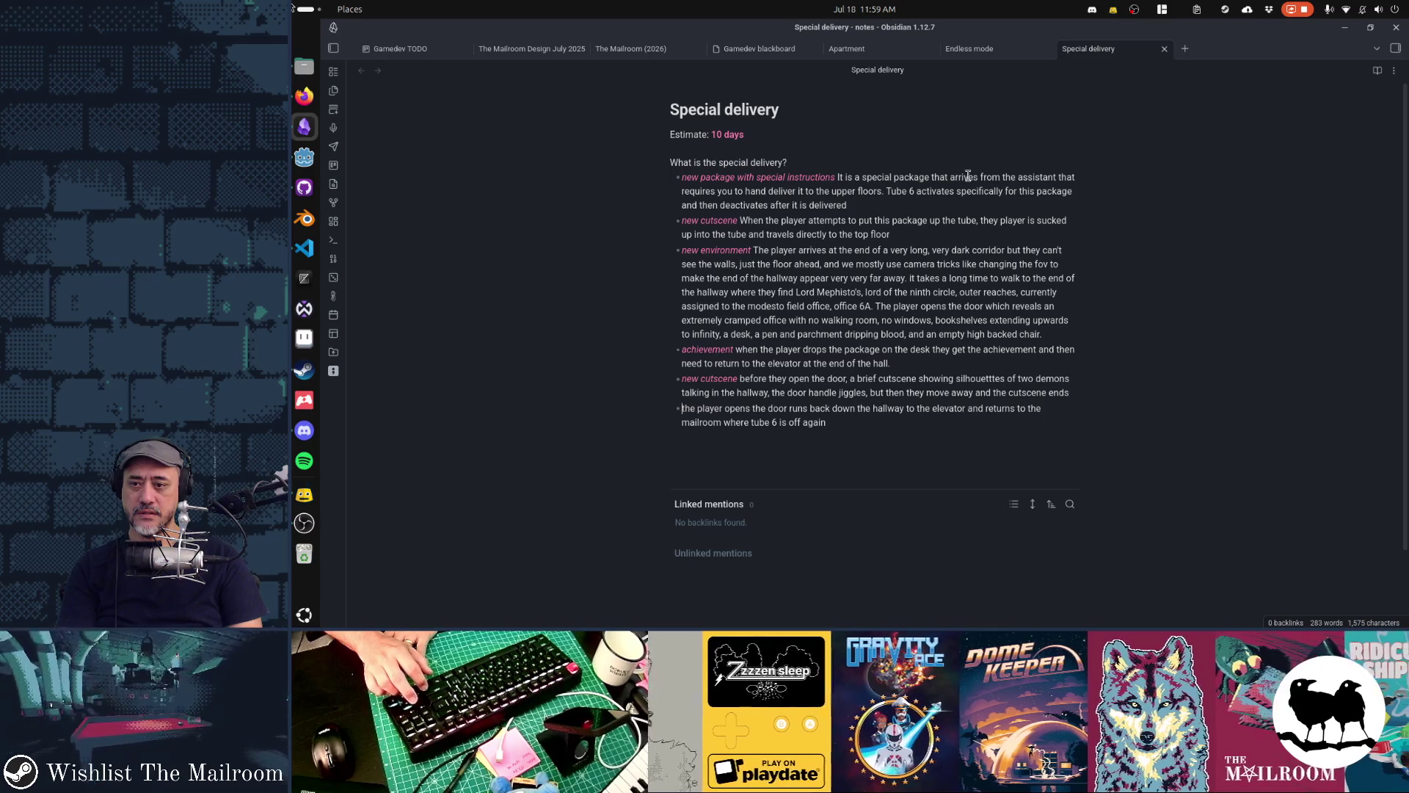
key("BackSpace")
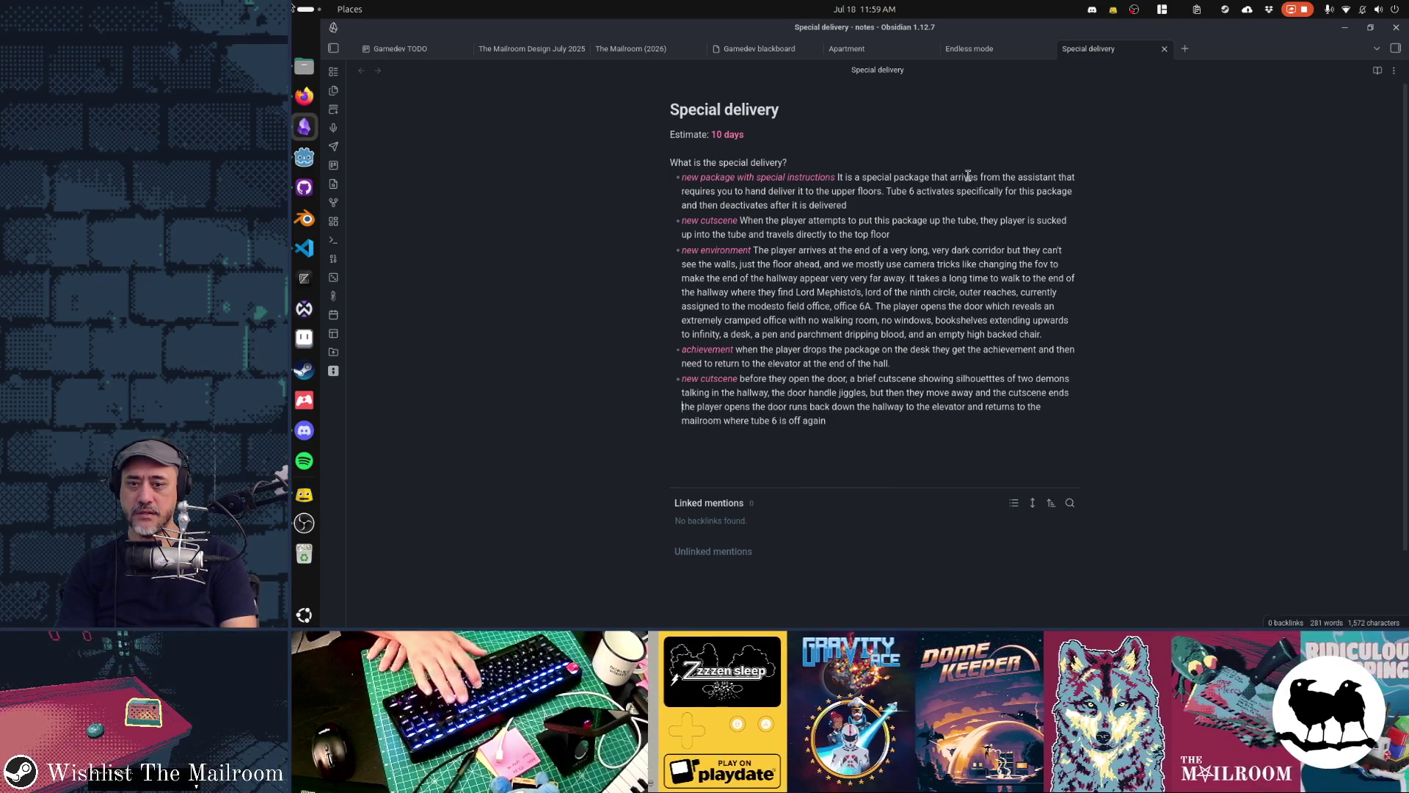
type(".")
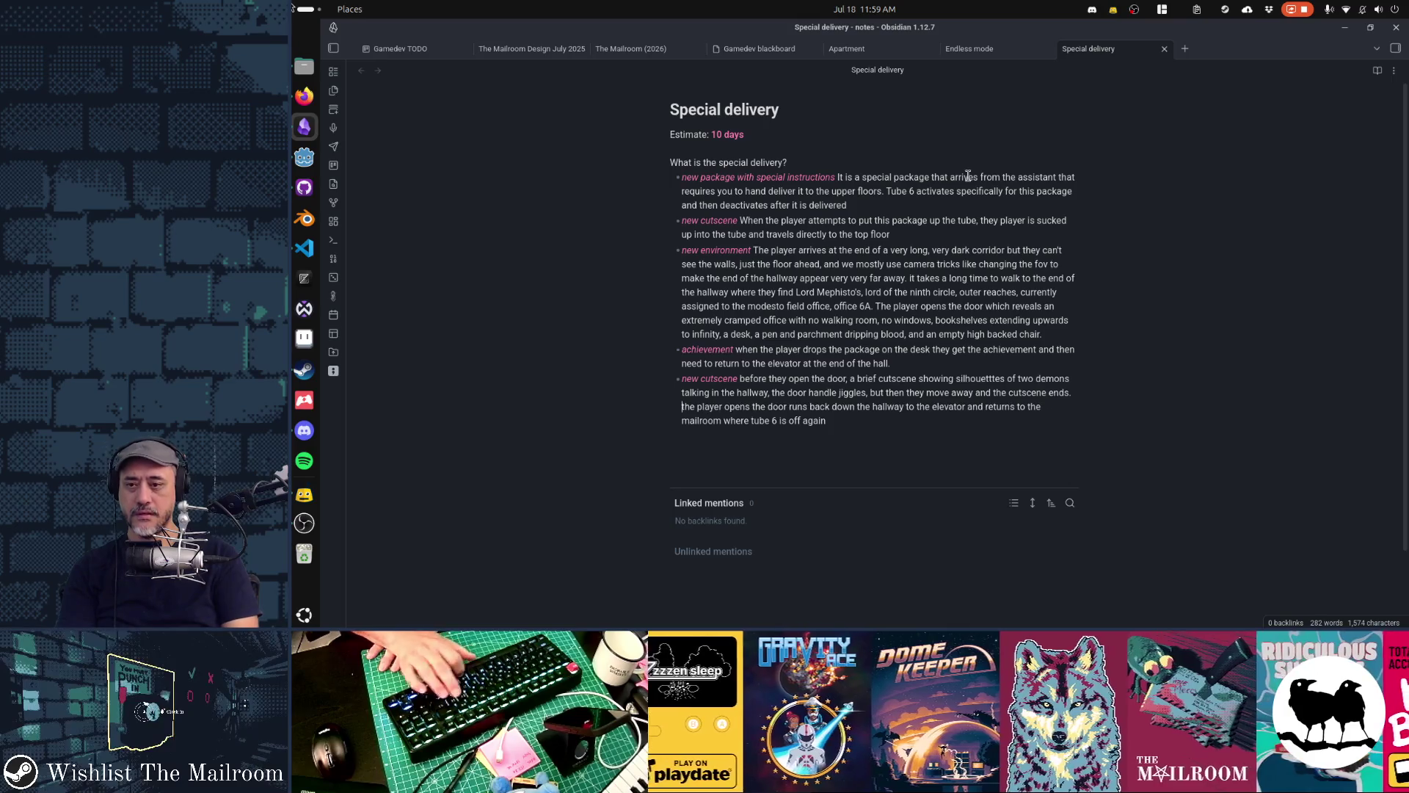
Review the achievement bullet and the final bullet by selecting them
key("Up")
key("Up")
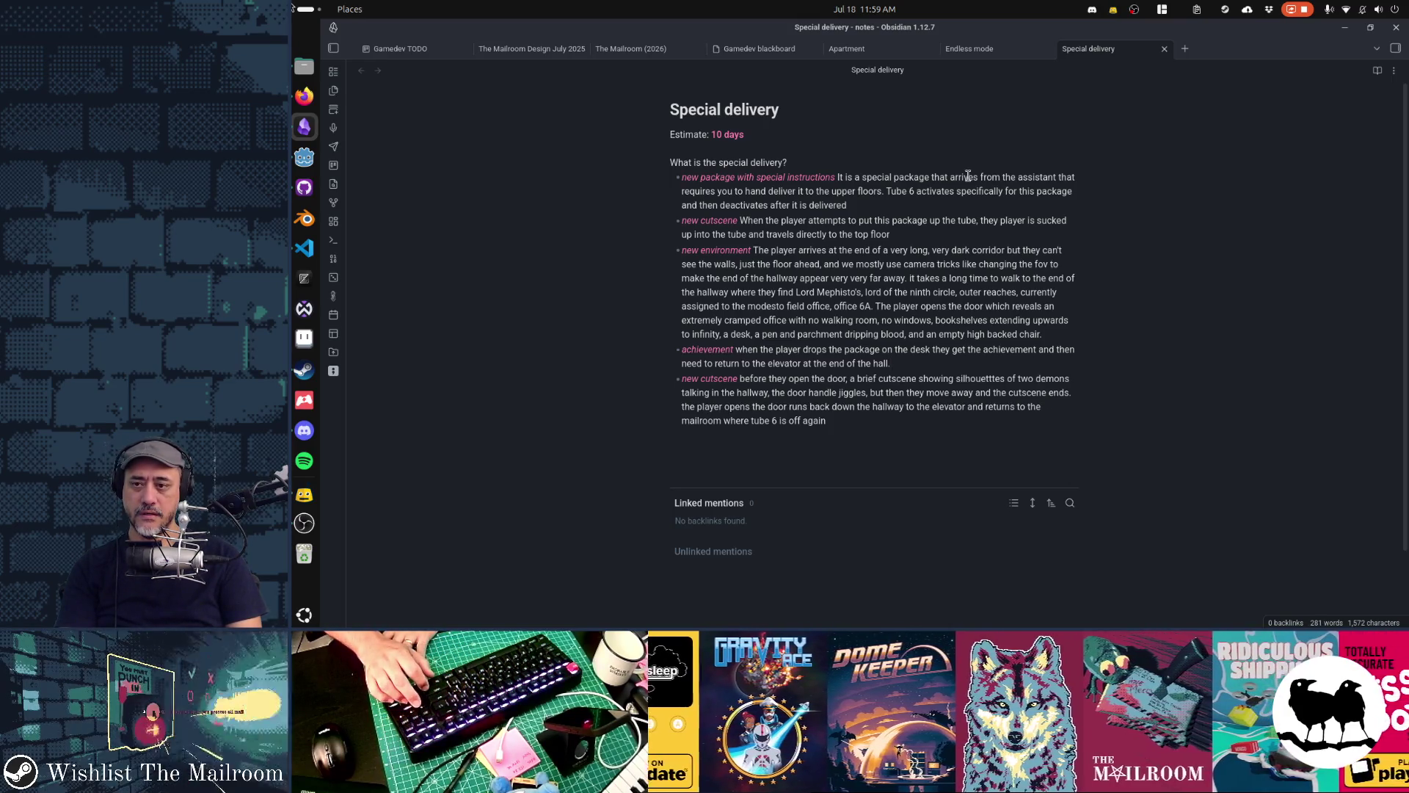
key("Up")
key("Up")
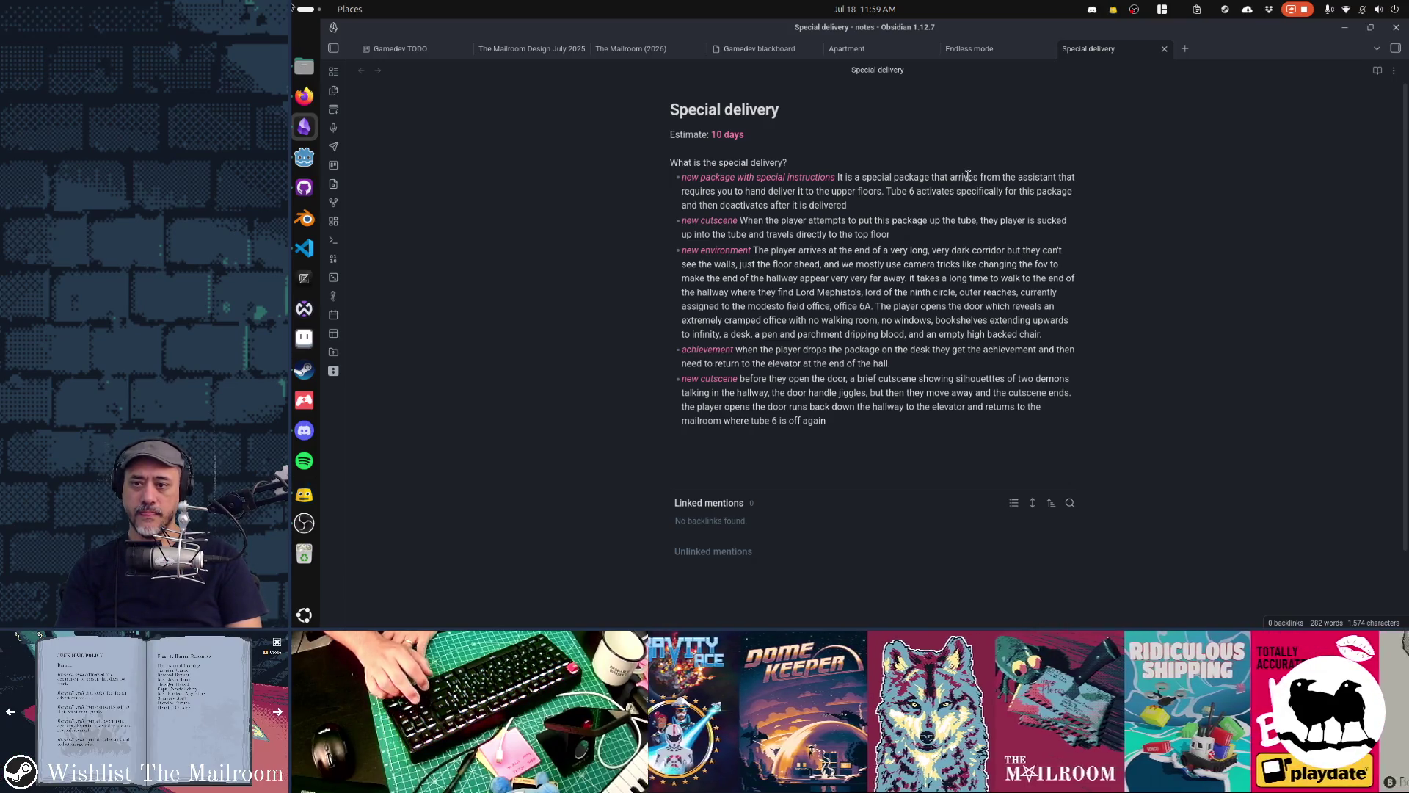
key("Down")
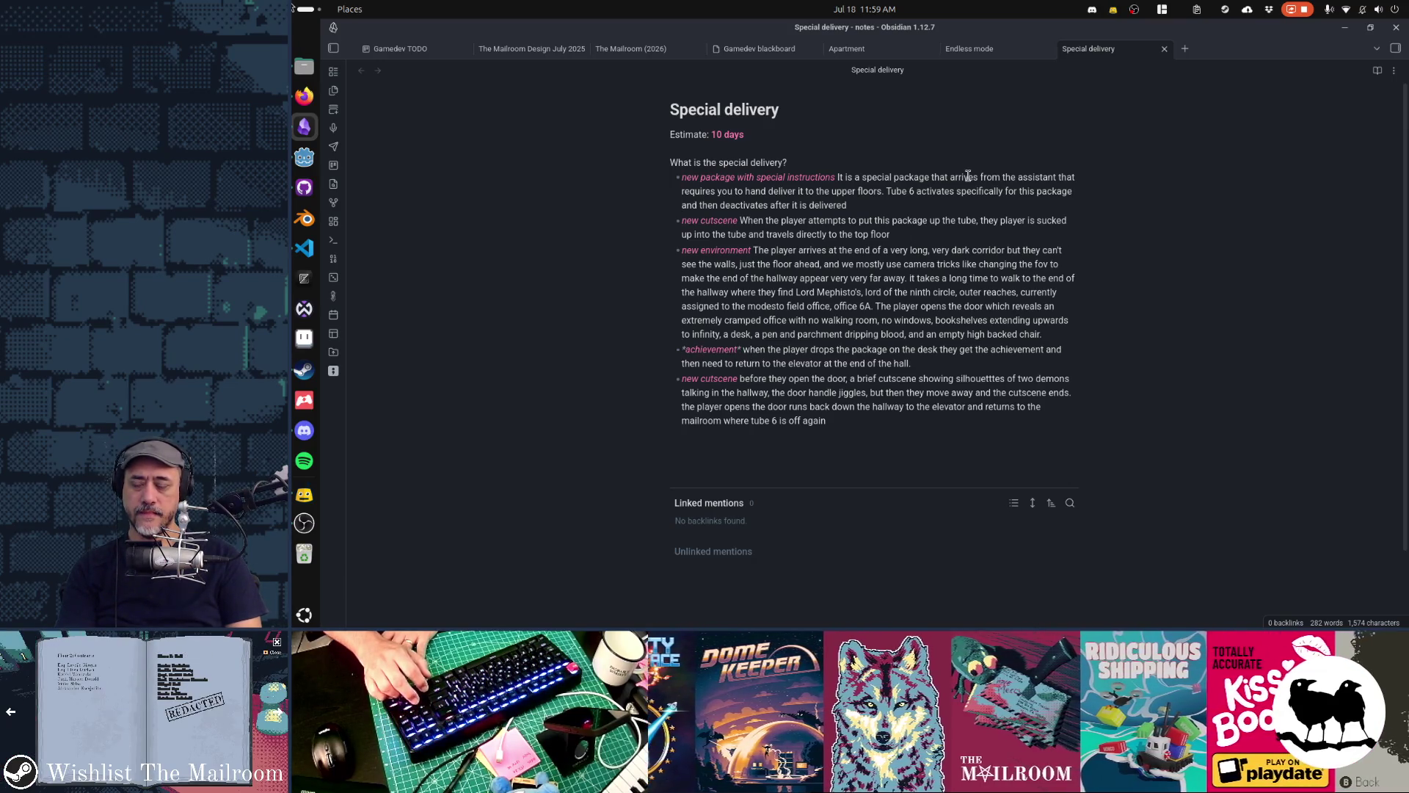
key("shift+End")
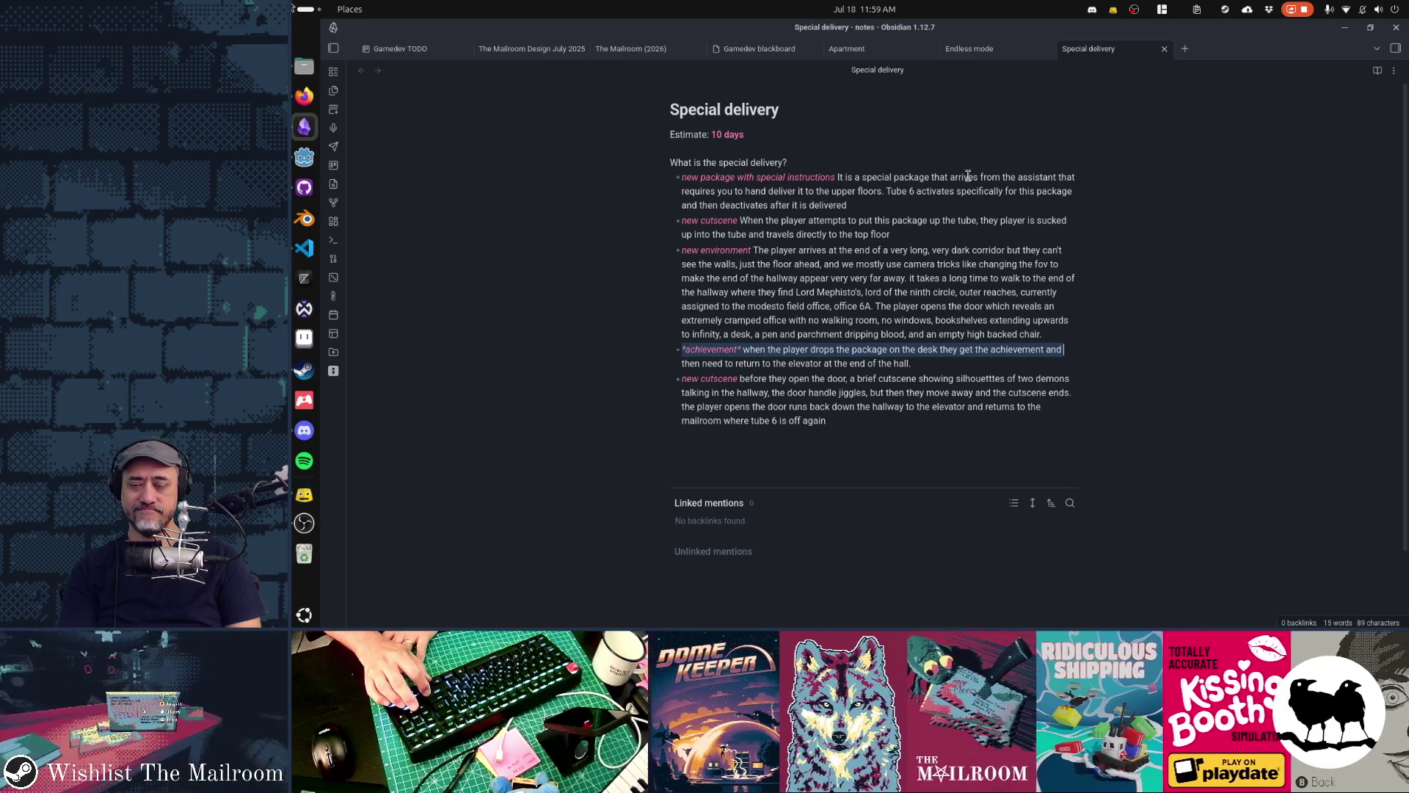
key("Down")
key("Down")
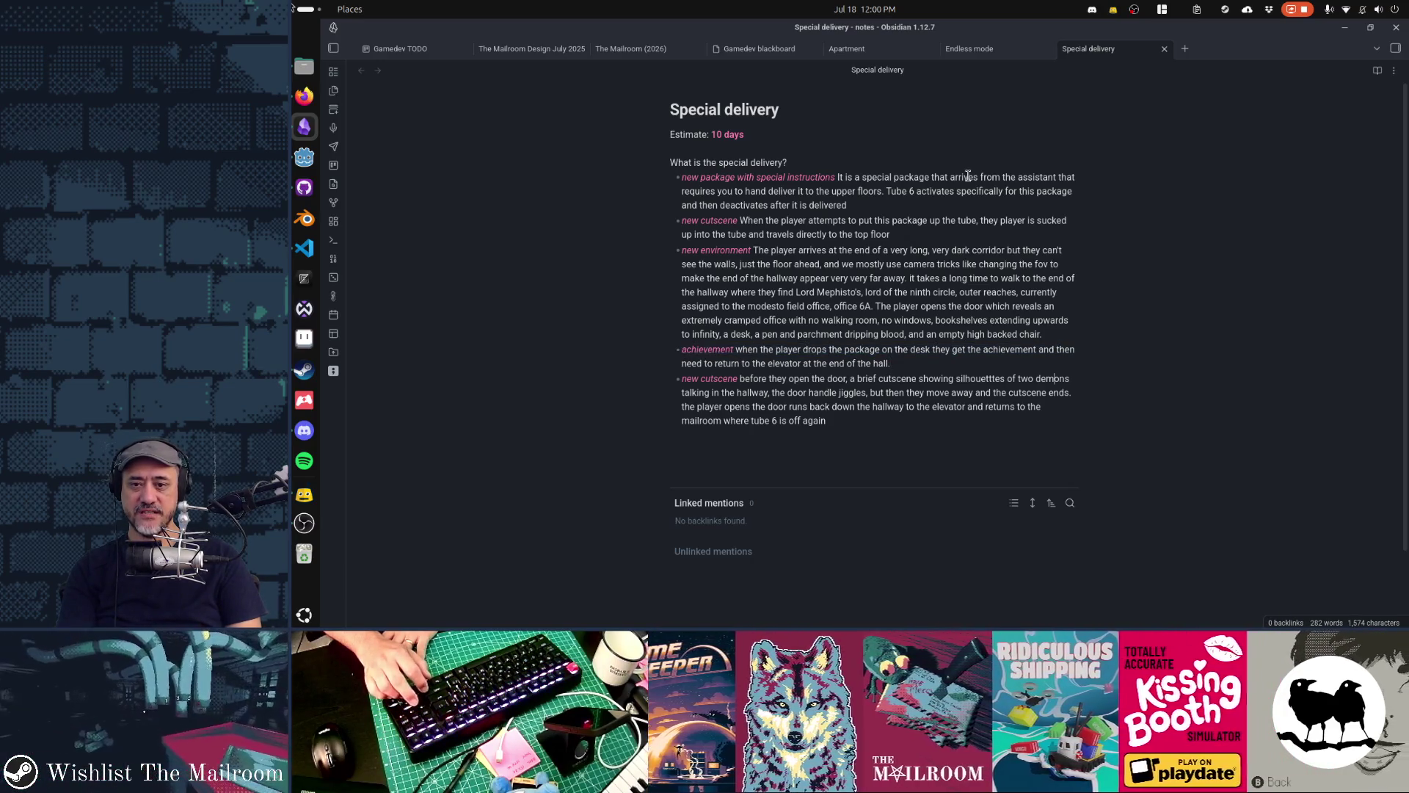
key("Home")
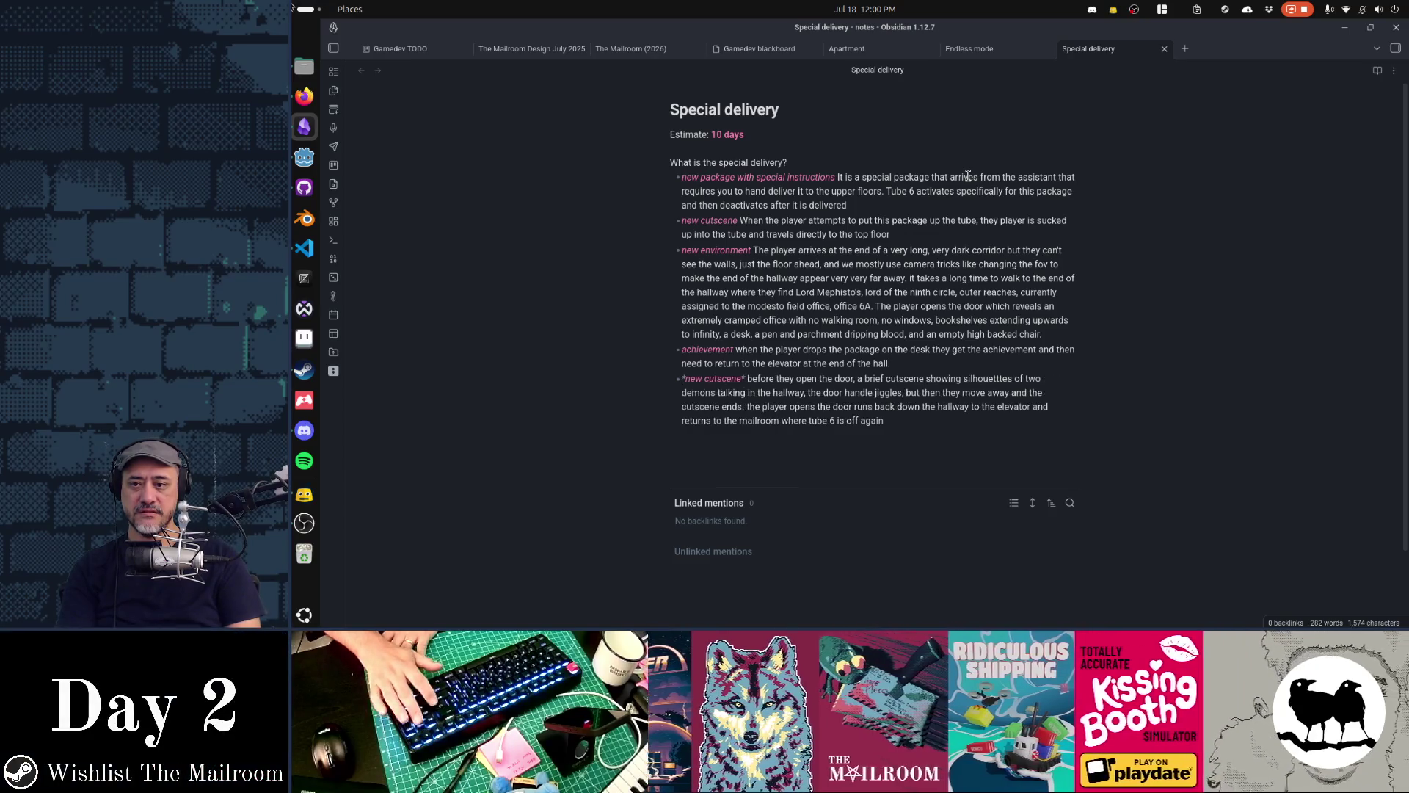
key("shift+Down")
key("shift+Down")
key("shift+Down")
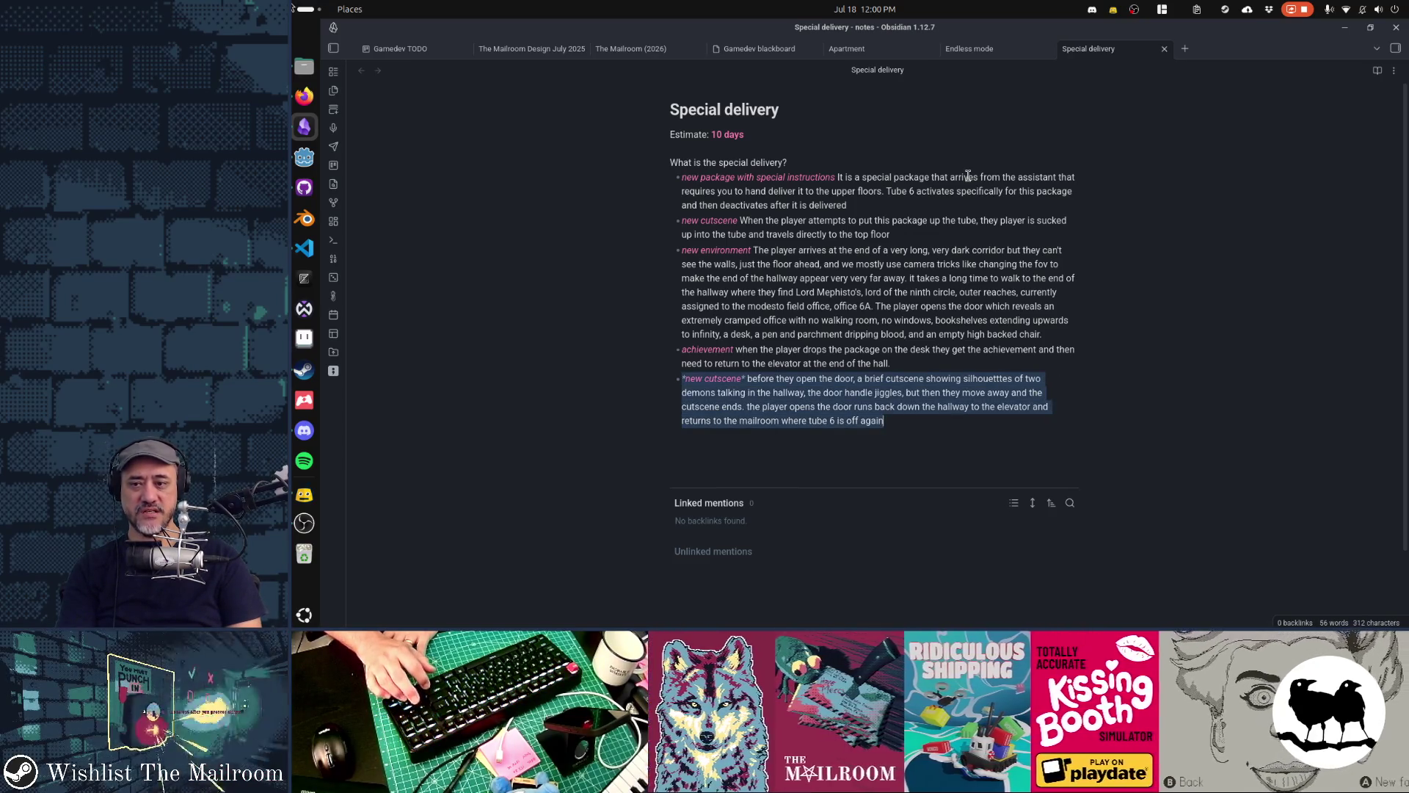
key("Up")
key("Up")
key("Up")
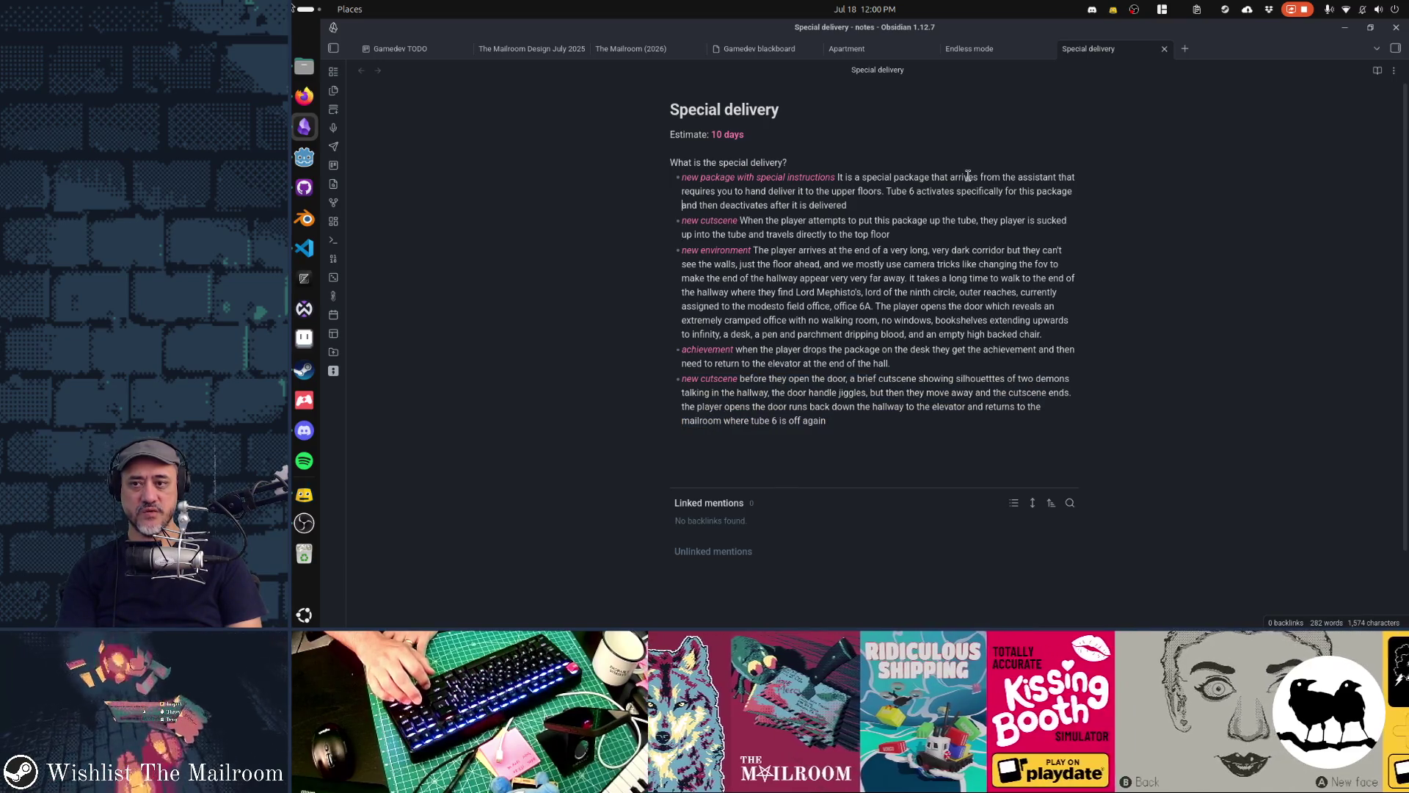
key("Up")
key("Up")
key("Up")
Change '10 days' to '12 days' on the Estimate line, then reselect the last bullet to check it
key("End")
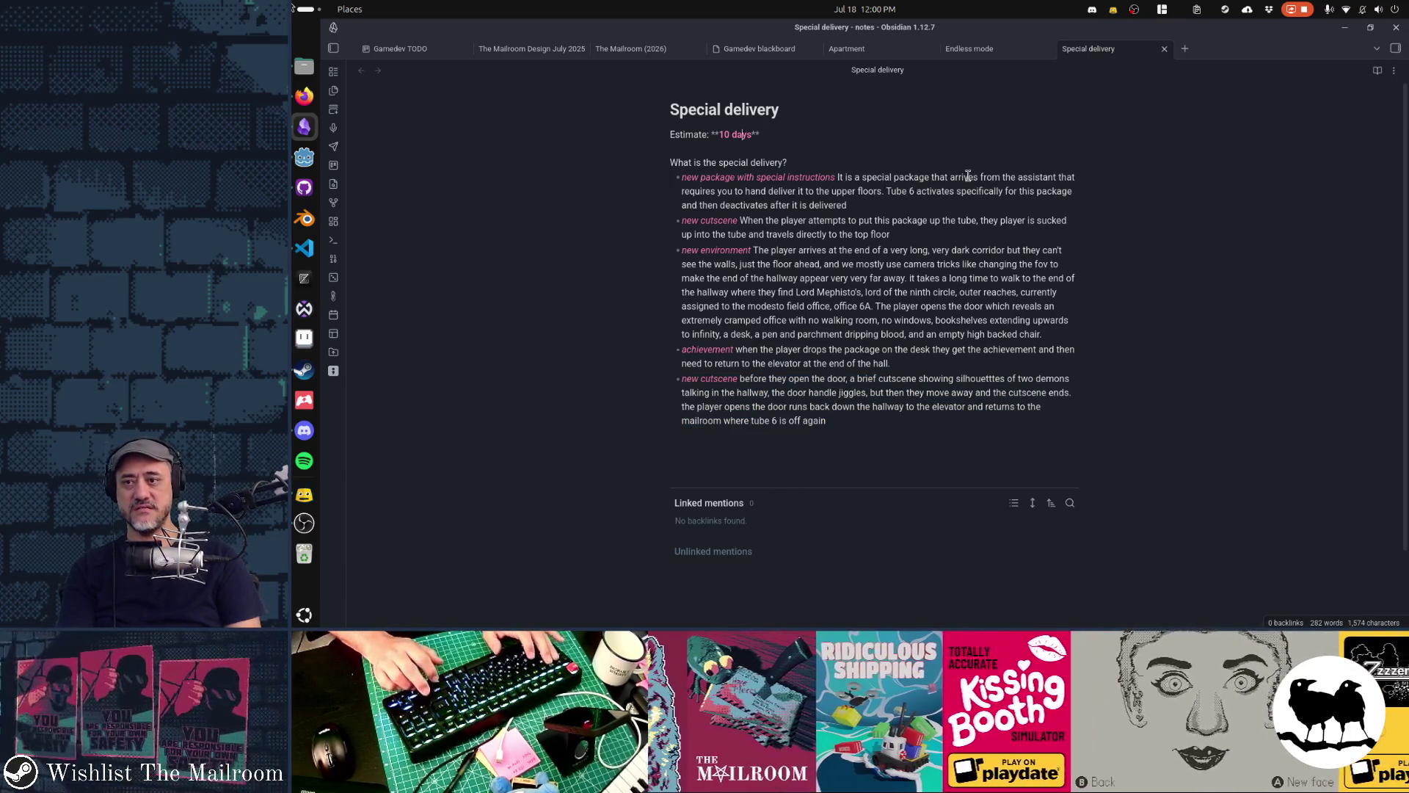
key("BackSpace")
type("2")
key("ctrl+End")
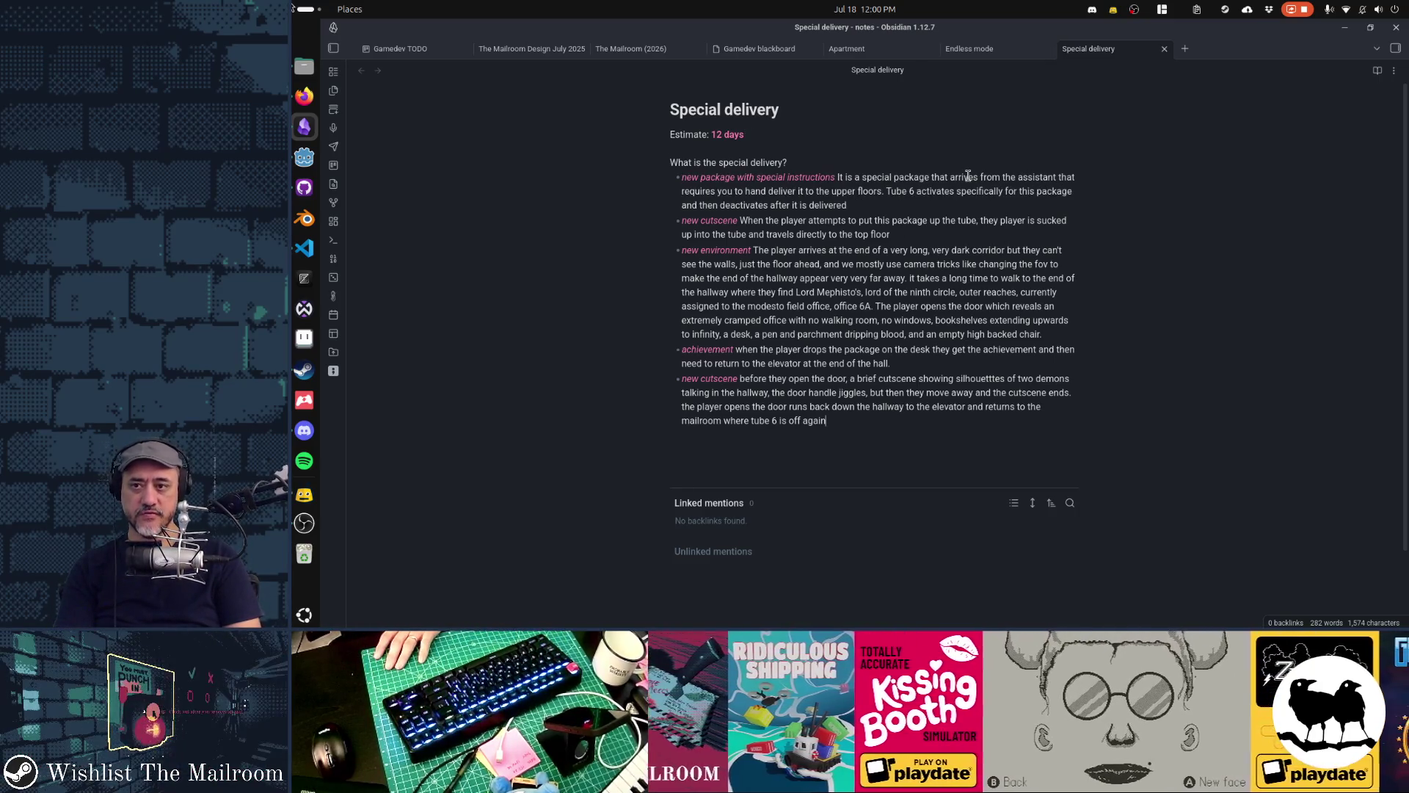
key("shift+Up")
key("shift+Up")
key("shift+Up")
key("shift+Home")
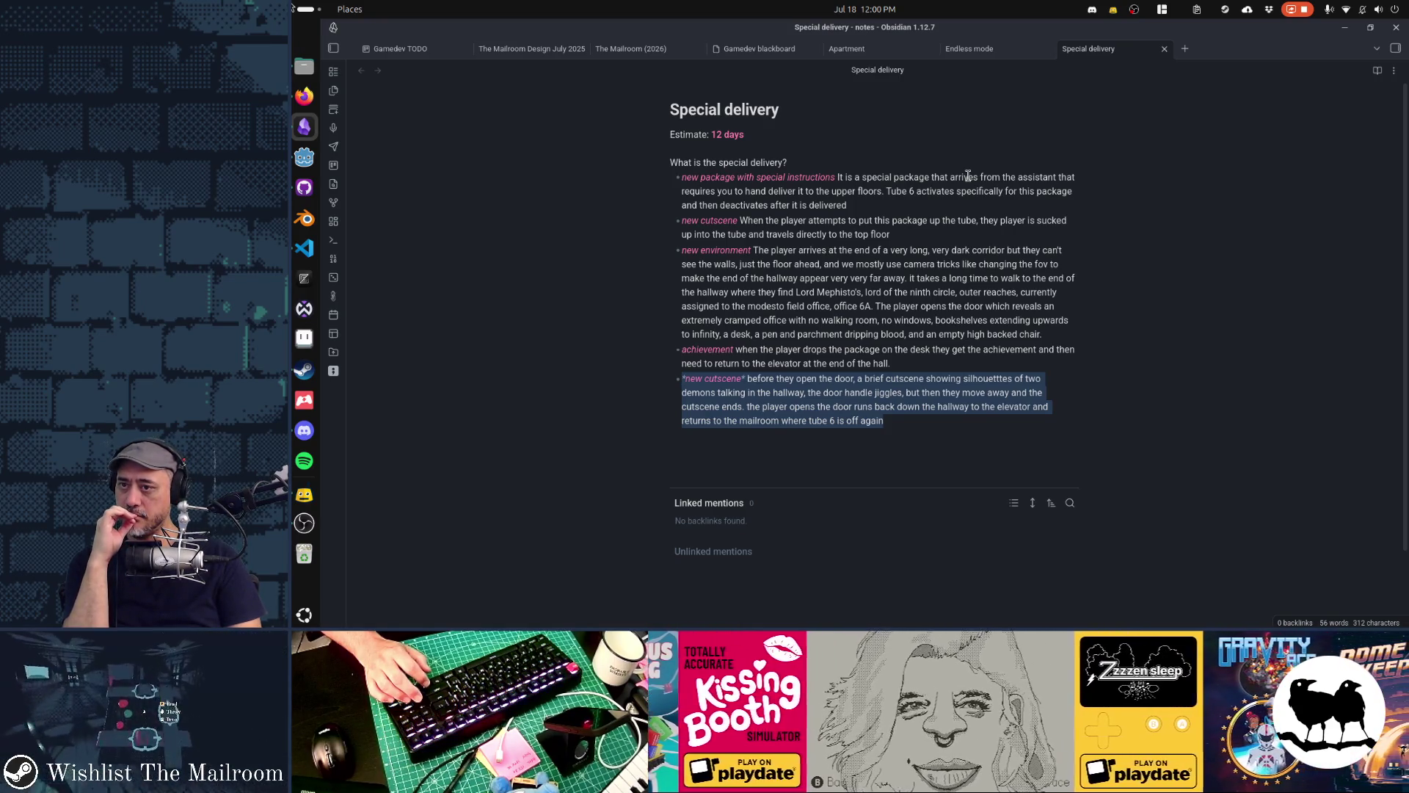
key("Up")
key("Up")
key("Up")
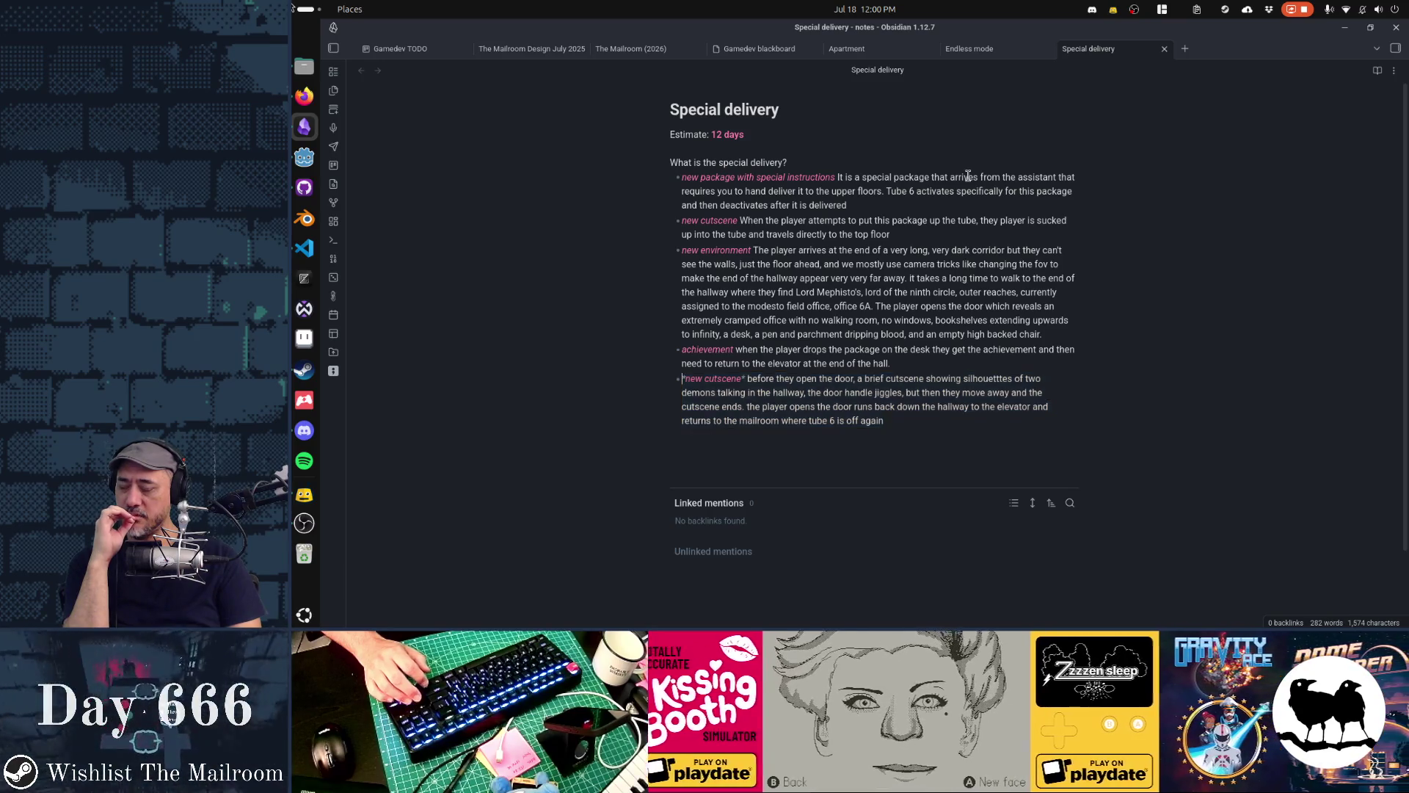
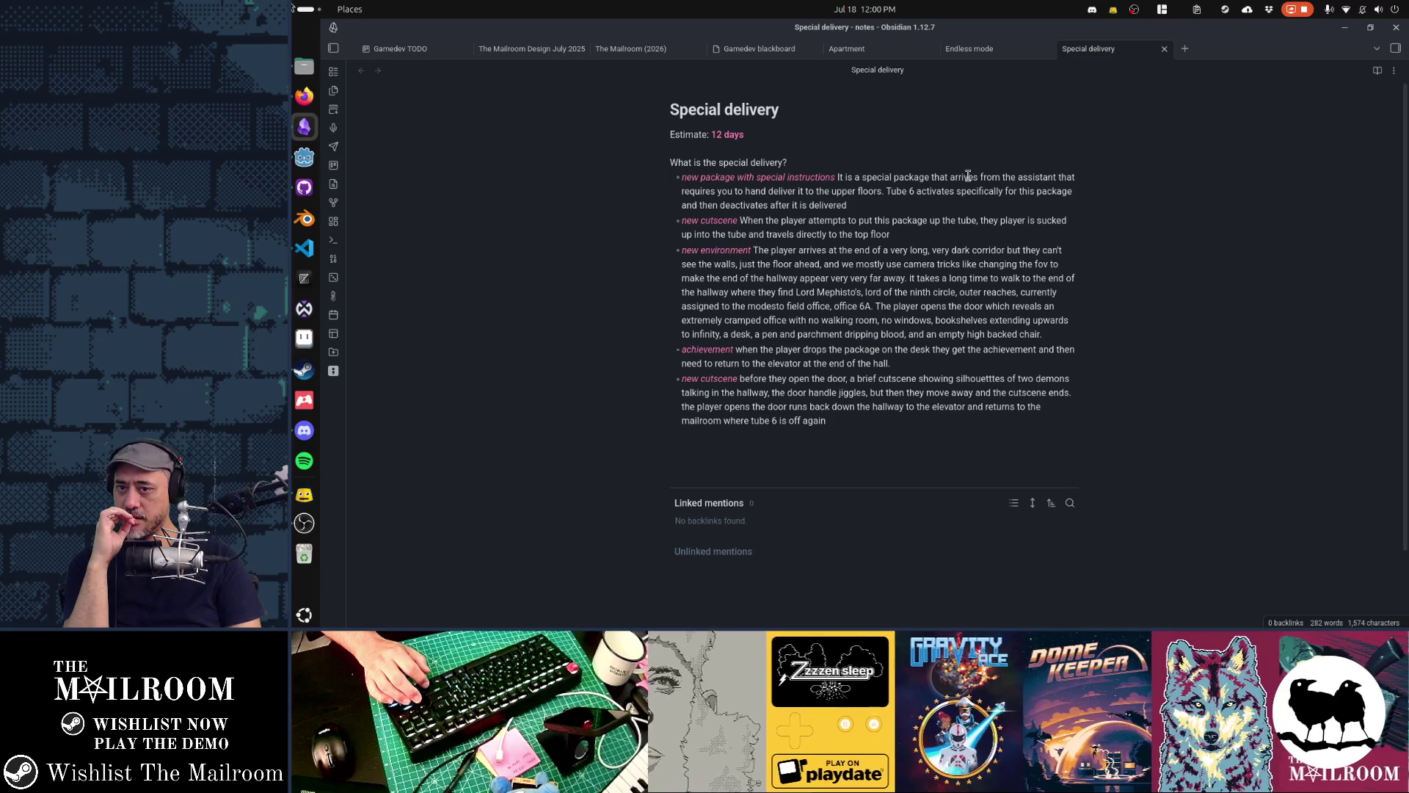
Select the new cutscene bullet, then the first and second bullets, to review them
key("Down")
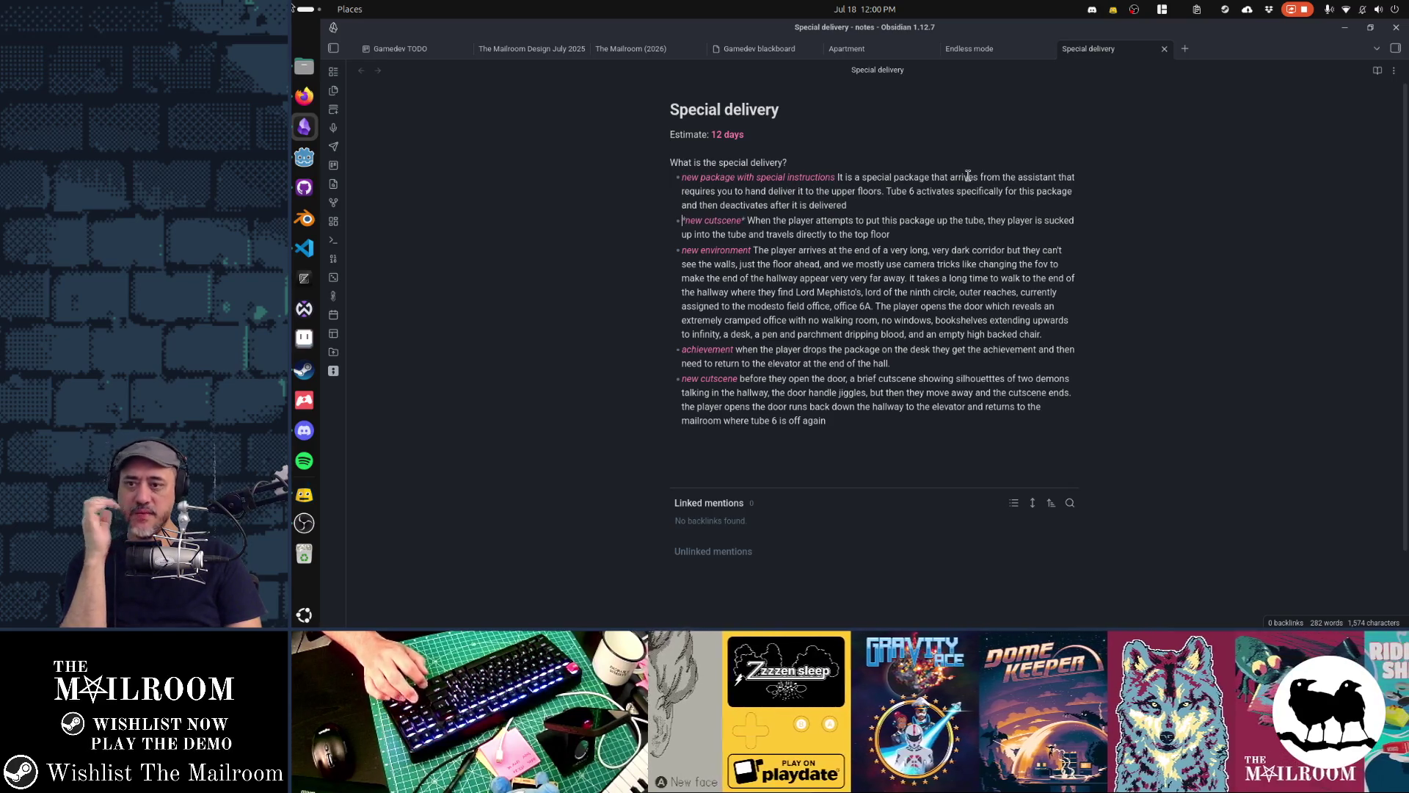
key("shift+Down")
key("shift+End")
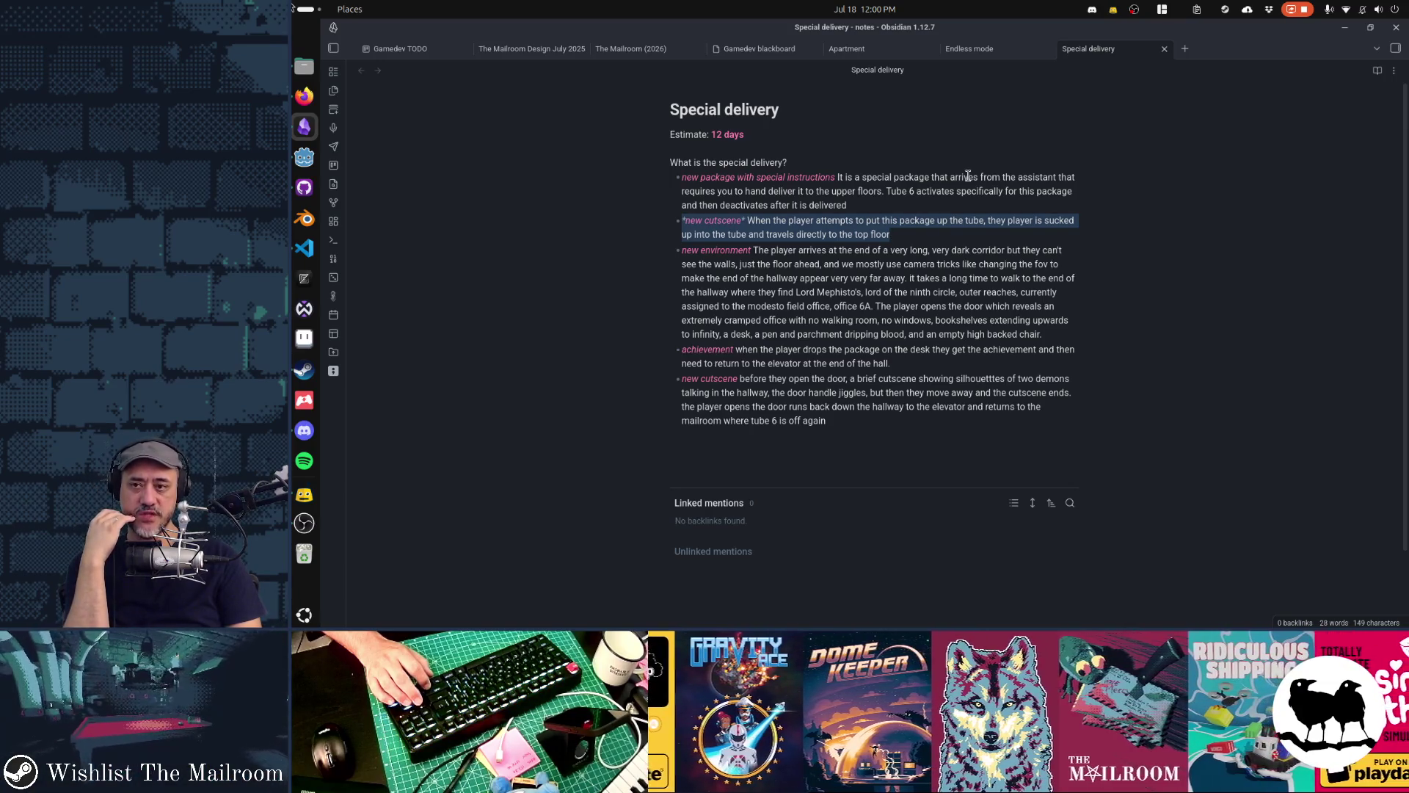
key("Up")
key("Up")
key("Up")
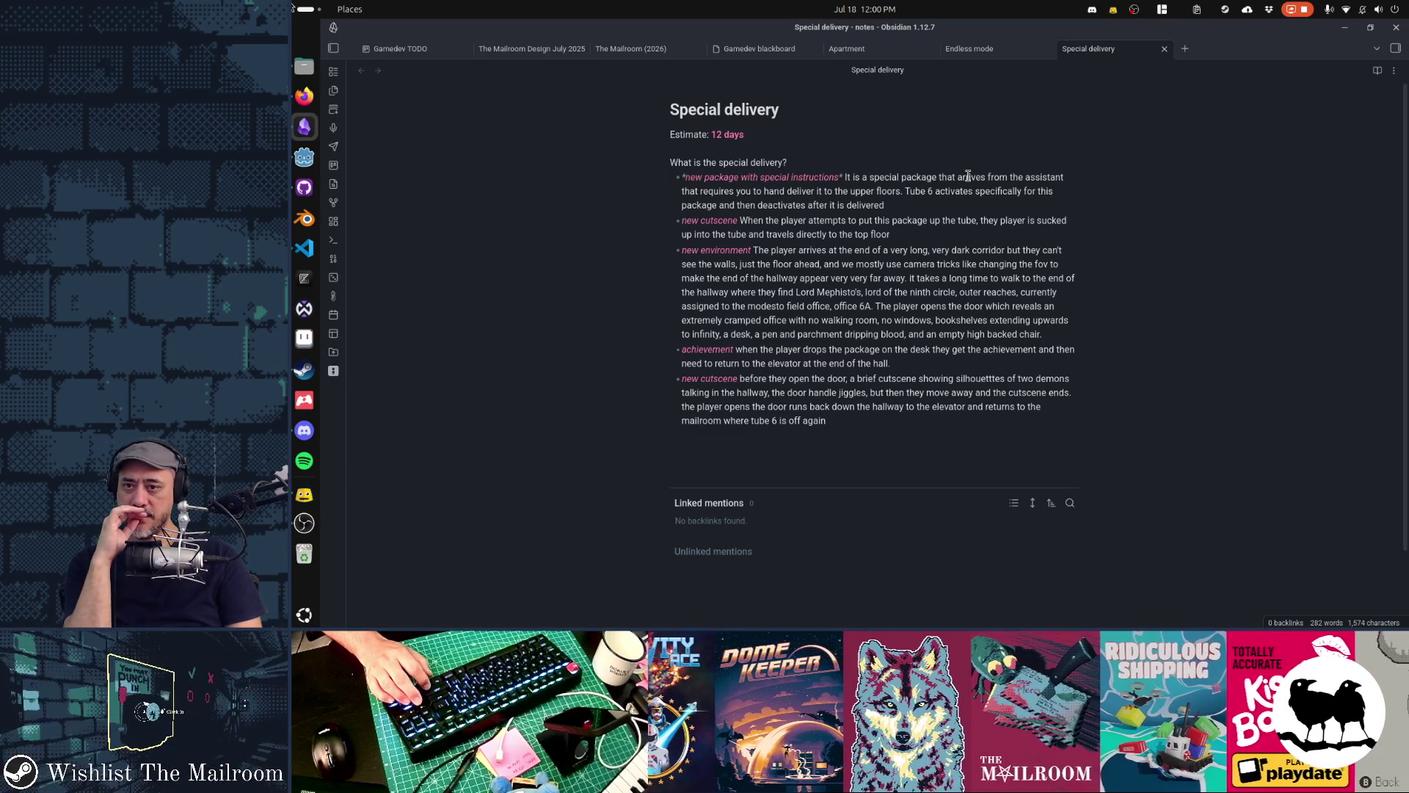
key("shift+Down")
key("shift+Down")
key("shift+Down")
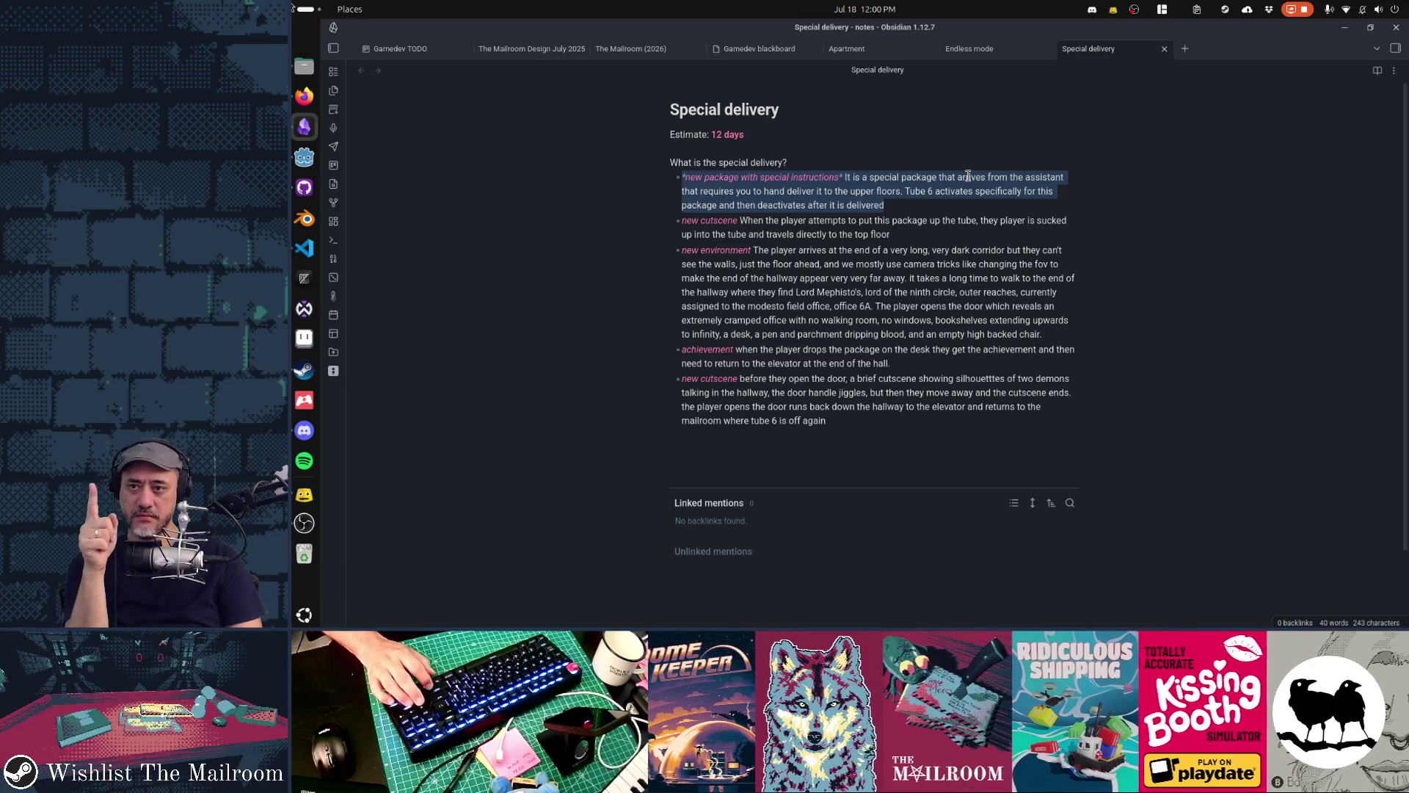
key("Right")
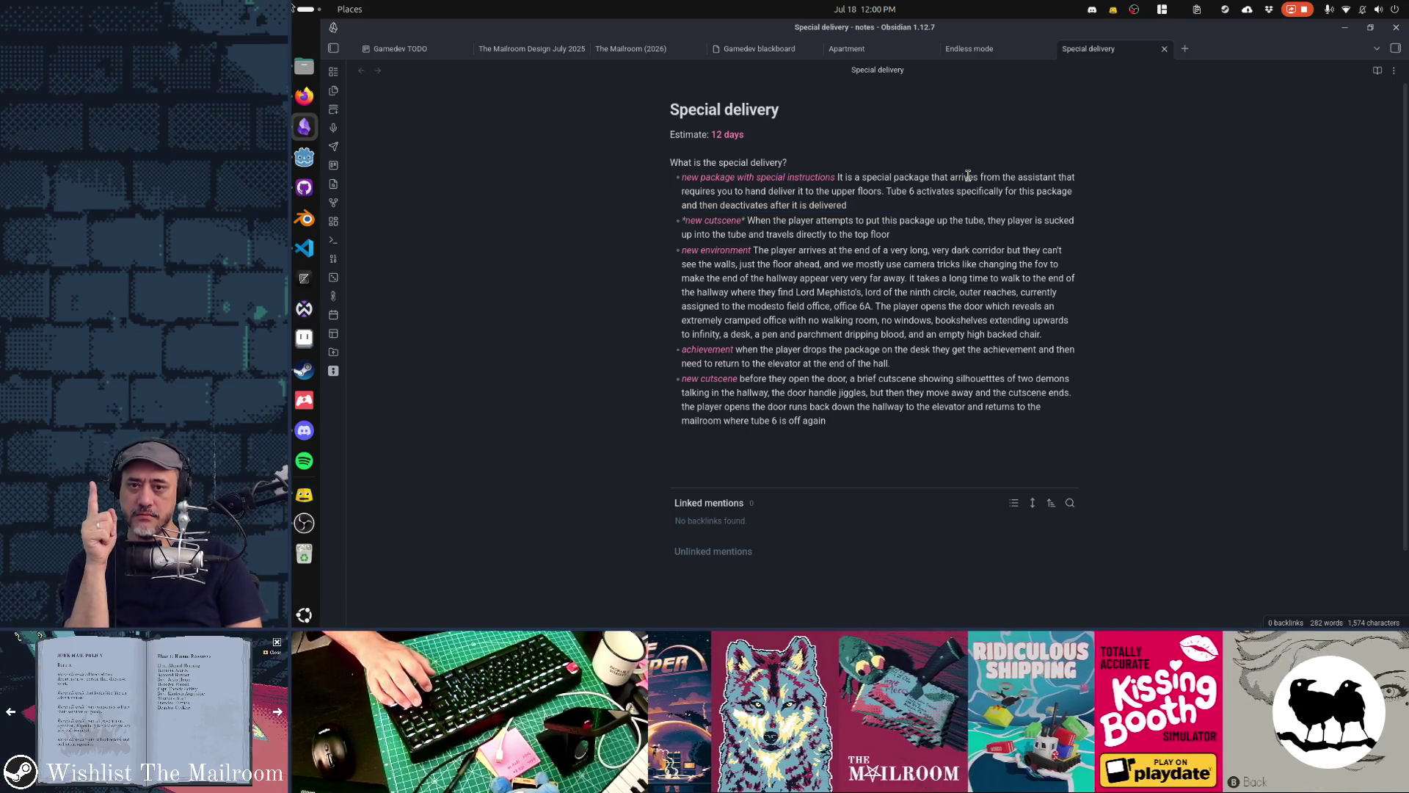
key("shift+Down")
key("shift+Down")
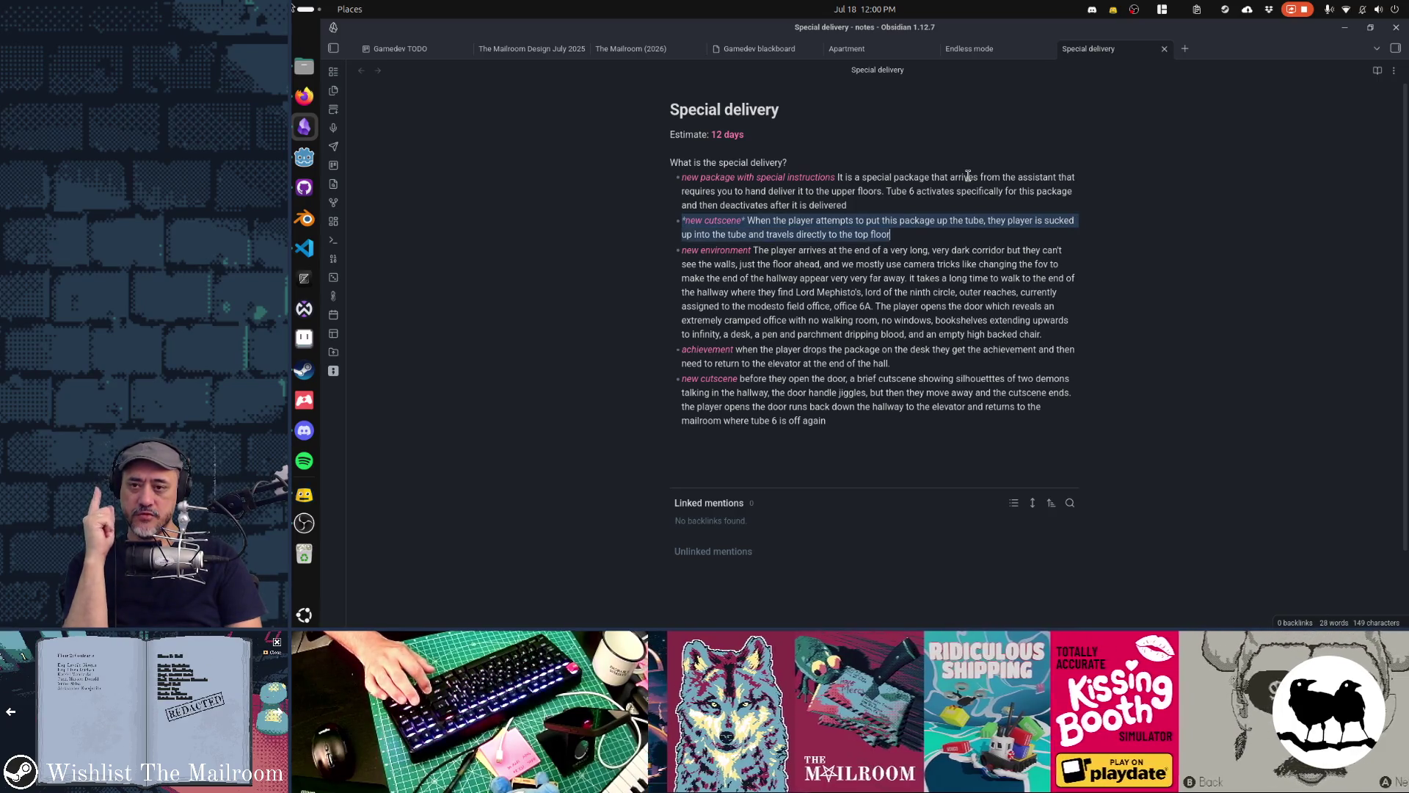
key("Right")
key("Right")
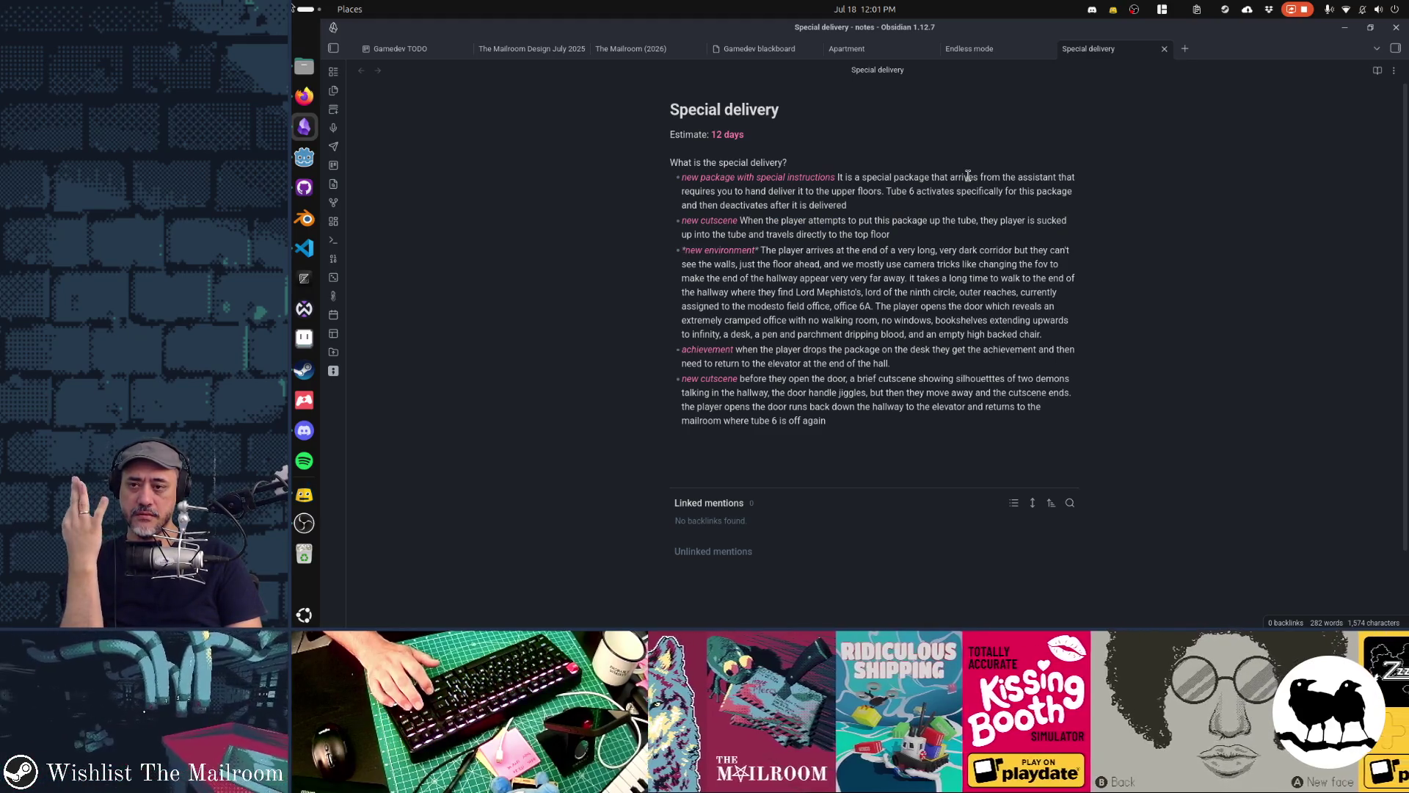
Select the last two bullets, then the new environment bullet
key("Down")
key("Down")
key("Down")
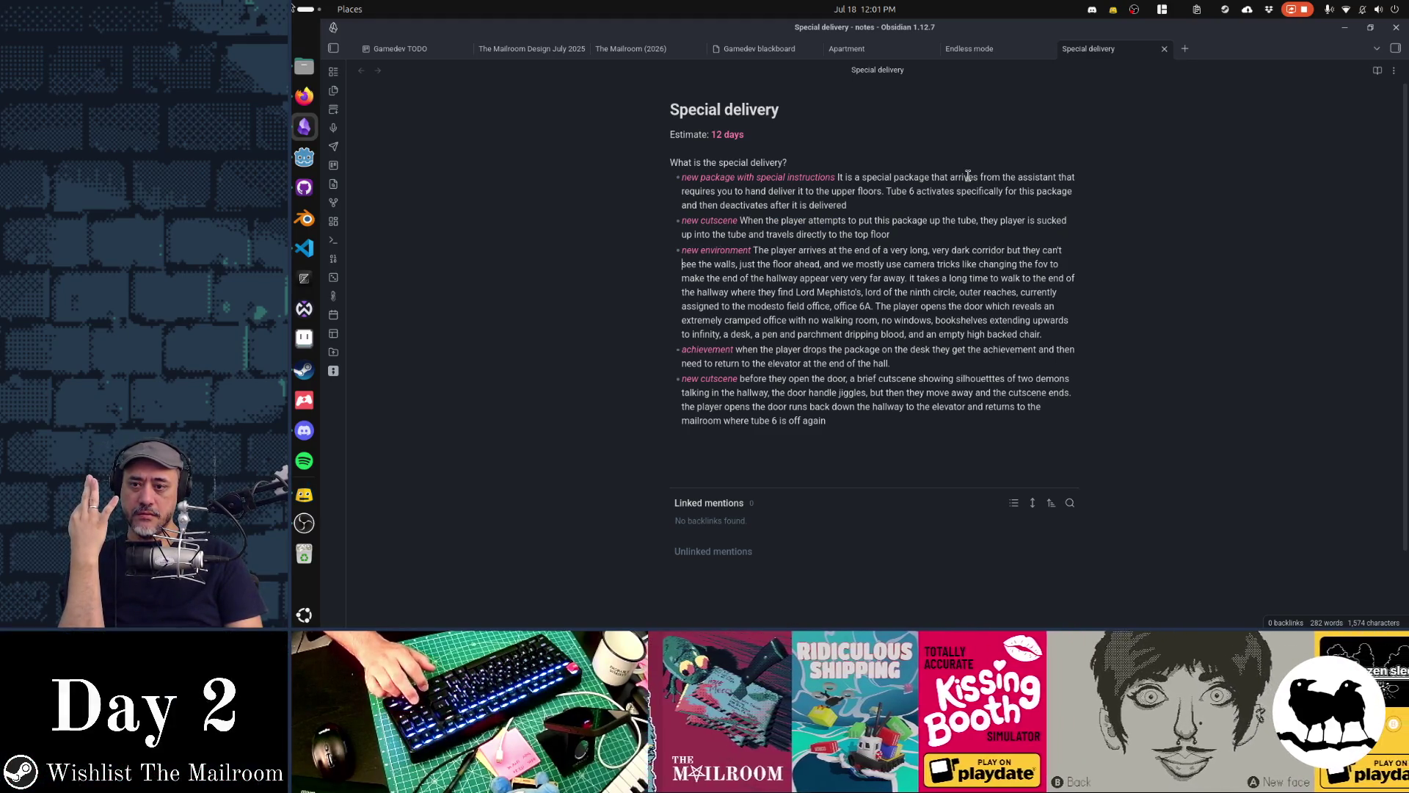
key("shift+Down")
key("shift+Down")
key("shift+Down")
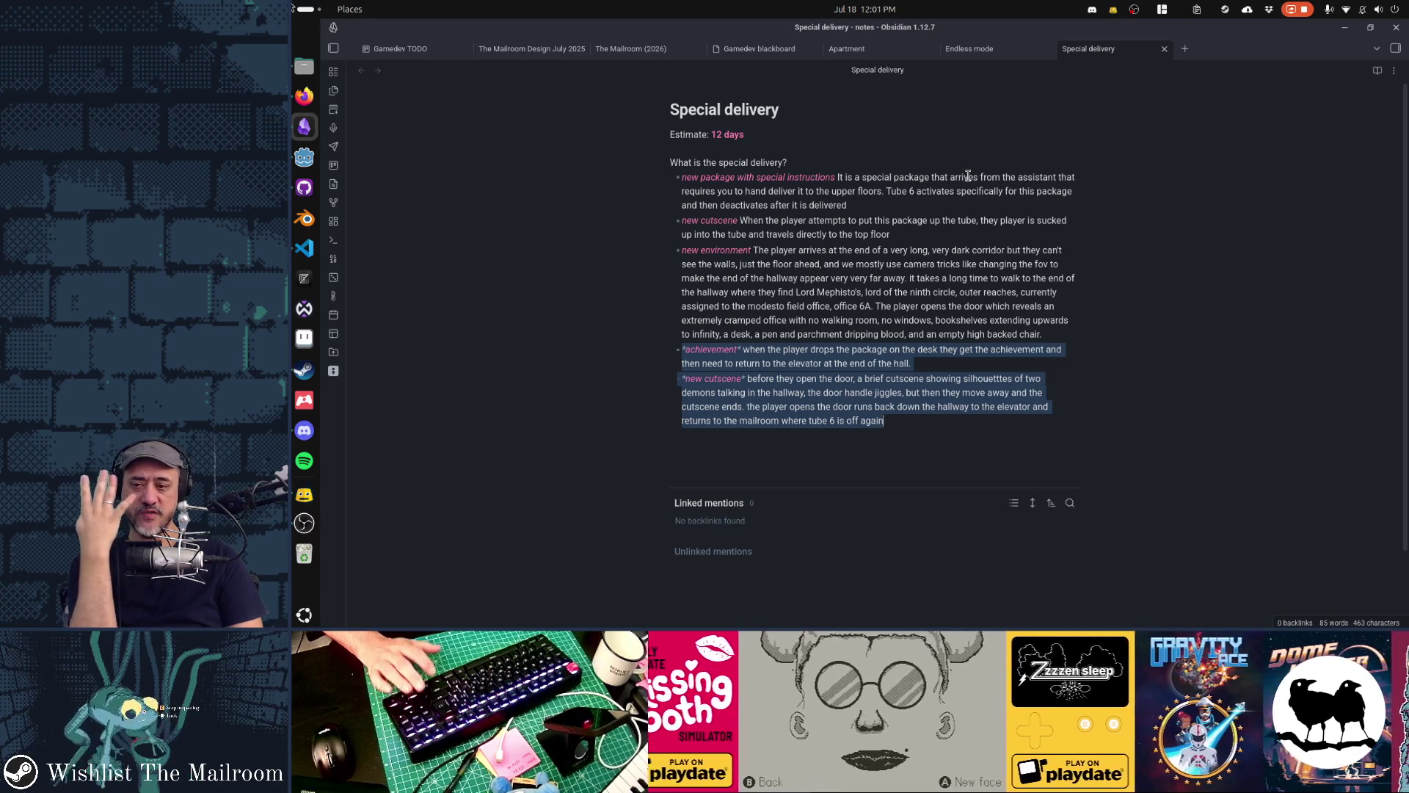
key("Up")
key("Up")
key("Up")
key("shift+Down")
key("shift+Down")
key("shift+Down")
key("shift+End")
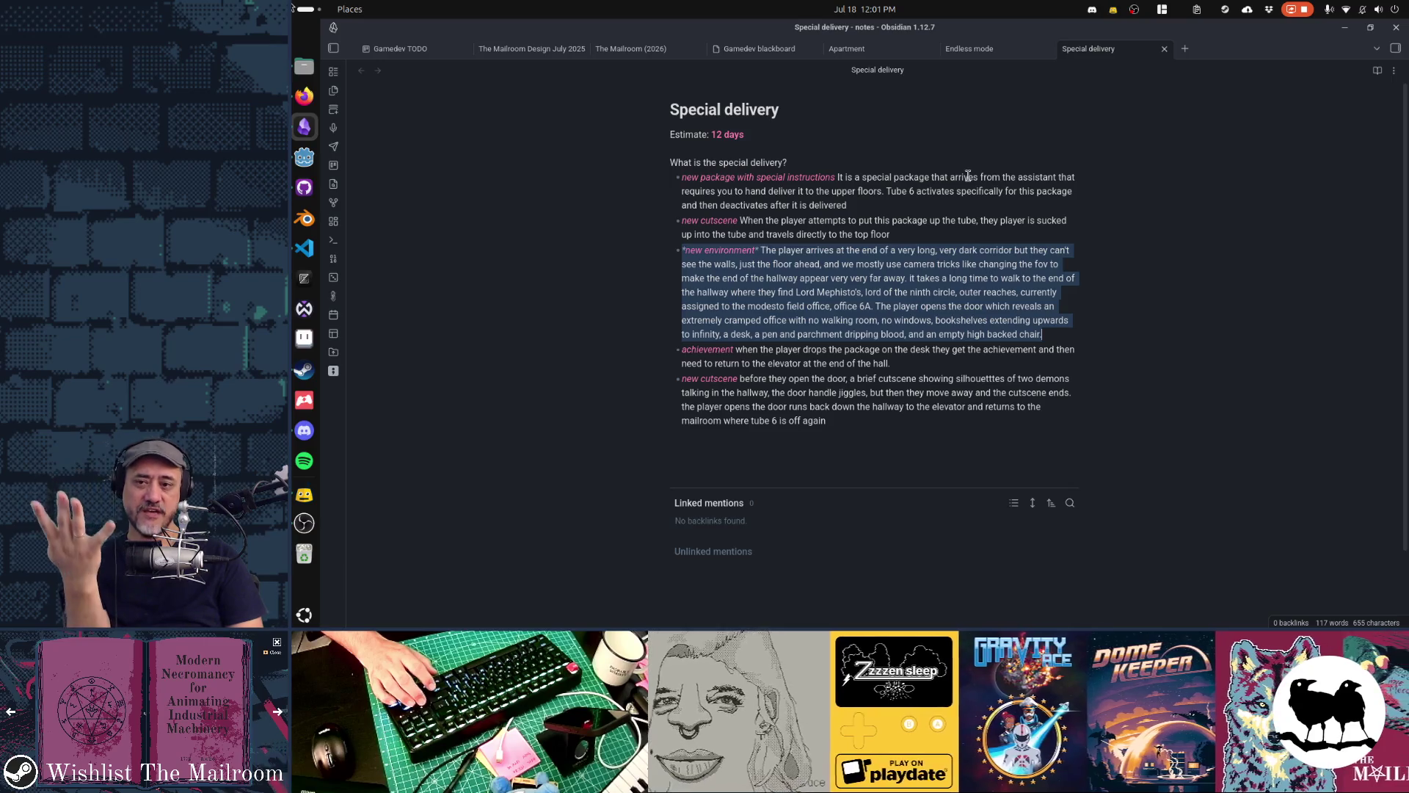
Change the Estimate line so it reads 10 days instead of 12
key("Up")
key("Up")
key("Up")
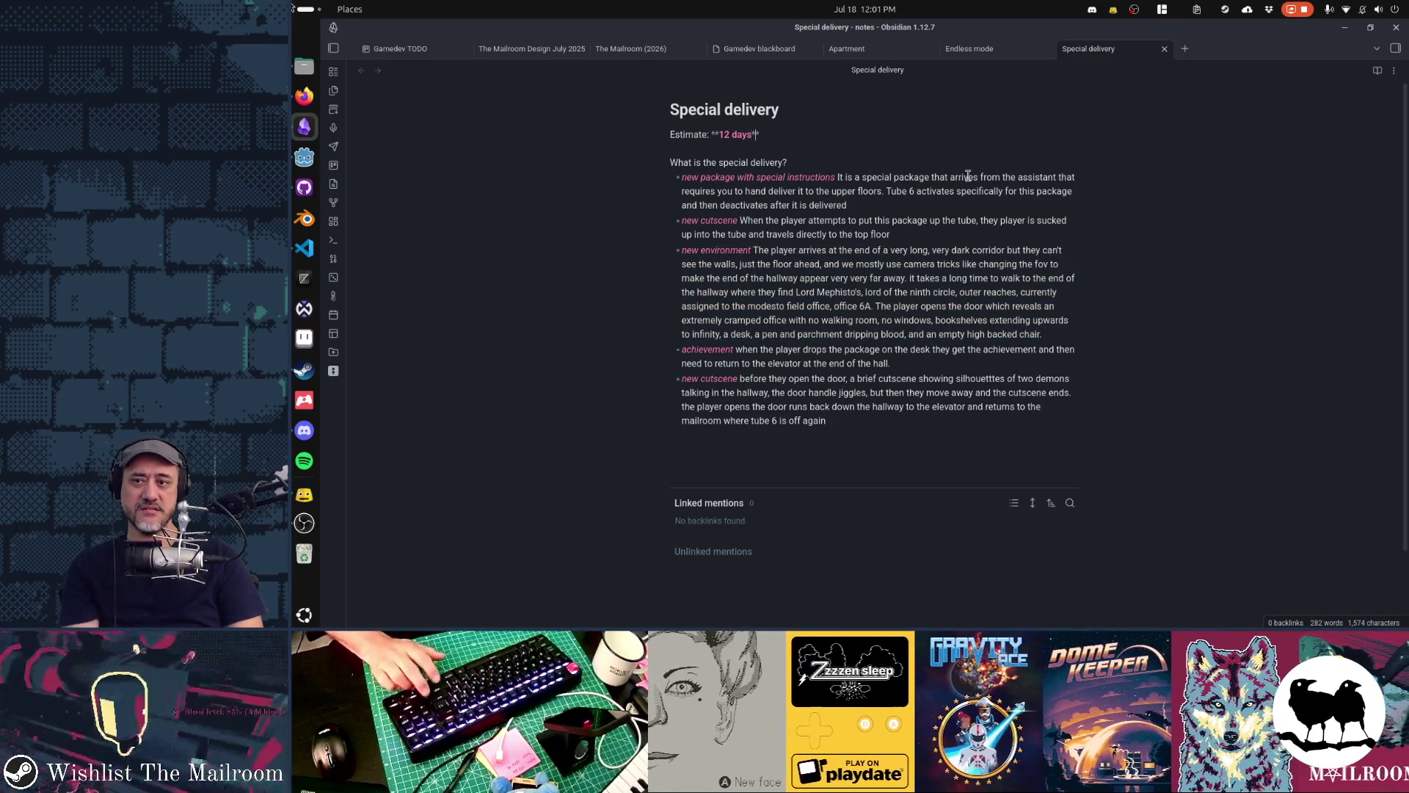
key("Left")
key("Down")
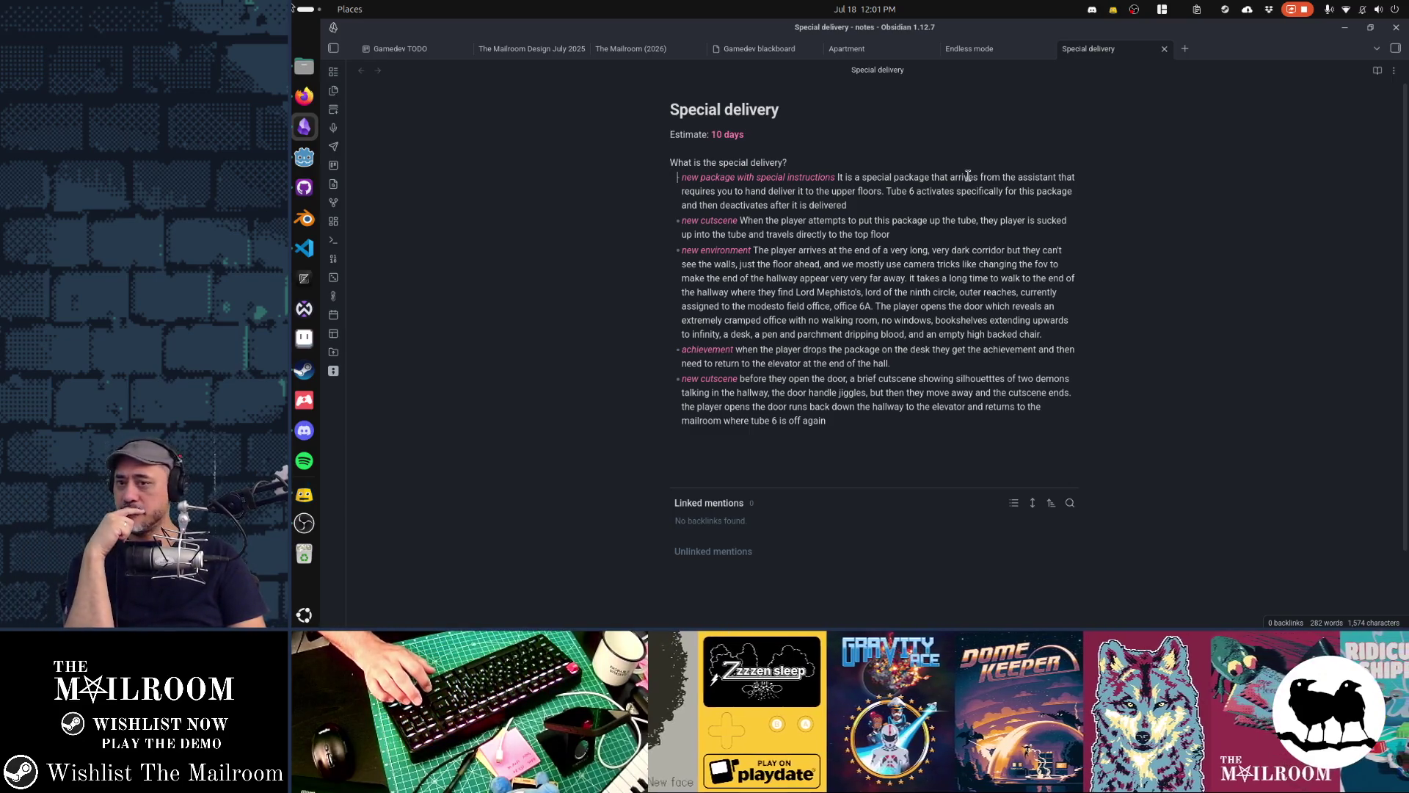
Select the first and second bullets in turn to review them
key("shift+Down")
key("shift+Down")
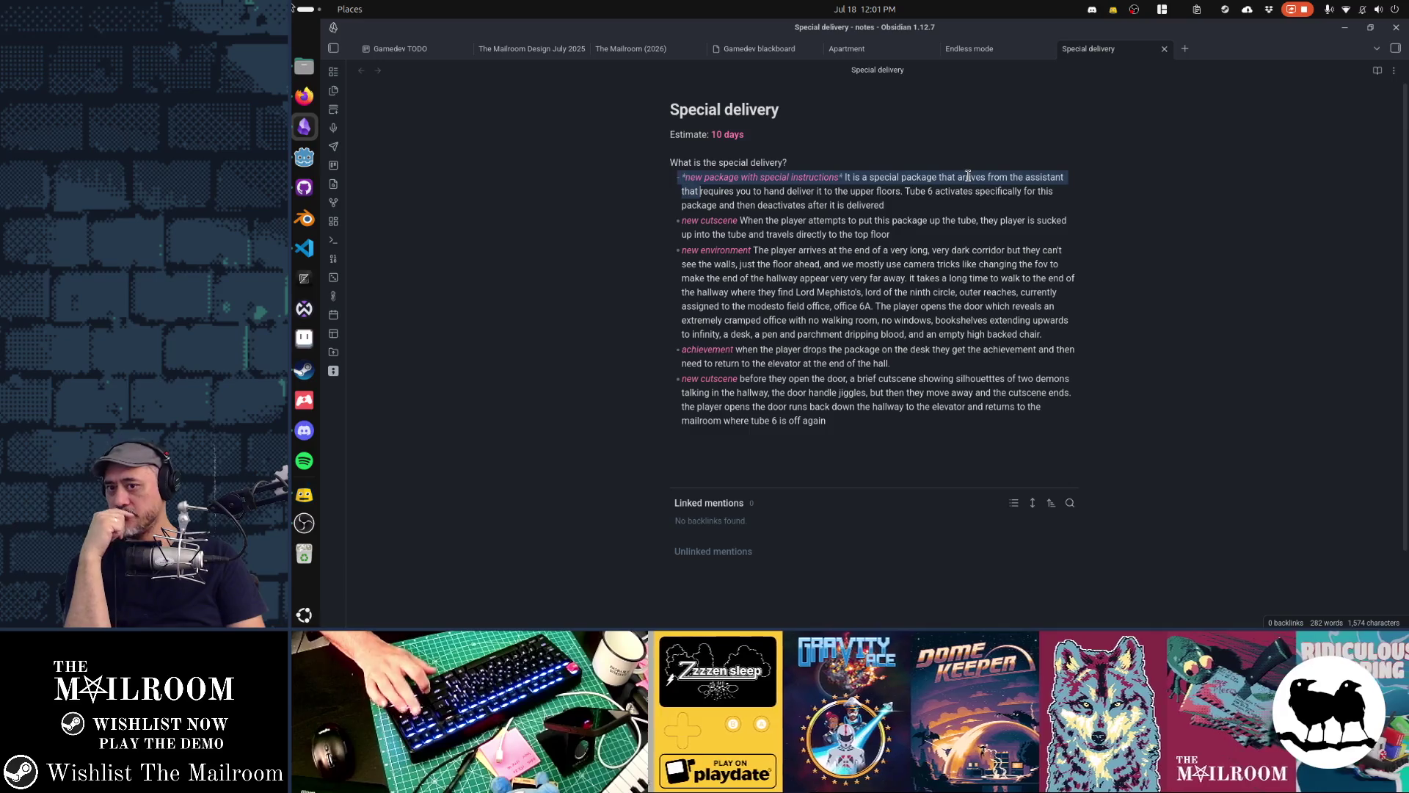
key("shift+Up")
key("shift+End")
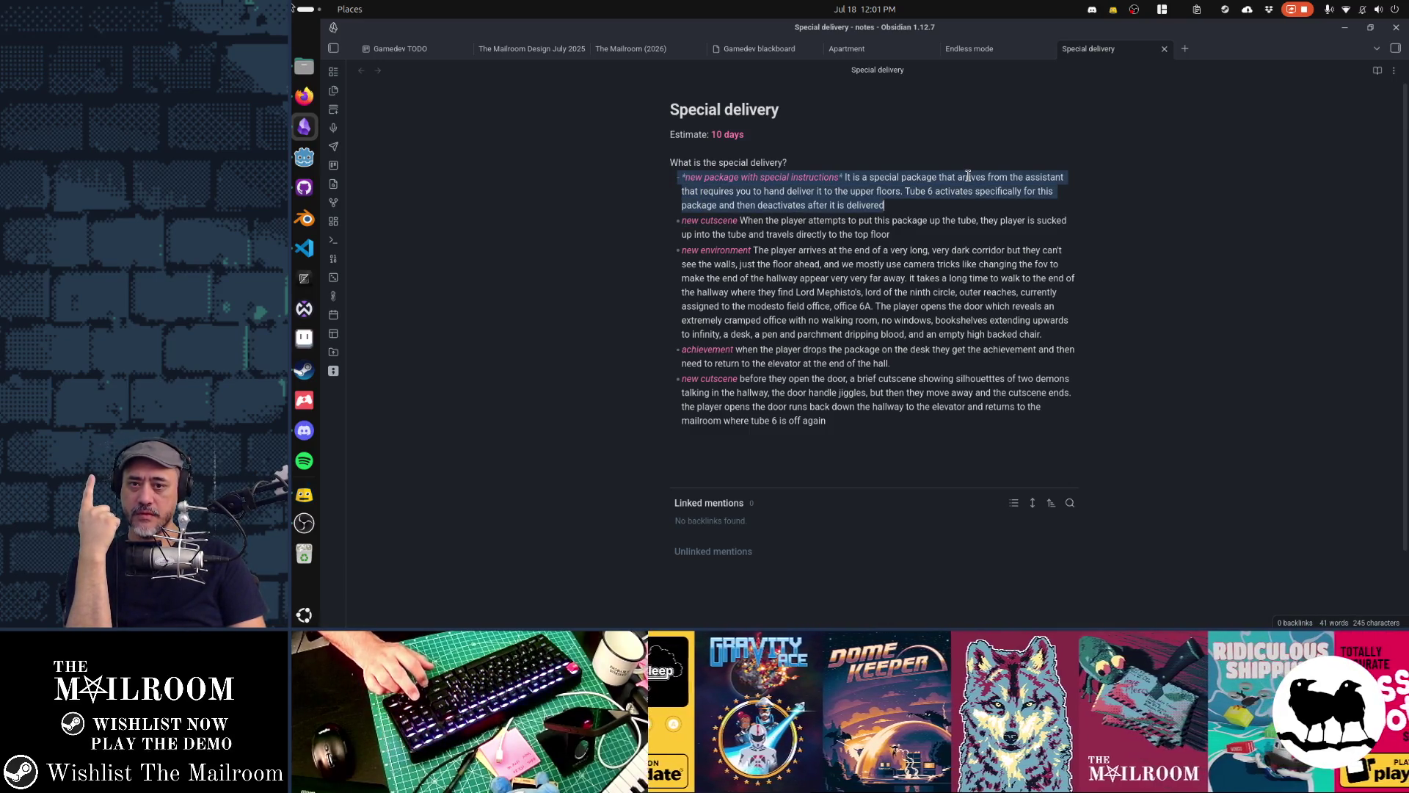
key("Down")
key("Home")
key("shift+End")
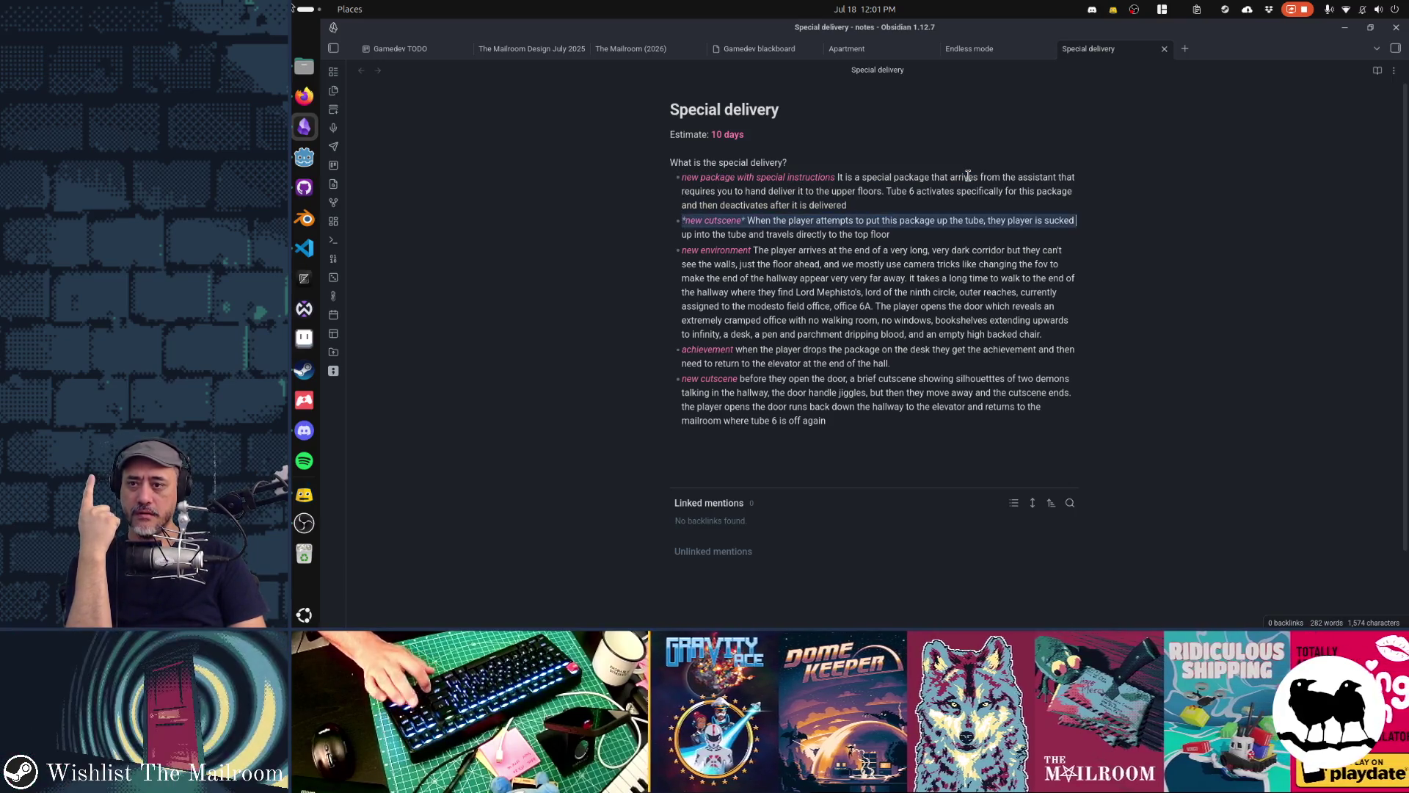
key("shift+Down")
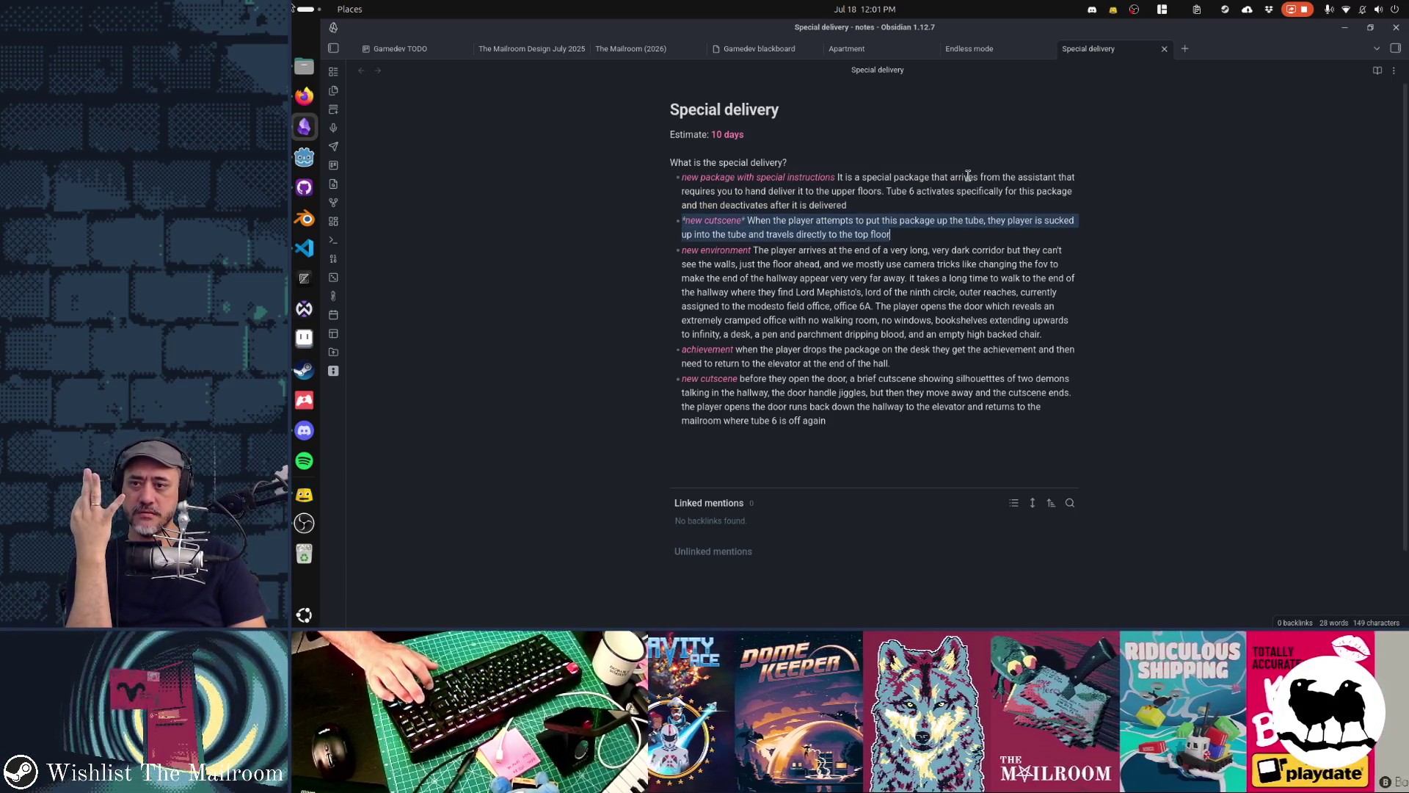
Select the third bullet and the last two bullets, then return to the top of the note
key("Down")
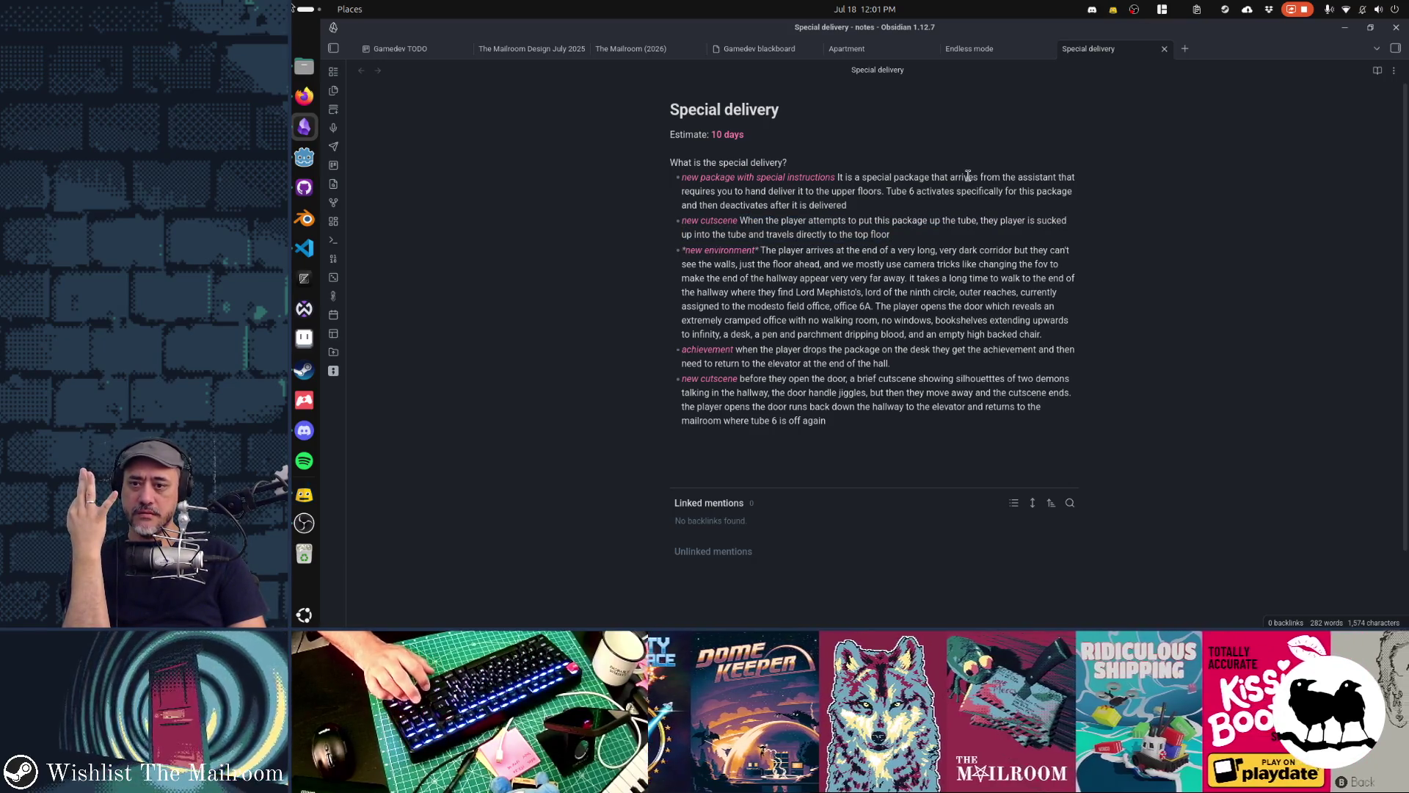
key("Home")
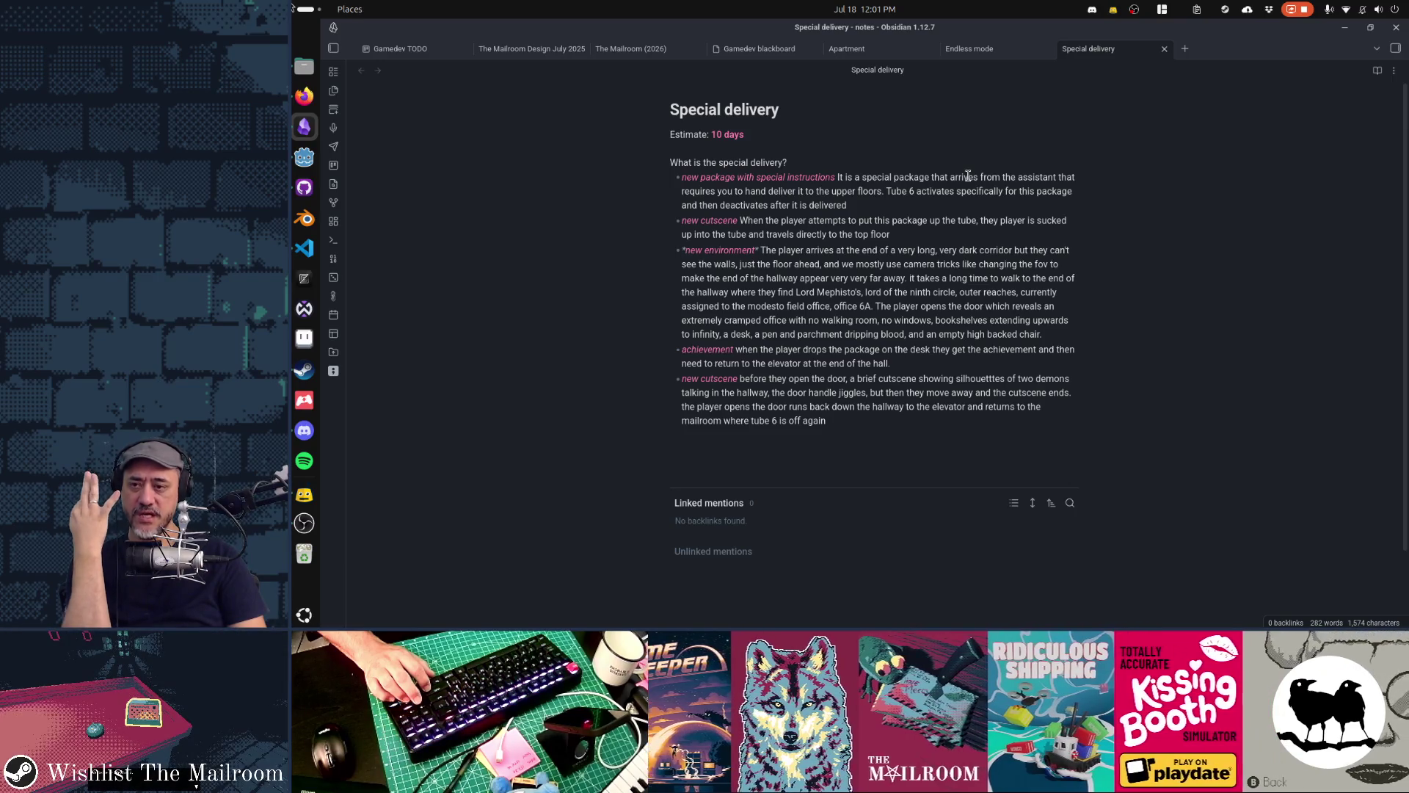
key("Down")
key("Down")
key("Down")
key("Down")
key("shift+Down")
key("shift+Down")
key("shift+Down")
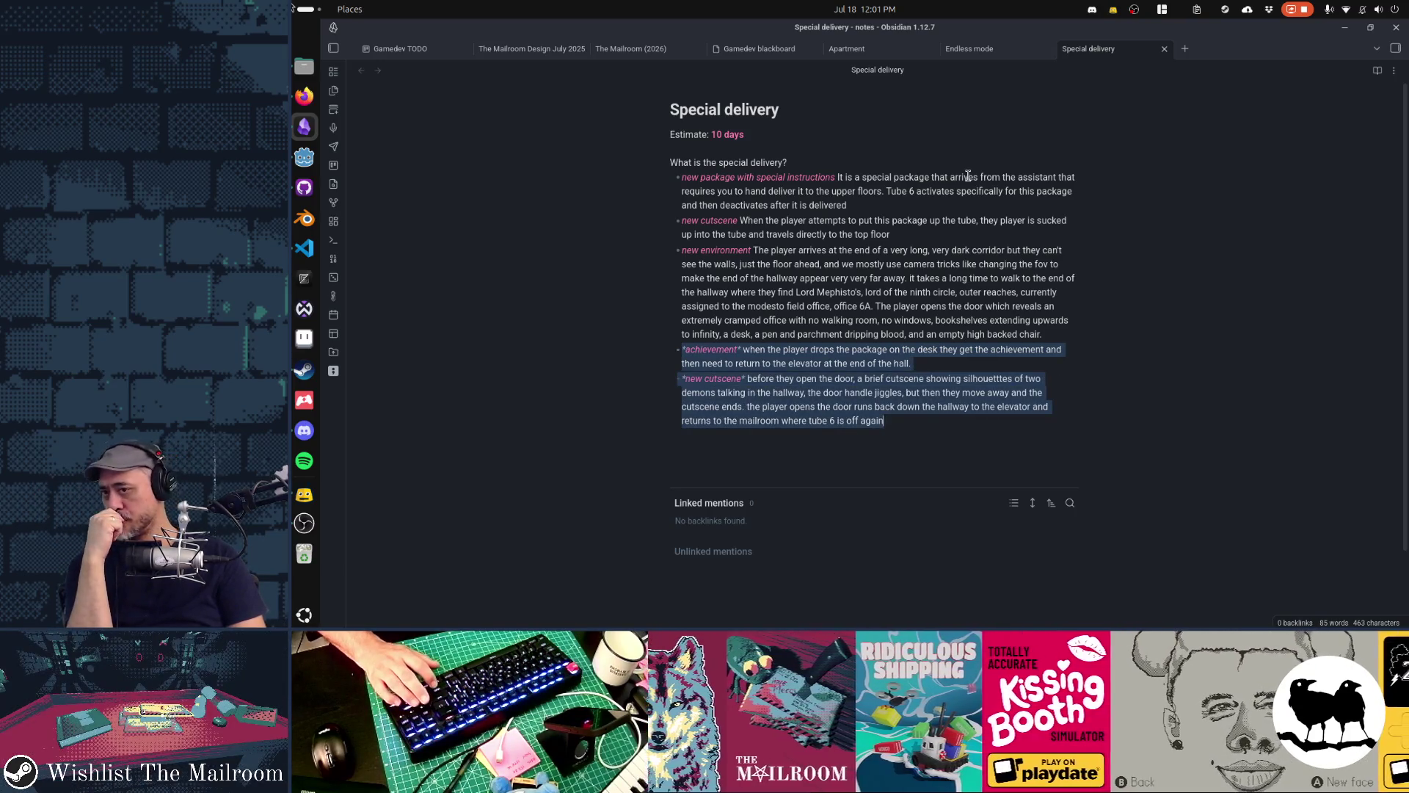
key("ctrl+Home")
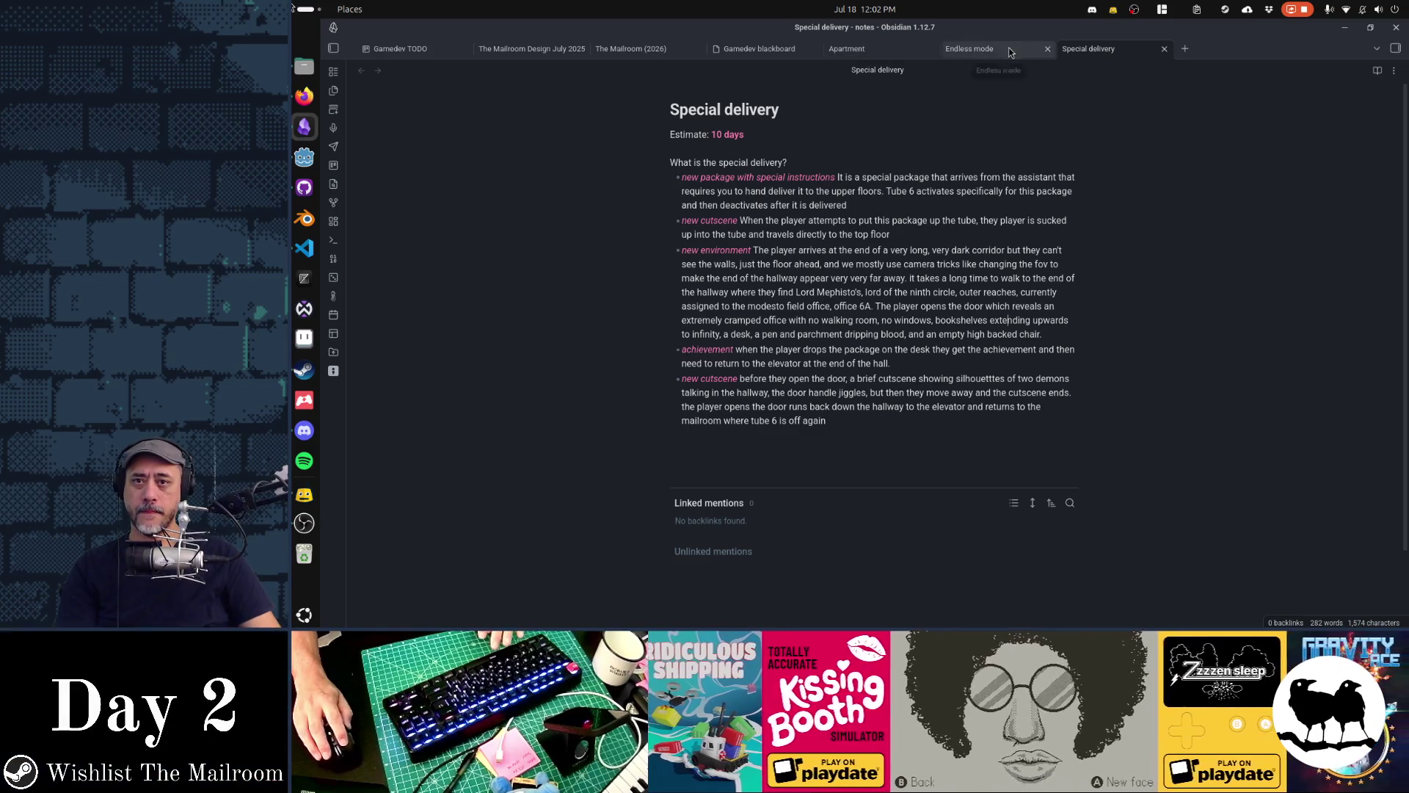
Flip between the Apartment, Endless mode and Special delivery notes
left_click(976, 48)
left_click(886, 50)
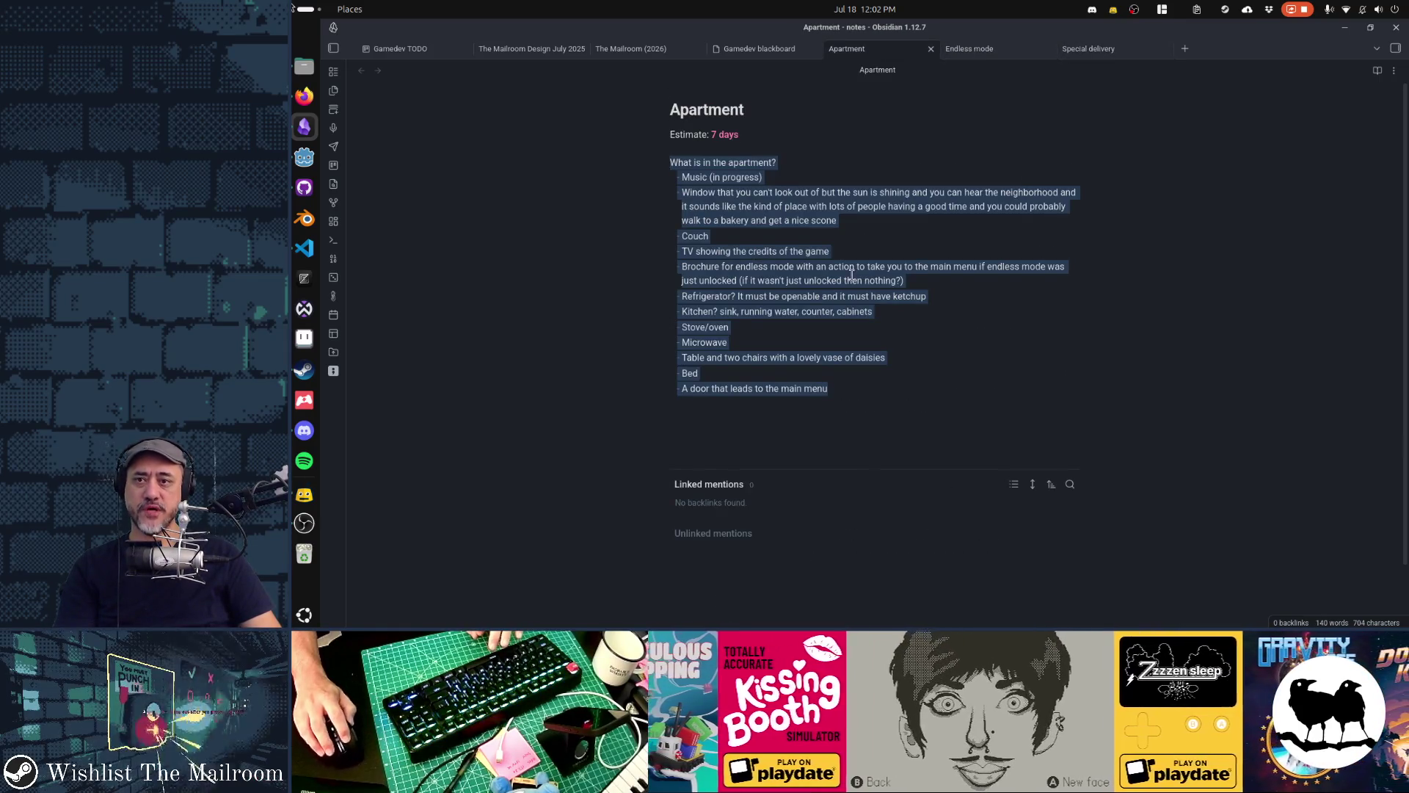
left_click(853, 279)
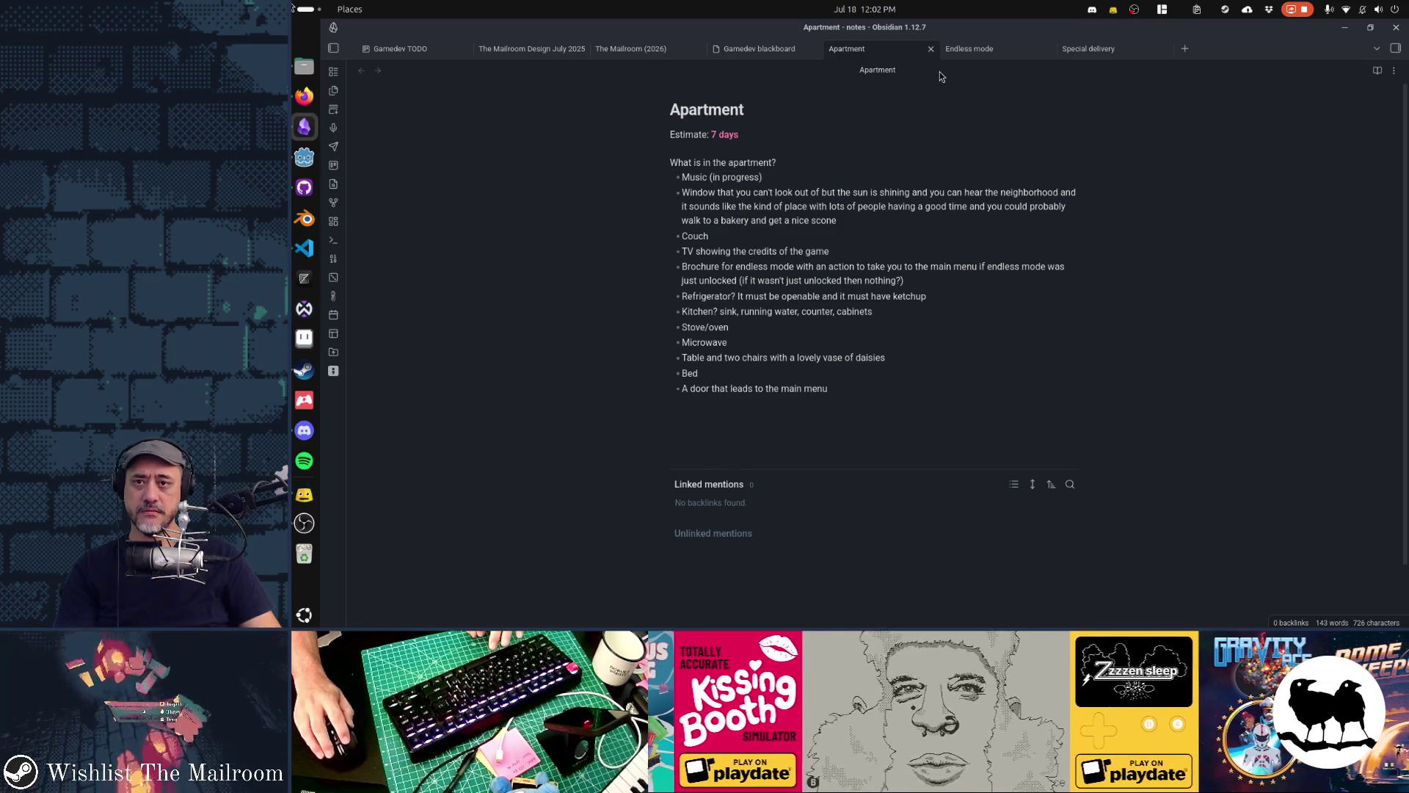
left_click(961, 51)
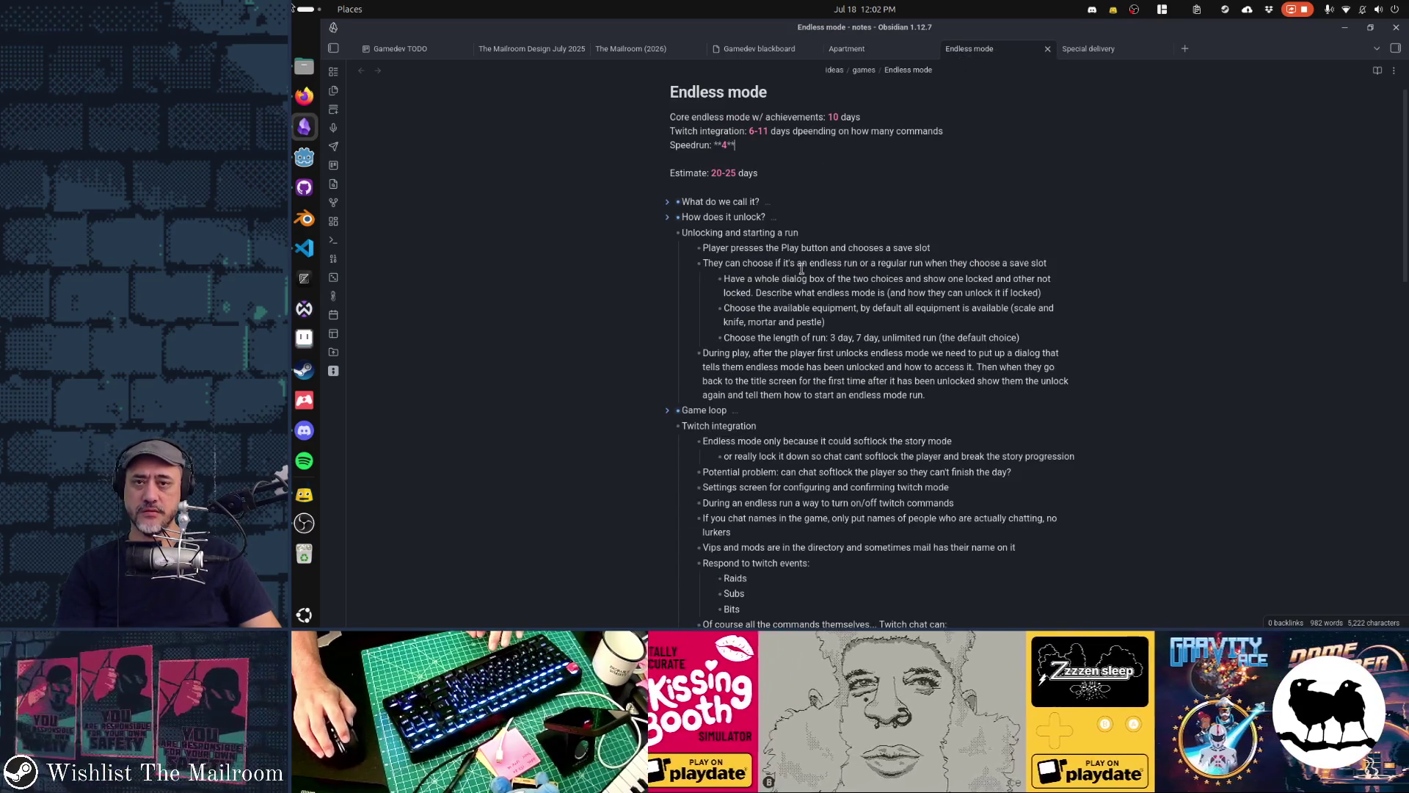
left_click(1078, 49)
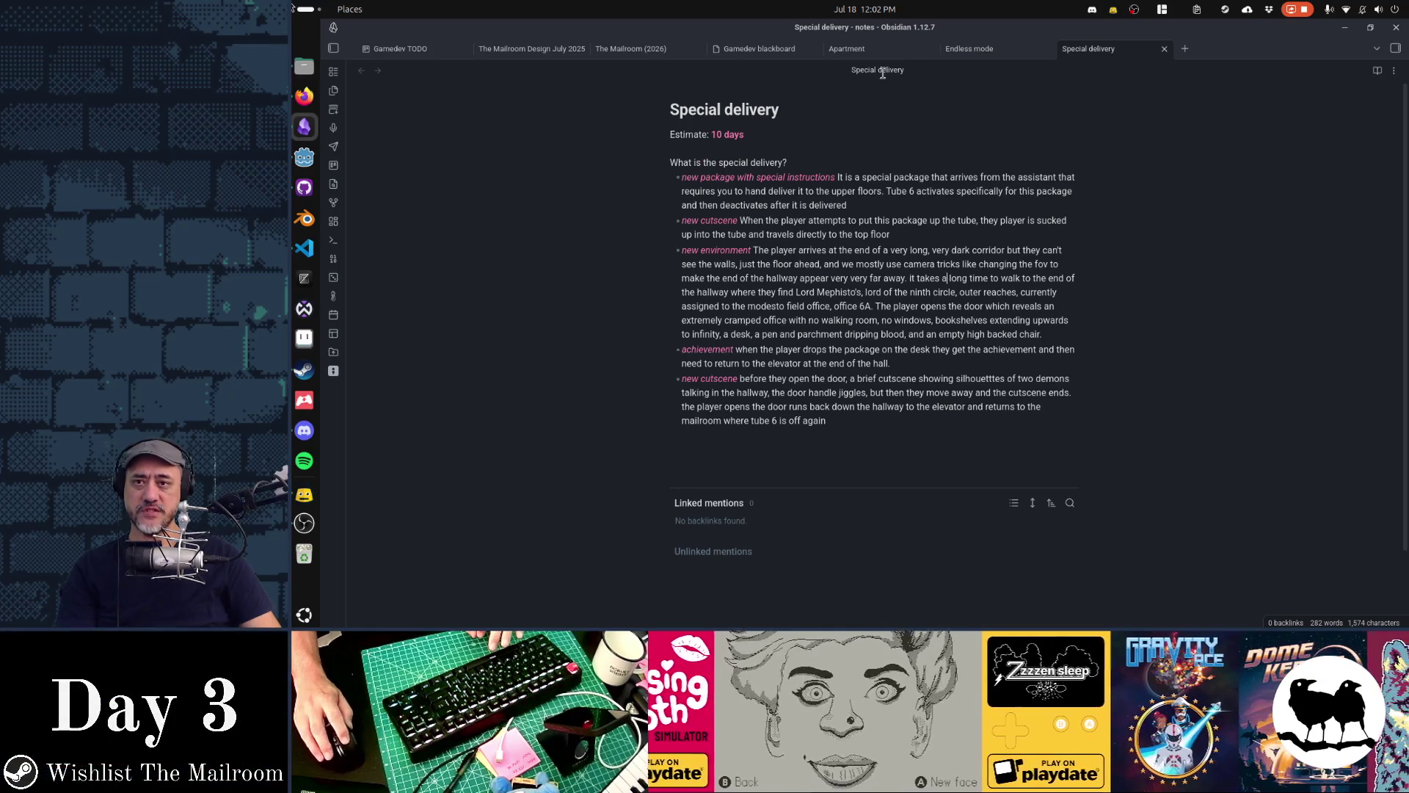
left_click(860, 57)
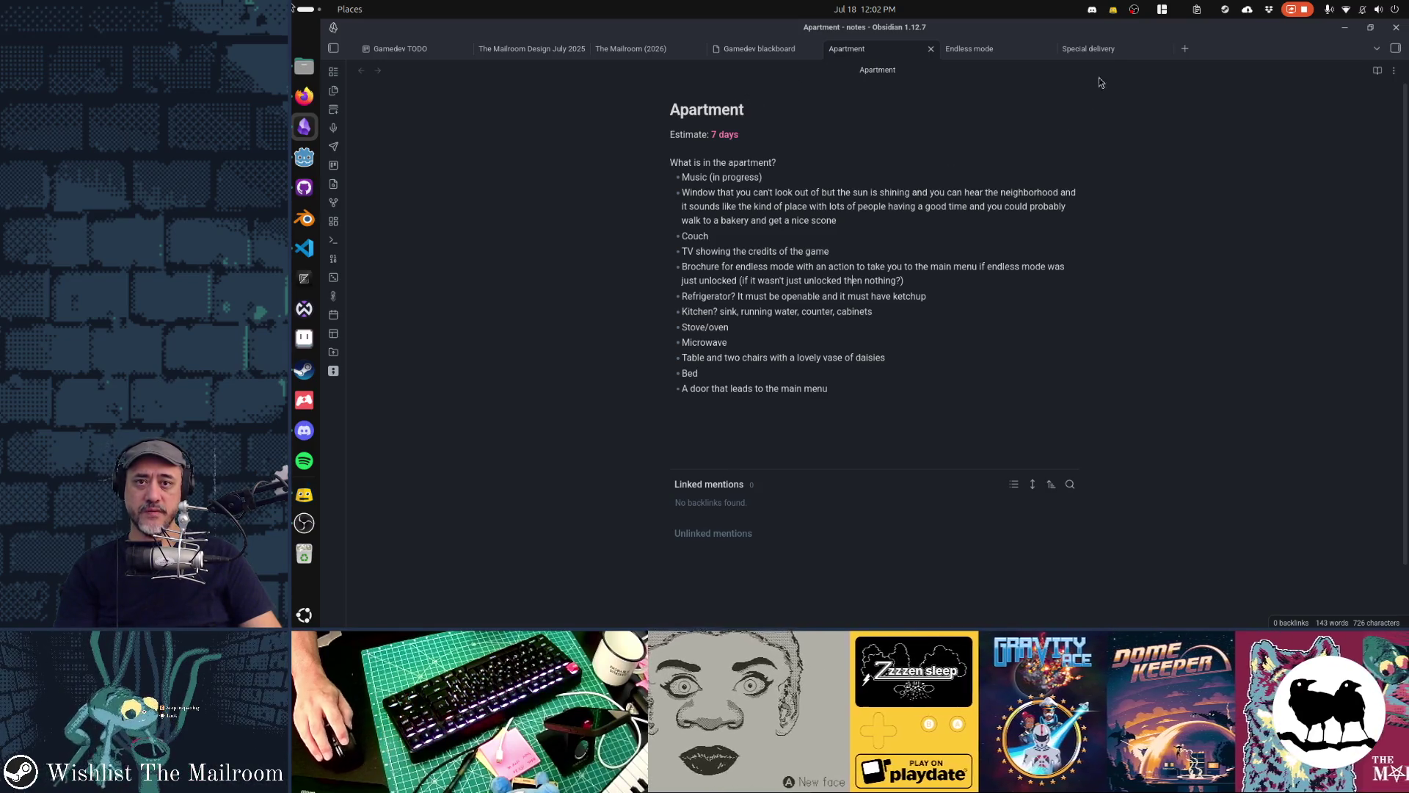
Move the Special delivery tab ahead of Endless mode and settle on the Apartment note
left_click_drag(1109, 57, 968, 55)
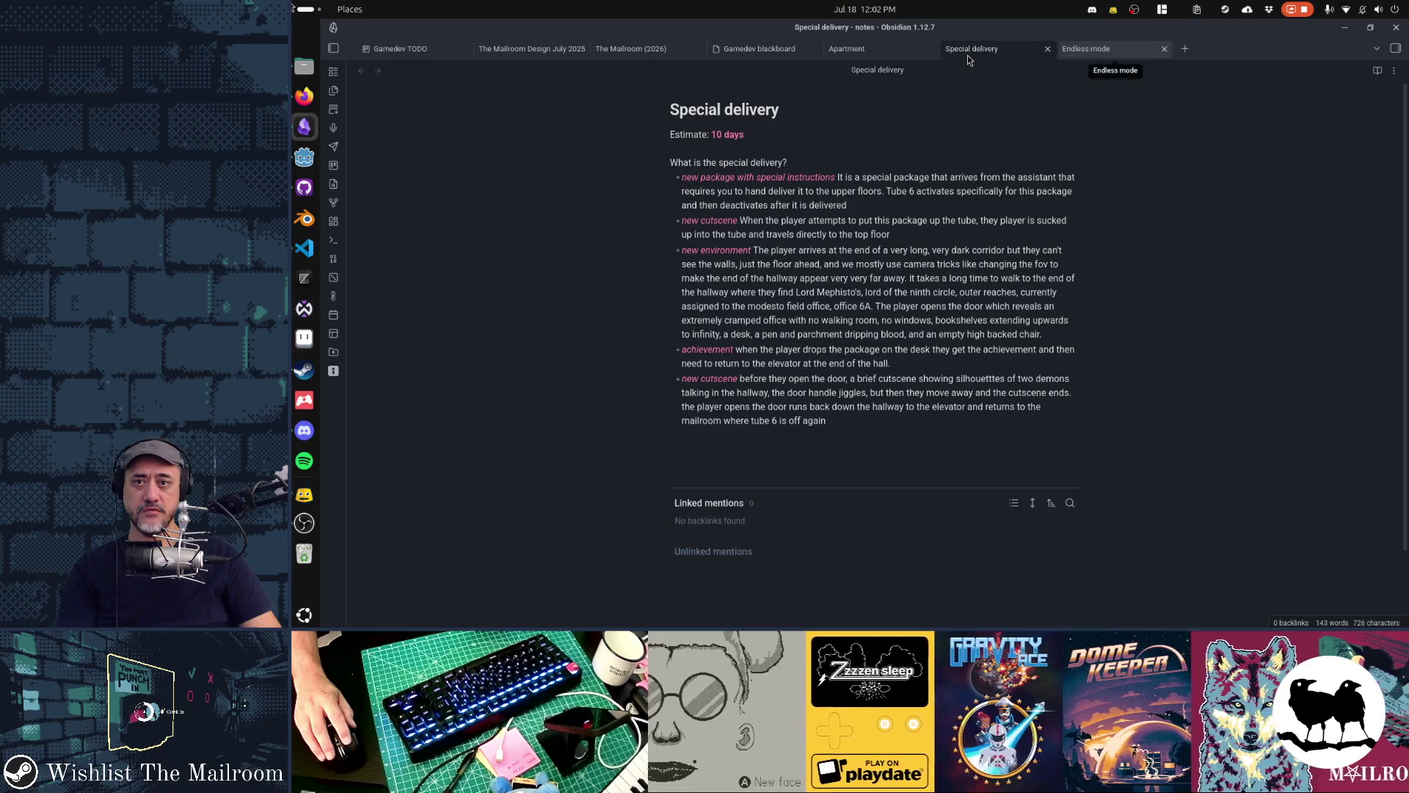
left_click(1096, 53)
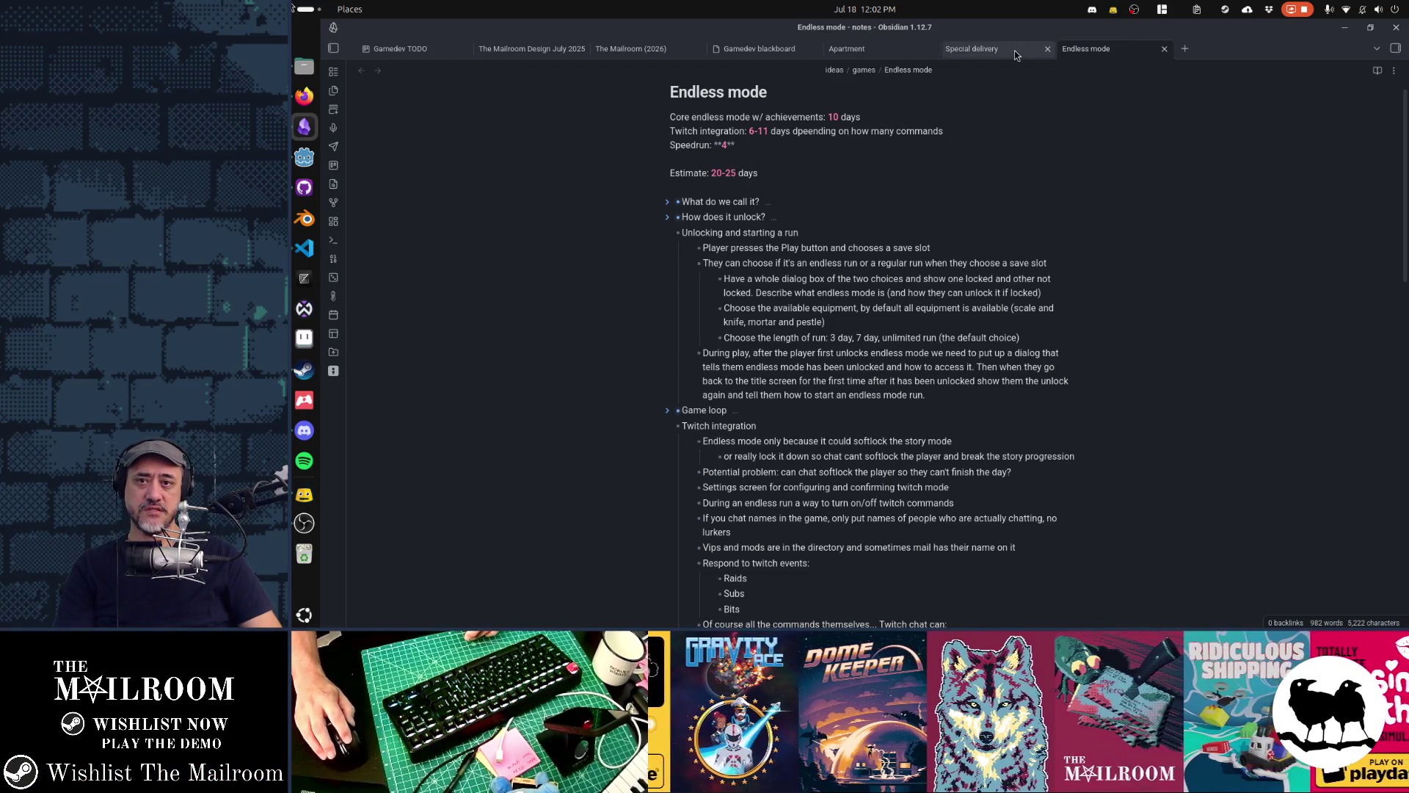
left_click(969, 48)
left_click(876, 47)
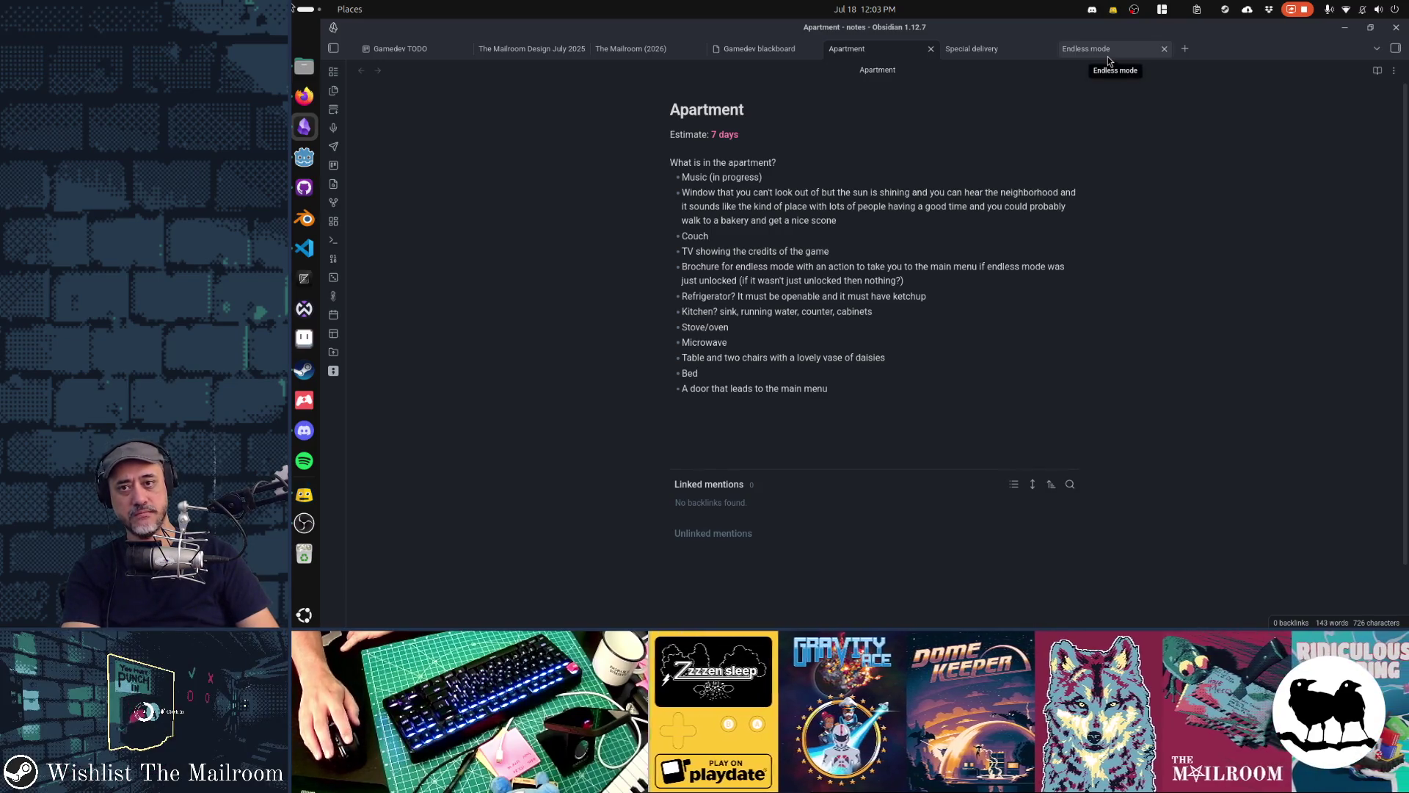
left_click(1044, 170)
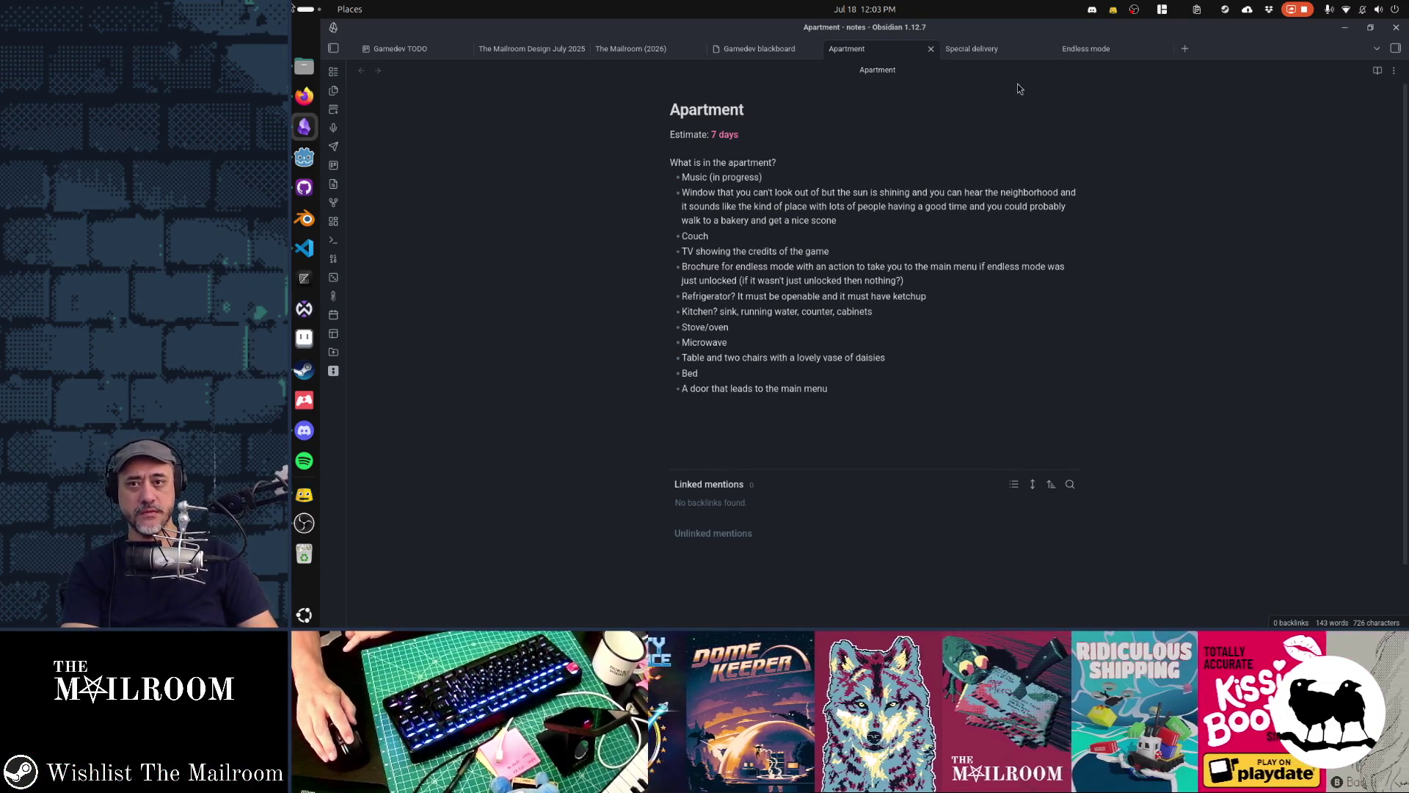
Move the Special delivery tab to the end of the tab row and cycle through the notes
left_click_drag(1015, 57, 1152, 54)
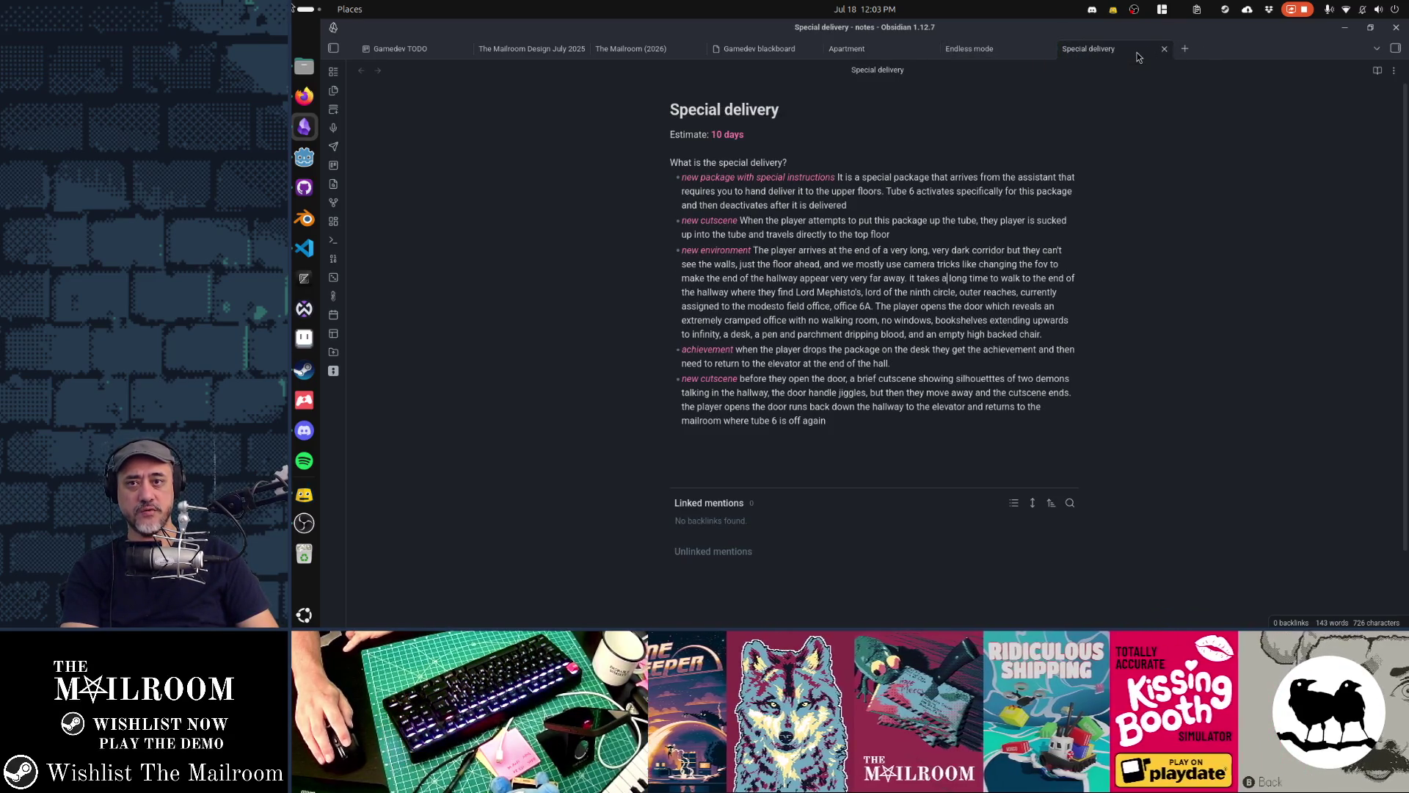
left_click(1003, 50)
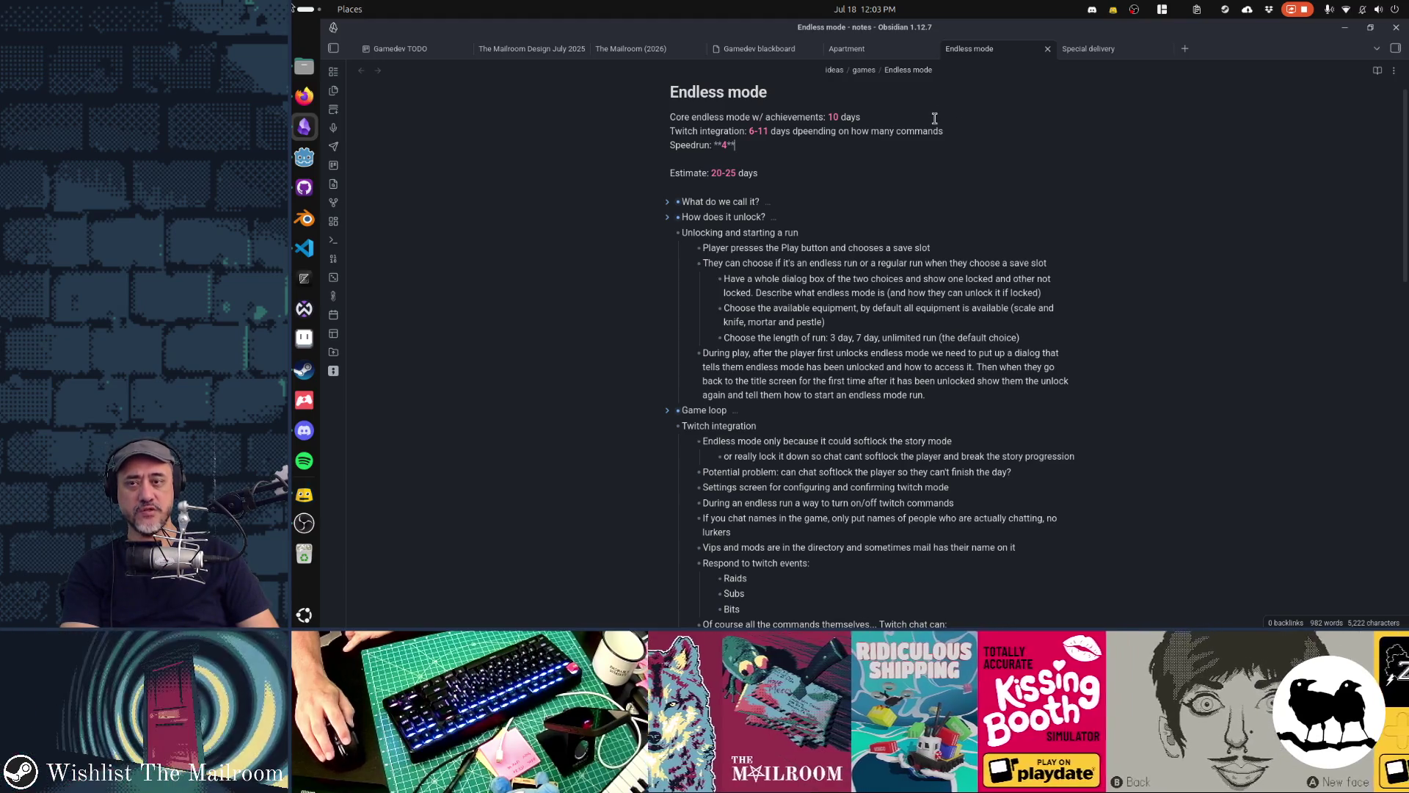
left_click(878, 52)
left_click(974, 50)
left_click(856, 50)
left_click(1107, 47)
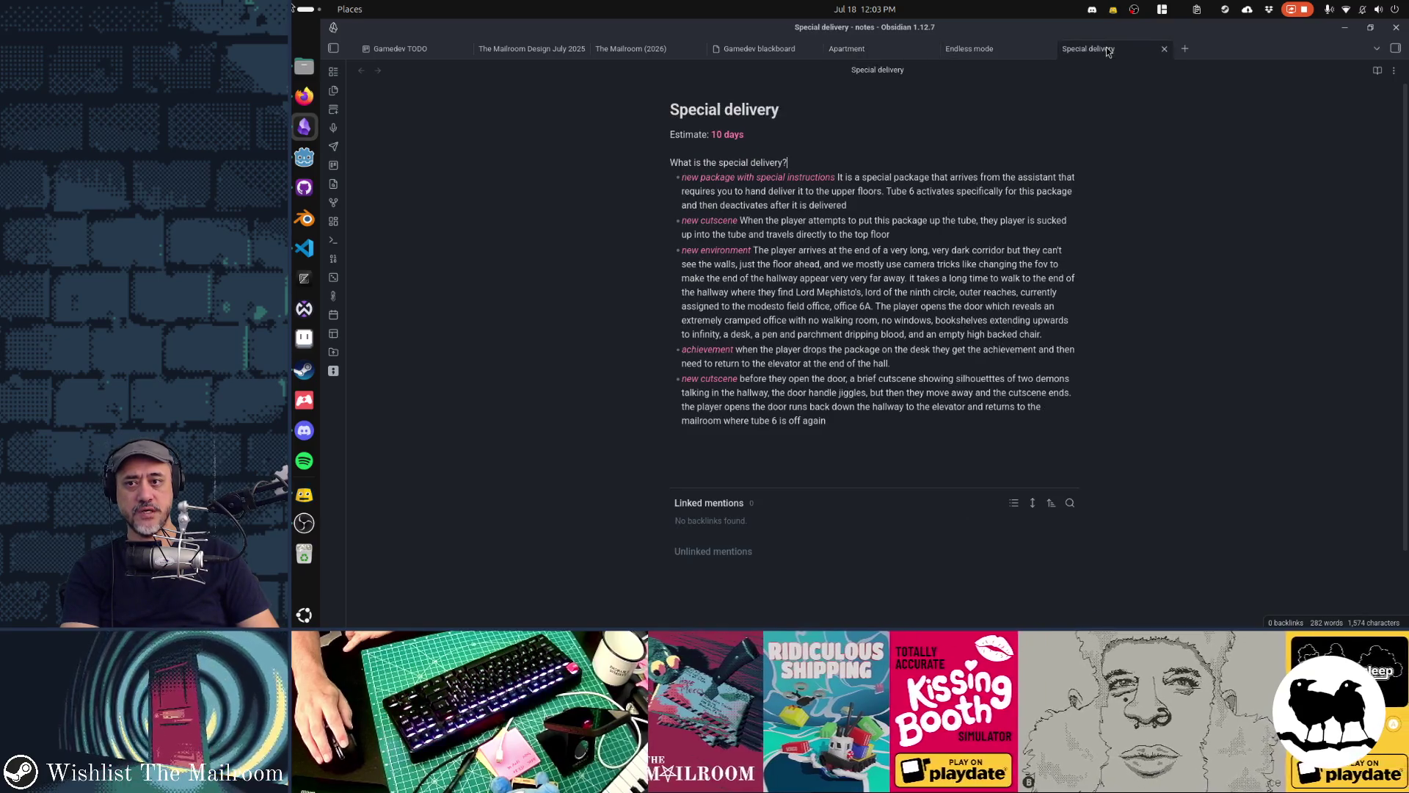
Review the Apartment and Endless mode notes, then return to Special delivery
left_click(890, 50)
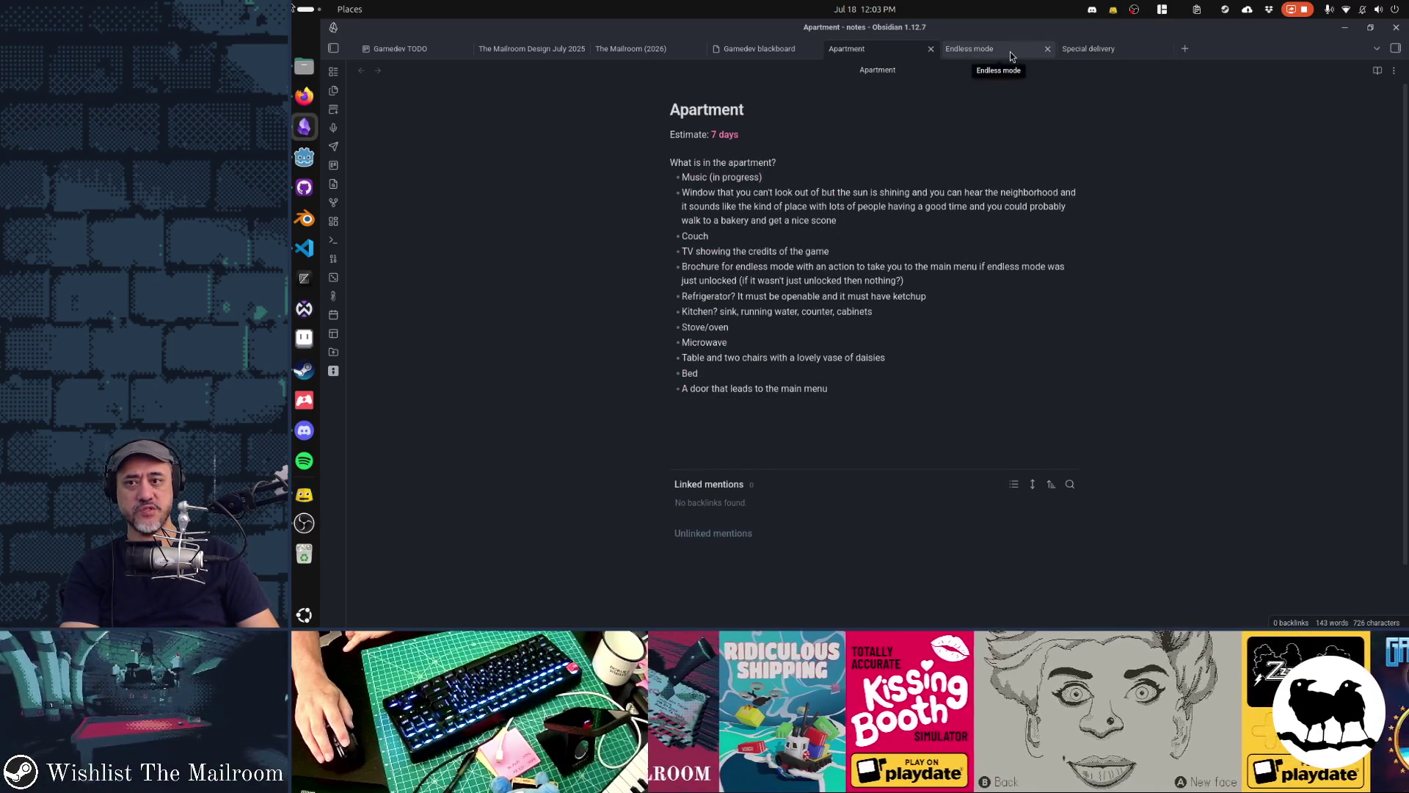
left_click(1010, 51)
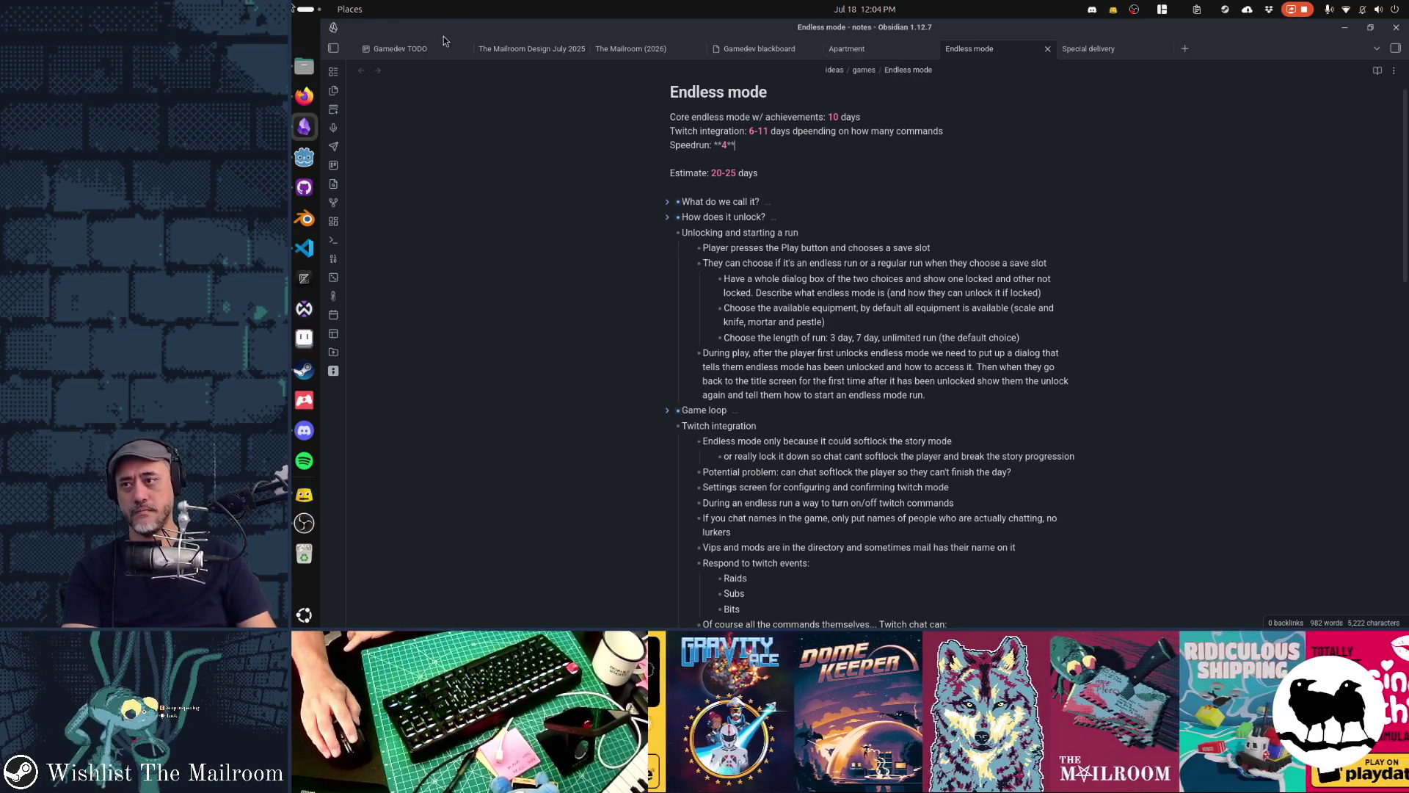
left_click(889, 49)
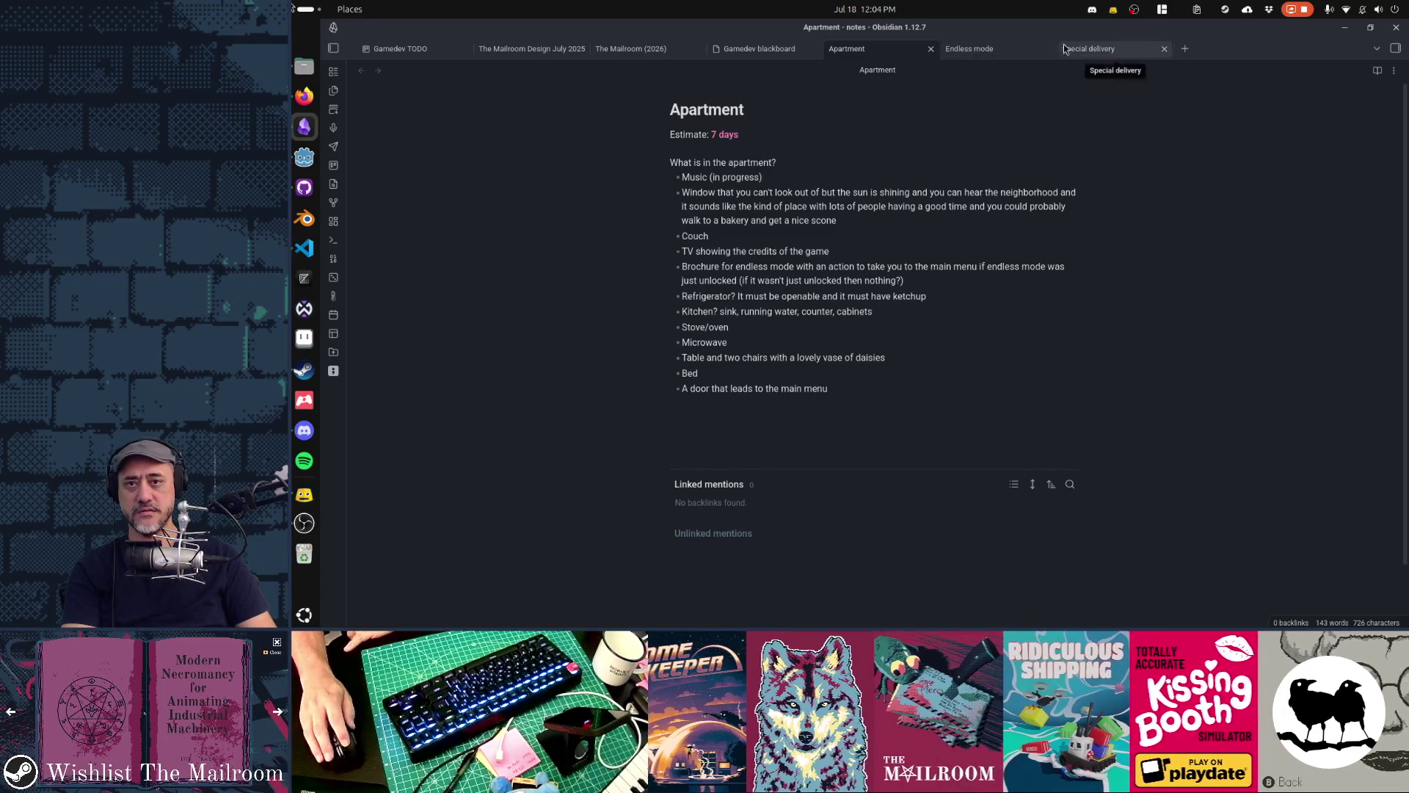
left_click(1090, 48)
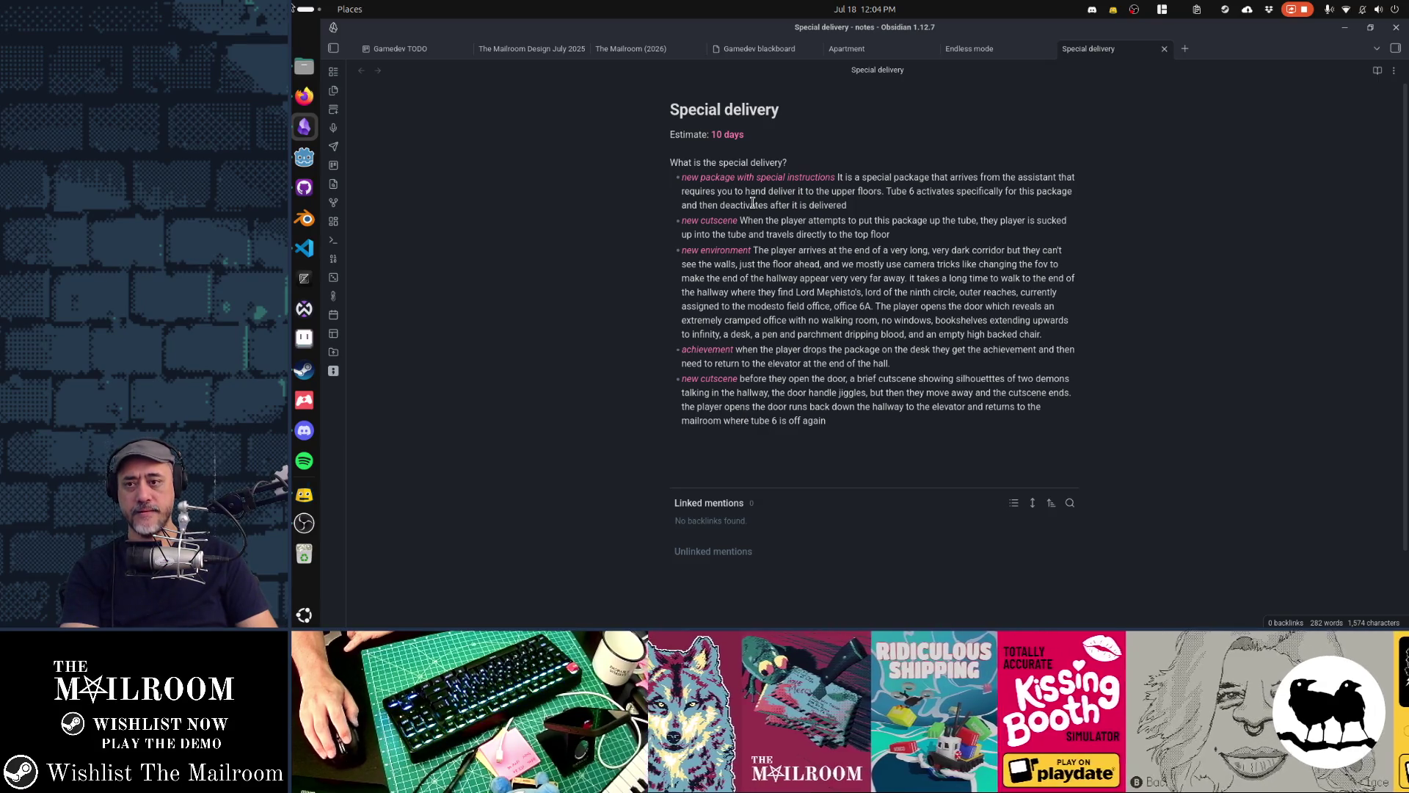
Insert 'Choose a whole new color palette for the shader' as the new first bullet, then launch Aseprite
key("Up")
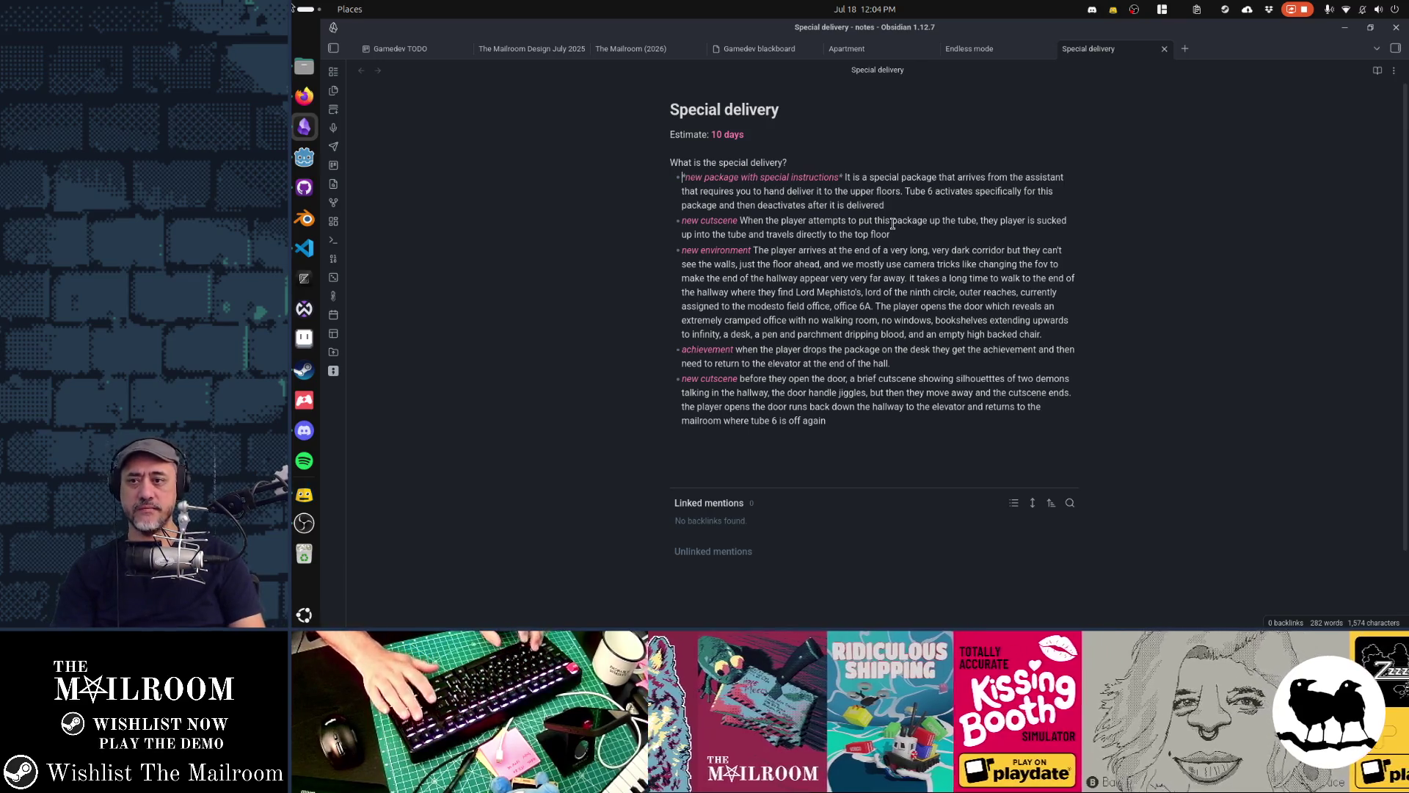
key("Return")
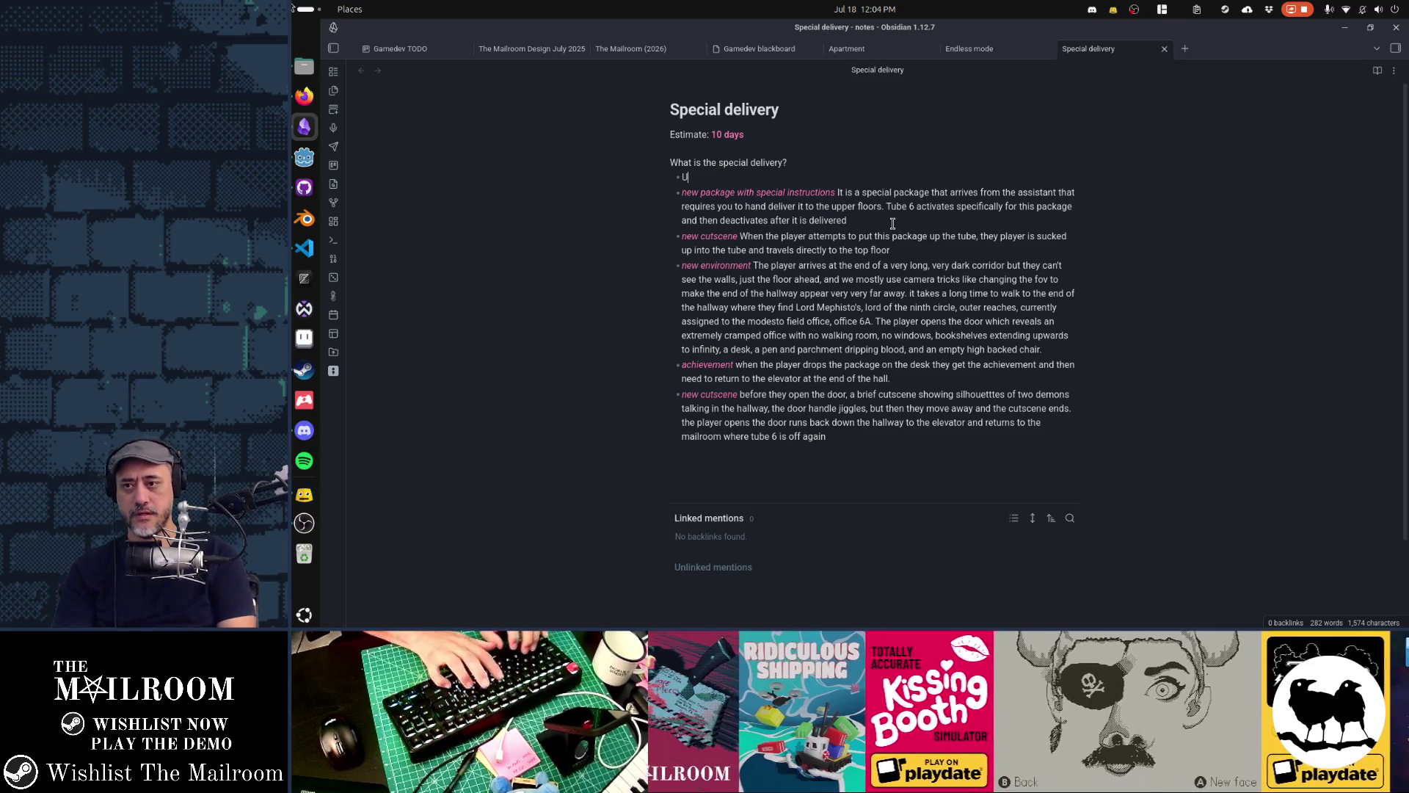
type("s")
key("BackSpace")
key("BackSpace")
type("Choose a whole new color ")
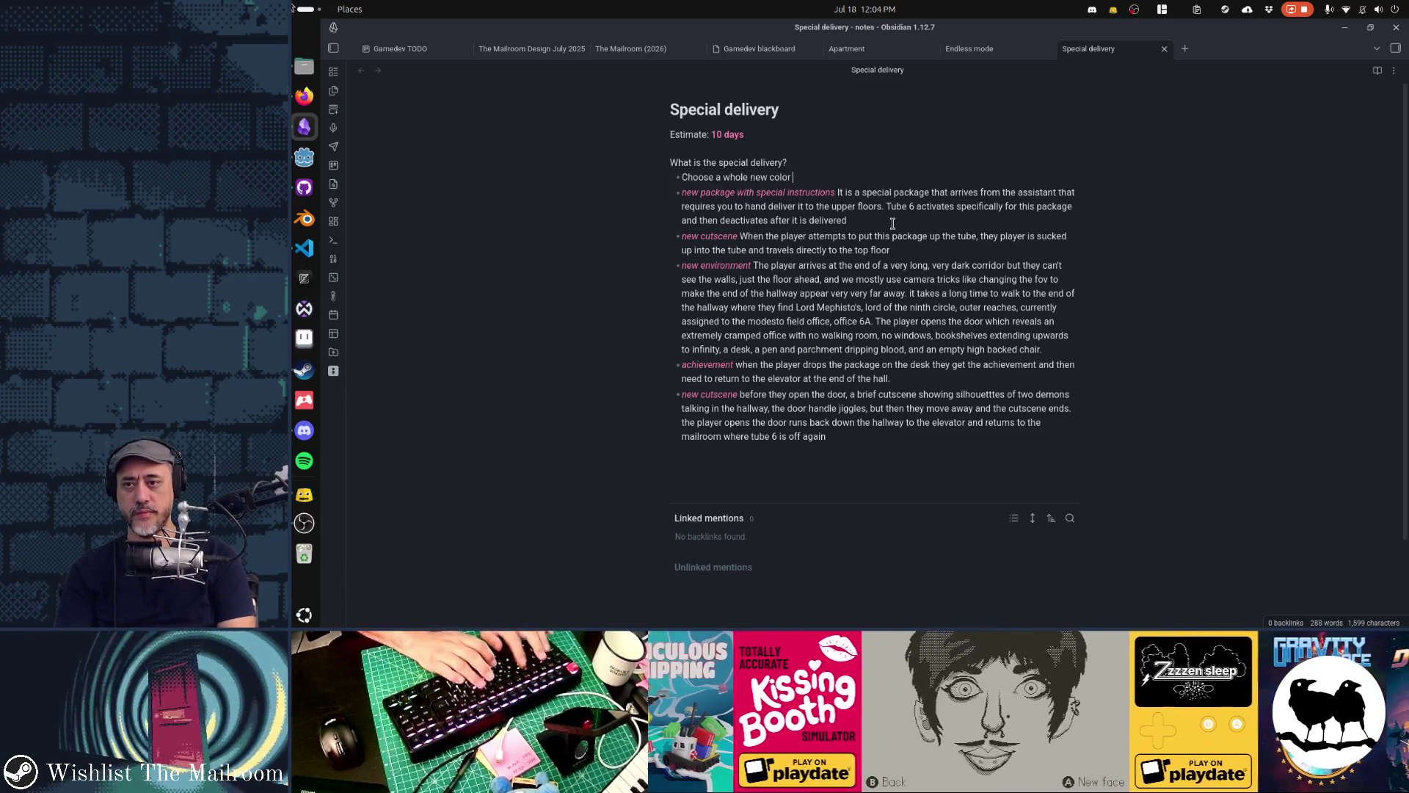
type("palette for the sh")
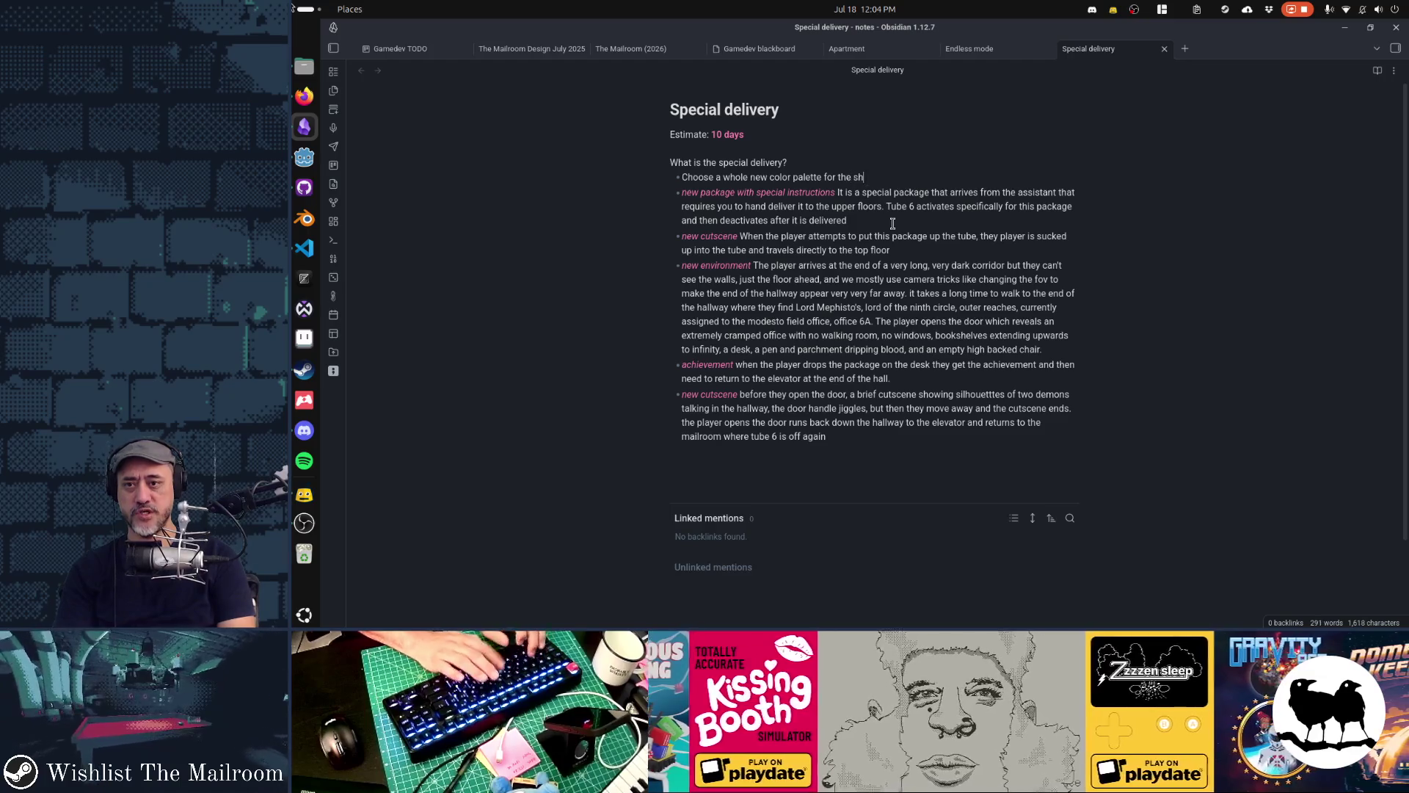
type("ader")
key("Home")
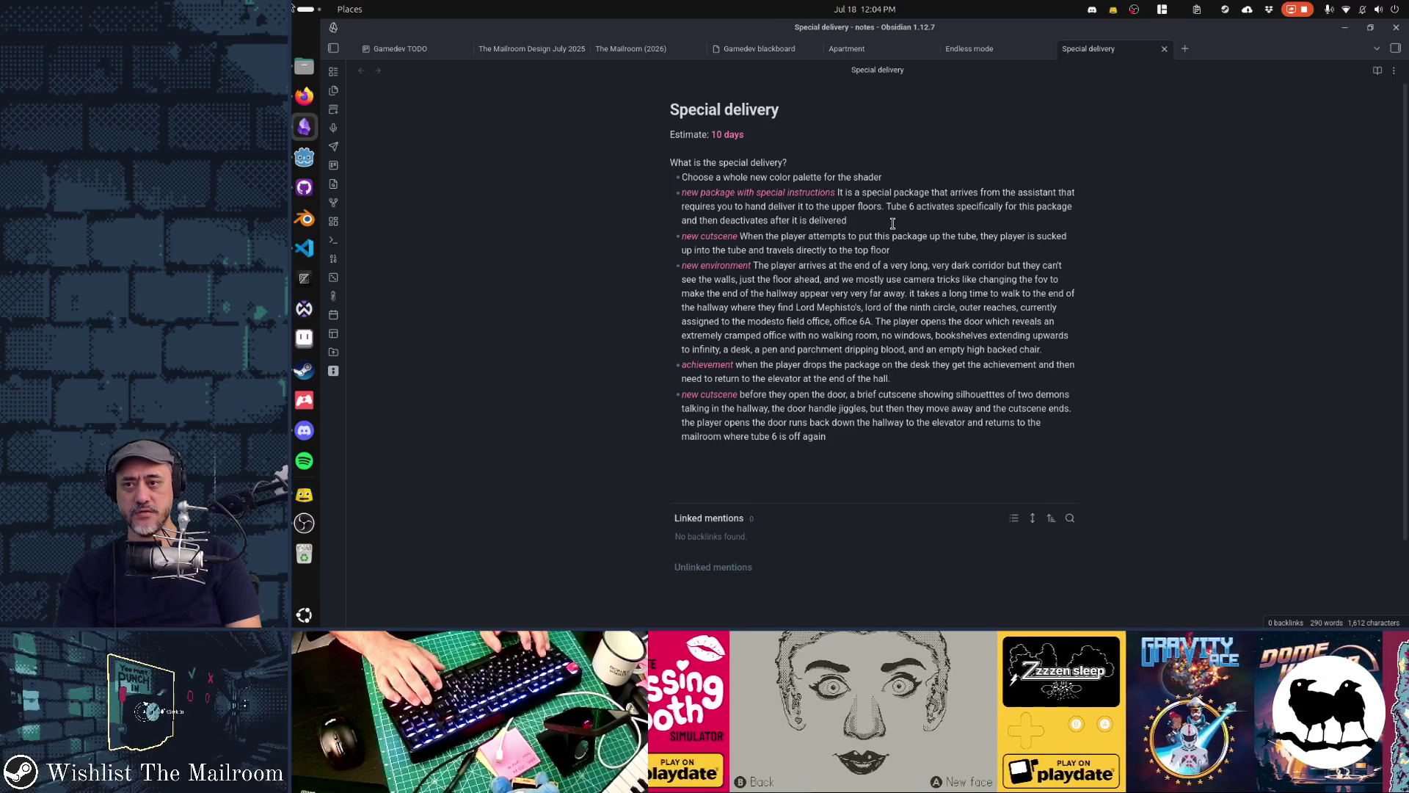
key("Down")
key("Down")
key("Down")
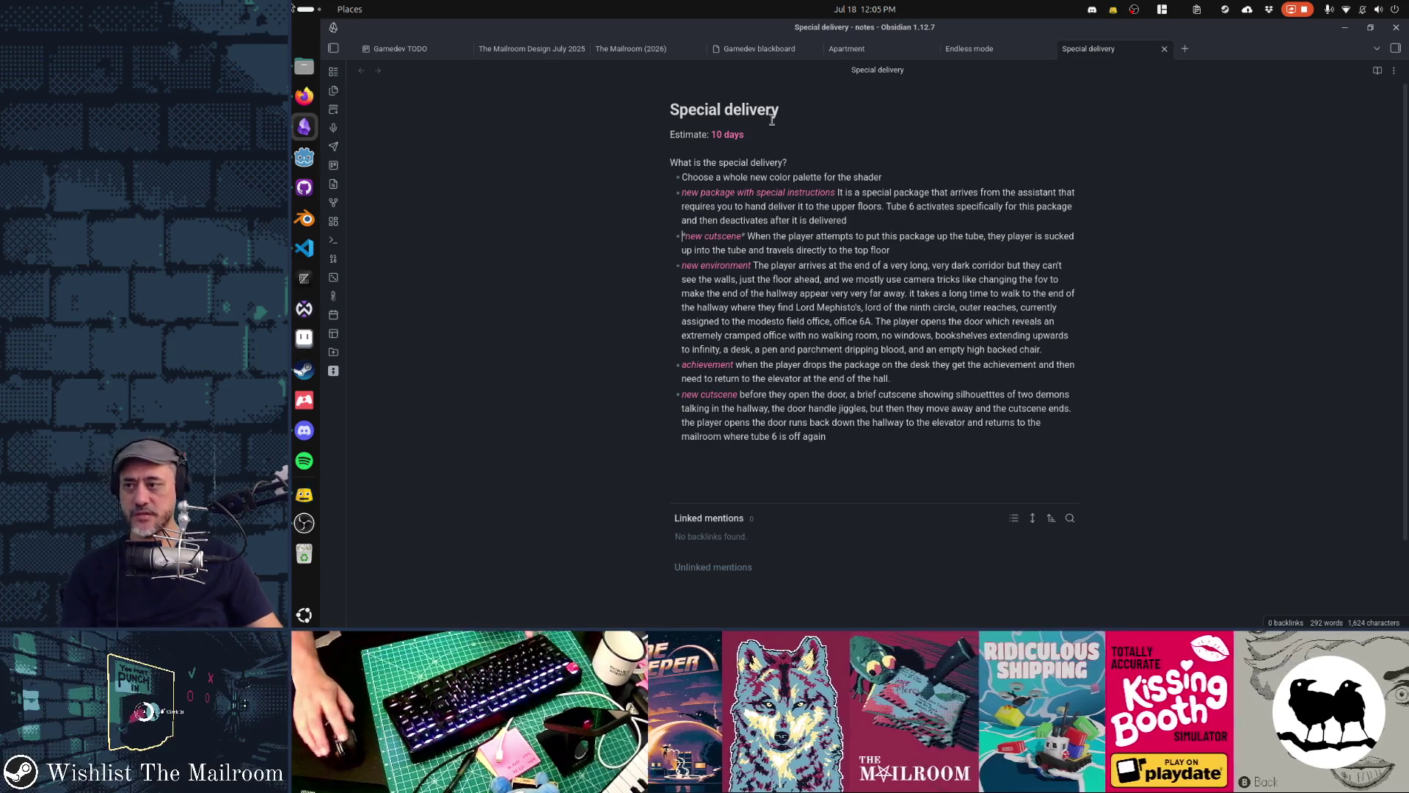
left_click(305, 336)
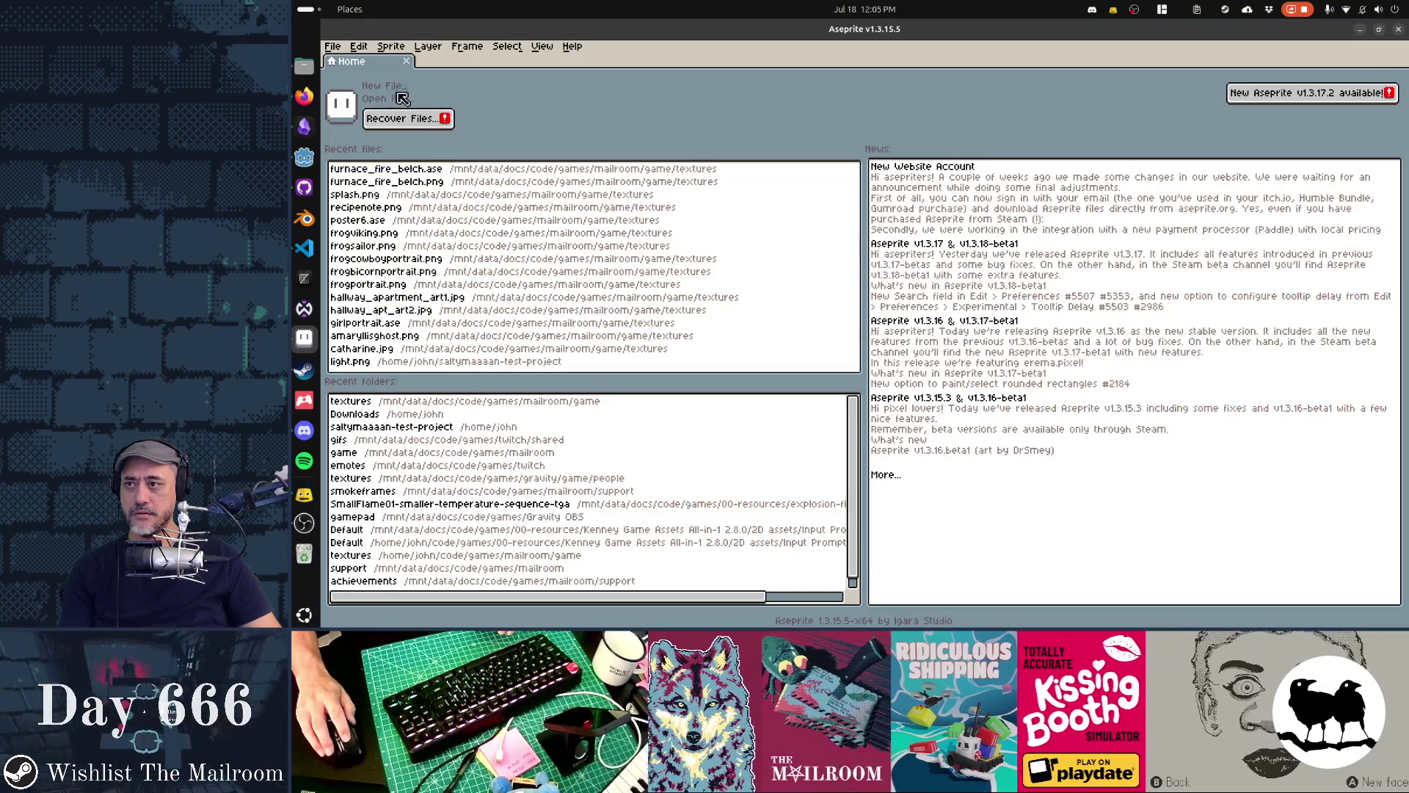
Create a new 400x200 sprite and paste a screen capture of the colour palette into it
left_click(390, 88)
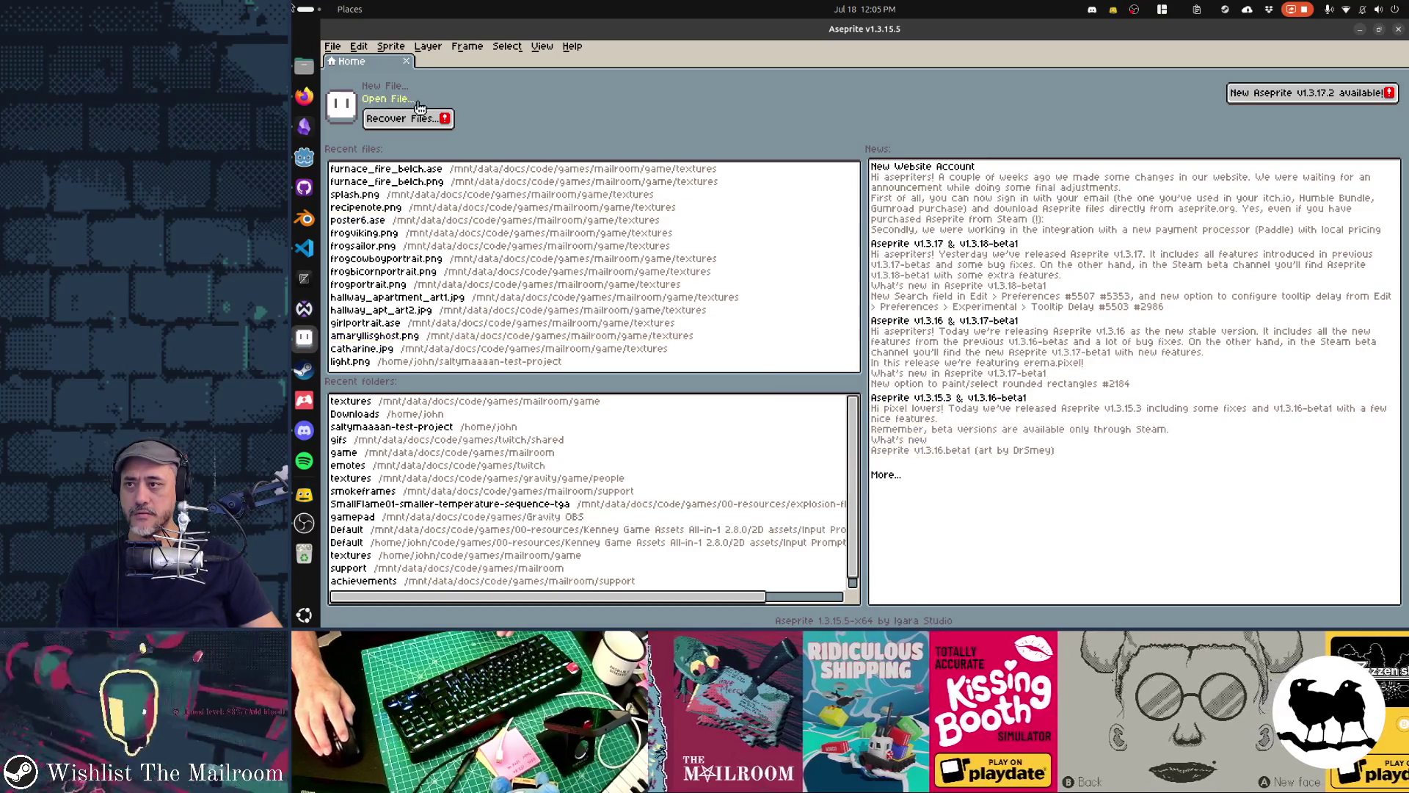
left_click(829, 440)
key("Print")
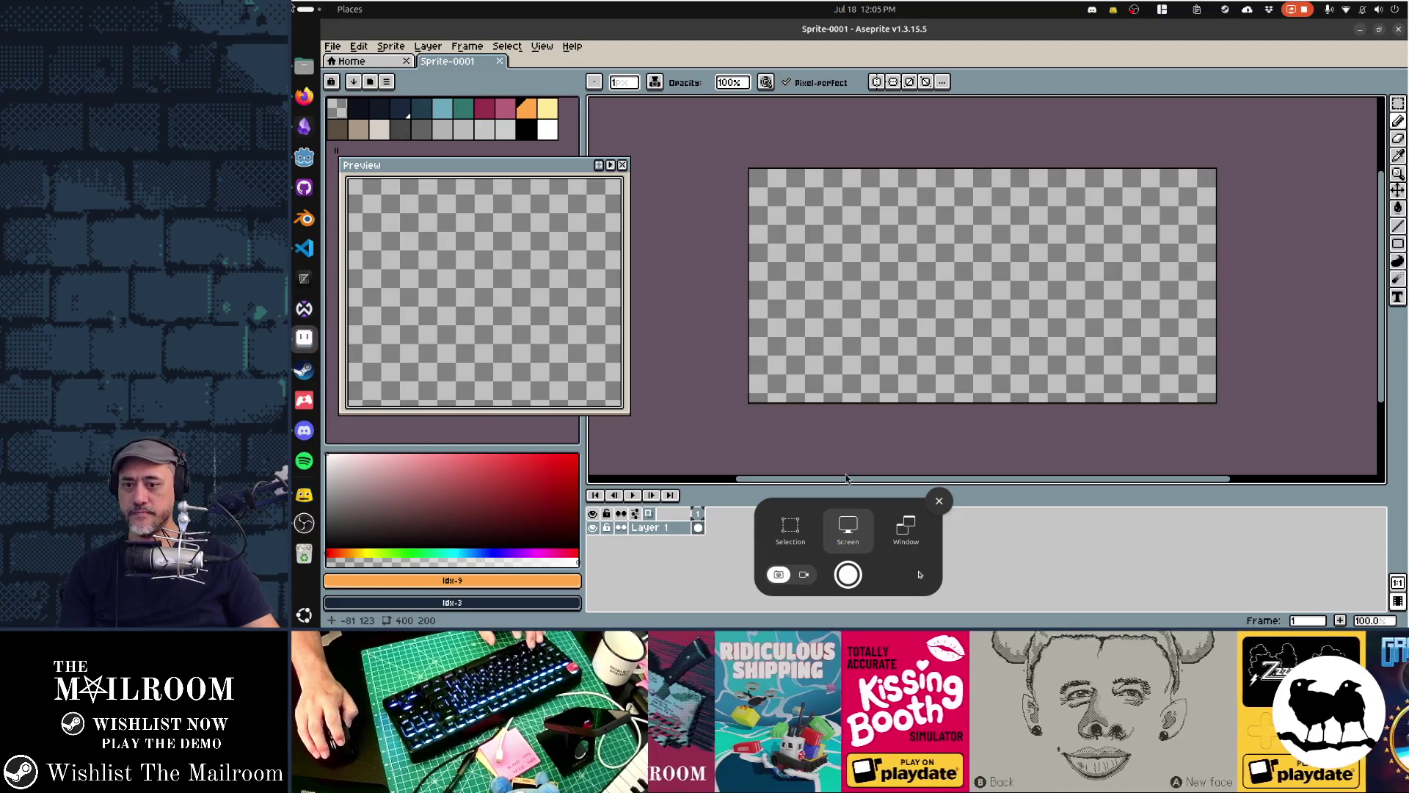
left_click(784, 525)
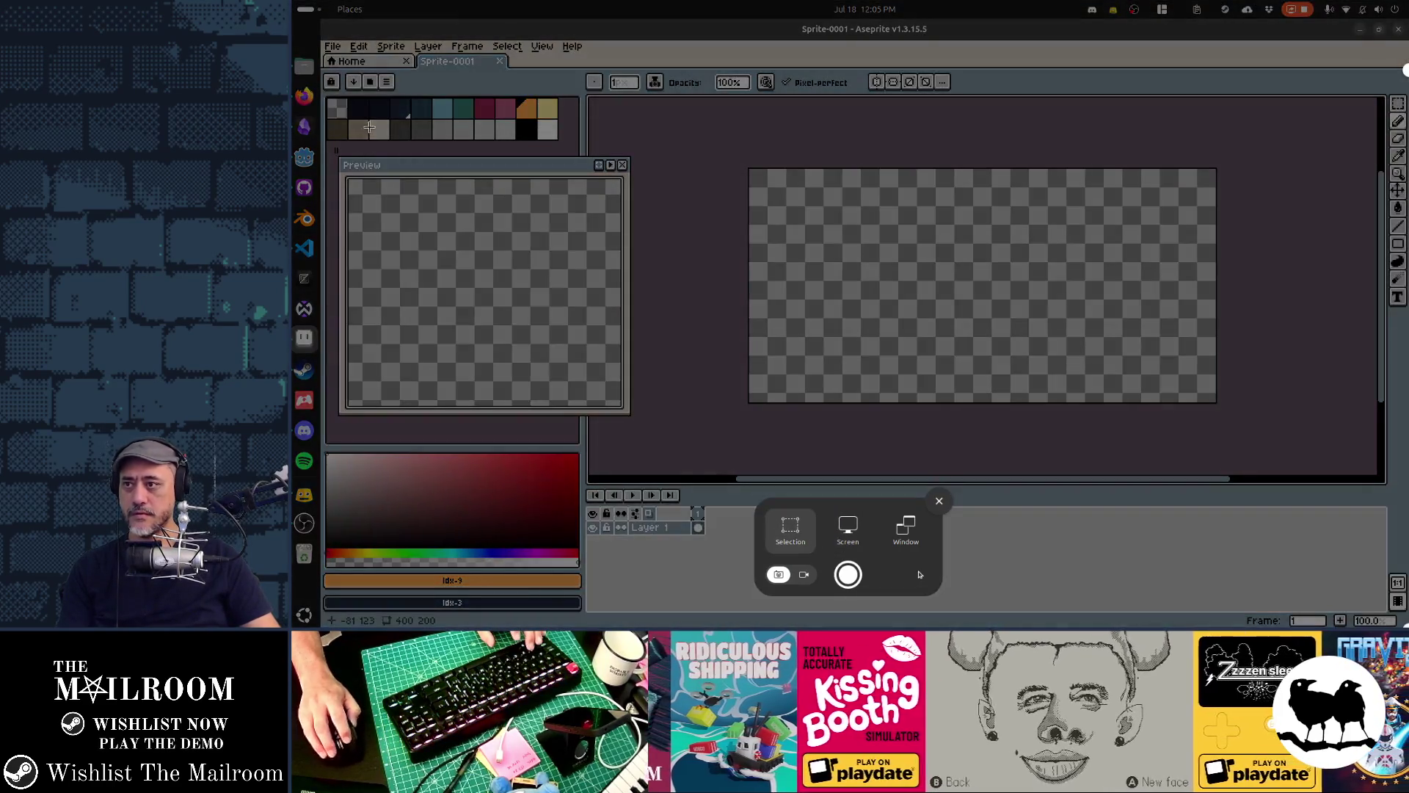
left_click_drag(325, 96, 558, 139)
key("Return")
key("ctrl+v")
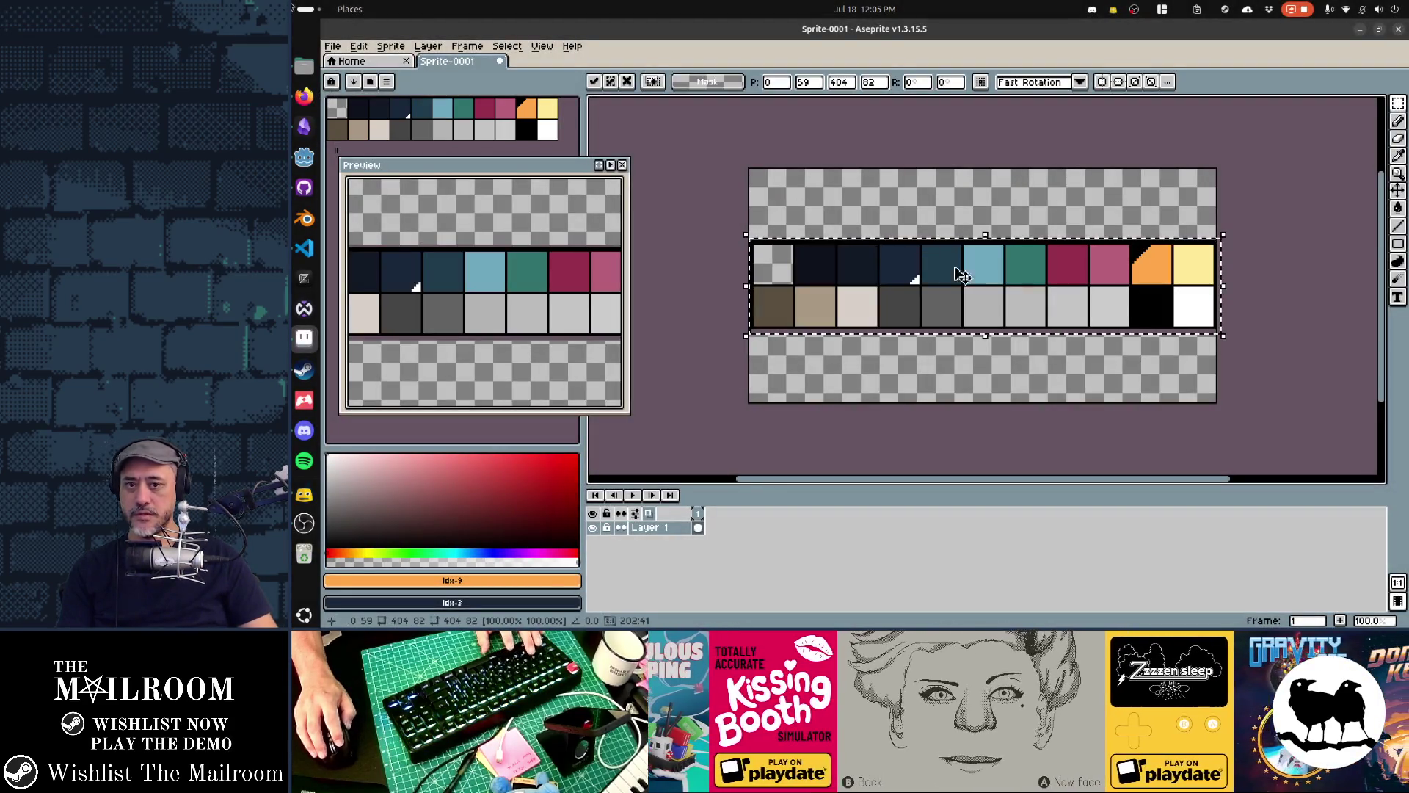
left_click(1255, 356)
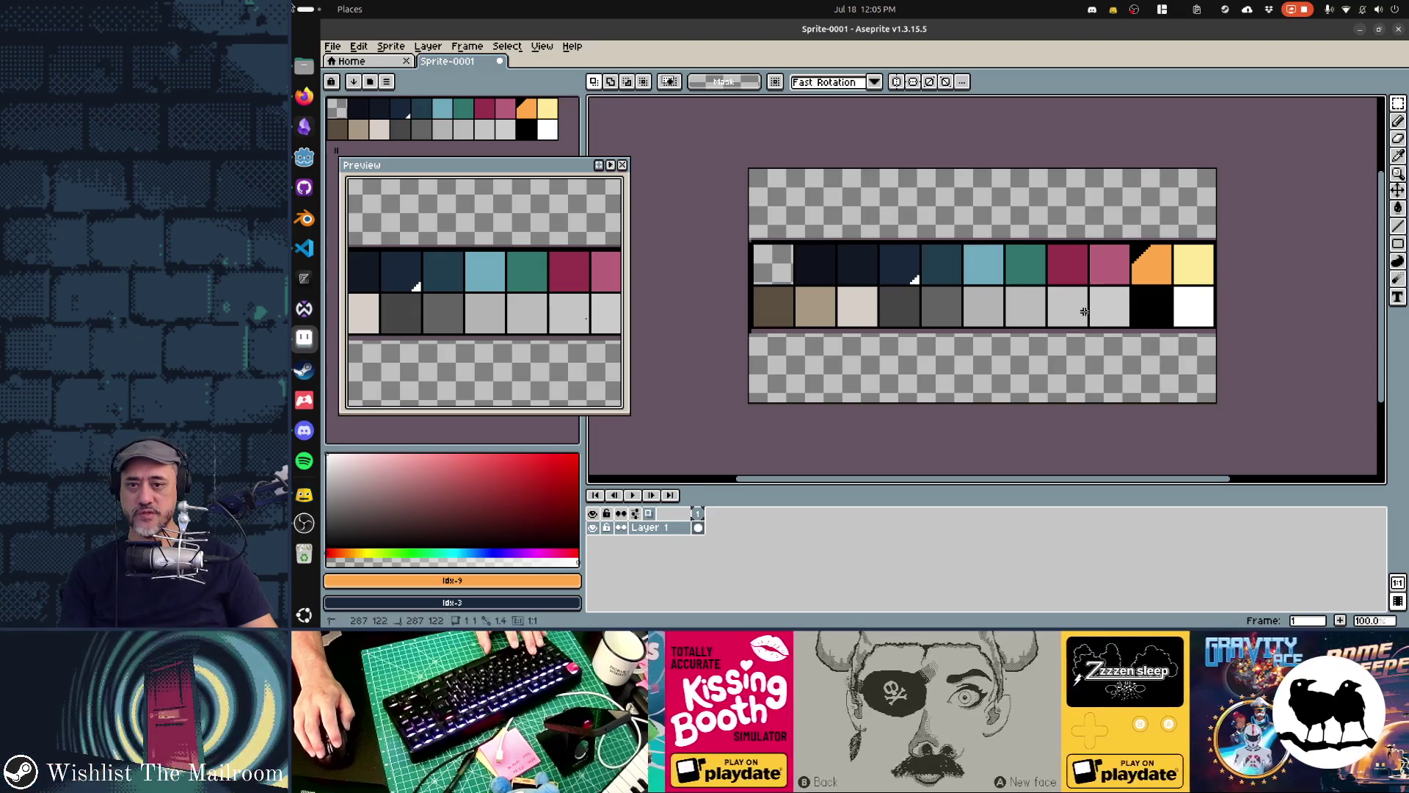
Crop the canvas down to the swatch strip and close the Preview window
key("ctrl+alt+c")
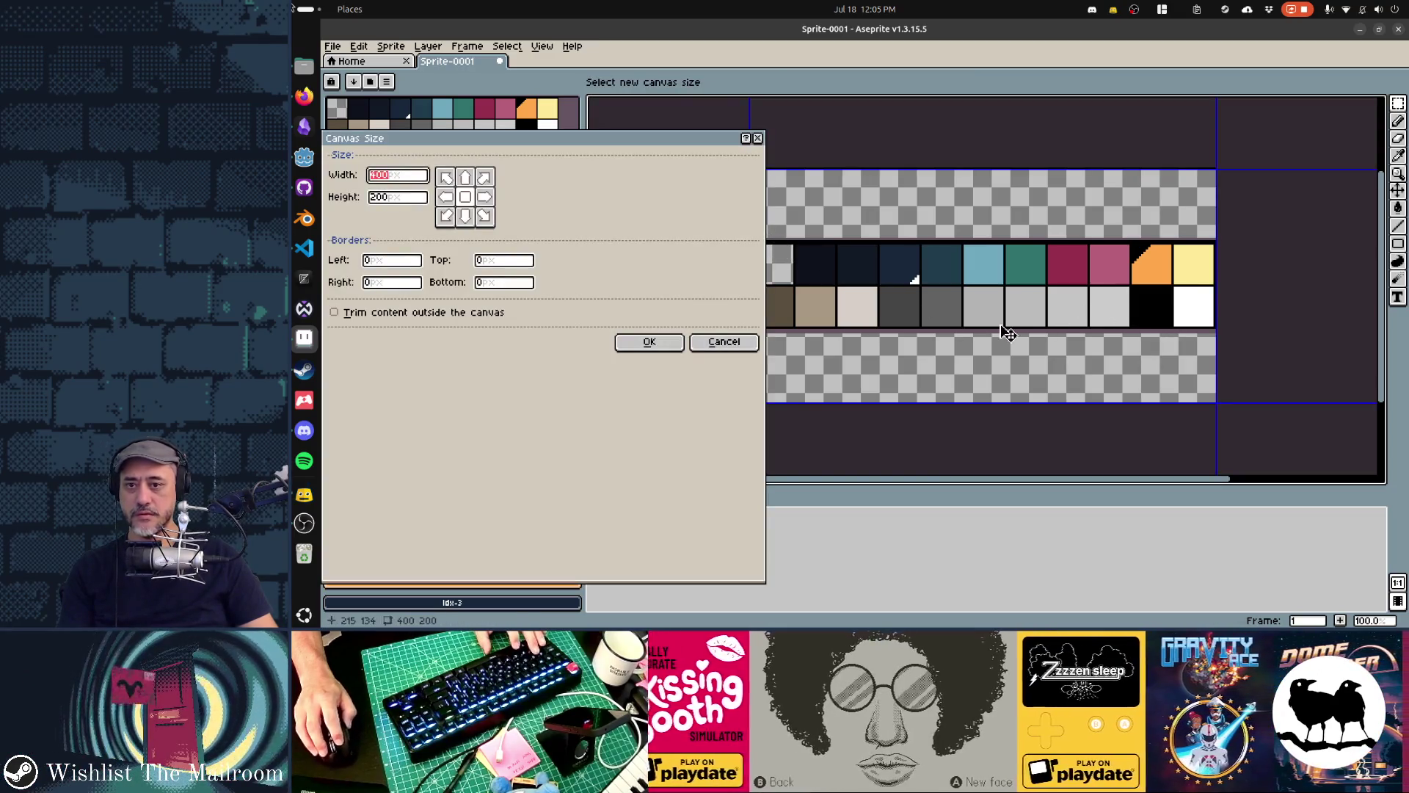
left_click_drag(998, 402, 983, 283)
left_click_drag(991, 165, 992, 233)
key("Return")
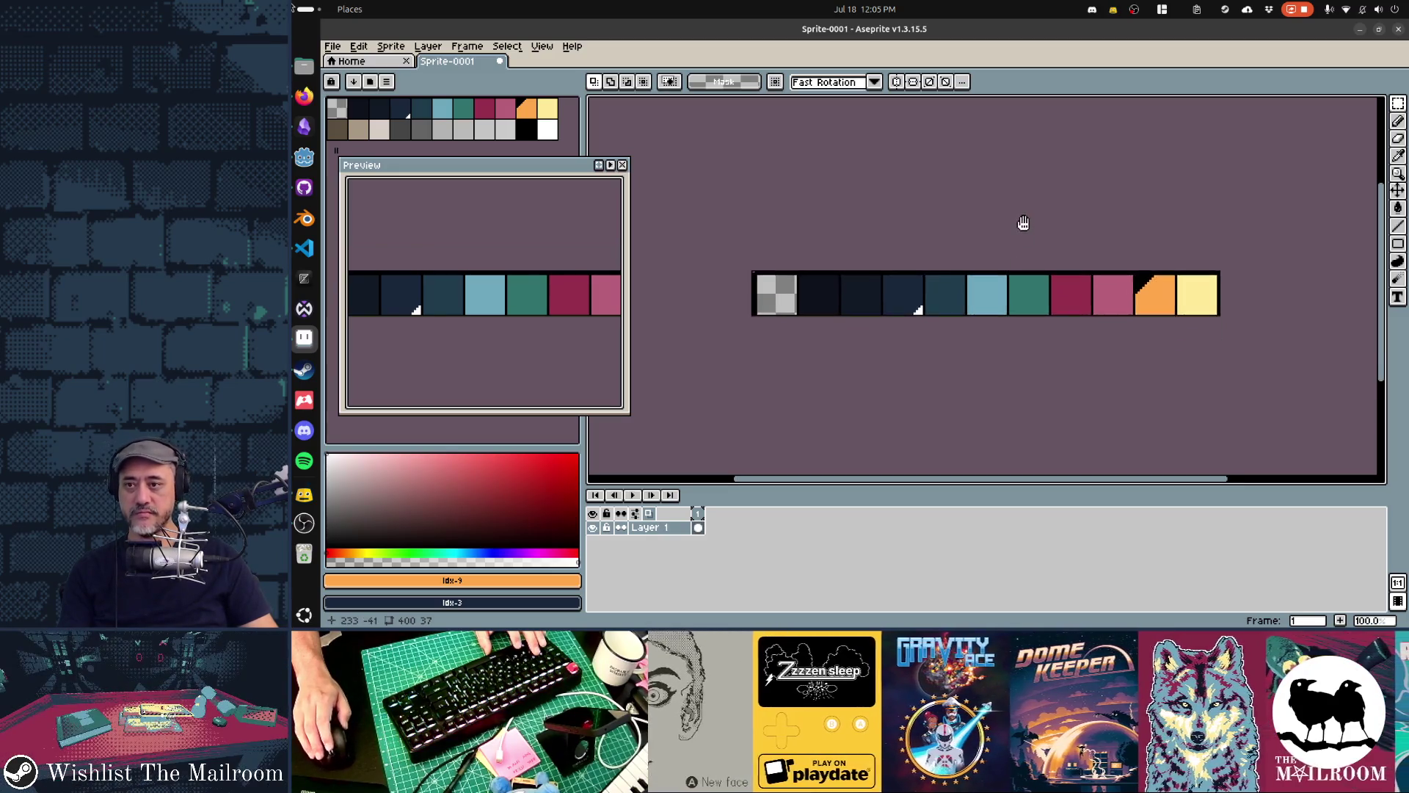
scroll(1023, 223, "up", 2)
scroll(795, 252, "down", 3)
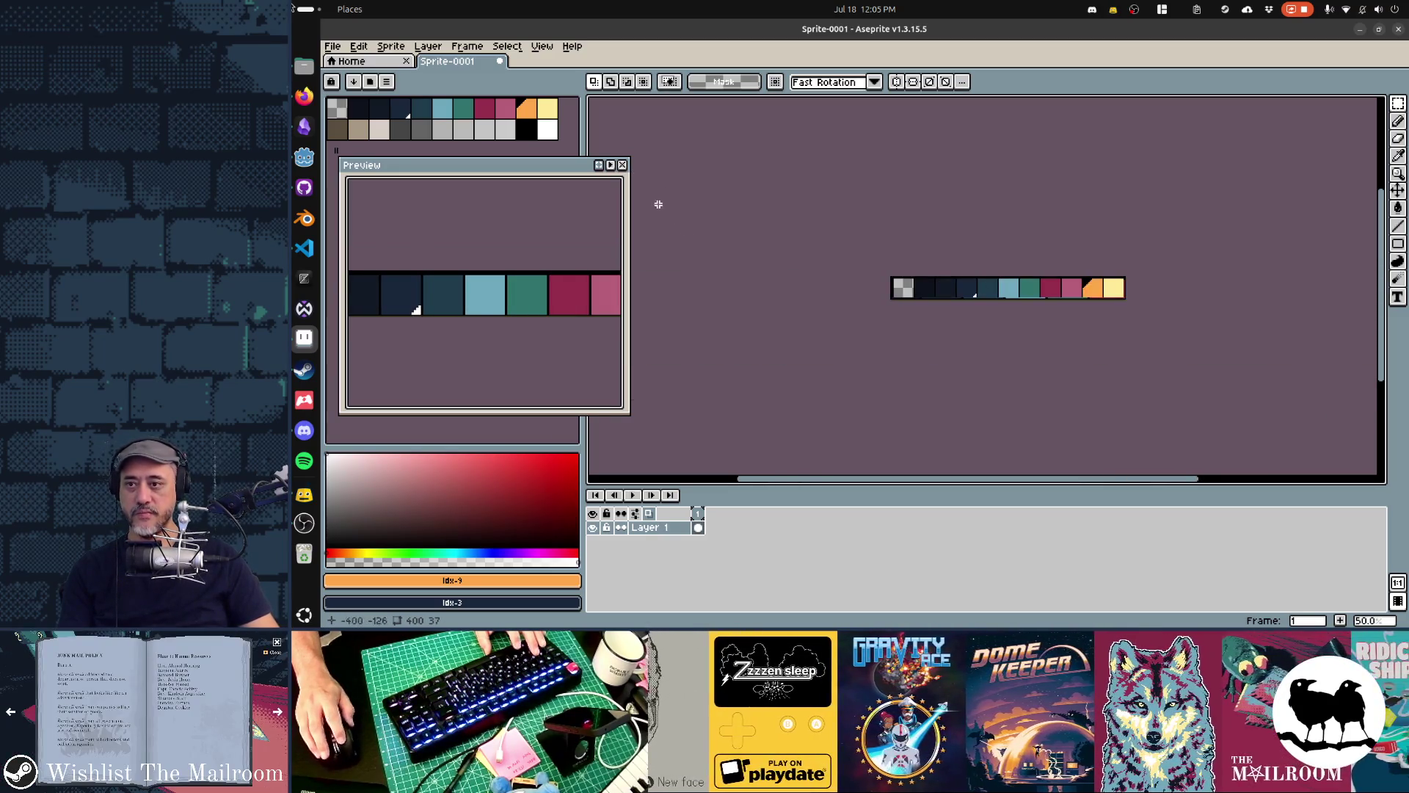
left_click(622, 164)
scroll(944, 324, "up", 1)
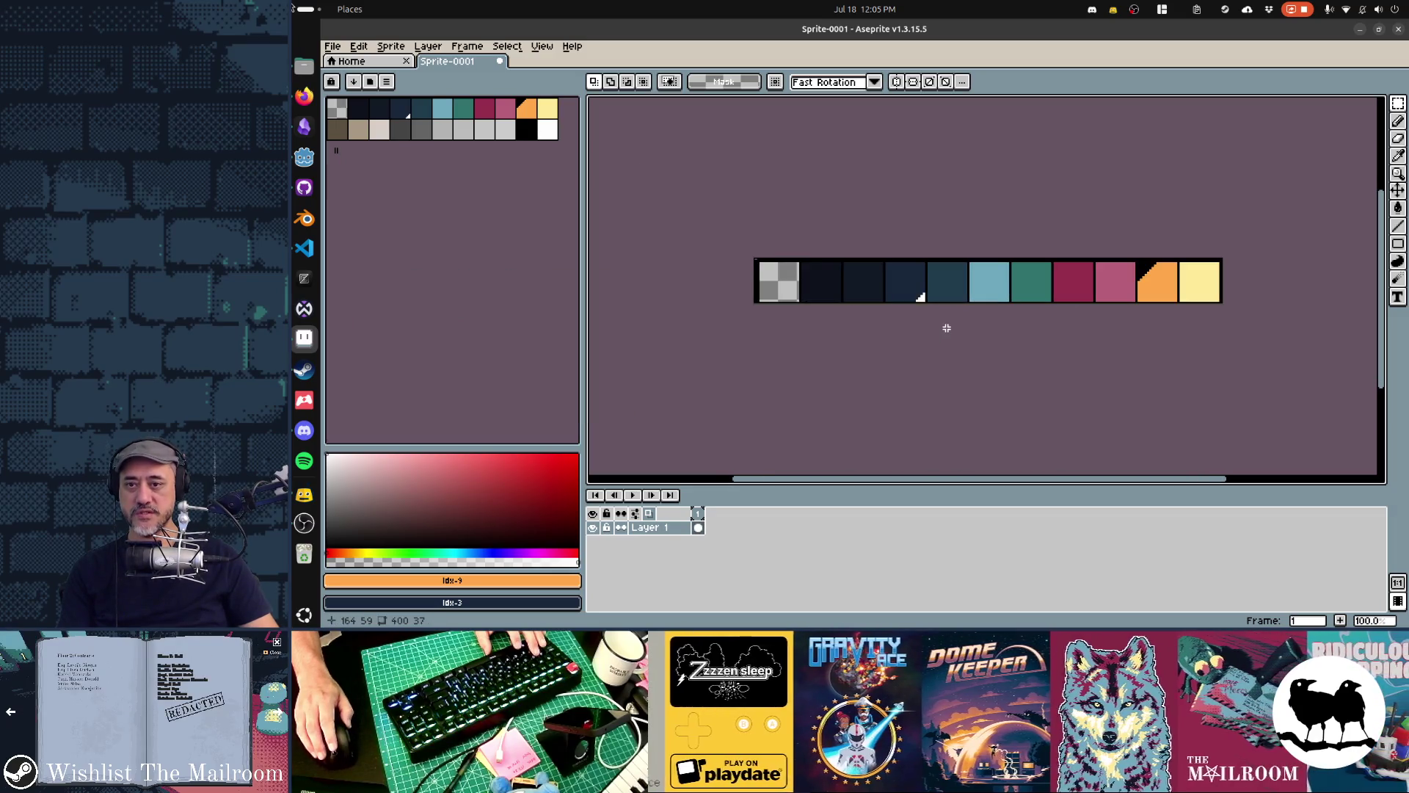
scroll(839, 287, "up", 2)
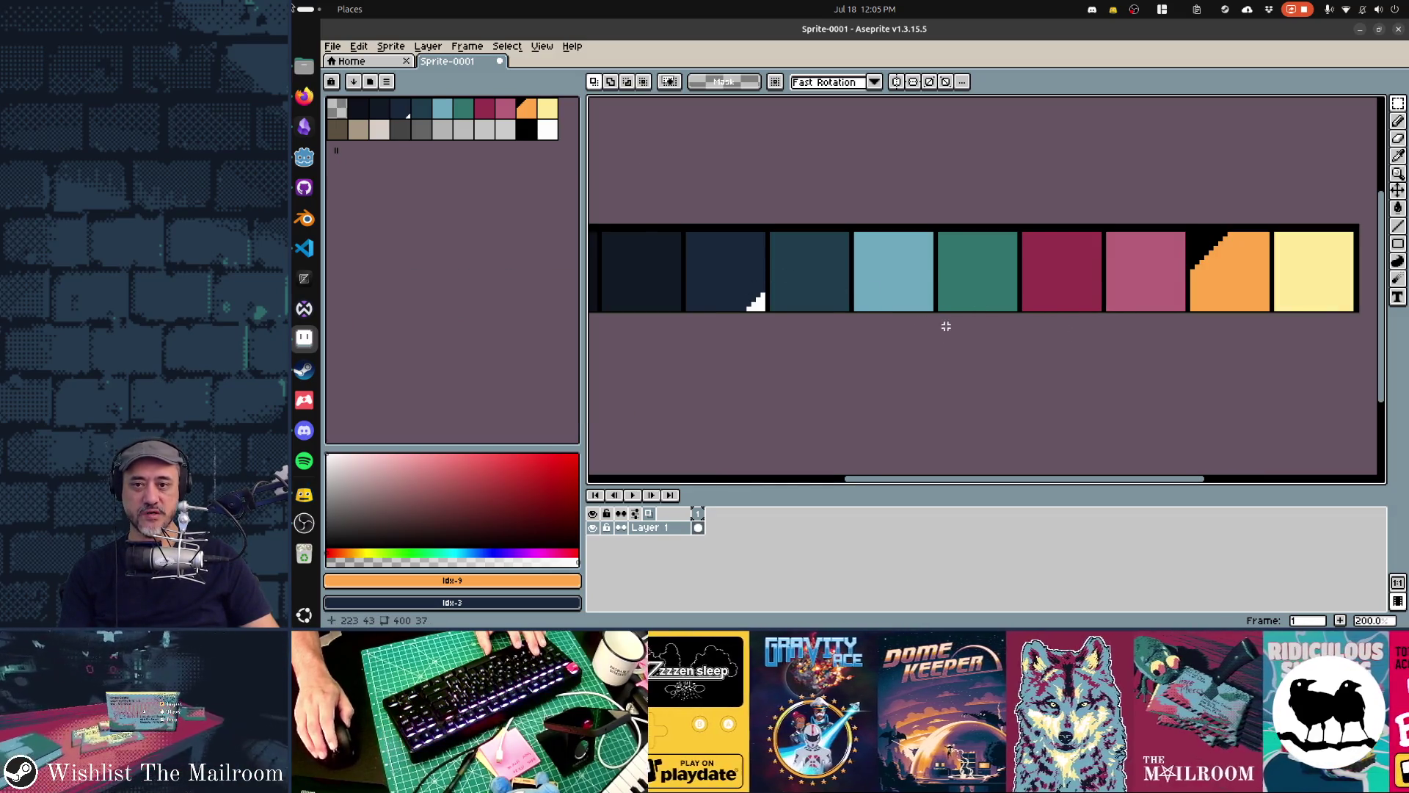
scroll(946, 327, "down", 1)
key("ctrl+u")
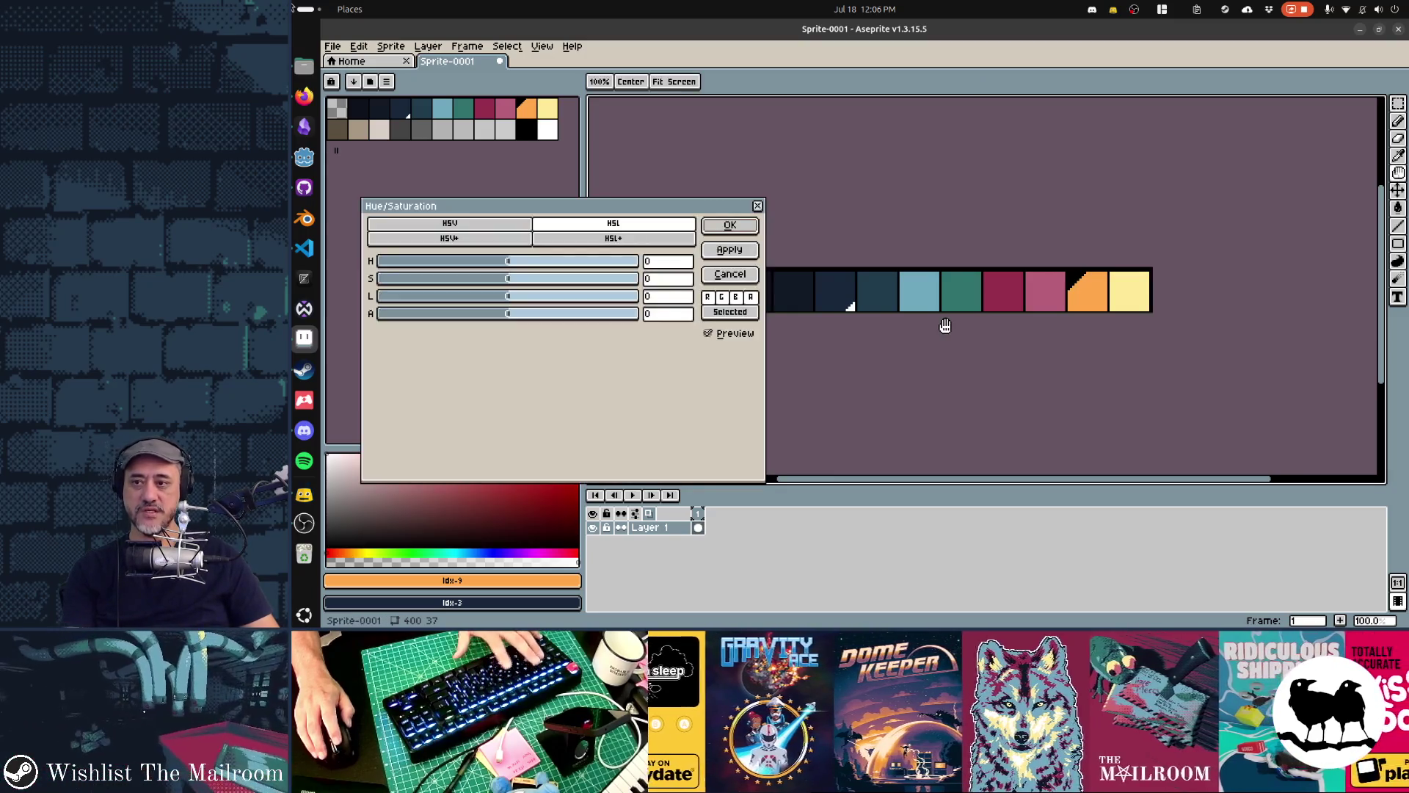
Try several hue shifts on the palette, including 74, -4 and 159
left_click_drag(506, 263, 566, 274)
left_click_drag(588, 214, 599, 361)
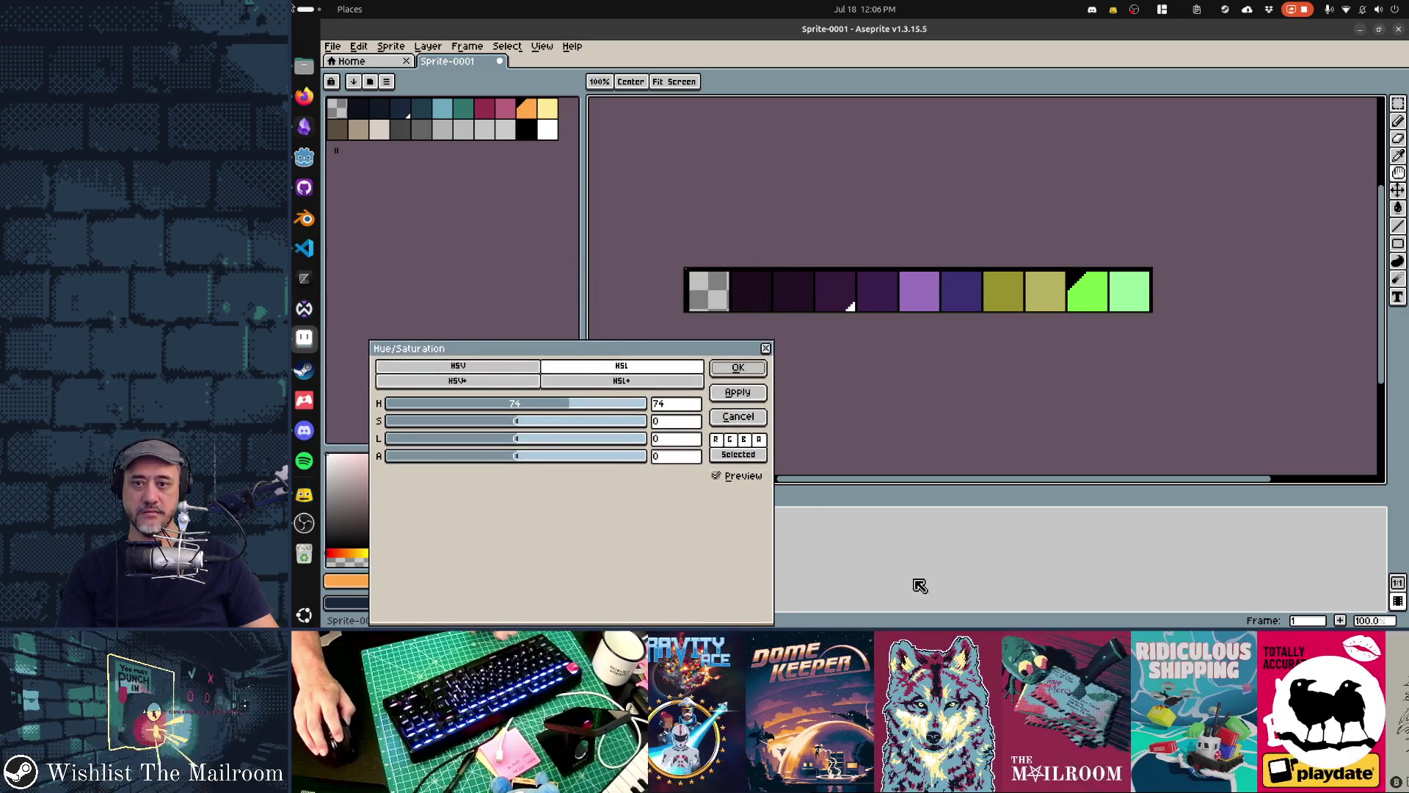
mouse_move(560, 406)
left_mouse_down()
mouse_move(646, 409)
mouse_move(420, 404)
left_mouse_up()
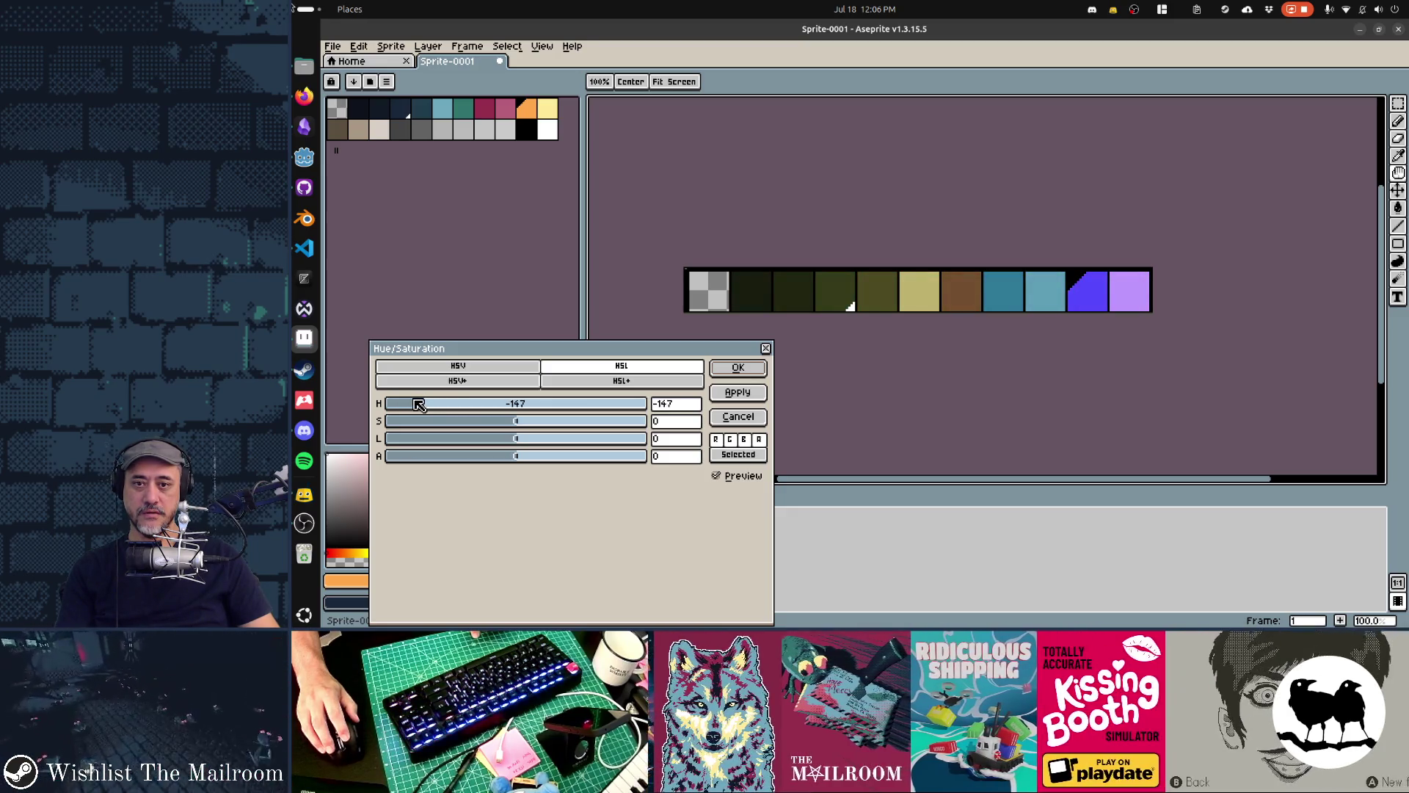
mouse_move(420, 406)
left_mouse_down()
mouse_move(664, 413)
mouse_move(390, 403)
mouse_move(632, 426)
left_mouse_up()
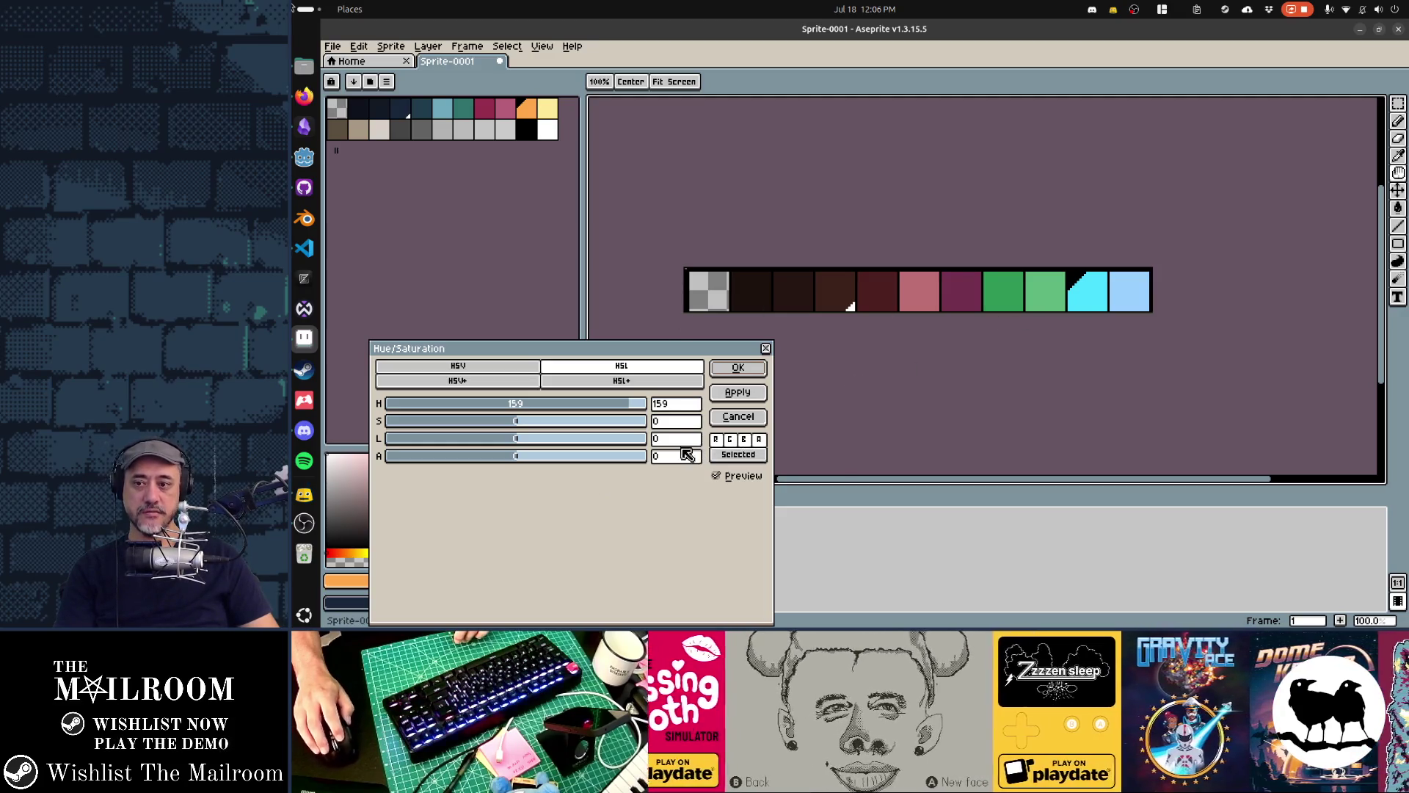
left_click_drag(634, 409, 519, 409)
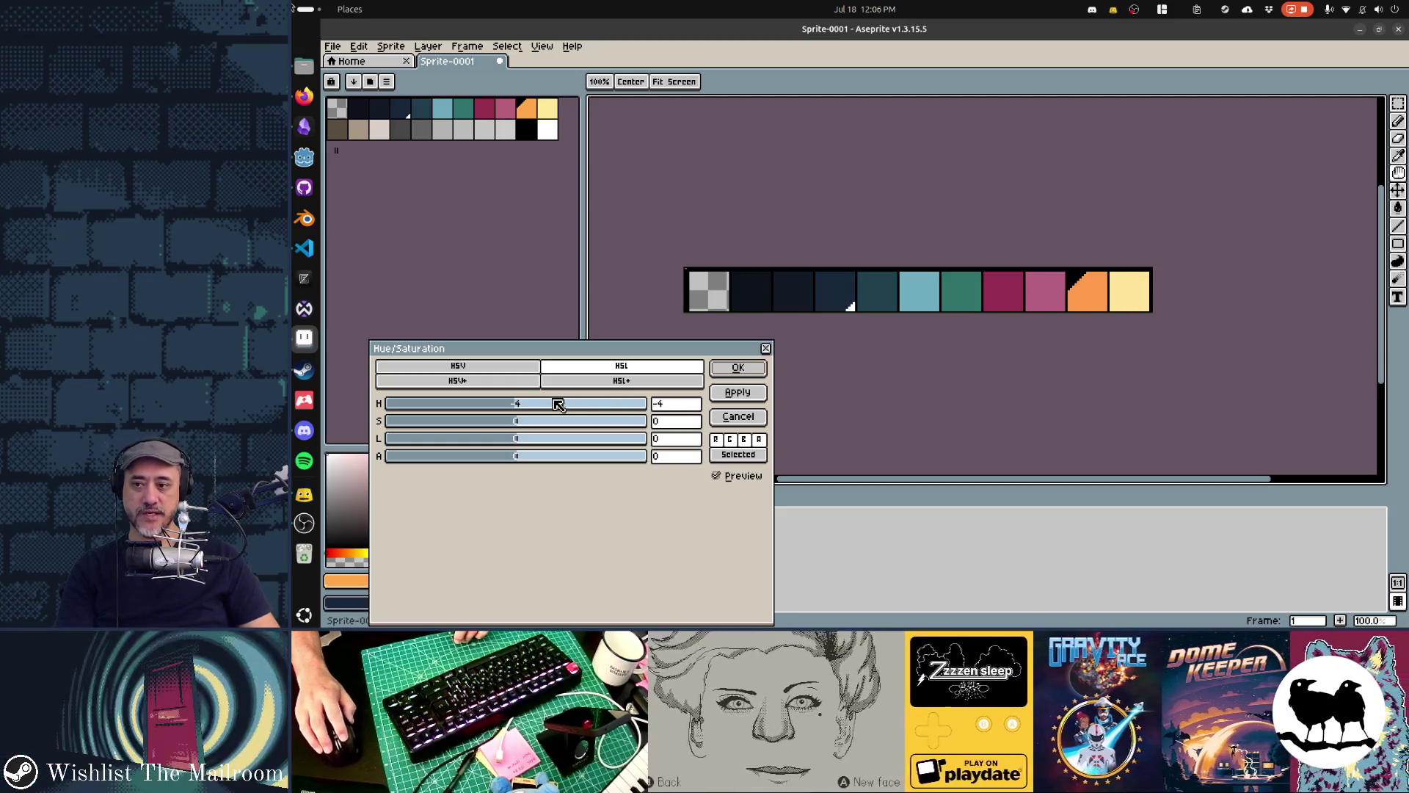
left_click_drag(531, 406, 632, 406)
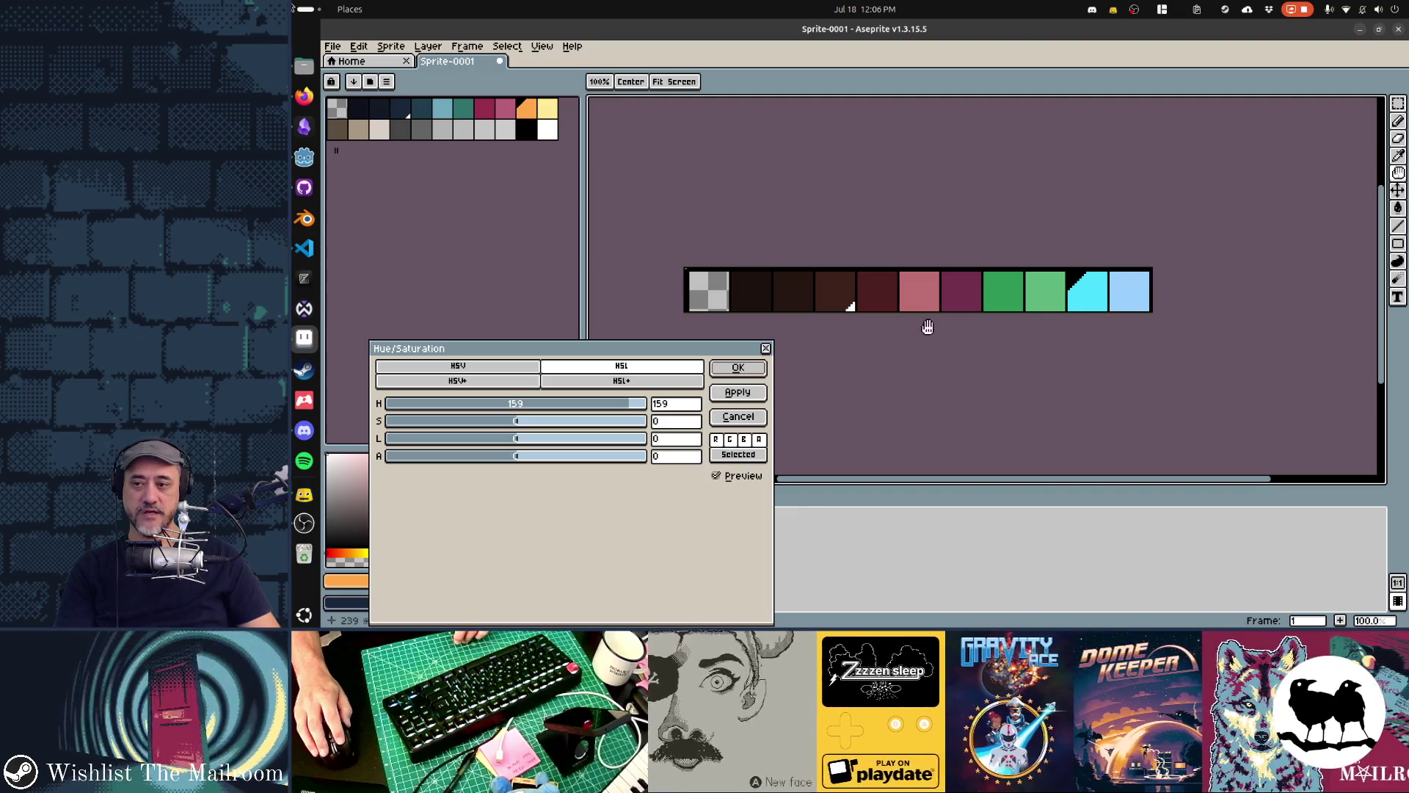
mouse_move(589, 409)
left_mouse_down()
mouse_move(522, 412)
mouse_move(614, 403)
left_mouse_up()
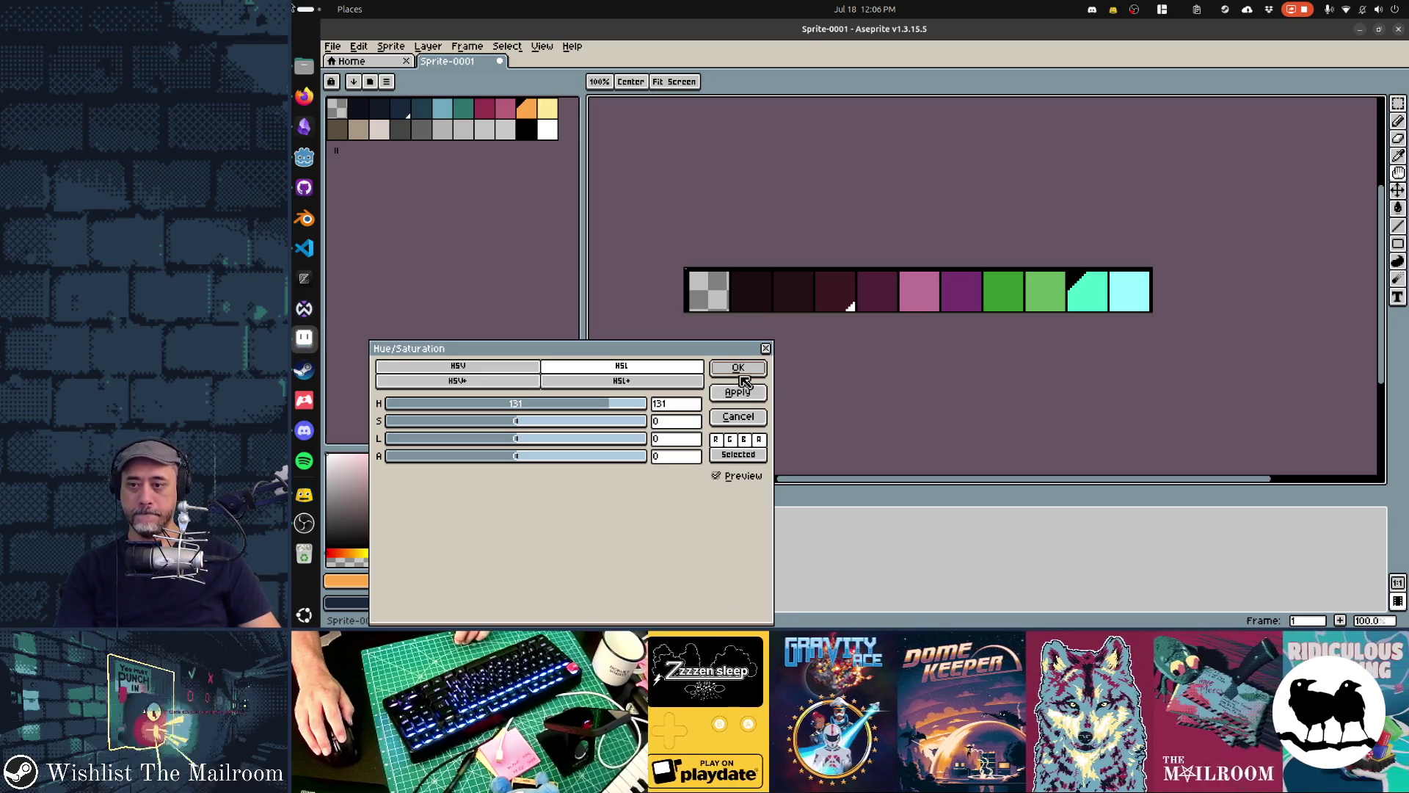
Cancel the hue change and close Sprite-0001 without saving
left_click(738, 416)
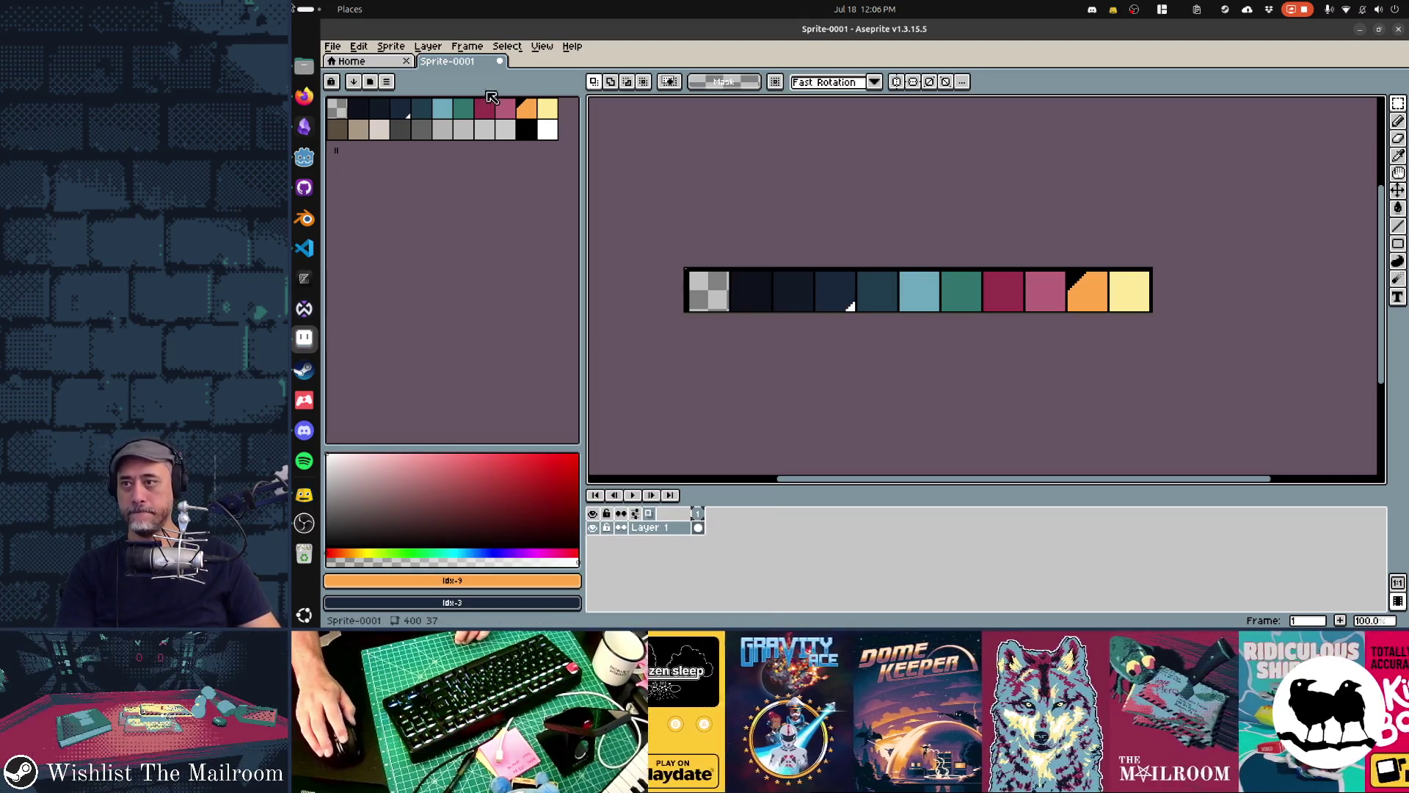
left_click(500, 61)
left_click(866, 361)
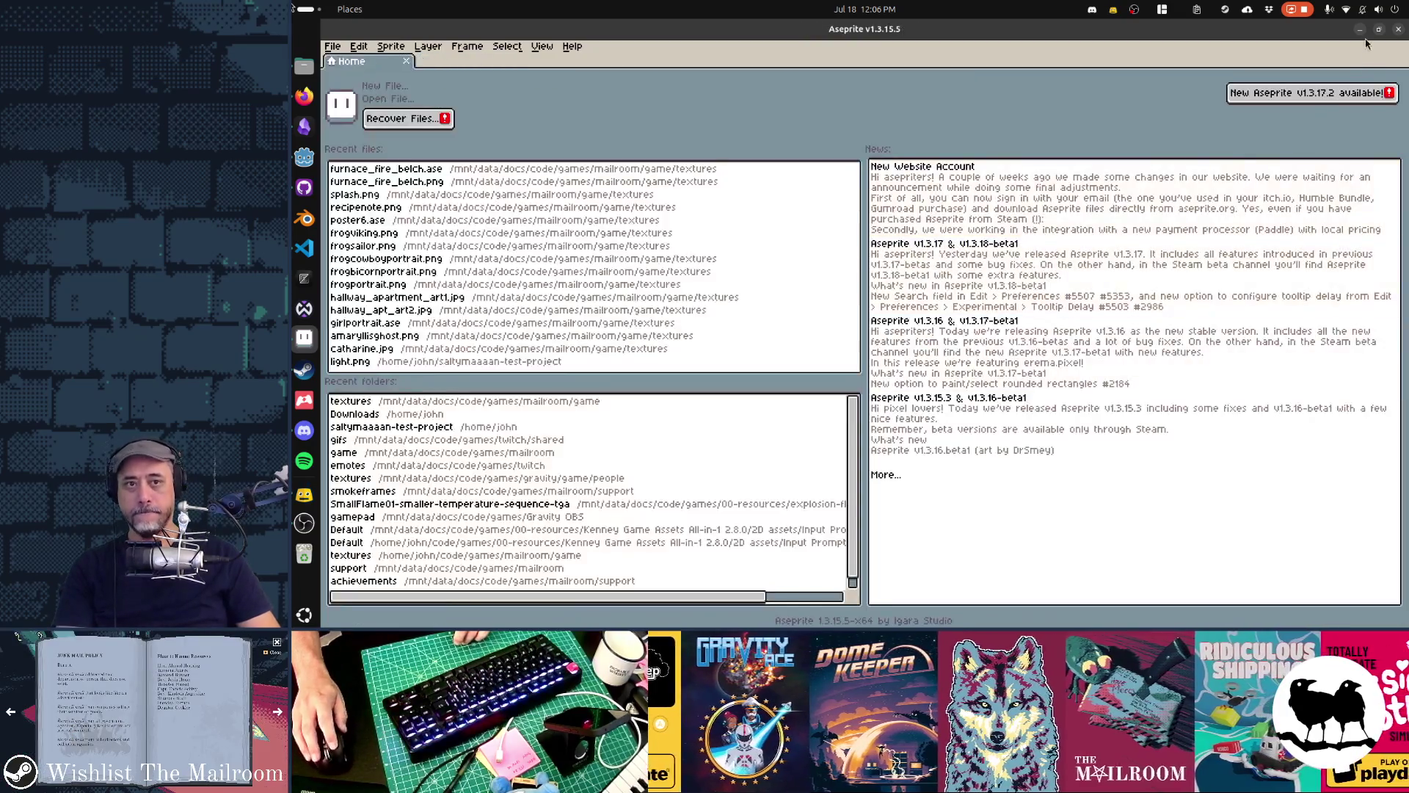
left_click(1398, 28)
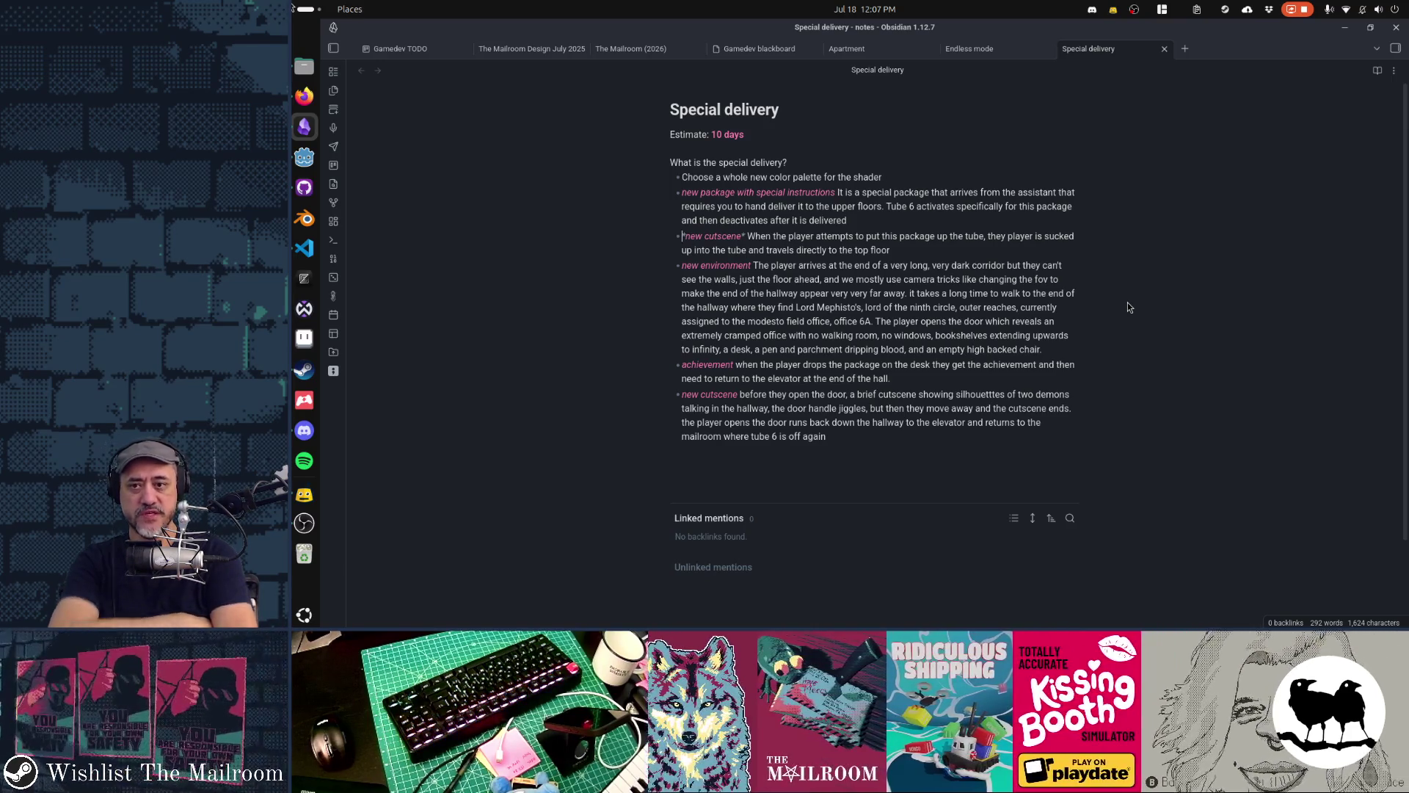
key("Up")
key("Up")
key("Up")
key("shift+End")
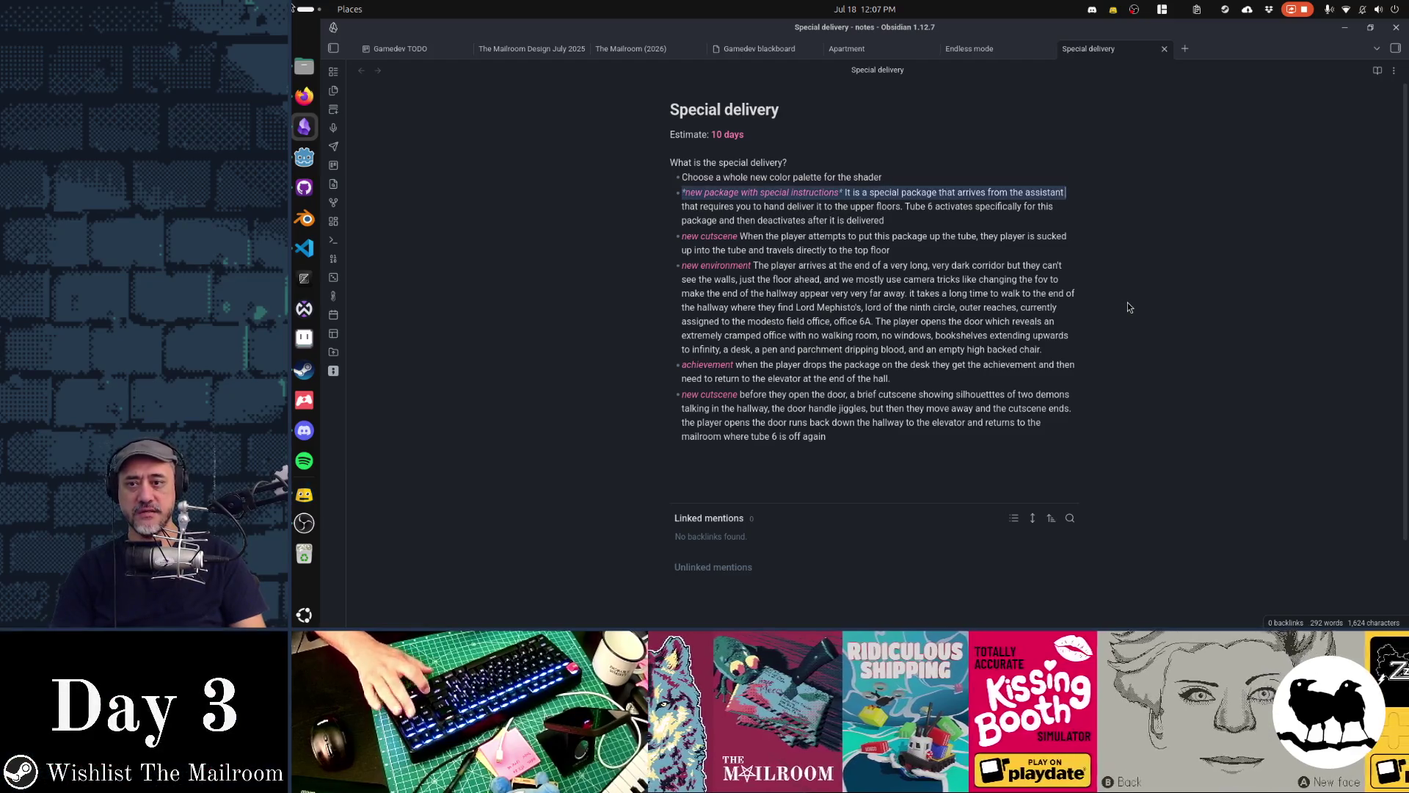
key("shift+Down")
key("shift+Down")
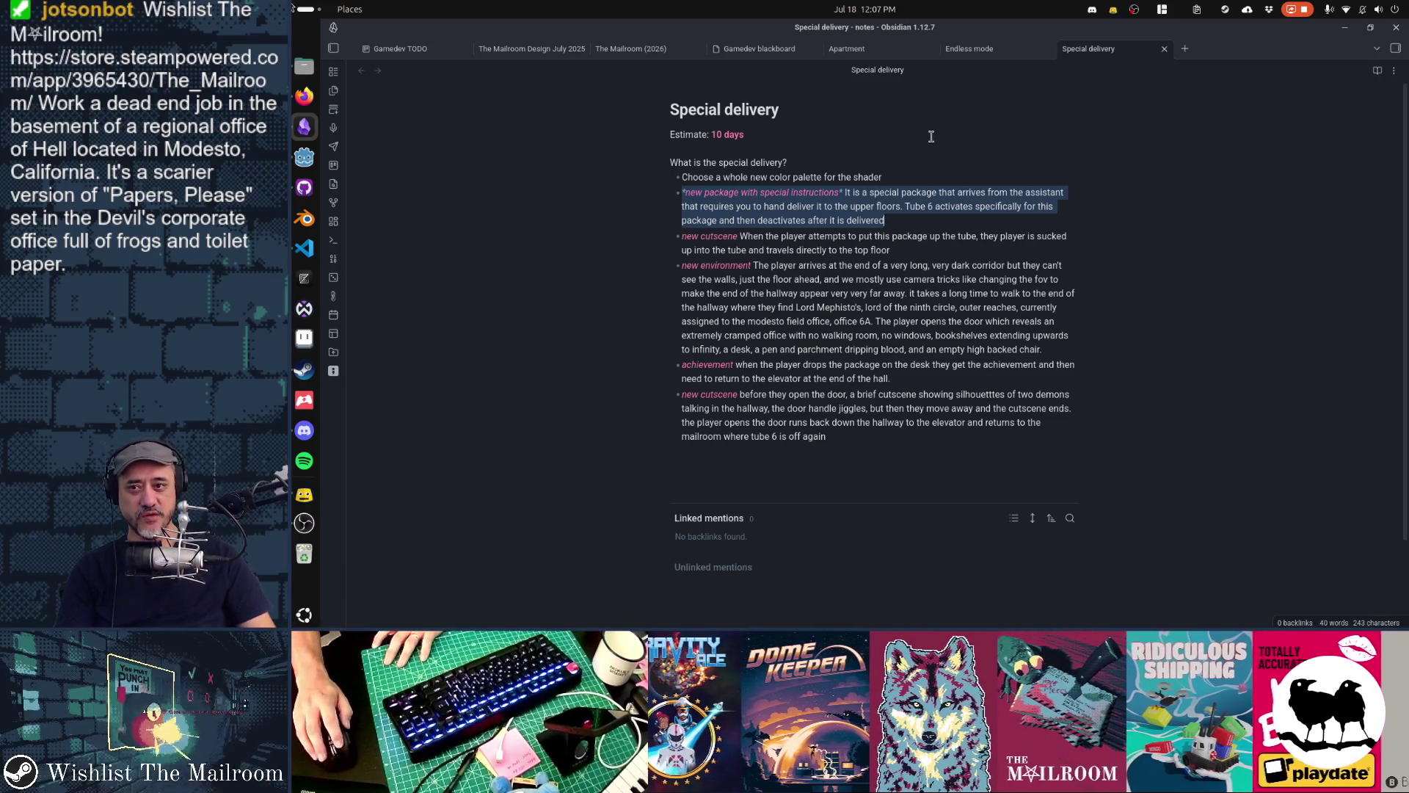
Clear the selection and glance at Endless mode before returning to Special delivery
left_click(931, 137)
left_click(836, 106)
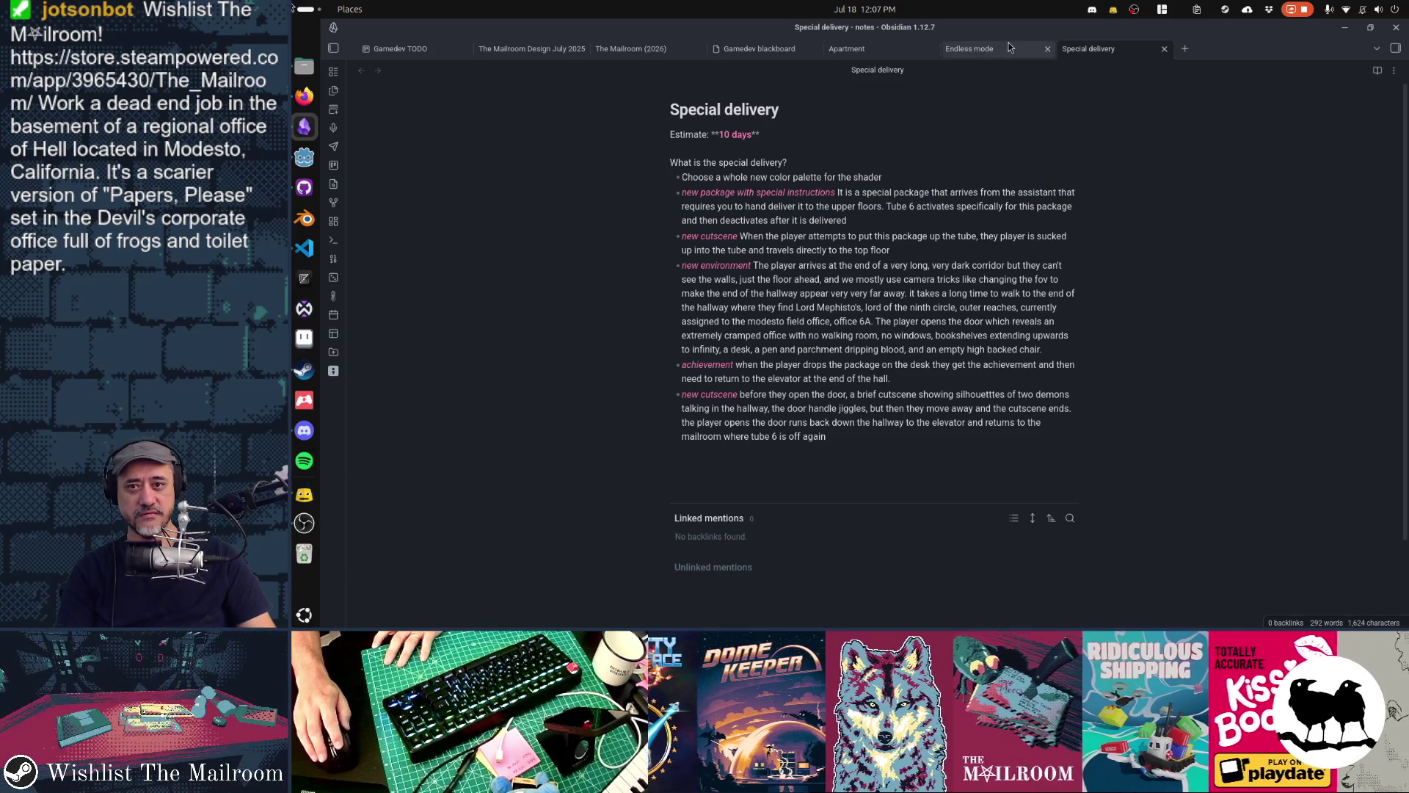
left_click(998, 51)
left_click(1099, 50)
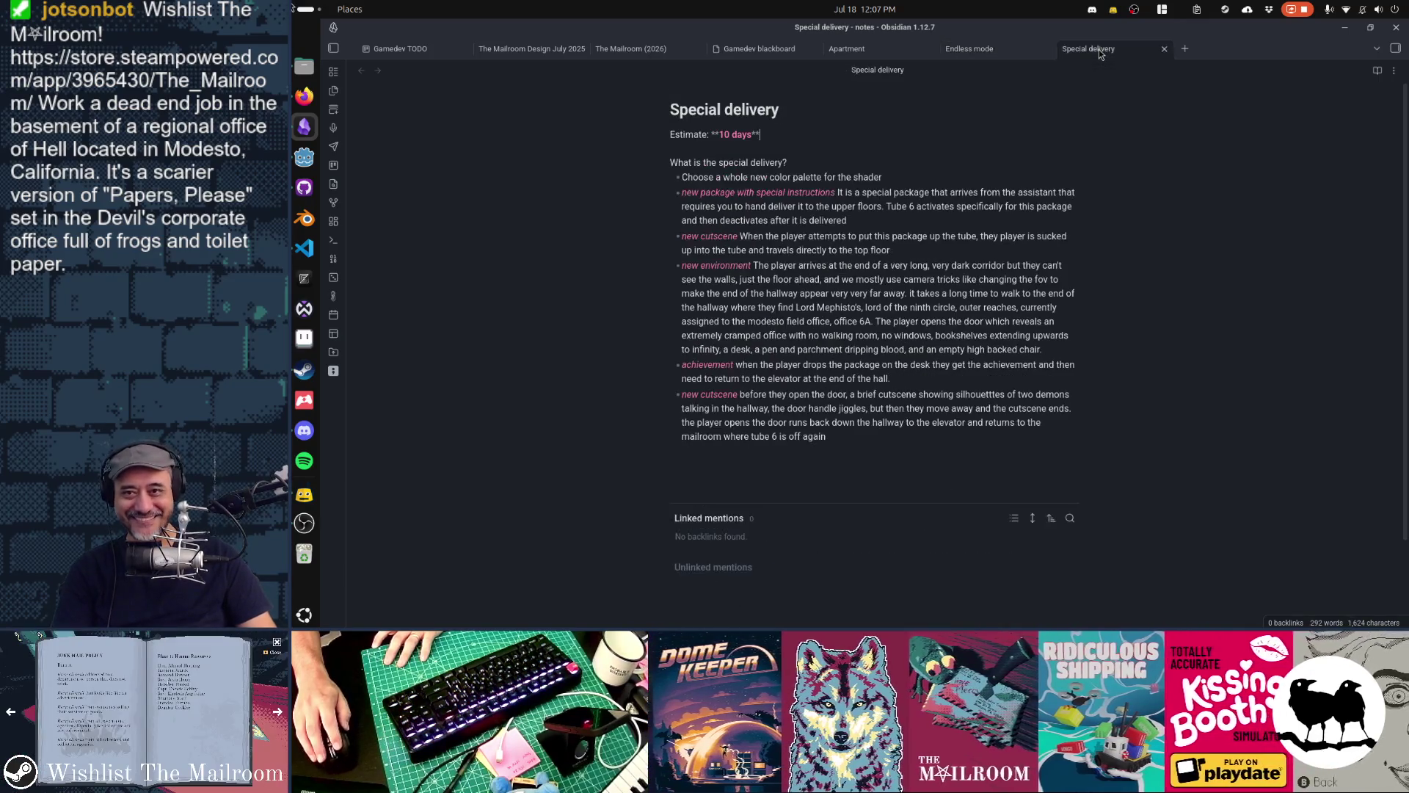
Move the Special delivery note into the ideas/games folder with 'Move file to...'
left_click(1394, 71)
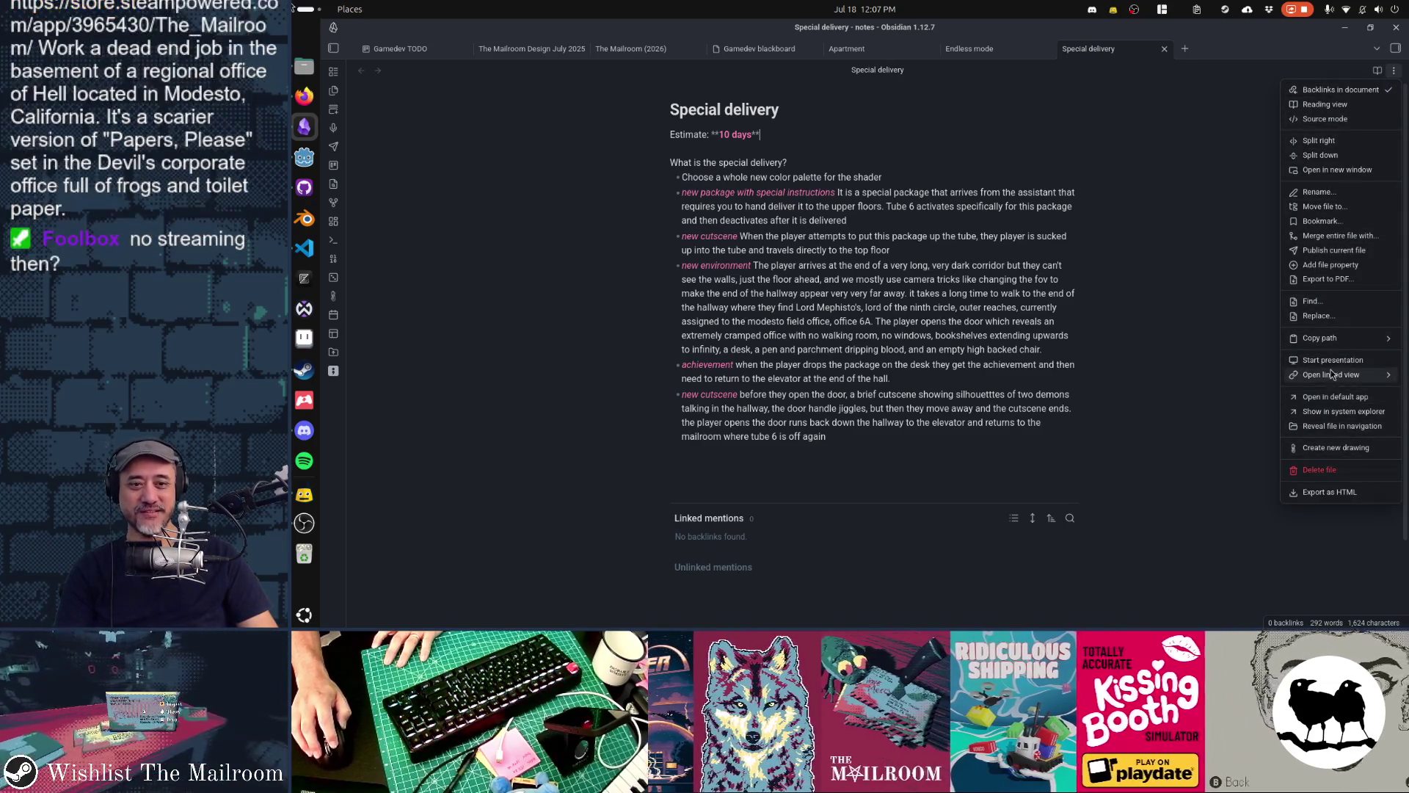
mouse_move(1333, 339)
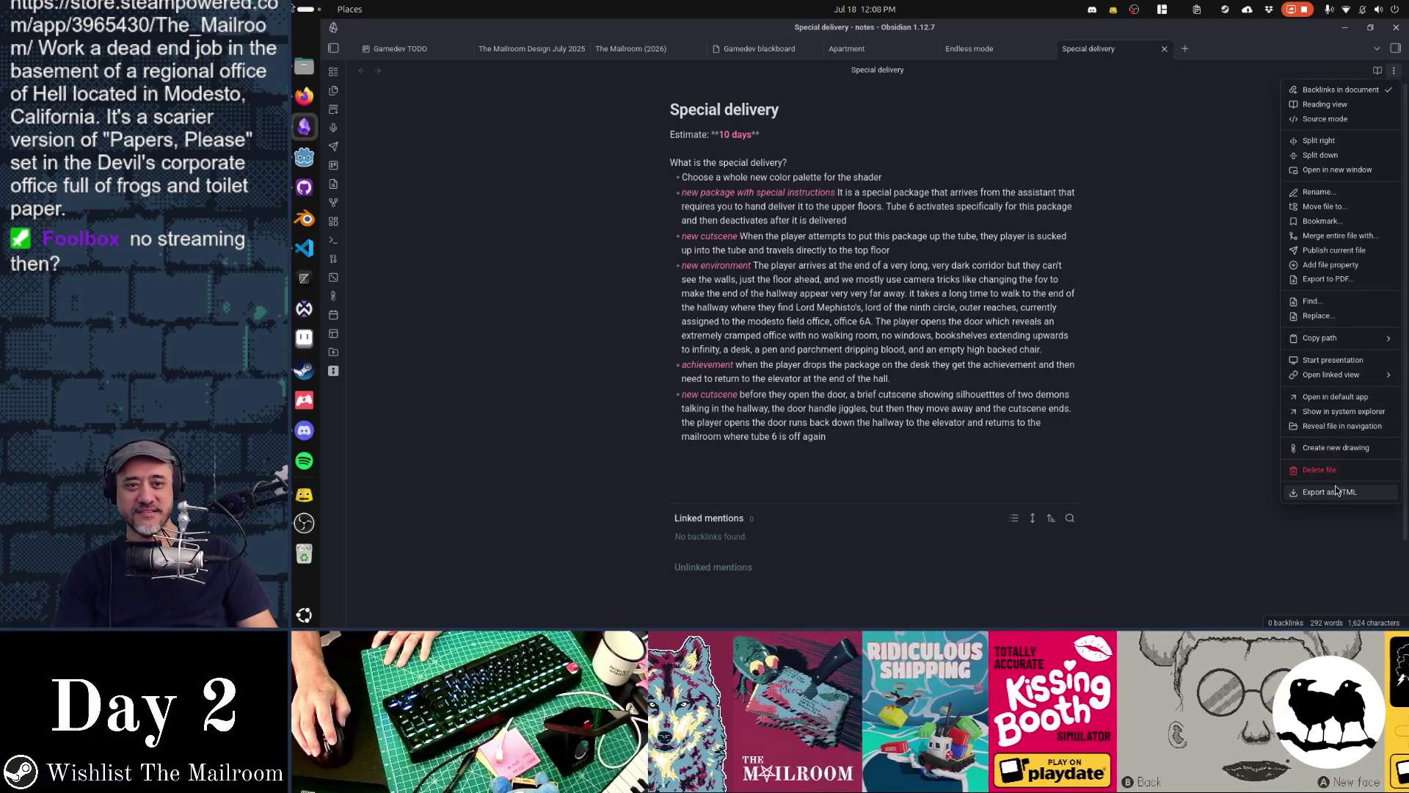
left_click(1323, 207)
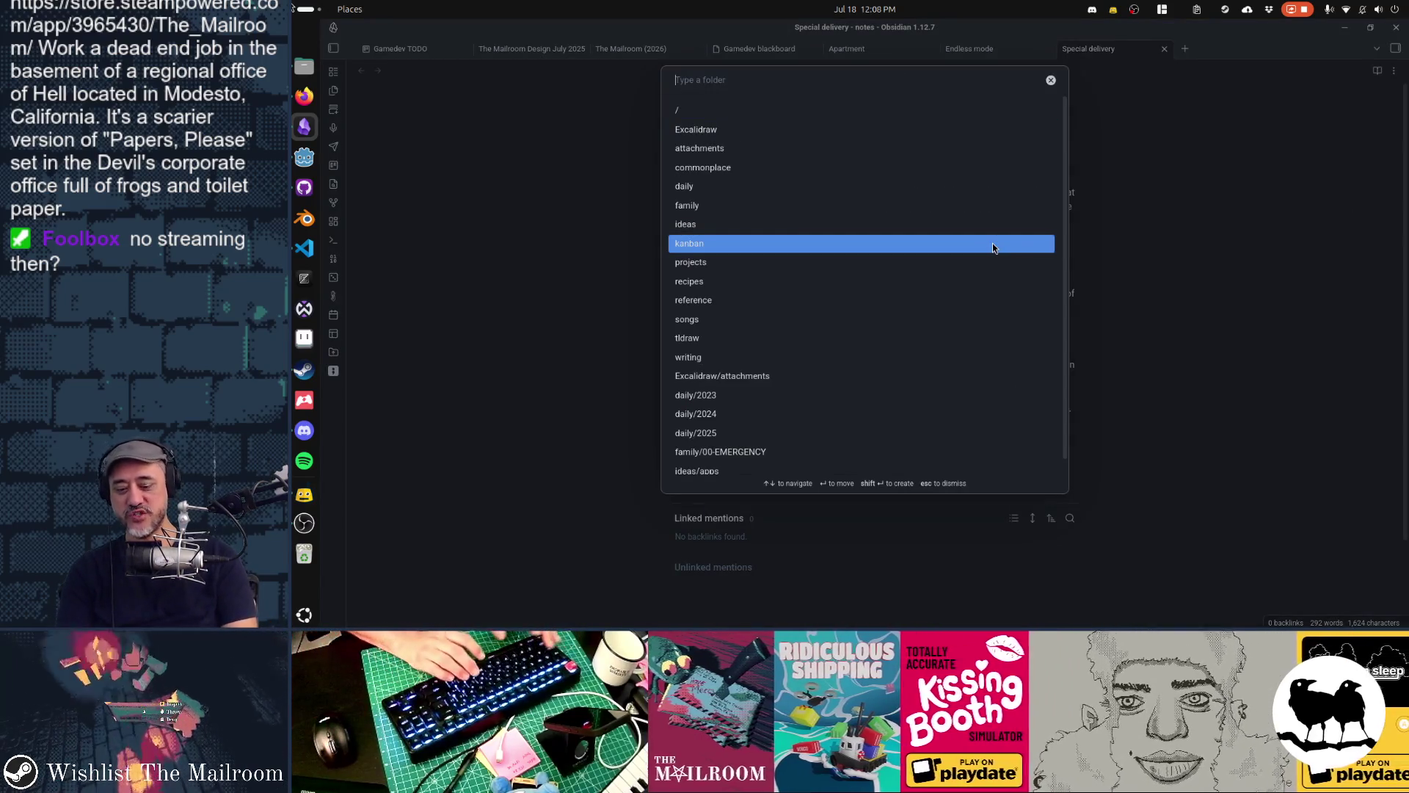
type("games")
key("Return")
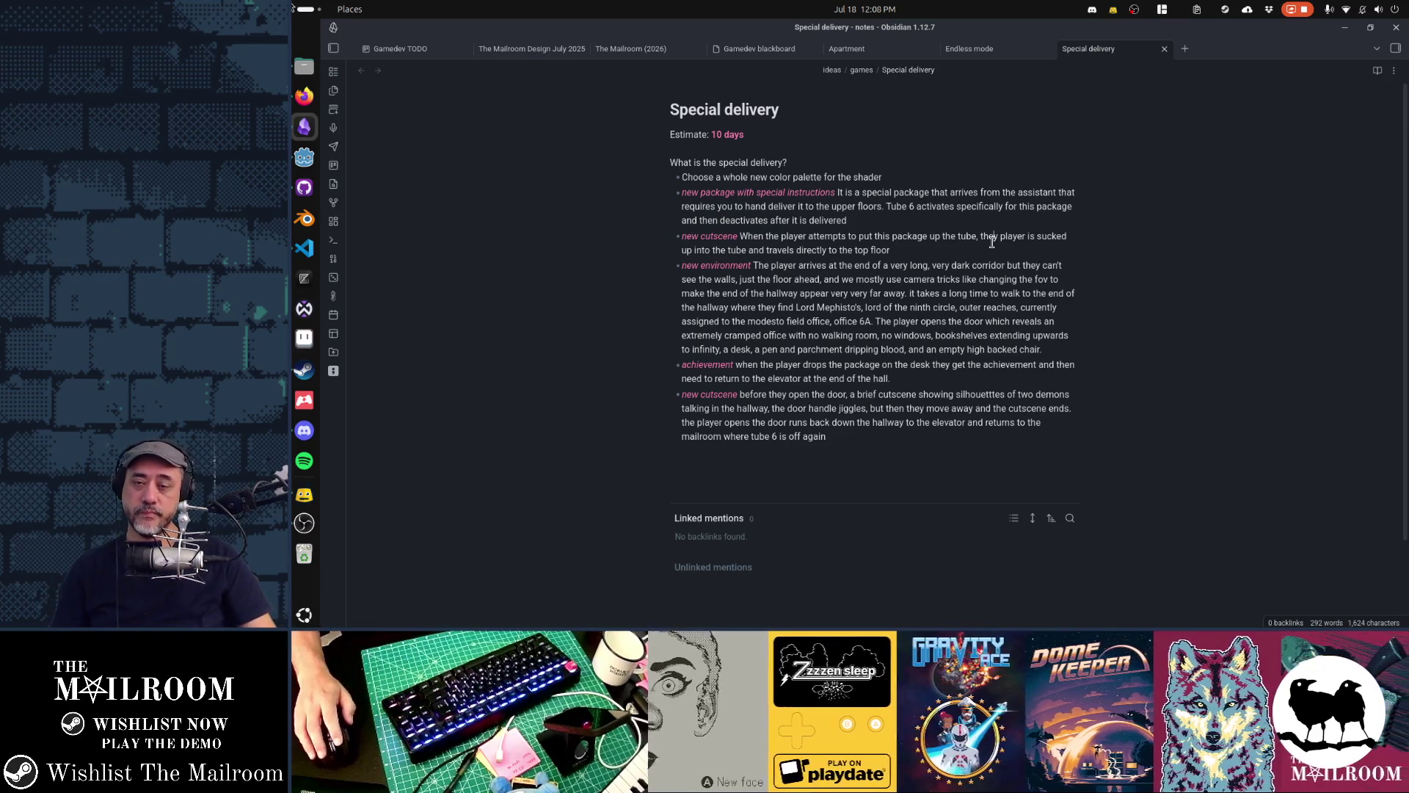
Go through the Endless mode and Apartment notes to the Gamedev TODO kanban board
left_click(987, 58)
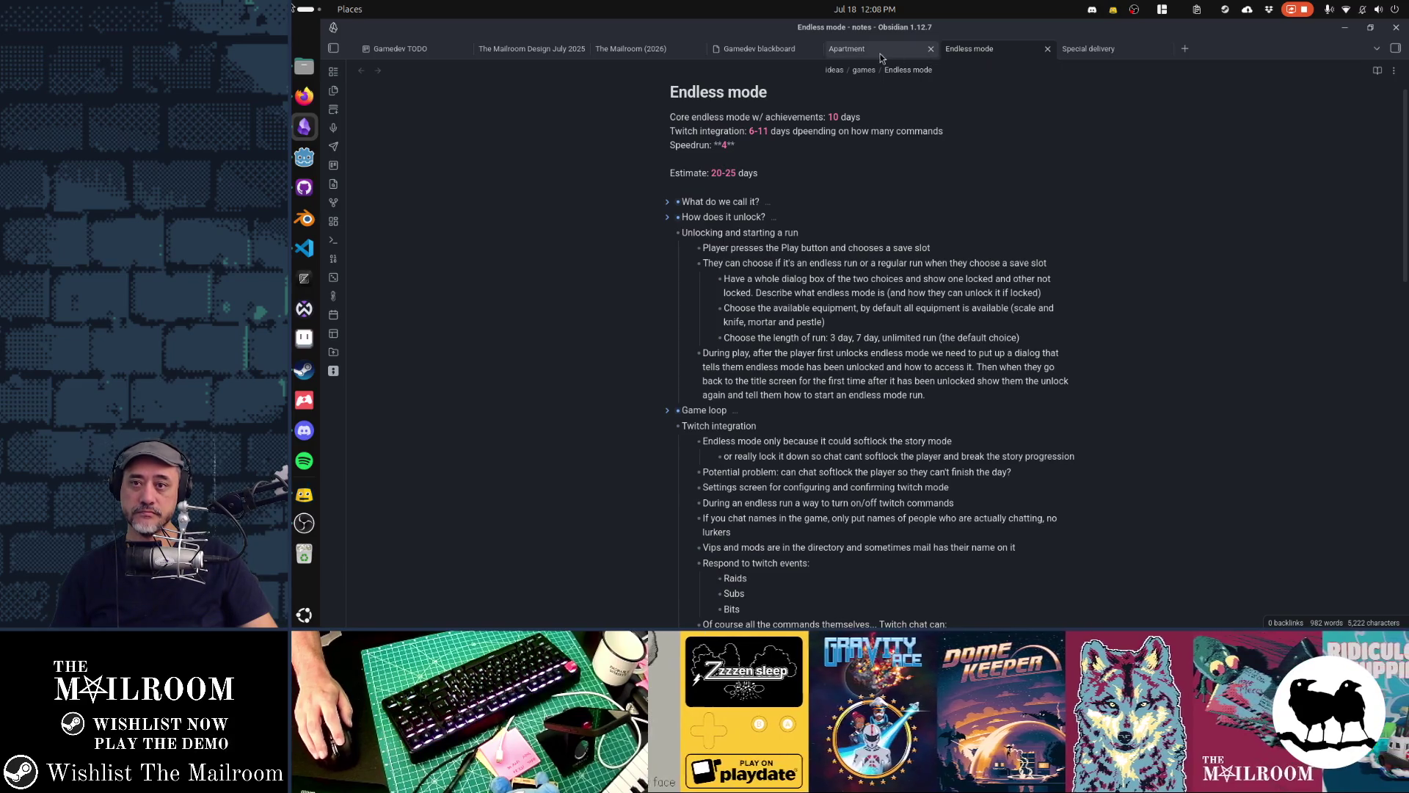
left_click(882, 56)
left_click(425, 53)
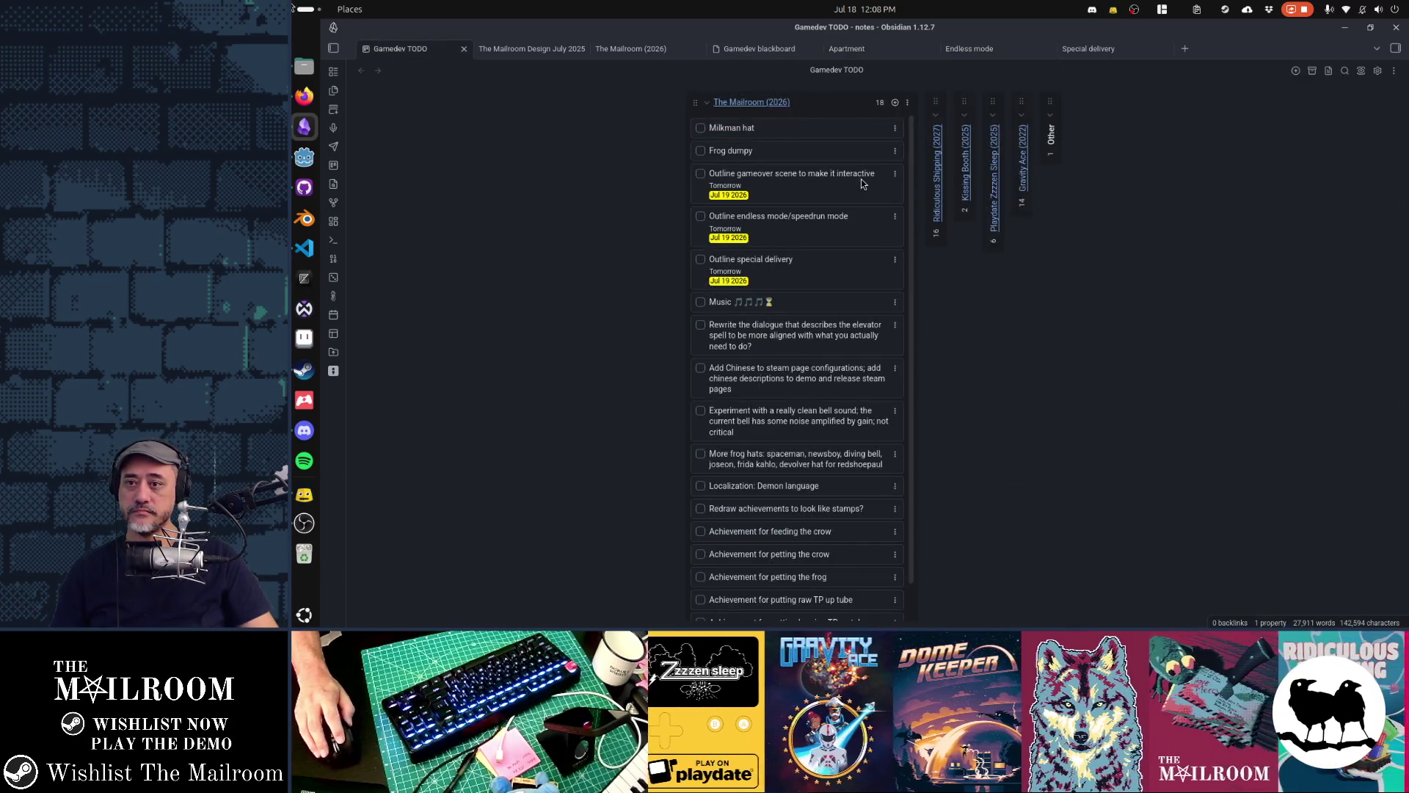
scroll(861, 179, "down", 1)
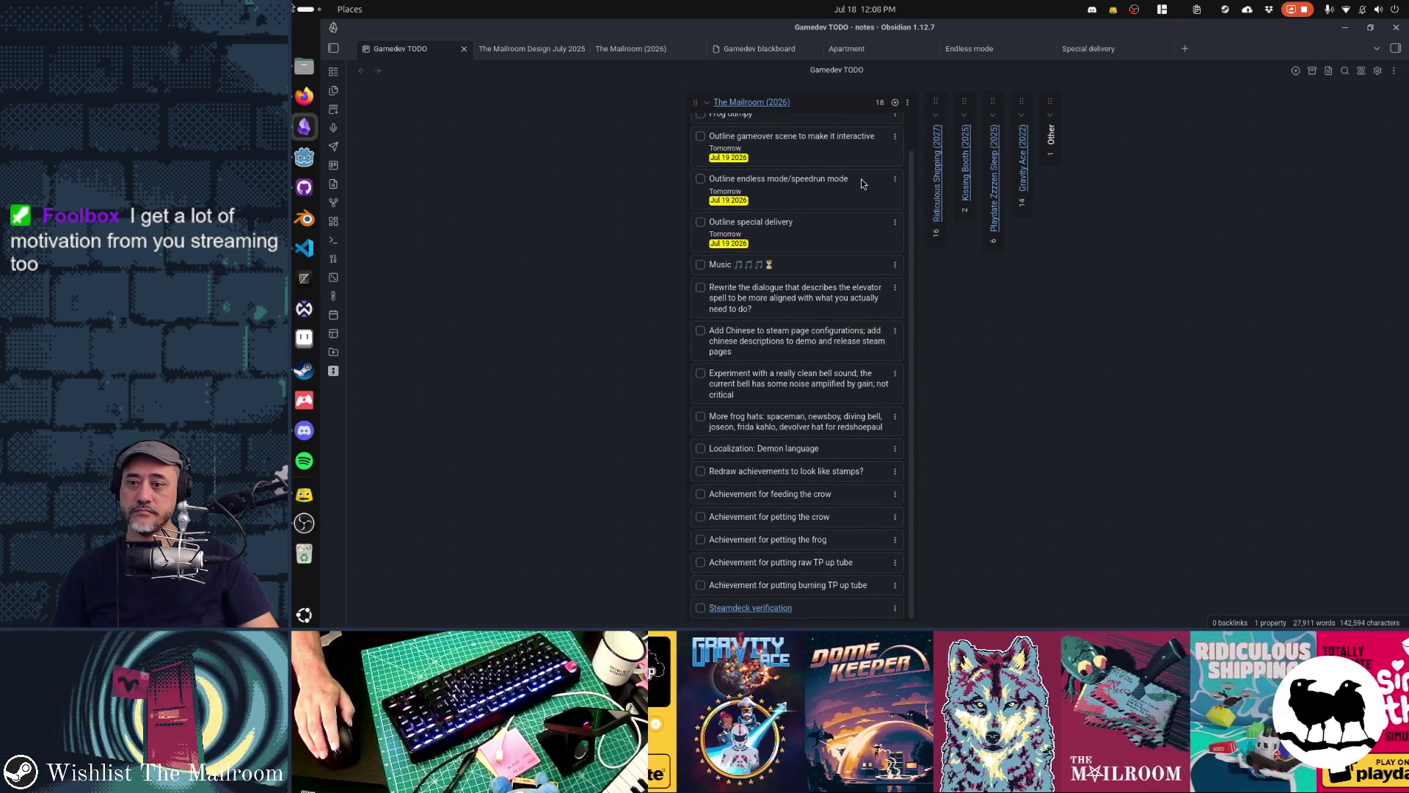
scroll(789, 402, "up", 1)
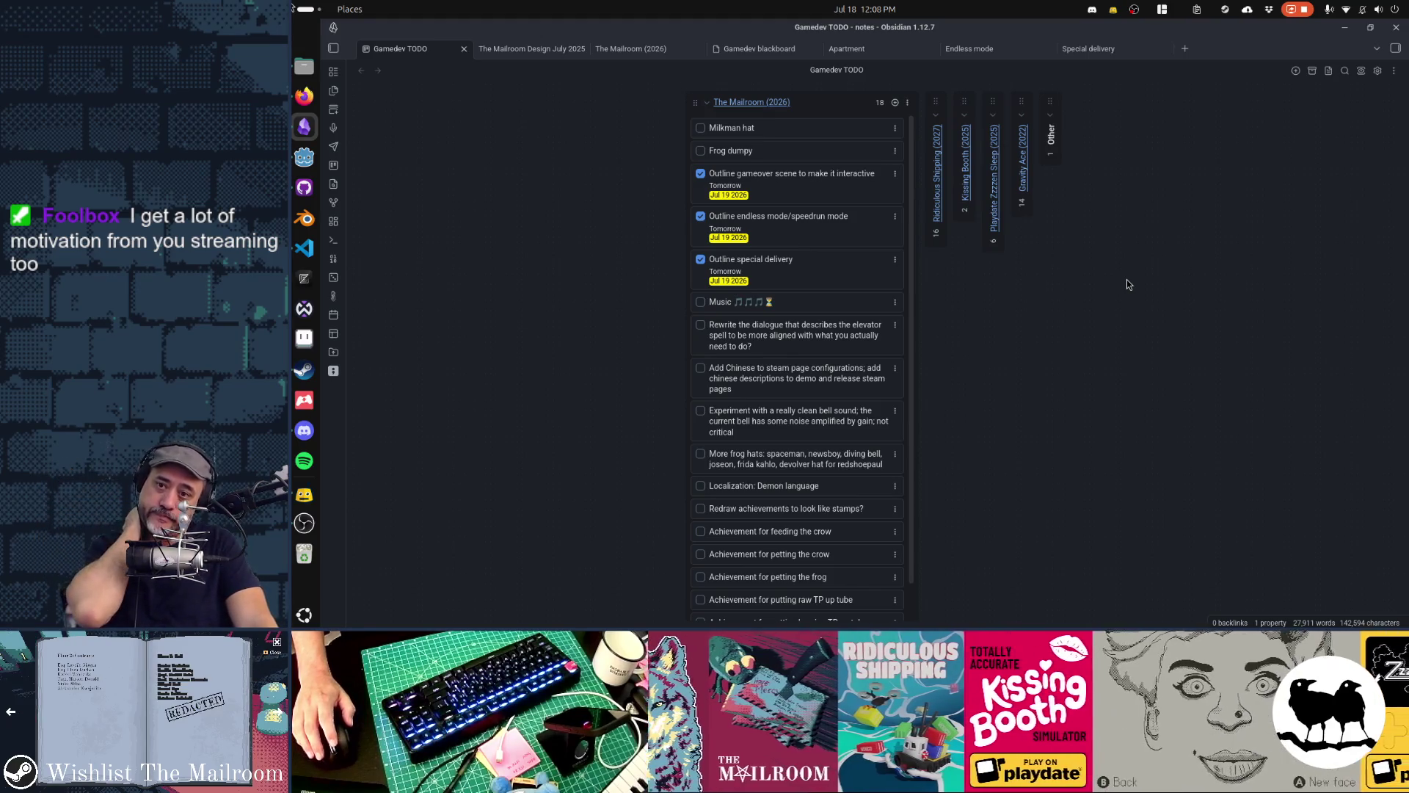
left_click(1394, 70)
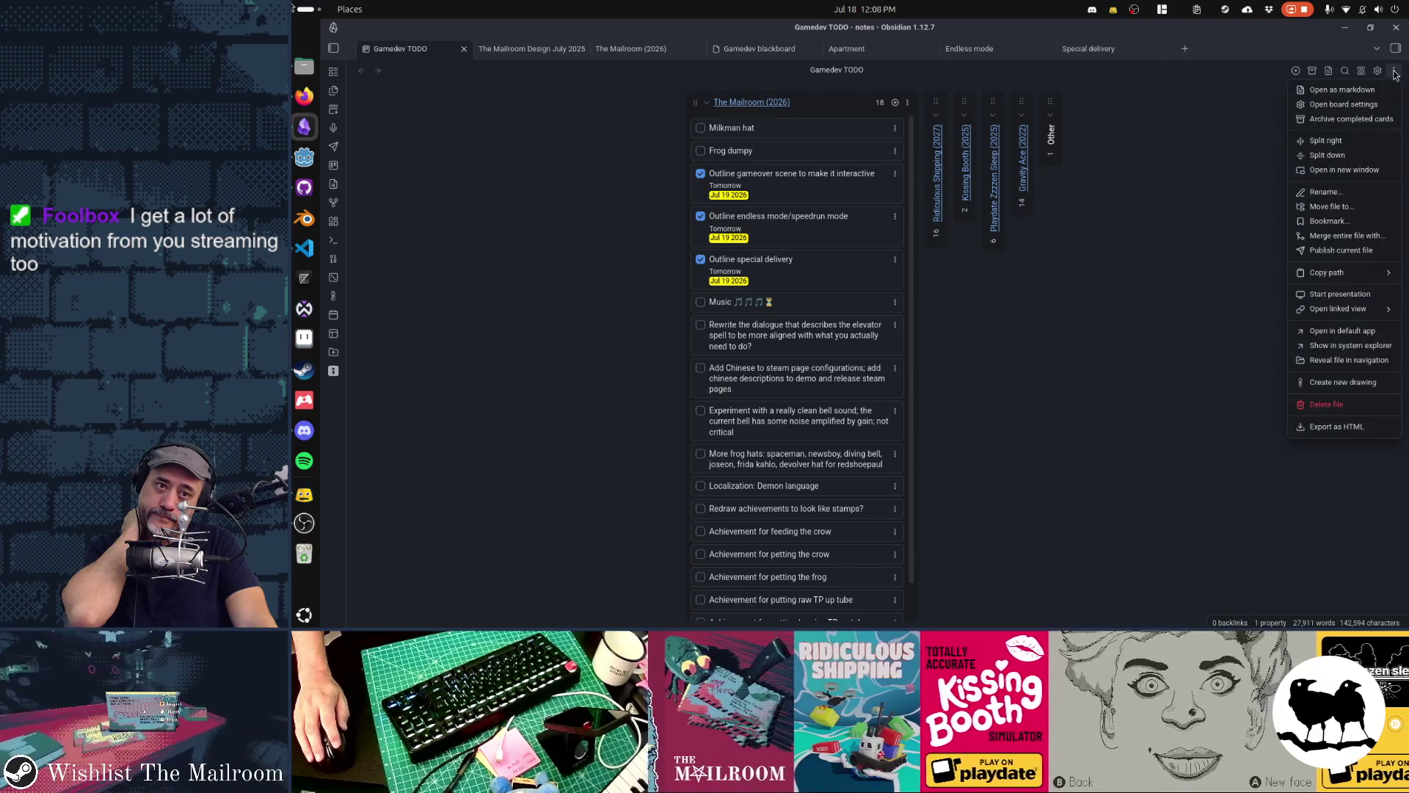
Archive the completed outline cards and delete the Localization: Demon language card
left_click(1351, 119)
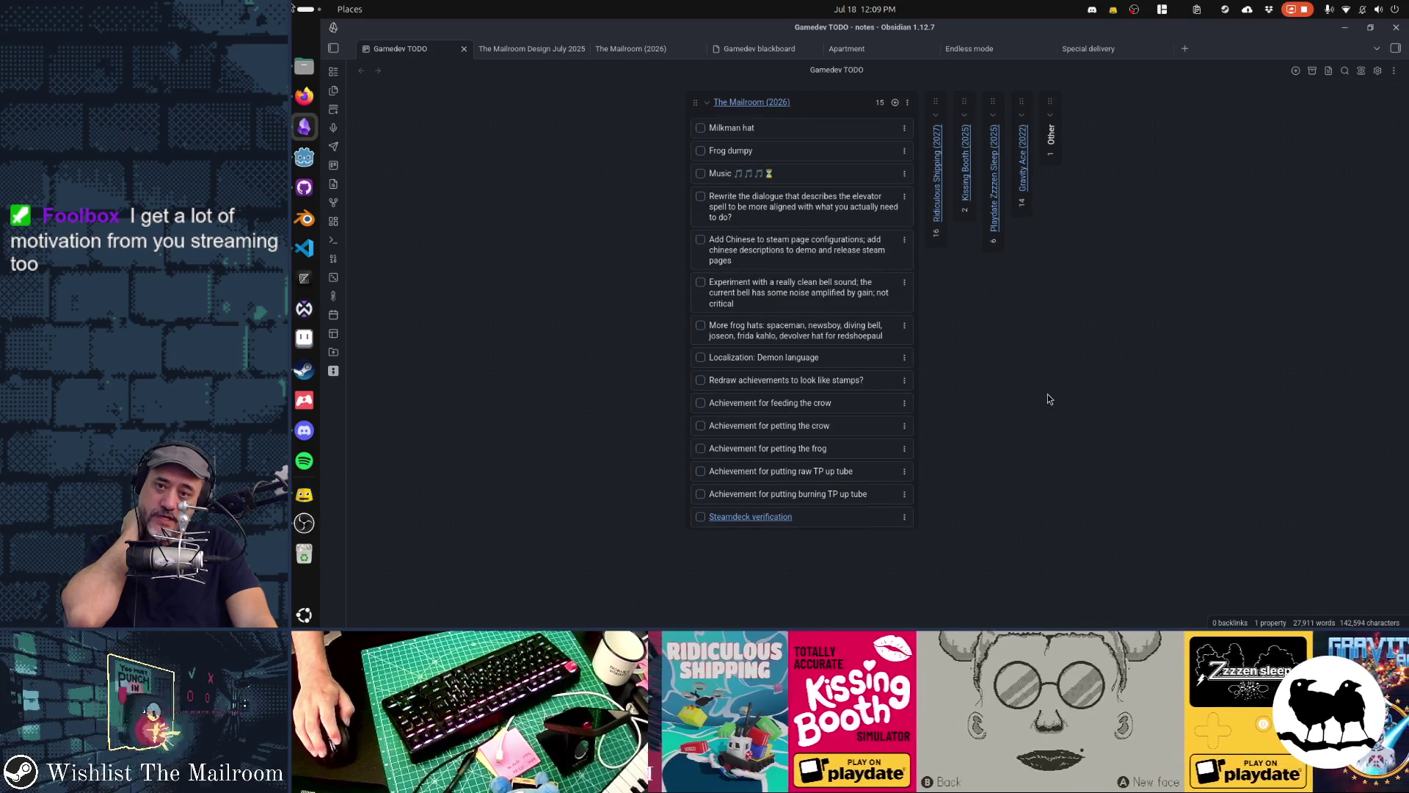
mouse_move(750, 109)
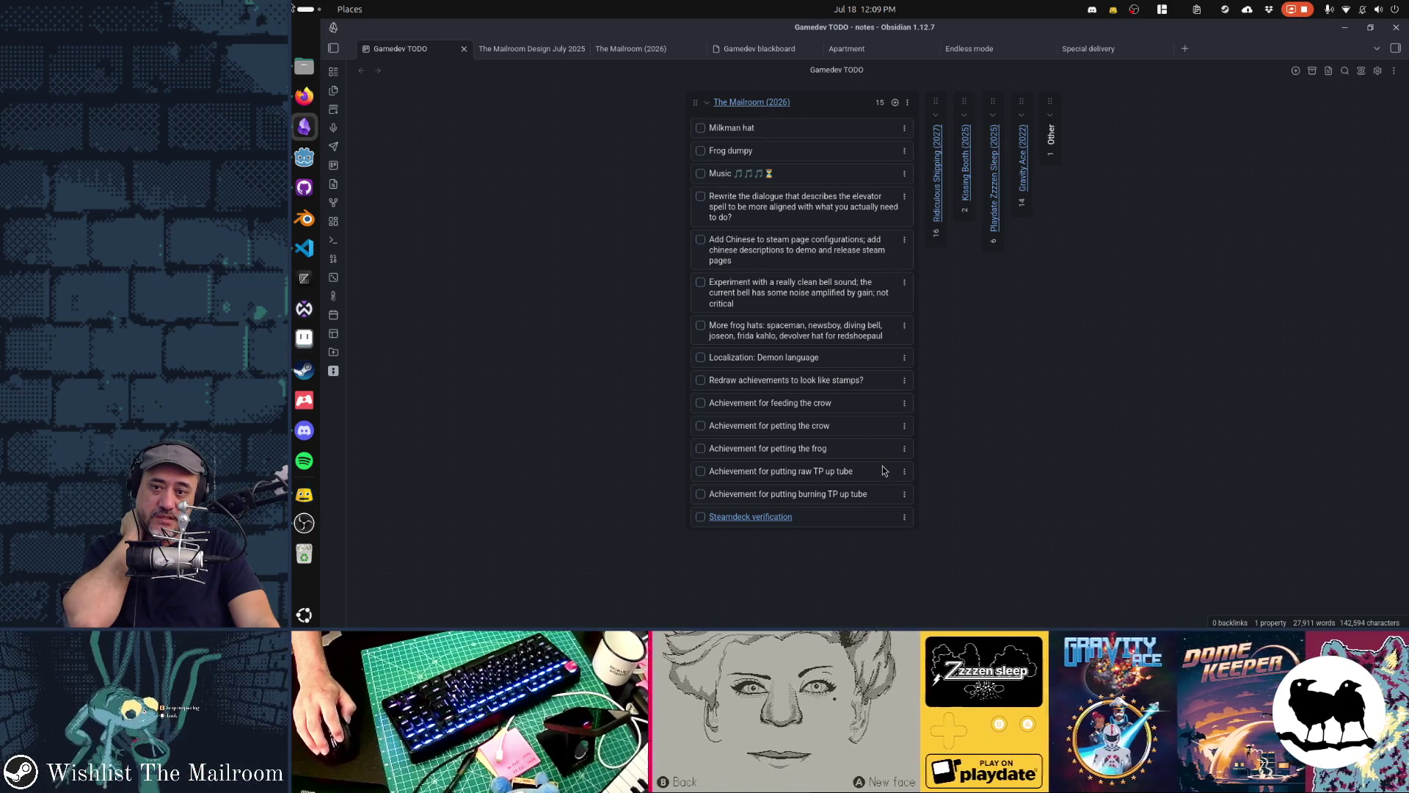
double_click(781, 361)
key("ctrl+a")
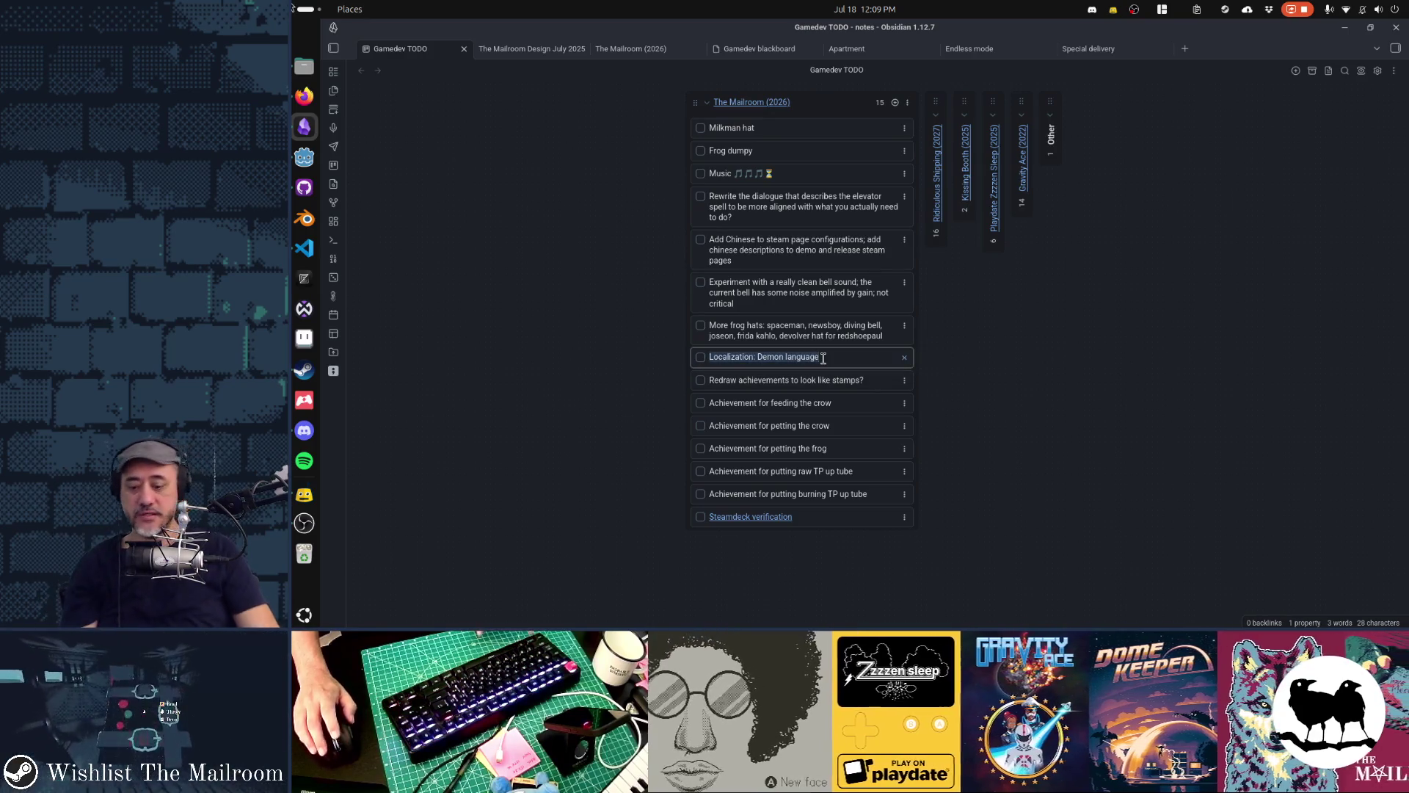
left_click(902, 358)
left_click(903, 357)
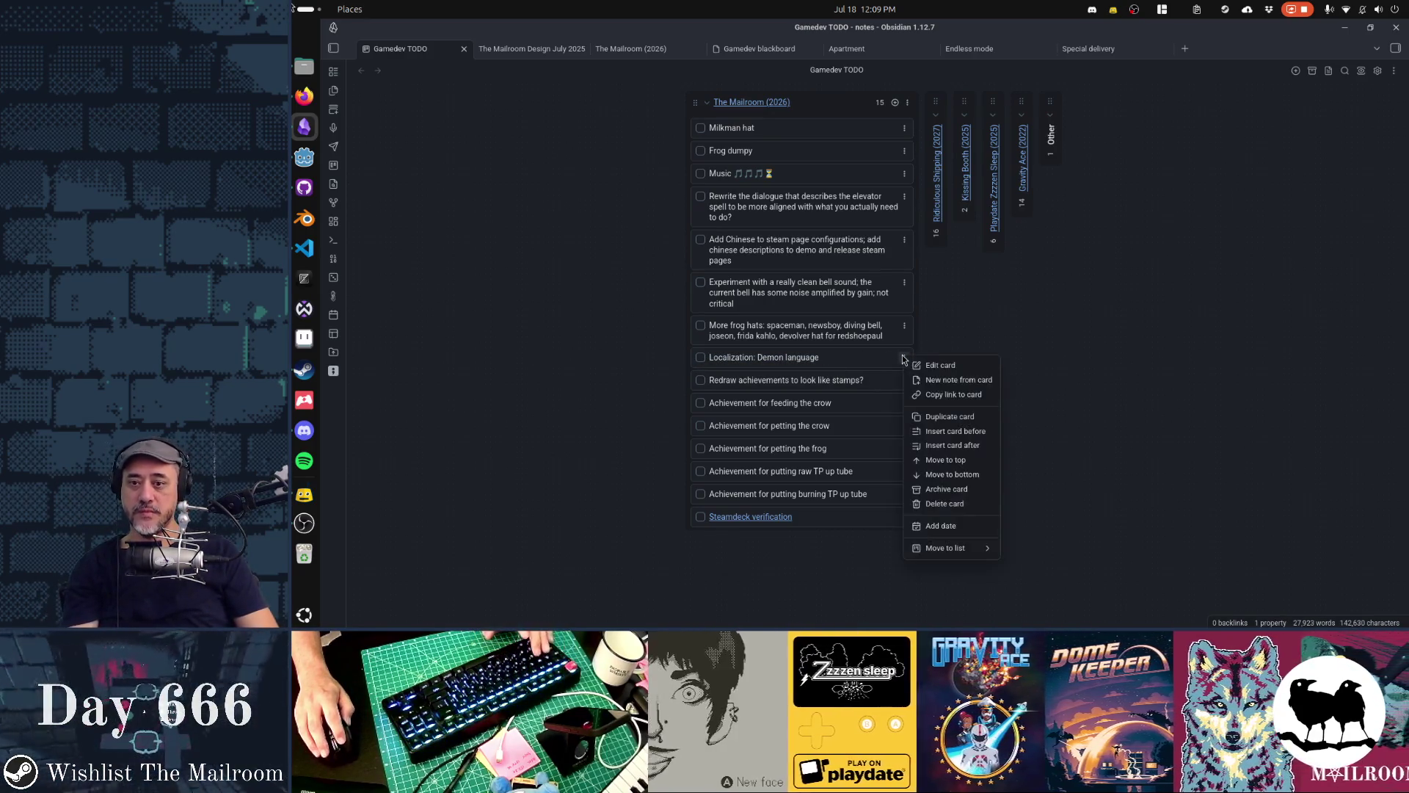
left_click(947, 503)
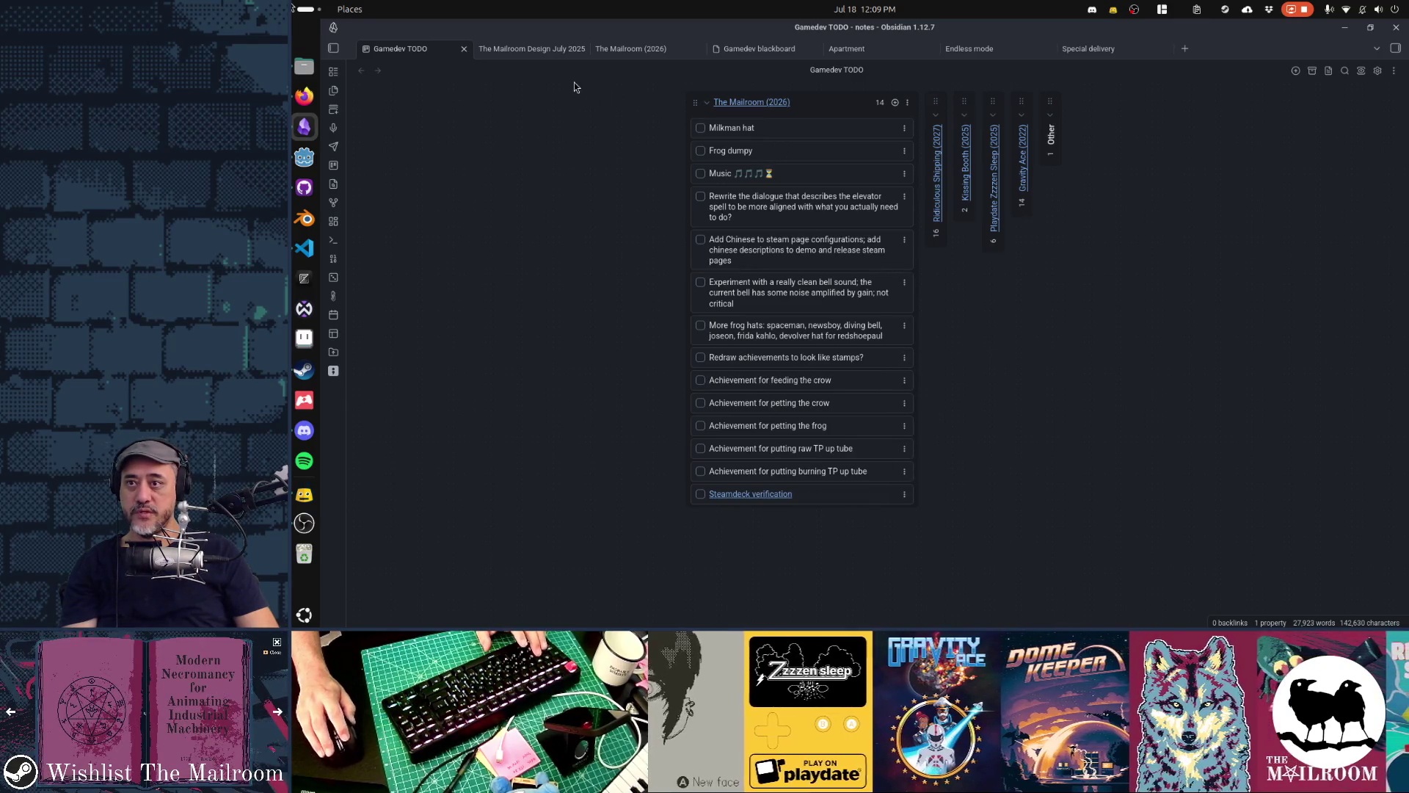
Switch to The Mailroom (2026) note and scroll down through it
left_click(646, 49)
scroll(964, 365, "down", 5)
scroll(963, 366, "down", 3)
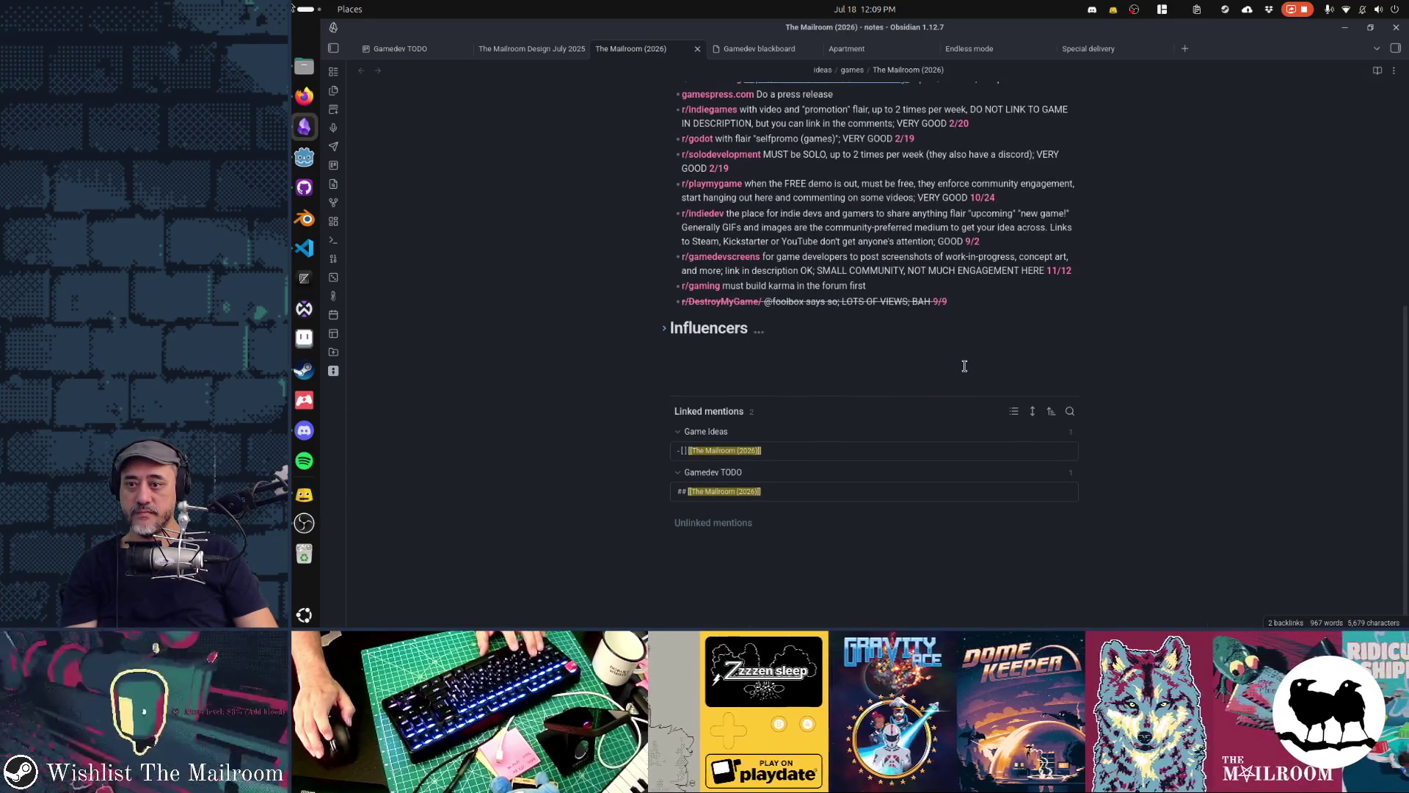
Add 'Localization: Demon language' below In-game achievement list in The Mailroom Design July 2025
scroll(963, 366, "up", 10)
scroll(964, 365, "down", 5)
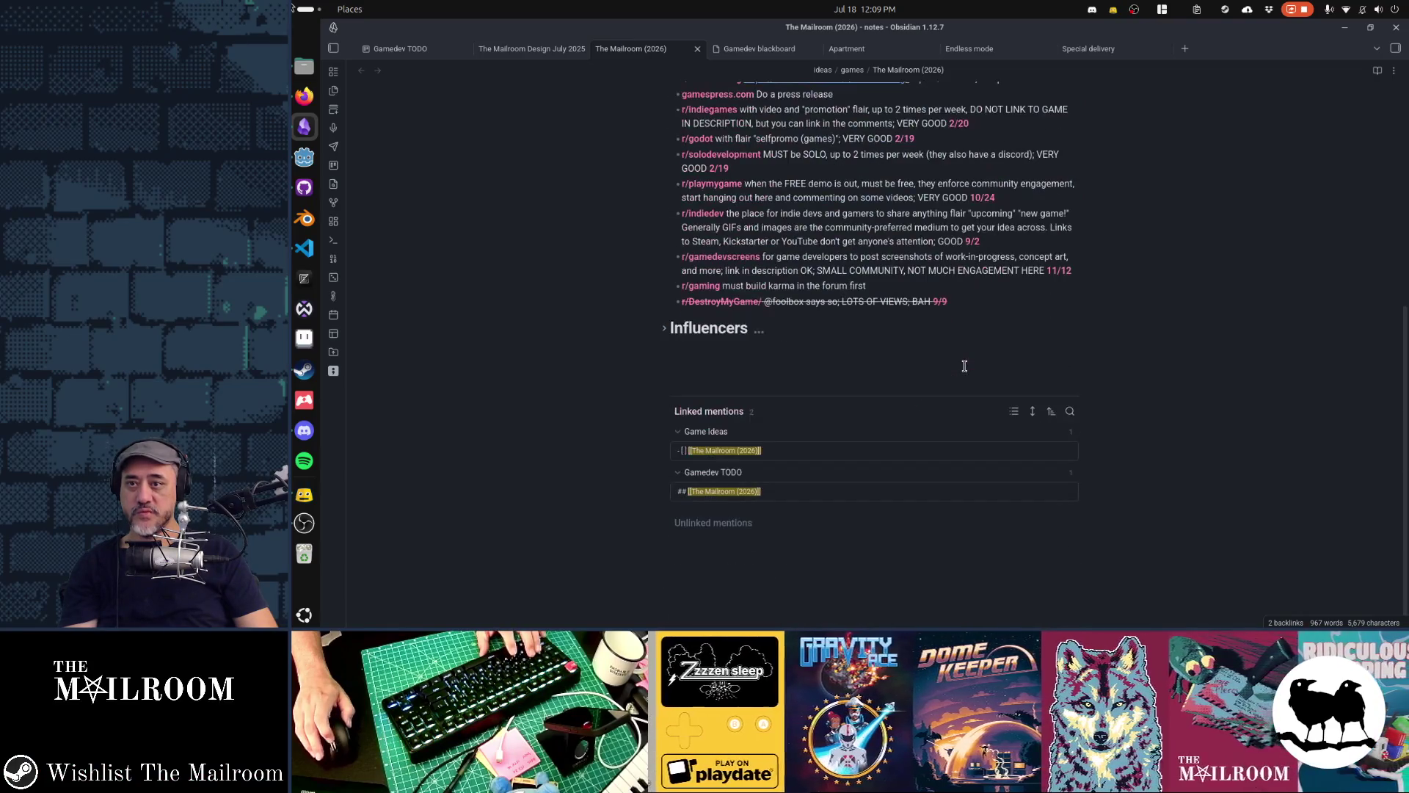
scroll(778, 130, "up", 5)
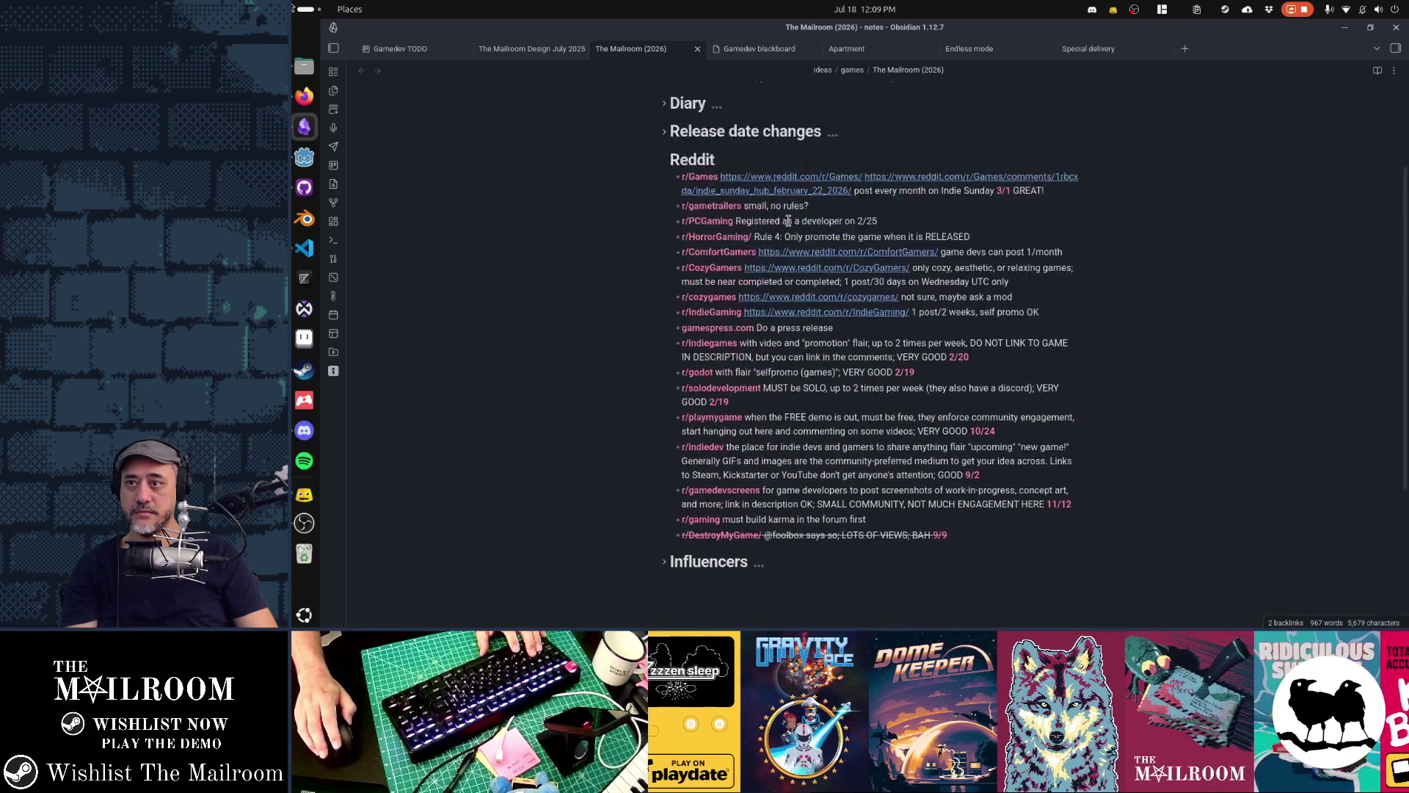
left_click(535, 47)
scroll(920, 248, "down", 20)
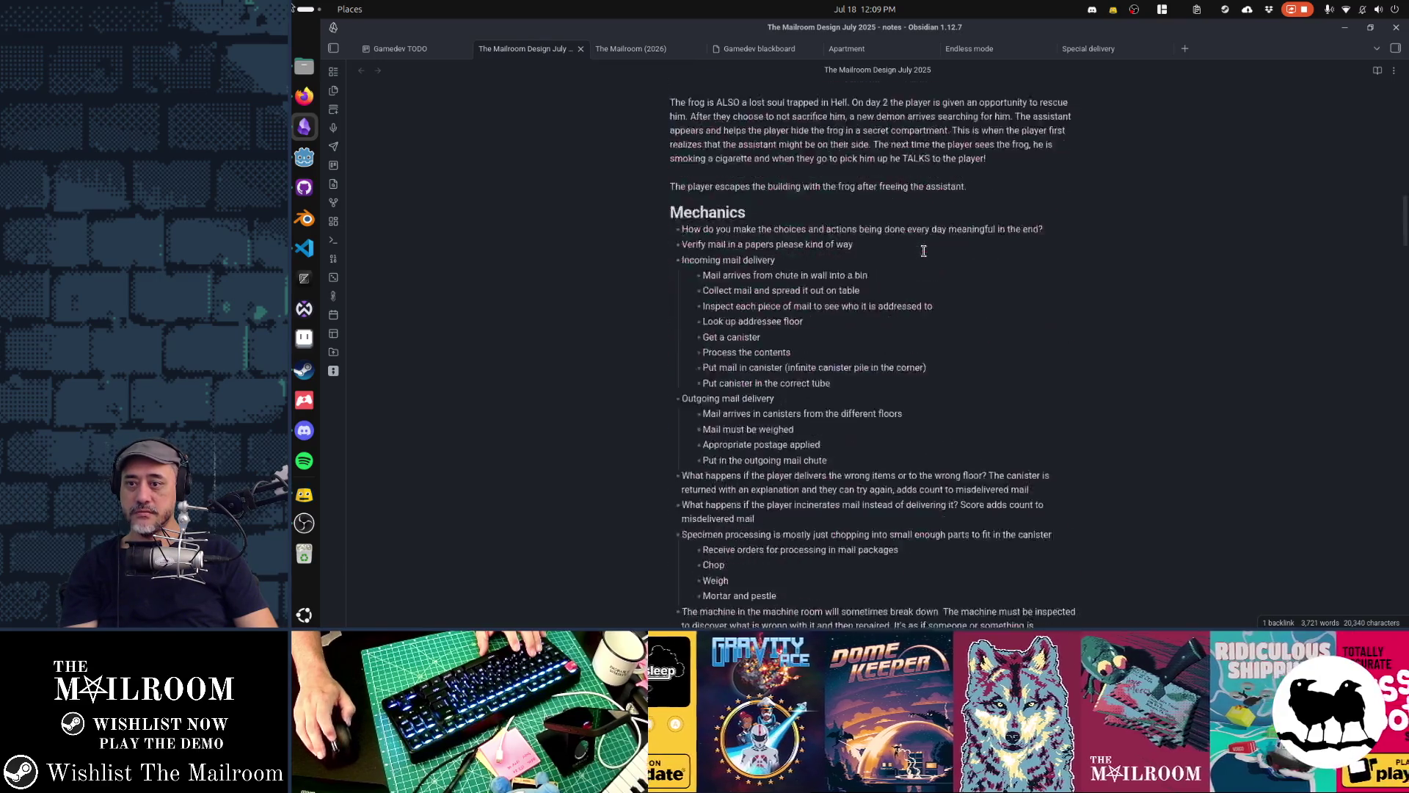
scroll(924, 252, "down", 20)
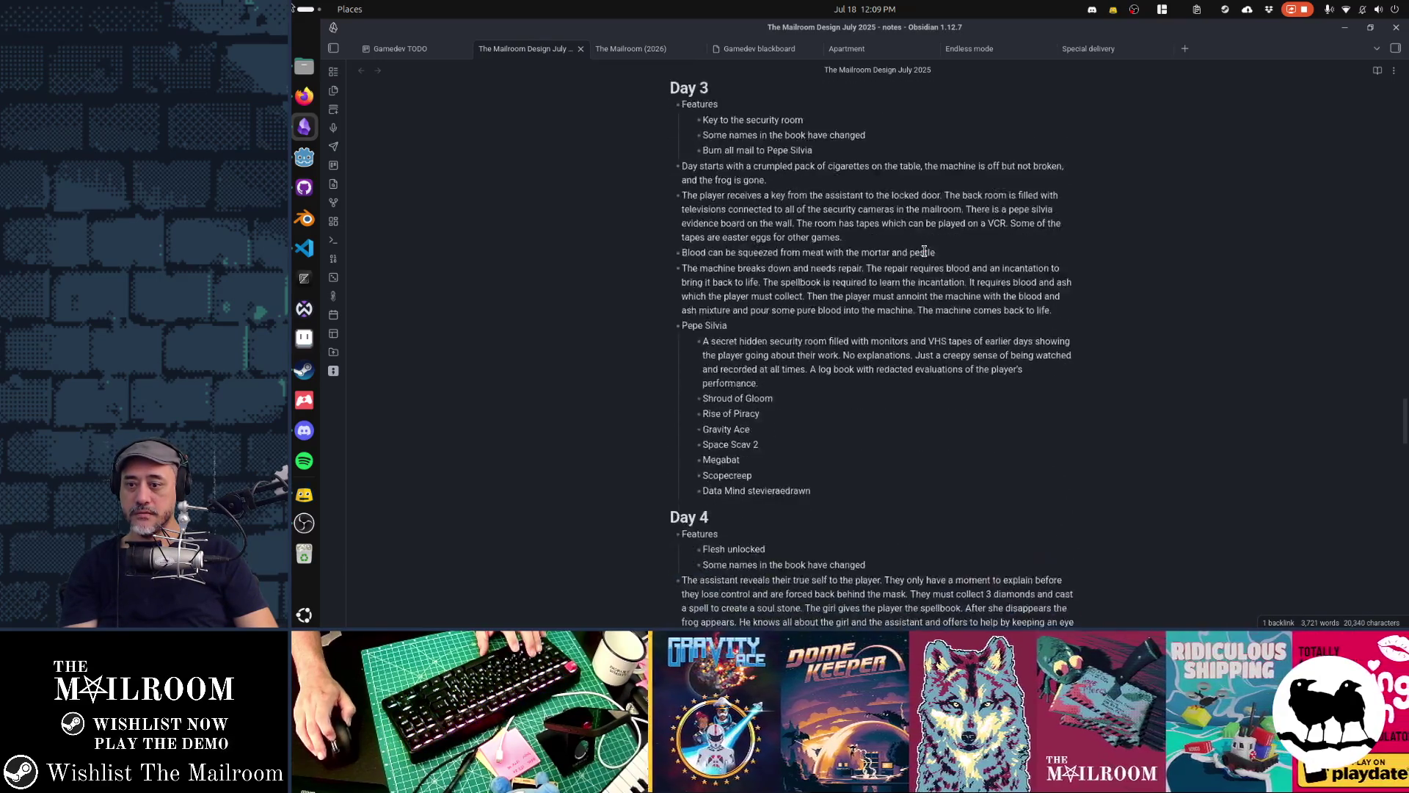
scroll(924, 252, "down", 15)
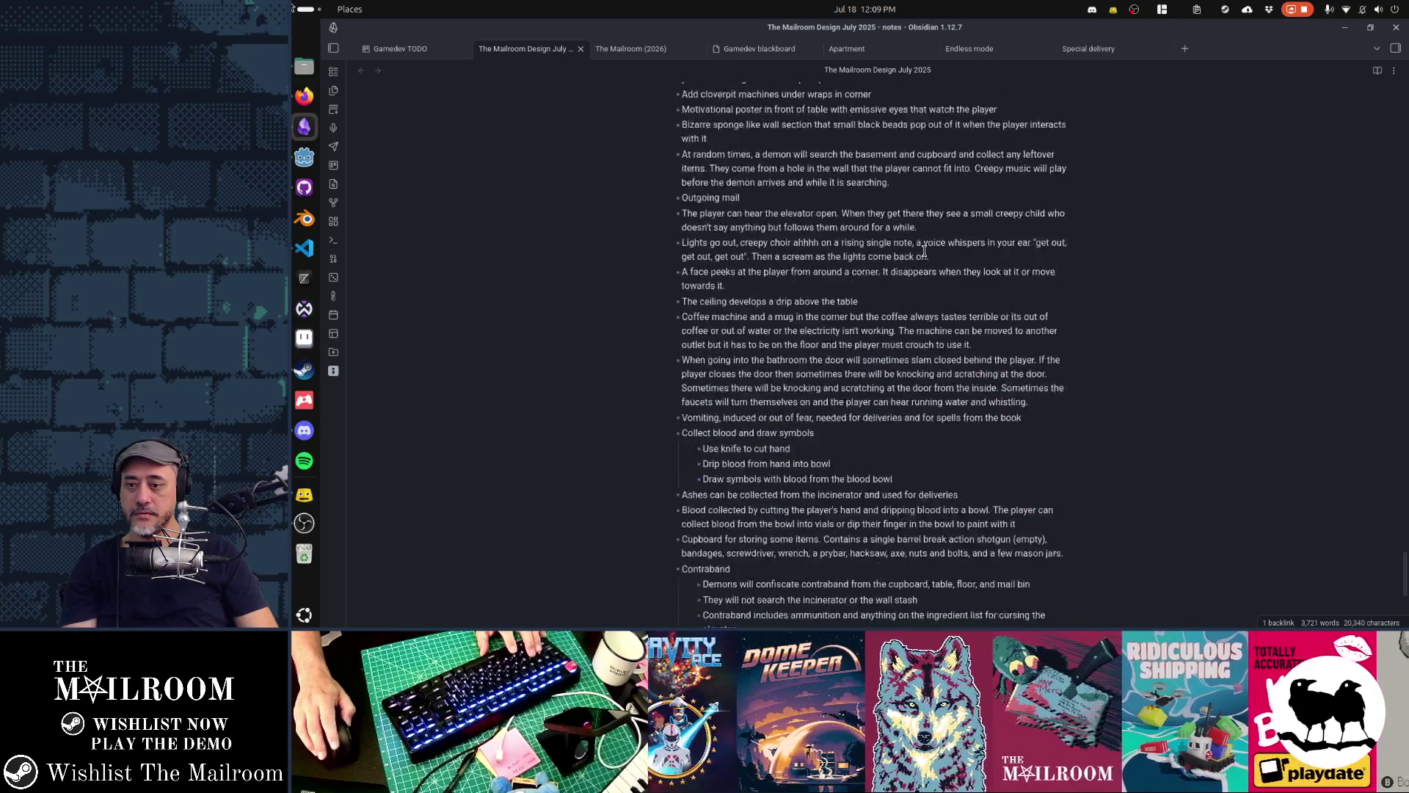
scroll(924, 252, "up", 20)
scroll(925, 251, "up", 5)
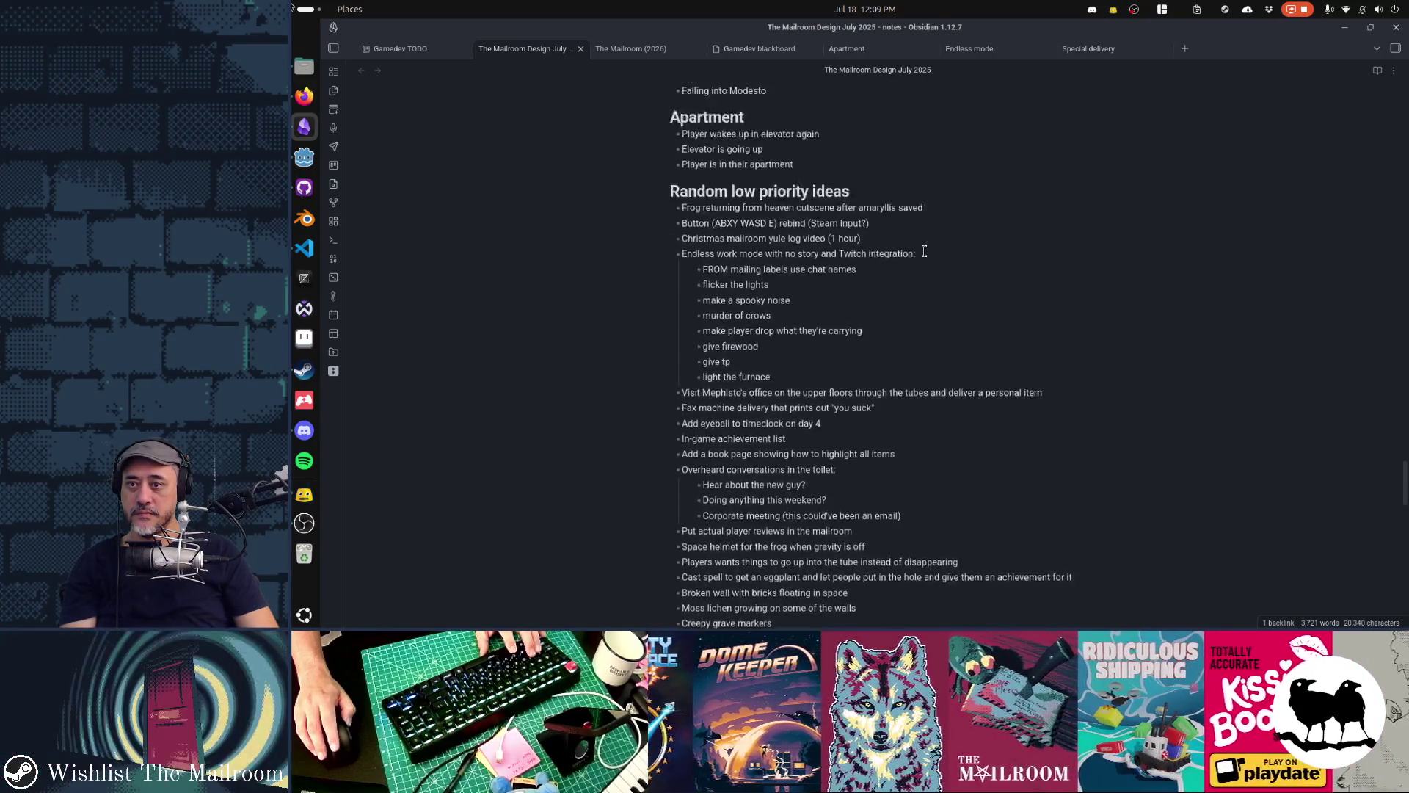
scroll(924, 251, "down", 2)
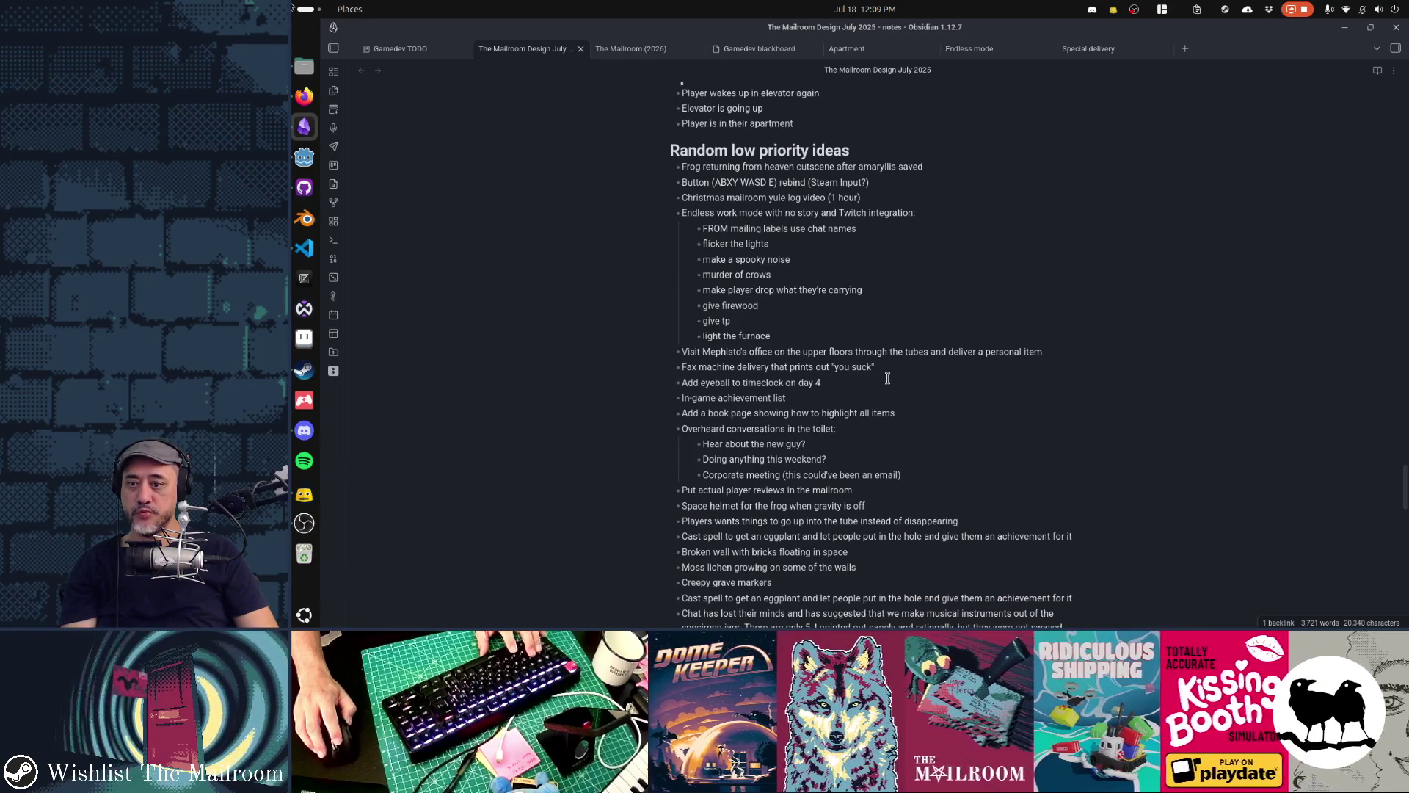
key("Return")
type("Localization: Demon language")
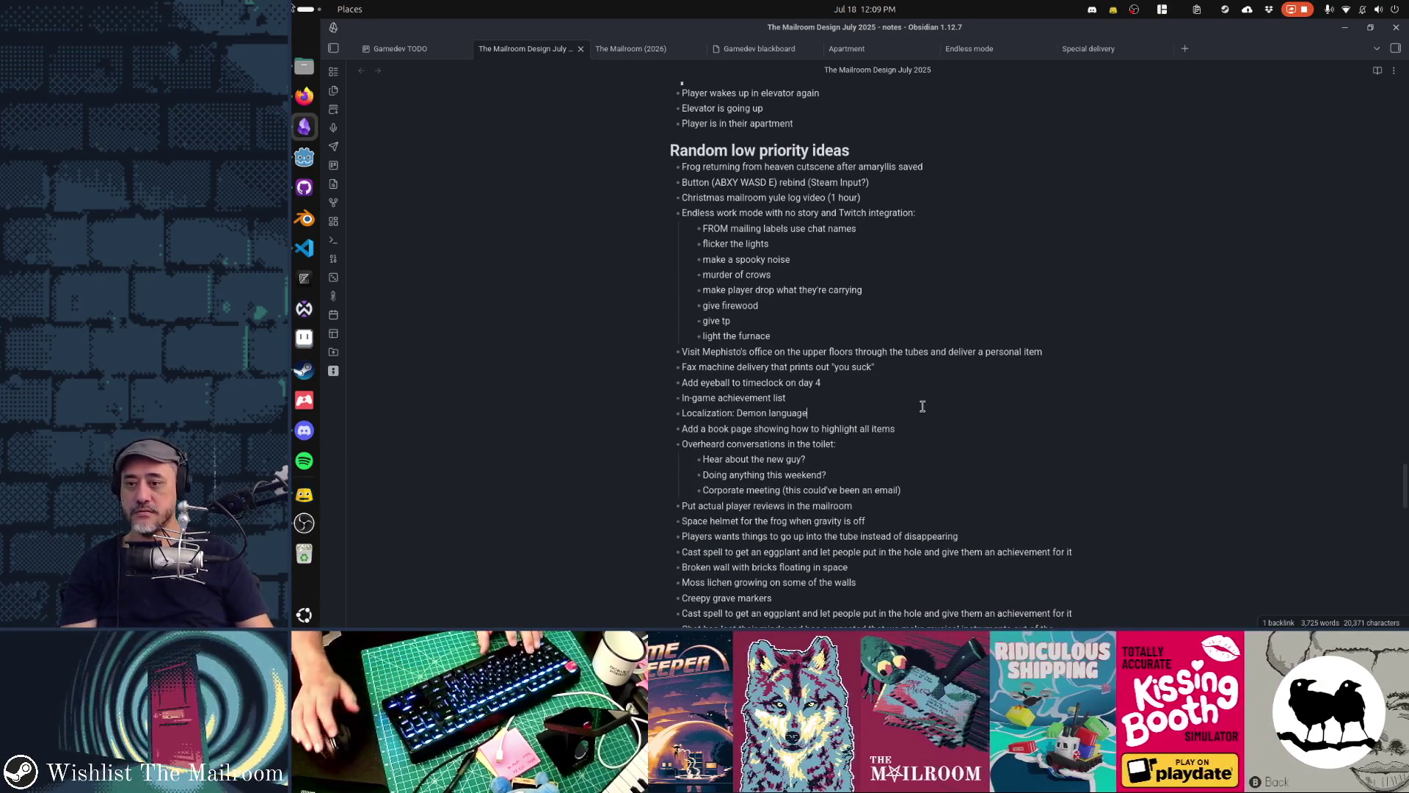
Return to the Gamedev TODO board and bring up the Redraw achievements card's action list
left_click(400, 49)
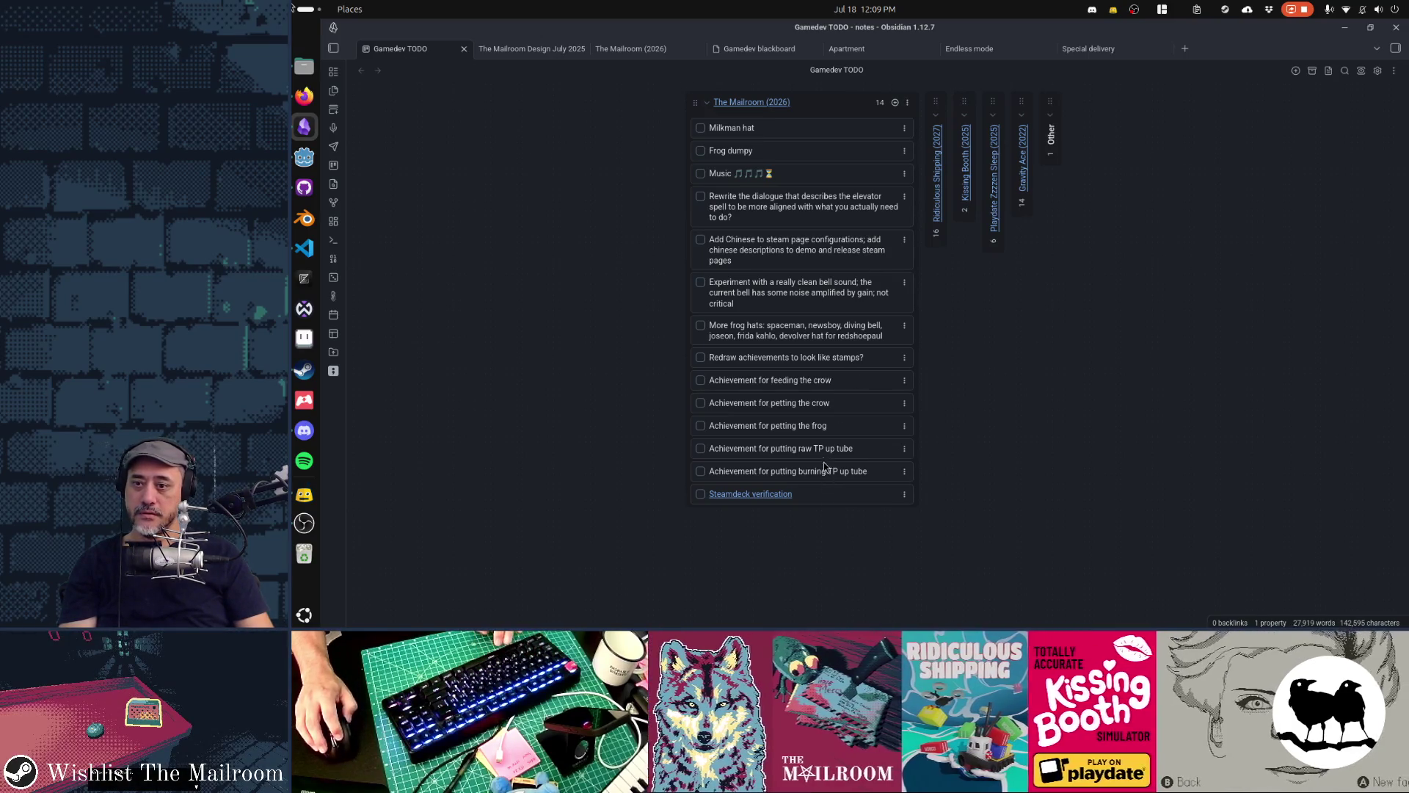
double_click(816, 358)
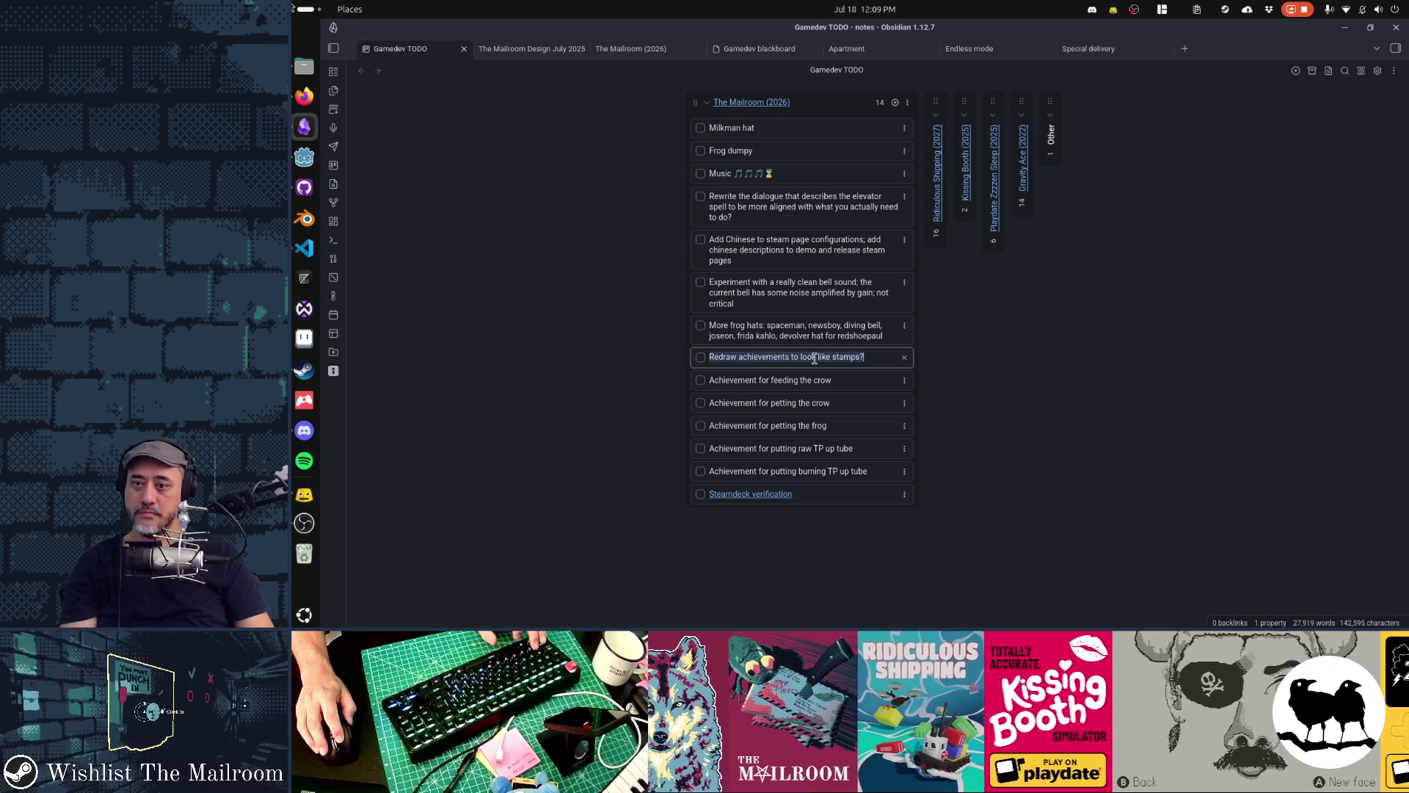
key("Escape")
left_click(904, 357)
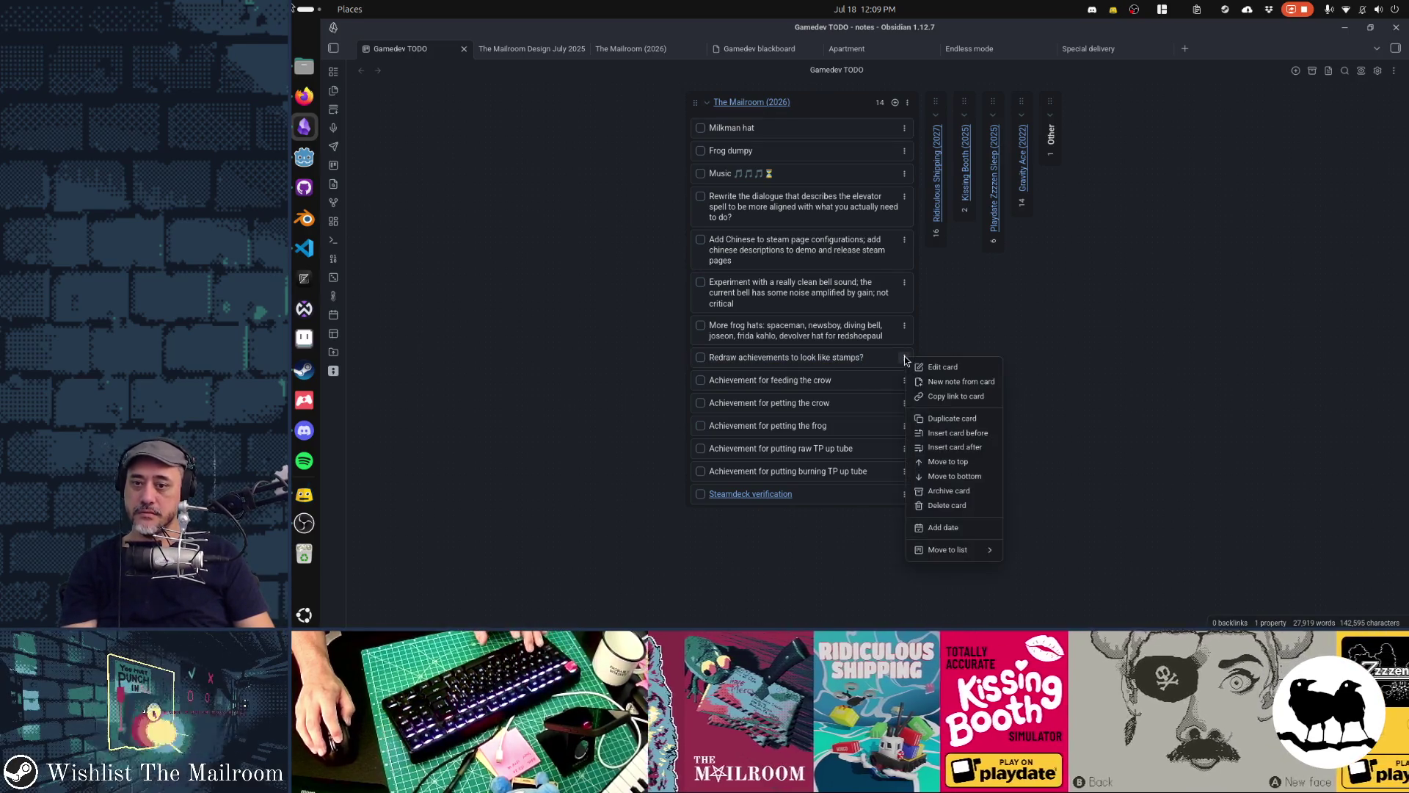